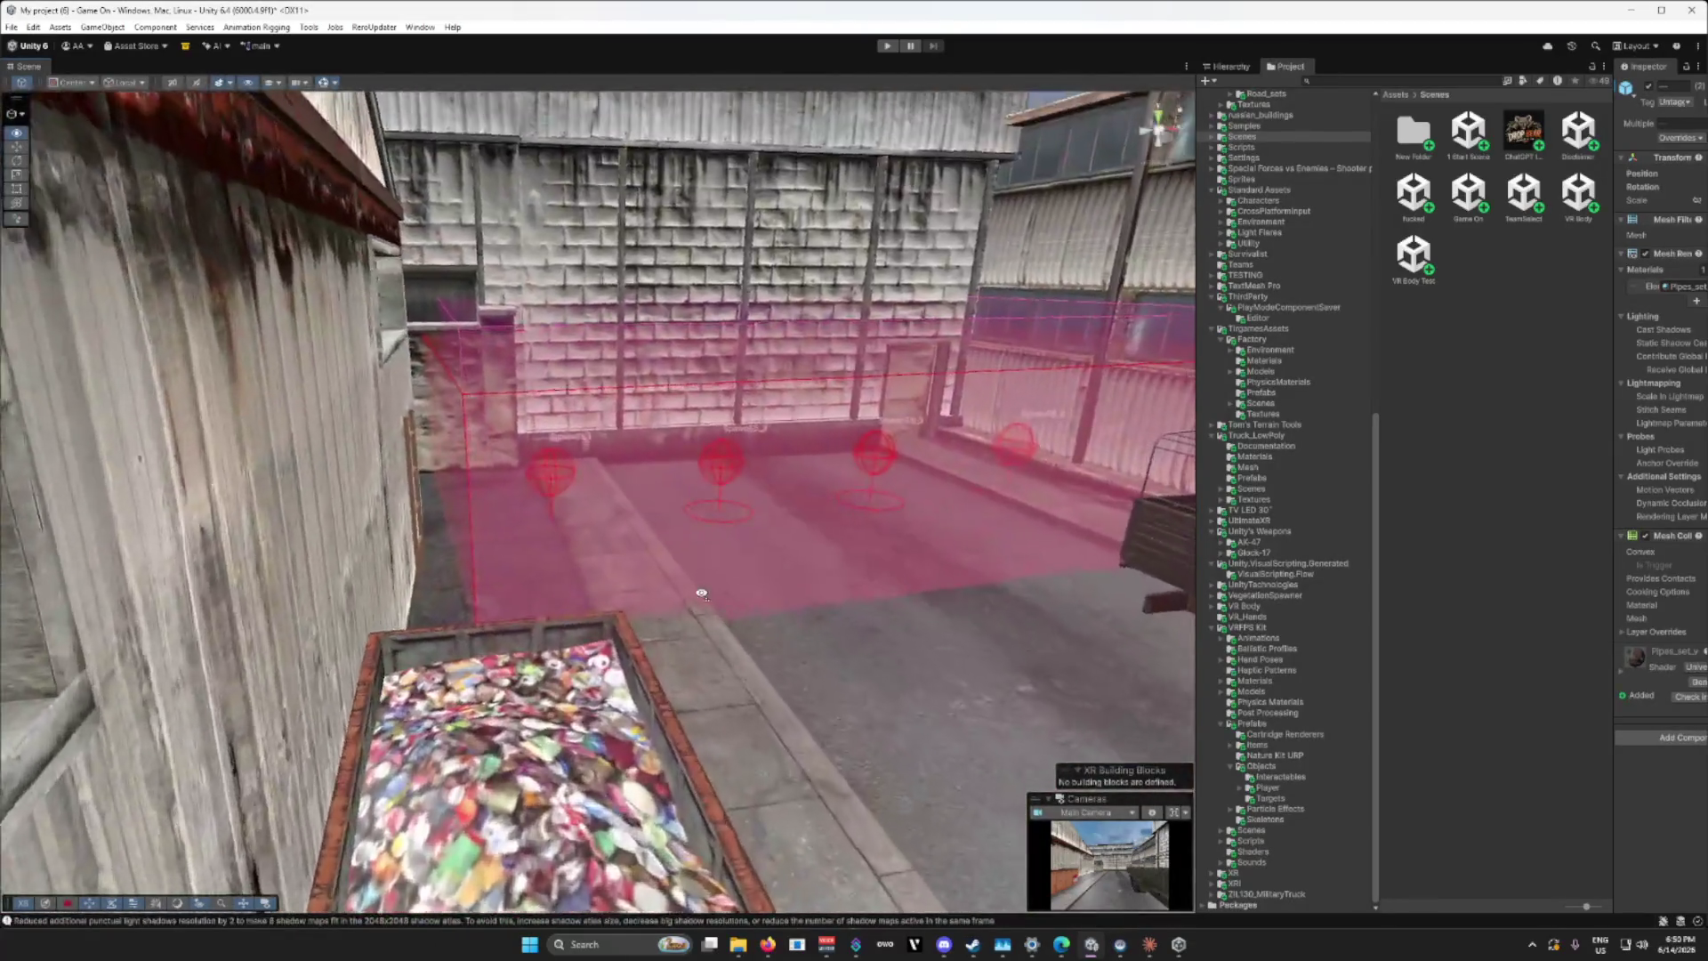
Step: Glance at the Game On hierarchy, then list every model through Favorites > All Models
scroll(1338, 562, "up", 2)
scroll(1300, 372, "up", 7)
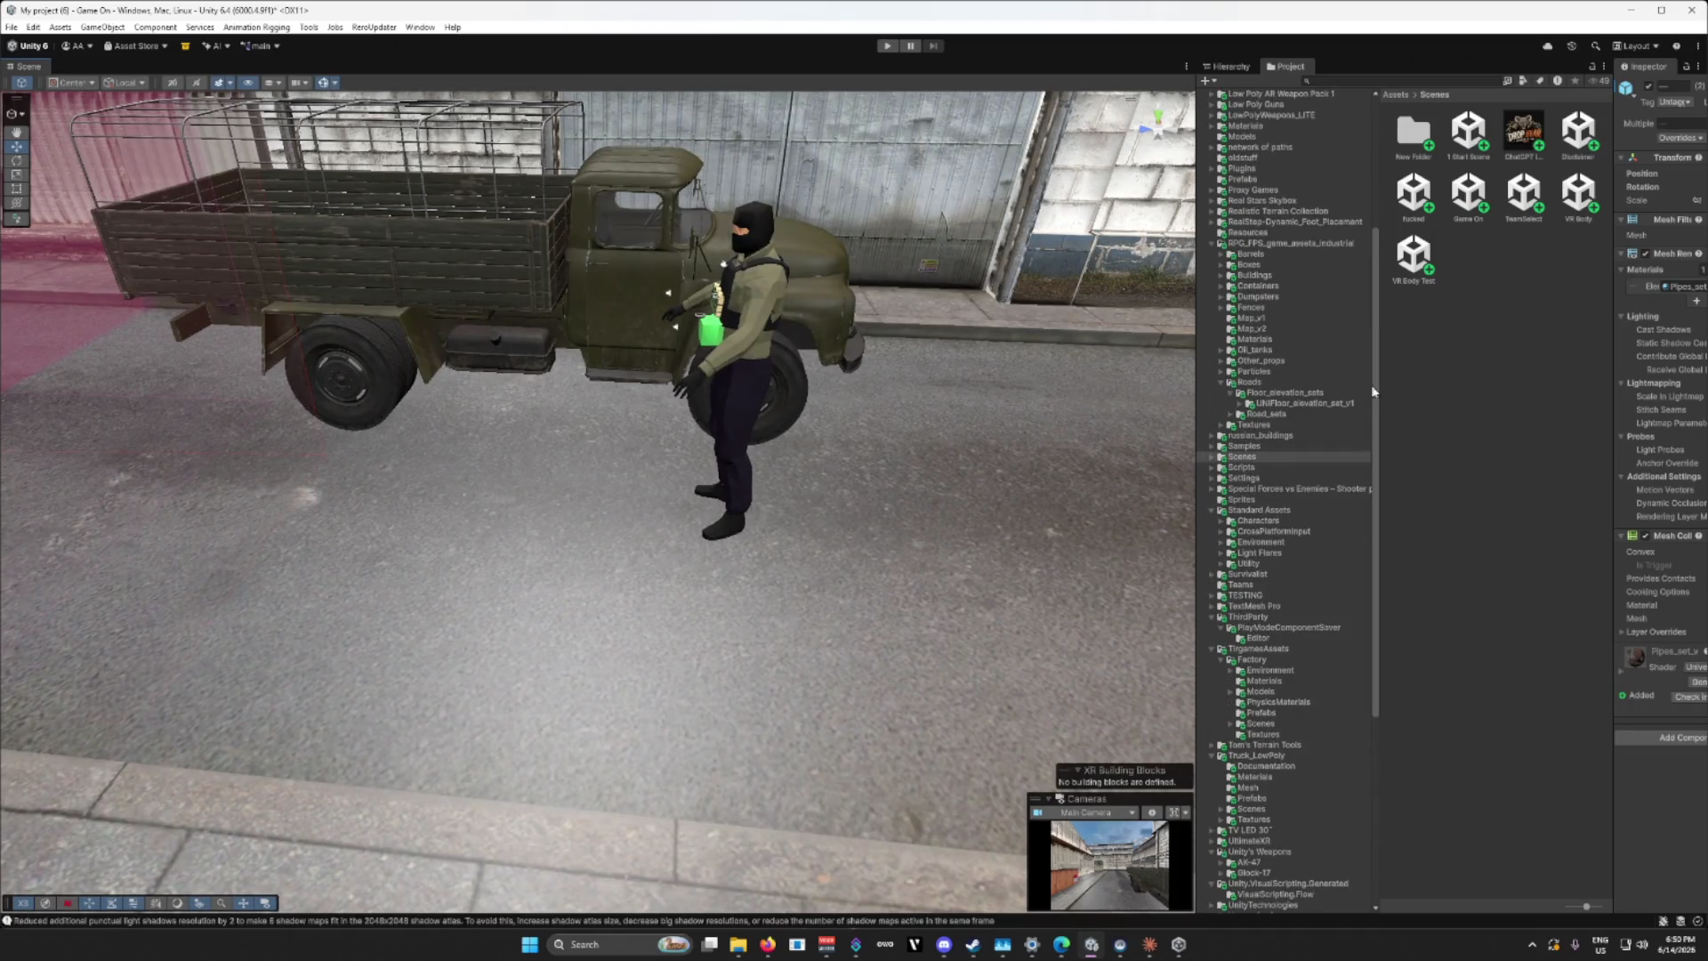
left_click(1227, 66)
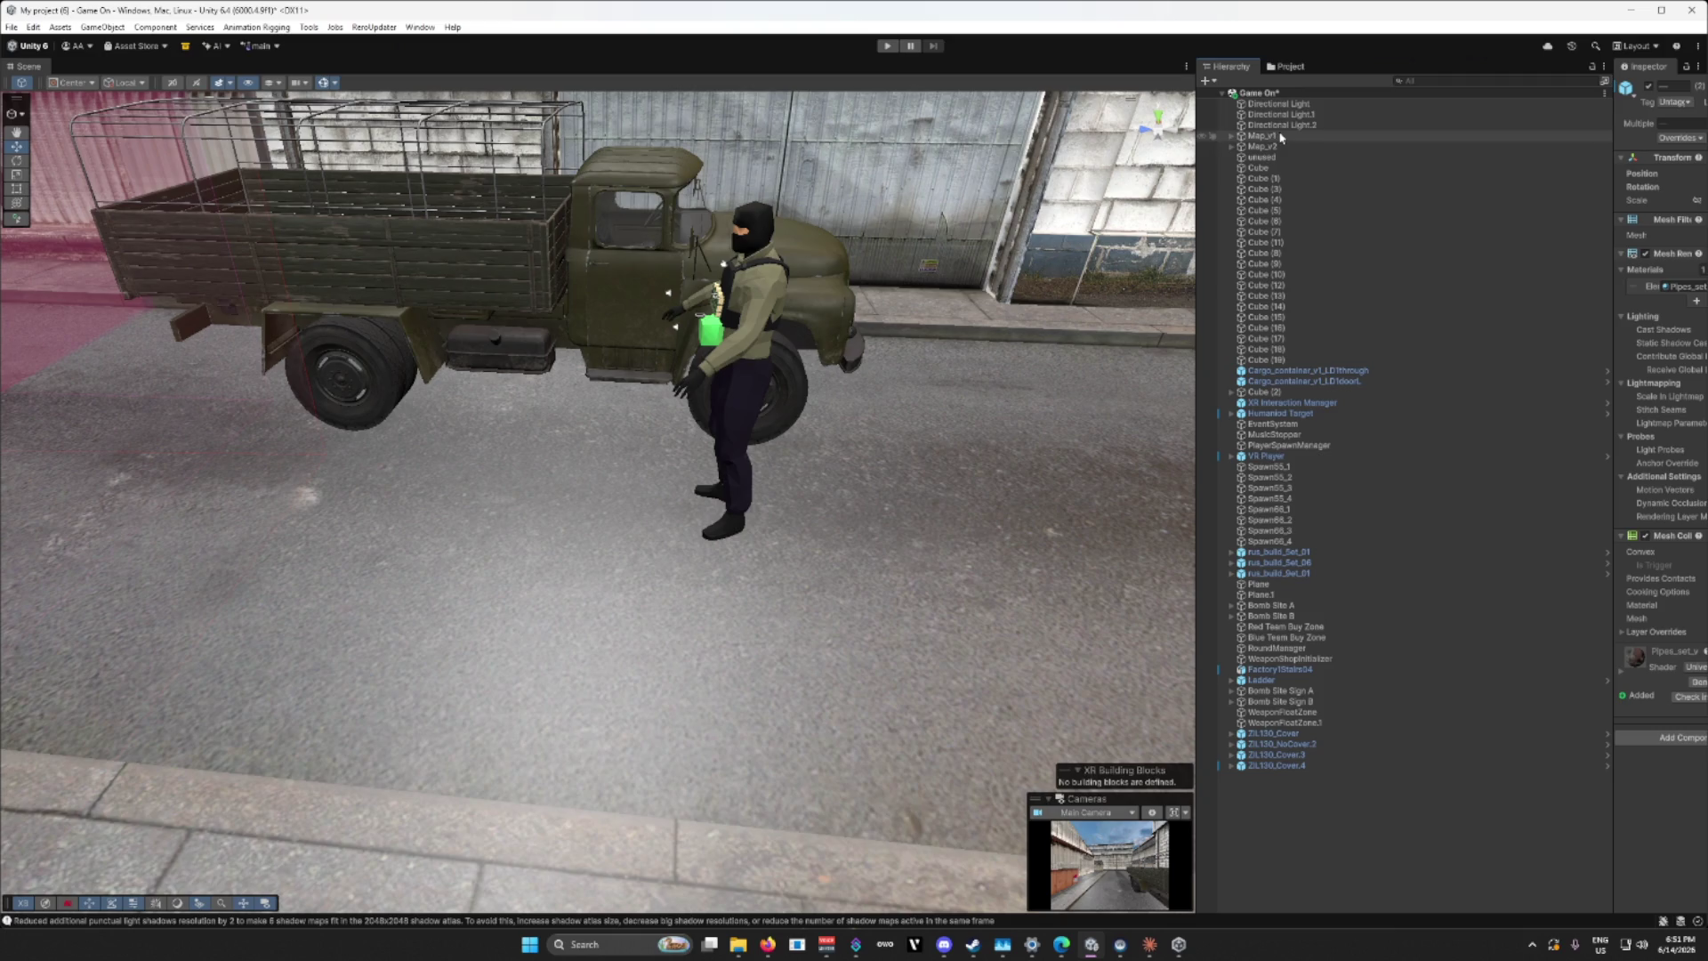
left_click(1289, 66)
scroll(1304, 494, "down", 8)
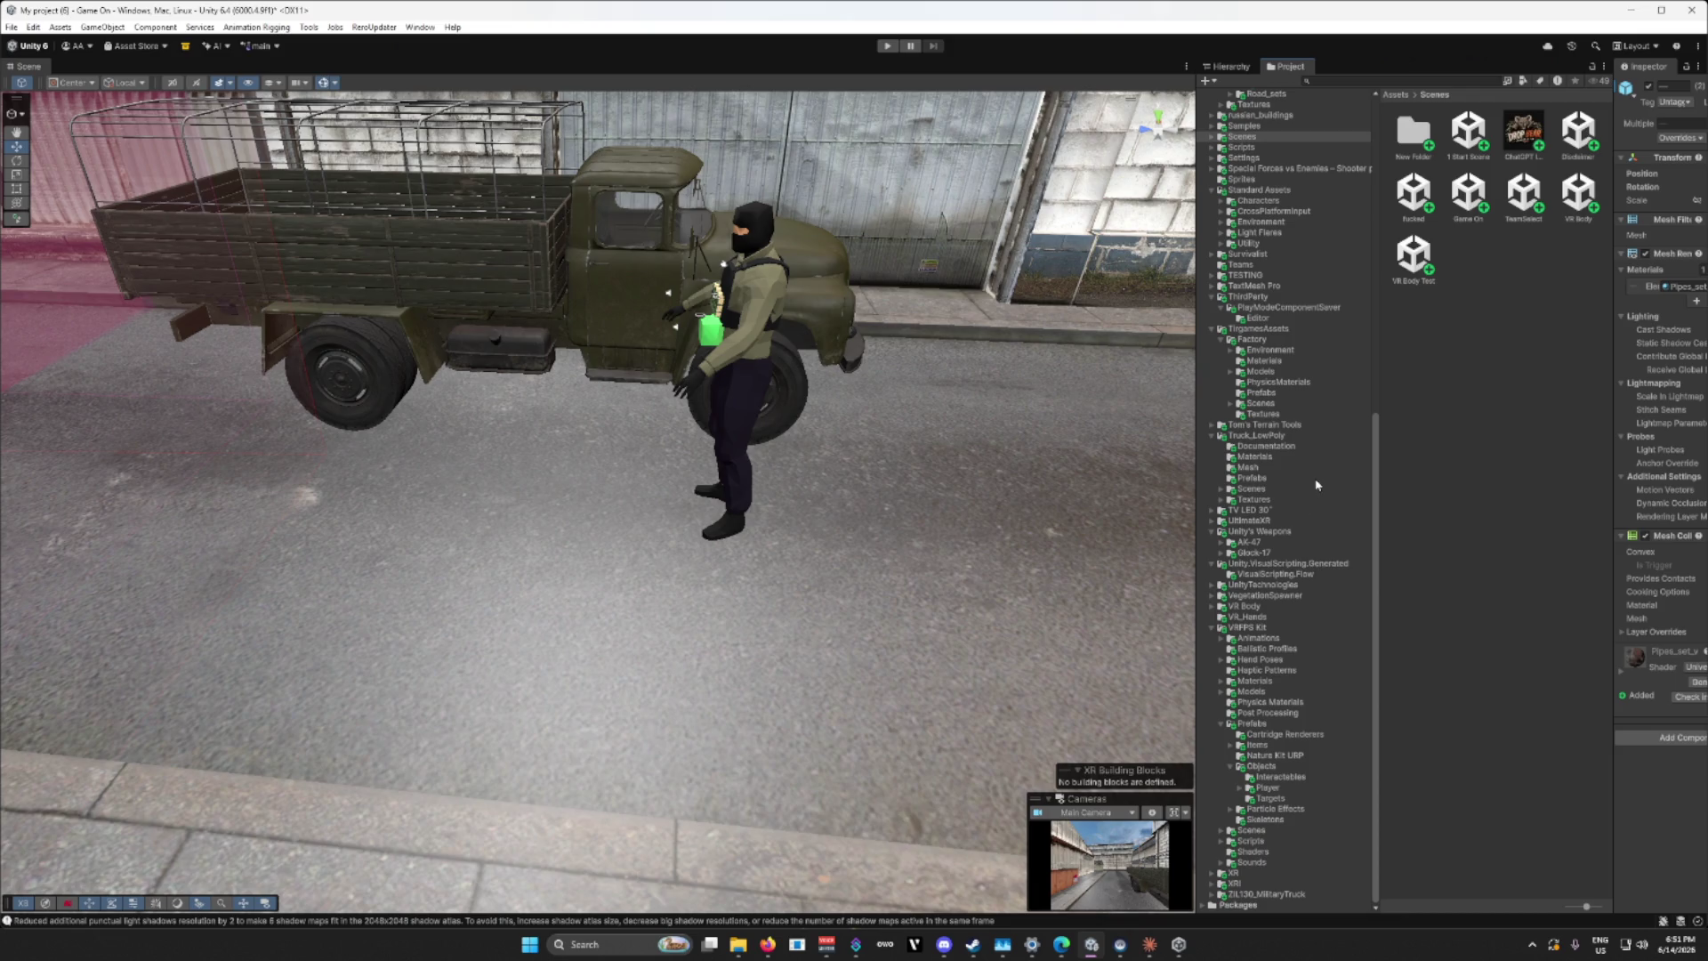
scroll(1271, 140, "up", 10)
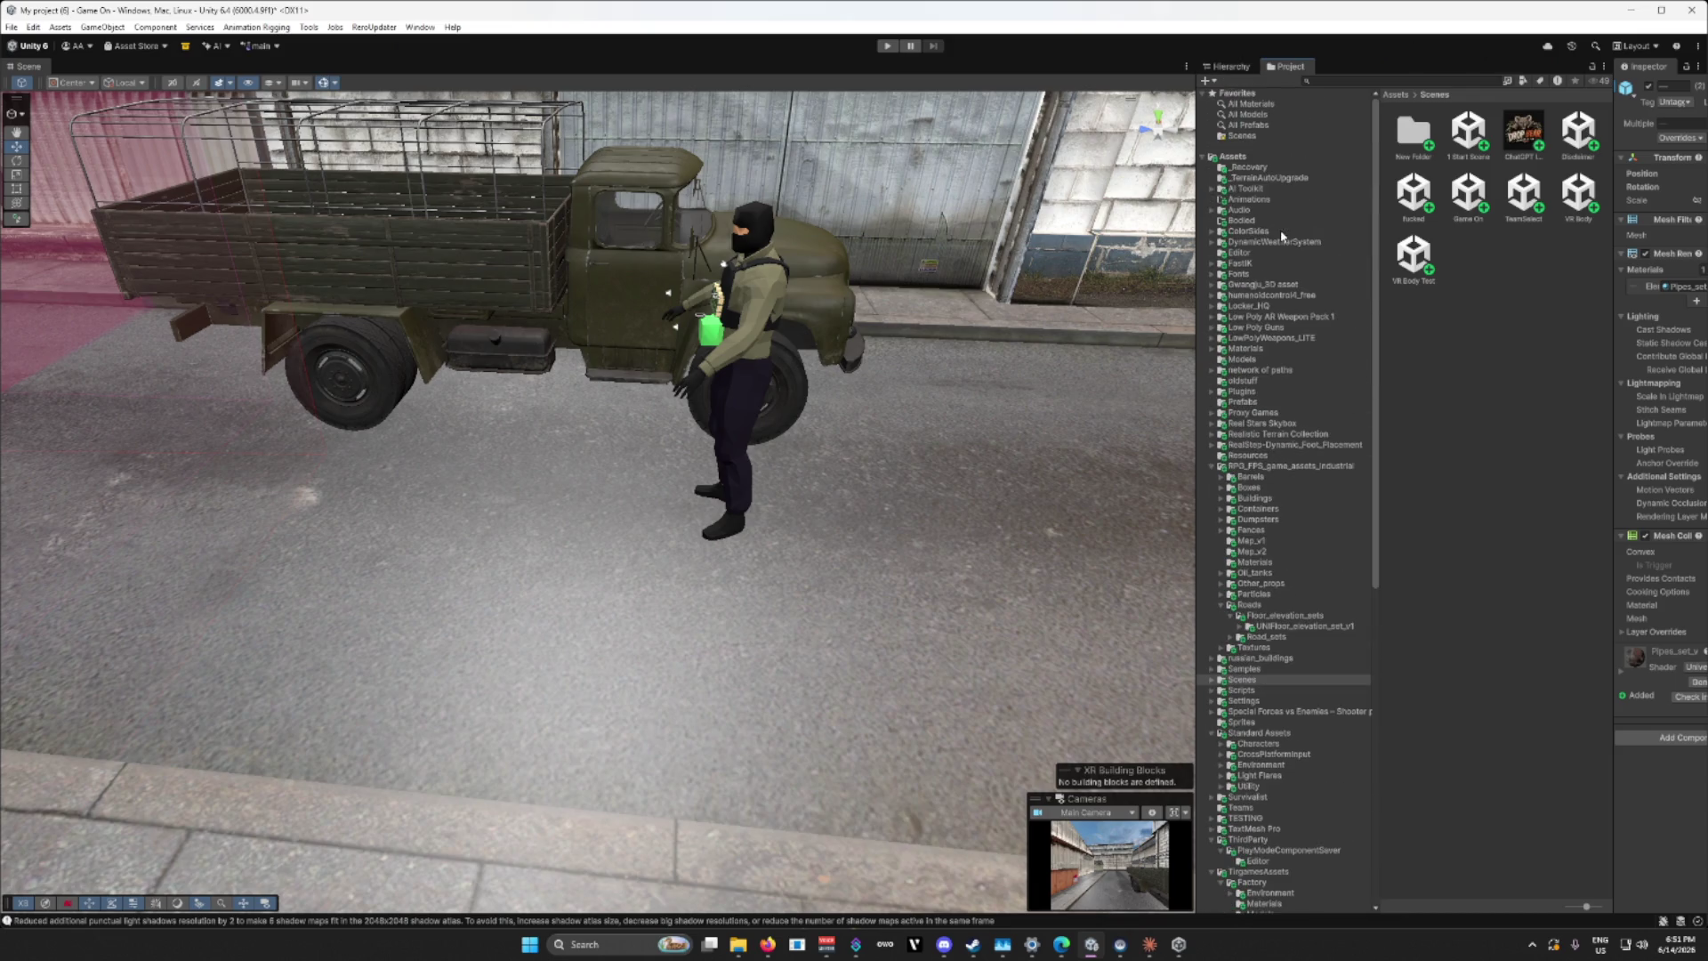
left_click(1258, 117)
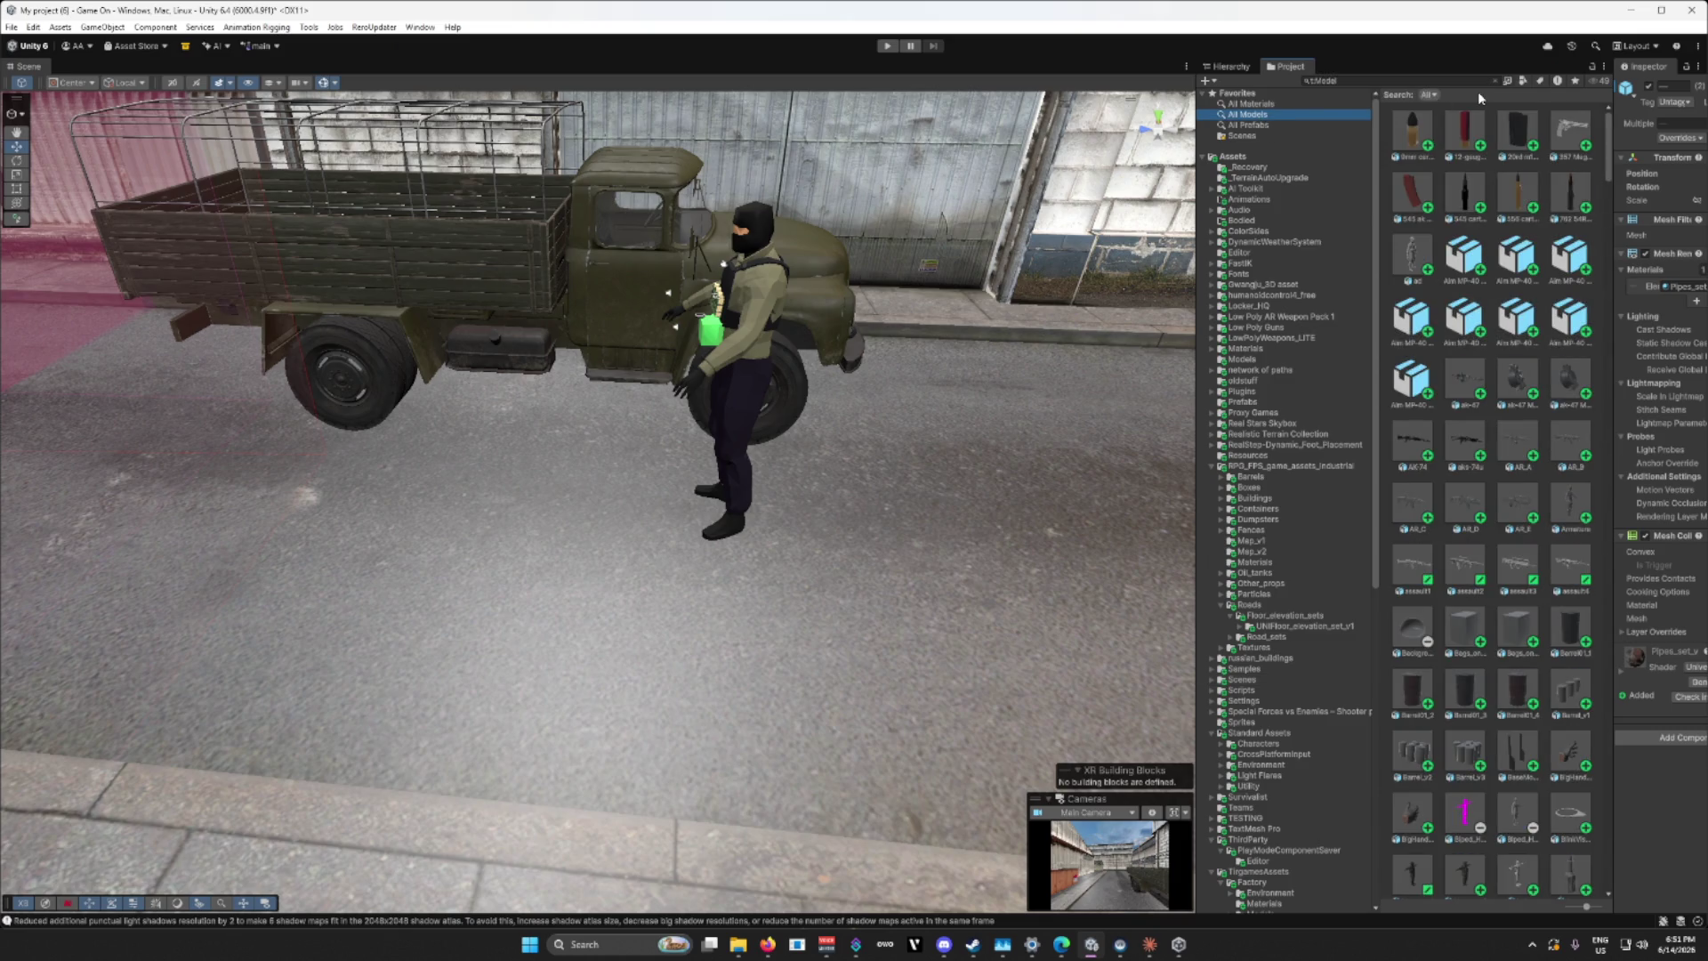
Step: Search assets for 'c4', drop C4_Bomb beside the truck, frame it and move it onto the street
left_click(1448, 78)
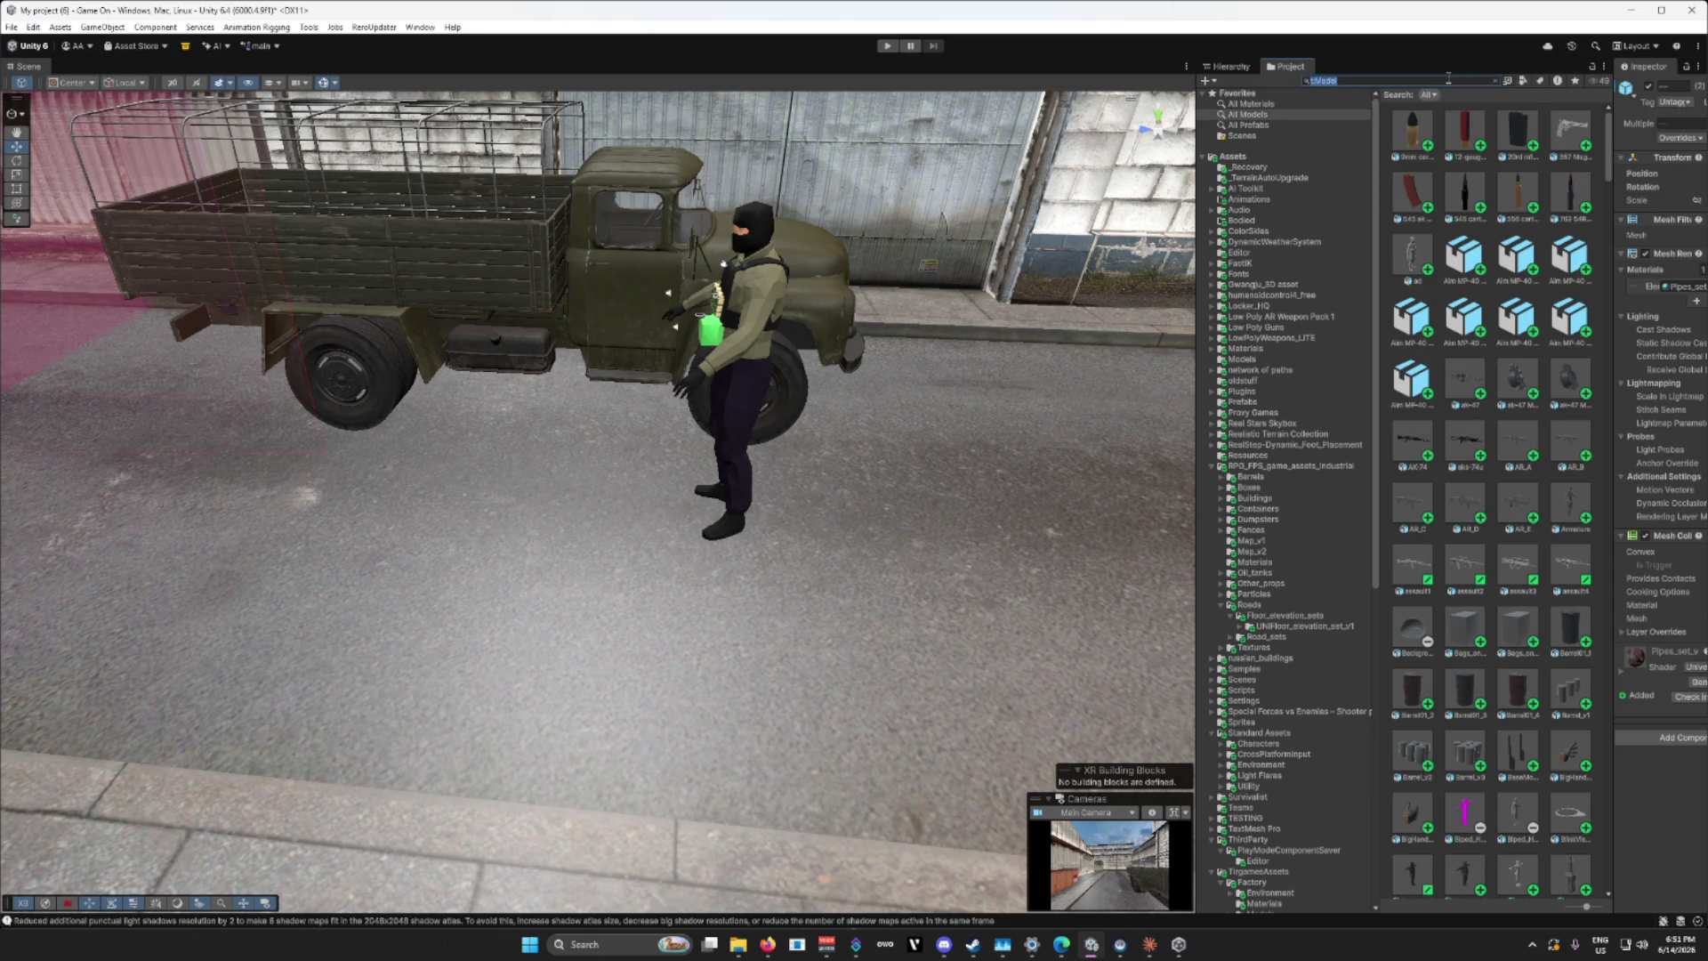
type("c4")
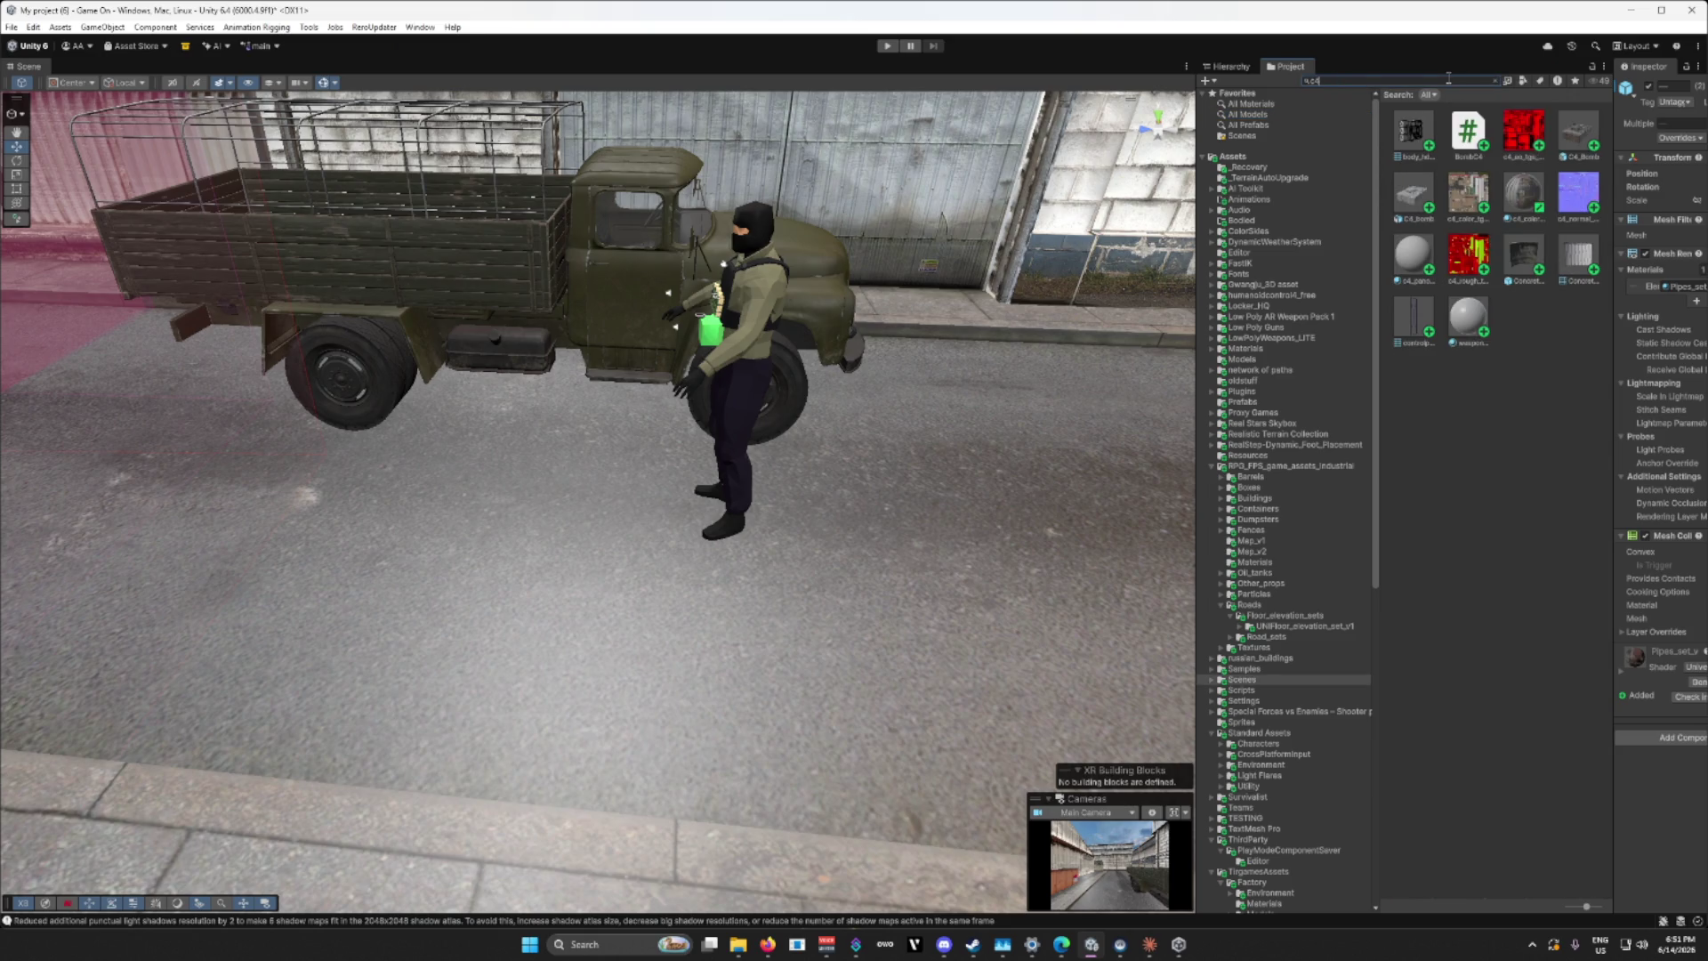
mouse_move(1564, 130)
left_mouse_down()
mouse_move(801, 622)
mouse_move(789, 602)
mouse_move(865, 618)
mouse_move(878, 598)
left_mouse_up()
key("f")
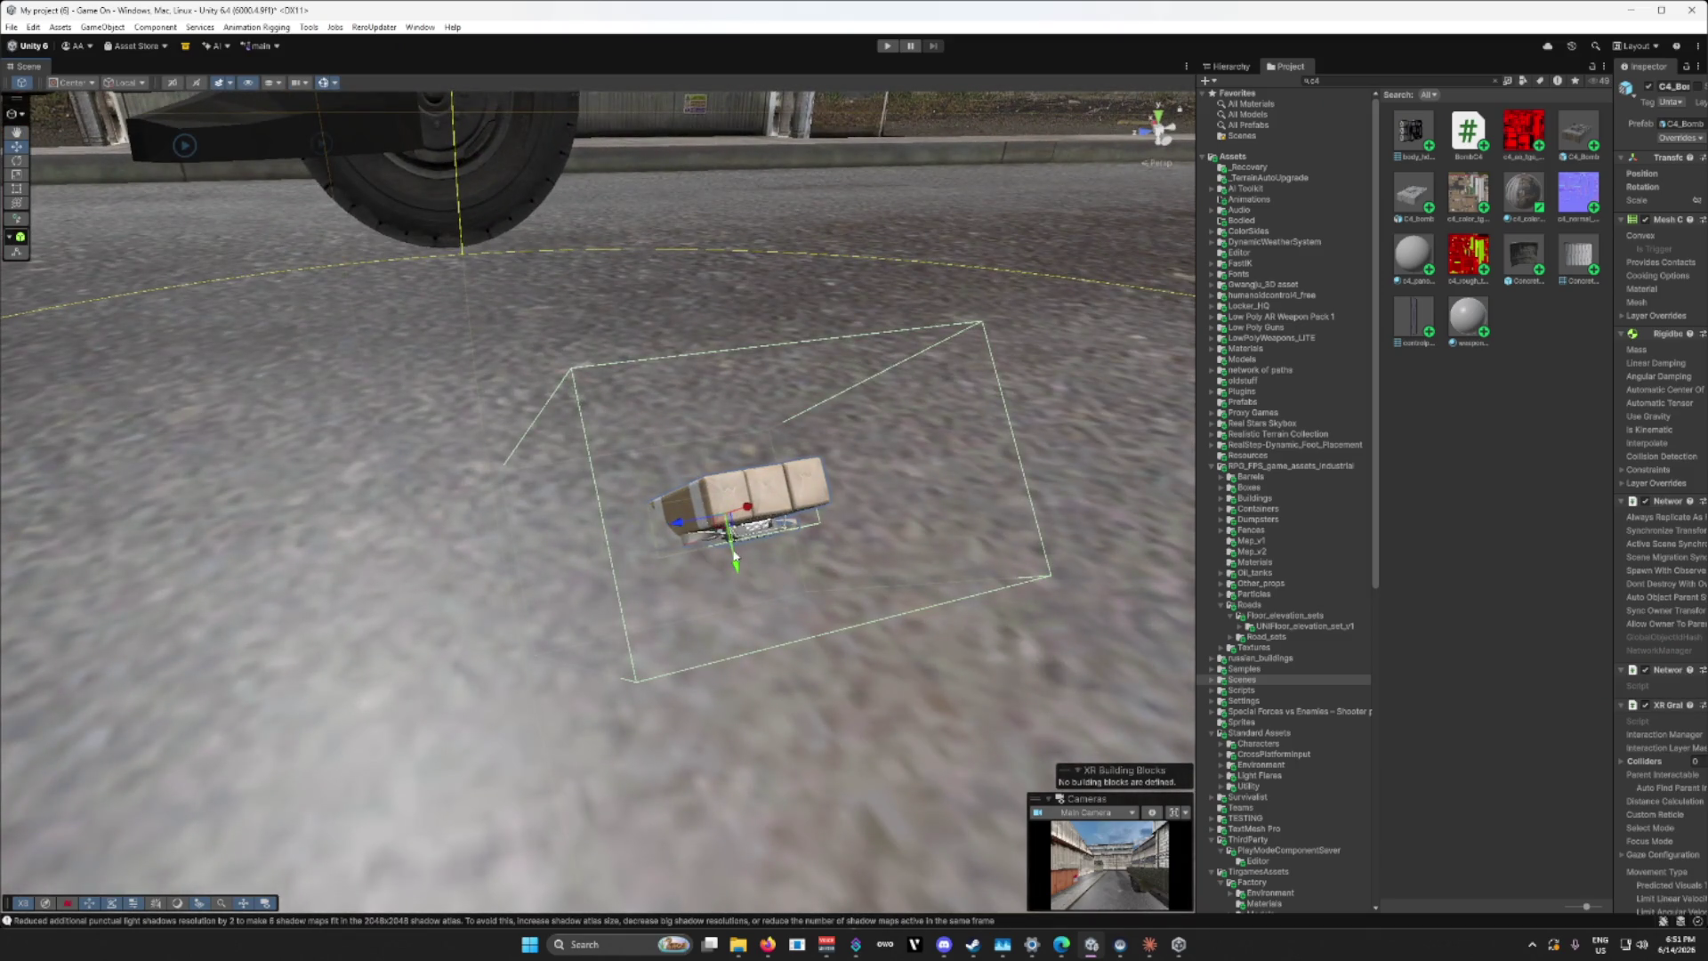
mouse_move(735, 556)
left_mouse_down()
mouse_move(642, 357)
mouse_move(730, 334)
mouse_move(782, 343)
mouse_move(1121, 567)
mouse_move(1288, 535)
mouse_move(800, 472)
mouse_move(705, 481)
mouse_move(694, 520)
left_mouse_up()
key("e")
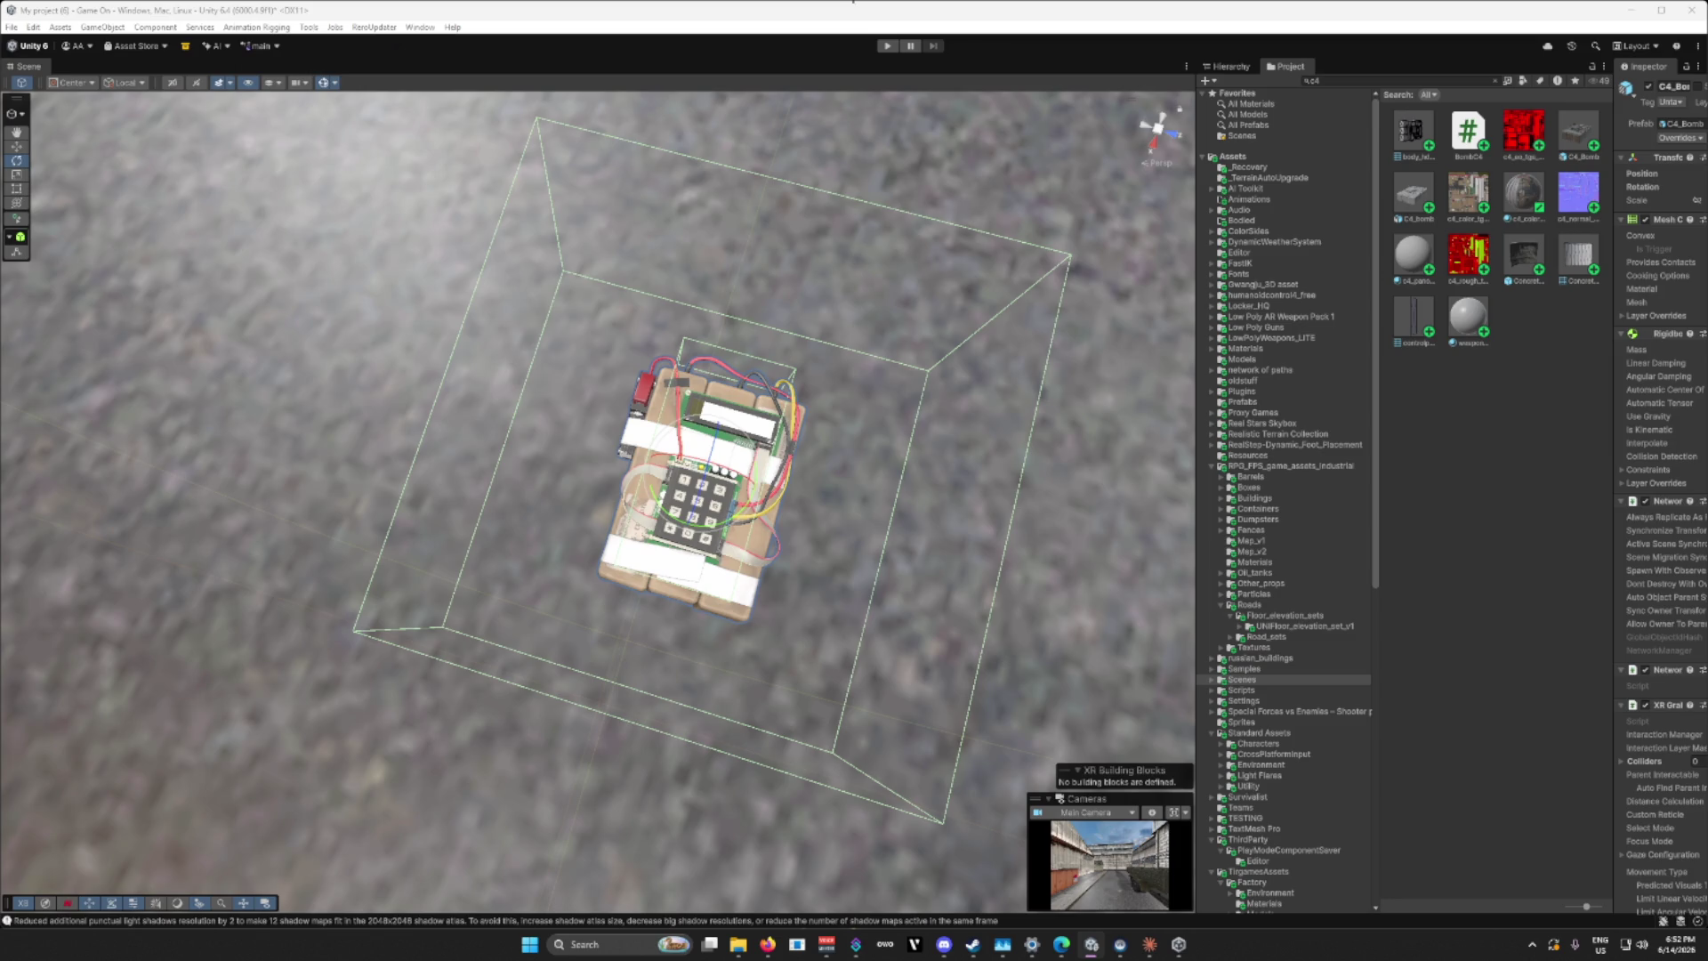
Step: Orbit around the C4 bomb, then zoom out over the storage tanks and factory rooftops
mouse_move(935, 436)
left_mouse_down()
mouse_move(801, 495)
mouse_move(946, 495)
mouse_move(709, 450)
mouse_move(943, 437)
left_mouse_up()
scroll(896, 465, "down", 3)
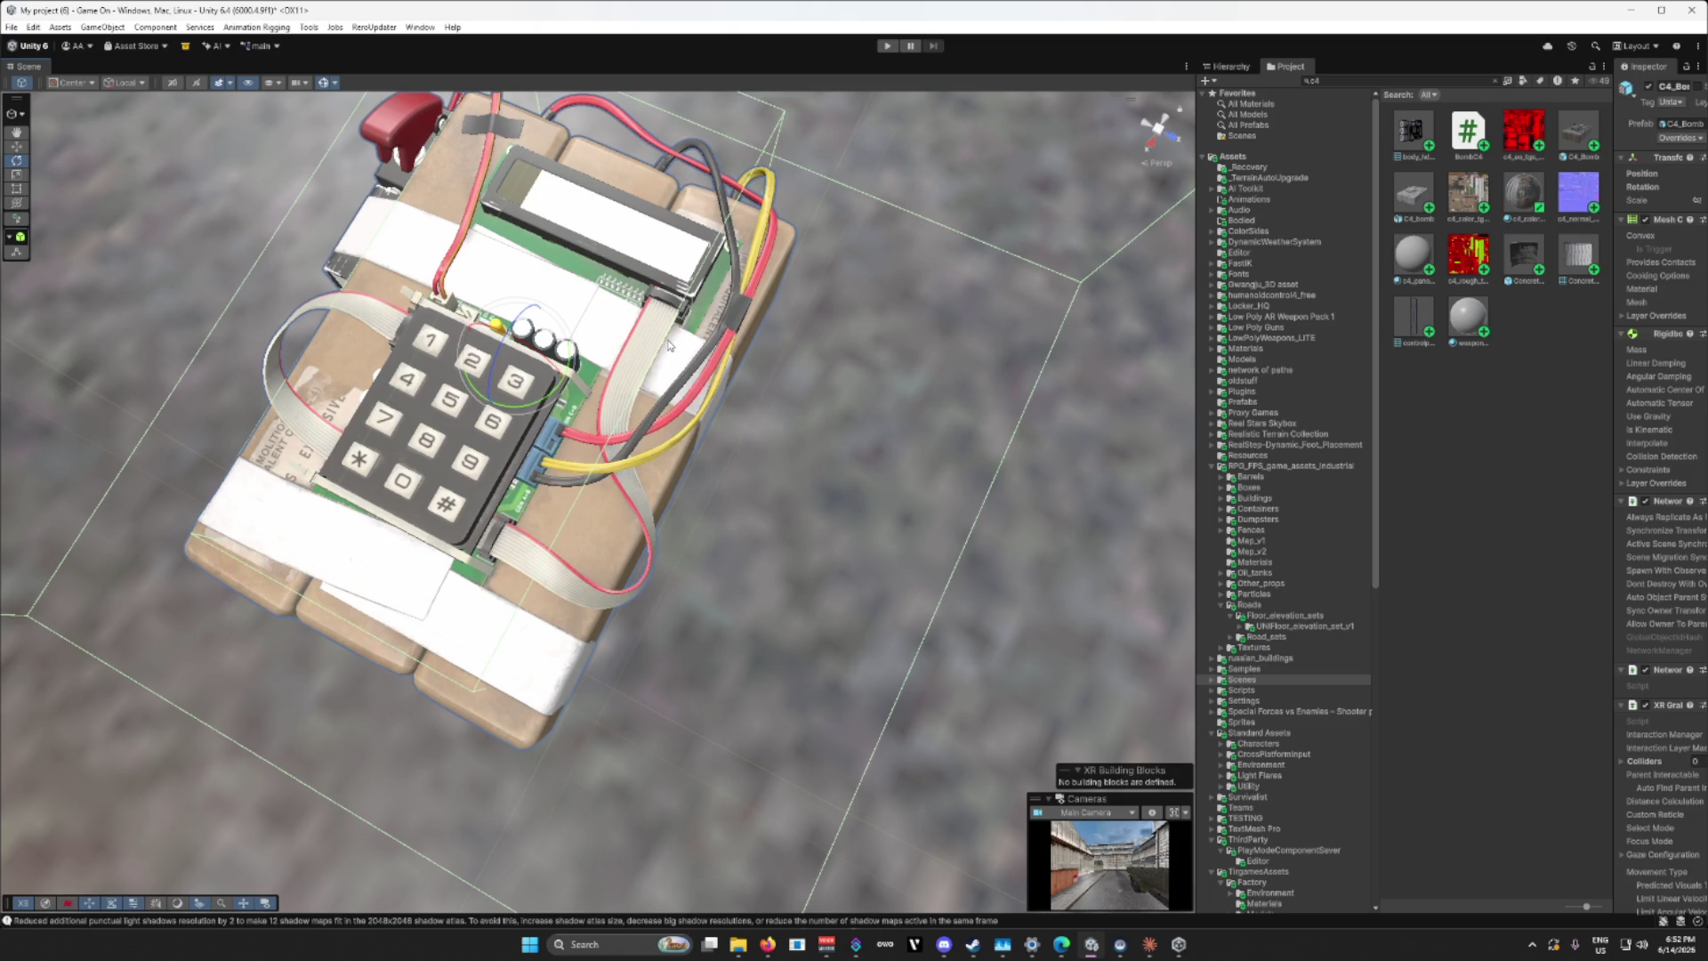
mouse_move(734, 485)
left_mouse_down()
mouse_move(608, 444)
mouse_move(293, 442)
mouse_move(1021, 405)
mouse_move(799, 472)
mouse_move(694, 436)
mouse_move(657, 396)
mouse_move(682, 324)
mouse_move(548, 387)
mouse_move(611, 525)
mouse_move(210, 500)
mouse_move(74, 584)
mouse_move(601, 529)
mouse_move(876, 529)
mouse_move(832, 497)
mouse_move(850, 389)
mouse_move(429, 329)
mouse_move(431, 284)
mouse_move(548, 267)
mouse_move(461, 250)
mouse_move(571, 455)
left_mouse_up()
key("Delete")
scroll(729, 483, "down", 5)
scroll(728, 483, "down", 2)
scroll(673, 375, "down", 2)
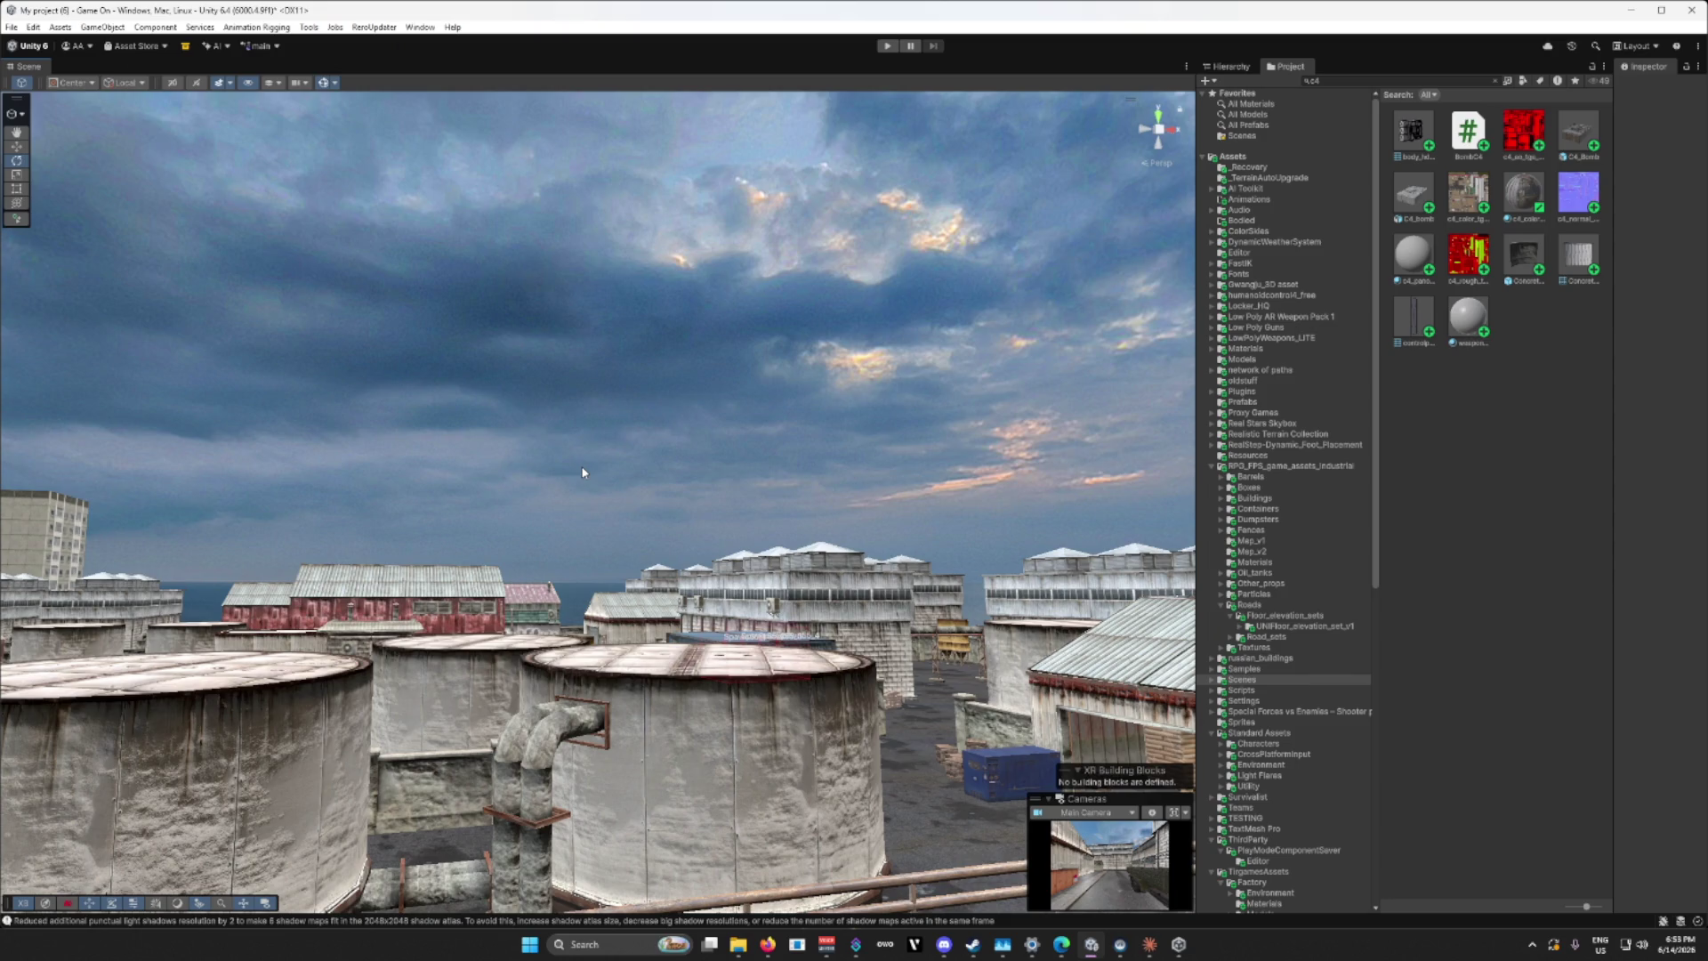
mouse_move(583, 472)
left_mouse_down()
mouse_move(553, 465)
mouse_move(593, 496)
mouse_move(487, 578)
mouse_move(528, 594)
left_mouse_up()
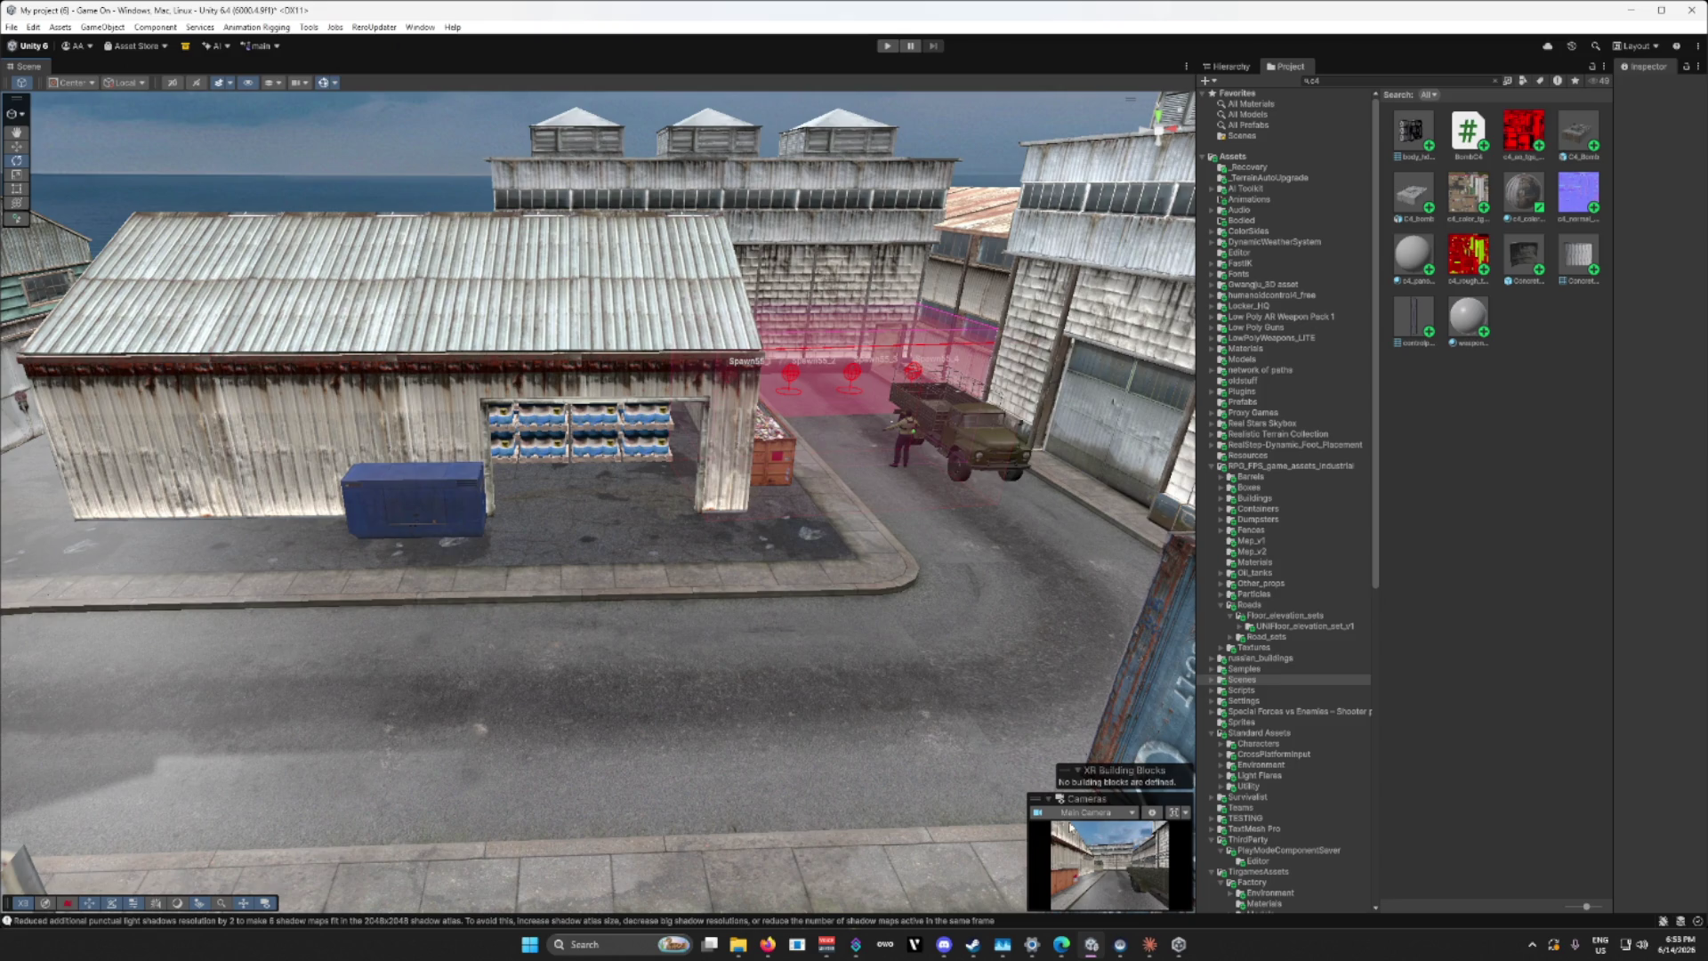
left_click(1175, 813)
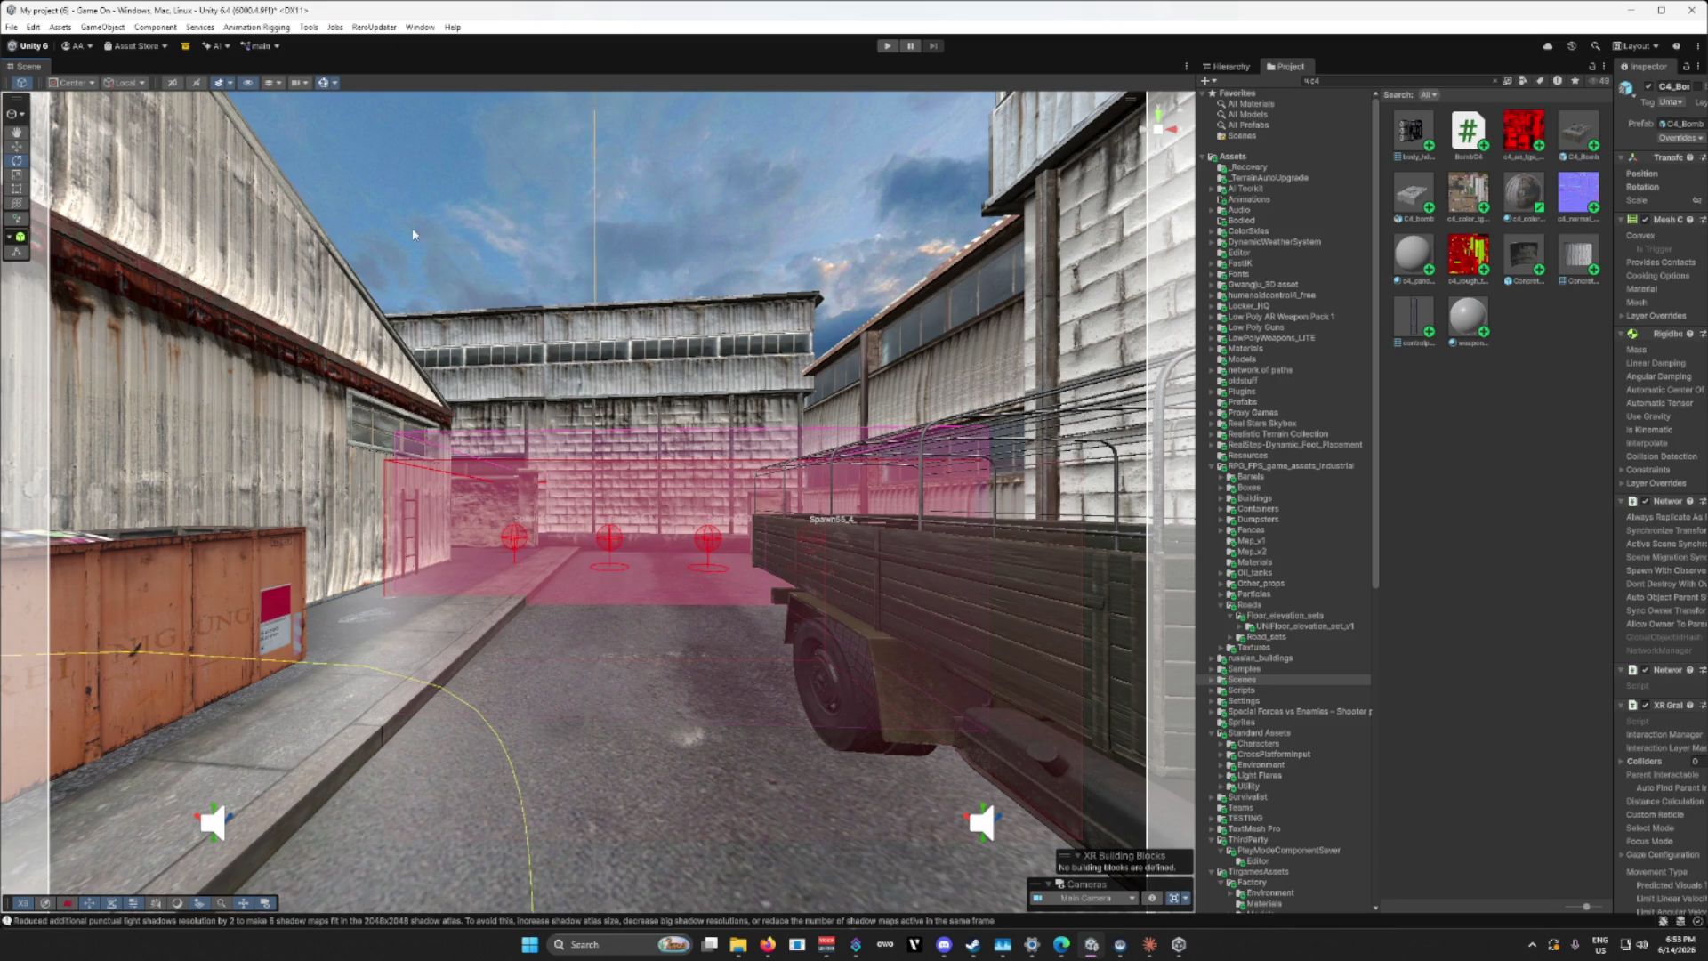
scroll(153, 127, "up", 5)
left_click_drag(153, 128, 257, 376)
mouse_move(462, 519)
left_mouse_down()
mouse_move(1584, 552)
mouse_move(1700, 578)
mouse_move(3, 621)
left_mouse_up()
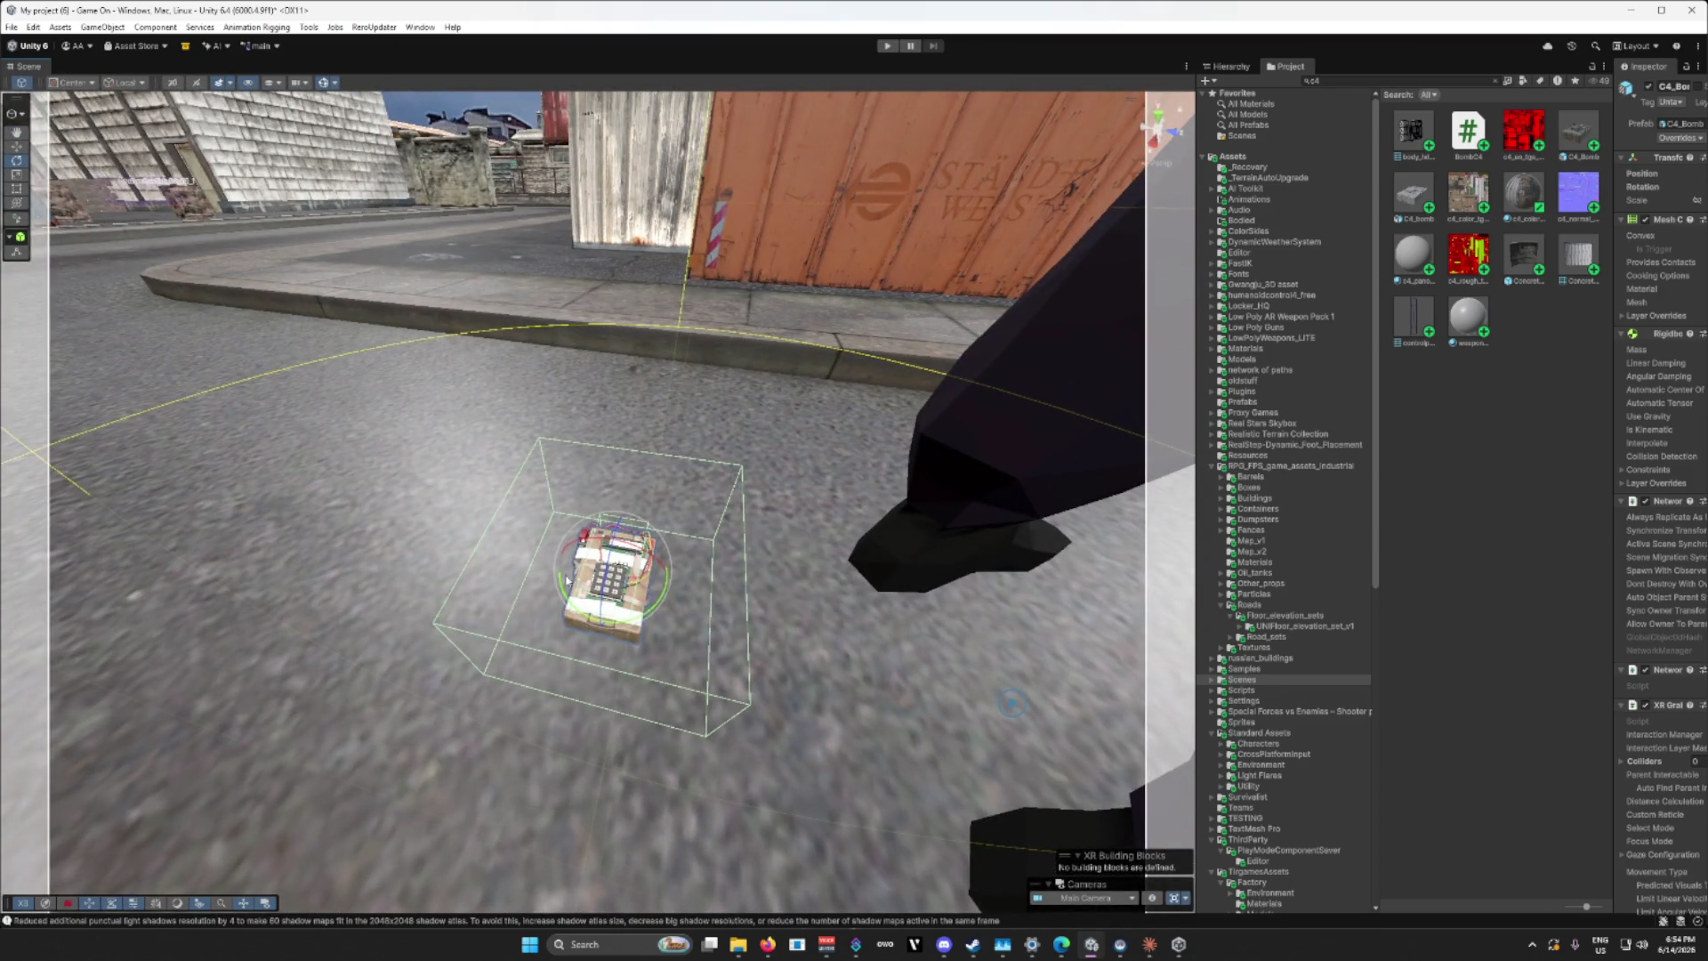
key("Delete")
mouse_move(567, 579)
left_mouse_down()
mouse_move(692, 555)
mouse_move(614, 339)
mouse_move(155, 253)
left_mouse_up()
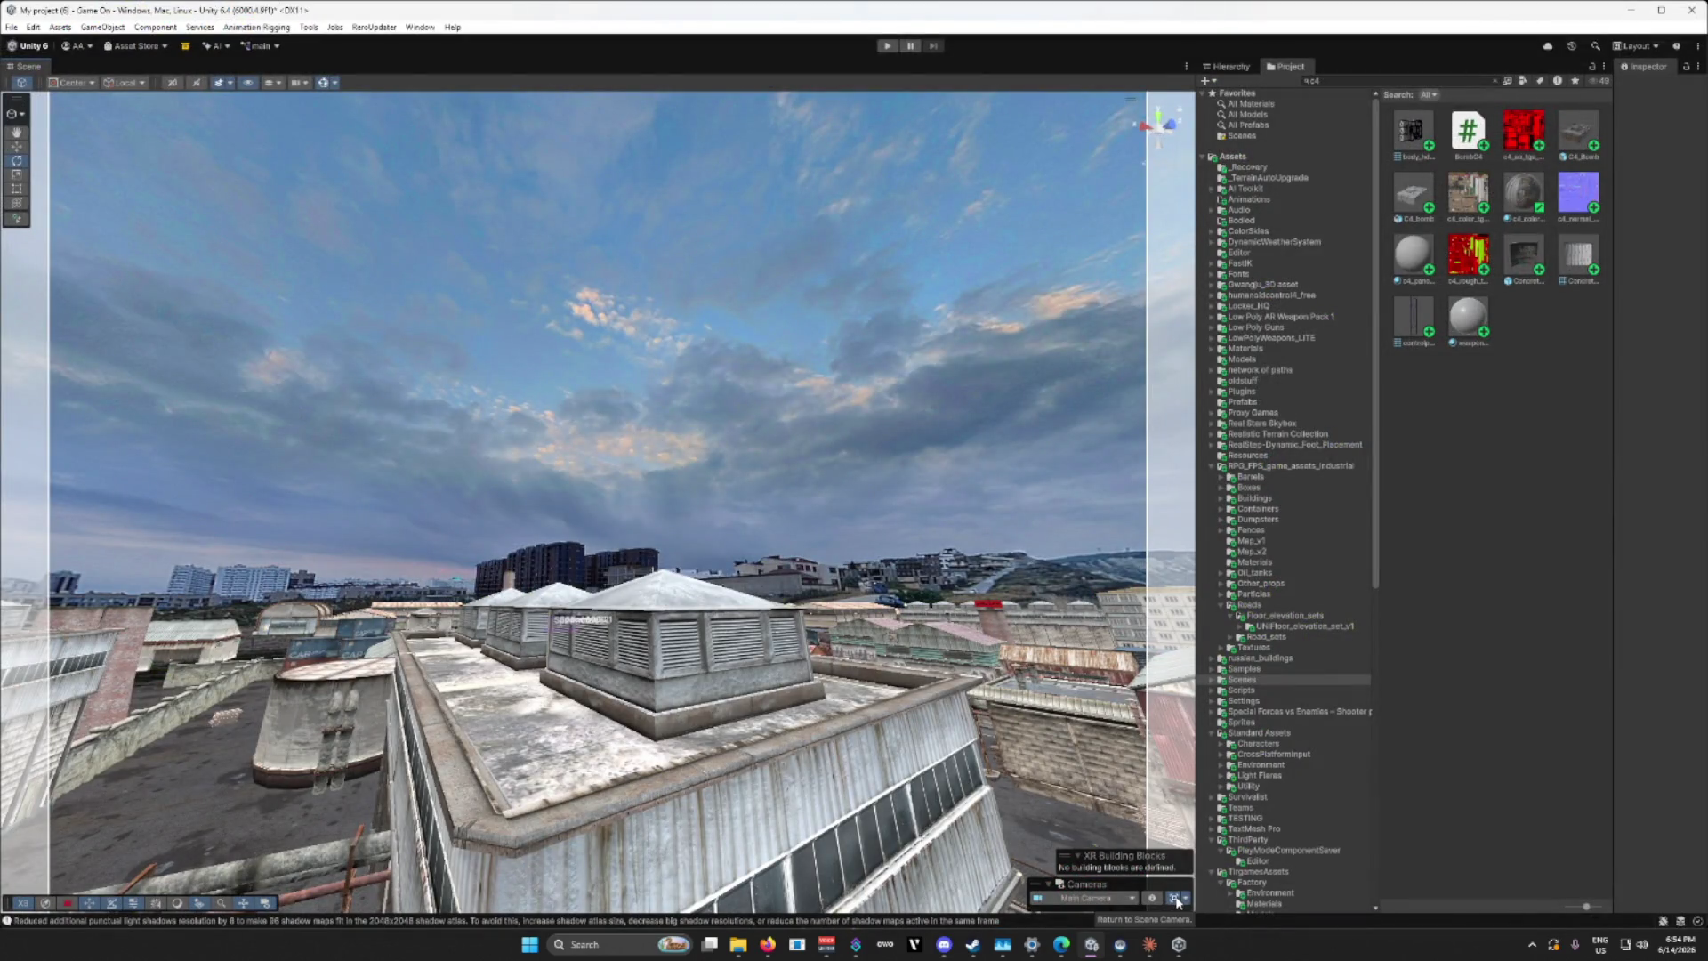
left_click(1186, 901)
left_click(1181, 900)
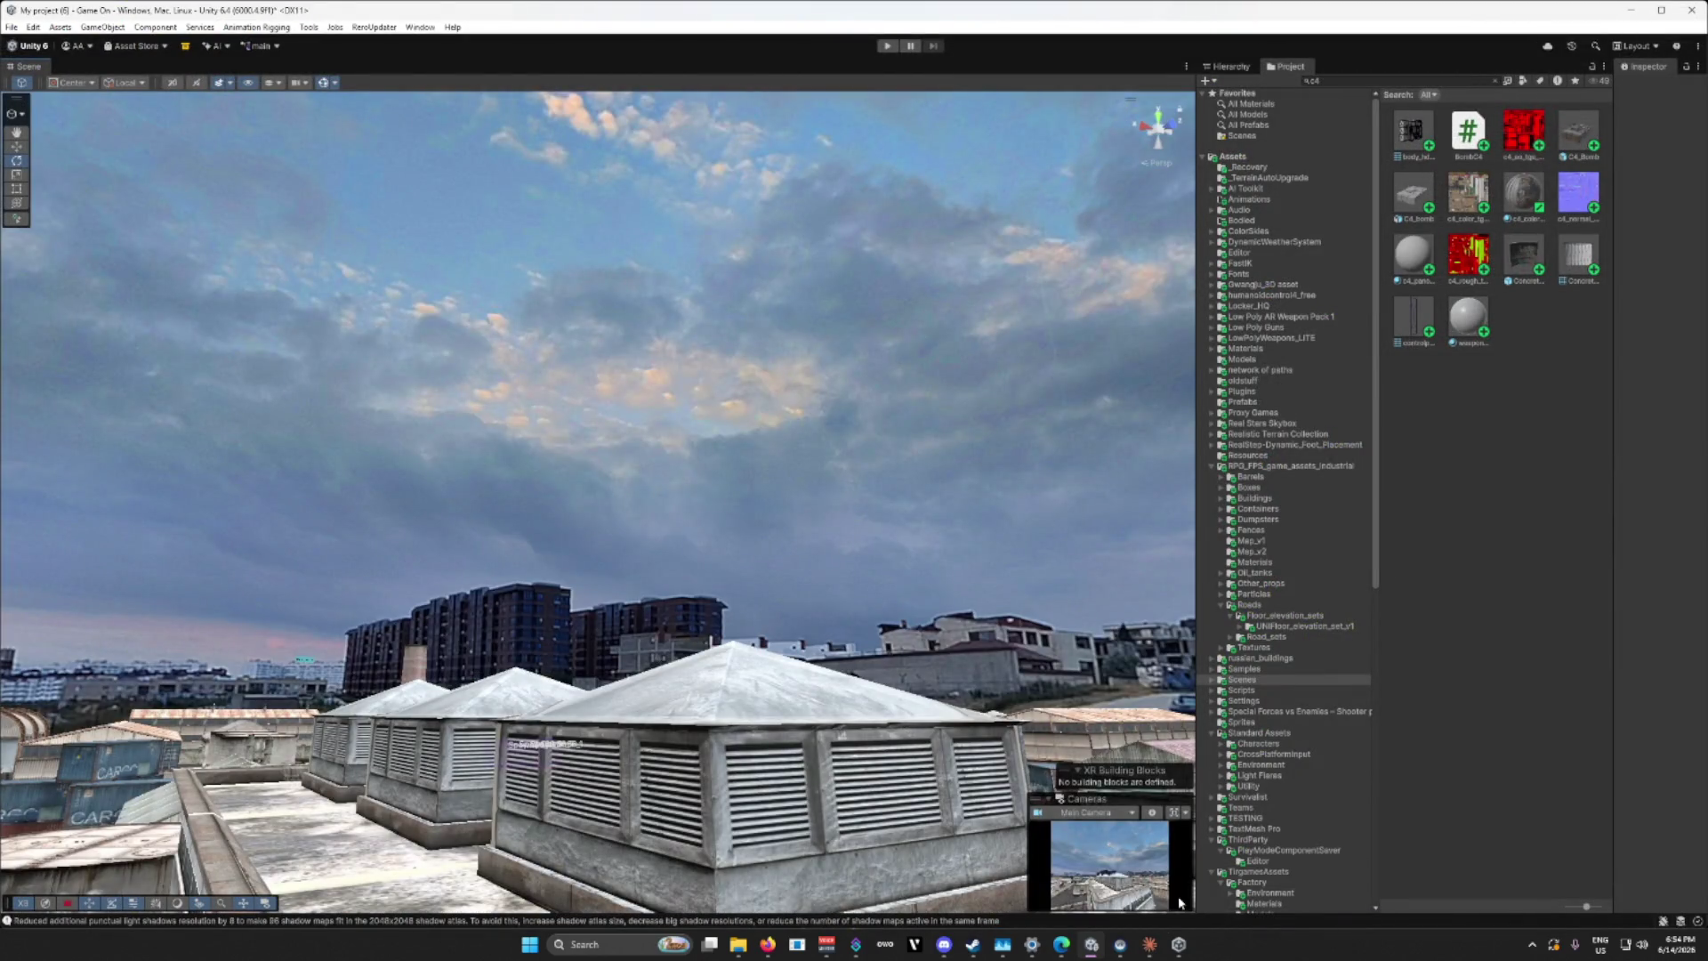
mouse_move(934, 827)
left_mouse_down()
mouse_move(836, 790)
mouse_move(725, 795)
mouse_move(587, 740)
mouse_move(428, 763)
mouse_move(458, 725)
mouse_move(750, 665)
mouse_move(699, 721)
mouse_move(297, 731)
mouse_move(240, 755)
left_mouse_up()
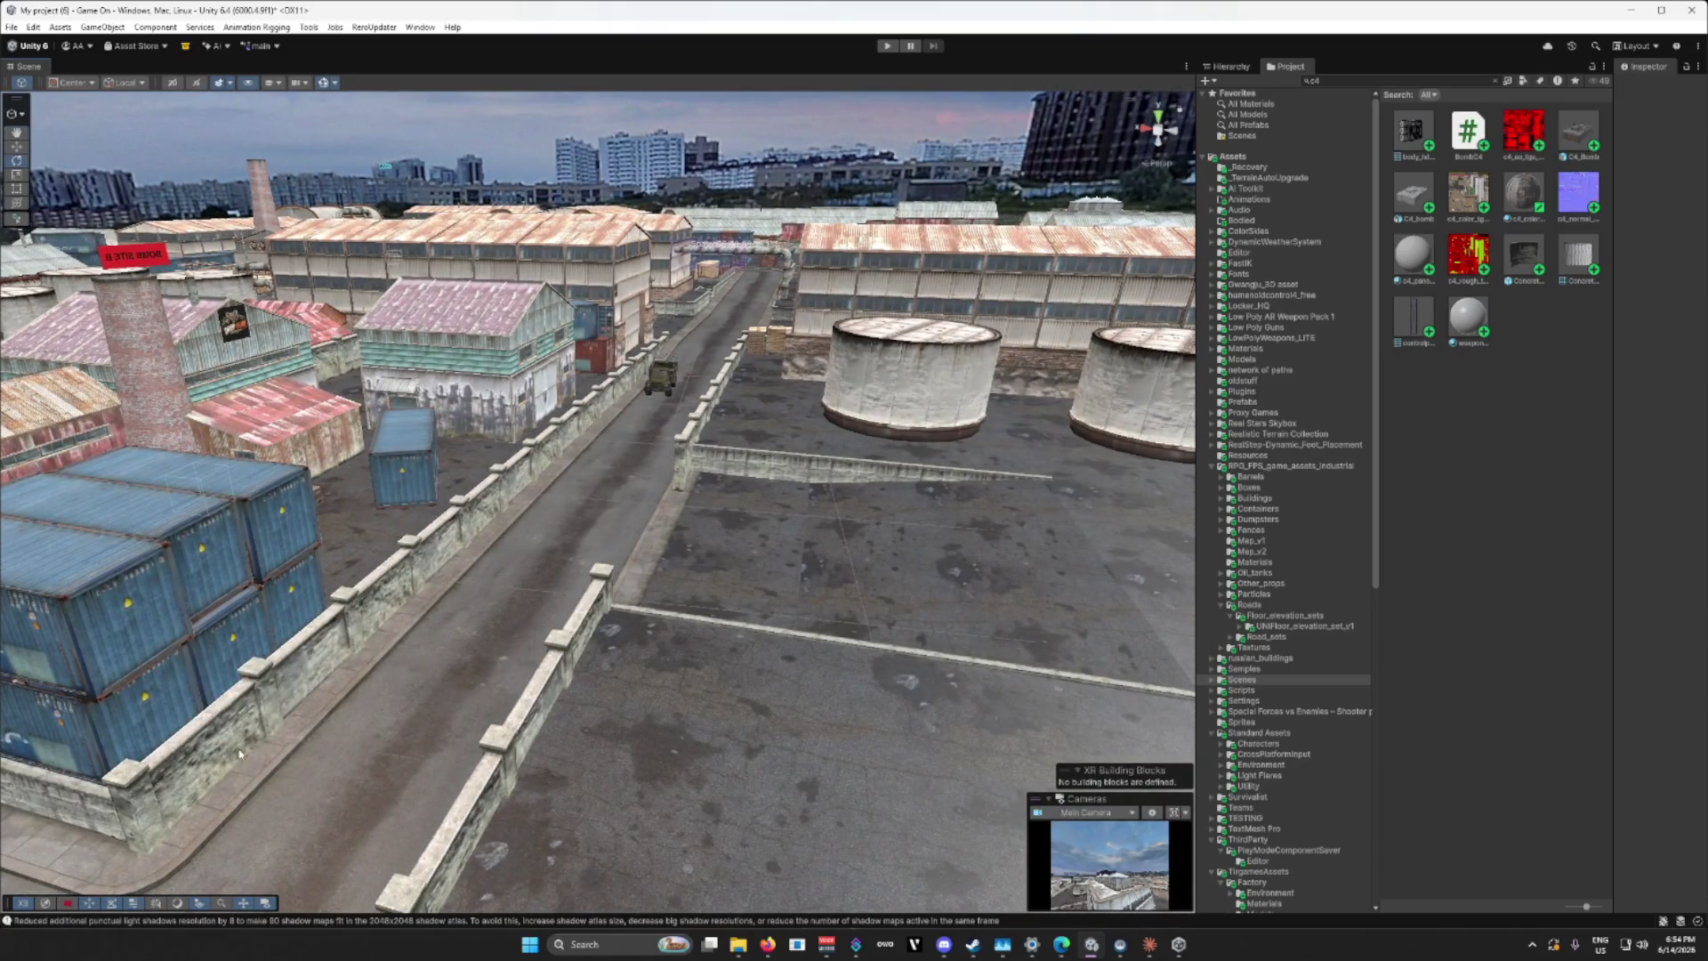
left_click_drag(563, 683, 517, 735)
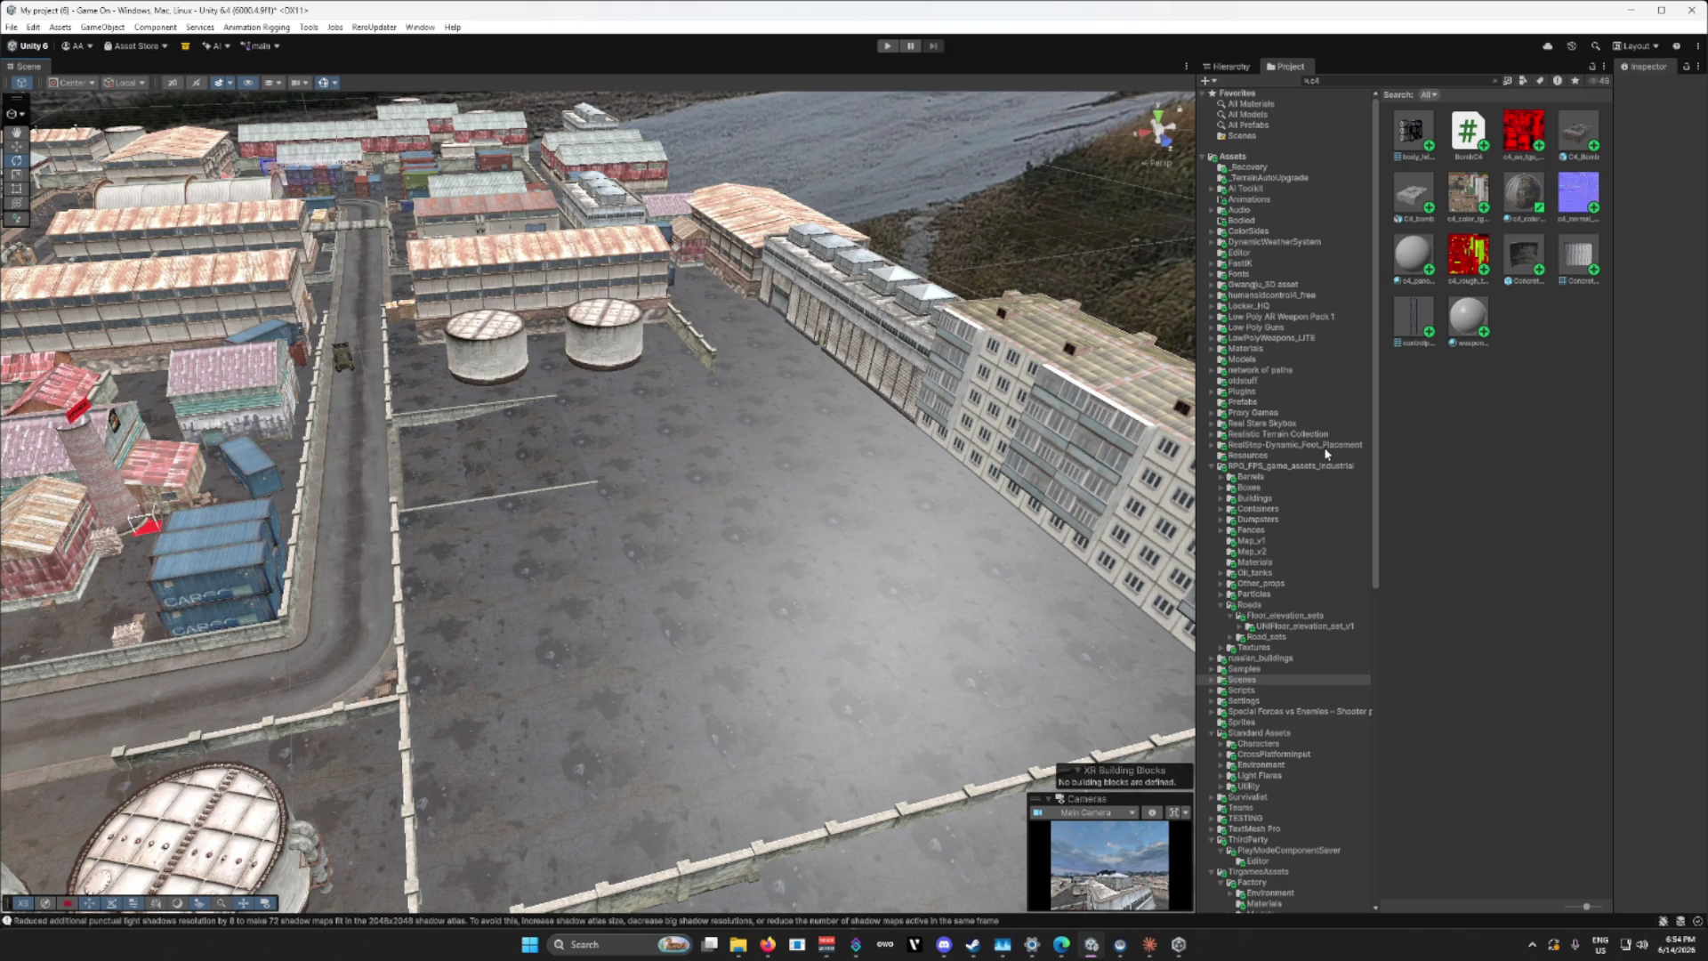
left_click(1250, 284)
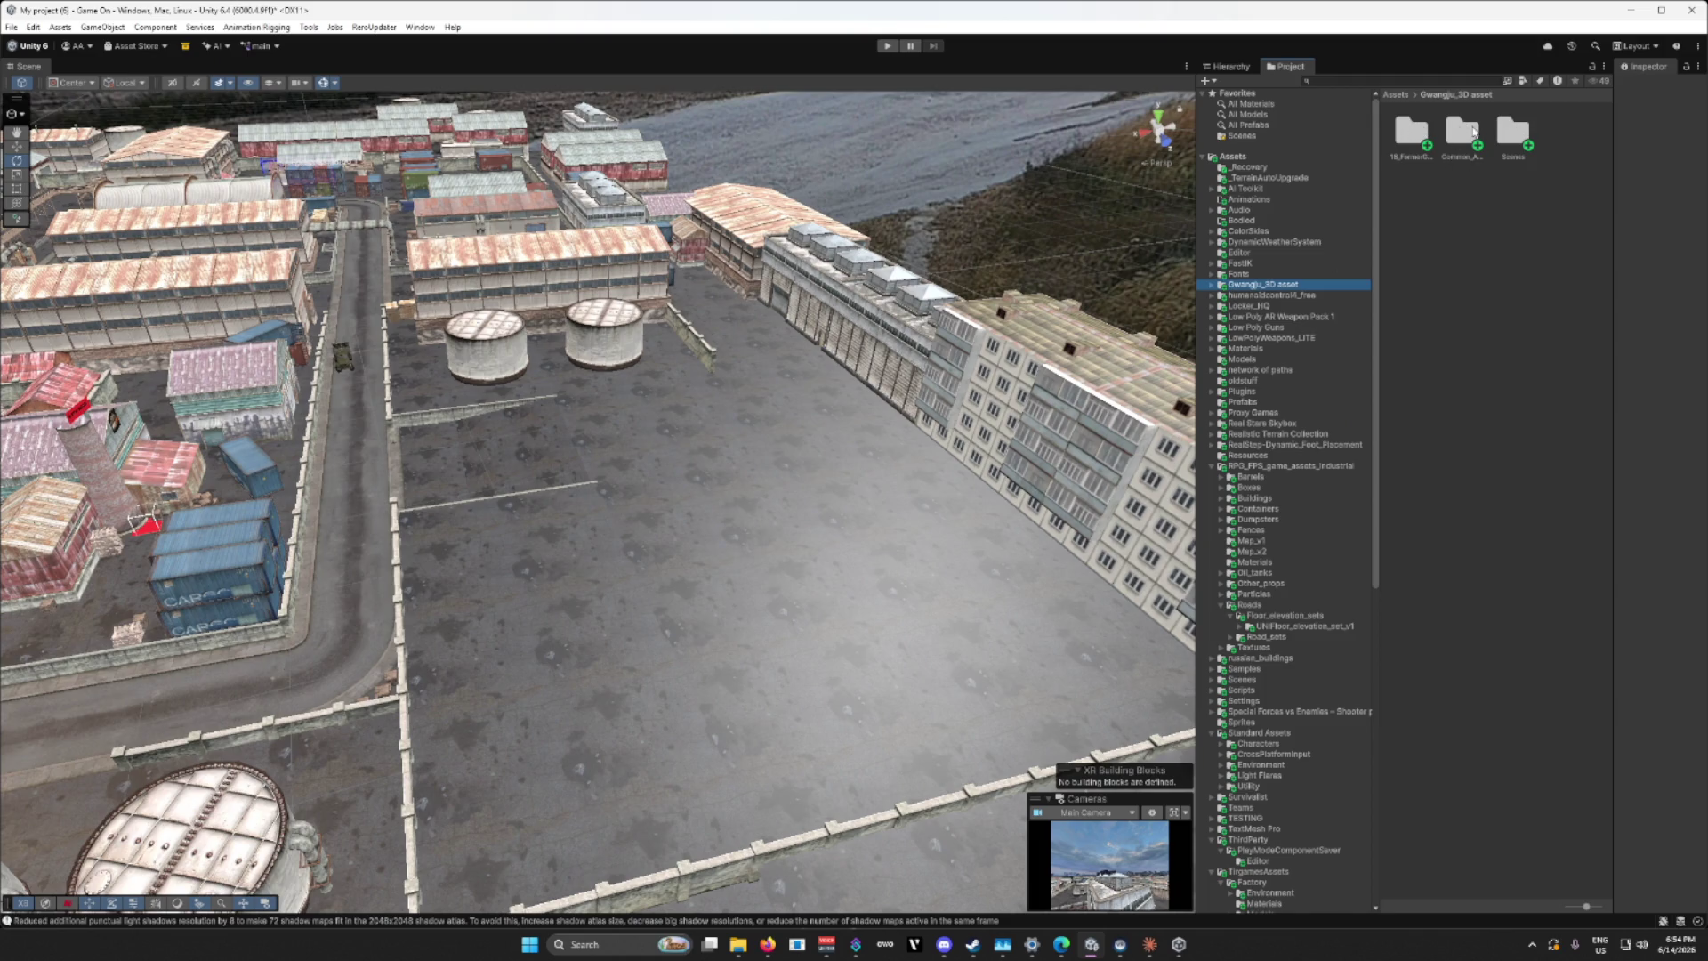
Step: Drag the building prefab from Gwangju_3D > 16_FormerGwangjuMBCBuilding > Prefabs into the empty yard
left_click(1473, 131)
double_click(1411, 132)
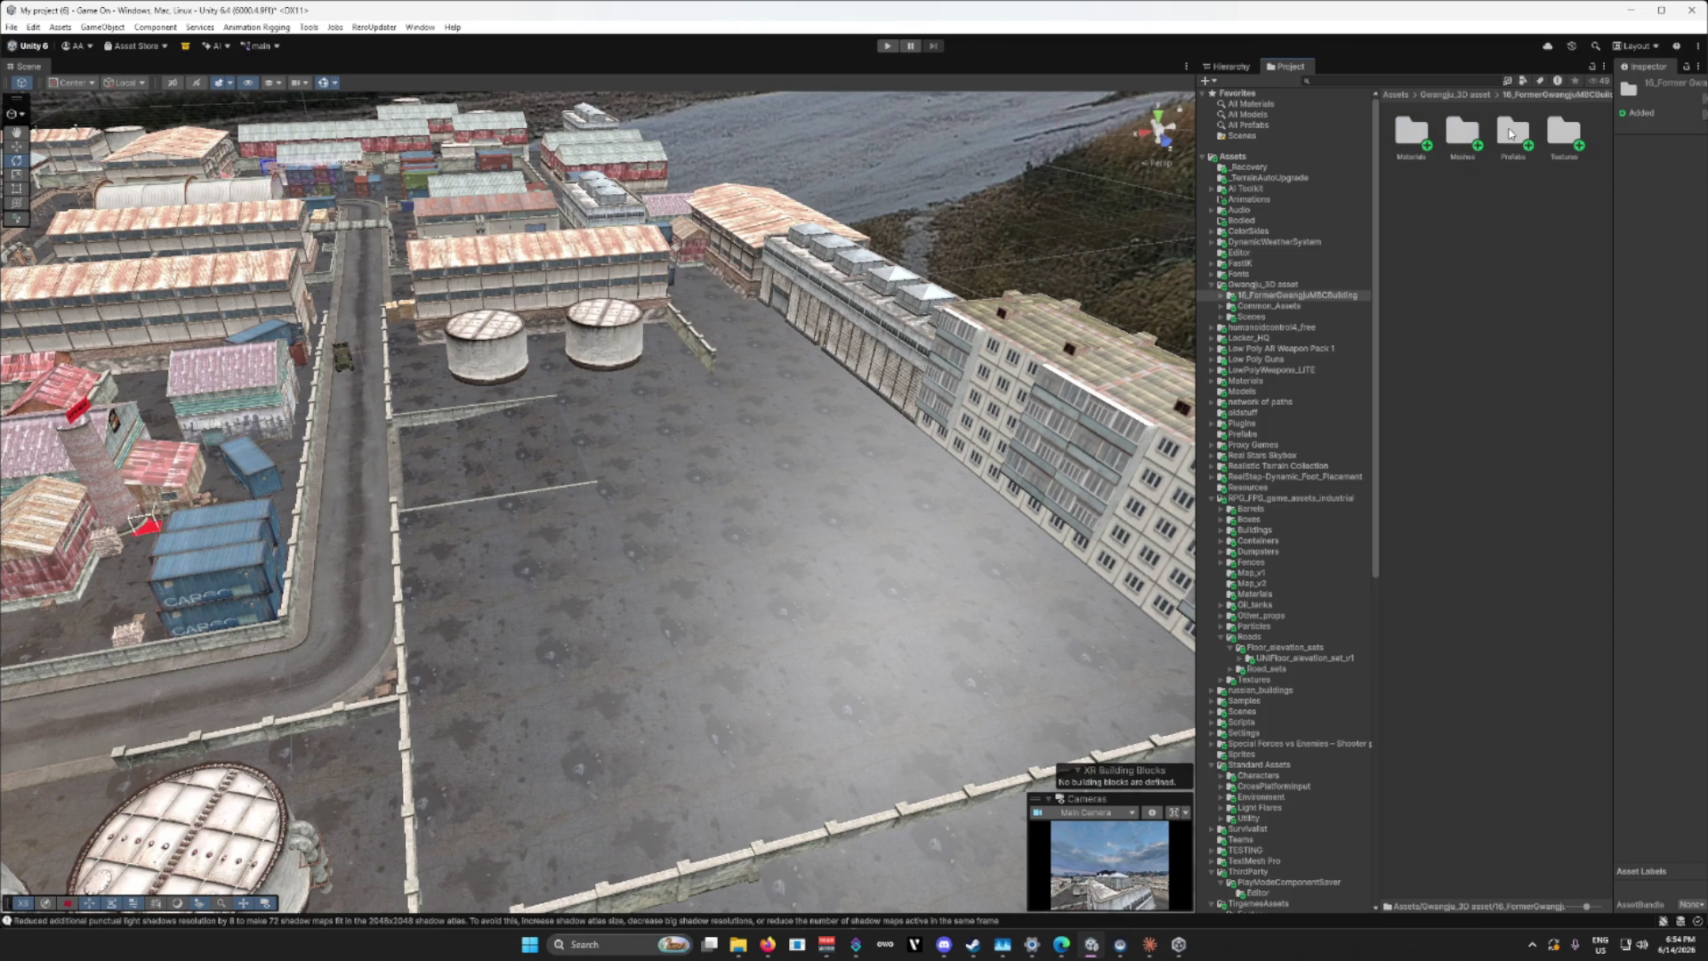
double_click(1510, 134)
mouse_move(1421, 135)
left_mouse_down()
mouse_move(820, 465)
mouse_move(878, 725)
mouse_move(854, 765)
mouse_move(926, 659)
left_mouse_up()
Step: Inspect the placed building's front lettering, sign and antenna side, and rooftop up close
scroll(854, 765, "down", 5)
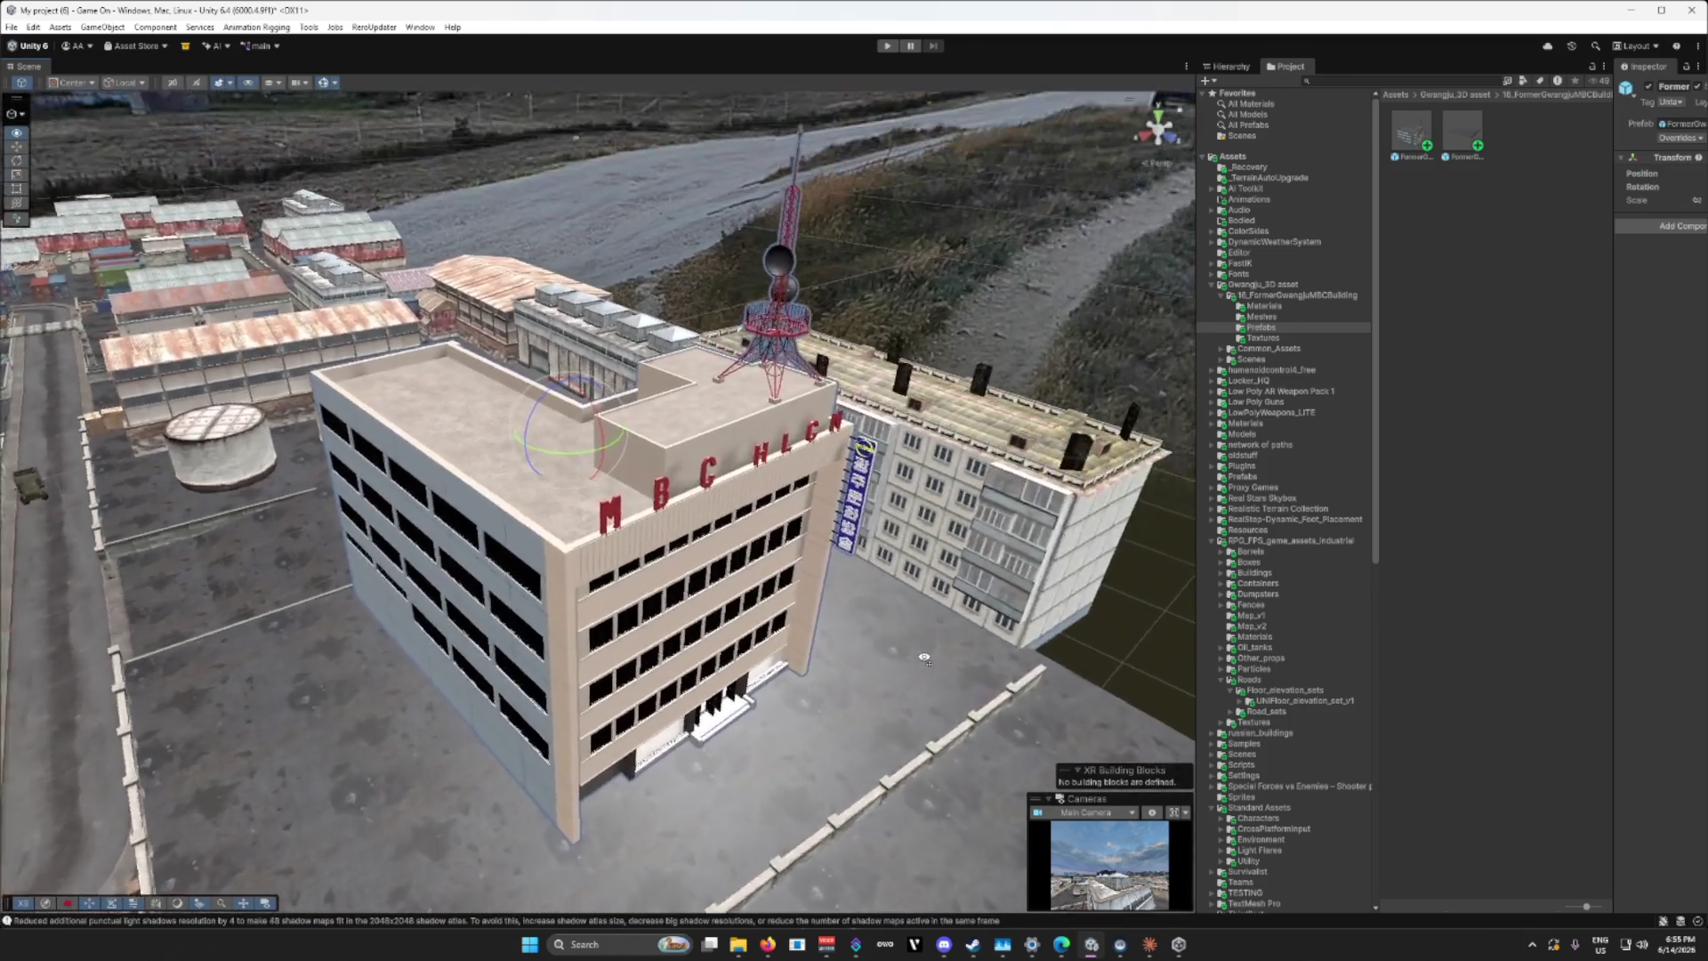
scroll(926, 658, "up", 5)
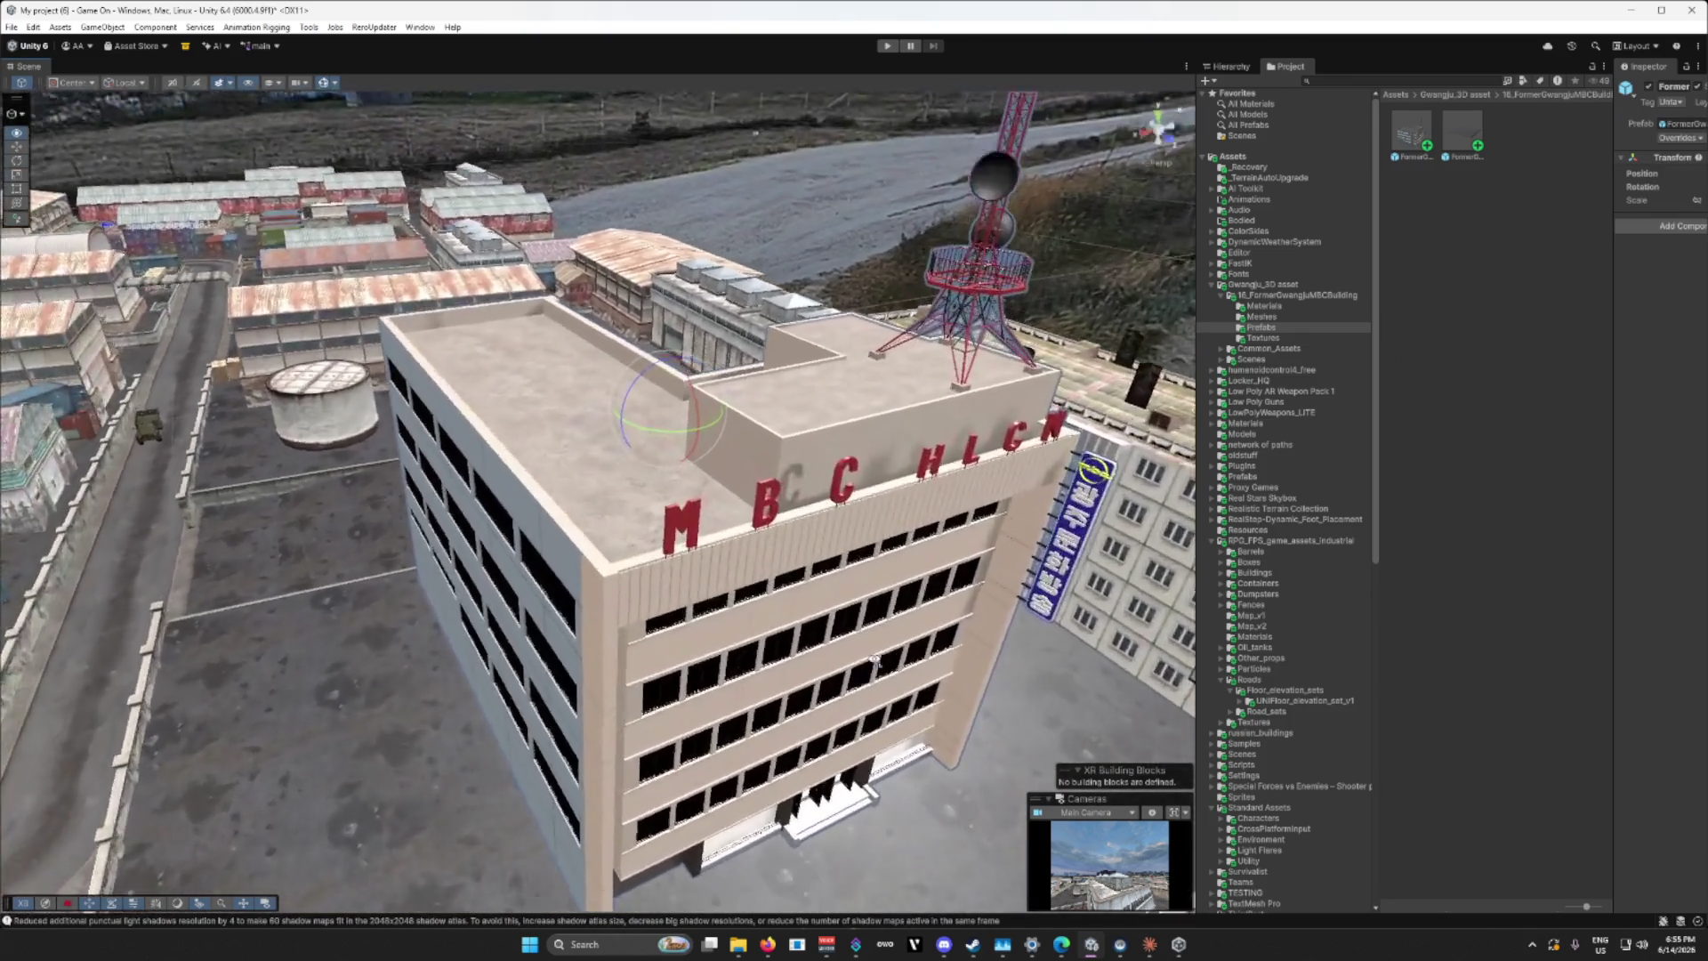
left_click(792, 533)
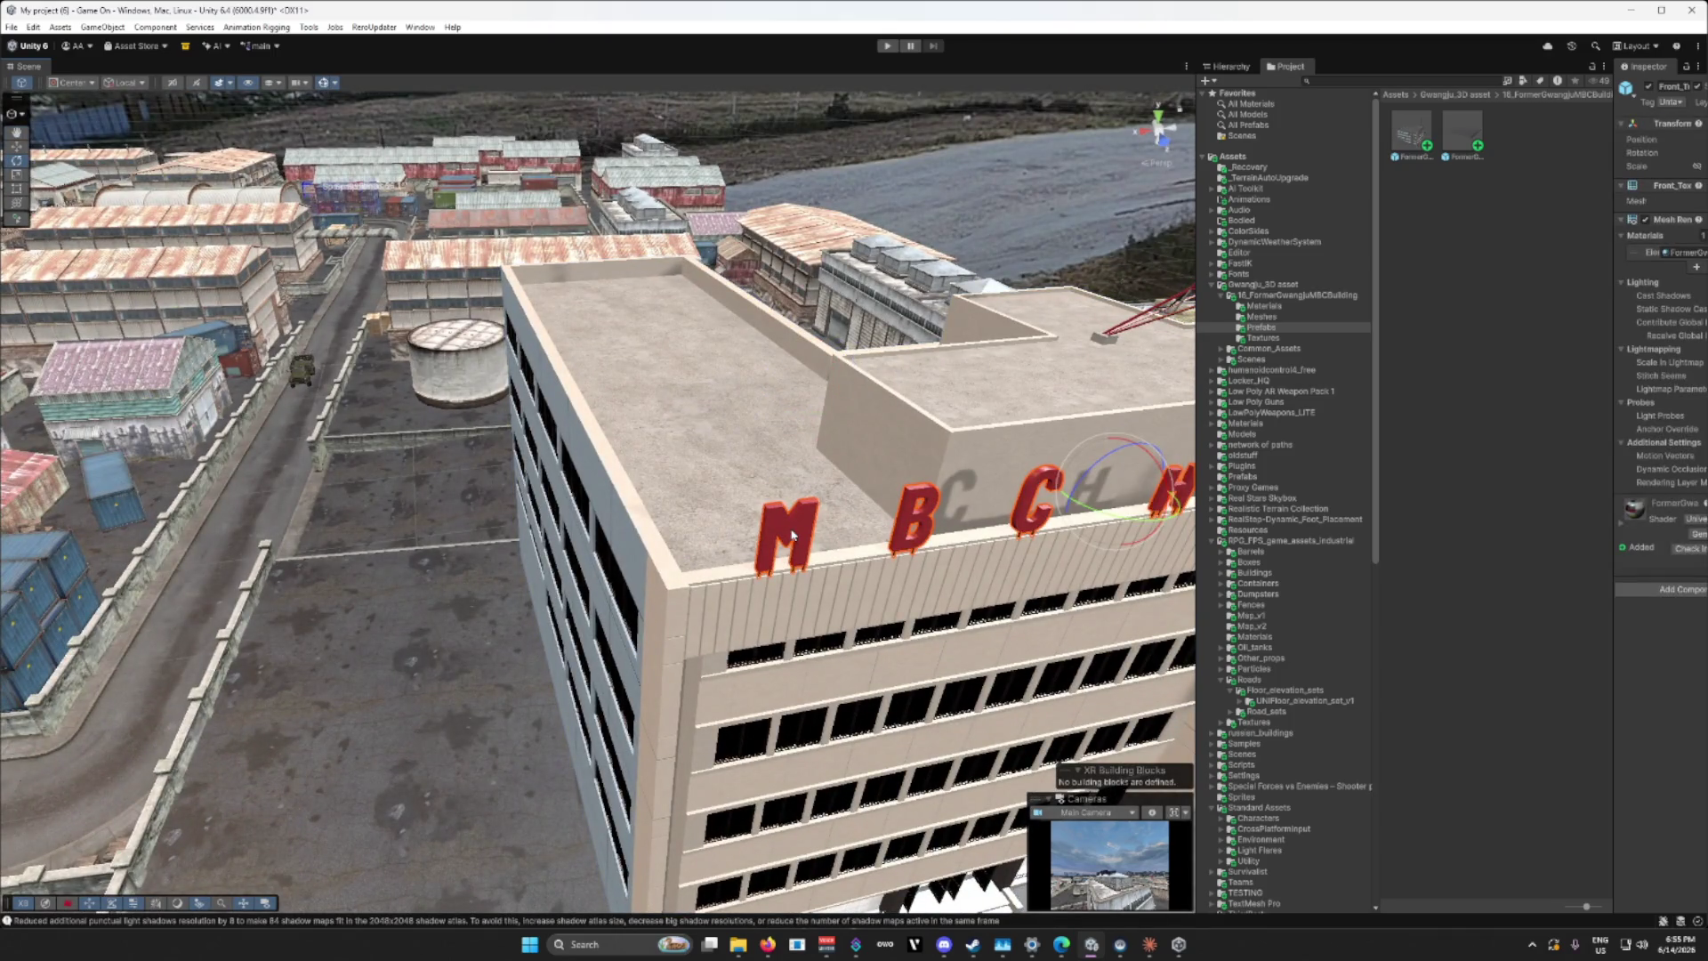
left_click_drag(792, 534, 757, 436)
left_click_drag(703, 342, 725, 460)
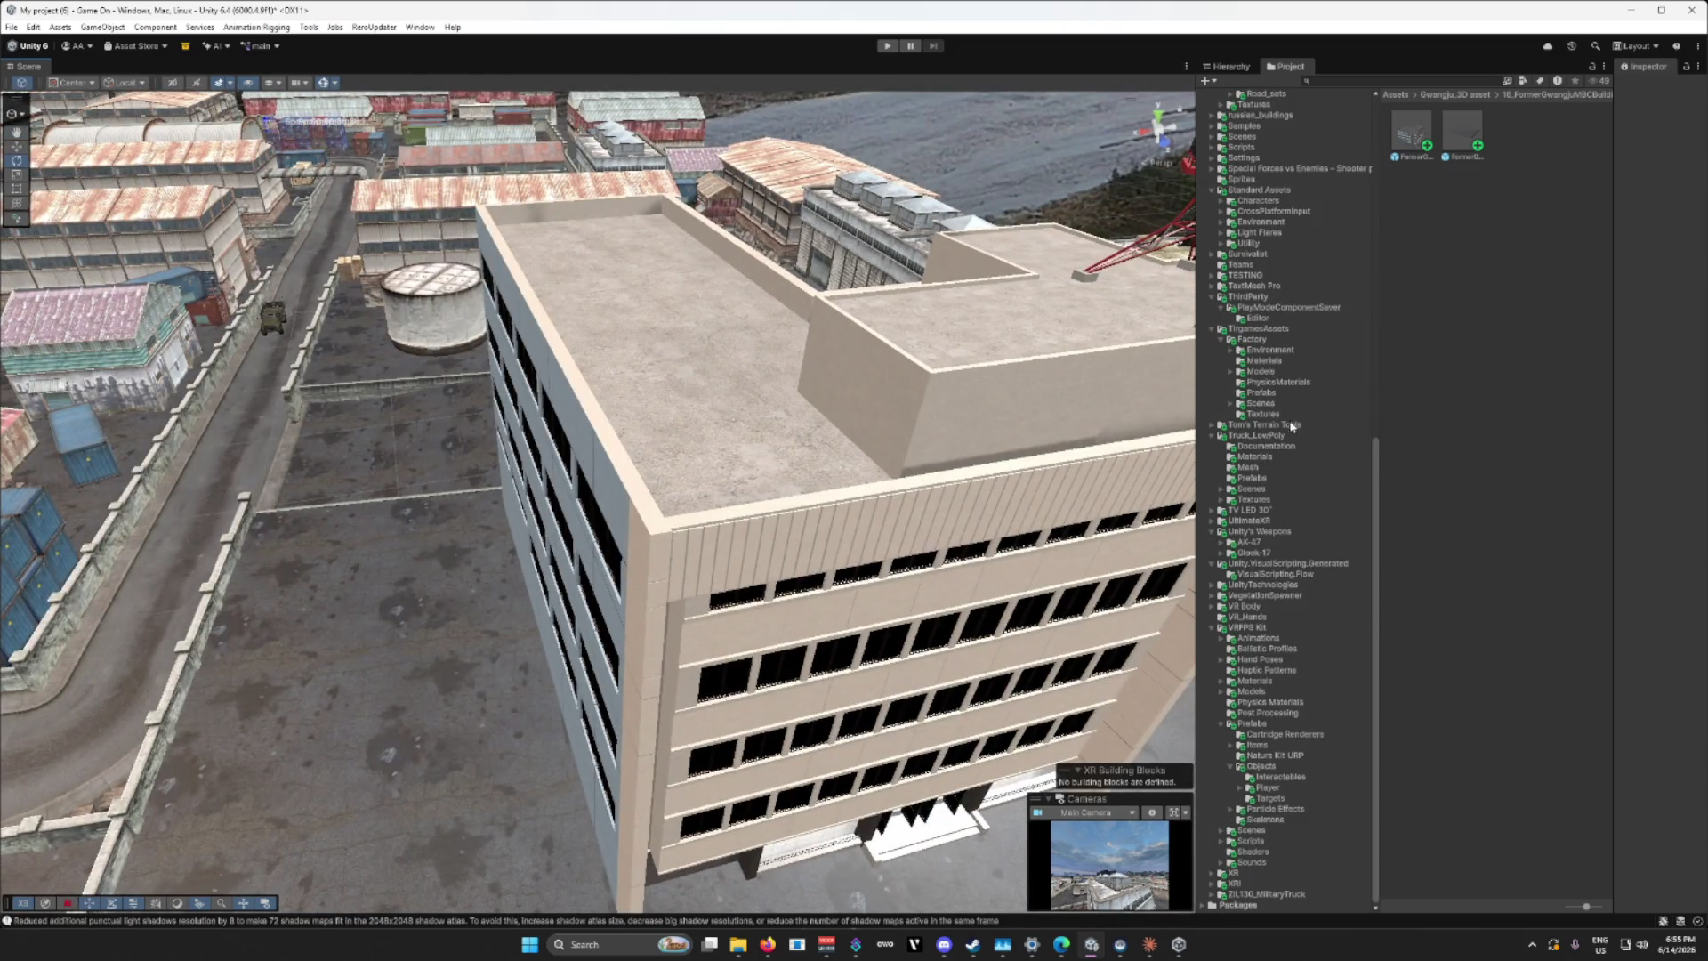
left_click(1228, 66)
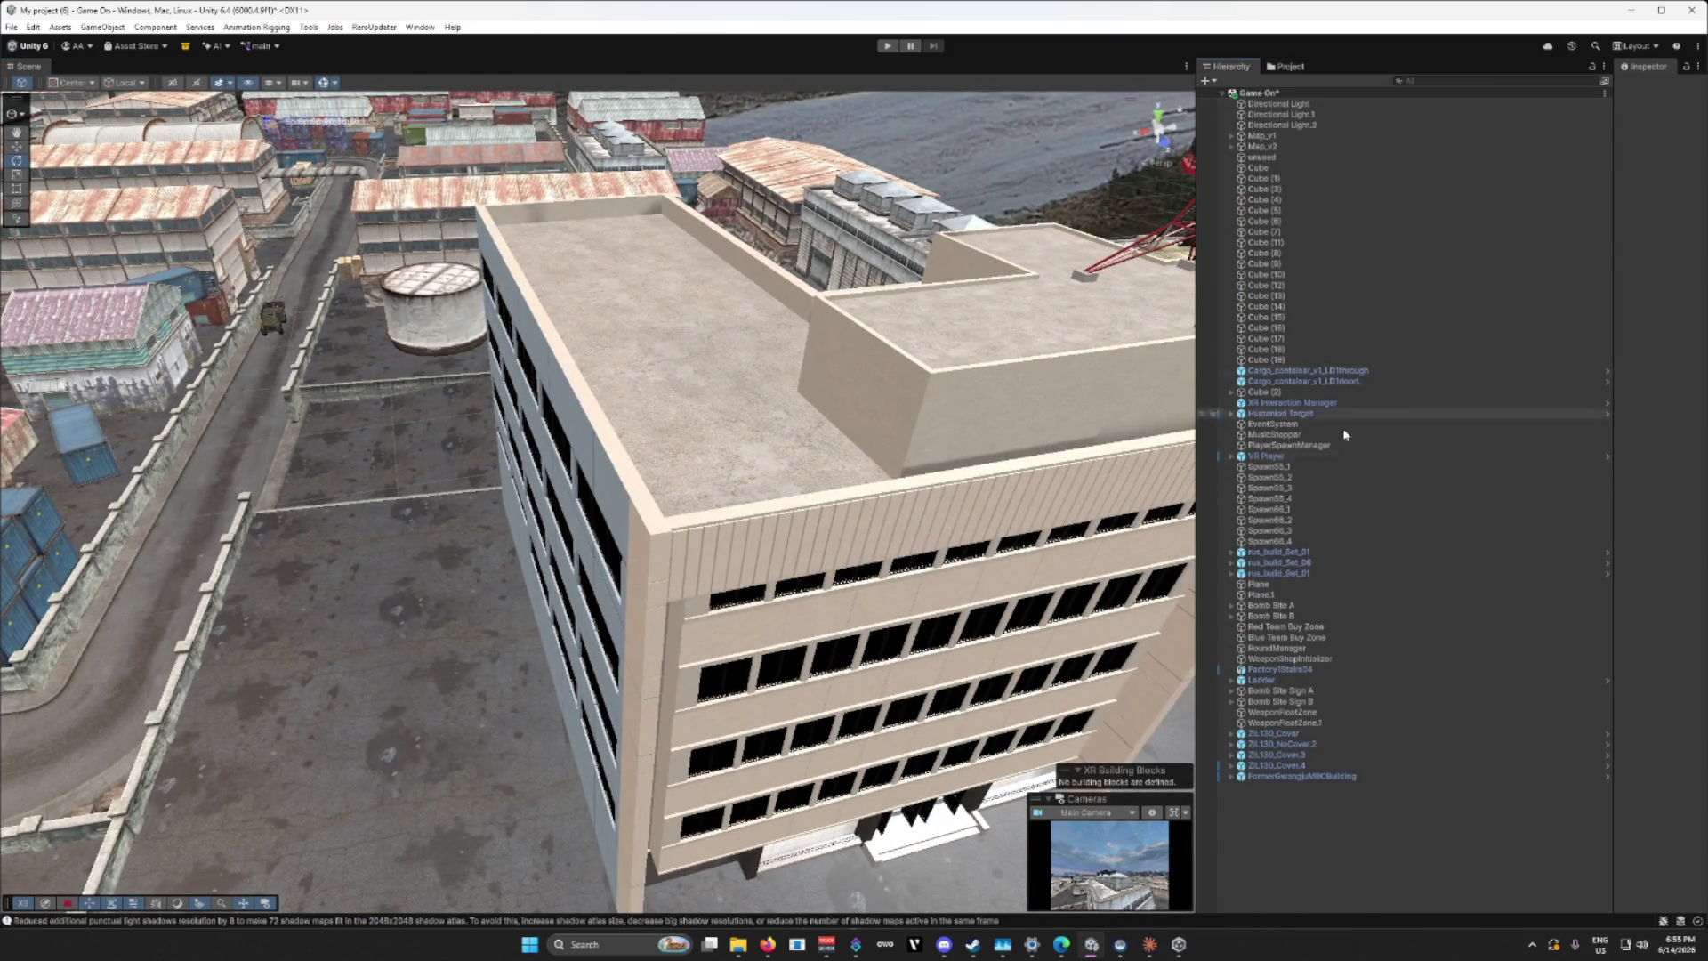
Step: Frame FormerGwangjuMBCBuilding and rotate it around its vertical axis to a new heading
double_click(1301, 776)
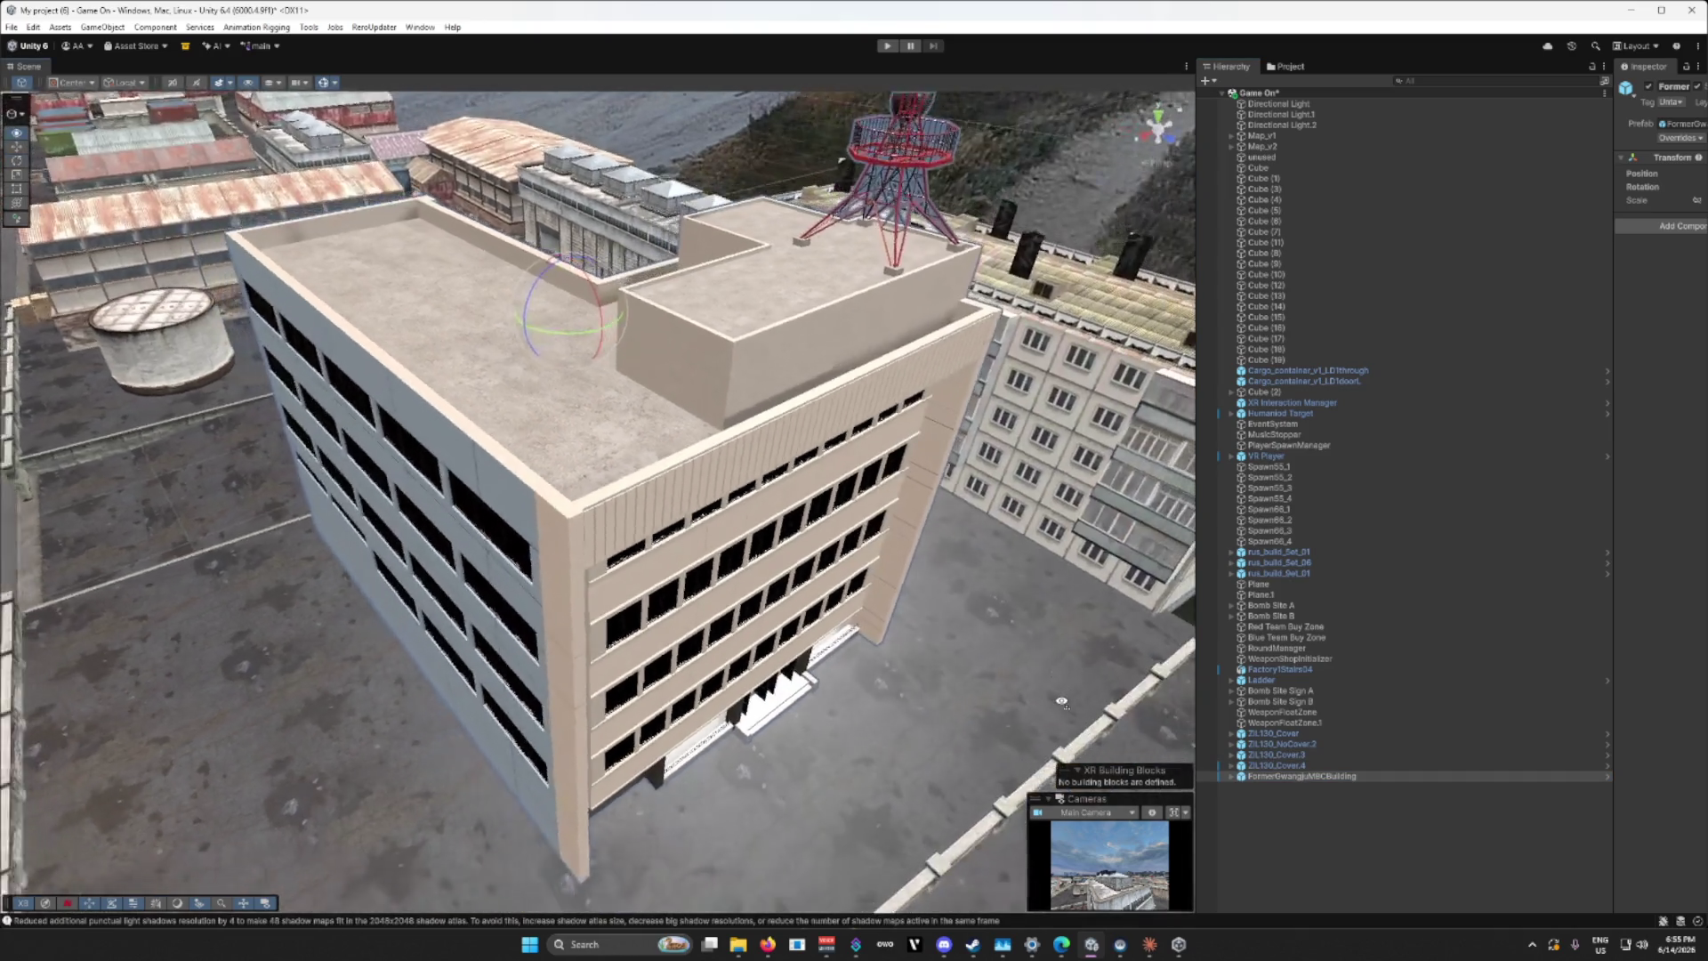
mouse_move(1062, 702)
left_mouse_down()
mouse_move(1442, 691)
mouse_move(1041, 529)
left_mouse_up()
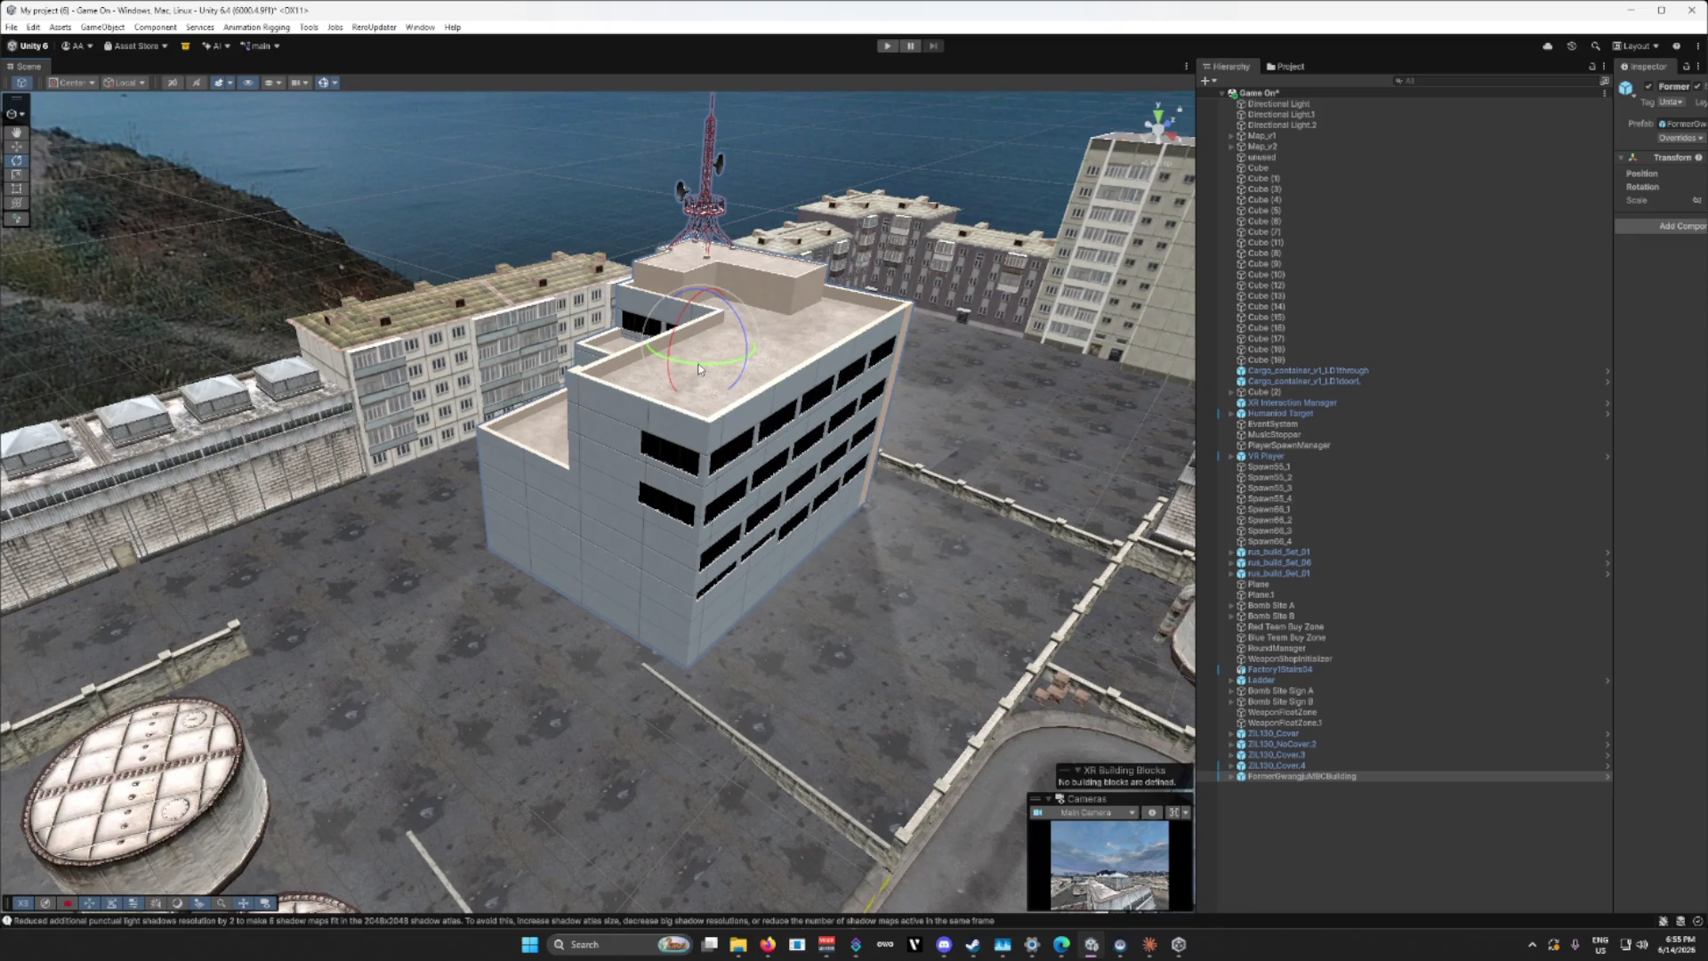
mouse_move(693, 370)
left_mouse_down()
mouse_move(169, 258)
mouse_move(190, 260)
left_mouse_up()
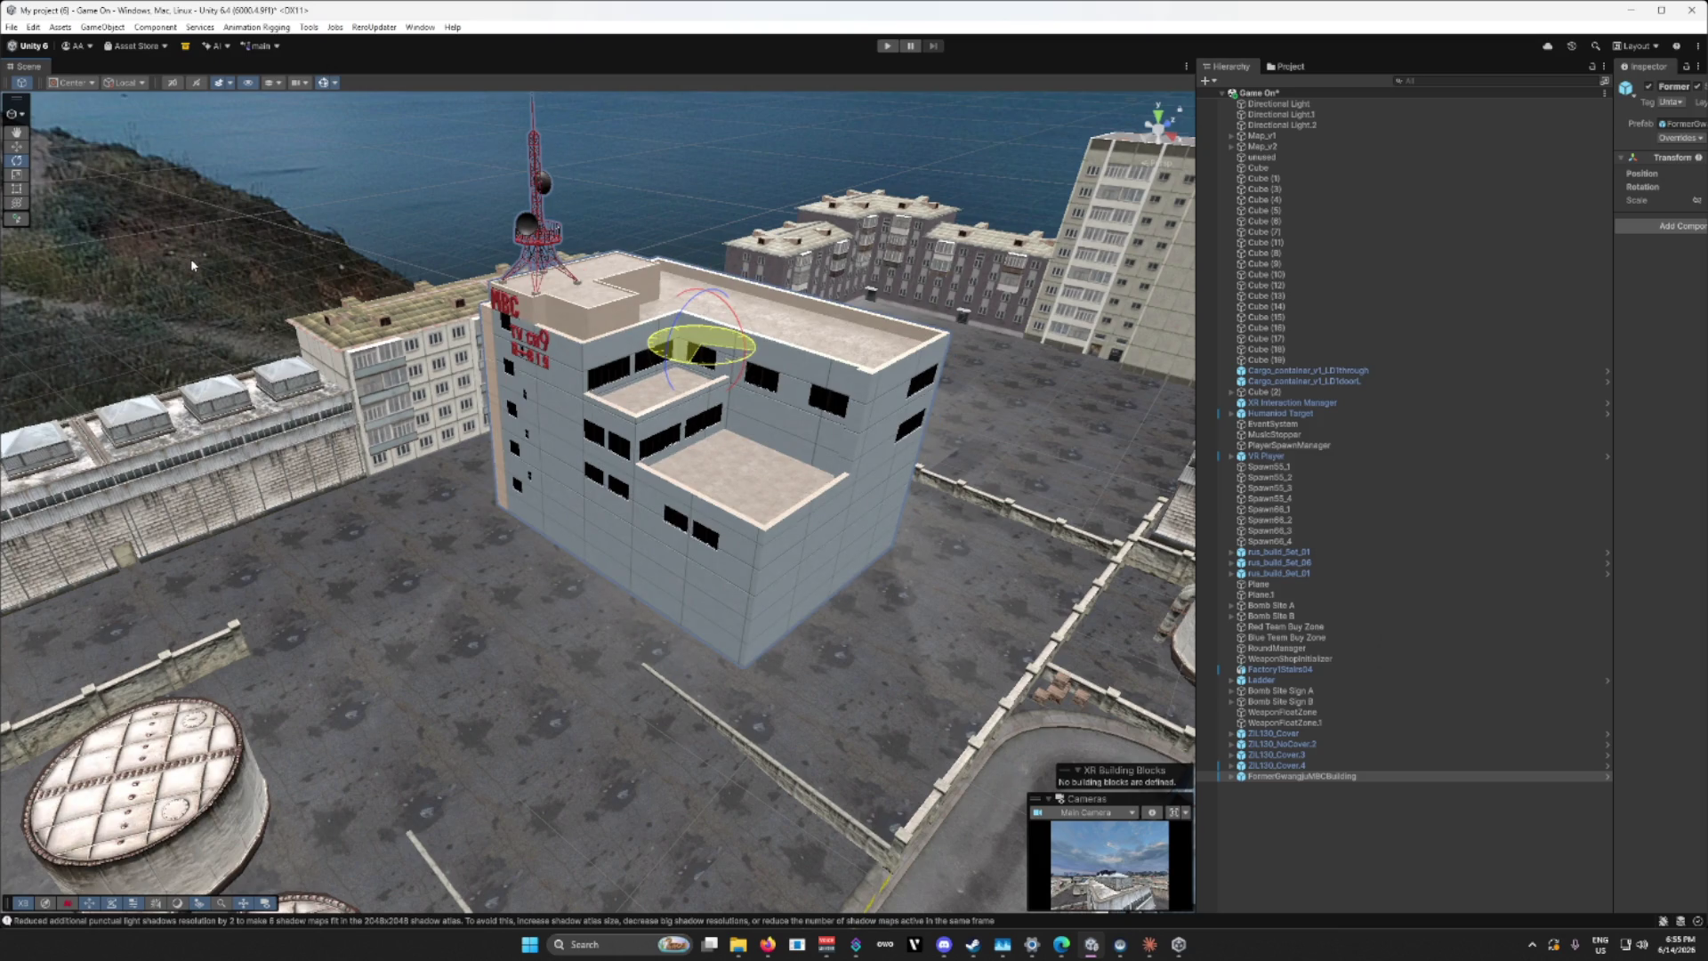
Step: Delete the red Left_Text MBC sign from the building's side wall
mouse_move(190, 264)
left_mouse_down()
mouse_move(595, 394)
mouse_move(530, 416)
left_mouse_up()
left_click(530, 417)
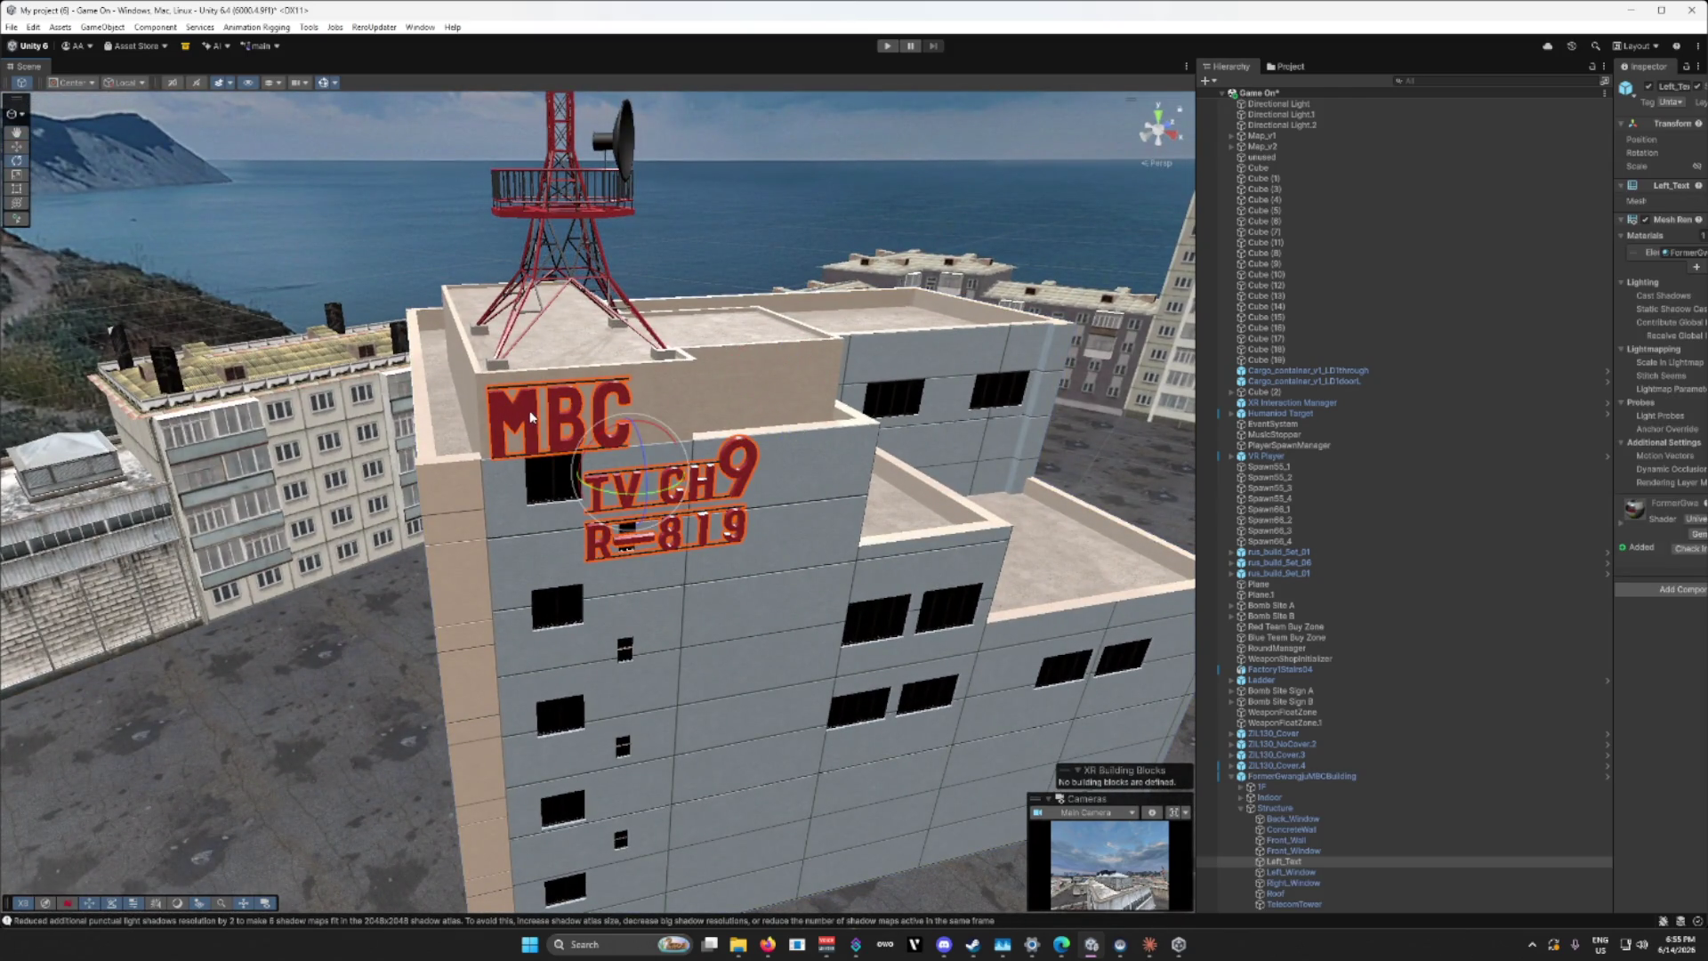
key("Delete")
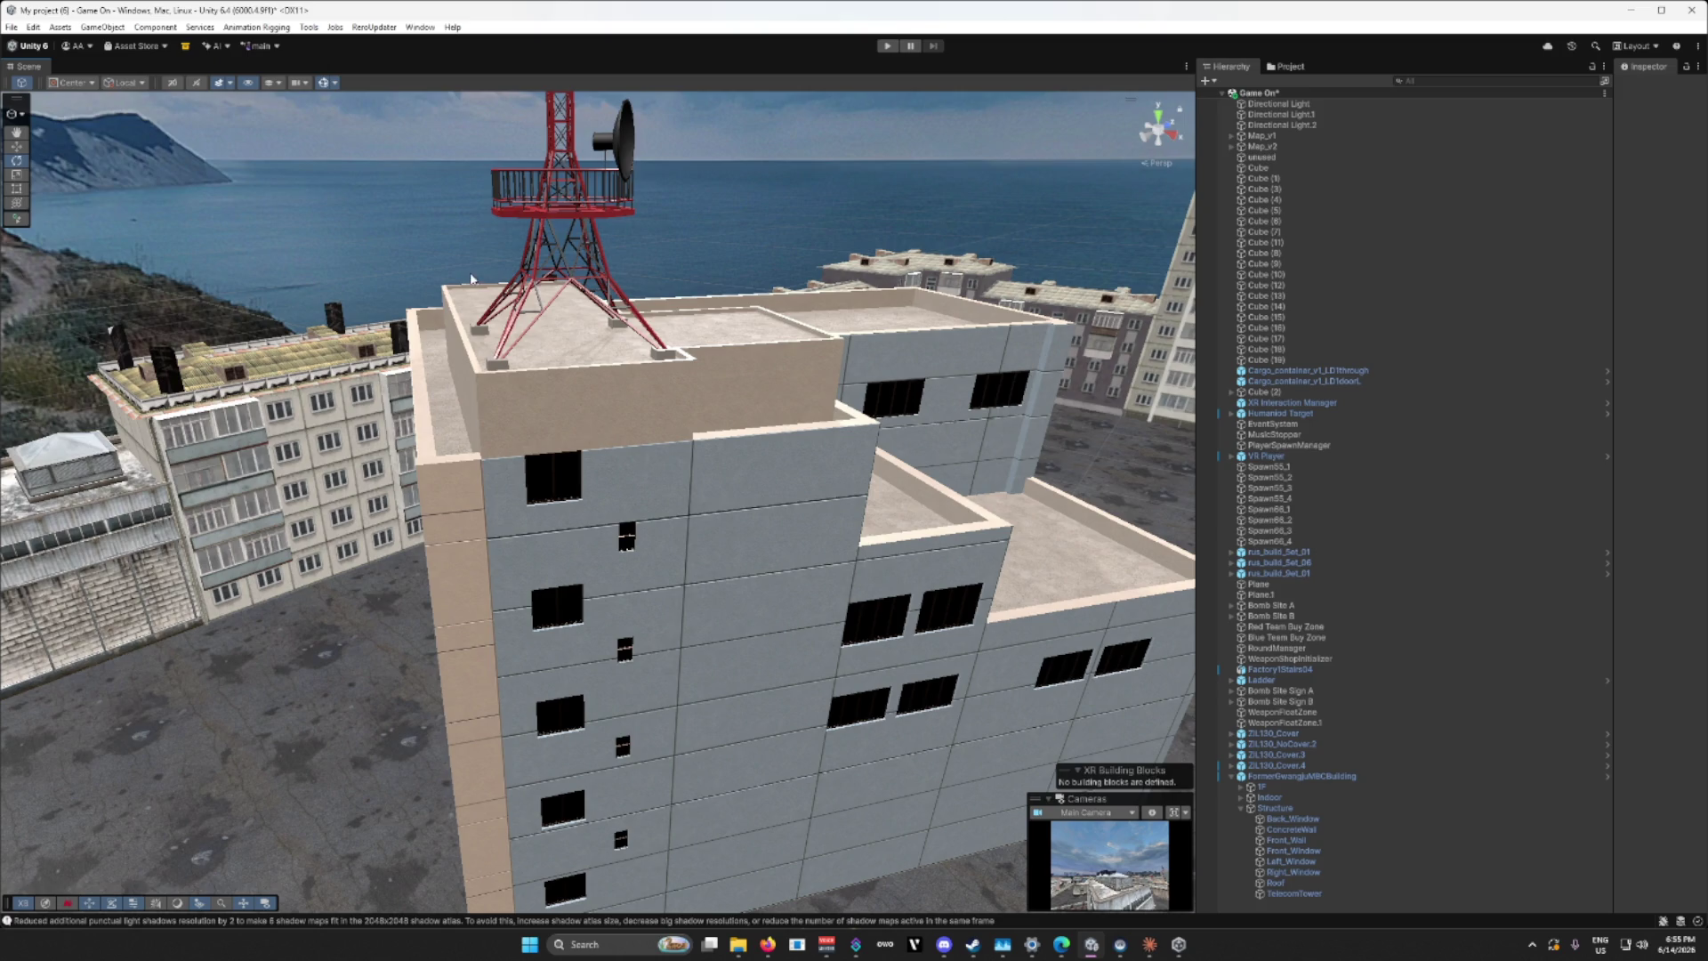
Step: Reselect the whole building and fine-tune its rotation, checking the rooftops and tanks beyond
left_click(1302, 776)
mouse_move(725, 592)
left_mouse_down()
mouse_move(722, 577)
mouse_move(786, 604)
mouse_move(575, 399)
left_mouse_up()
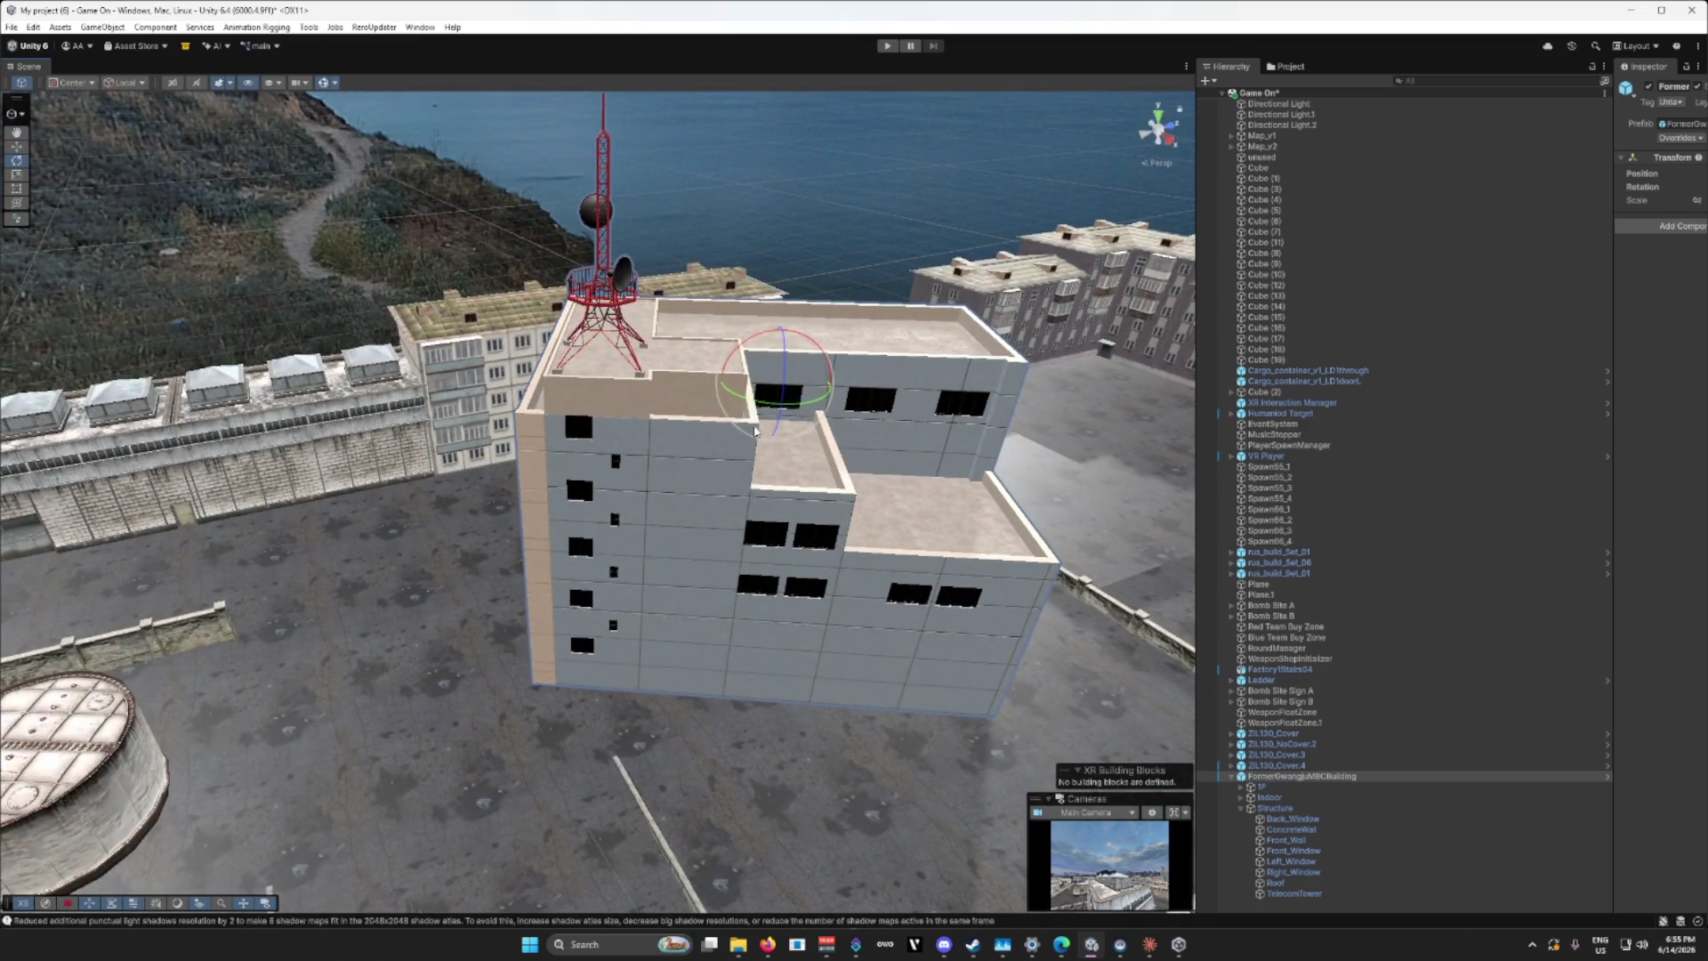
left_click_drag(770, 404, 799, 415)
mouse_move(762, 542)
left_mouse_down()
mouse_move(999, 540)
mouse_move(662, 407)
mouse_move(663, 222)
mouse_move(597, 372)
mouse_move(485, 376)
mouse_move(1106, 394)
mouse_move(1059, 401)
left_mouse_up()
key("w")
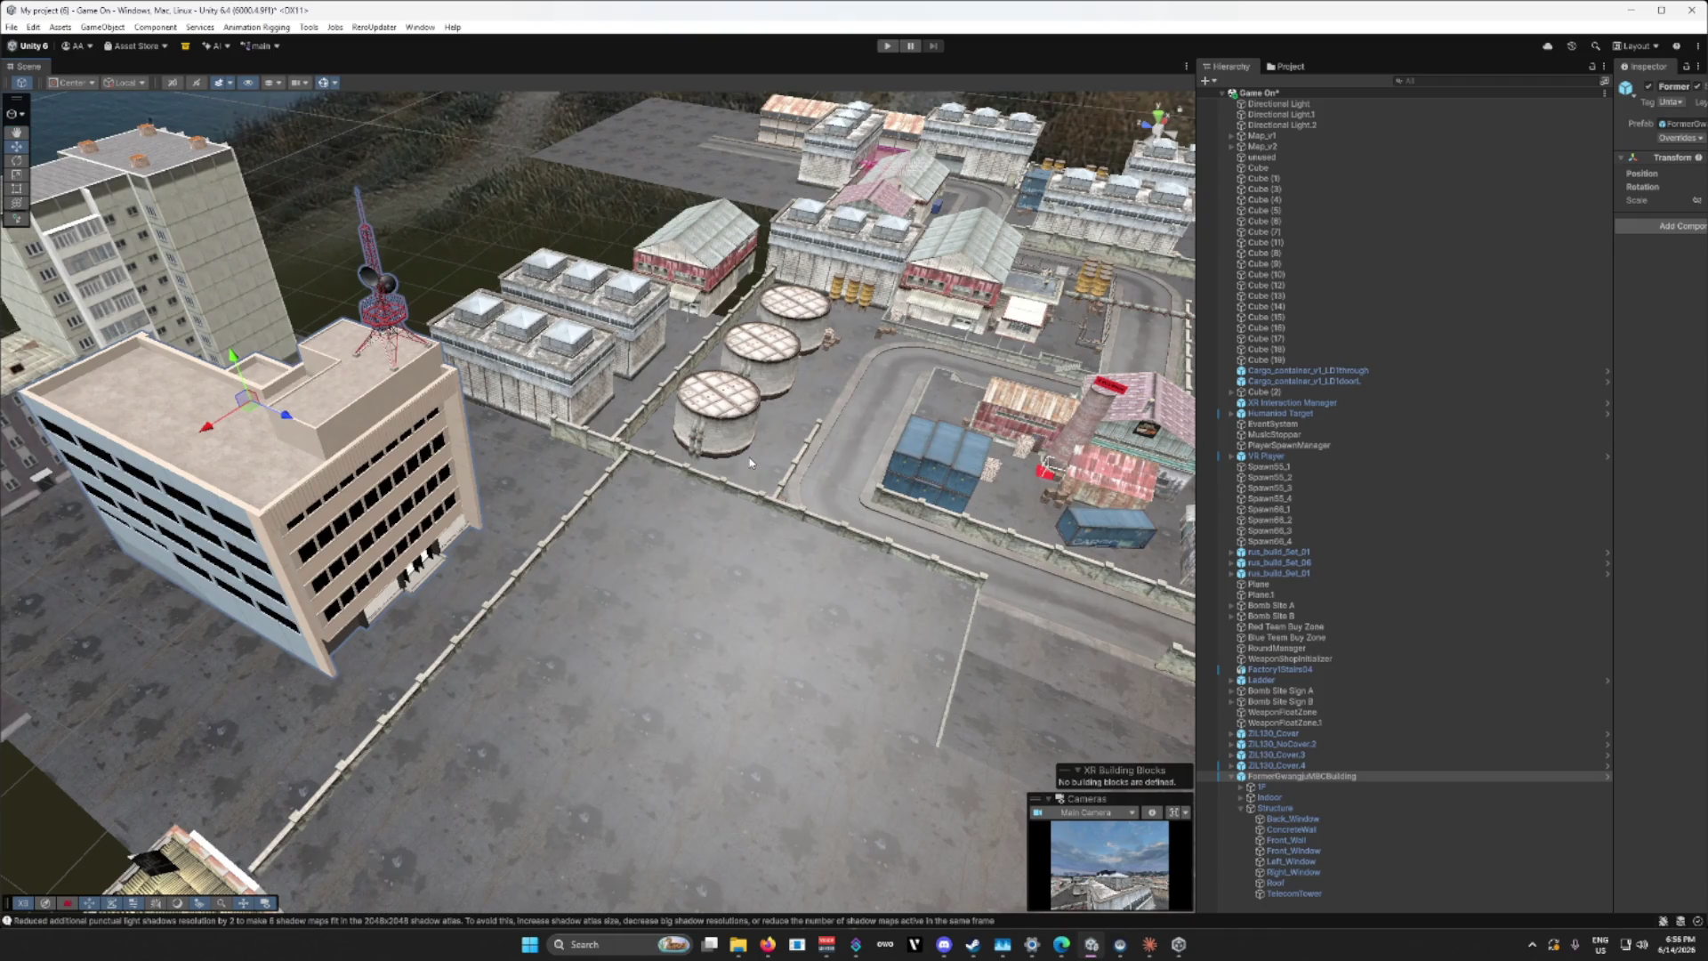
Step: Select both halves of the long red-walled hangar and push it back from the wall
mouse_move(353, 481)
left_mouse_down()
mouse_move(130, 484)
mouse_move(195, 462)
mouse_move(373, 485)
left_mouse_up()
mouse_move(719, 446)
left_mouse_down()
mouse_move(969, 473)
mouse_move(740, 592)
left_mouse_up()
scroll(968, 472, "up", 6)
left_click(692, 572)
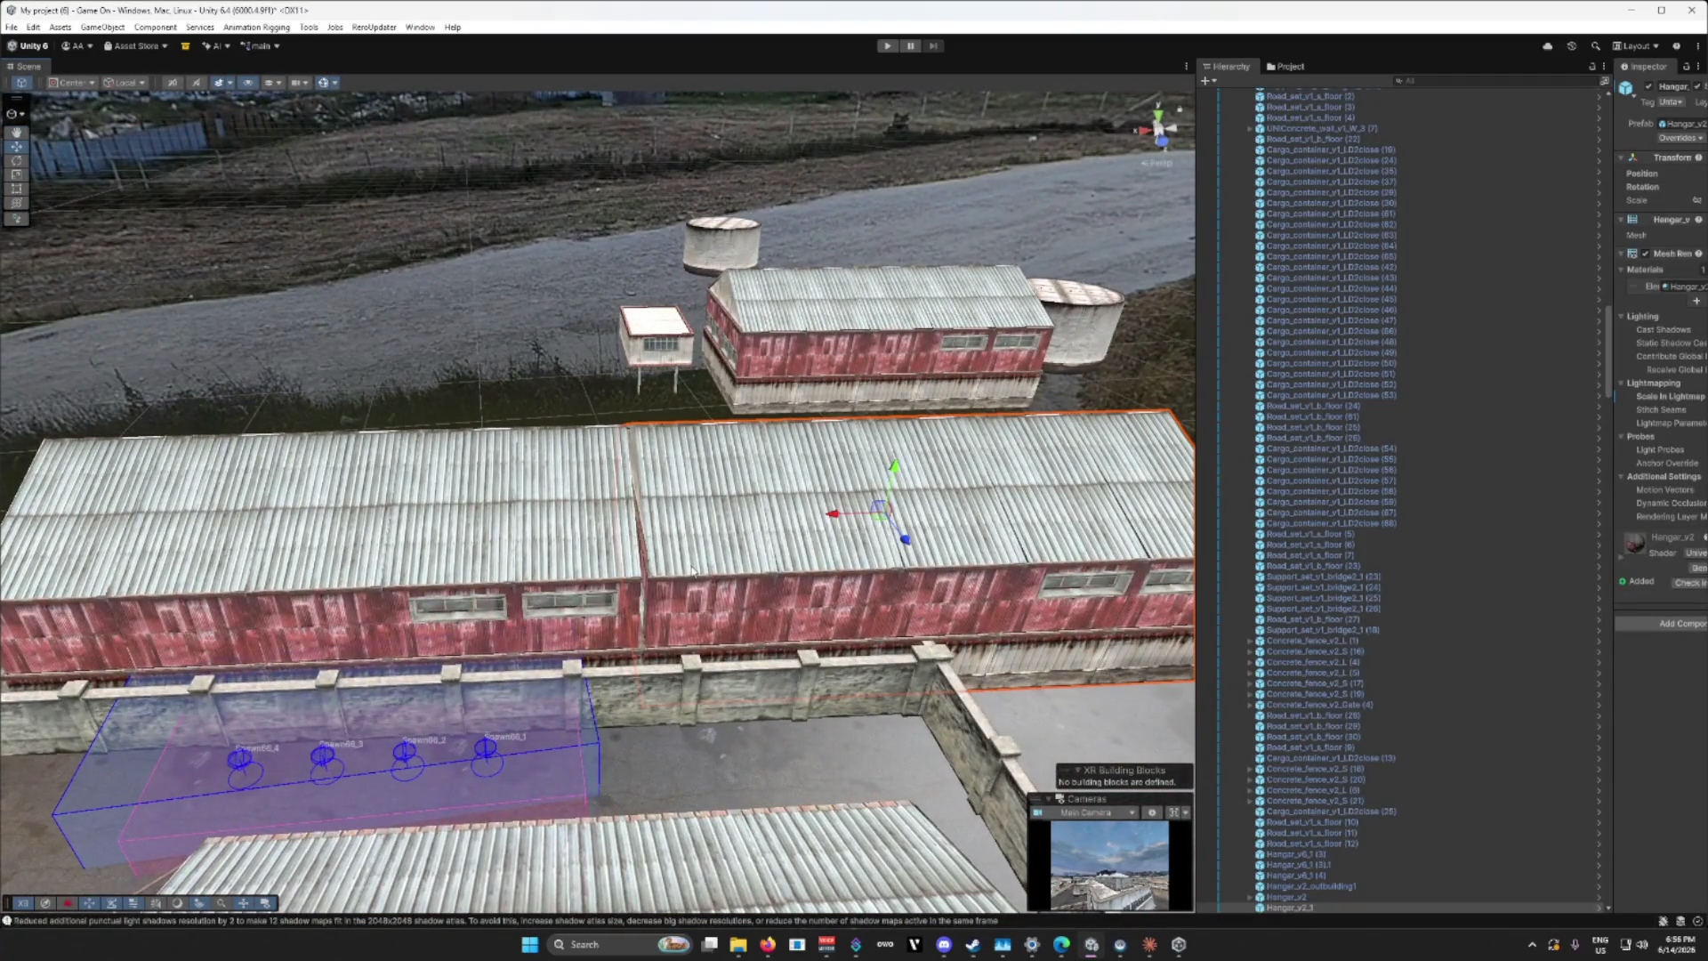
left_click(552, 546, "shift")
mouse_move(628, 527)
left_mouse_down()
mouse_move(589, 219)
mouse_move(560, 231)
mouse_move(738, 483)
mouse_move(600, 488)
left_mouse_up()
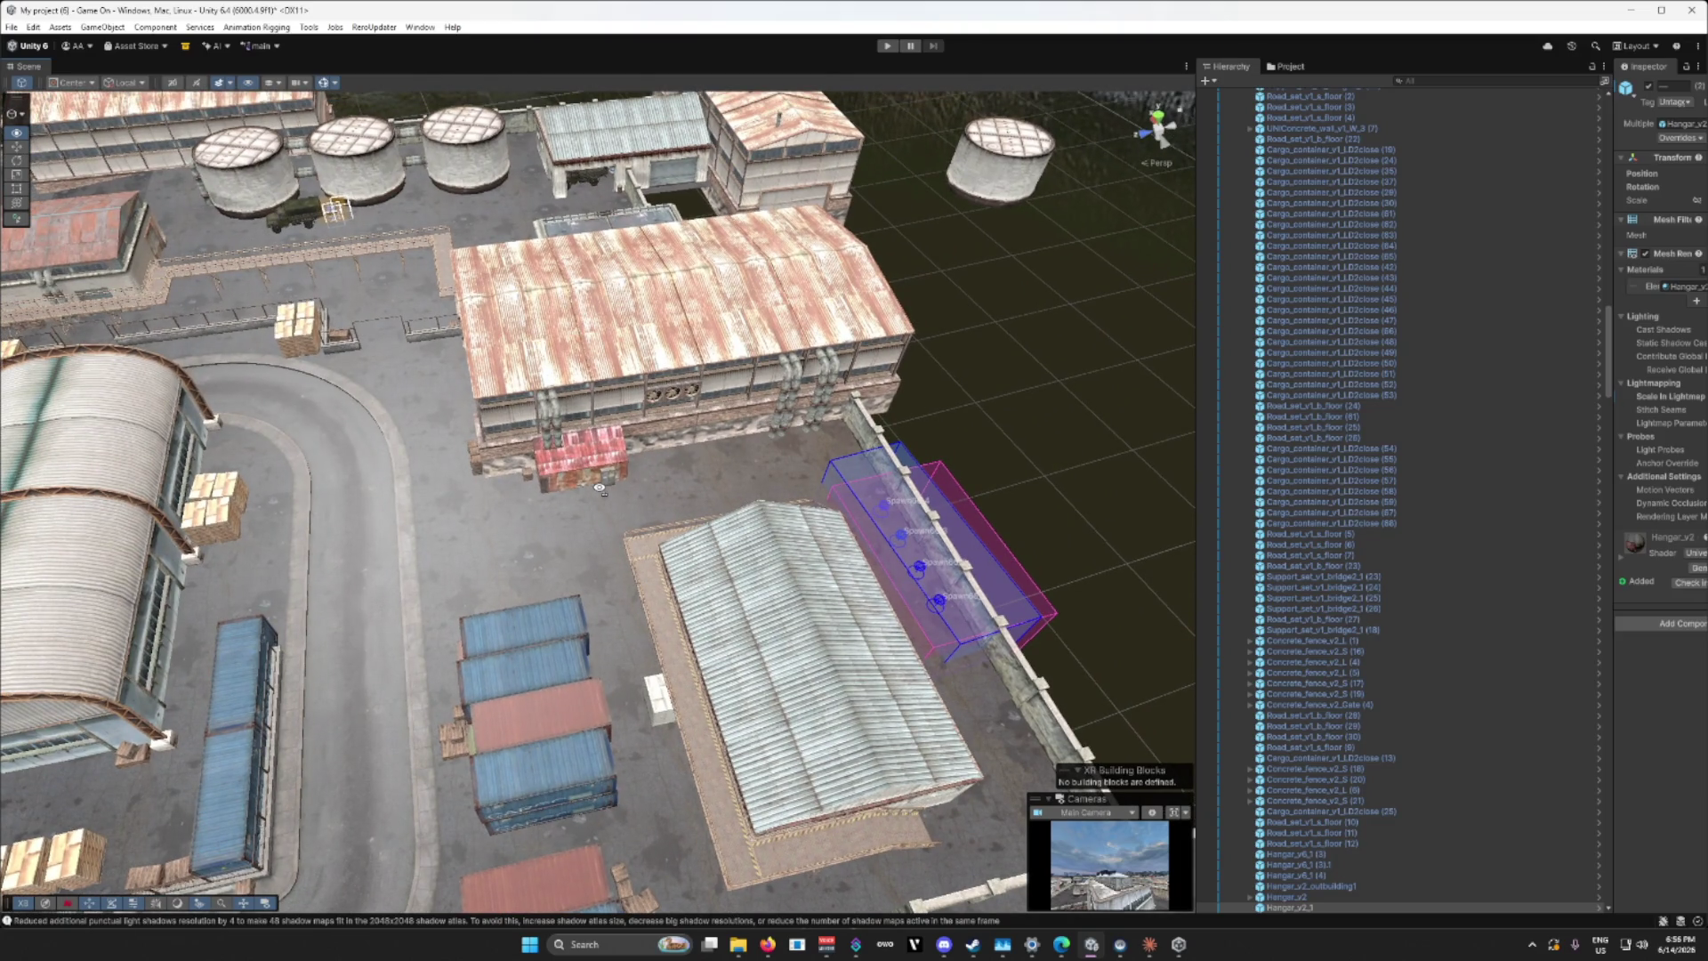
Step: Orbit and pull the view back to check the hangar's new position across the map
left_click_drag(600, 488, 601, 500)
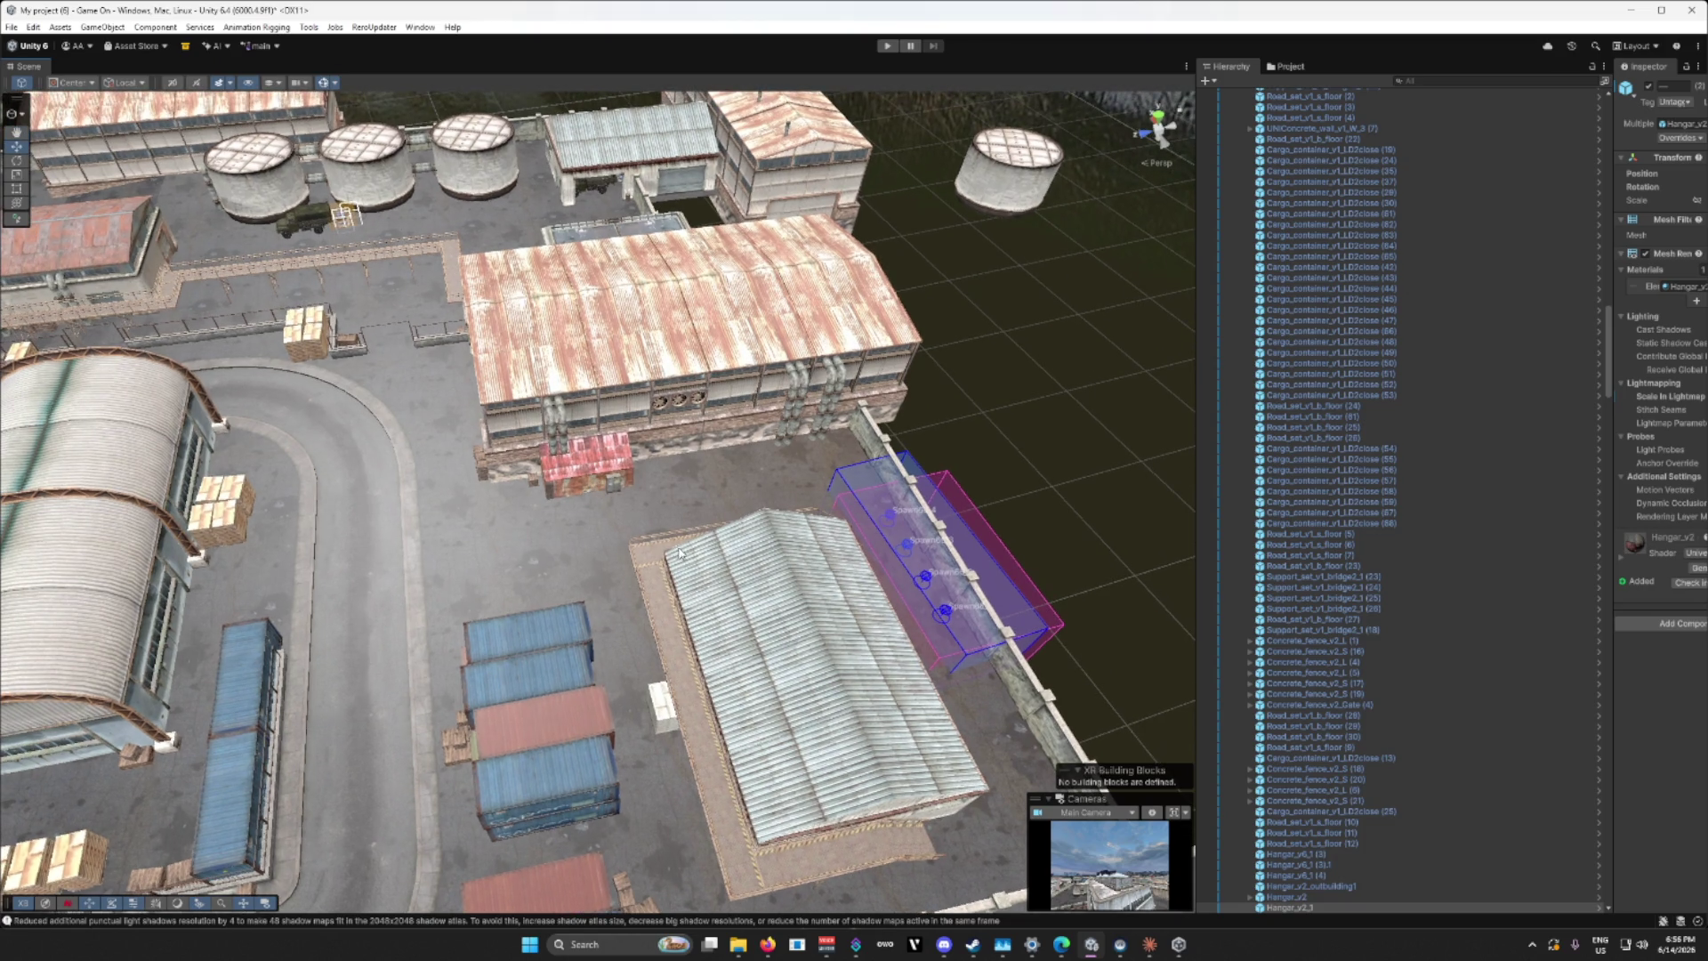
mouse_move(768, 544)
left_mouse_down()
mouse_move(500, 347)
mouse_move(578, 463)
mouse_move(712, 383)
mouse_move(829, 420)
mouse_move(747, 478)
left_mouse_up()
scroll(500, 347, "down", 1)
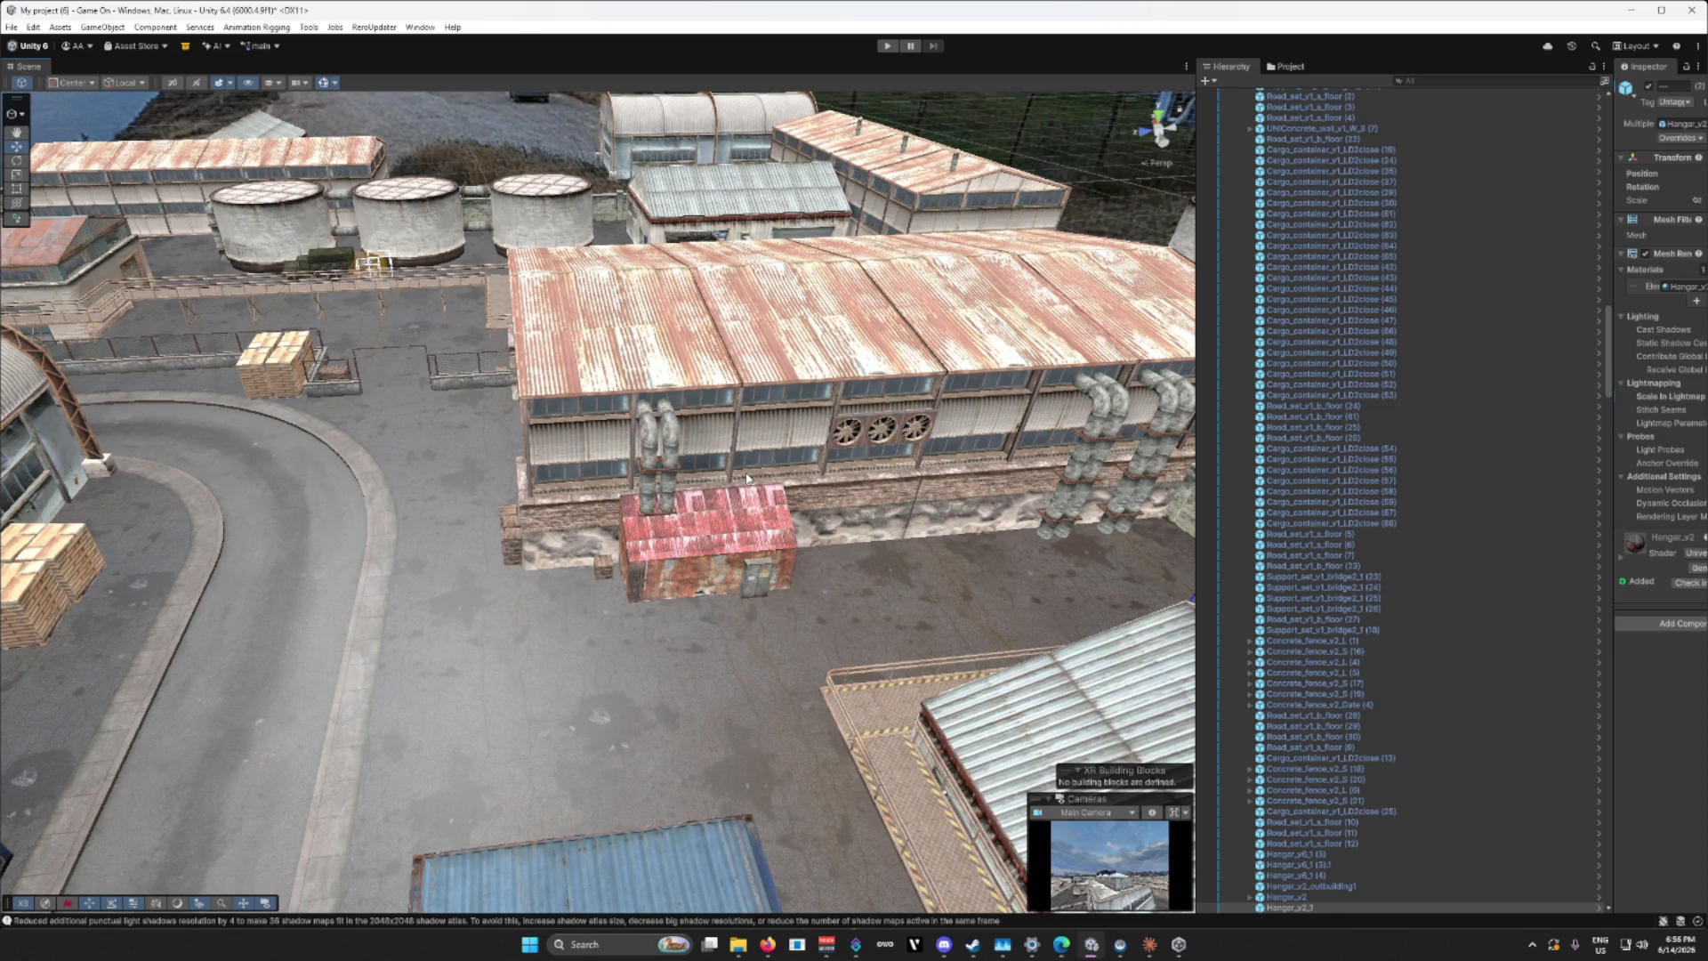
mouse_move(829, 502)
left_mouse_down()
mouse_move(999, 506)
mouse_move(729, 436)
left_mouse_up()
Step: Select the wall fan, pipe columns, red shed and warehouse, try a move, then undo it
left_click(703, 425)
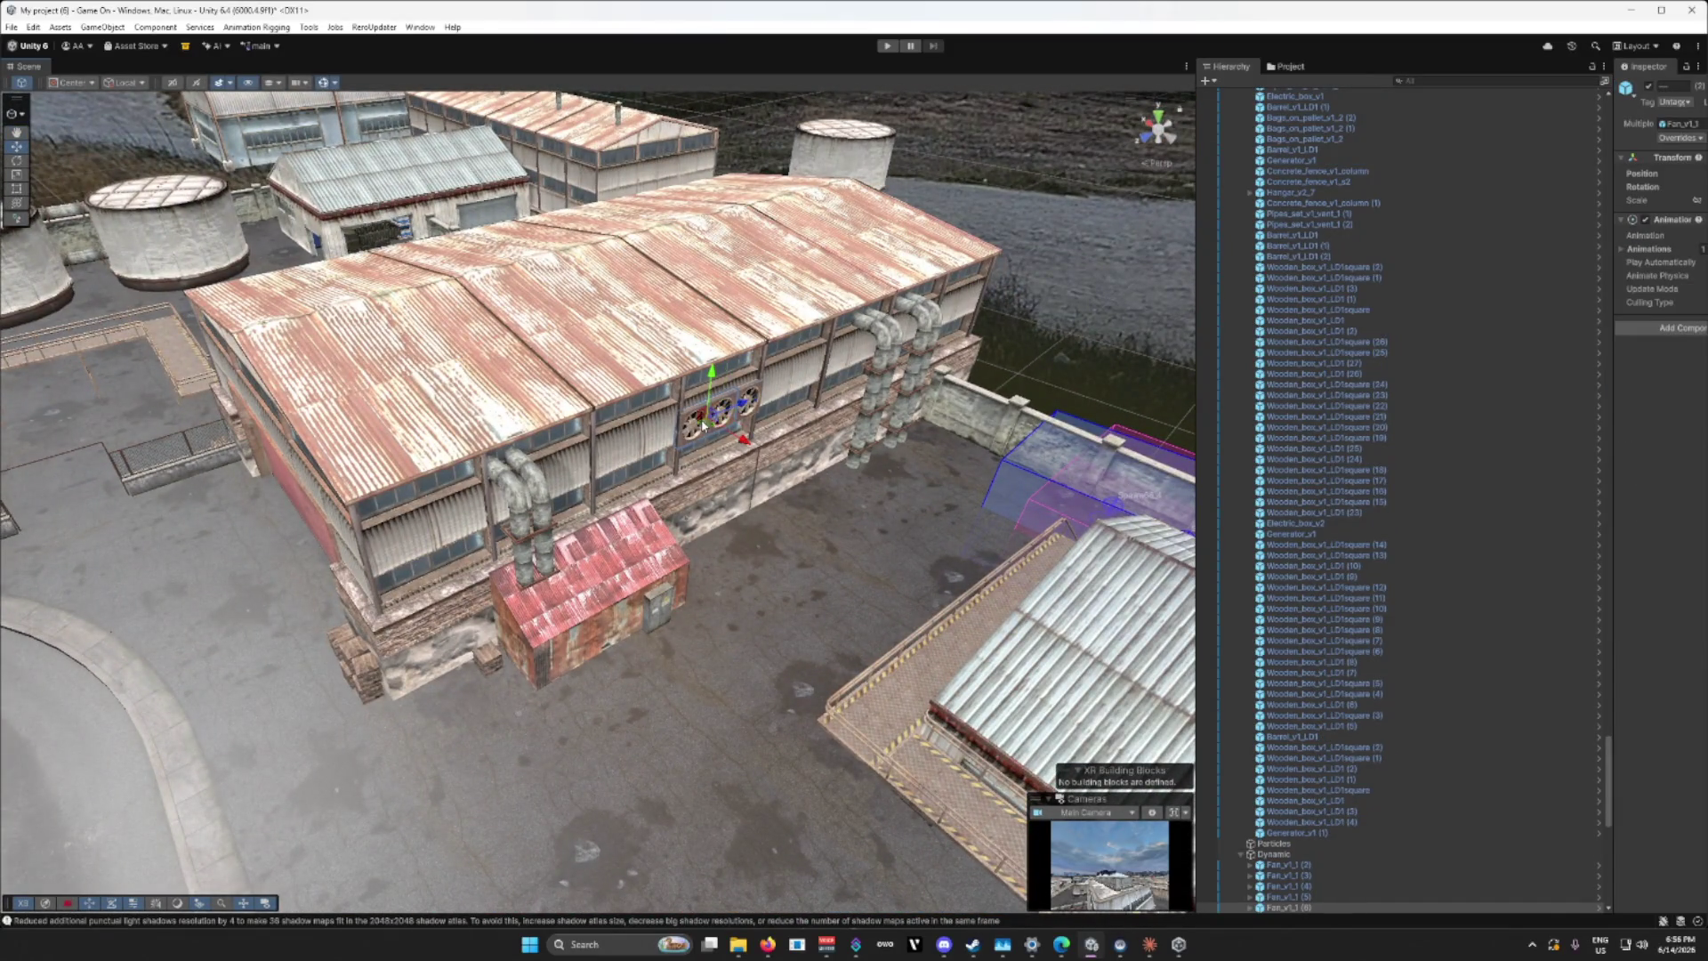
left_click_drag(735, 400, 751, 399)
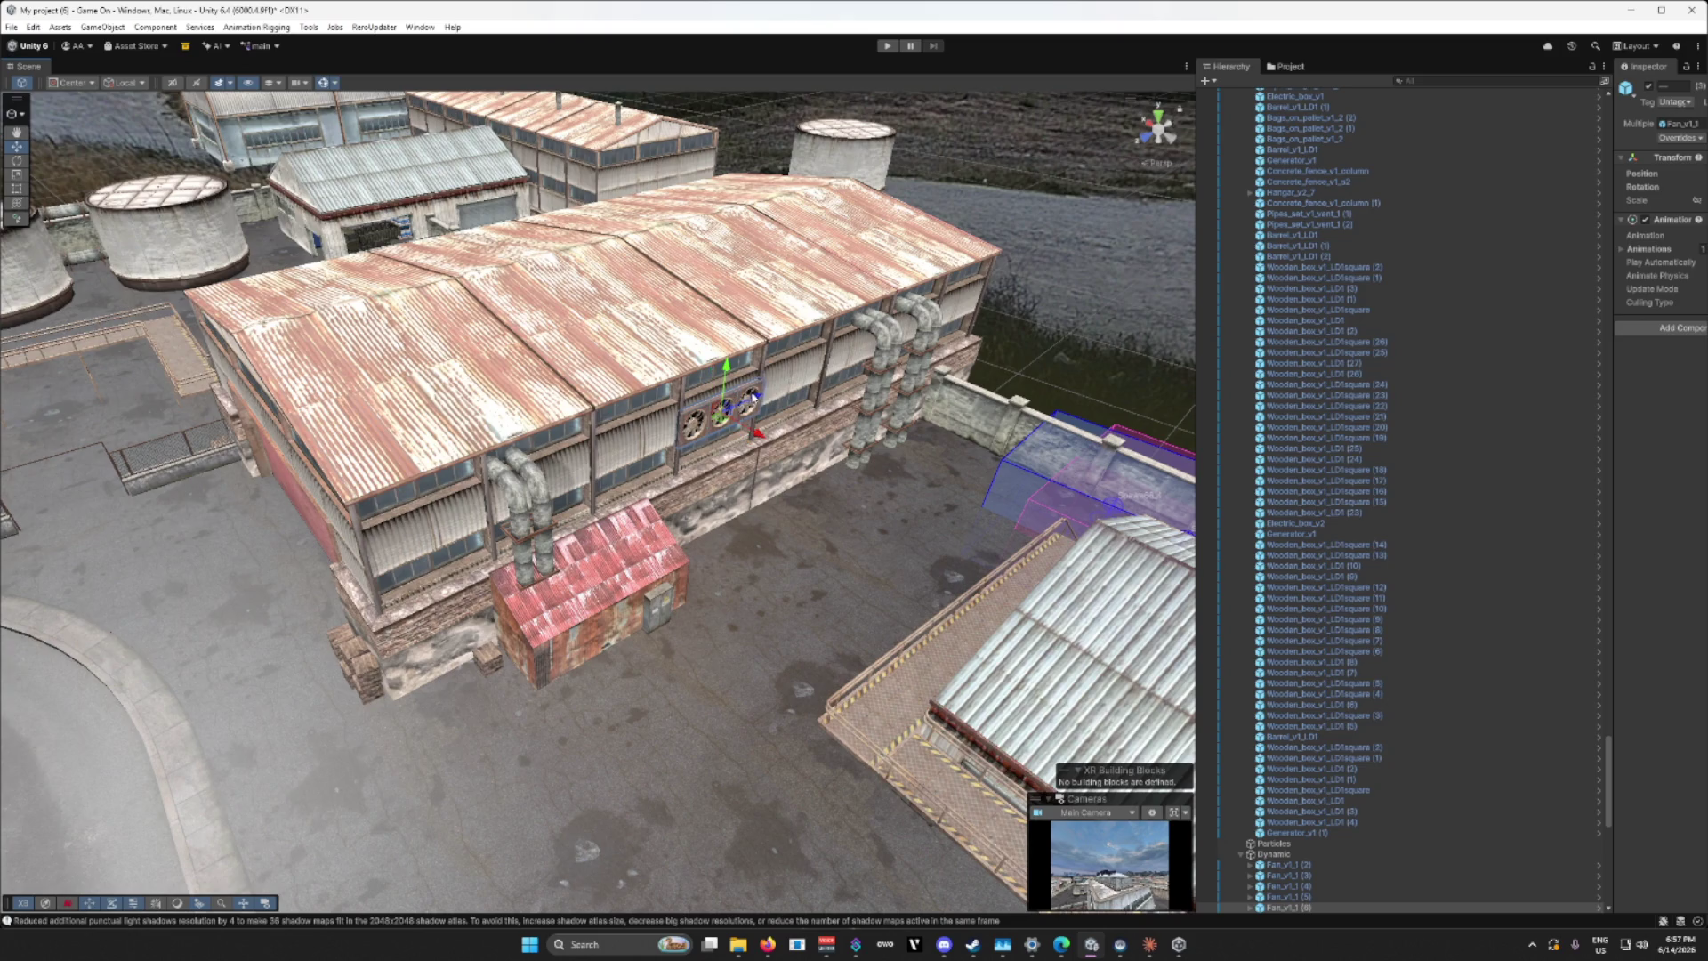
left_click(868, 325, "shift")
left_click(912, 309, "shift")
left_click(924, 327, "shift")
left_click(538, 499, "shift")
left_click(498, 475, "shift")
left_click(576, 594, "shift")
left_click(436, 621, "shift")
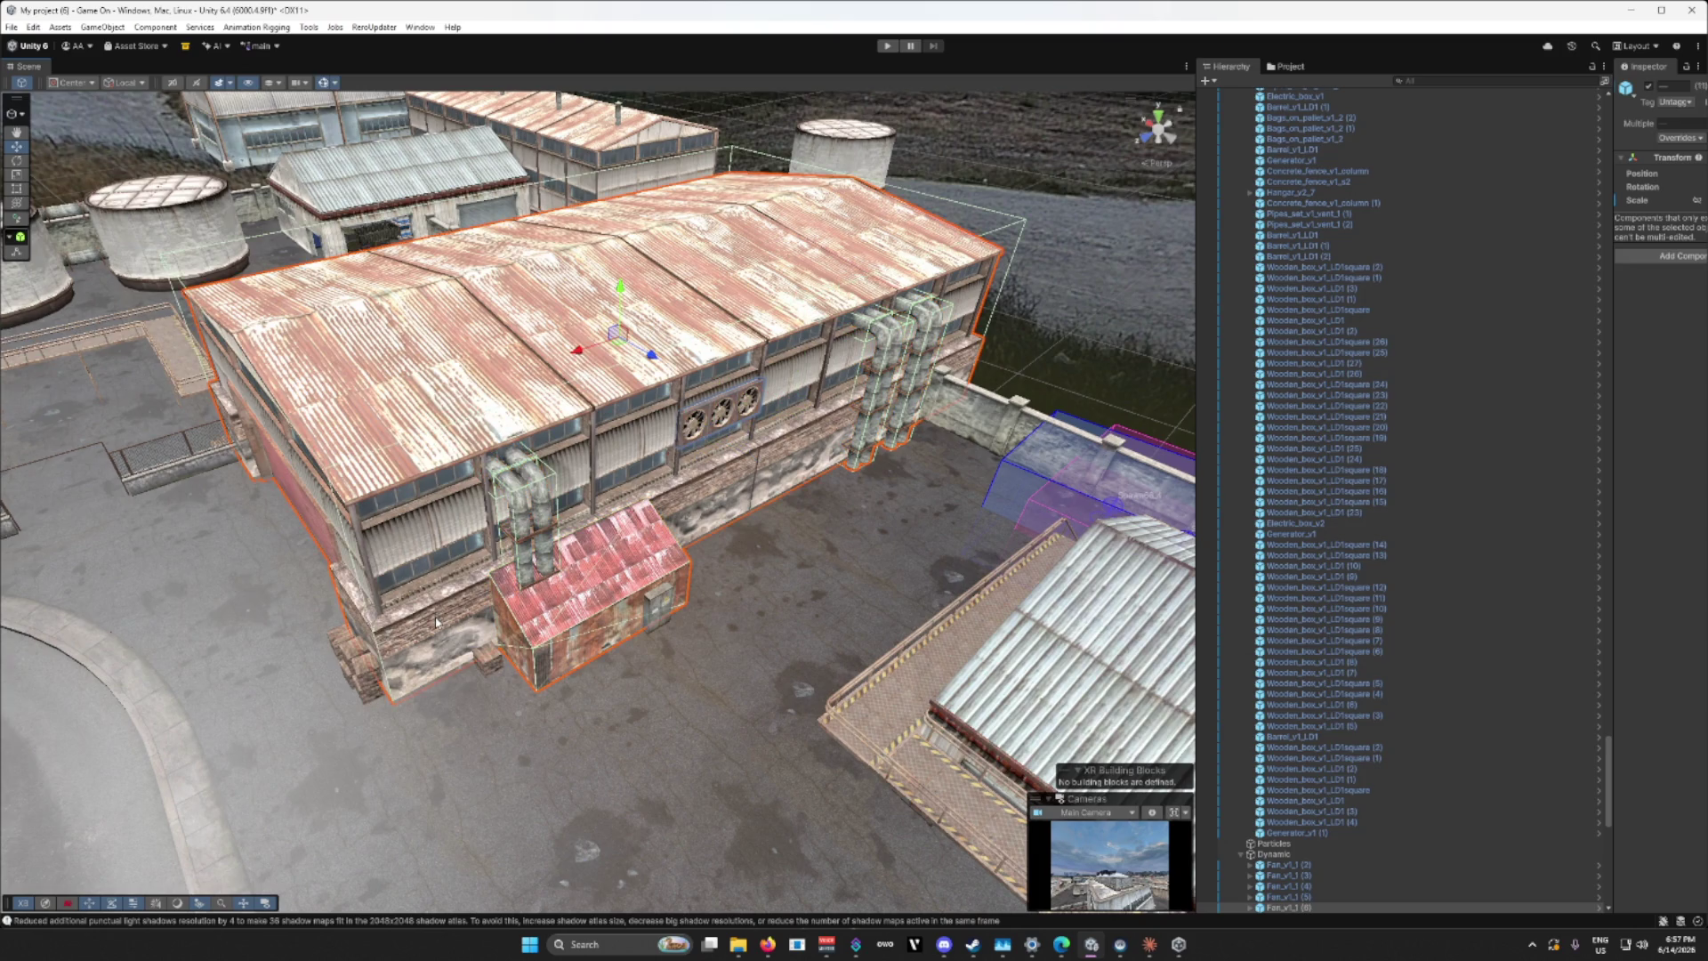
left_click_drag(585, 361, 1033, 249)
key("ctrl+z")
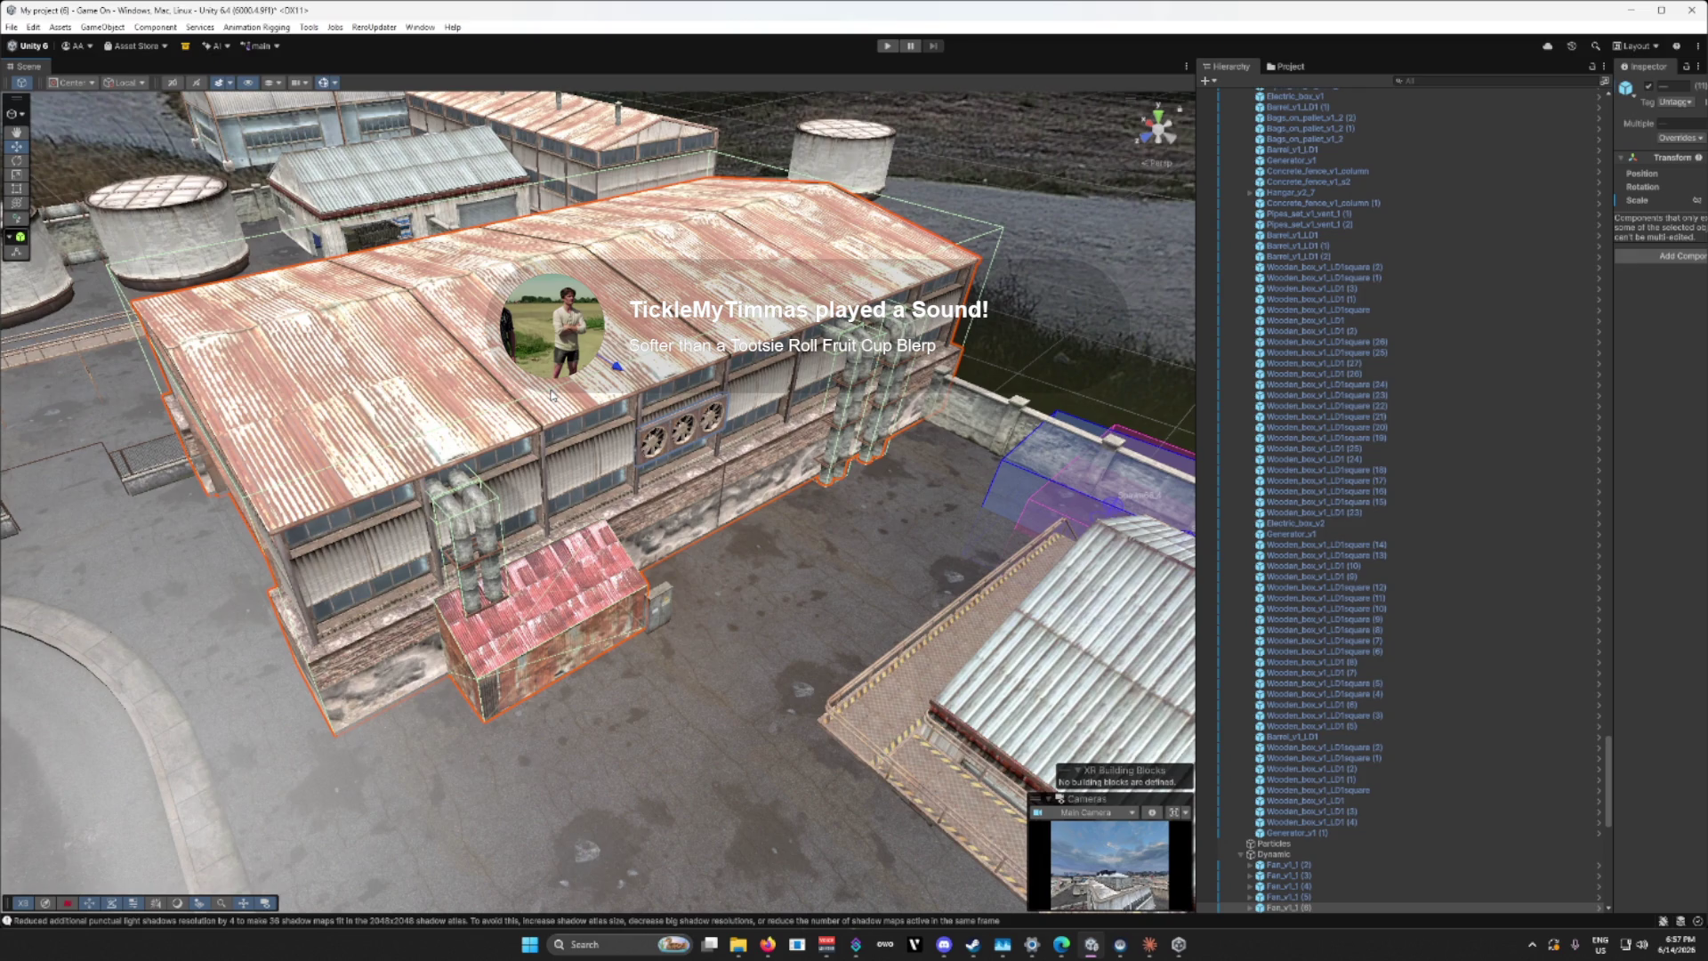
key("ctrl+z")
Step: Add the electric box, wall box, crate stack and five crates to the group, then frame it
left_click(660, 607, "shift")
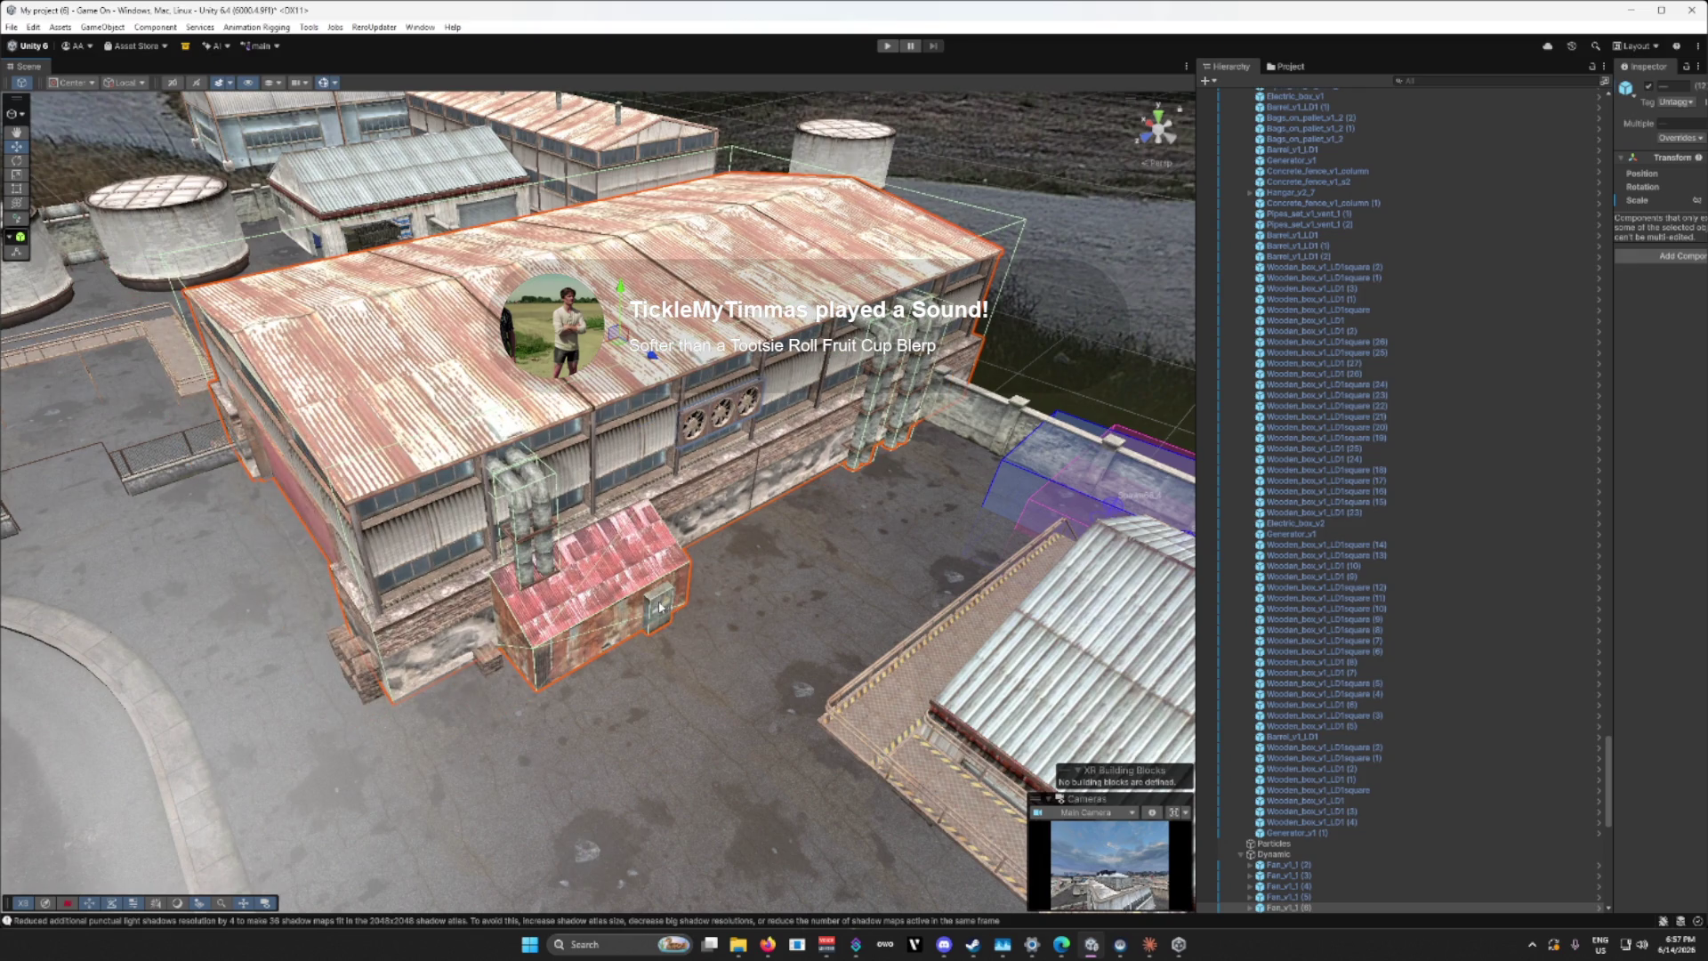
left_click(493, 661, "shift")
left_click(368, 683, "shift")
key("f")
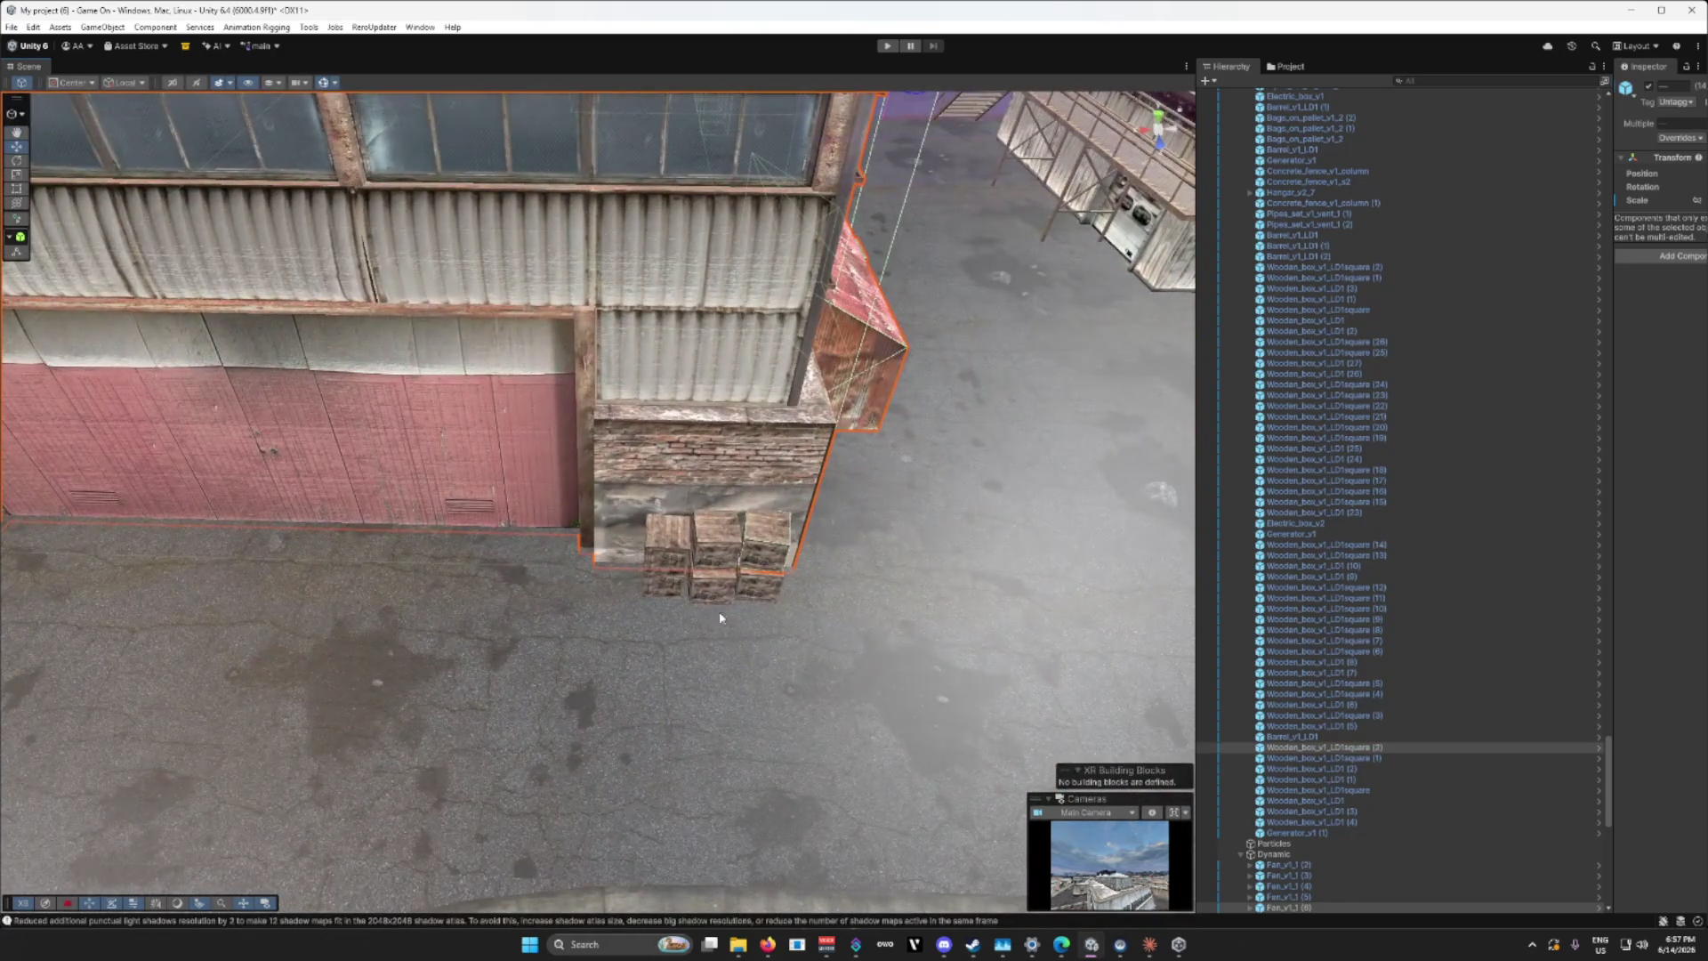
left_click(725, 541, "shift")
left_click(663, 545, "shift")
left_click(668, 588, "shift")
left_click(712, 587, "shift")
left_click(756, 592, "shift")
key("f")
mouse_move(756, 591)
left_mouse_down()
mouse_move(612, 381)
mouse_move(916, 325)
mouse_move(1139, 336)
mouse_move(683, 407)
left_mouse_up()
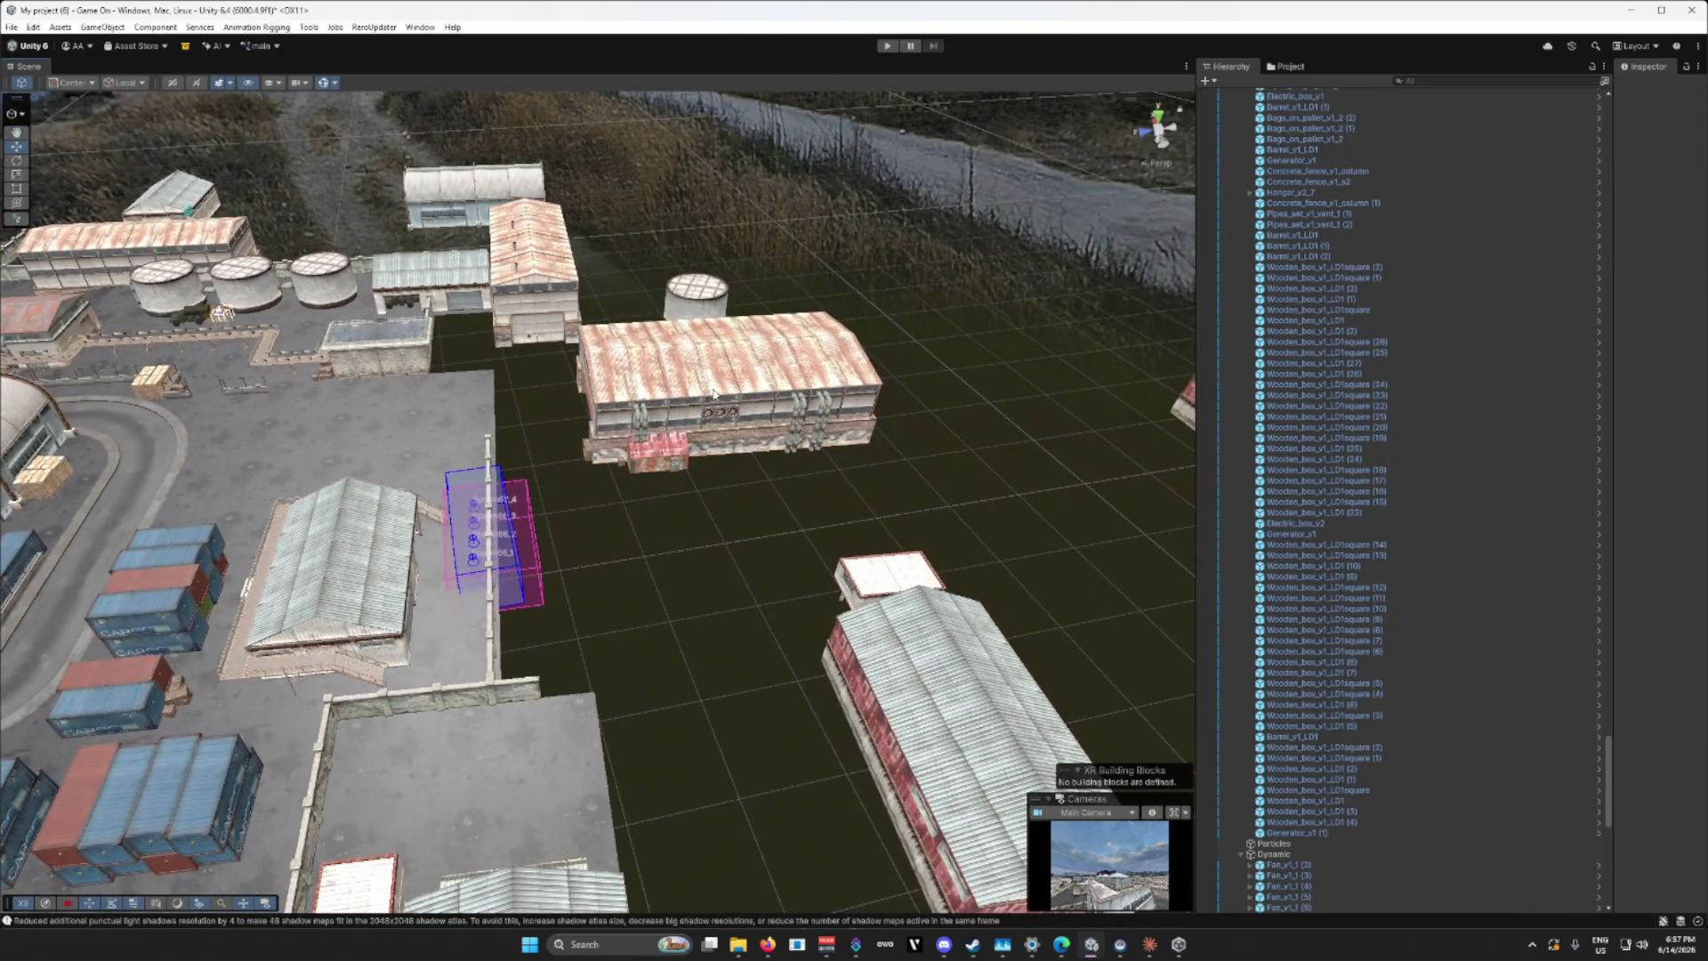
Step: Slide the hangar sideways along X, then select two floor tiles beside the warehouse
left_click(712, 394)
mouse_move(763, 356)
left_mouse_down()
mouse_move(997, 347)
mouse_move(832, 451)
mouse_move(995, 449)
mouse_move(623, 436)
left_mouse_up()
scroll(613, 436, "up", 3)
left_click(586, 452)
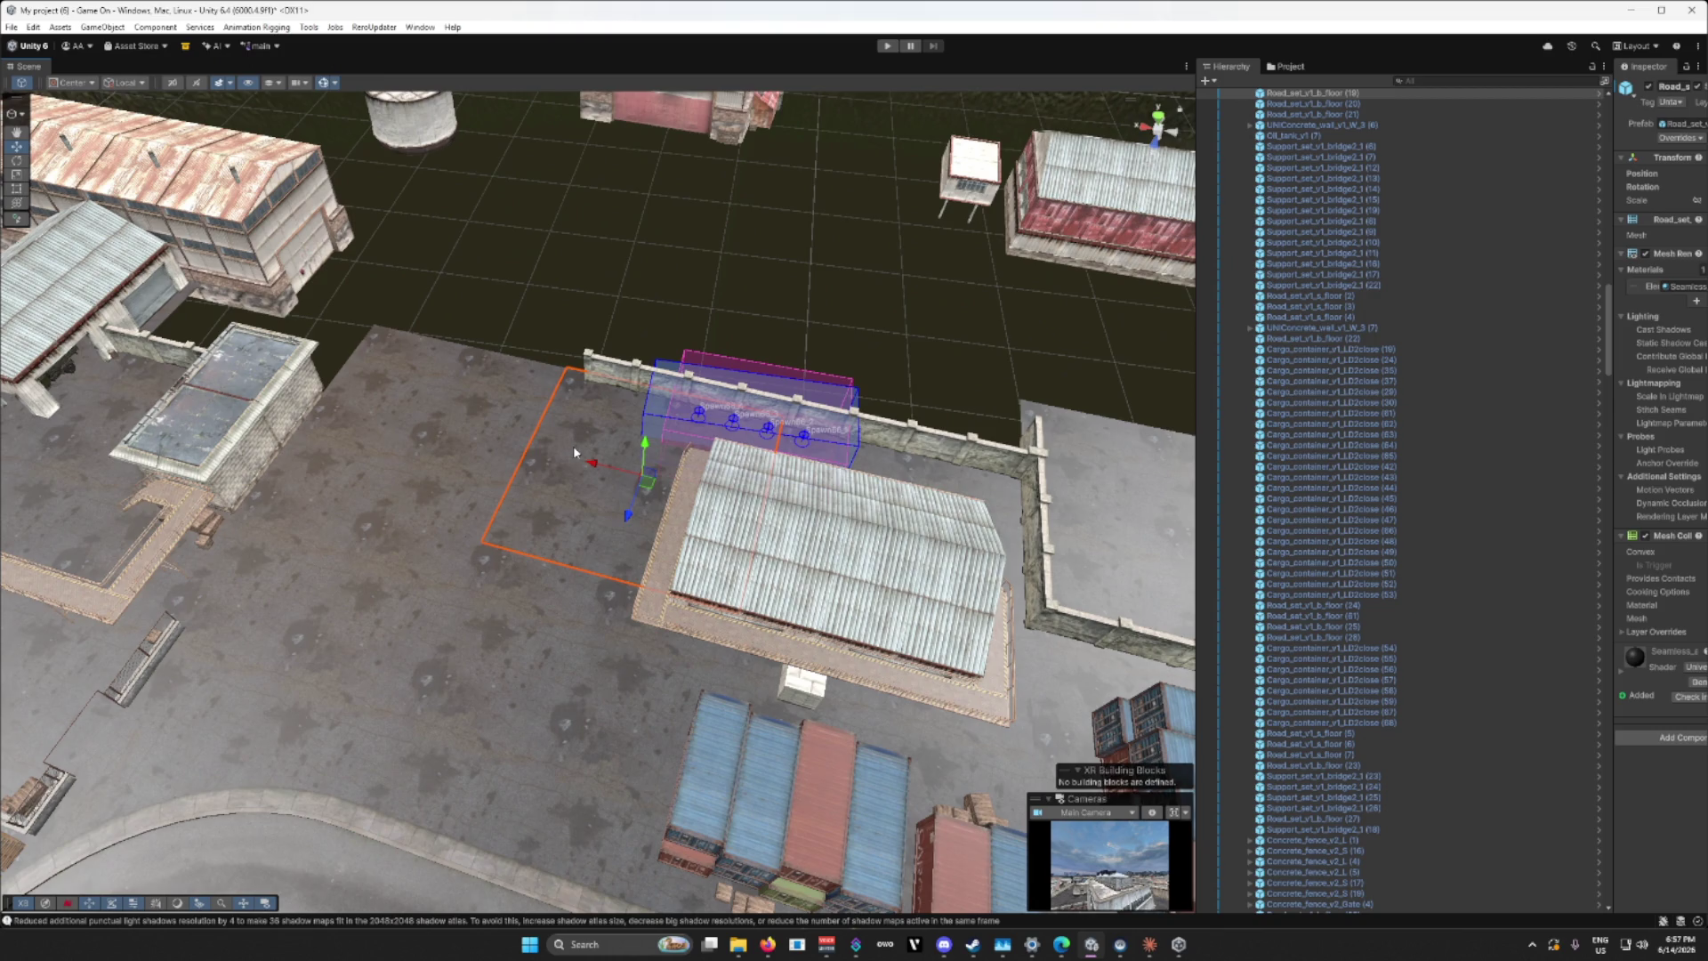
left_click(459, 434, "shift")
Step: Duplicate the selected floor tiles and move the copies out past the wall
mouse_move(458, 434)
left_mouse_down()
mouse_move(480, 427)
mouse_move(588, 531)
mouse_move(525, 496)
mouse_move(432, 503)
left_mouse_up()
scroll(589, 530, "down", 3)
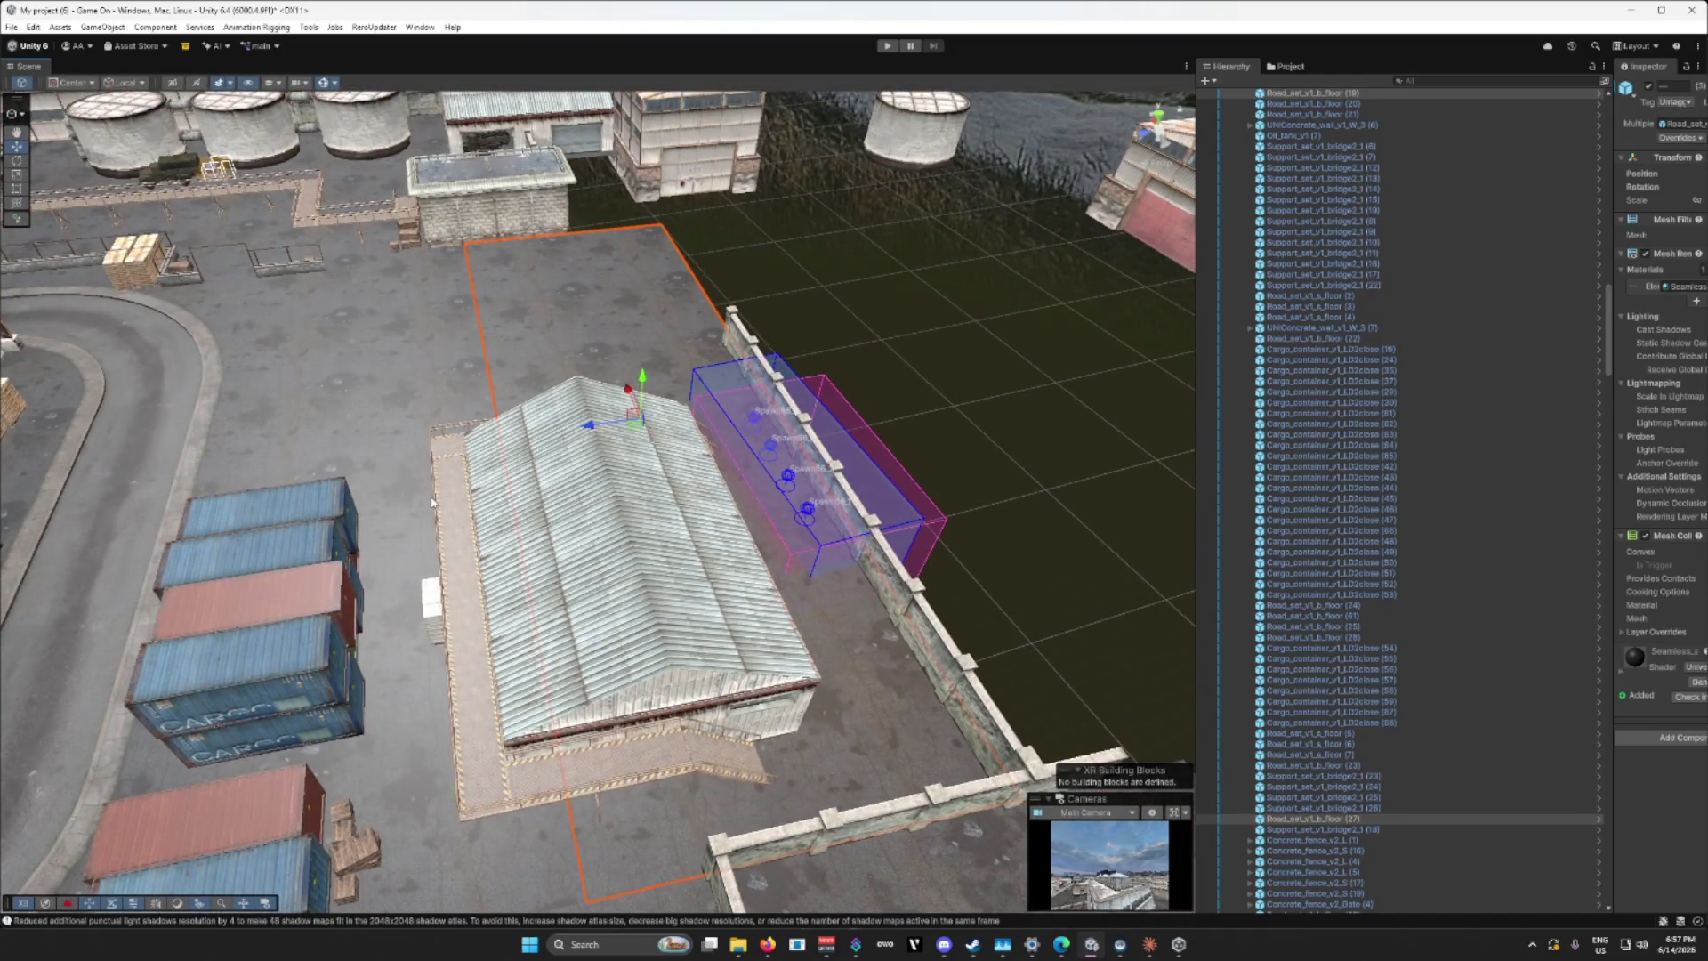
key("ctrl+d")
left_click_drag(590, 425, 870, 385)
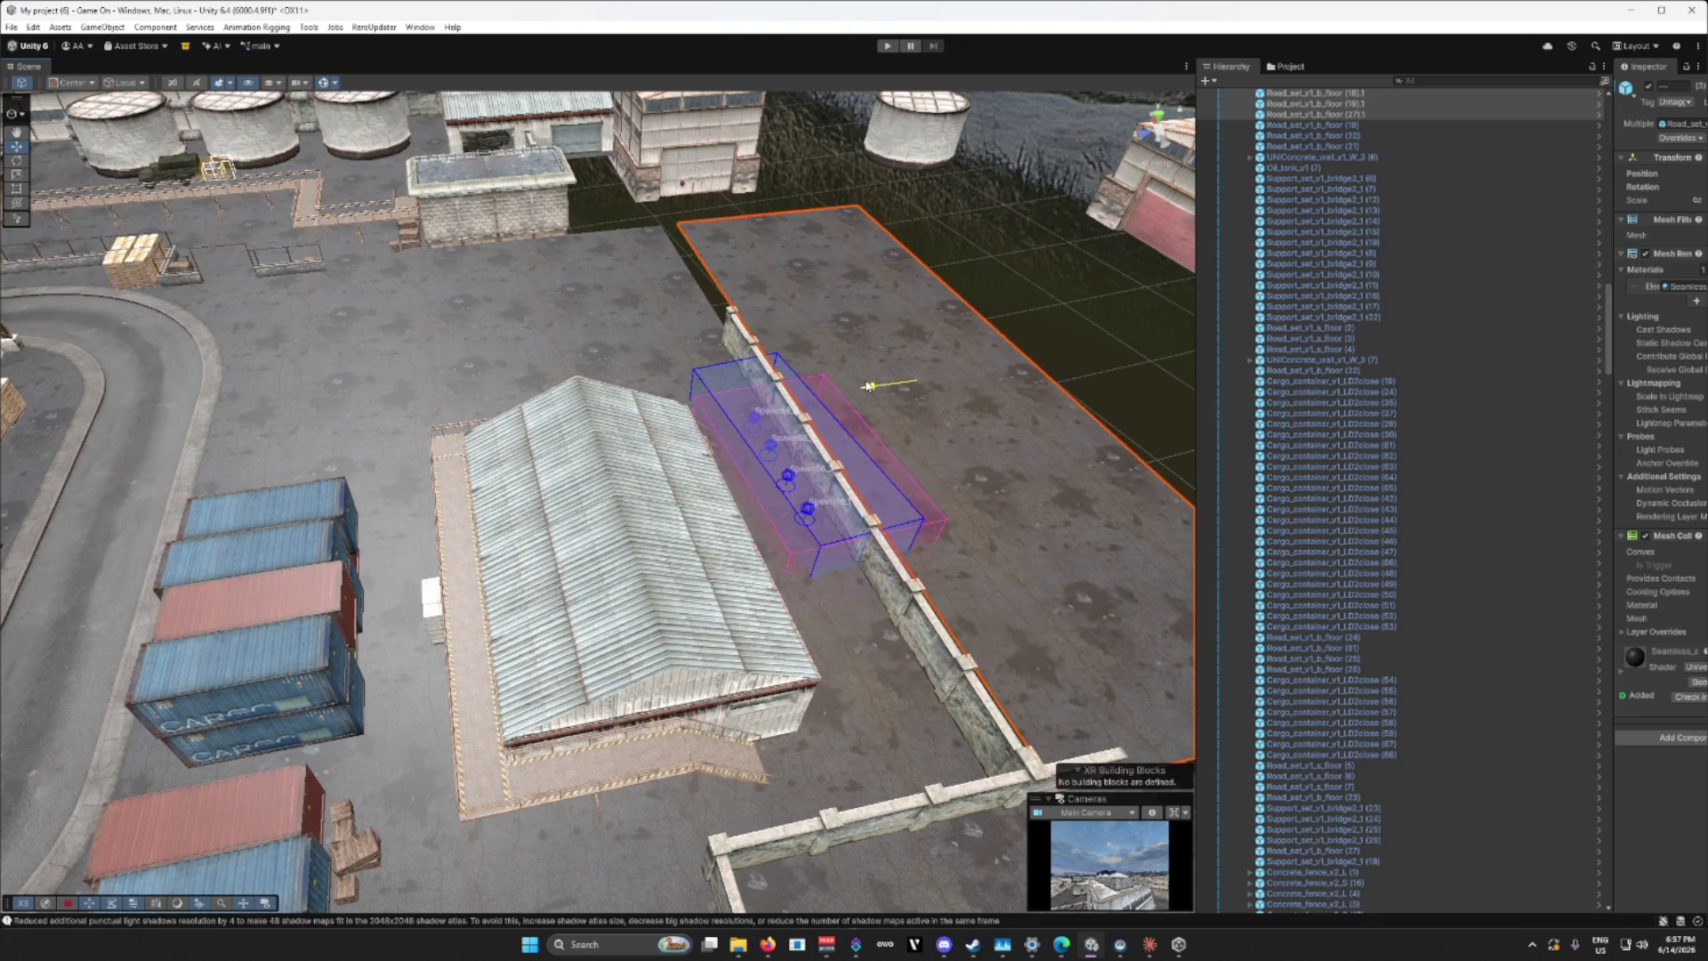
Step: Duplicate the extended floor again, slide the copy left, and pick the concrete fence
scroll(954, 456, "up", 3)
mouse_move(955, 455)
left_mouse_down()
mouse_move(783, 324)
mouse_move(56, 390)
mouse_move(159, 392)
mouse_move(297, 534)
left_mouse_up()
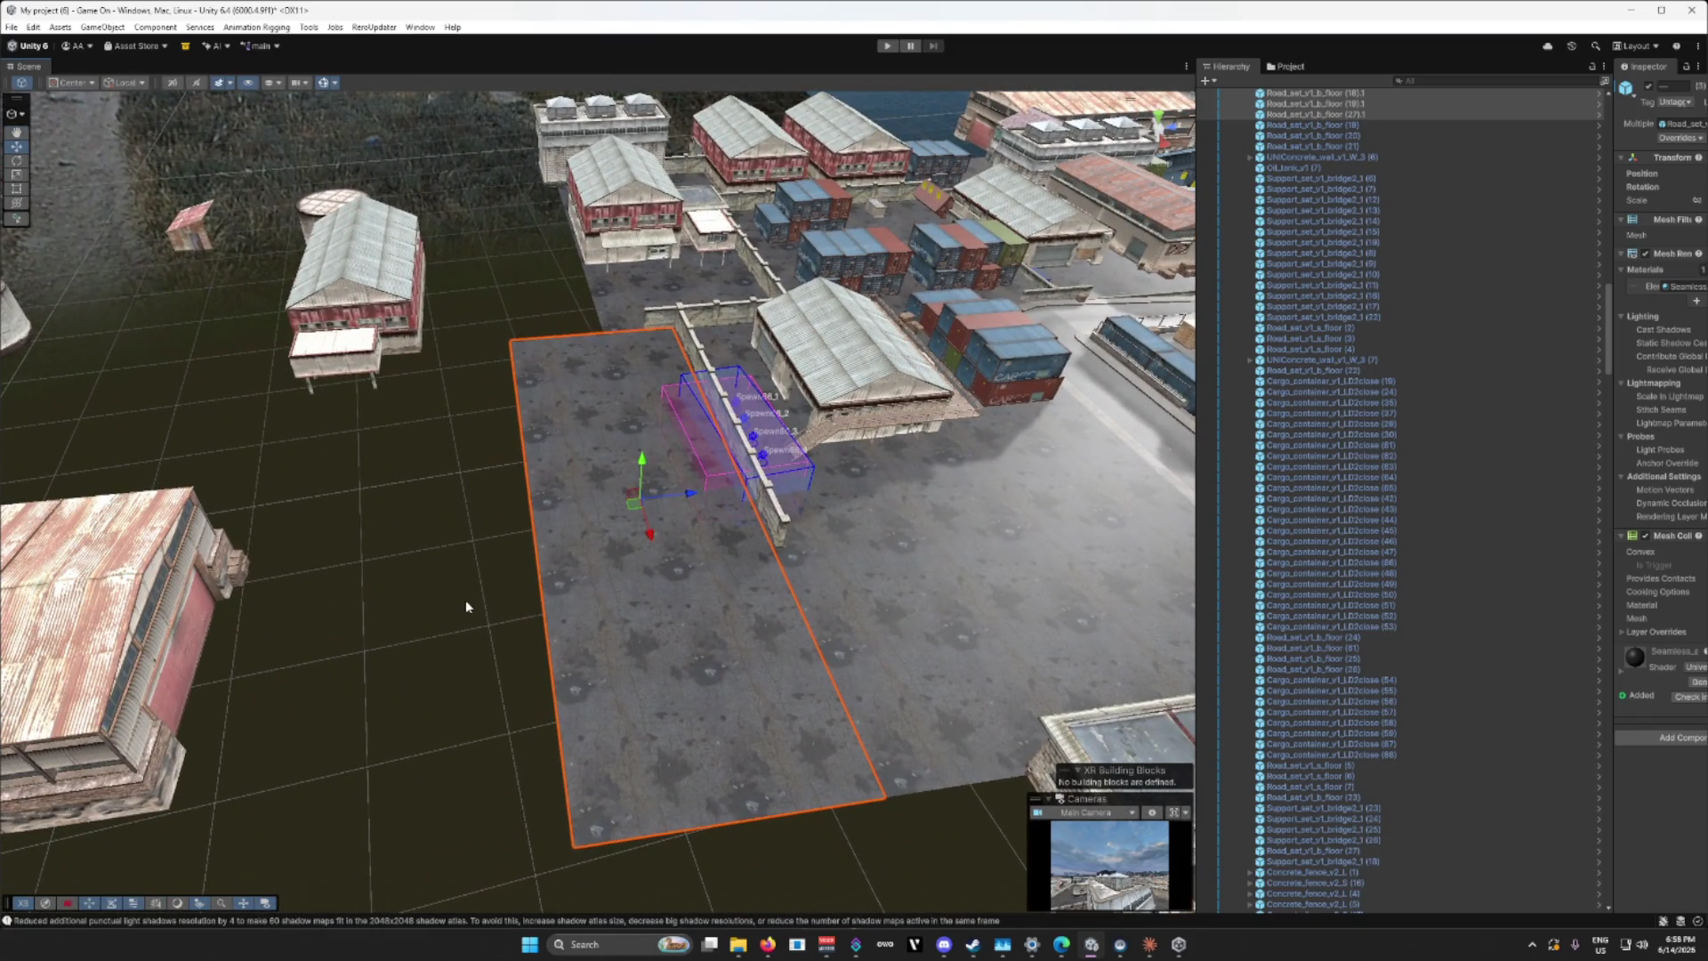
key("ctrl+d")
mouse_move(686, 495)
left_mouse_down()
mouse_move(437, 528)
mouse_move(458, 522)
mouse_move(548, 581)
mouse_move(523, 579)
mouse_move(530, 516)
mouse_move(534, 534)
mouse_move(427, 502)
left_mouse_up()
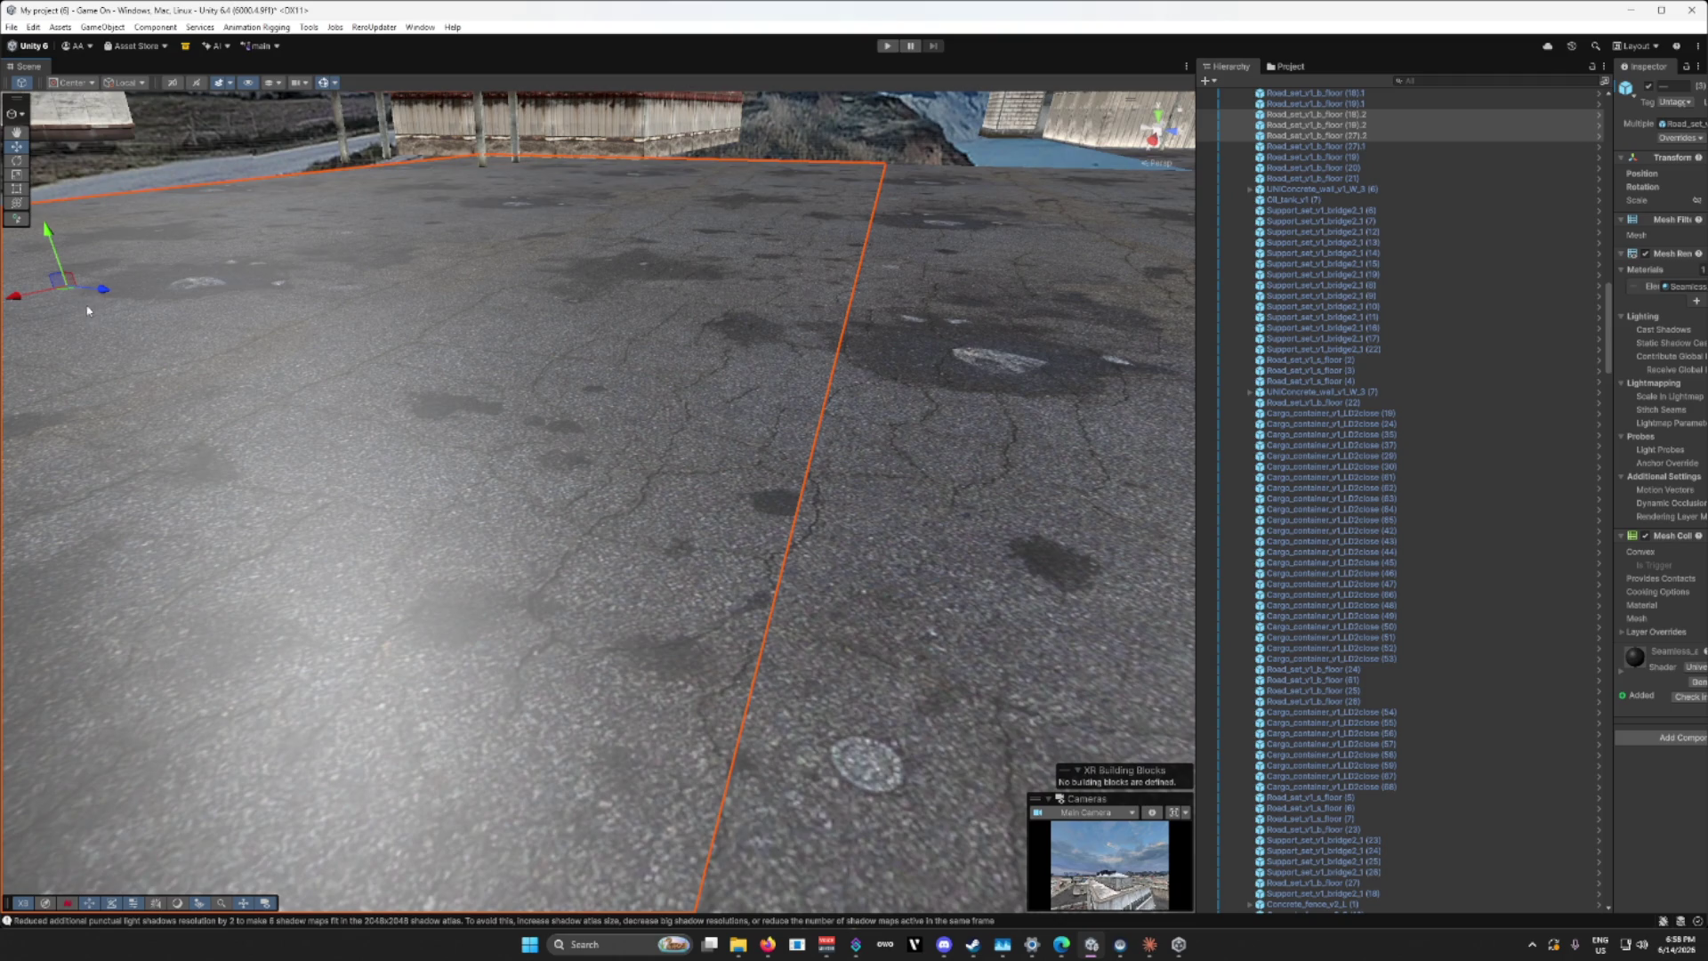
mouse_move(103, 294)
left_mouse_down()
mouse_move(252, 433)
mouse_move(350, 416)
mouse_move(637, 455)
mouse_move(536, 432)
mouse_move(600, 559)
left_mouse_up()
left_click(600, 558)
Step: Select a fence segment, the small office building and red warehouse while moving in closer
left_click(519, 280, "shift")
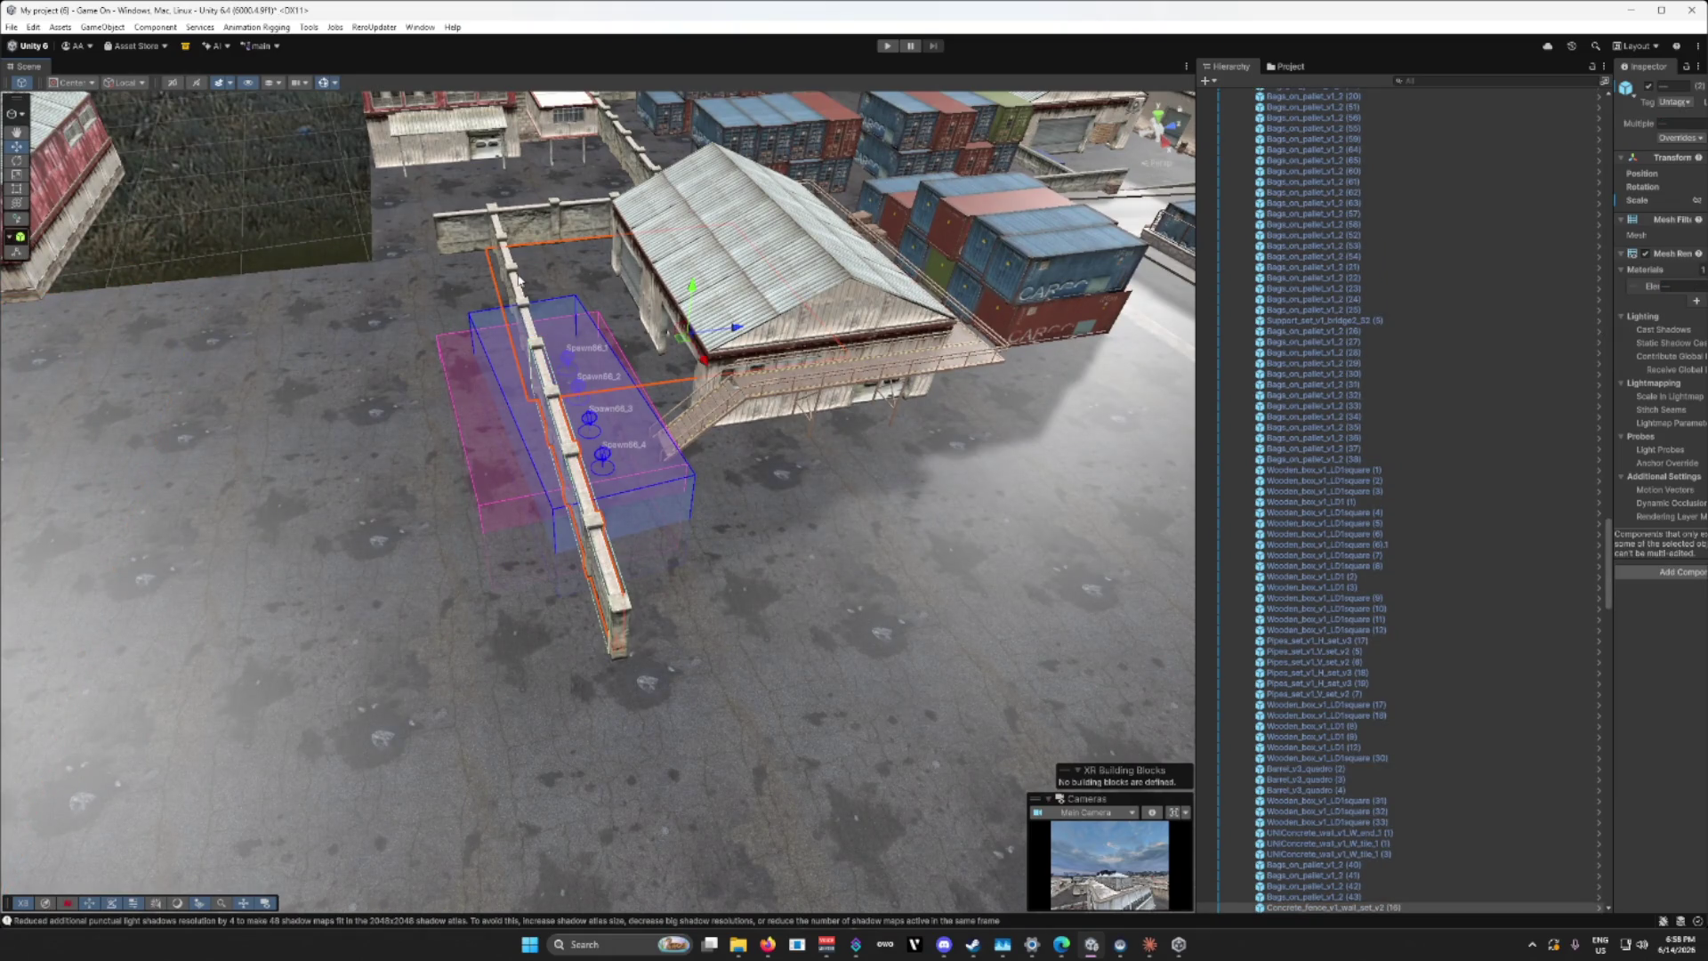
left_click(513, 271, "shift")
mouse_move(571, 366)
left_mouse_down()
mouse_move(823, 371)
mouse_move(882, 452)
mouse_move(626, 459)
mouse_move(774, 448)
left_mouse_up()
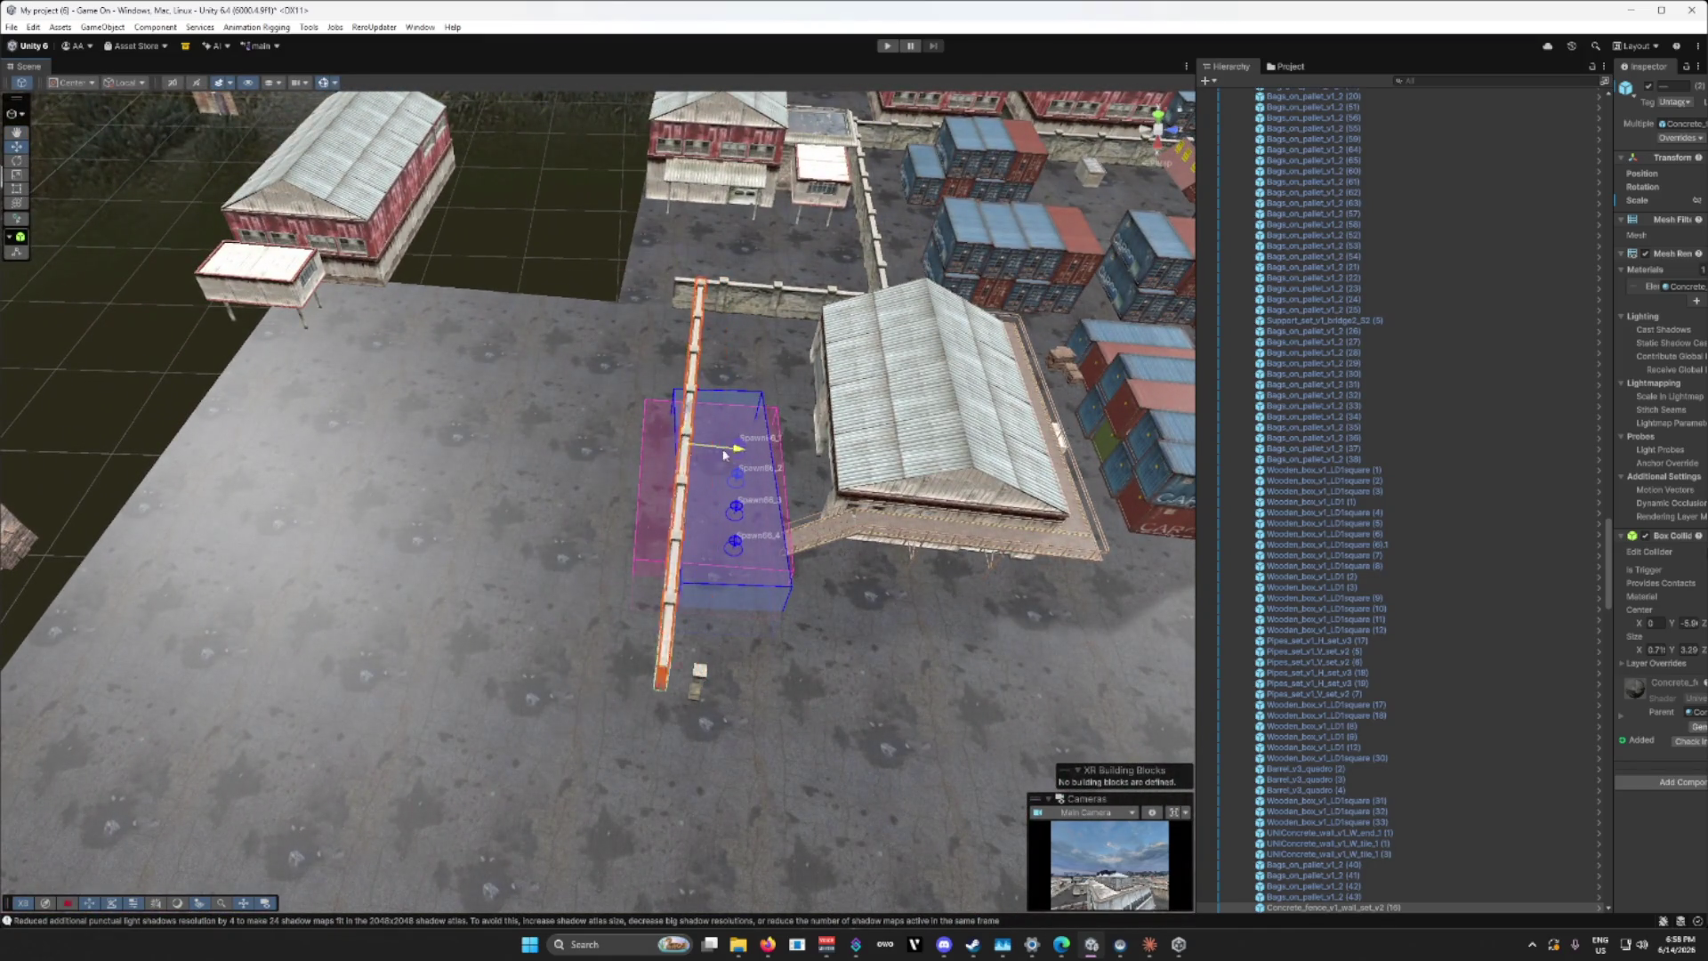
left_click_drag(240, 411, 376, 442)
left_click(375, 442)
left_click(614, 333, "shift")
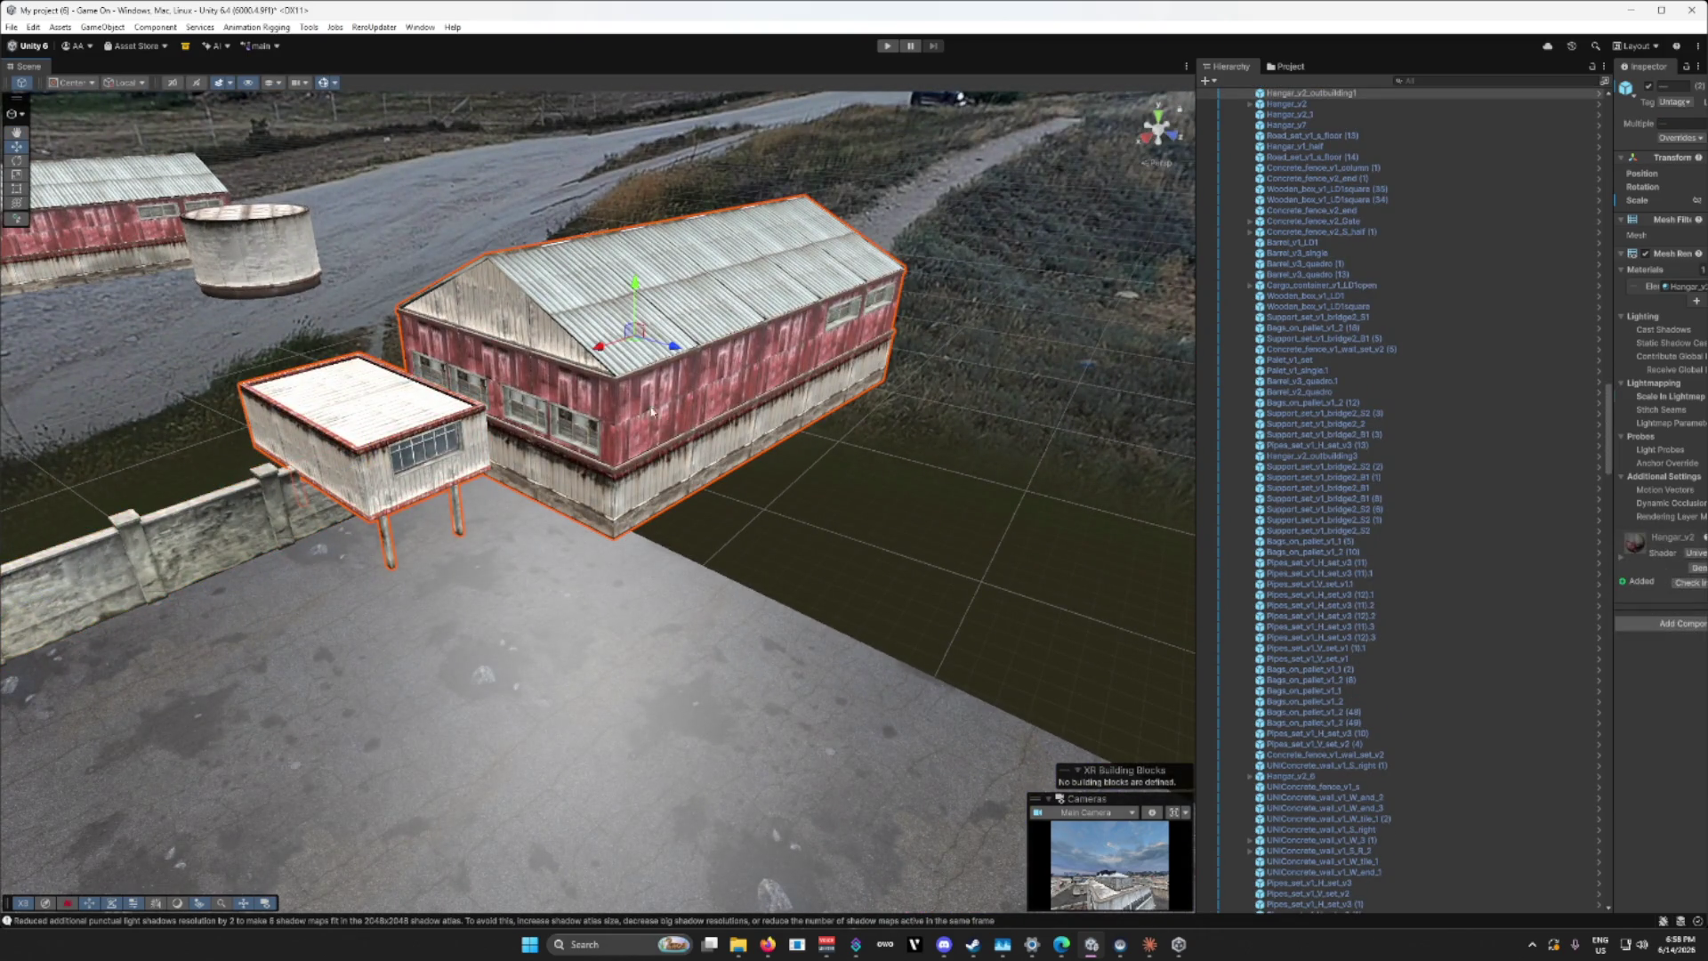
mouse_move(613, 329)
left_mouse_down()
mouse_move(533, 316)
mouse_move(687, 469)
mouse_move(979, 485)
left_mouse_up()
Step: Duplicate a concrete wall segment and place the copy at the wall's left end
left_click(475, 533)
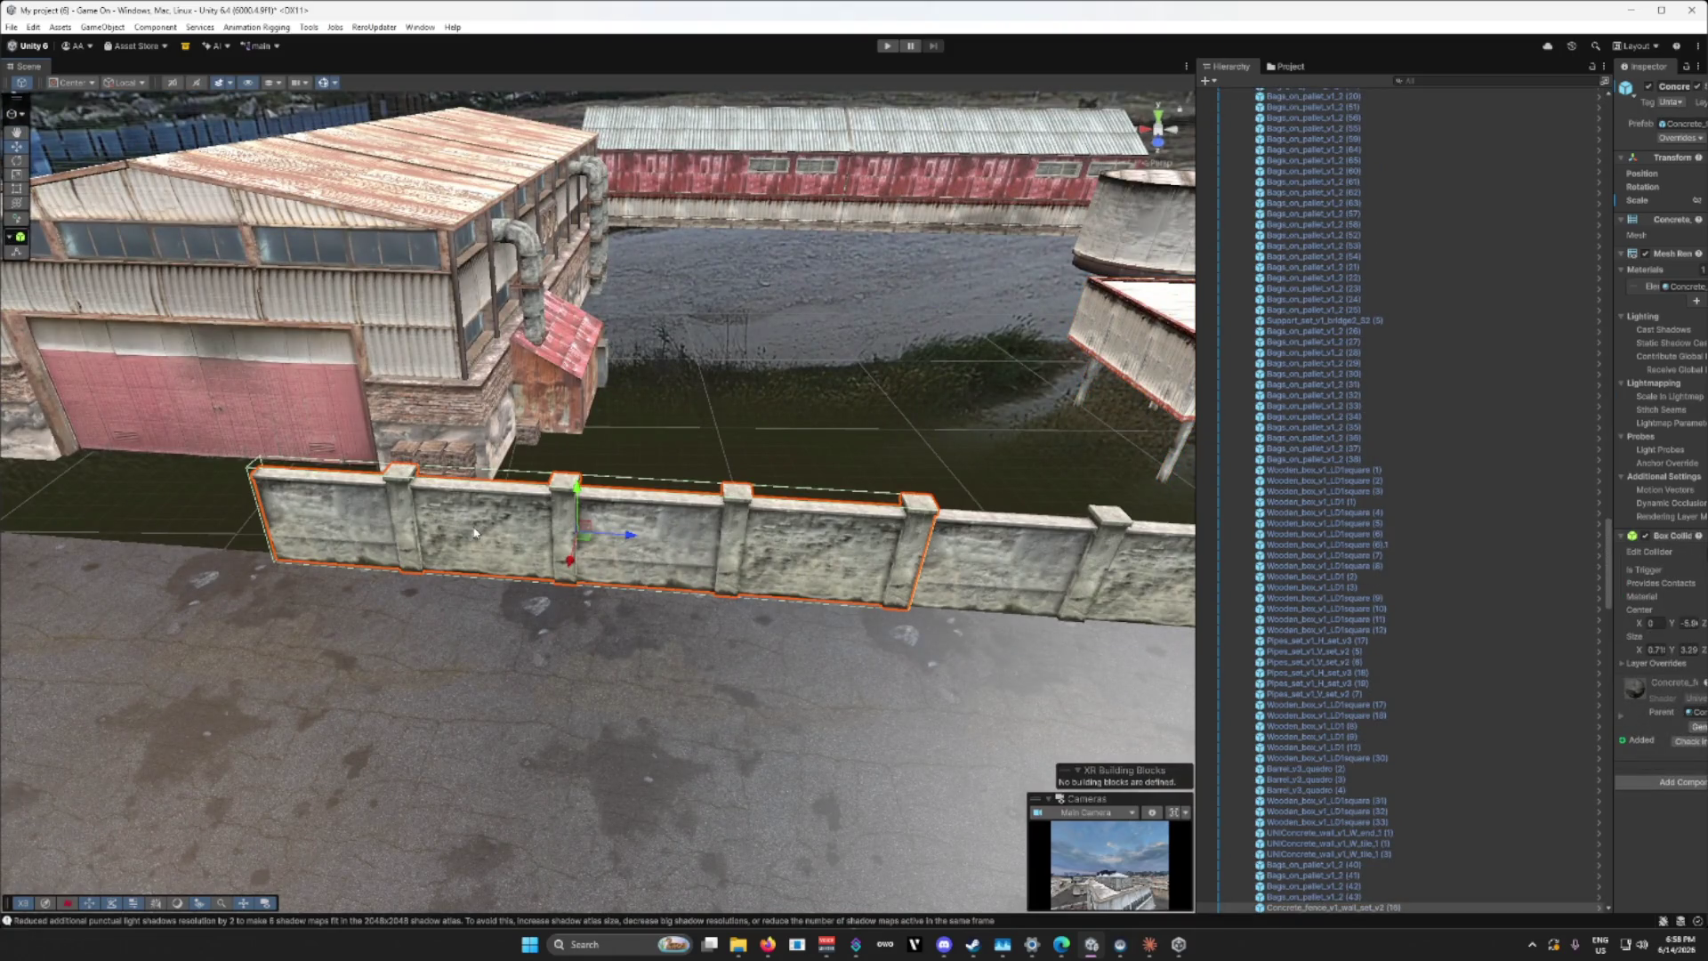
key("ctrl+d")
left_click_drag(623, 534, 90, 499)
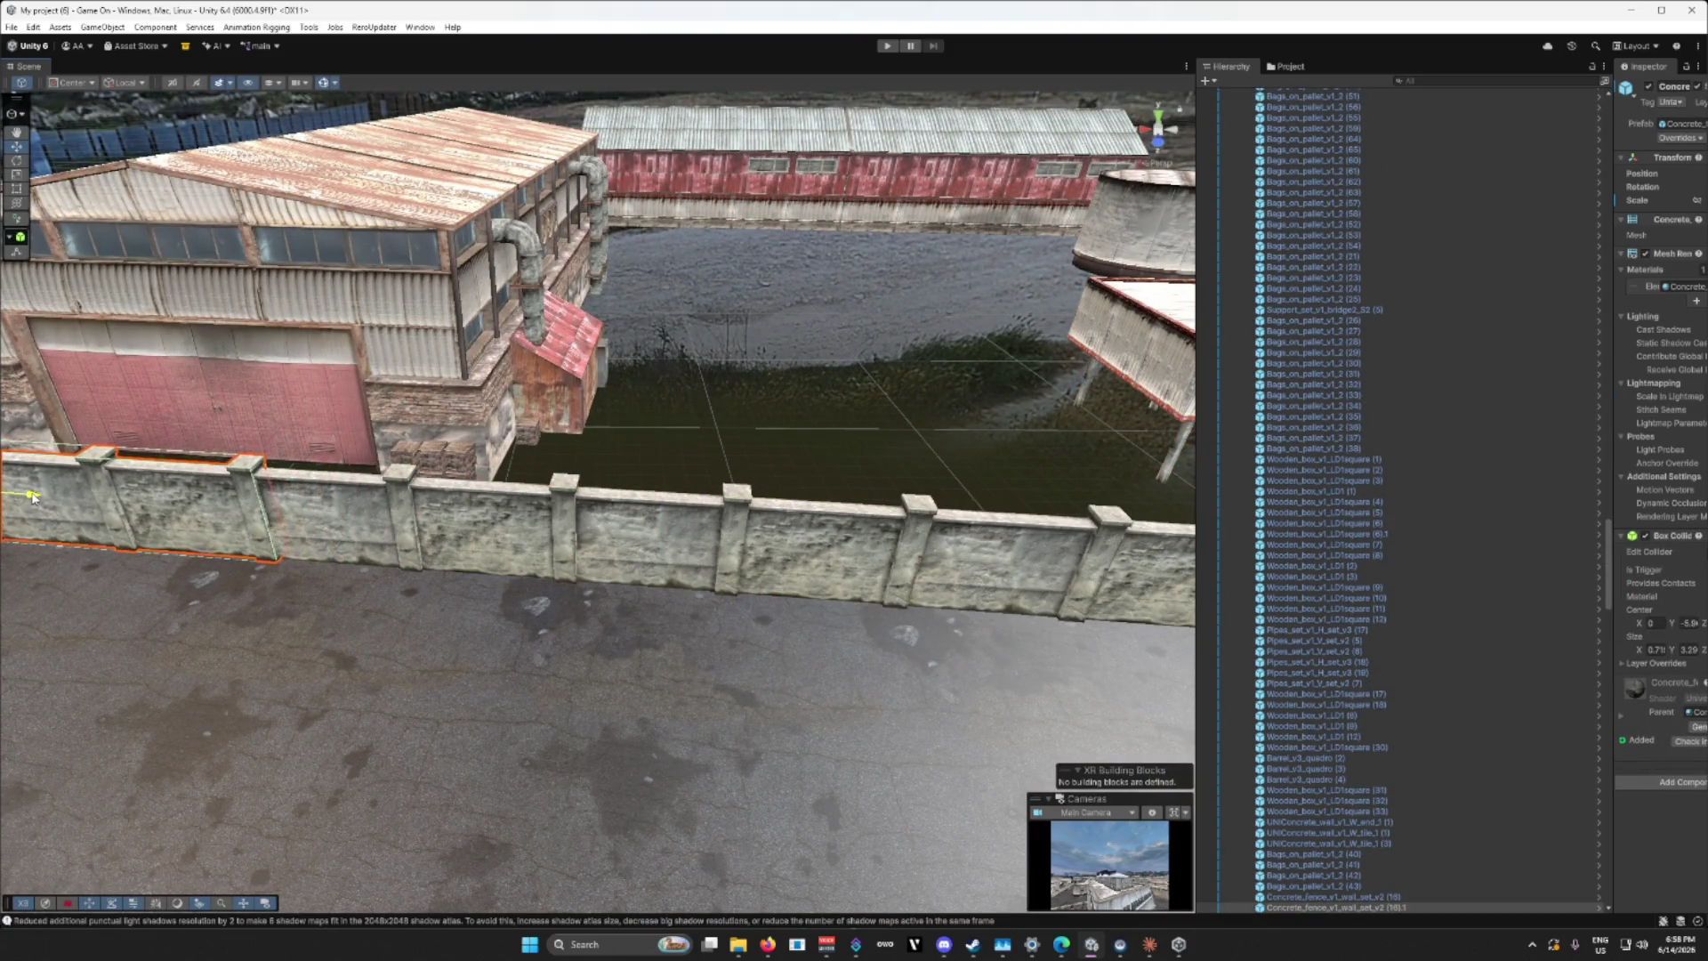
mouse_move(444, 598)
left_mouse_down()
mouse_move(410, 587)
mouse_move(474, 564)
mouse_move(578, 570)
mouse_move(774, 537)
mouse_move(650, 592)
mouse_move(579, 656)
mouse_move(481, 597)
mouse_move(549, 604)
left_mouse_up()
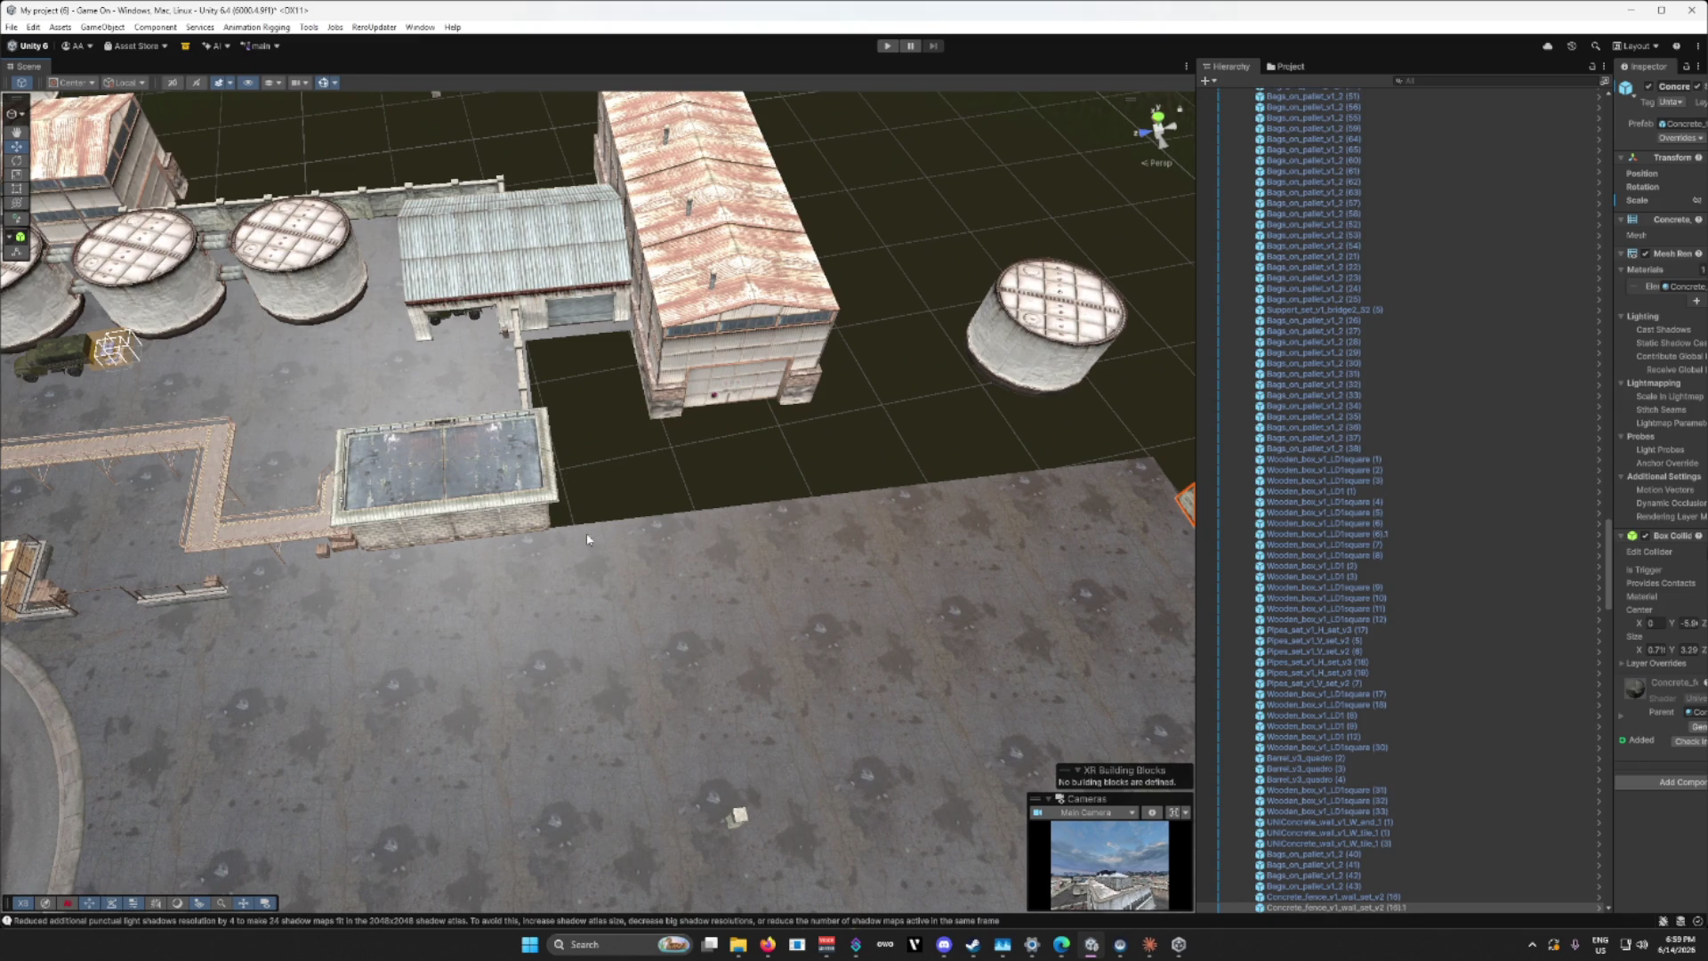
mouse_move(682, 541)
left_mouse_down()
mouse_move(299, 436)
mouse_move(438, 474)
left_mouse_up()
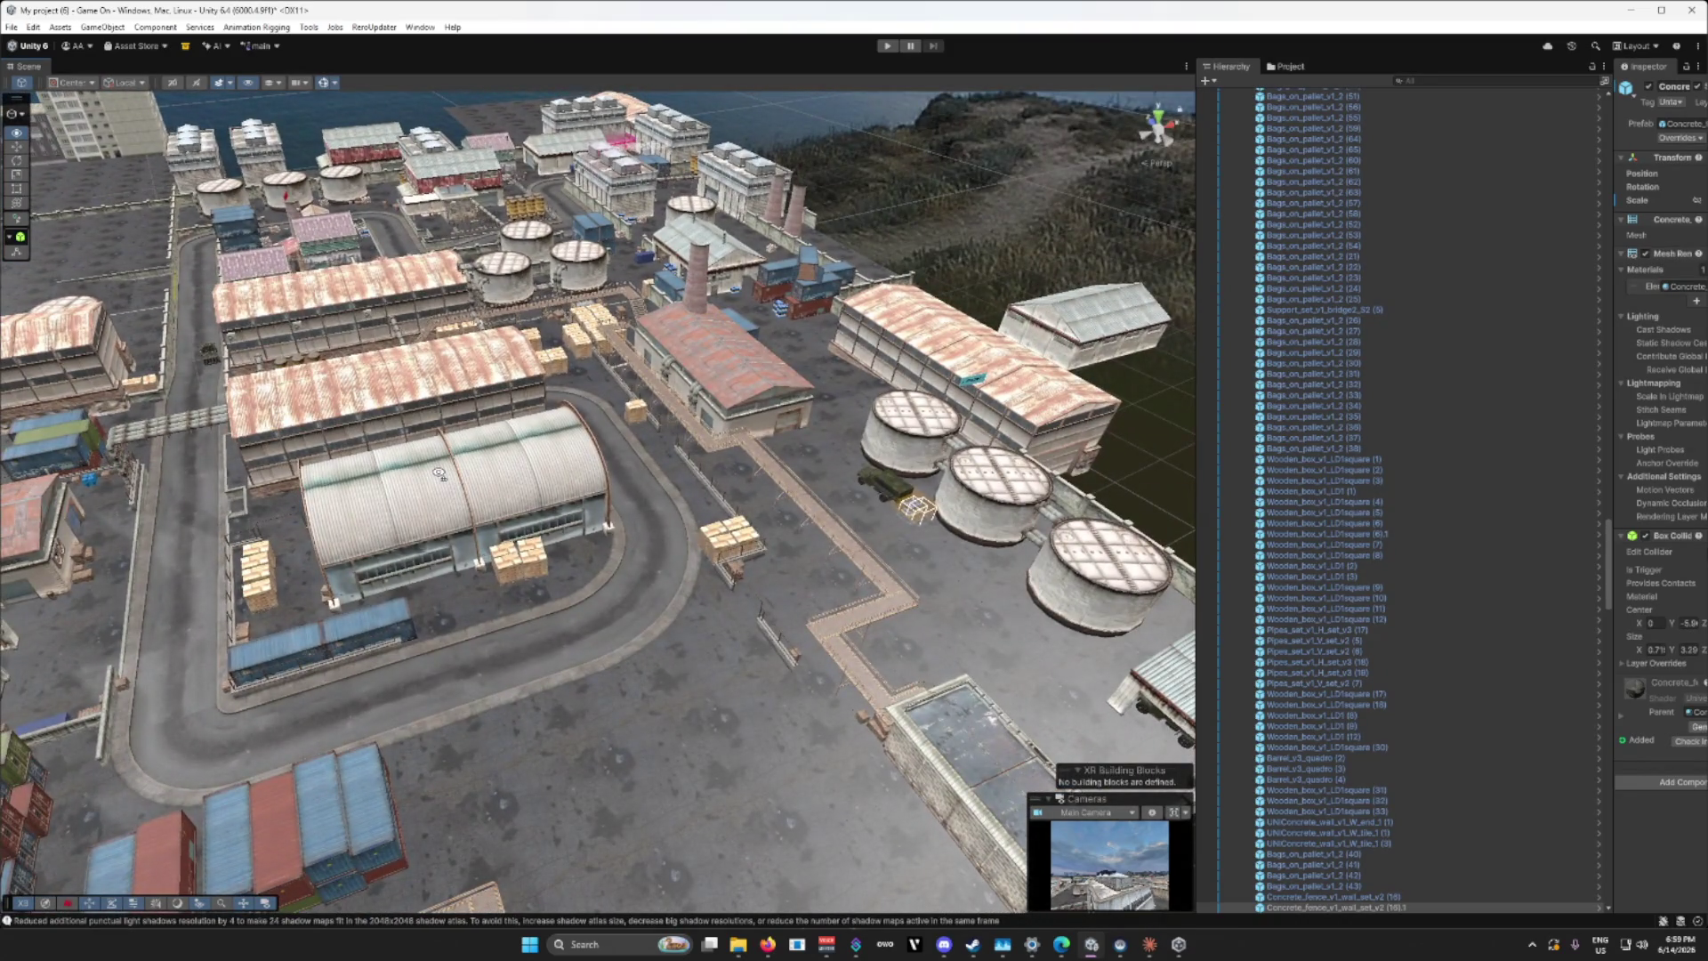
mouse_move(439, 475)
left_mouse_down()
mouse_move(356, 479)
mouse_move(546, 751)
mouse_move(679, 534)
mouse_move(809, 564)
mouse_move(978, 570)
left_mouse_up()
left_click_drag(465, 583, 703, 545)
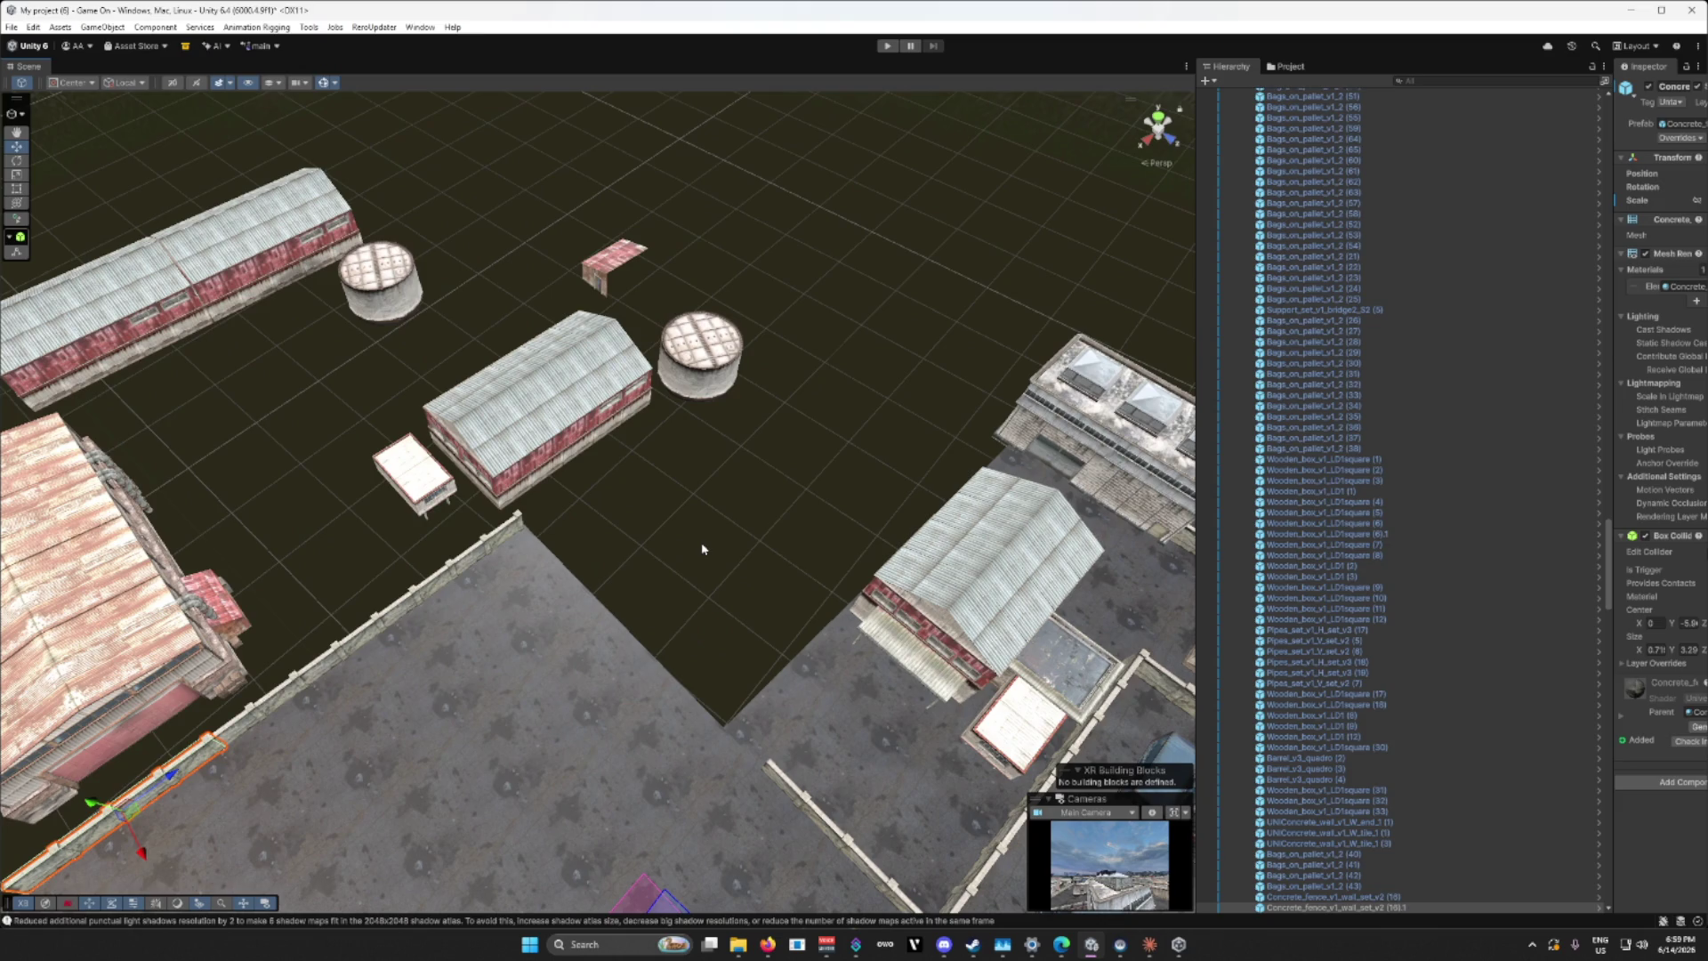
scroll(641, 641, "up", 3)
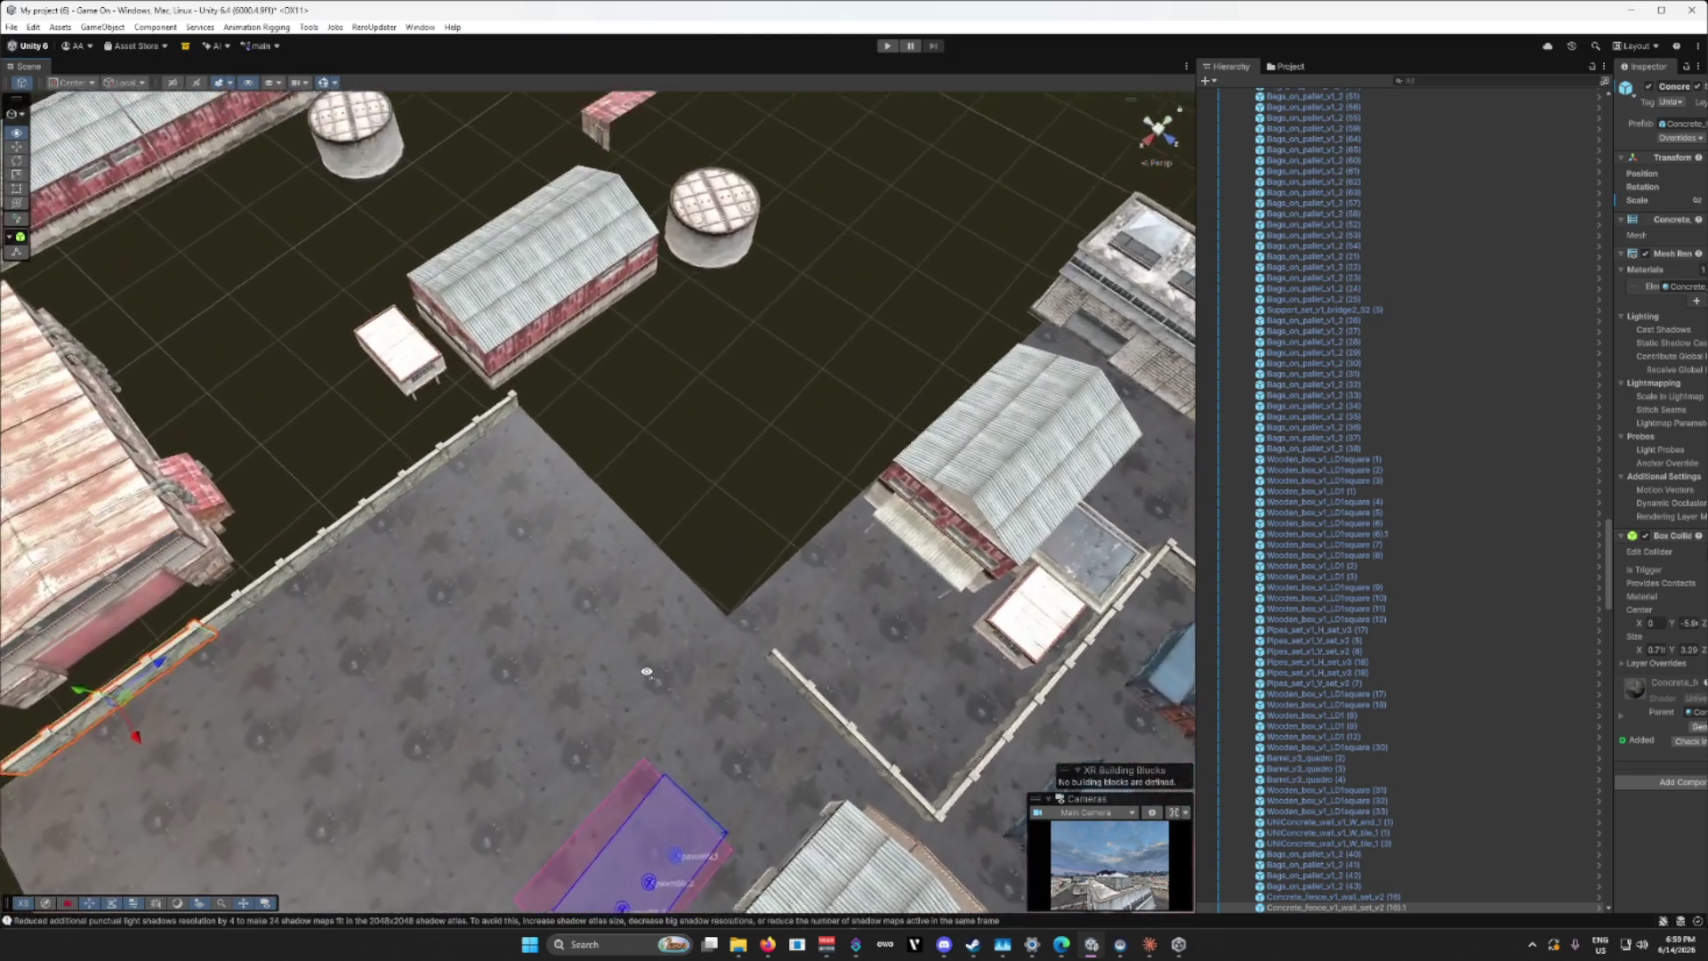
left_click(645, 619)
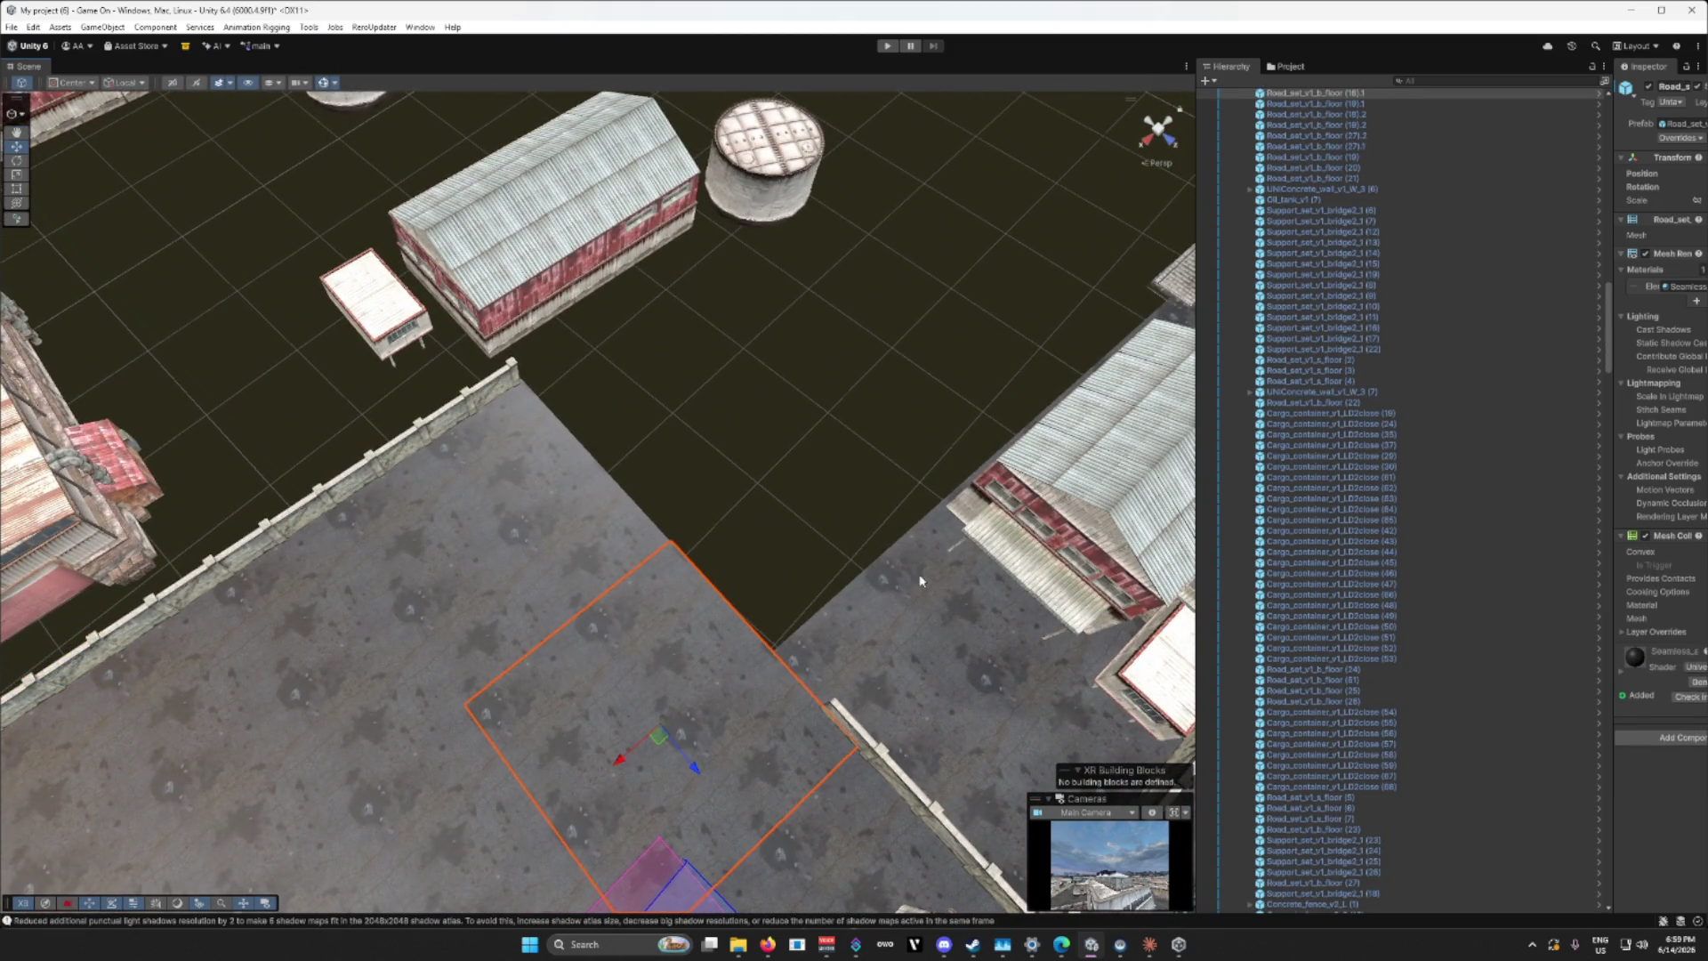
key("f")
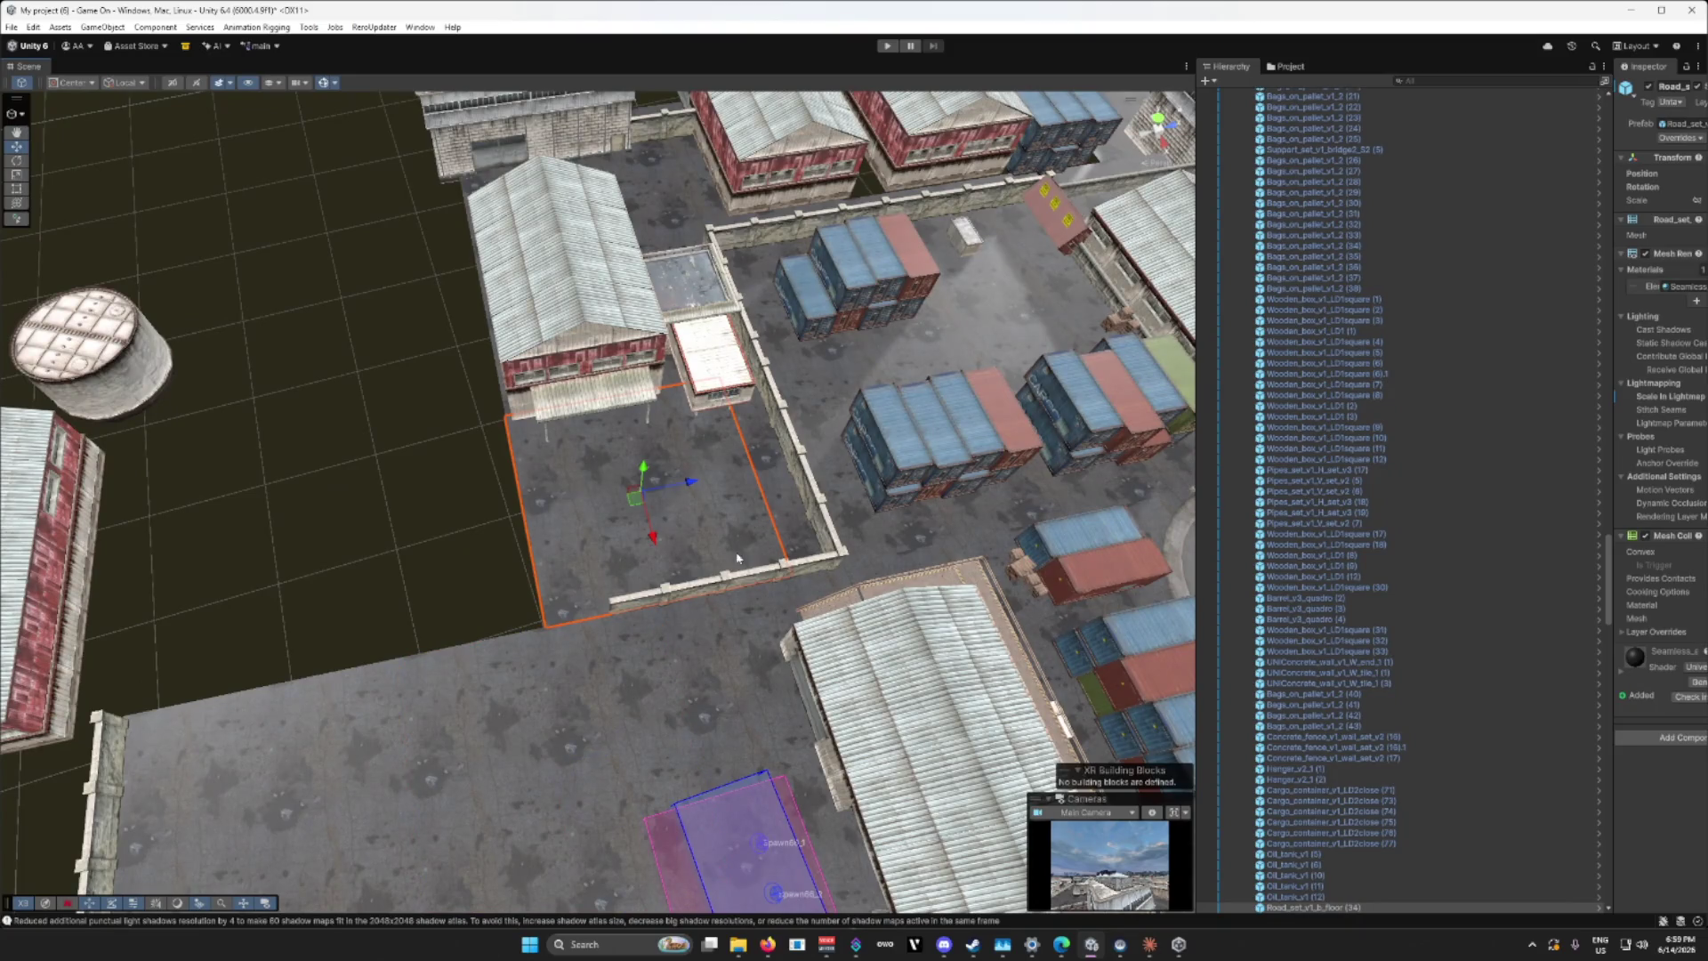
left_click(561, 674)
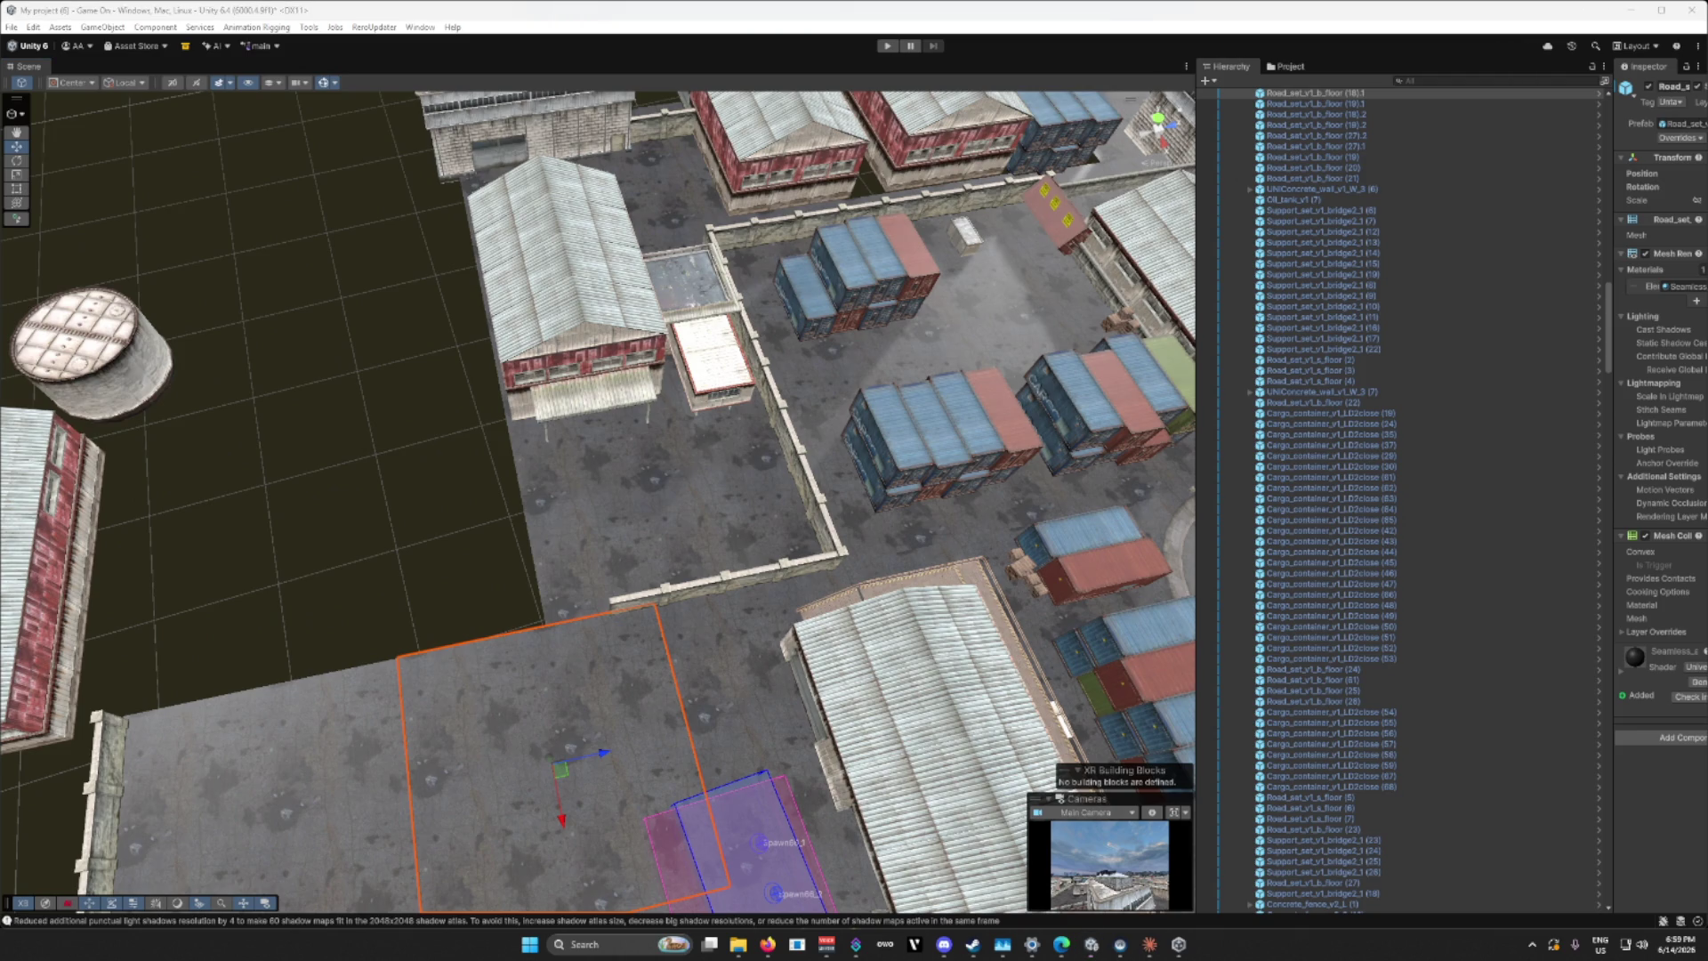
mouse_move(860, 398)
left_mouse_down()
mouse_move(671, 412)
mouse_move(1689, 336)
mouse_move(332, 508)
mouse_move(1015, 192)
mouse_move(1013, 252)
left_mouse_up()
left_click(399, 548)
Step: Slide the concrete column slightly along Z
key("f")
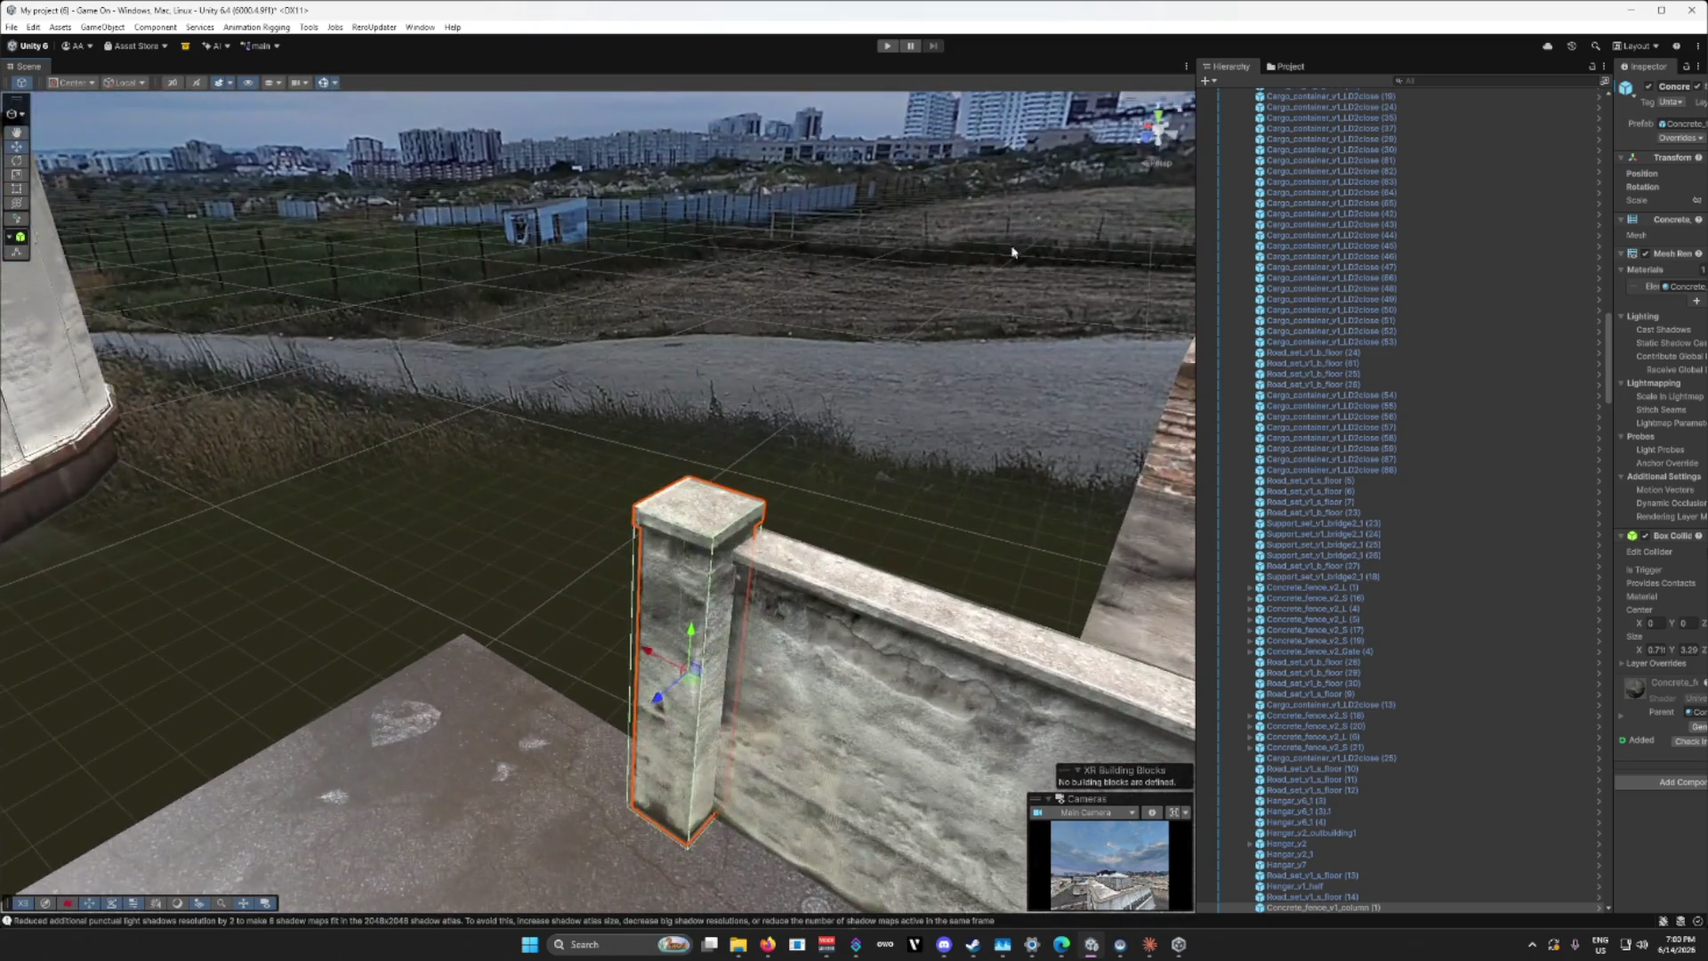
left_click_drag(659, 699, 666, 683)
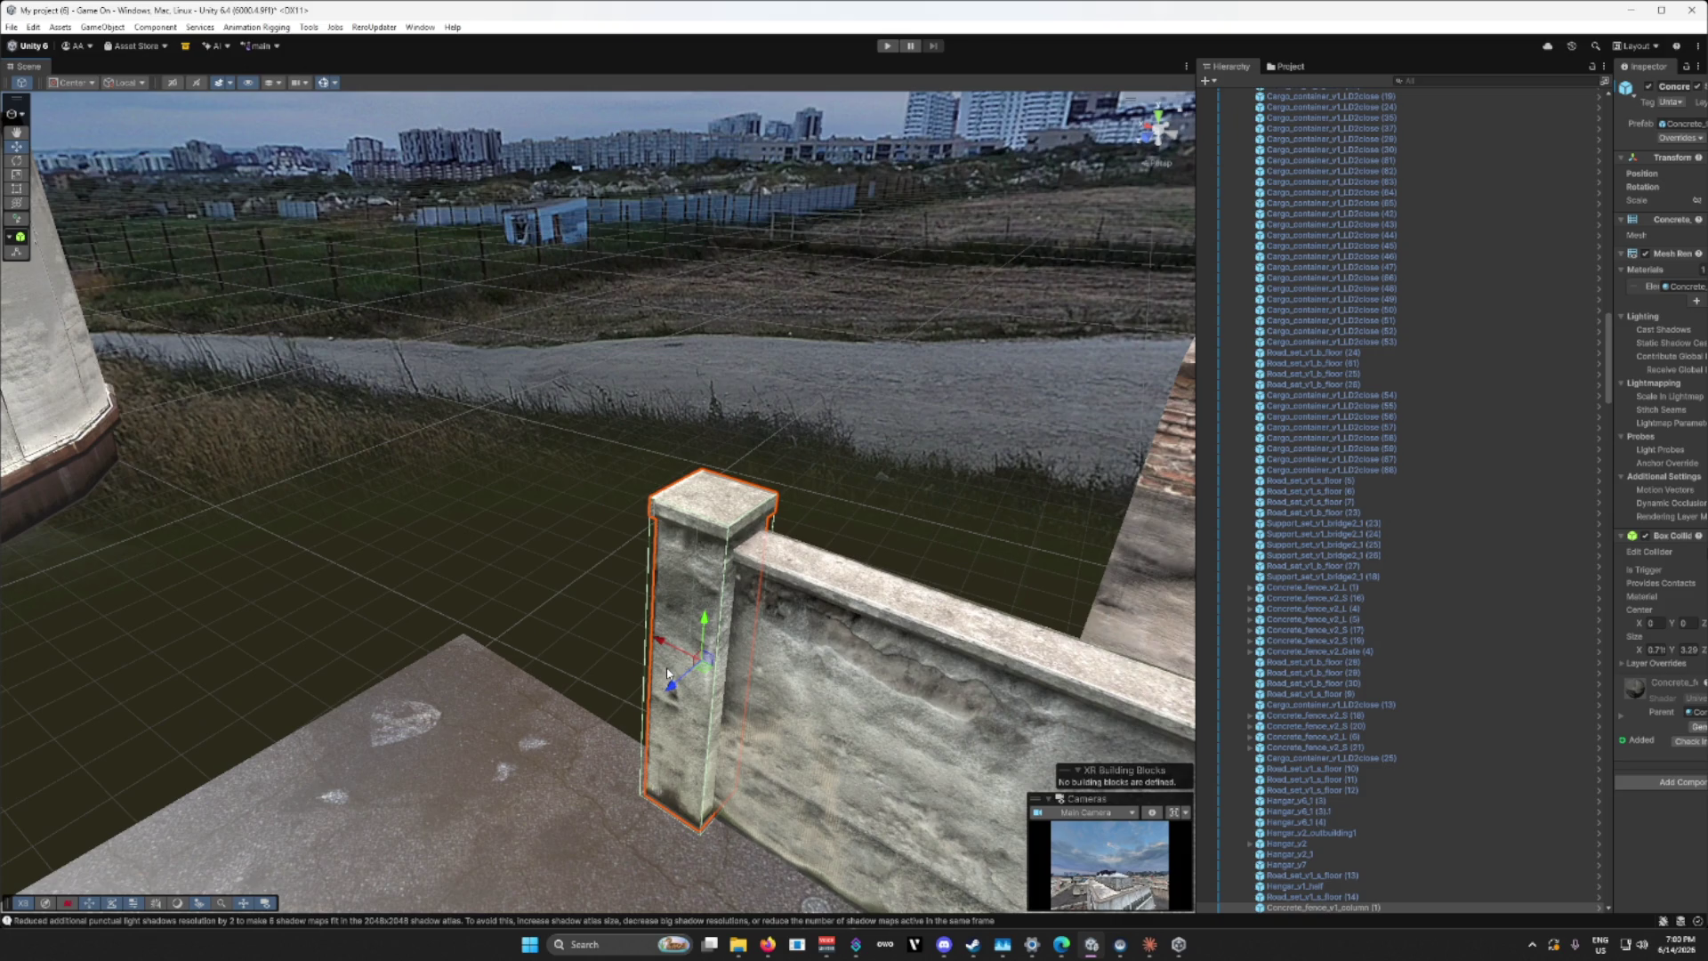
left_click_drag(661, 667, 259, 686)
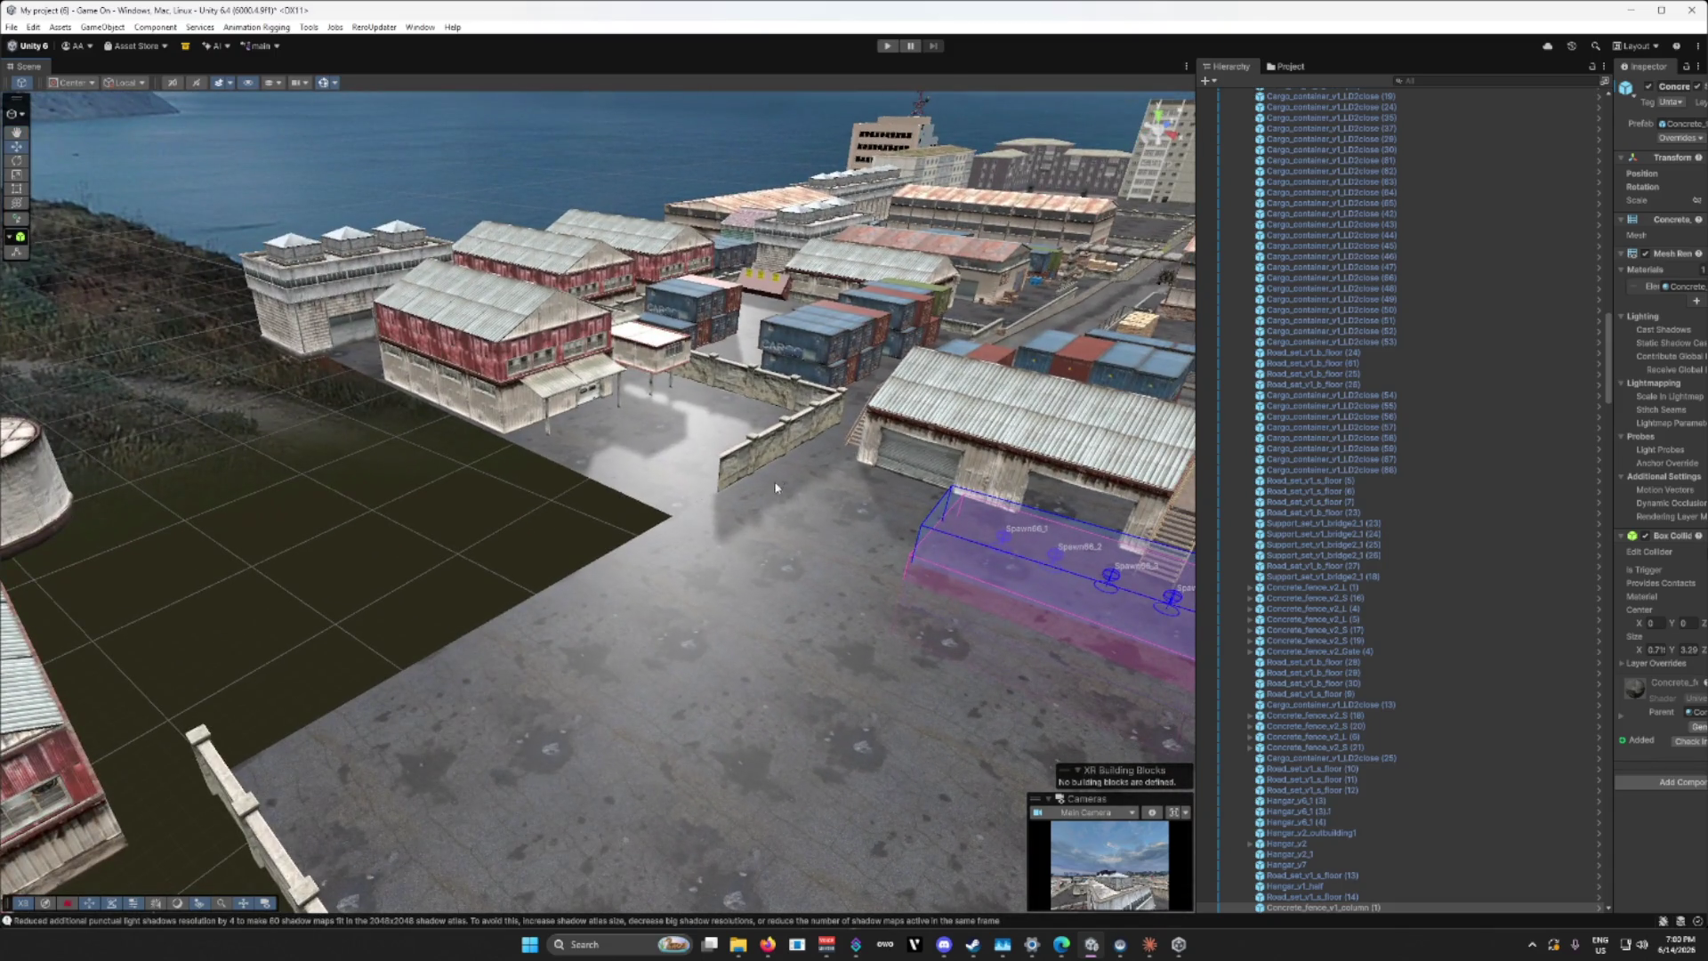
Step: Duplicate the concrete fence section twice and line up the copies to extend the wall
left_click(778, 451)
key("ctrl+d")
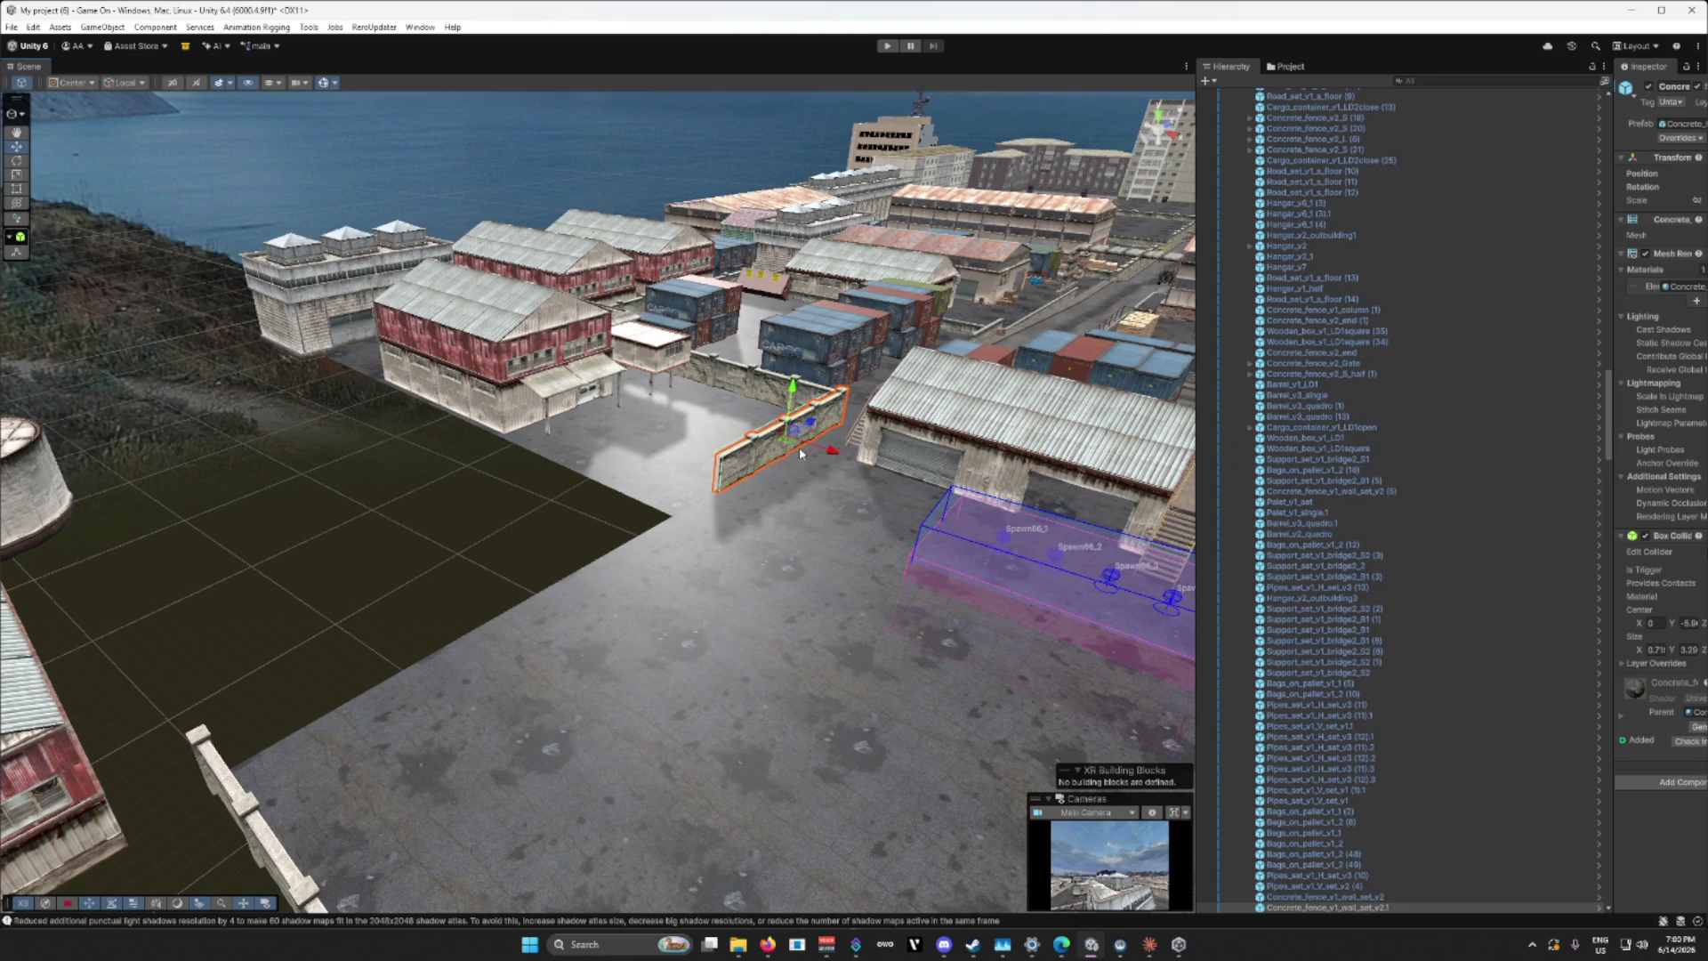
mouse_move(817, 426)
left_mouse_down()
mouse_move(630, 605)
mouse_move(639, 482)
mouse_move(678, 563)
left_mouse_up()
key("ctrl+d")
left_click_drag(894, 570, 564, 561)
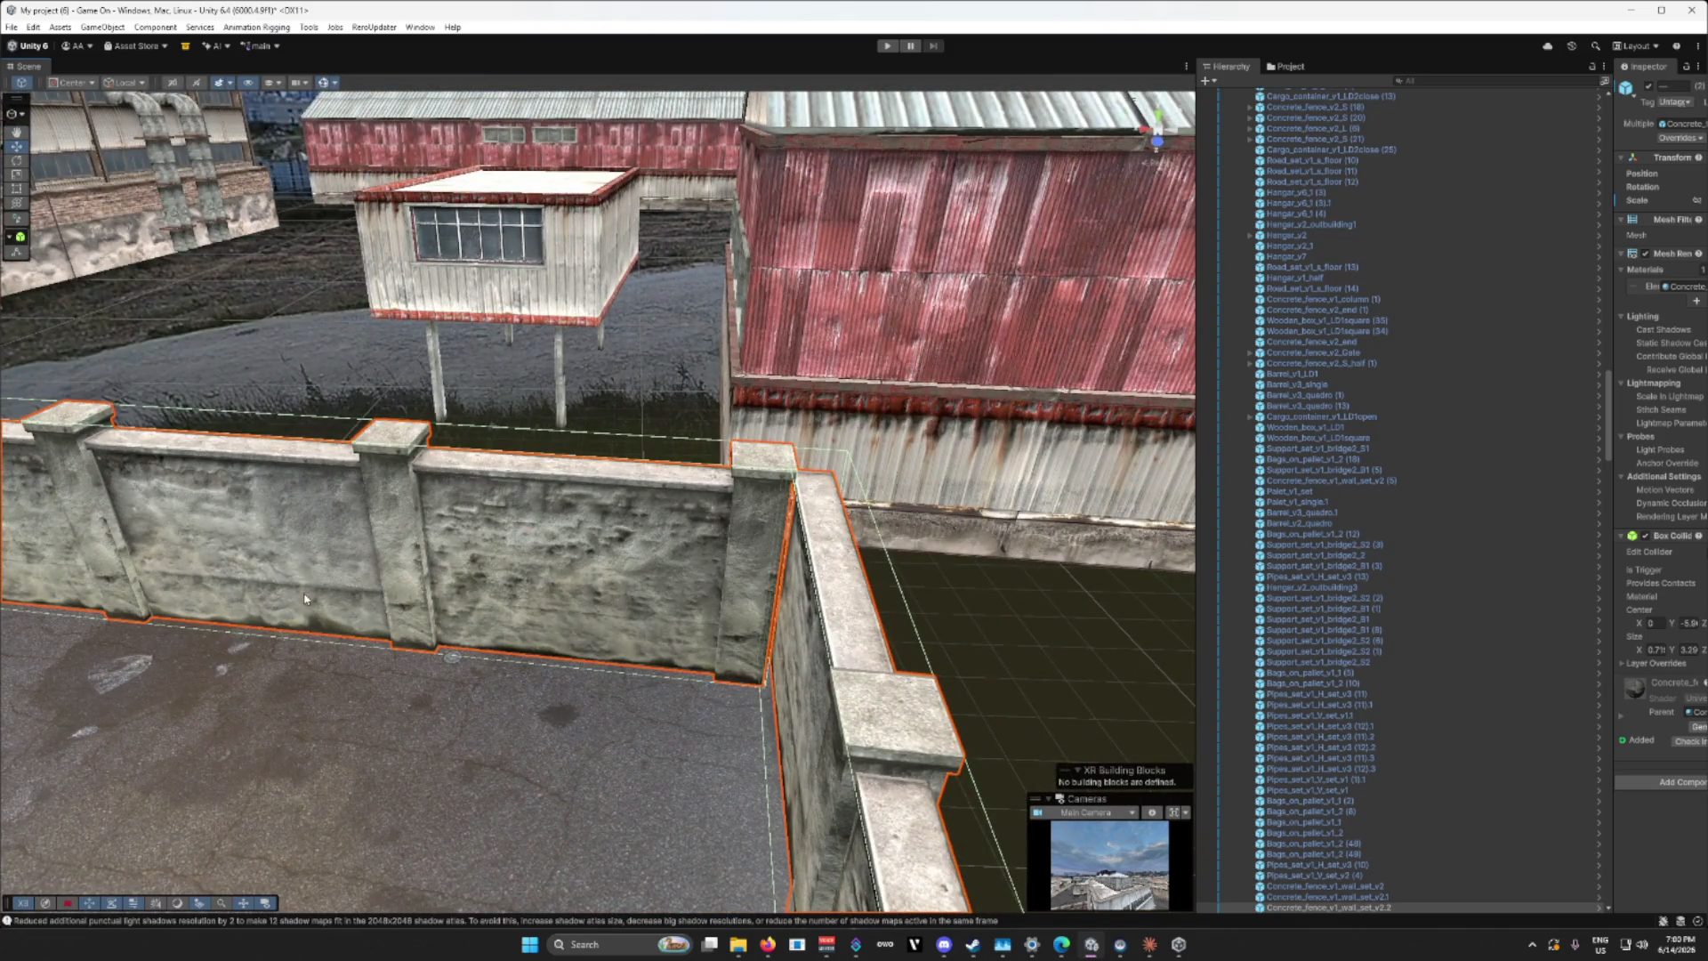
Step: Nudge the left wall segment into line with the rest of the wall
mouse_move(305, 599)
left_mouse_down()
mouse_move(164, 541)
mouse_move(395, 573)
mouse_move(317, 574)
left_mouse_up()
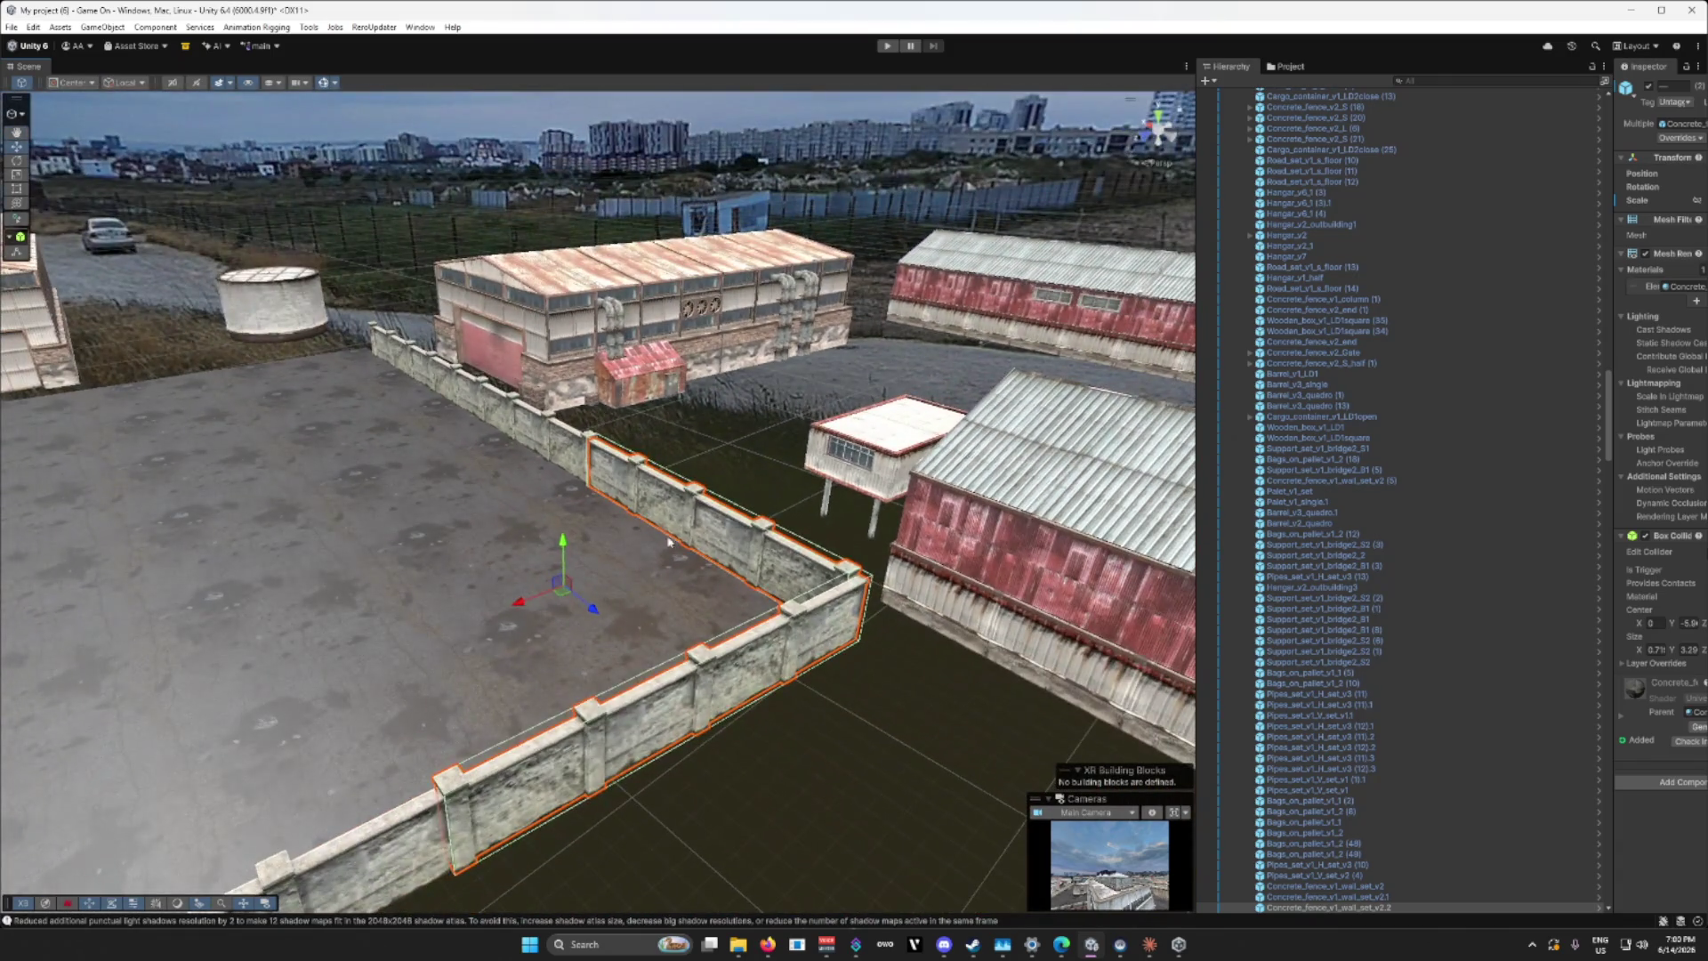
left_click(658, 535)
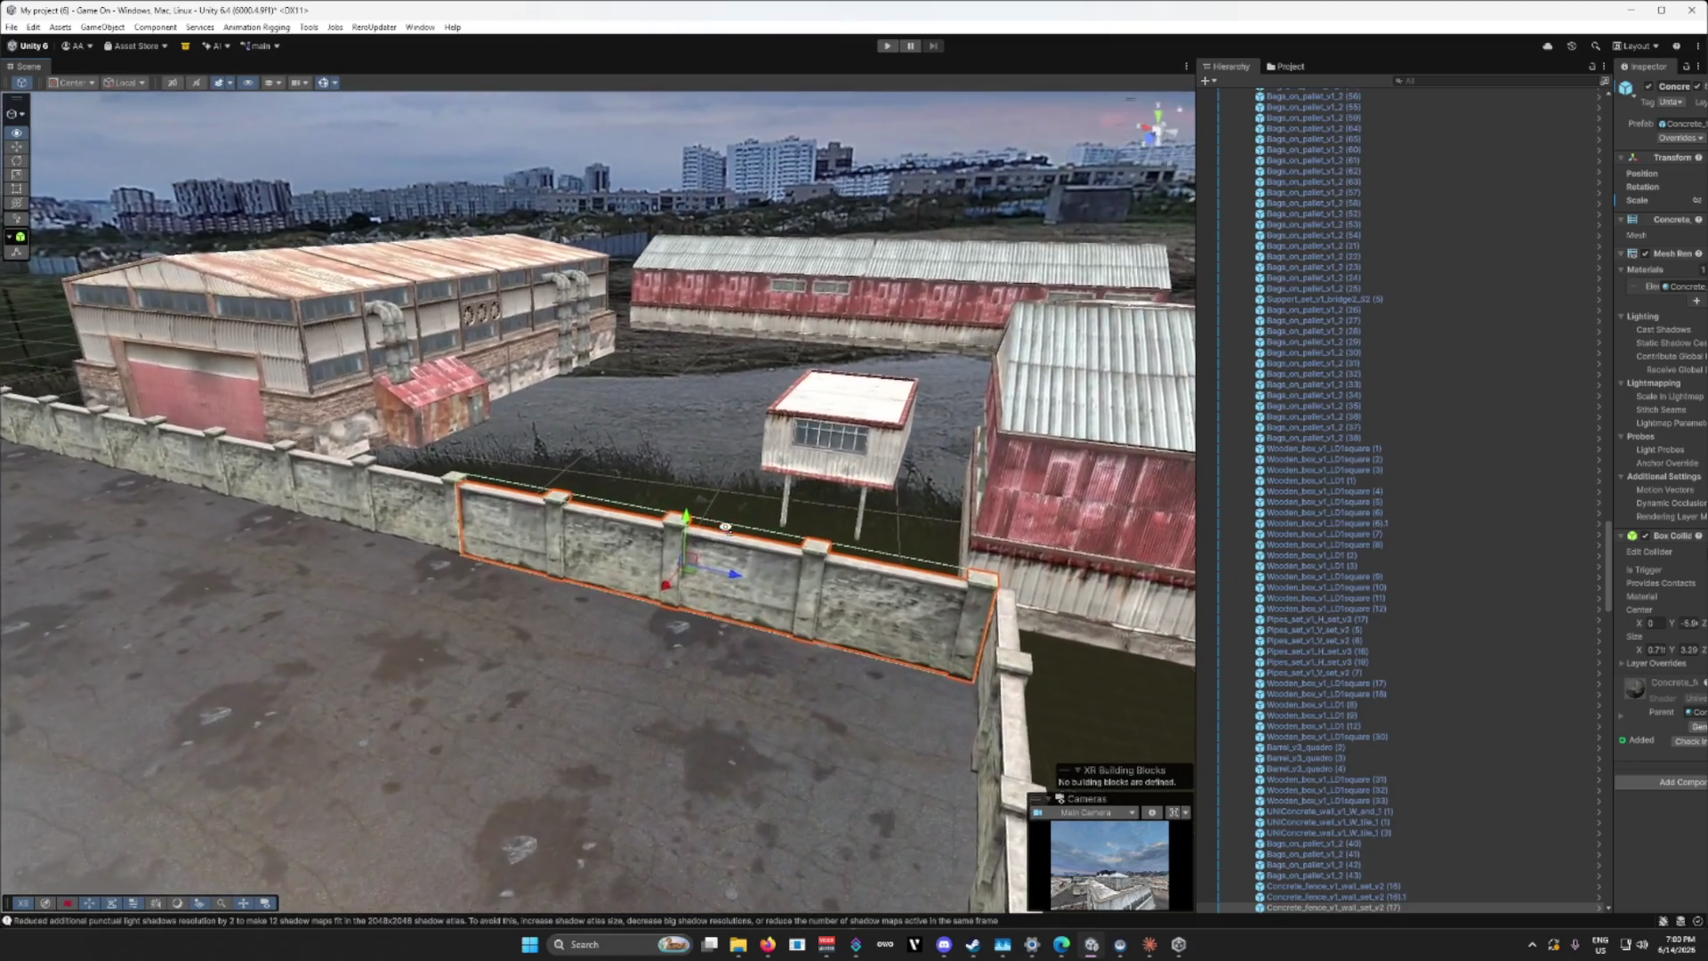
left_click_drag(726, 527, 740, 522)
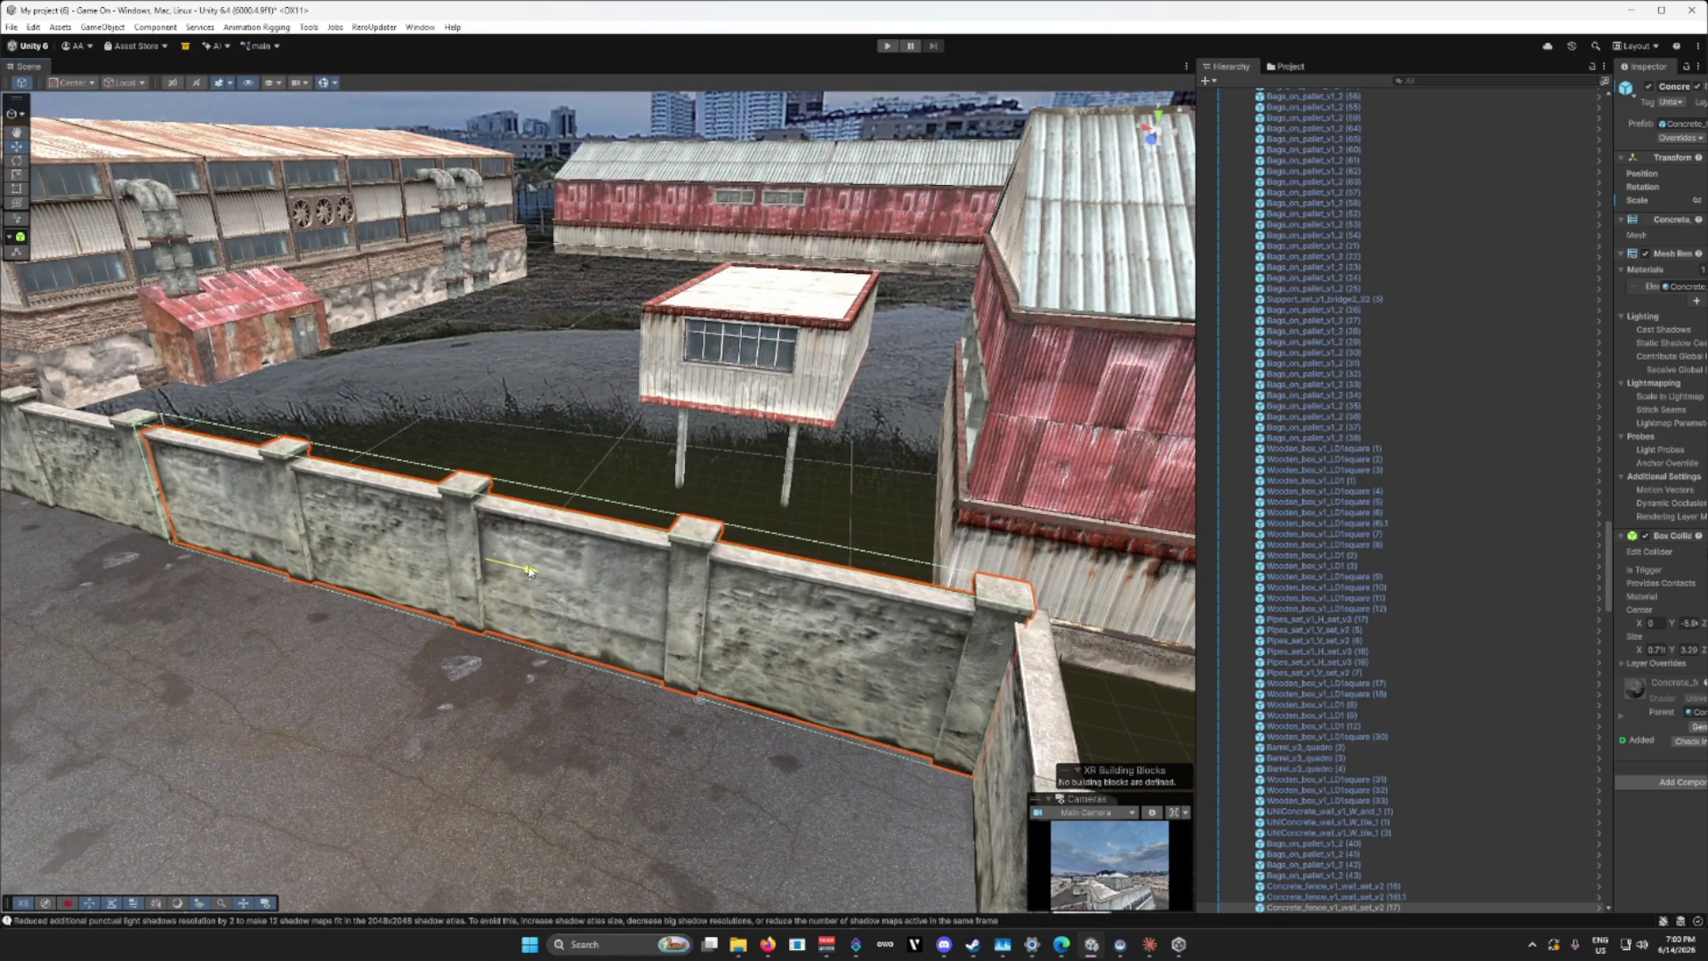
mouse_move(545, 574)
left_mouse_down()
mouse_move(605, 541)
mouse_move(373, 596)
mouse_move(673, 634)
mouse_move(641, 630)
left_mouse_up()
left_click(301, 625)
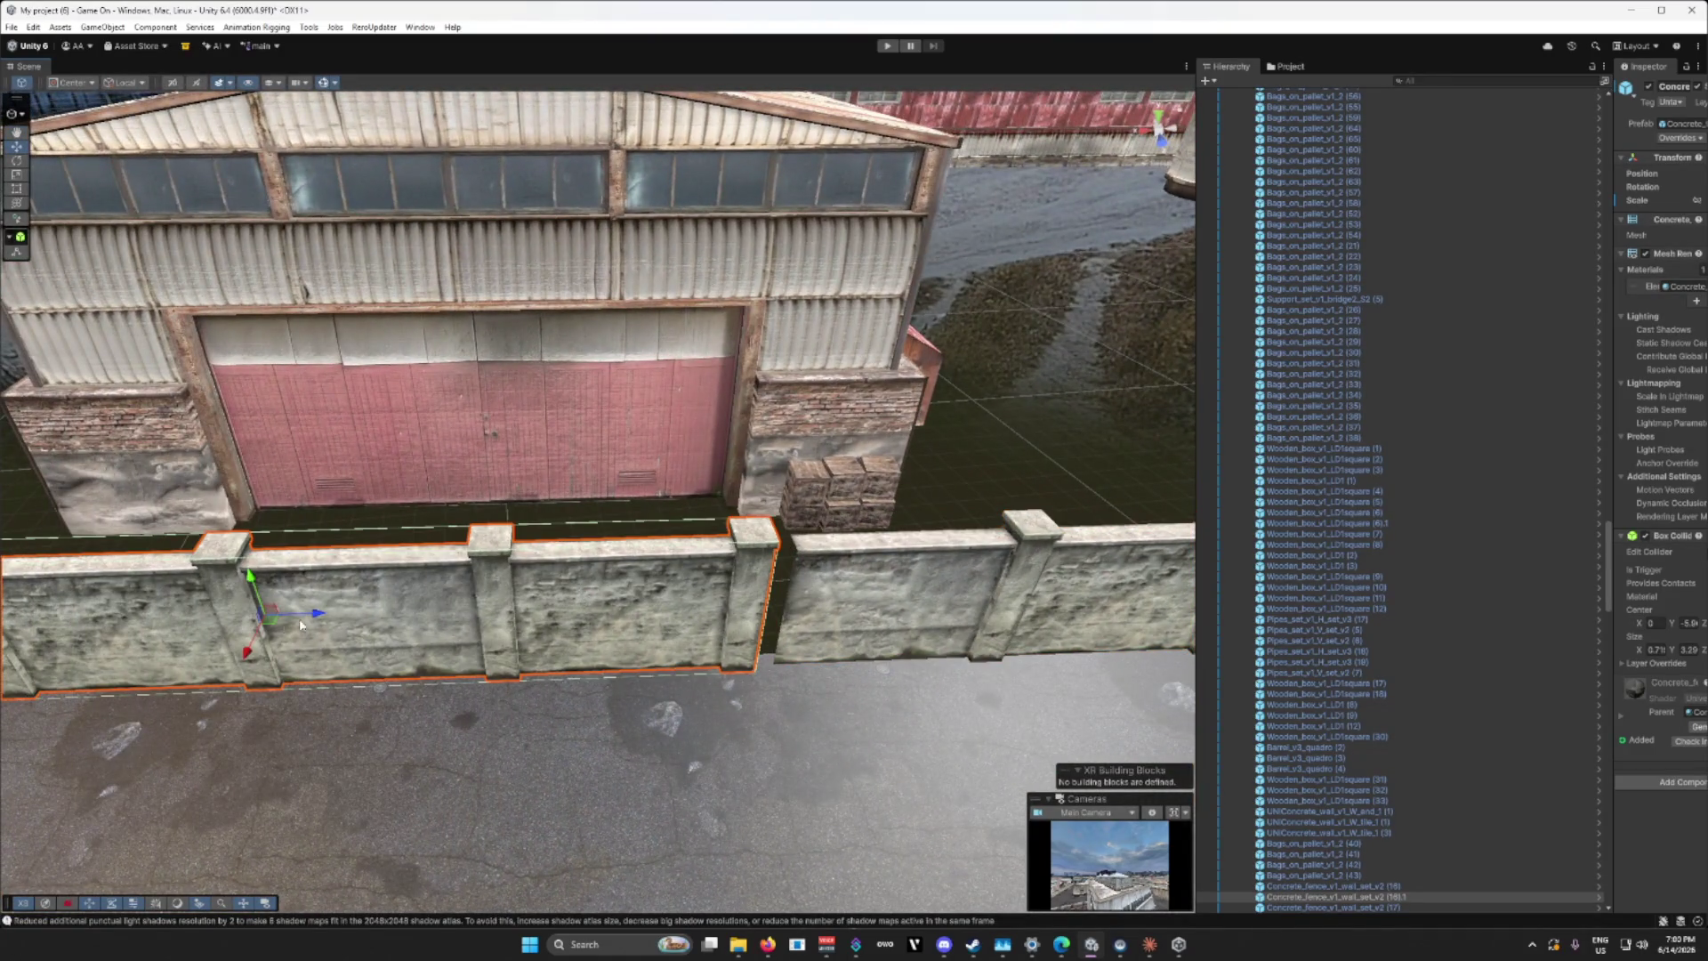
left_click_drag(325, 617, 351, 596)
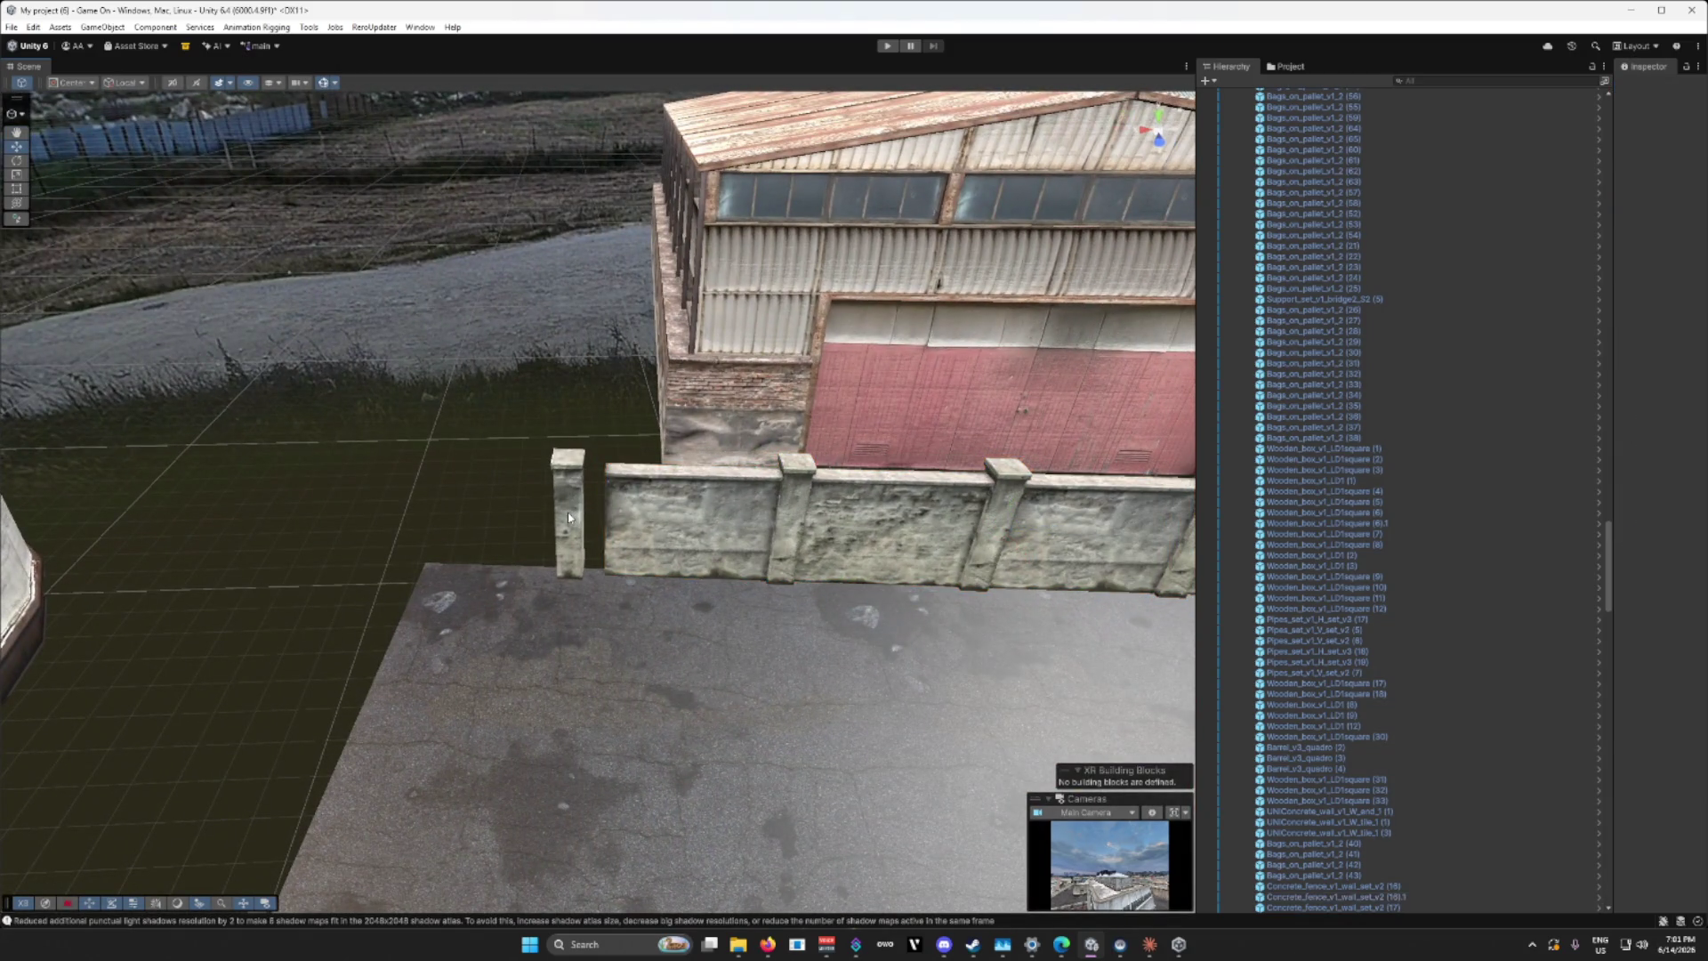
Step: Join the end pillar to the wall and add a duplicated wall section along the yard edge
left_click(570, 518)
mouse_move(517, 518)
left_mouse_down()
mouse_move(544, 519)
mouse_move(386, 605)
mouse_move(839, 613)
left_mouse_up()
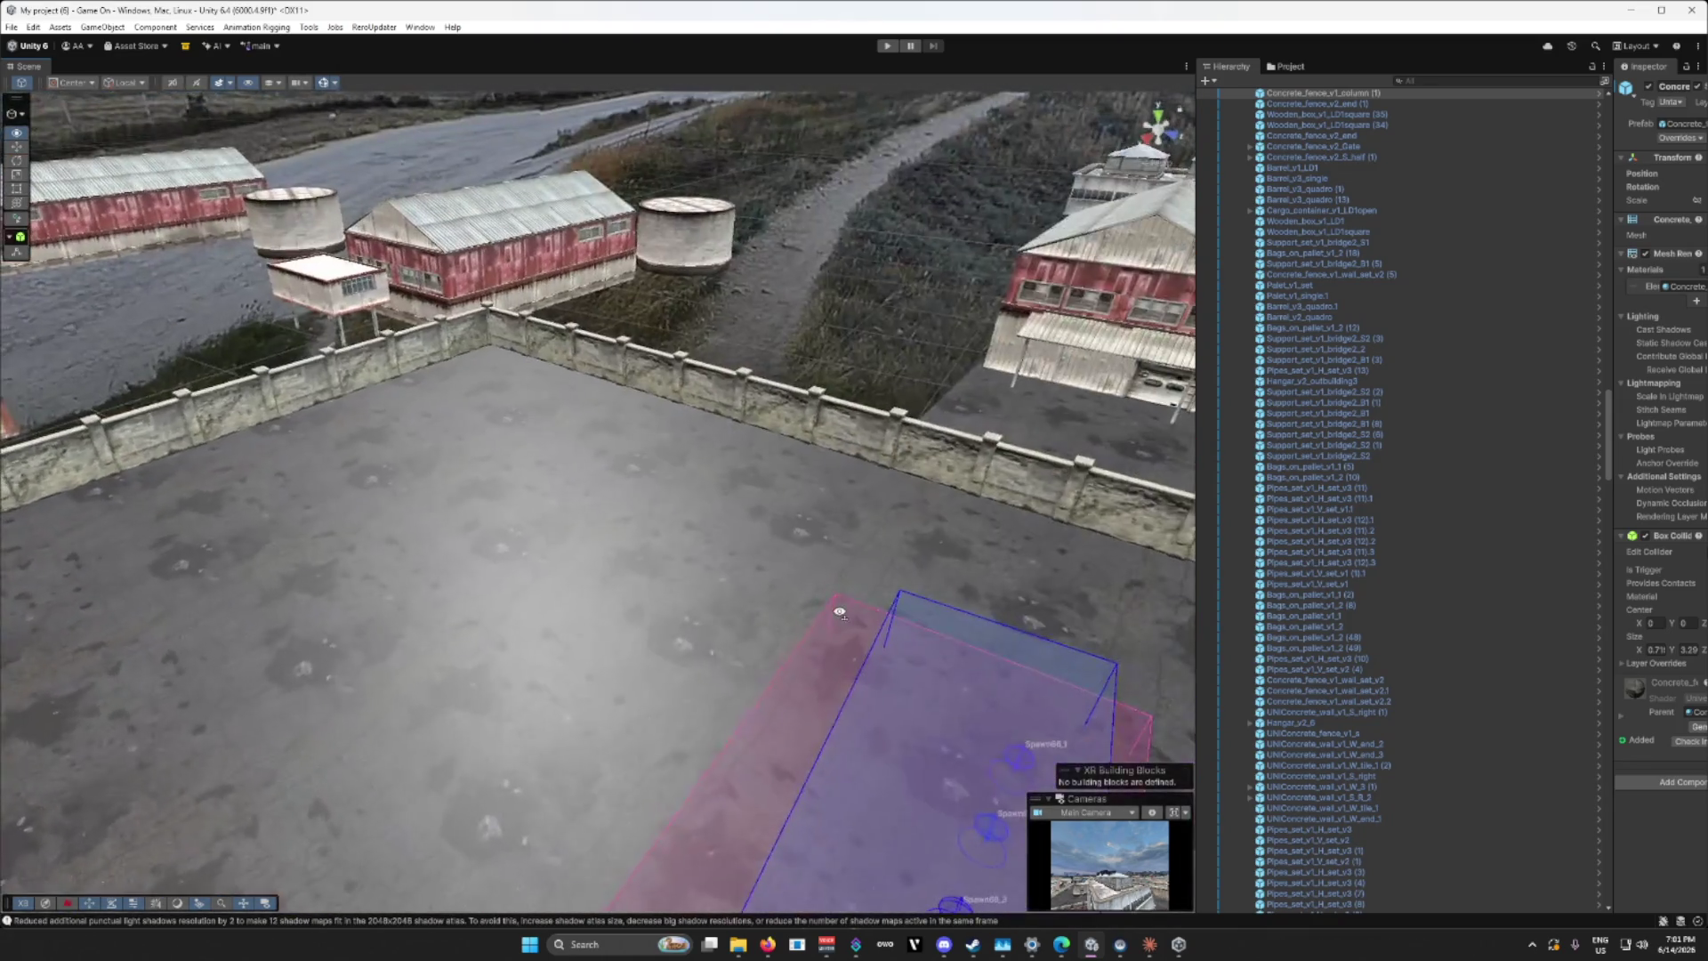
left_click(794, 412)
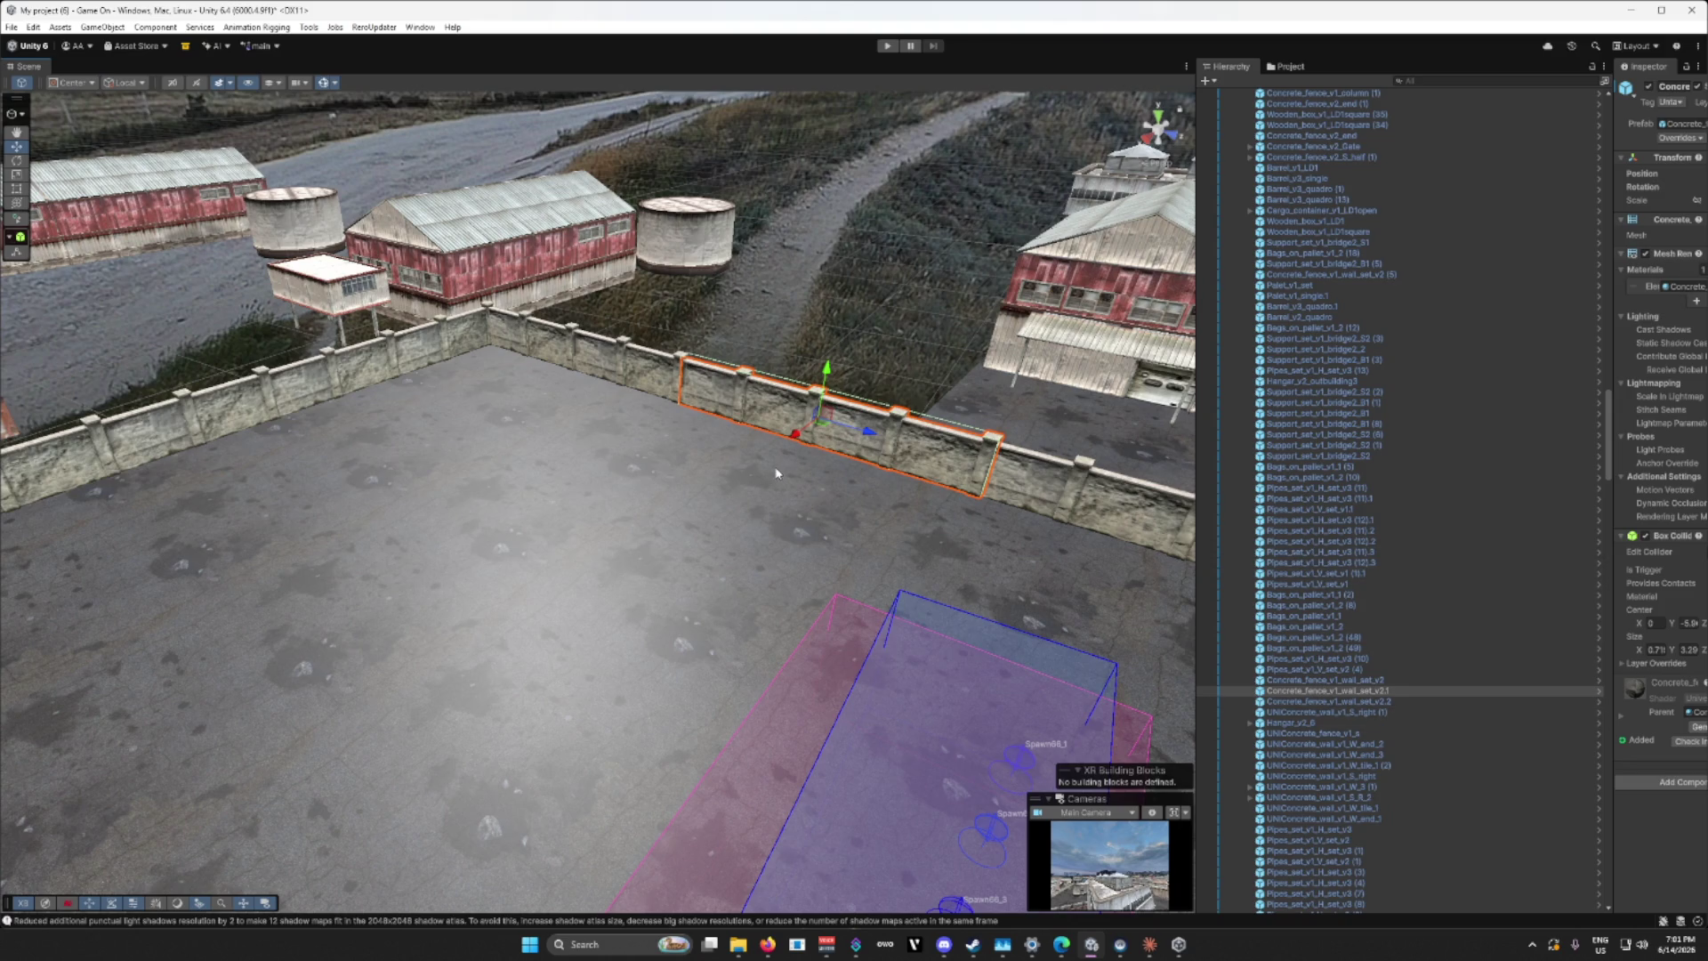
key("ctrl+d")
mouse_move(798, 438)
left_mouse_down()
mouse_move(743, 507)
mouse_move(322, 635)
mouse_move(1005, 492)
left_mouse_up()
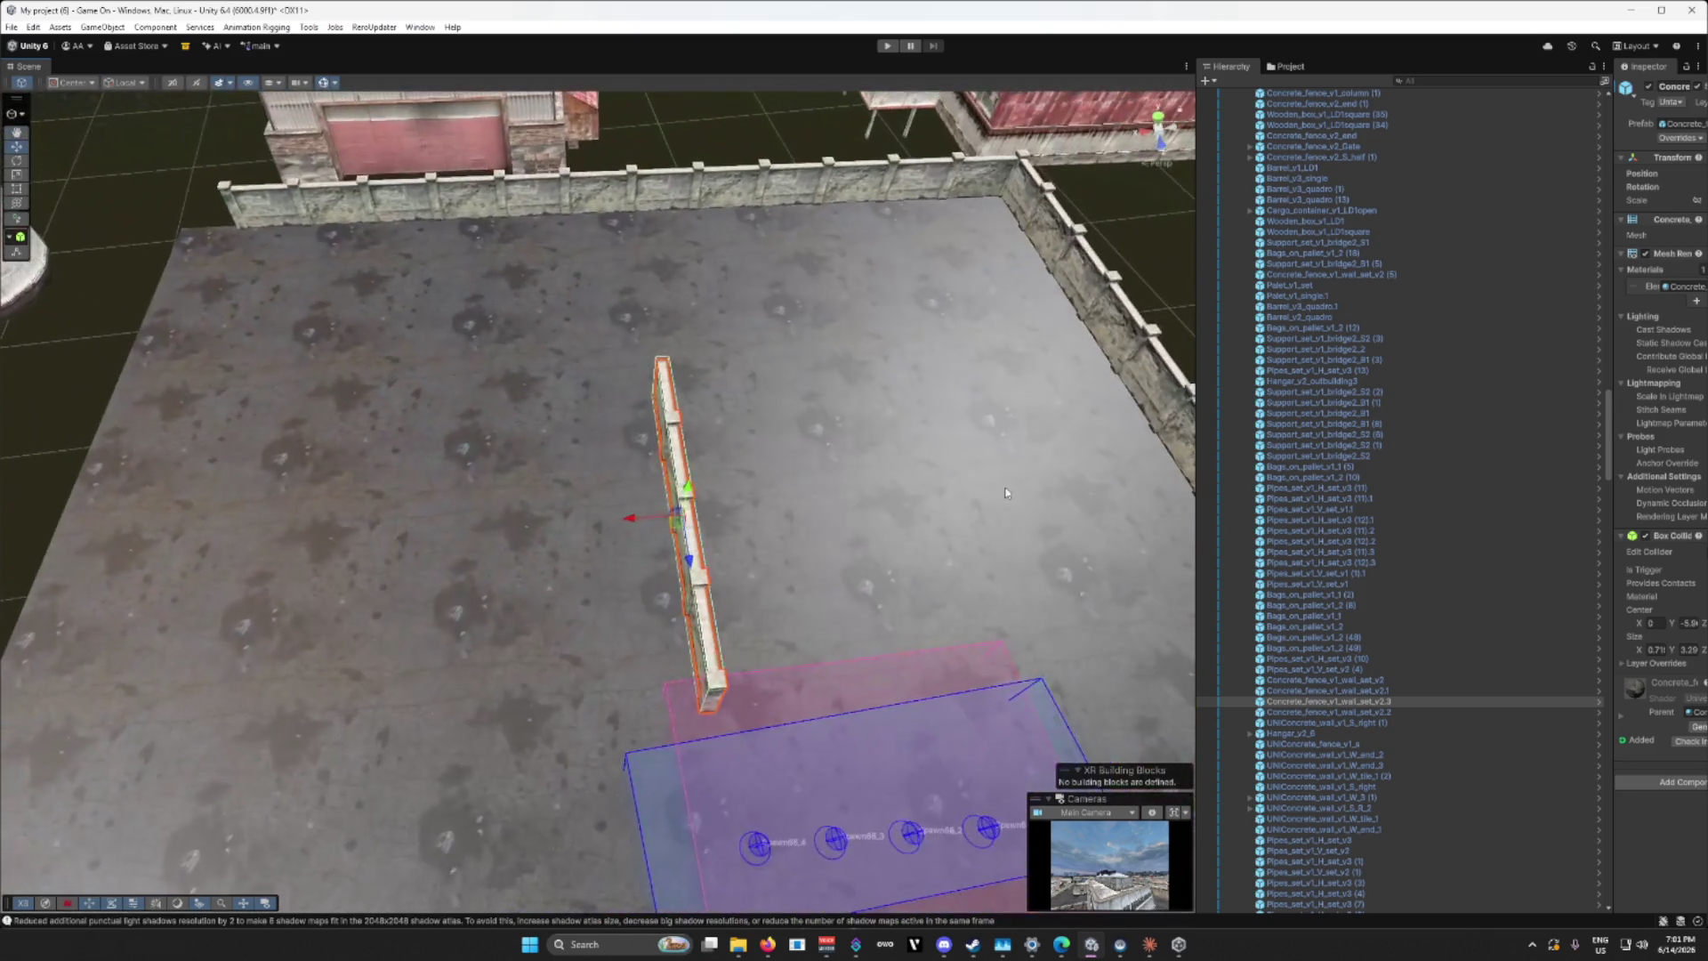
left_click_drag(1198, 402, 1577, 402)
left_click_drag(1308, 441, 890, 463)
mouse_move(533, 481)
left_mouse_down()
mouse_move(382, 458)
mouse_move(53, 484)
mouse_move(560, 534)
mouse_move(872, 418)
mouse_move(813, 457)
mouse_move(549, 498)
mouse_move(383, 409)
mouse_move(931, 393)
mouse_move(932, 469)
mouse_move(394, 434)
mouse_move(465, 412)
mouse_move(451, 359)
mouse_move(1034, 554)
left_mouse_up()
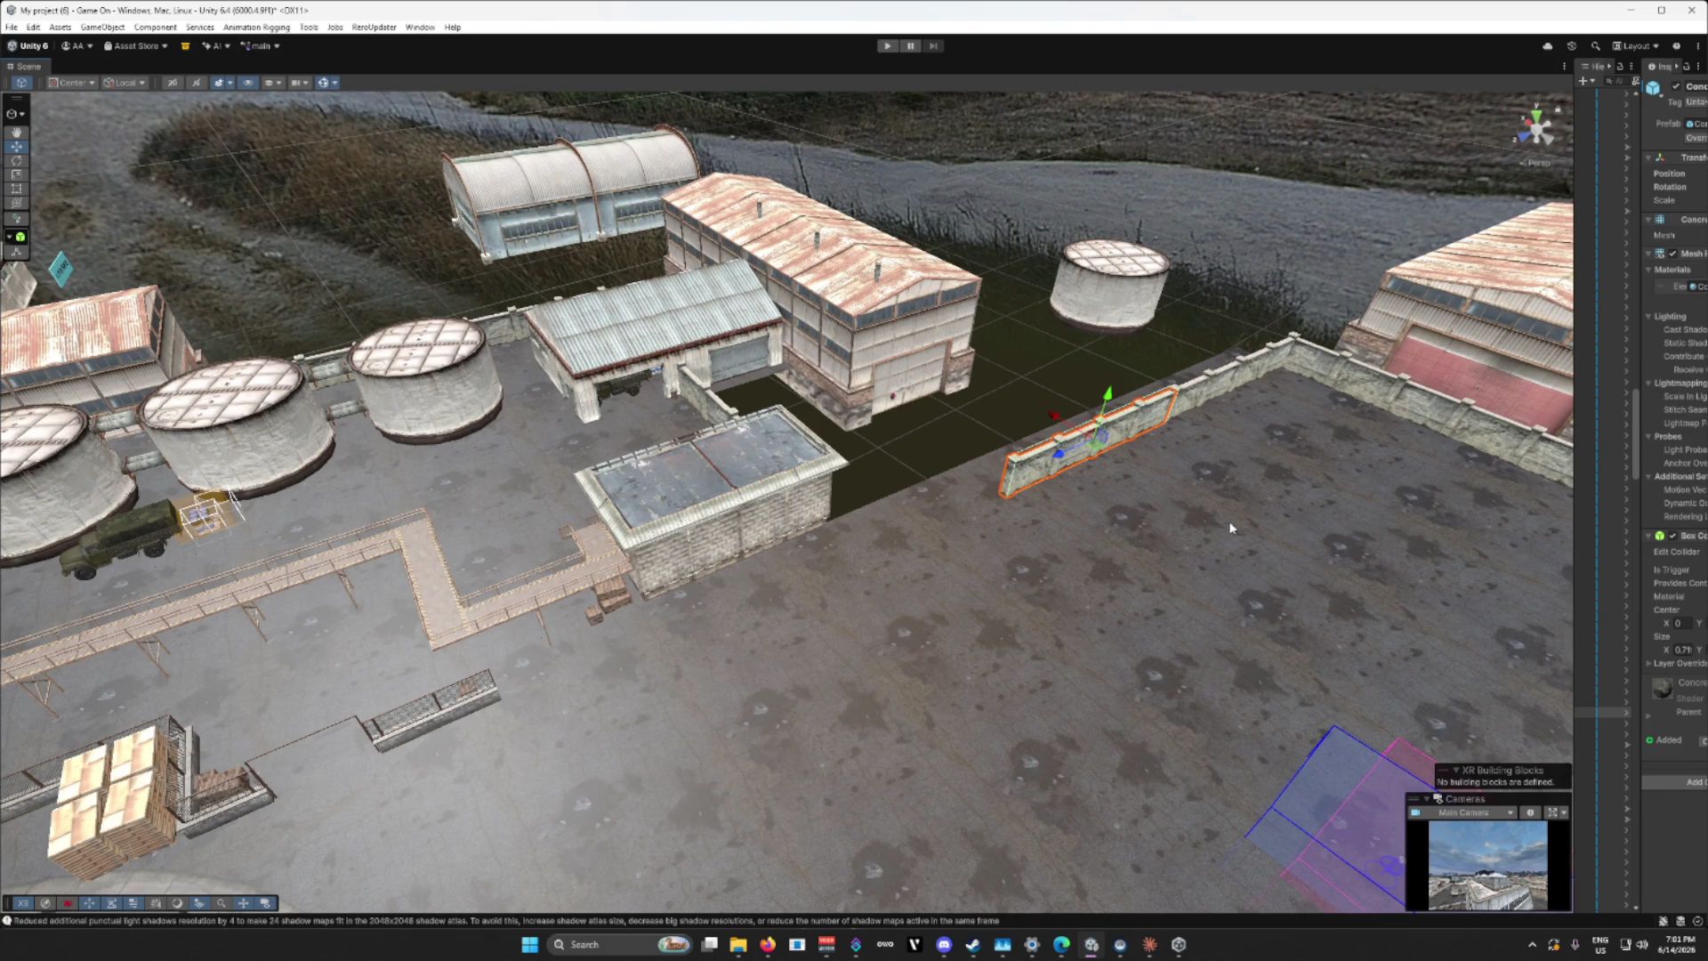
Step: Slide the new wall section left to close the gap and delete the stray cross wall
scroll(1231, 527, "up", 5)
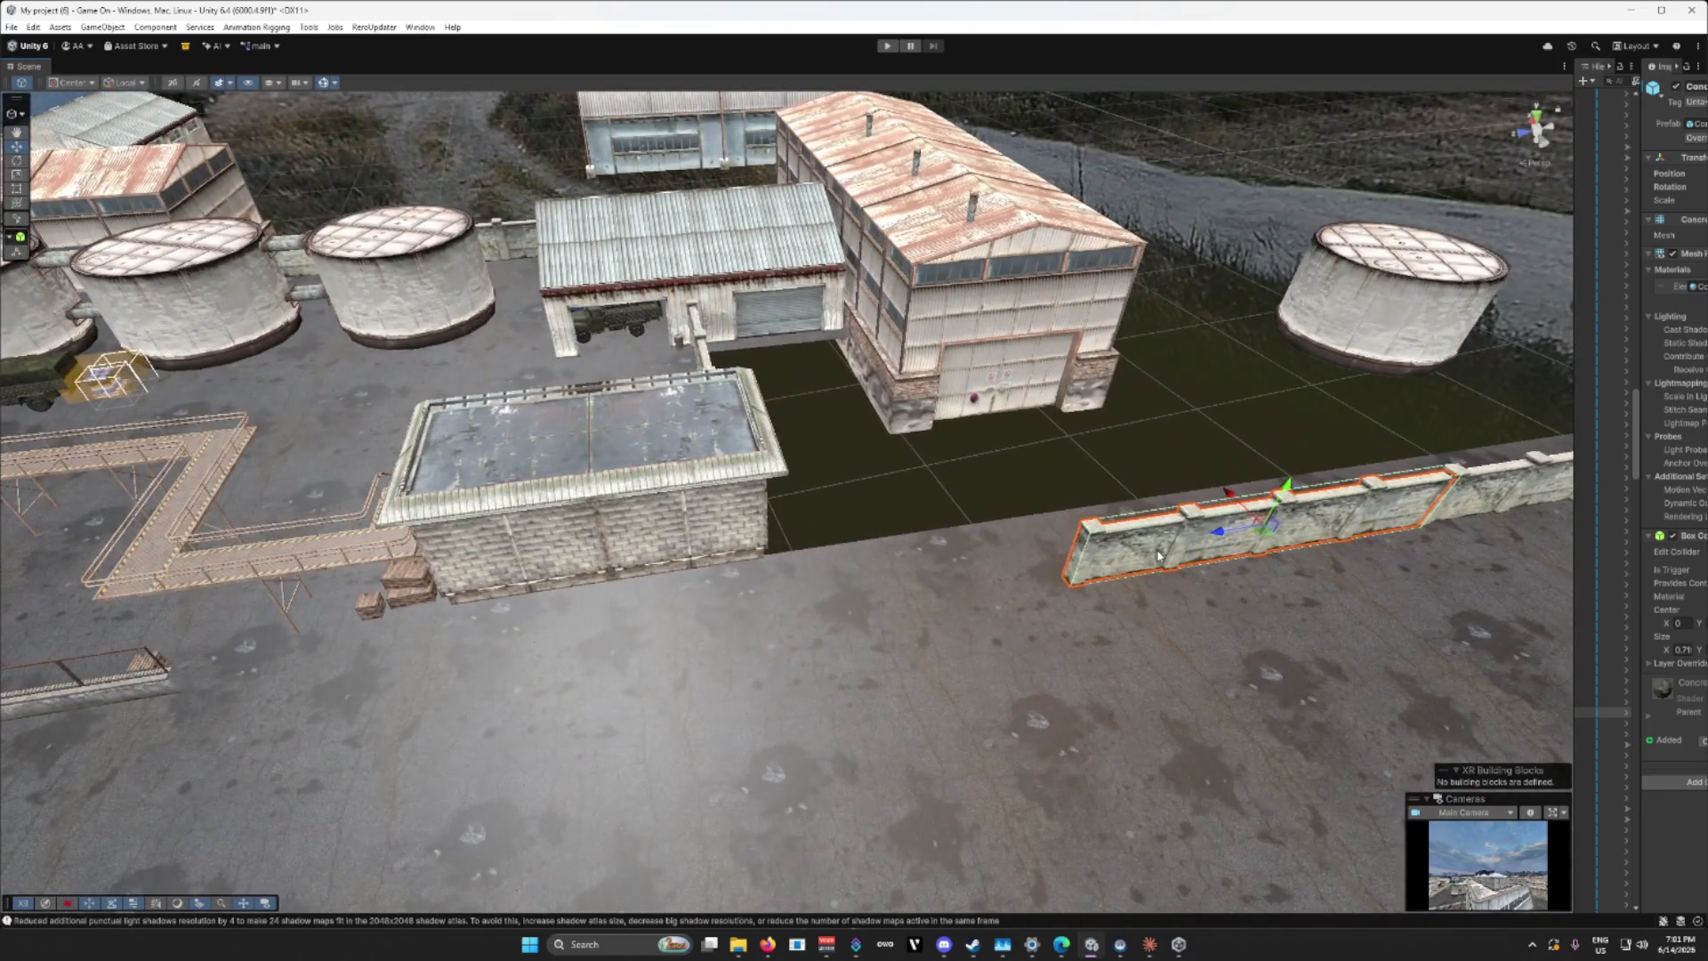
left_click_drag(1210, 544, 824, 579)
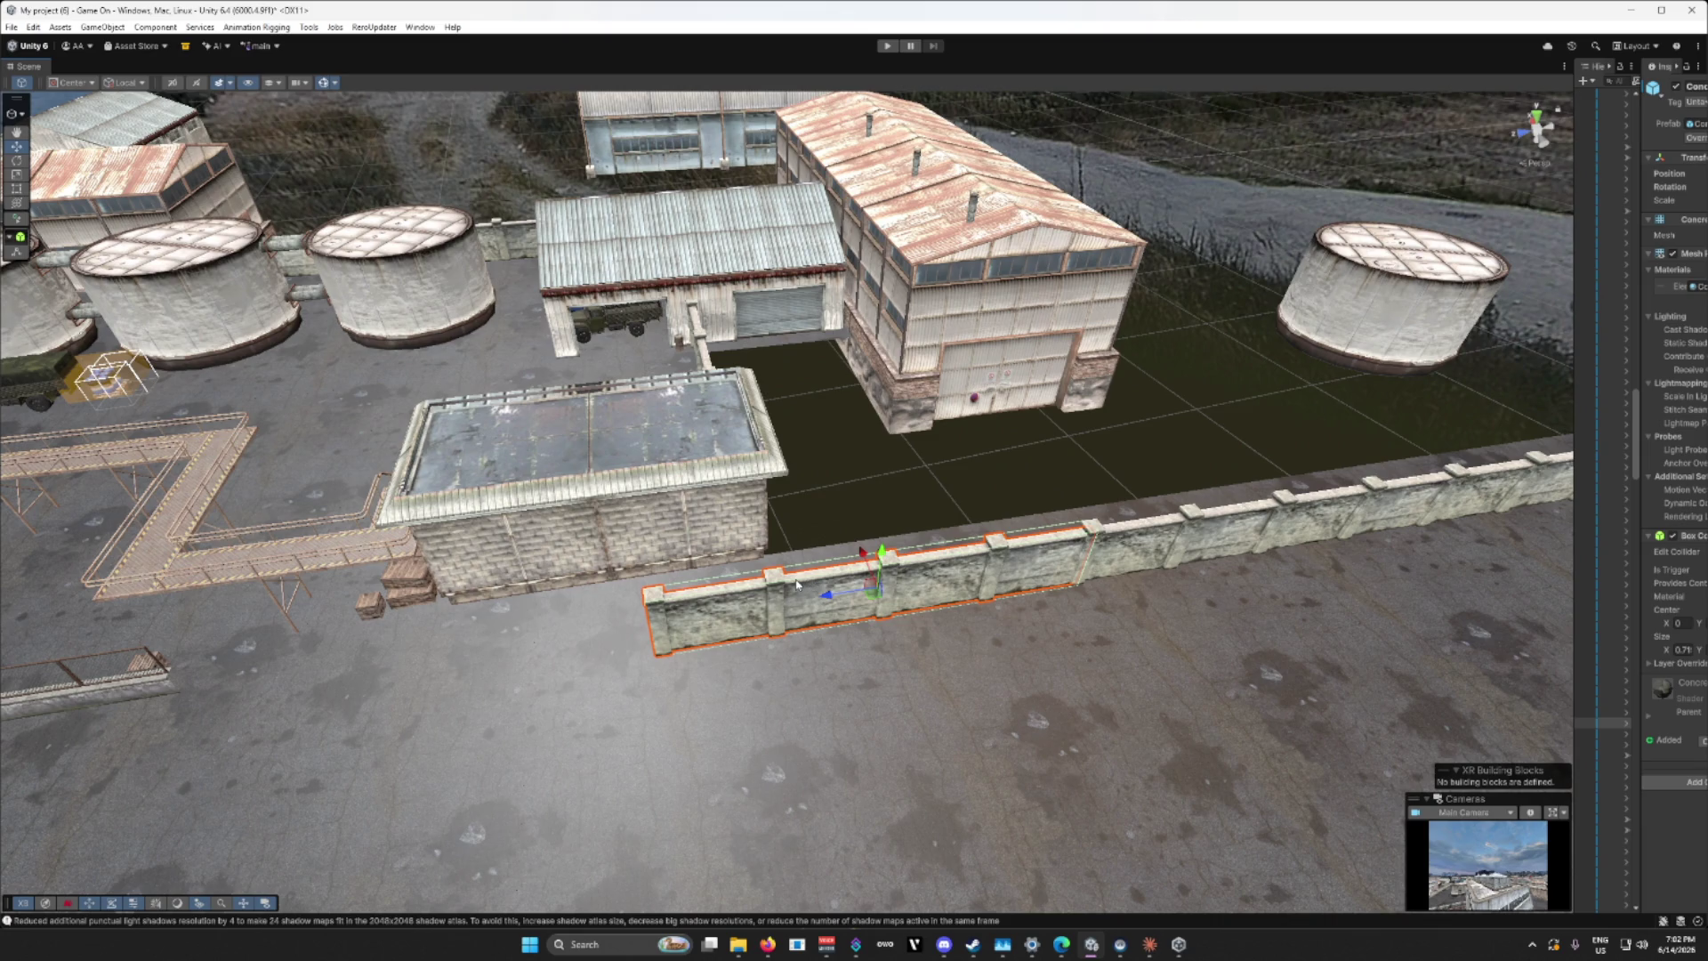
mouse_move(825, 599)
left_mouse_down()
mouse_move(589, 621)
mouse_move(569, 641)
mouse_move(276, 538)
mouse_move(427, 569)
mouse_move(623, 547)
mouse_move(770, 566)
left_mouse_up()
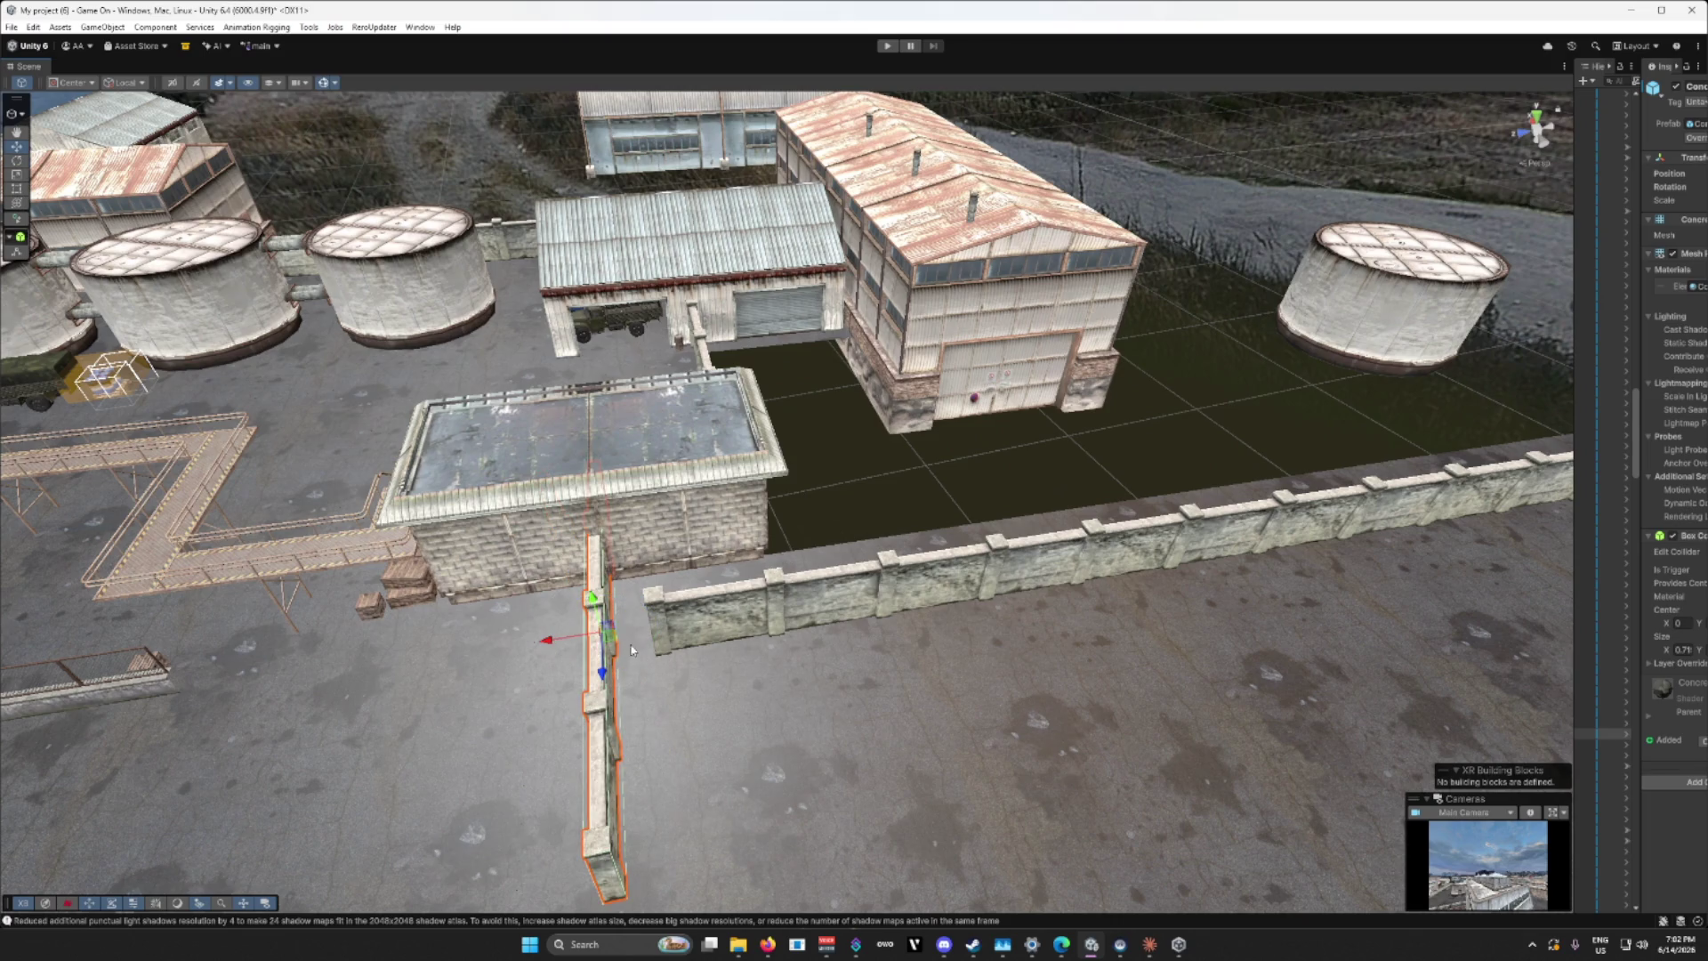
mouse_move(602, 673)
left_mouse_down()
mouse_move(606, 522)
mouse_move(570, 501)
mouse_move(917, 562)
mouse_move(835, 564)
left_mouse_up()
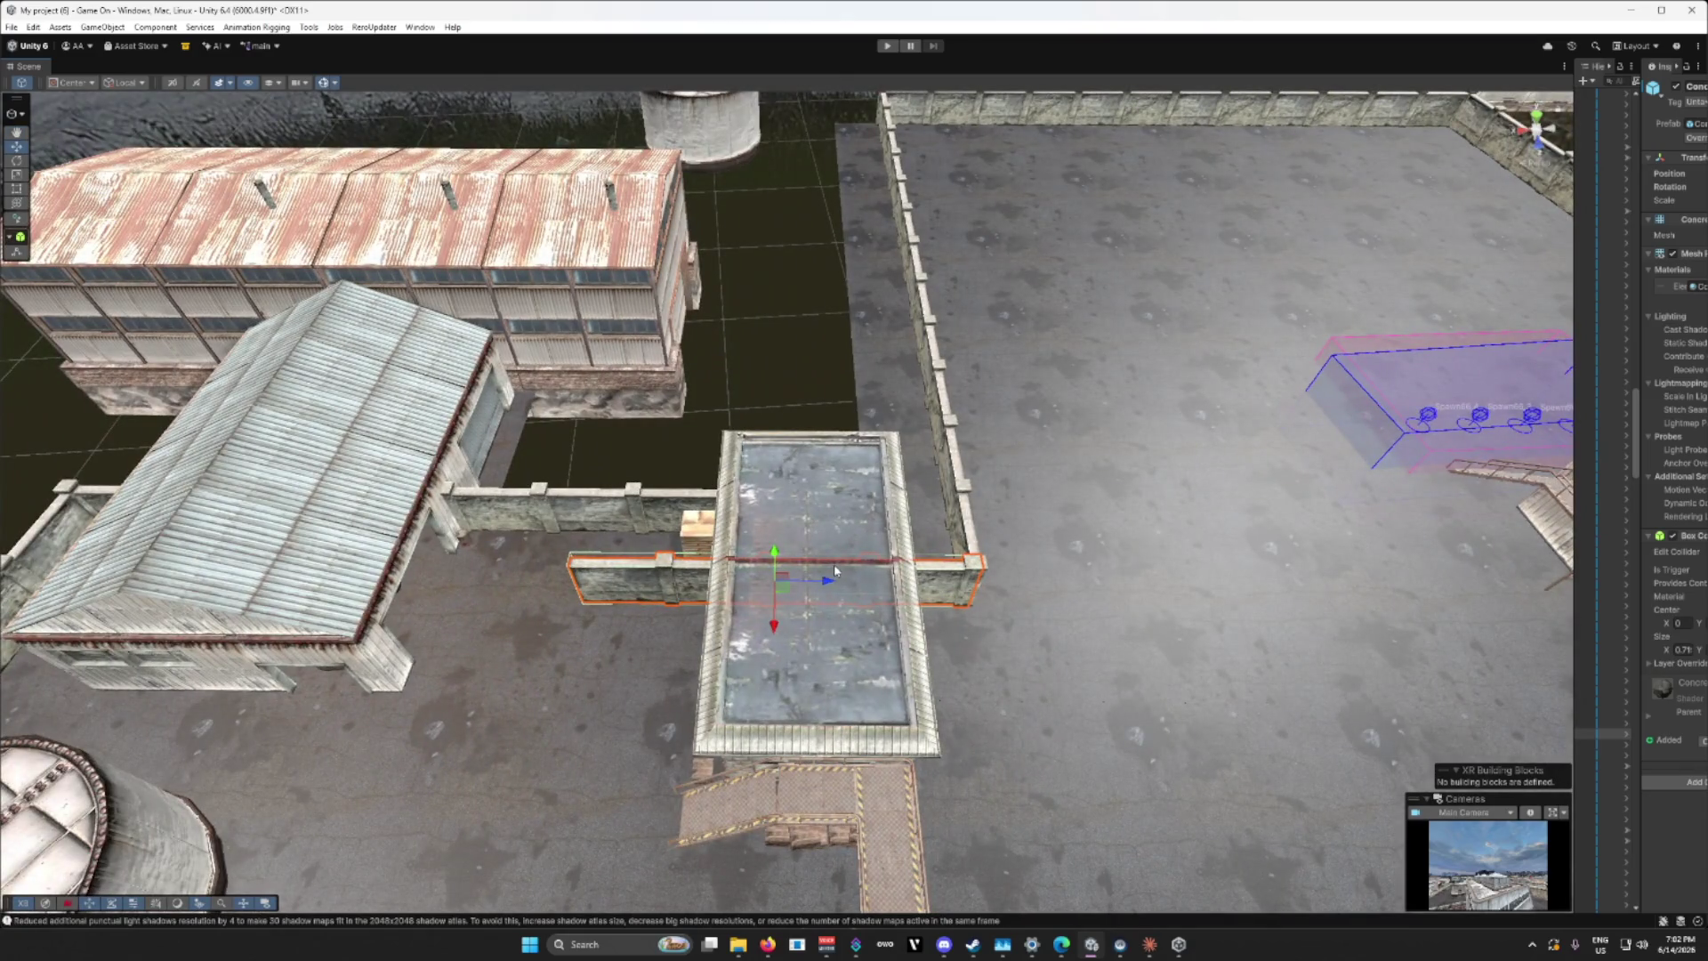
key("Delete")
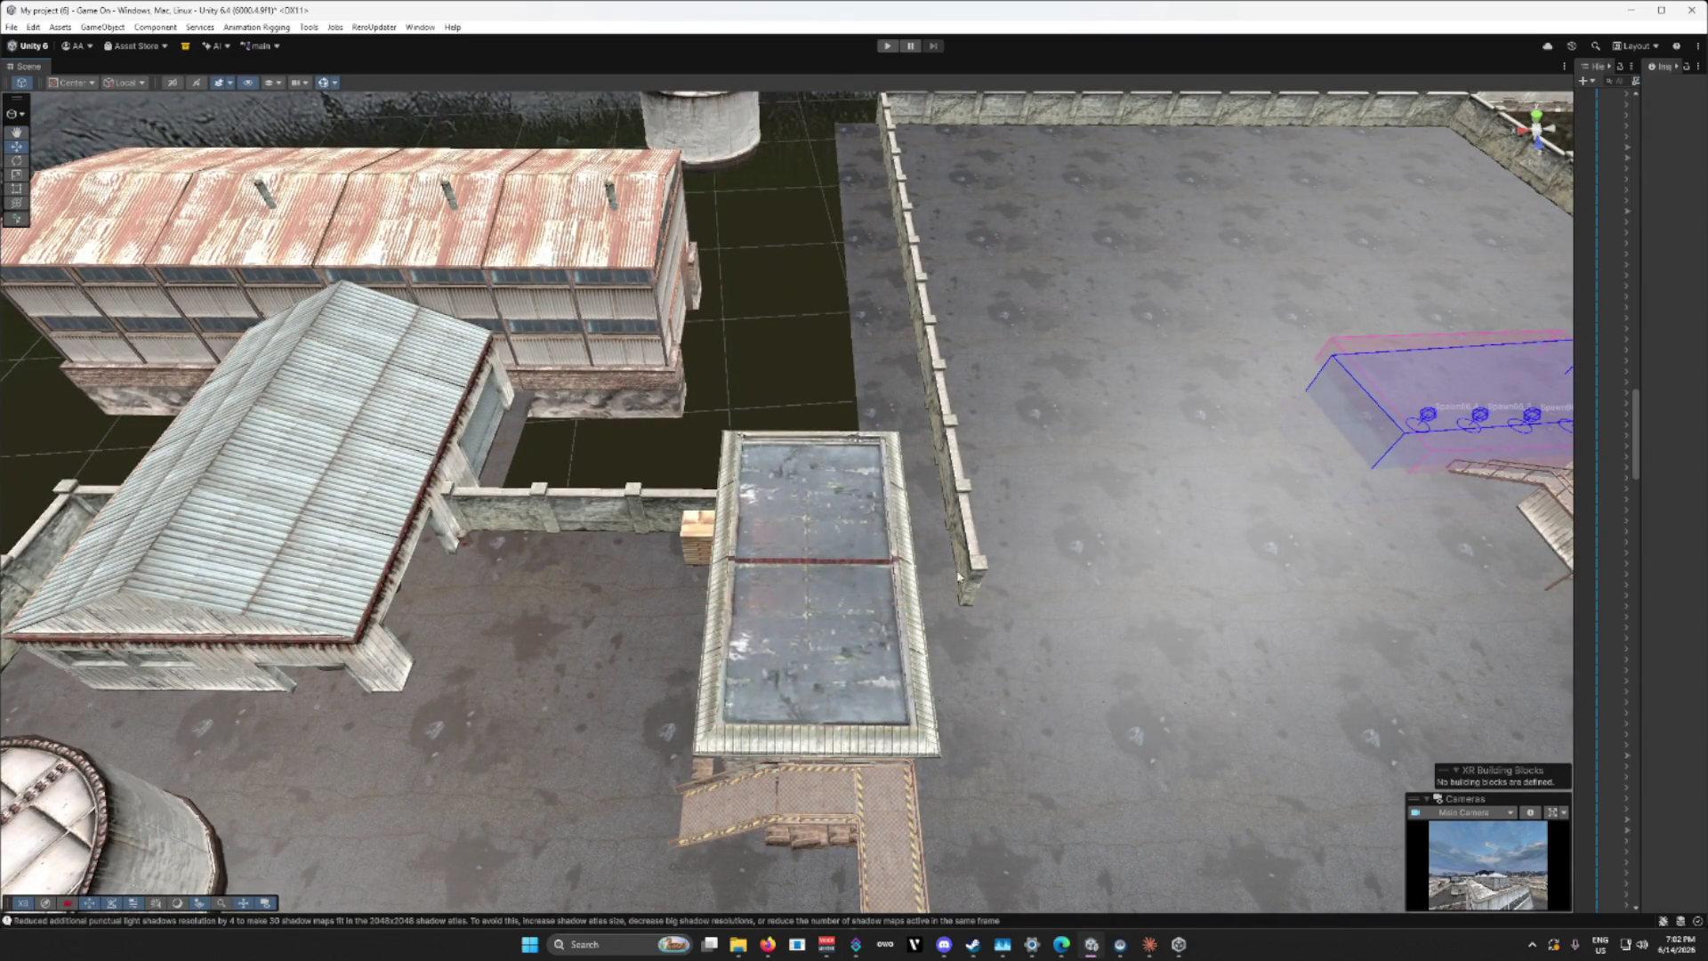
Step: Select the rooftop building with its adjoining piece and frame it to inspect both sides
mouse_move(1049, 610)
left_mouse_down()
mouse_move(801, 595)
mouse_move(815, 616)
mouse_move(1079, 596)
mouse_move(1063, 598)
left_mouse_up()
left_click(734, 596)
left_click(572, 630, "shift")
left_click_drag(568, 630, 262, 623)
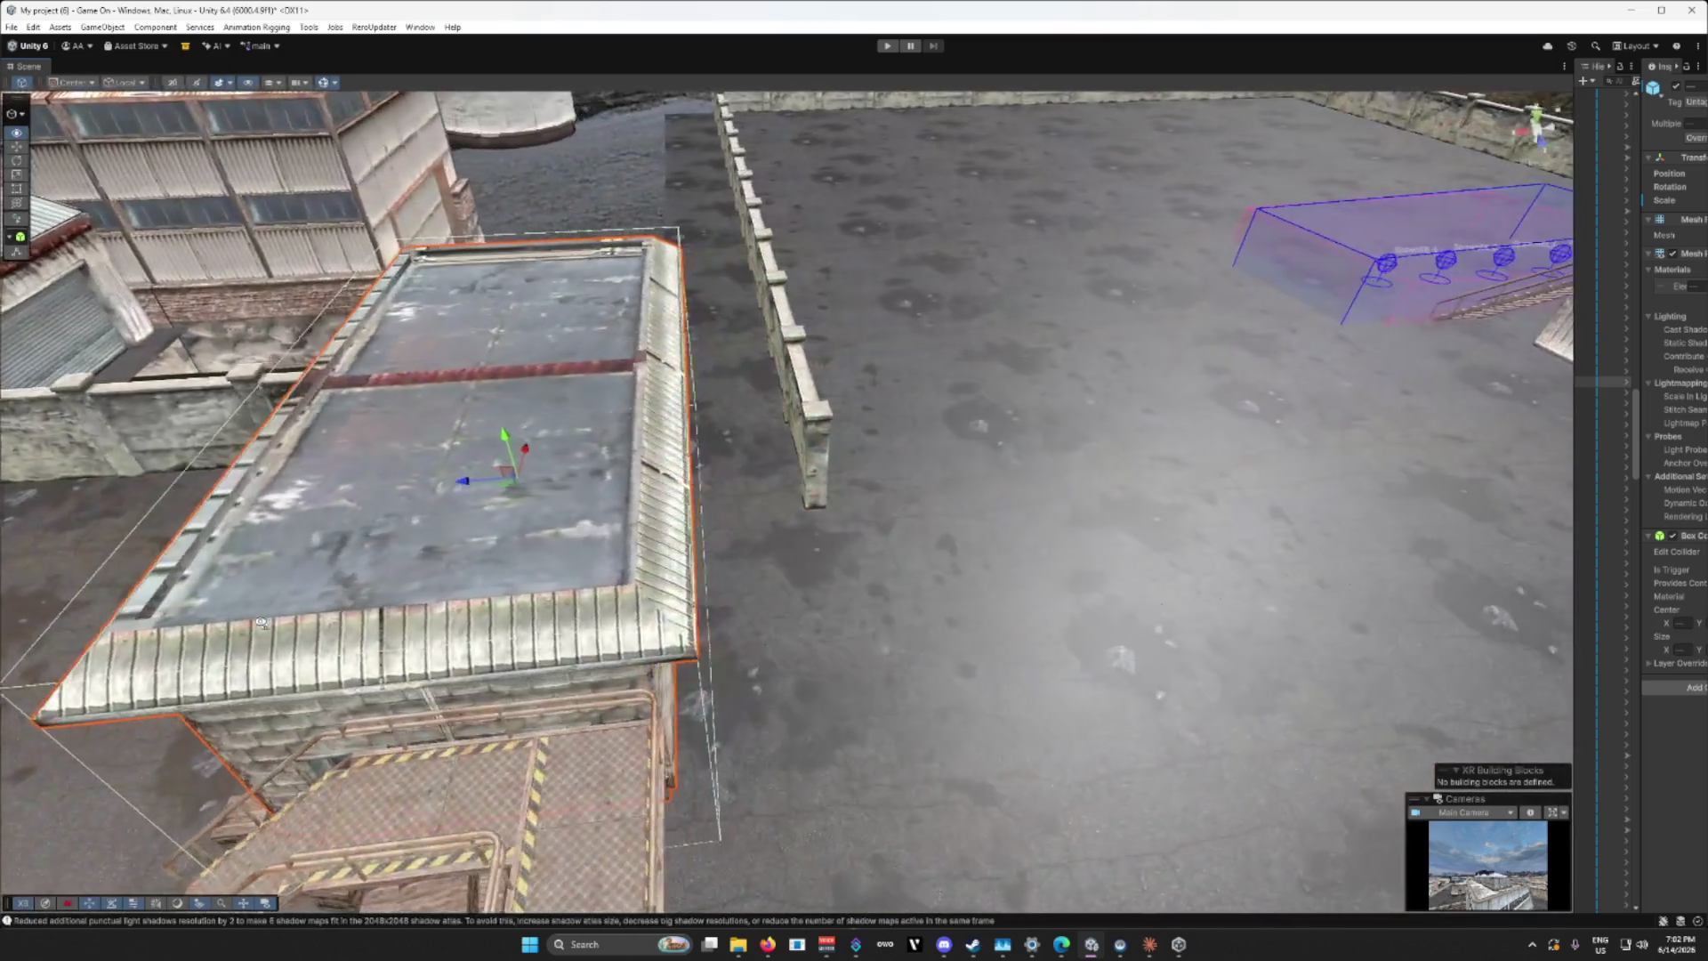
key("f")
mouse_move(611, 499)
left_mouse_down()
mouse_move(656, 488)
mouse_move(465, 497)
mouse_move(478, 481)
mouse_move(798, 507)
mouse_move(996, 501)
left_mouse_up()
left_click_drag(851, 588, 478, 550)
scroll(479, 550, "up", 5)
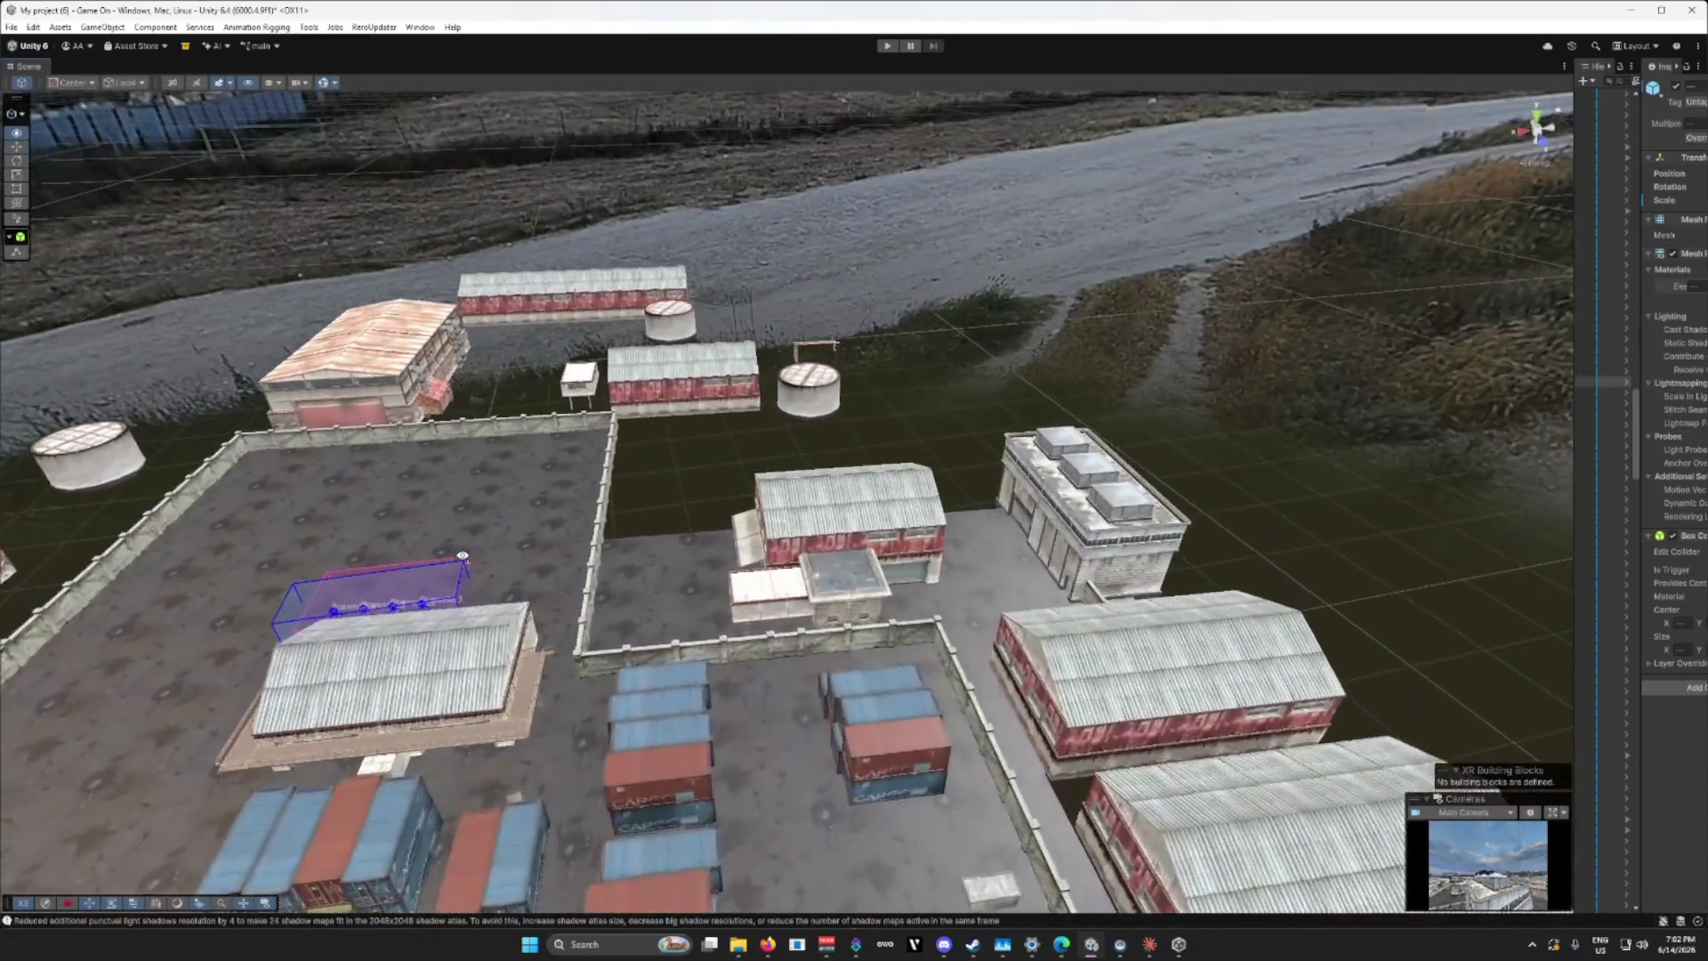
Step: Move the central warehouse beside the river water tank and shift a compound wall segment right
left_click(861, 532)
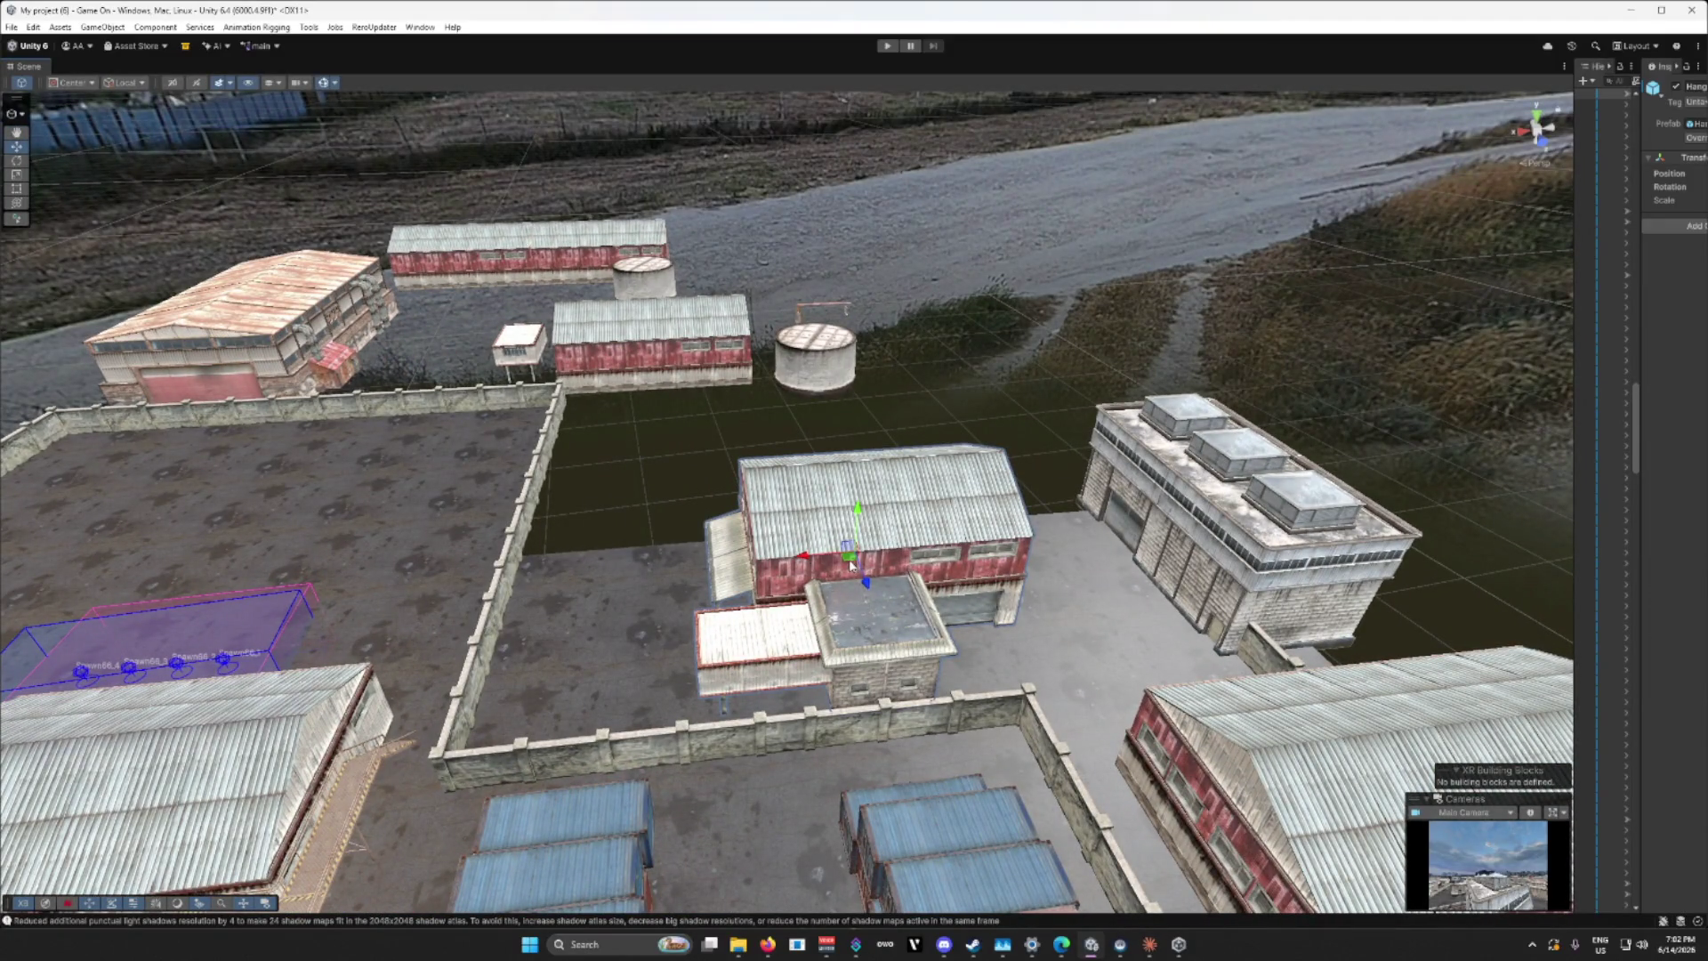
left_click_drag(851, 564, 1002, 357)
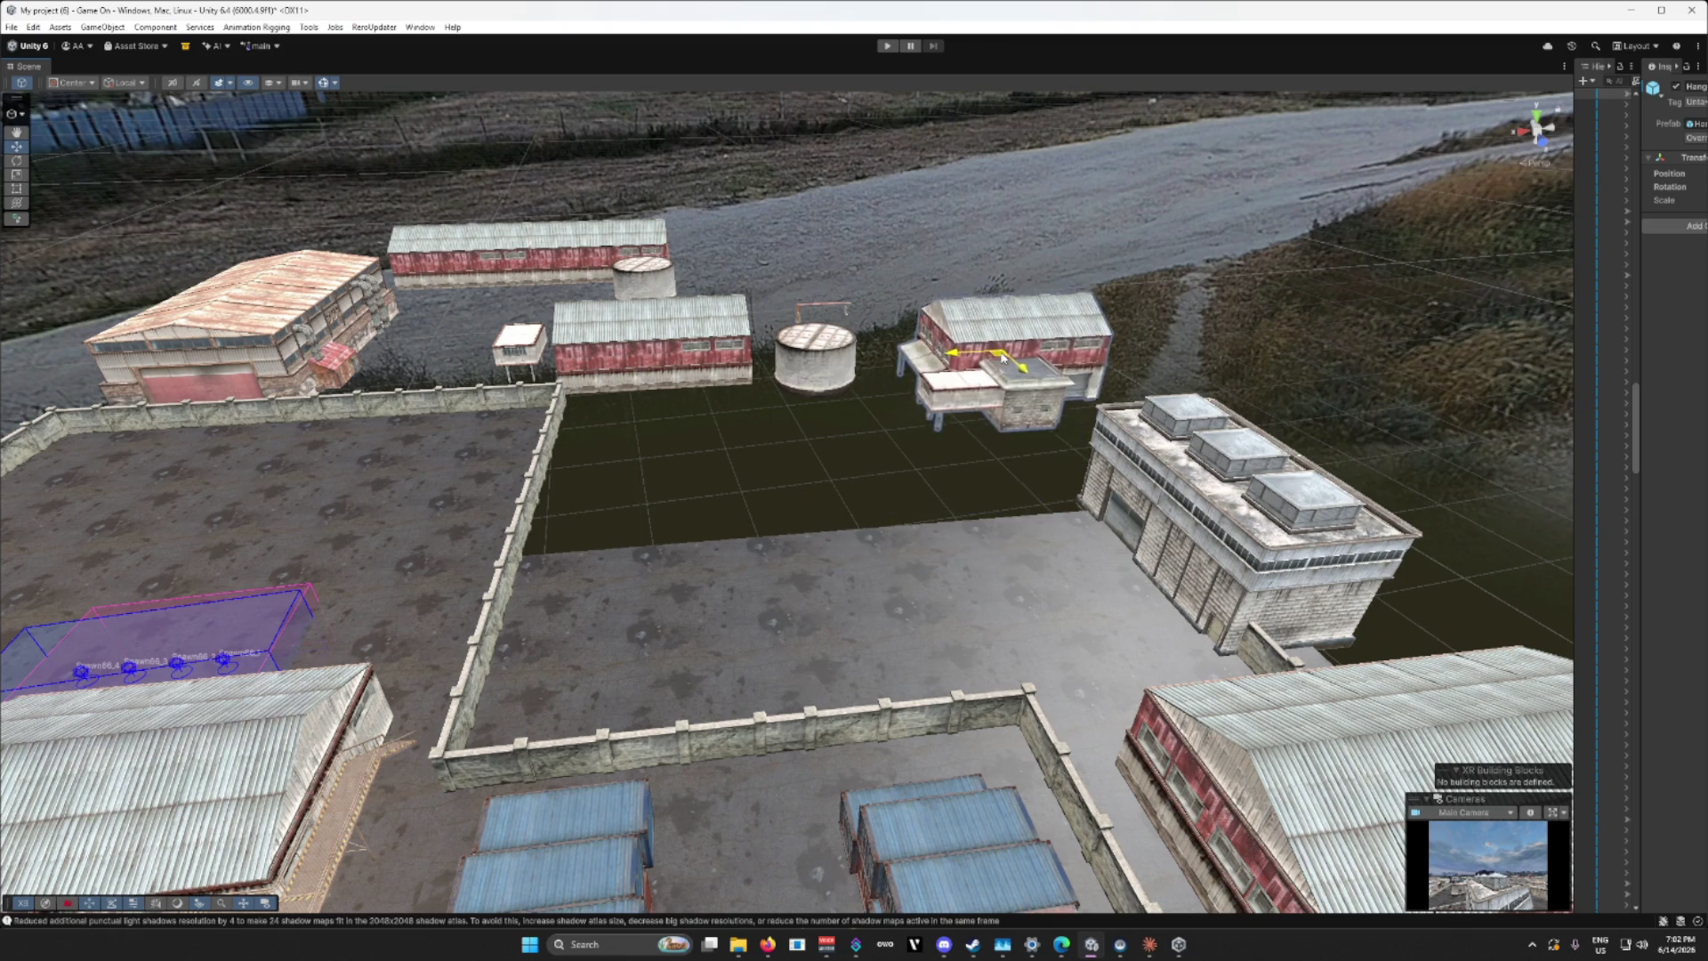
left_click(473, 697)
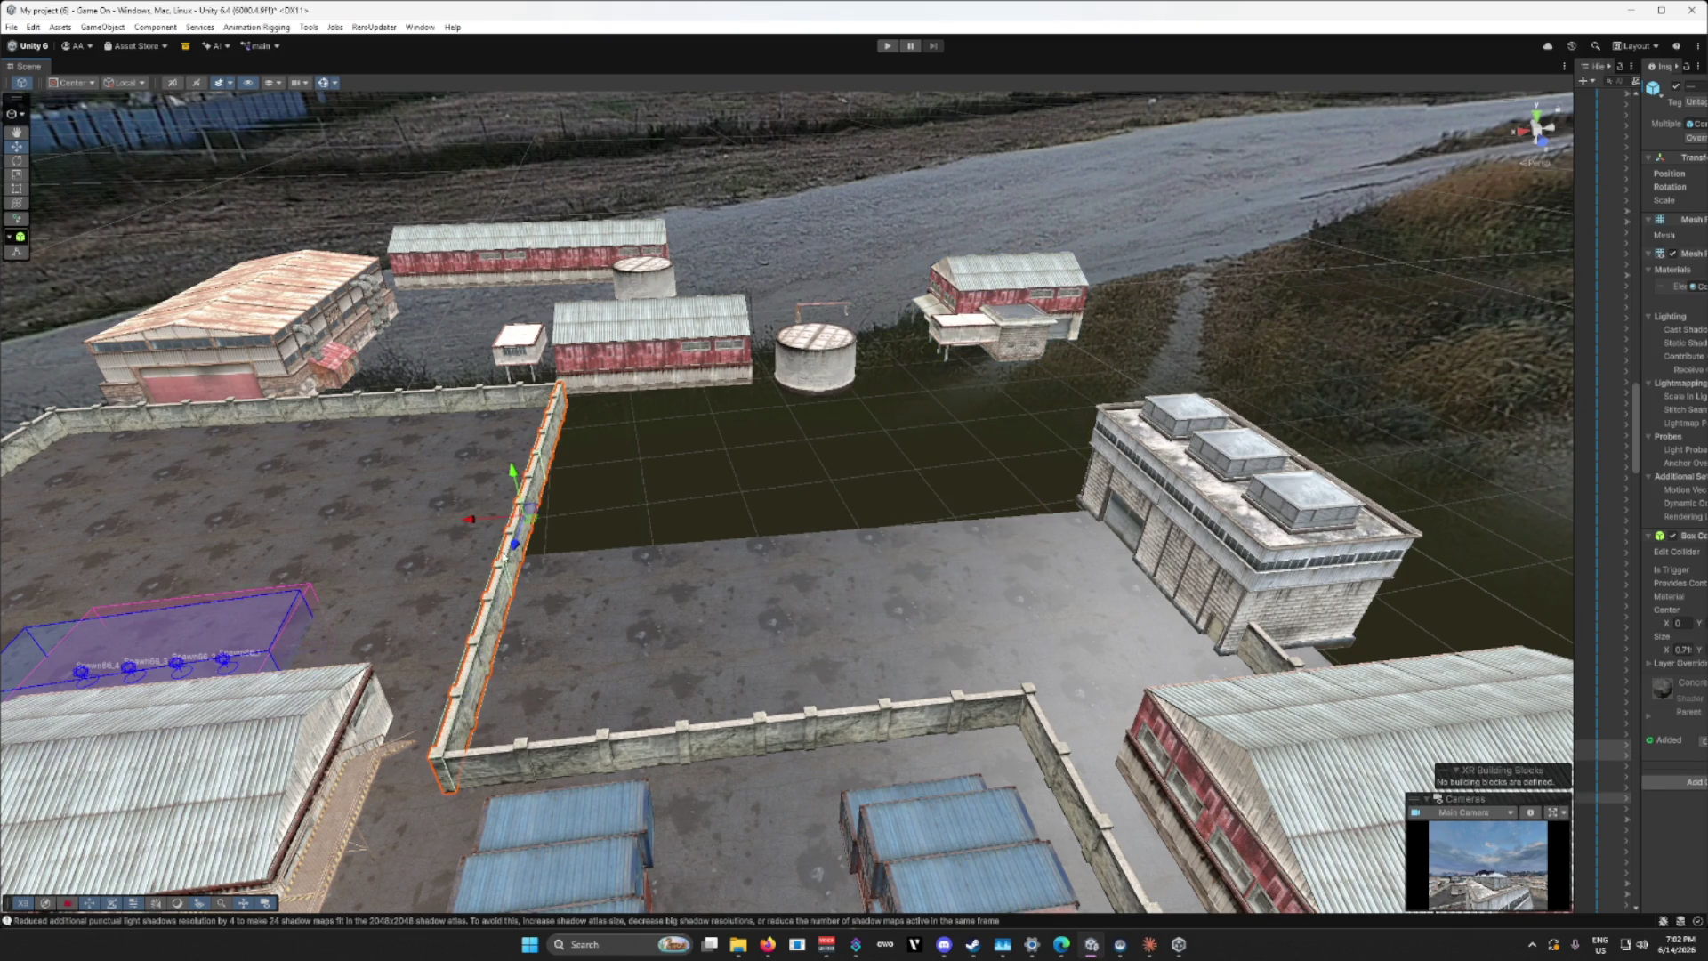
mouse_move(471, 526)
left_mouse_down()
mouse_move(872, 527)
mouse_move(857, 528)
left_mouse_up()
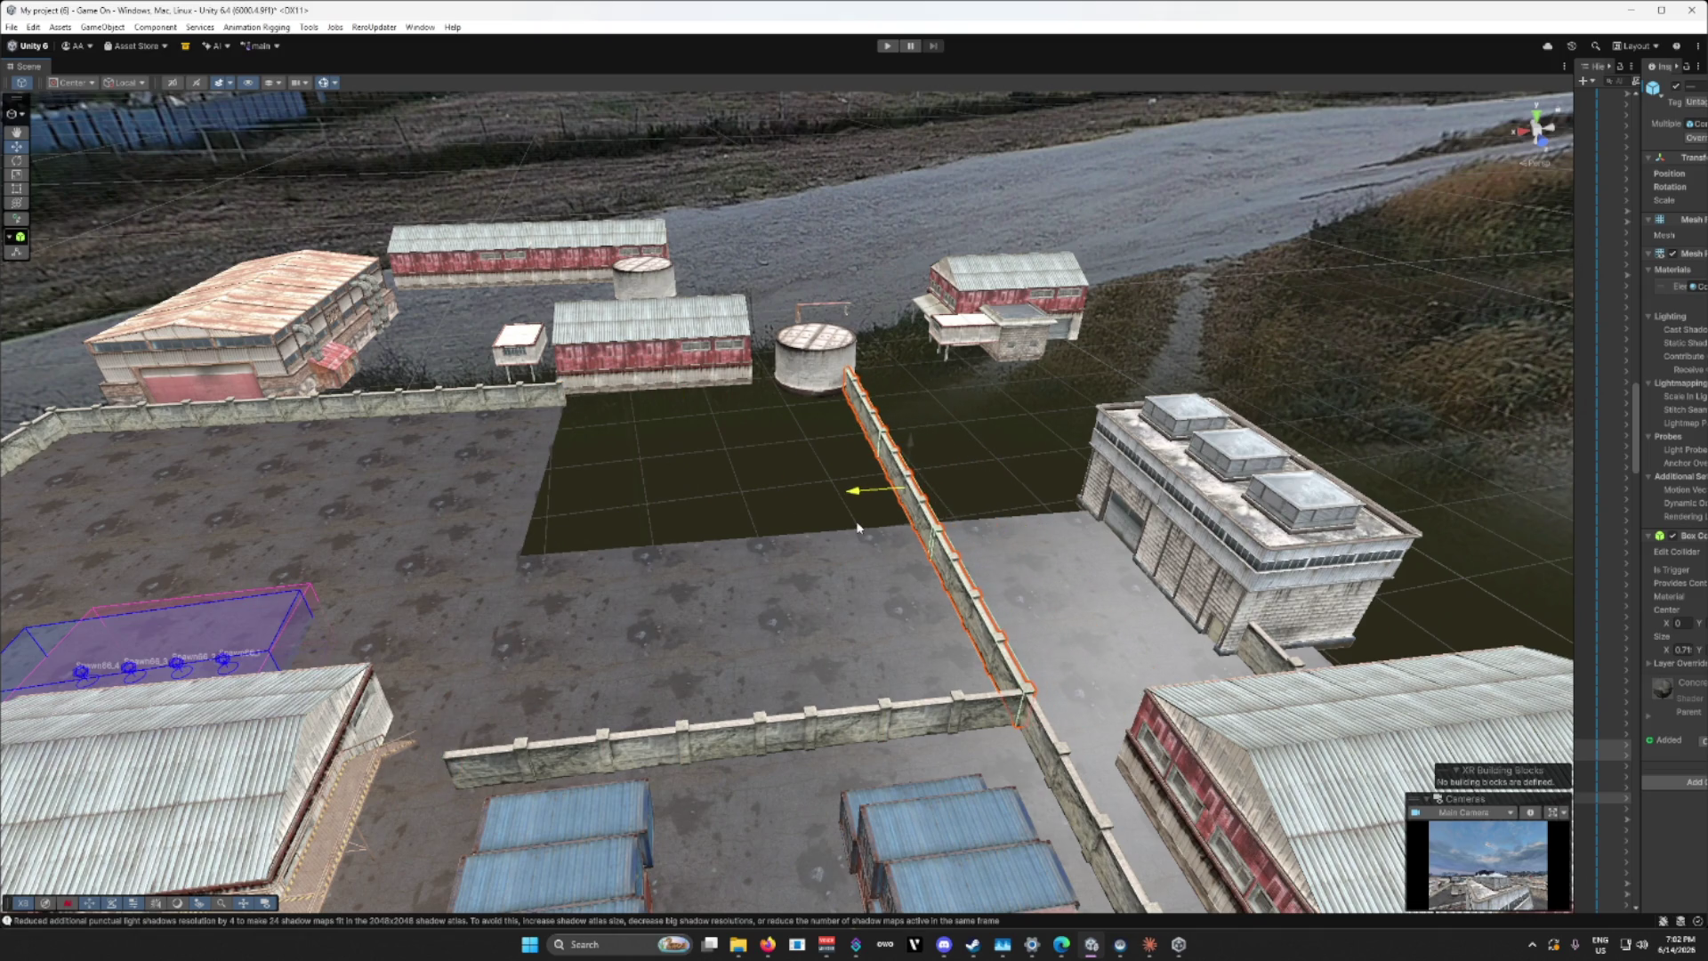
mouse_move(649, 616)
left_mouse_down()
mouse_move(1228, 639)
mouse_move(1095, 667)
mouse_move(965, 725)
mouse_move(872, 616)
left_mouse_up()
Step: Move the water tank, large warehouse and small building together far back
left_click(890, 450)
left_click_drag(890, 458, 1010, 430)
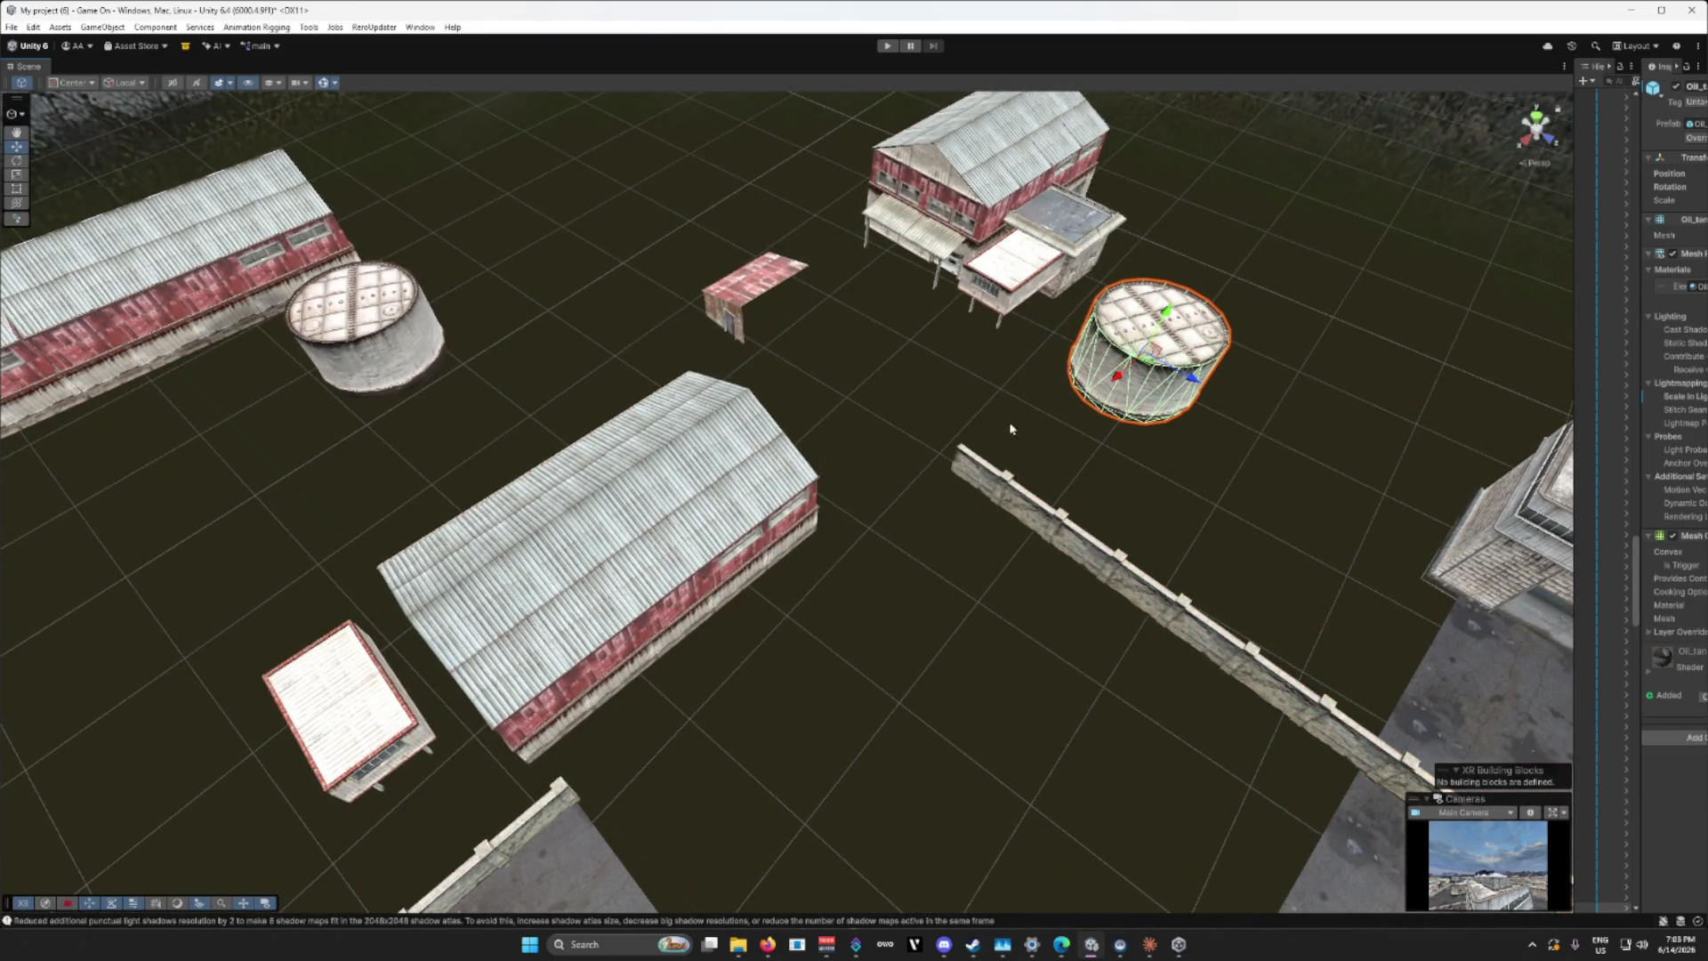
left_click(678, 538, "shift")
left_click(348, 696, "shift")
mouse_move(834, 485)
left_mouse_down()
mouse_move(772, 443)
mouse_move(752, 466)
mouse_move(607, 77)
left_mouse_up()
left_click_drag(827, 622, 1010, 642)
Step: Move two wall segments left so they join the far long wall
left_click(921, 531)
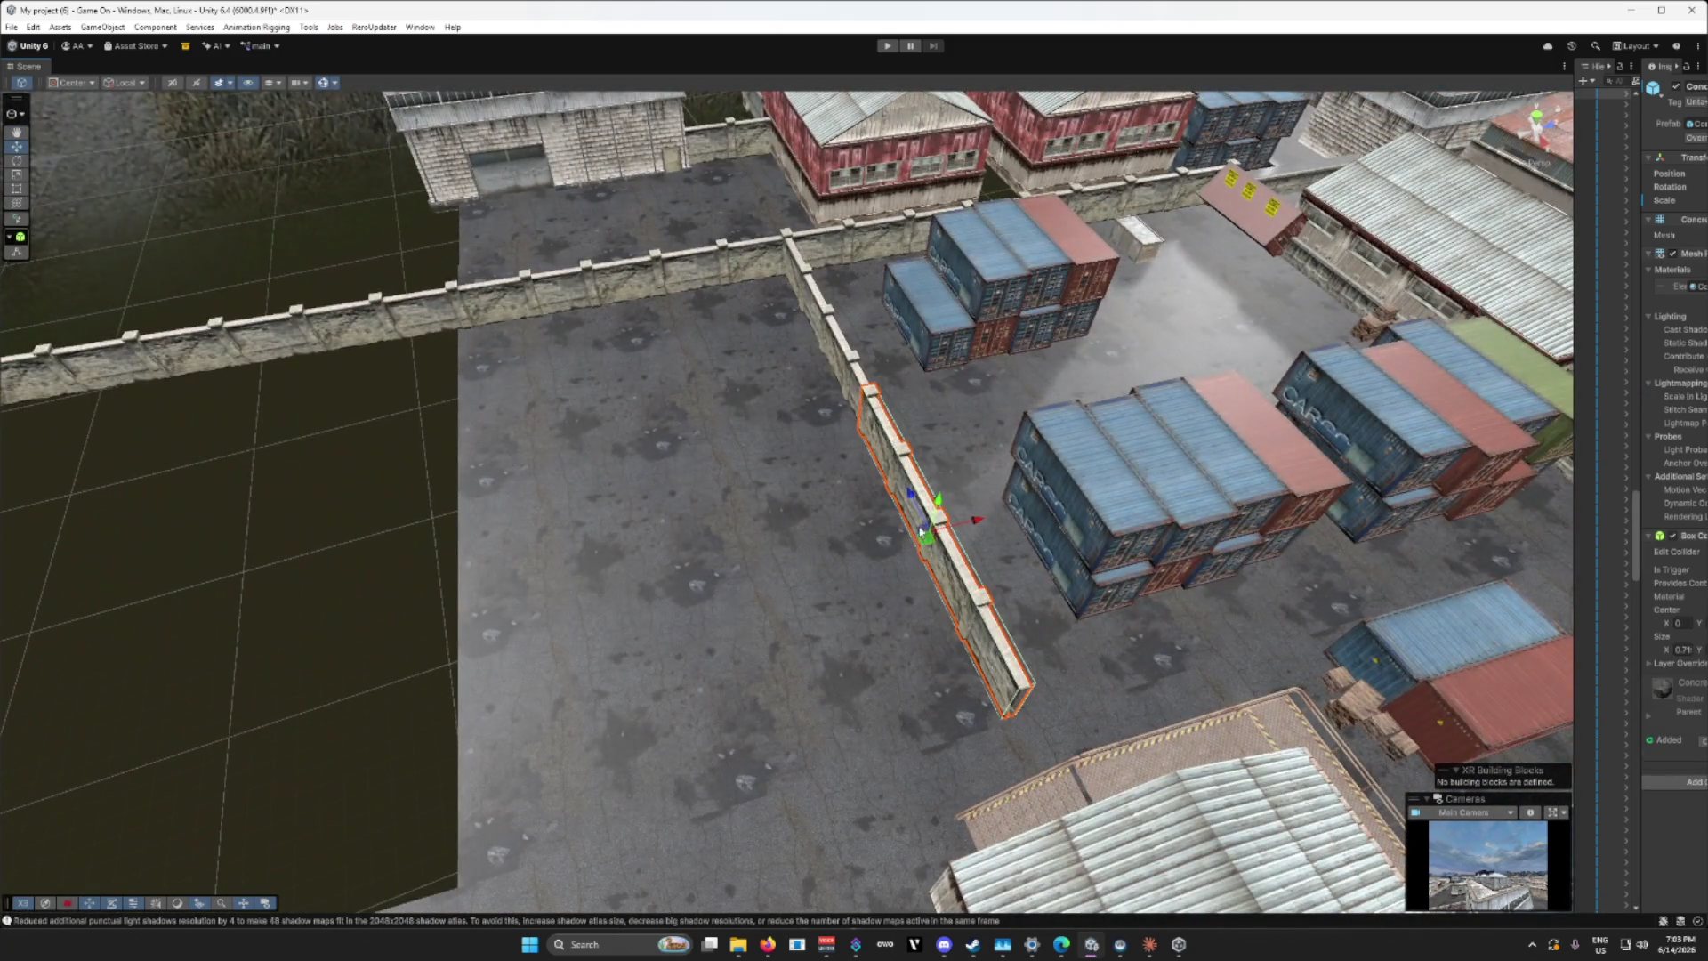
left_click(860, 376, "shift")
left_click_drag(914, 408, 214, 499)
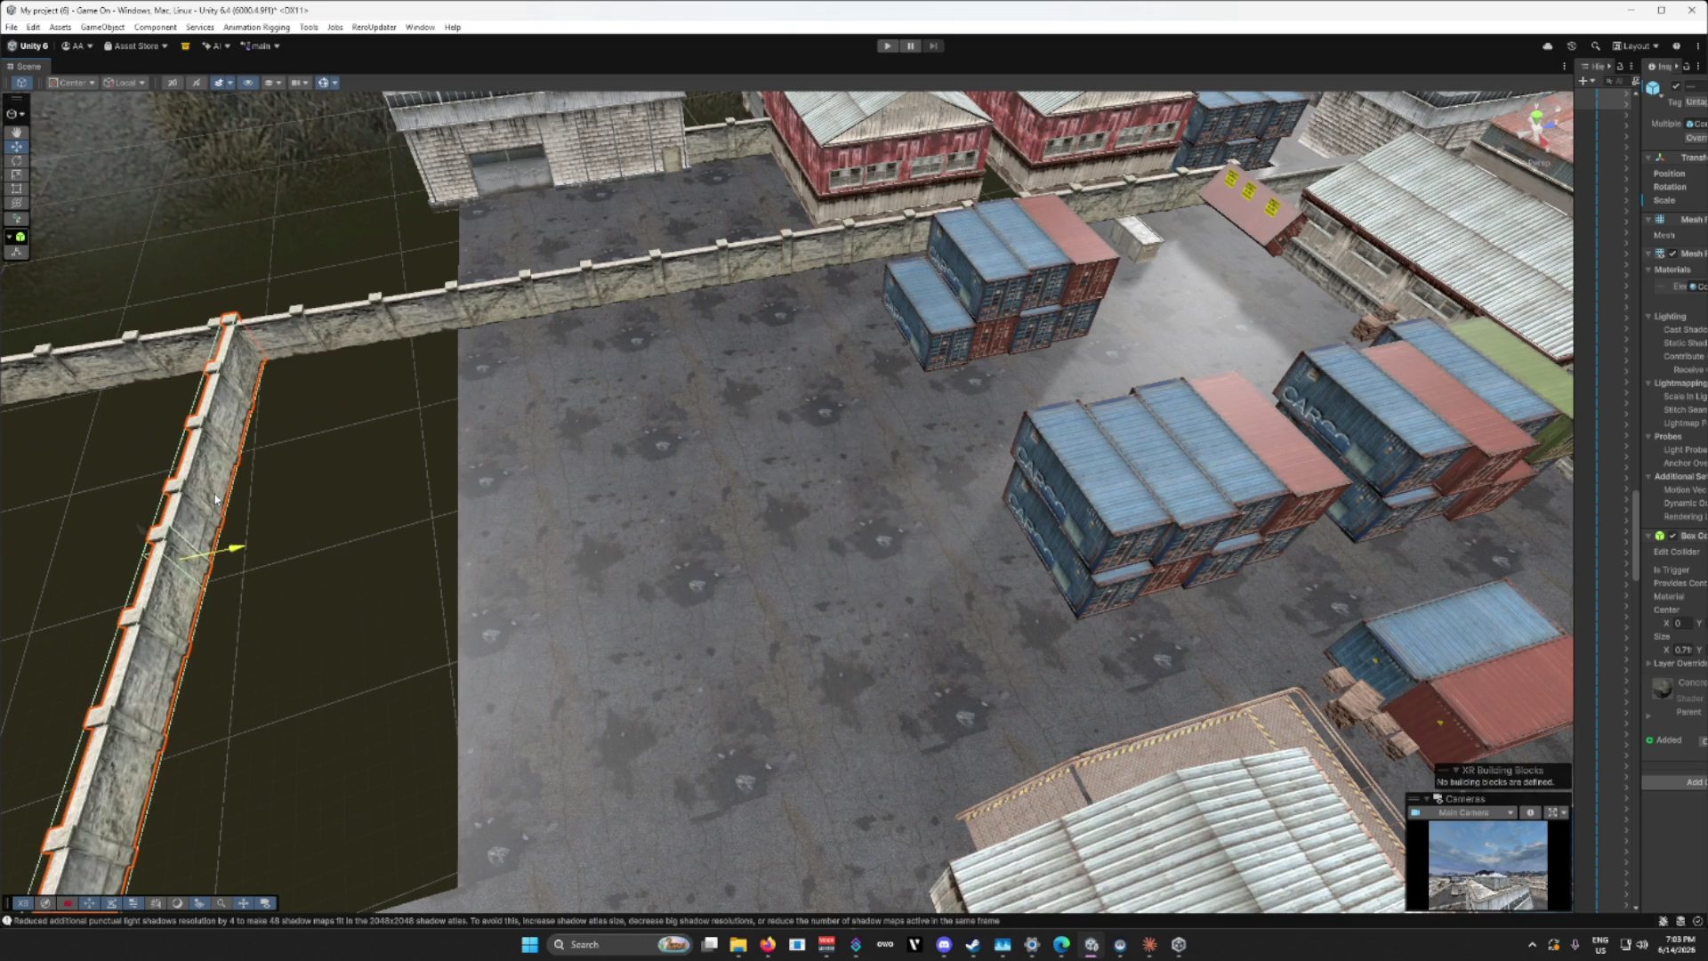
key("f")
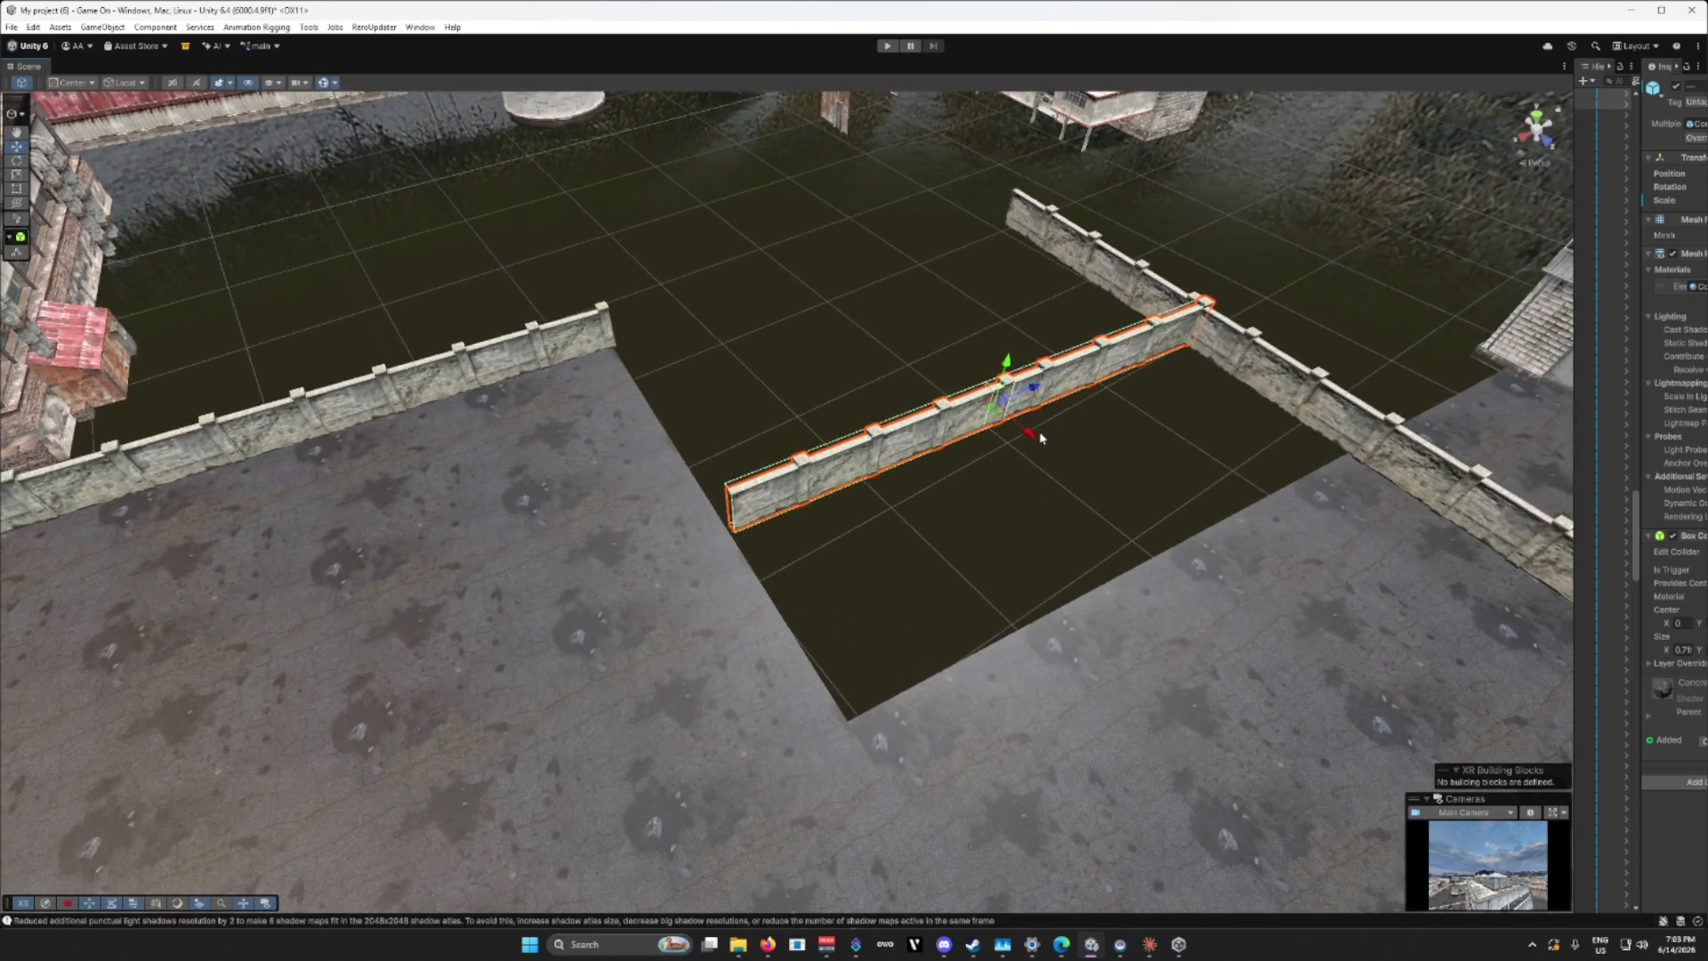
mouse_move(1036, 437)
left_mouse_down()
mouse_move(842, 318)
mouse_move(724, 362)
mouse_move(861, 402)
left_mouse_up()
scroll(769, 342, "up", 5)
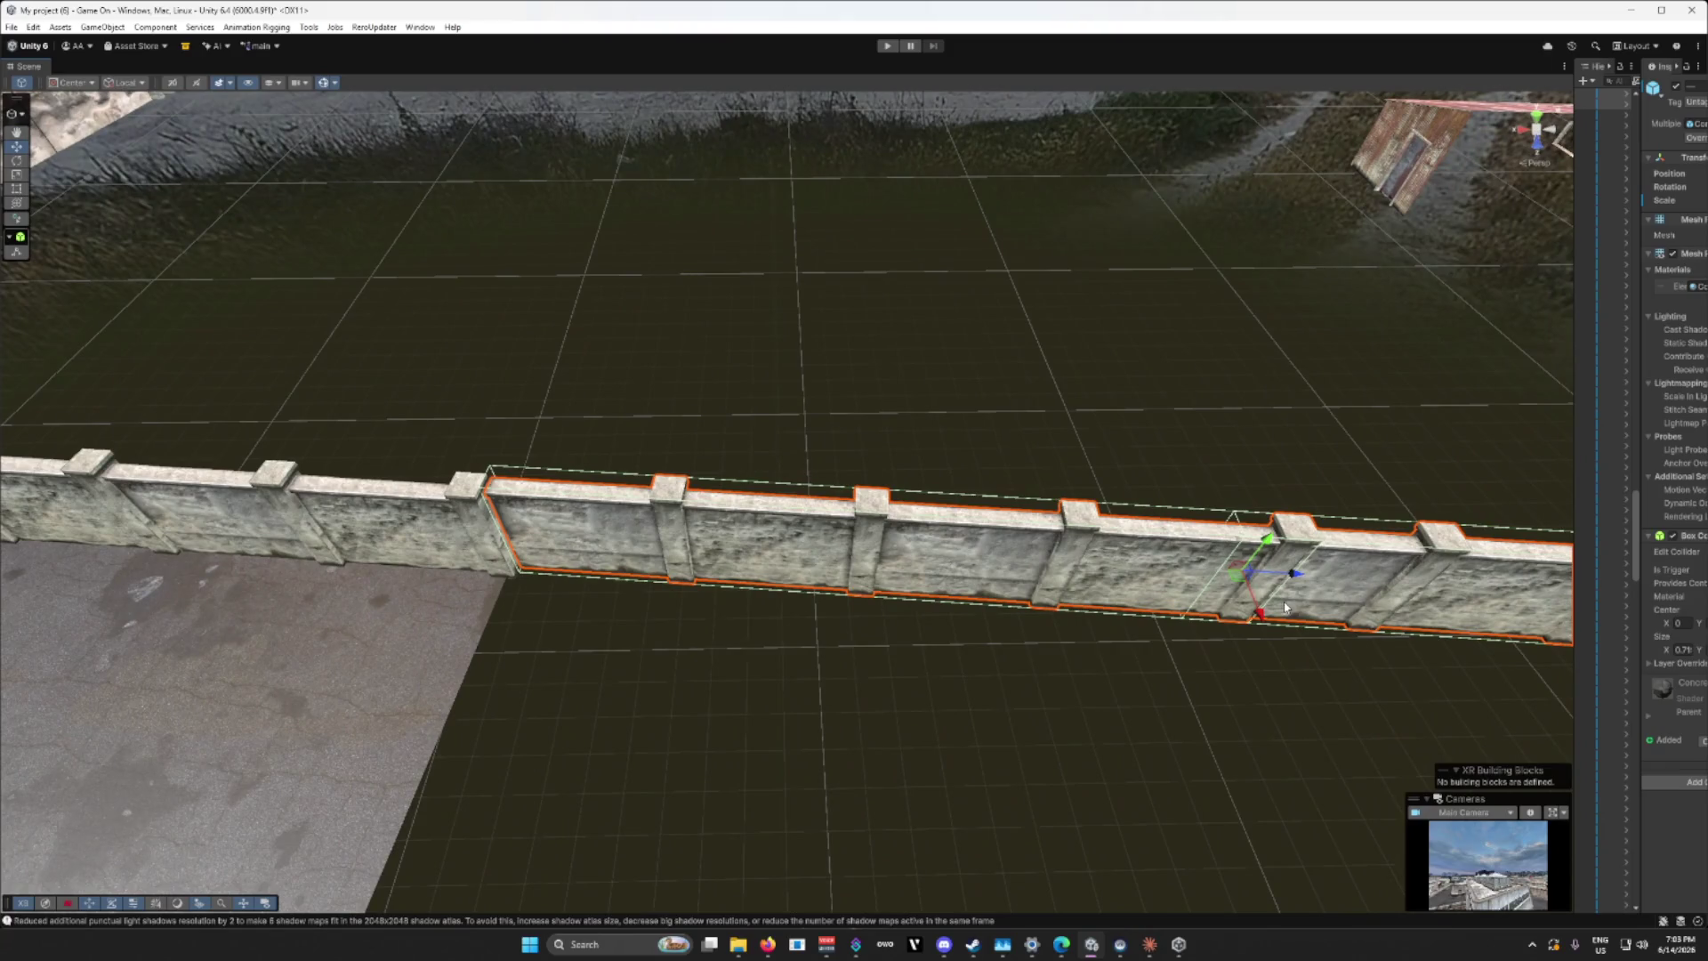
left_click_drag(1260, 614, 1260, 625)
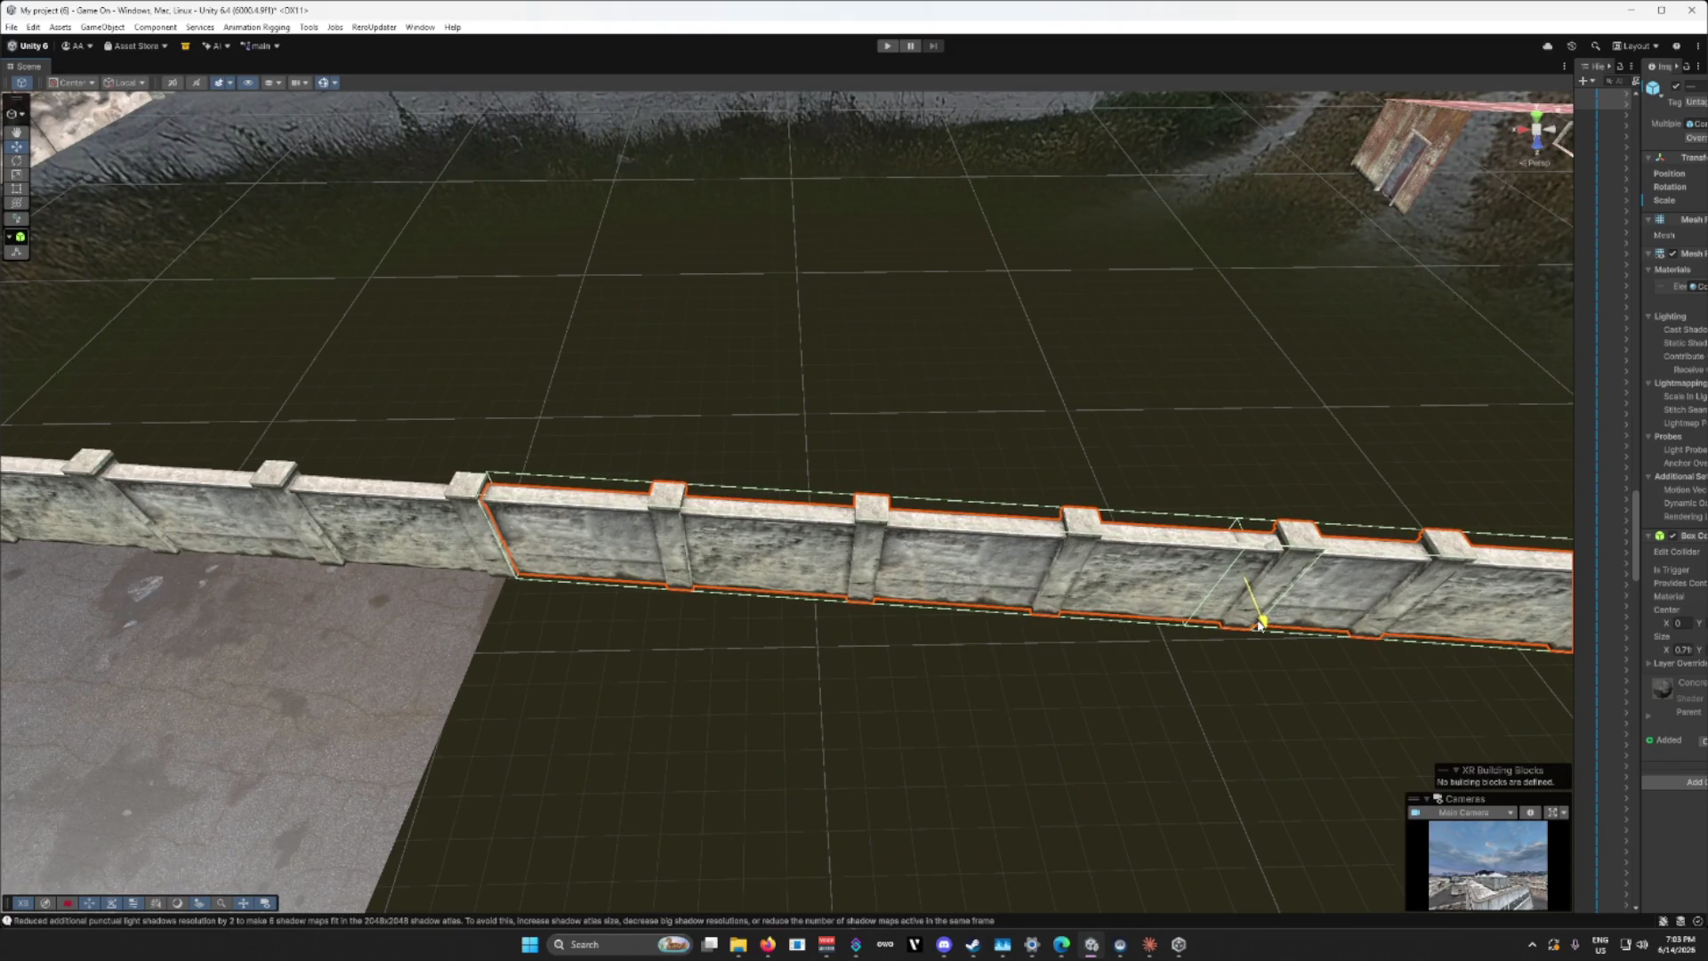
scroll(935, 695, "down", 3)
mouse_move(938, 690)
left_mouse_down()
mouse_move(1311, 652)
mouse_move(1335, 713)
mouse_move(1137, 746)
mouse_move(1193, 461)
left_mouse_up()
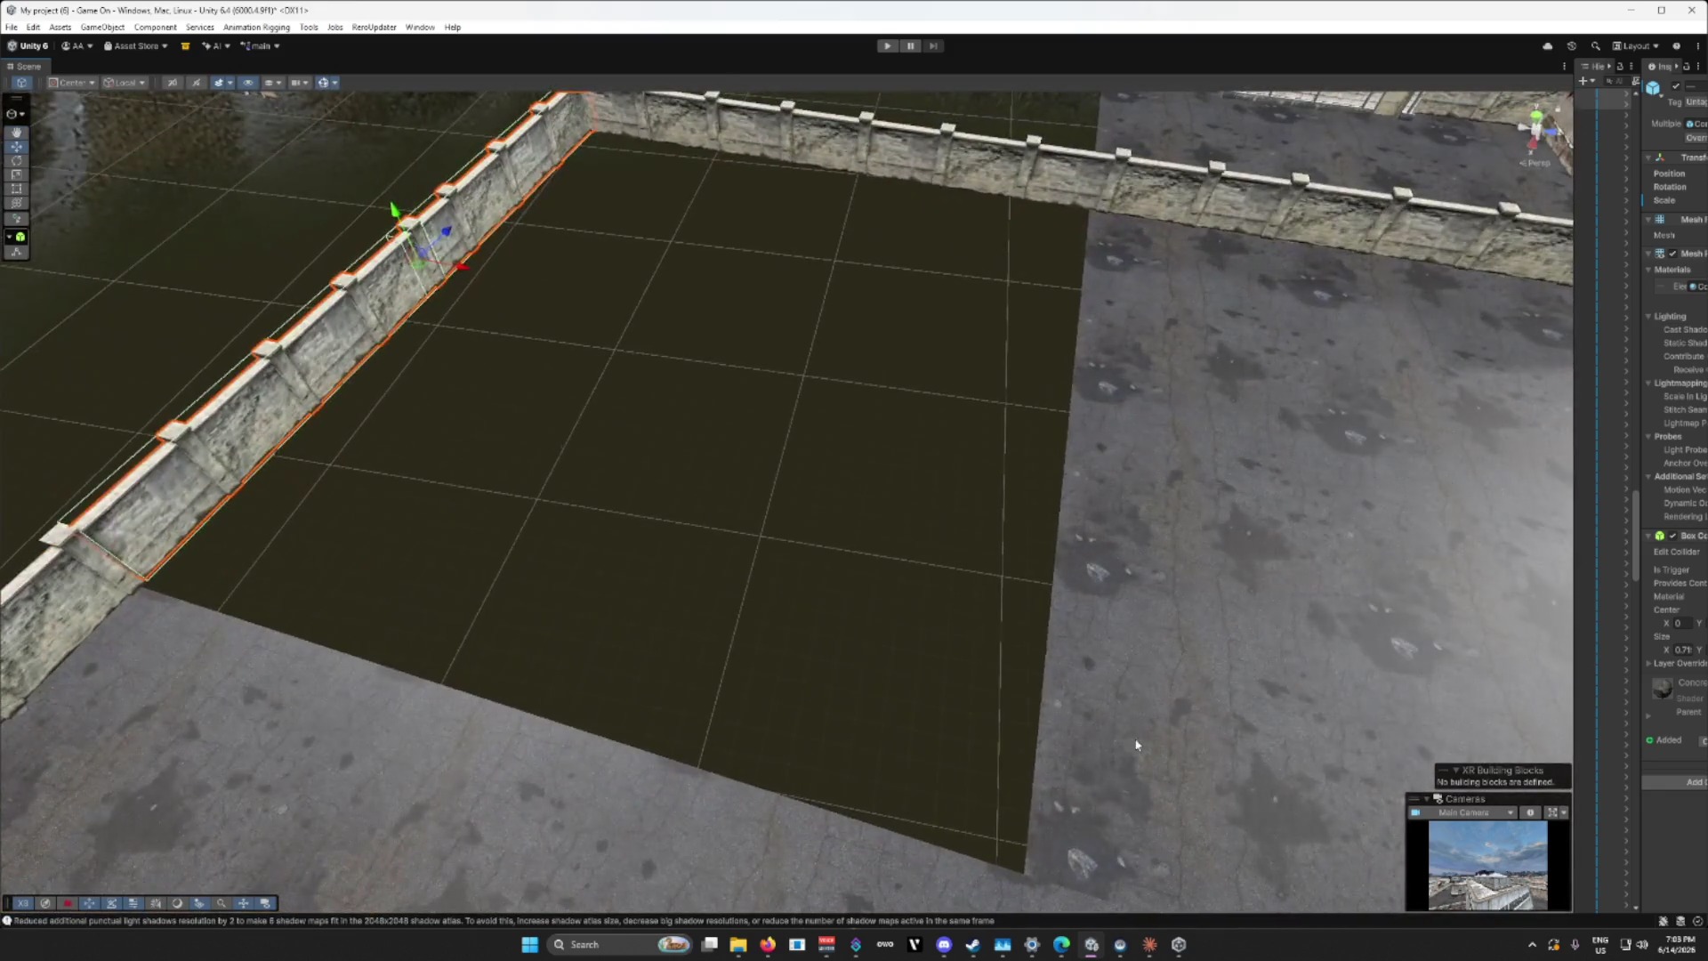
Step: Slide the concrete floor tile sideways and out past the perimeter wall
left_click(1137, 746)
left_click_drag(1174, 397, 1252, 434)
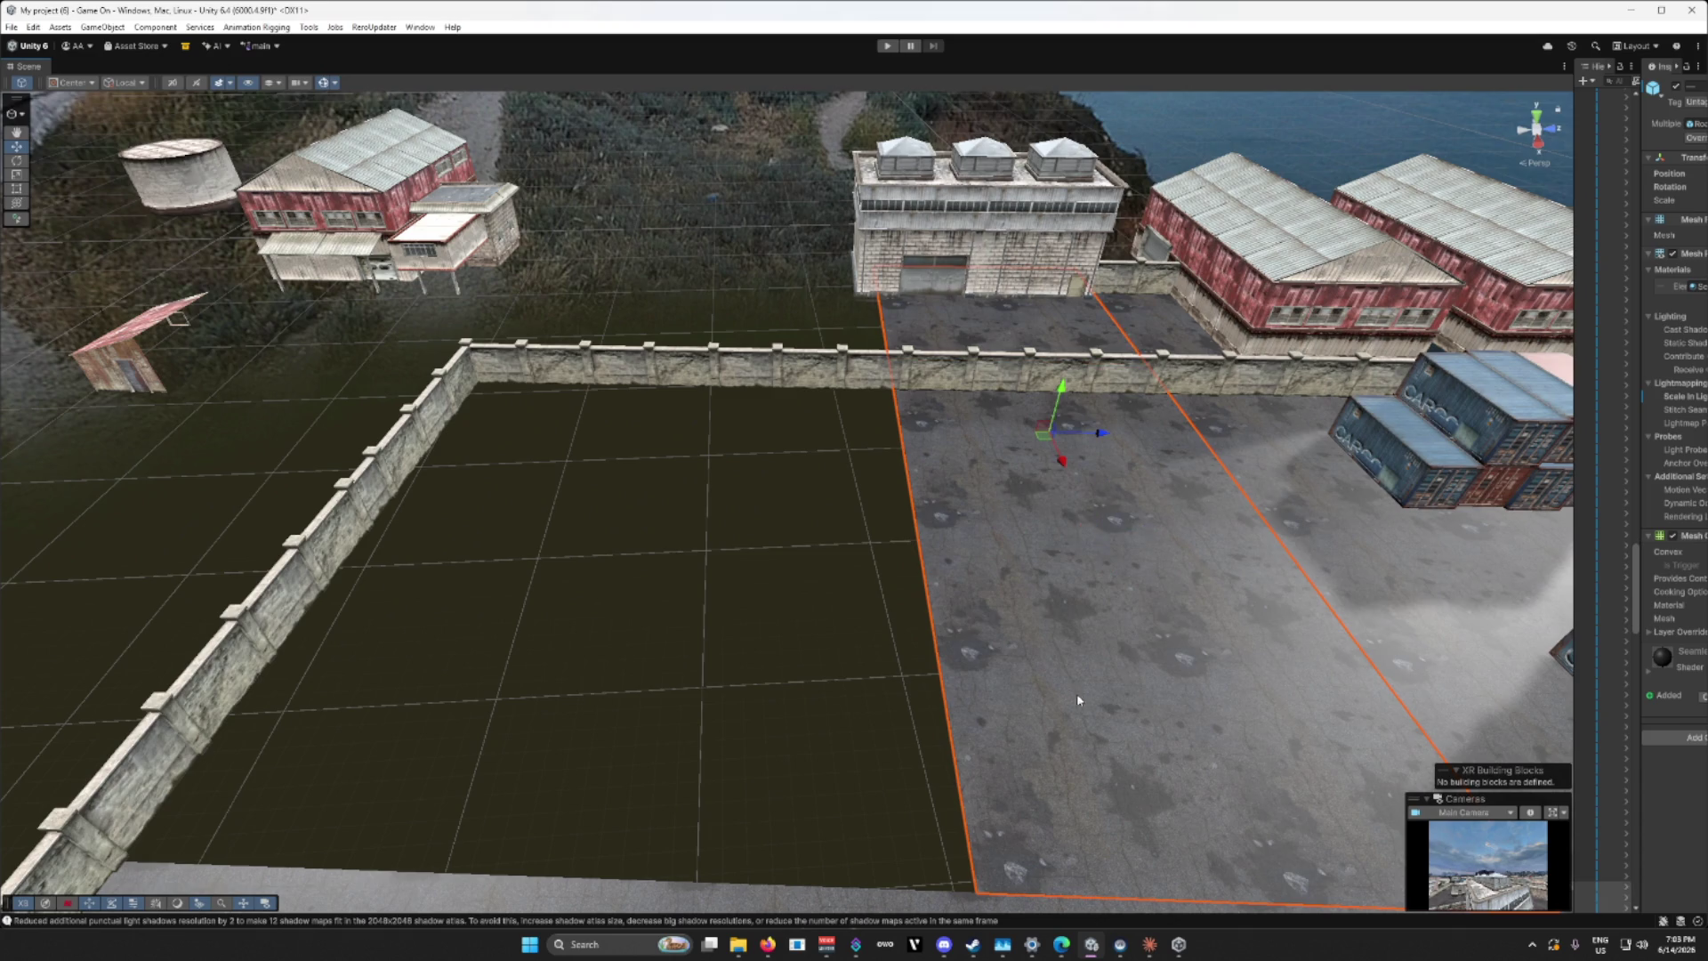
mouse_move(1102, 433)
left_mouse_down()
mouse_move(840, 431)
mouse_move(1014, 629)
mouse_move(915, 572)
mouse_move(864, 492)
left_mouse_up()
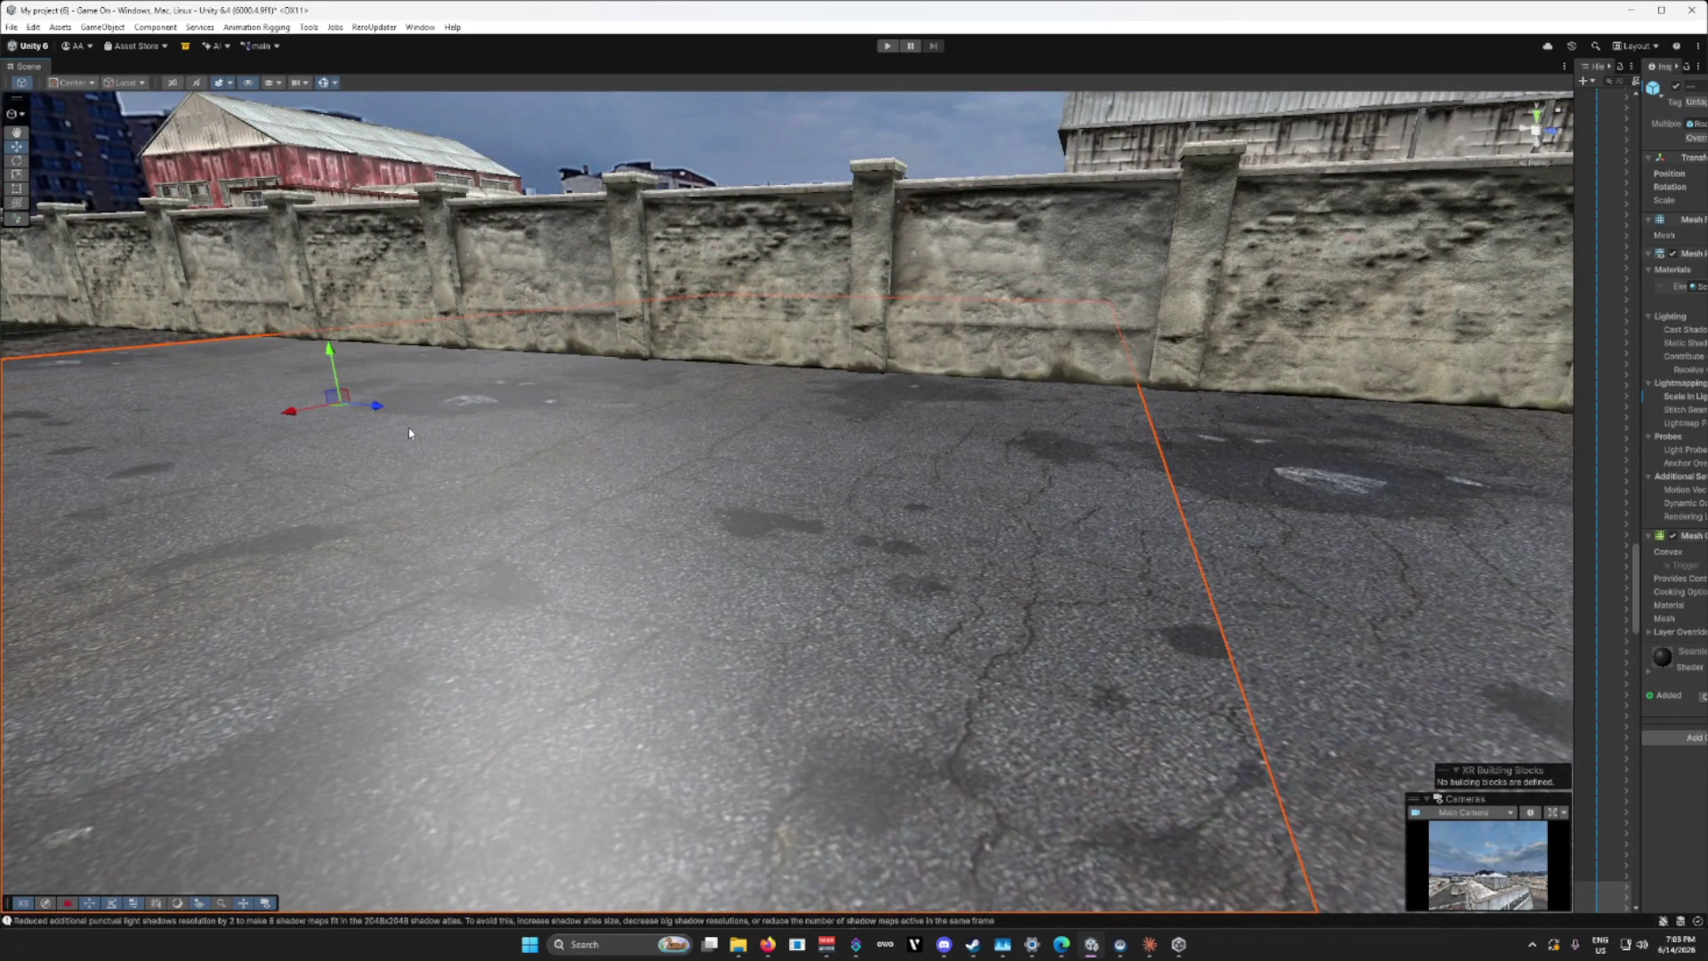
mouse_move(378, 408)
left_mouse_down()
mouse_move(352, 406)
mouse_move(367, 412)
left_mouse_up()
left_click_drag(607, 570, 623, 567)
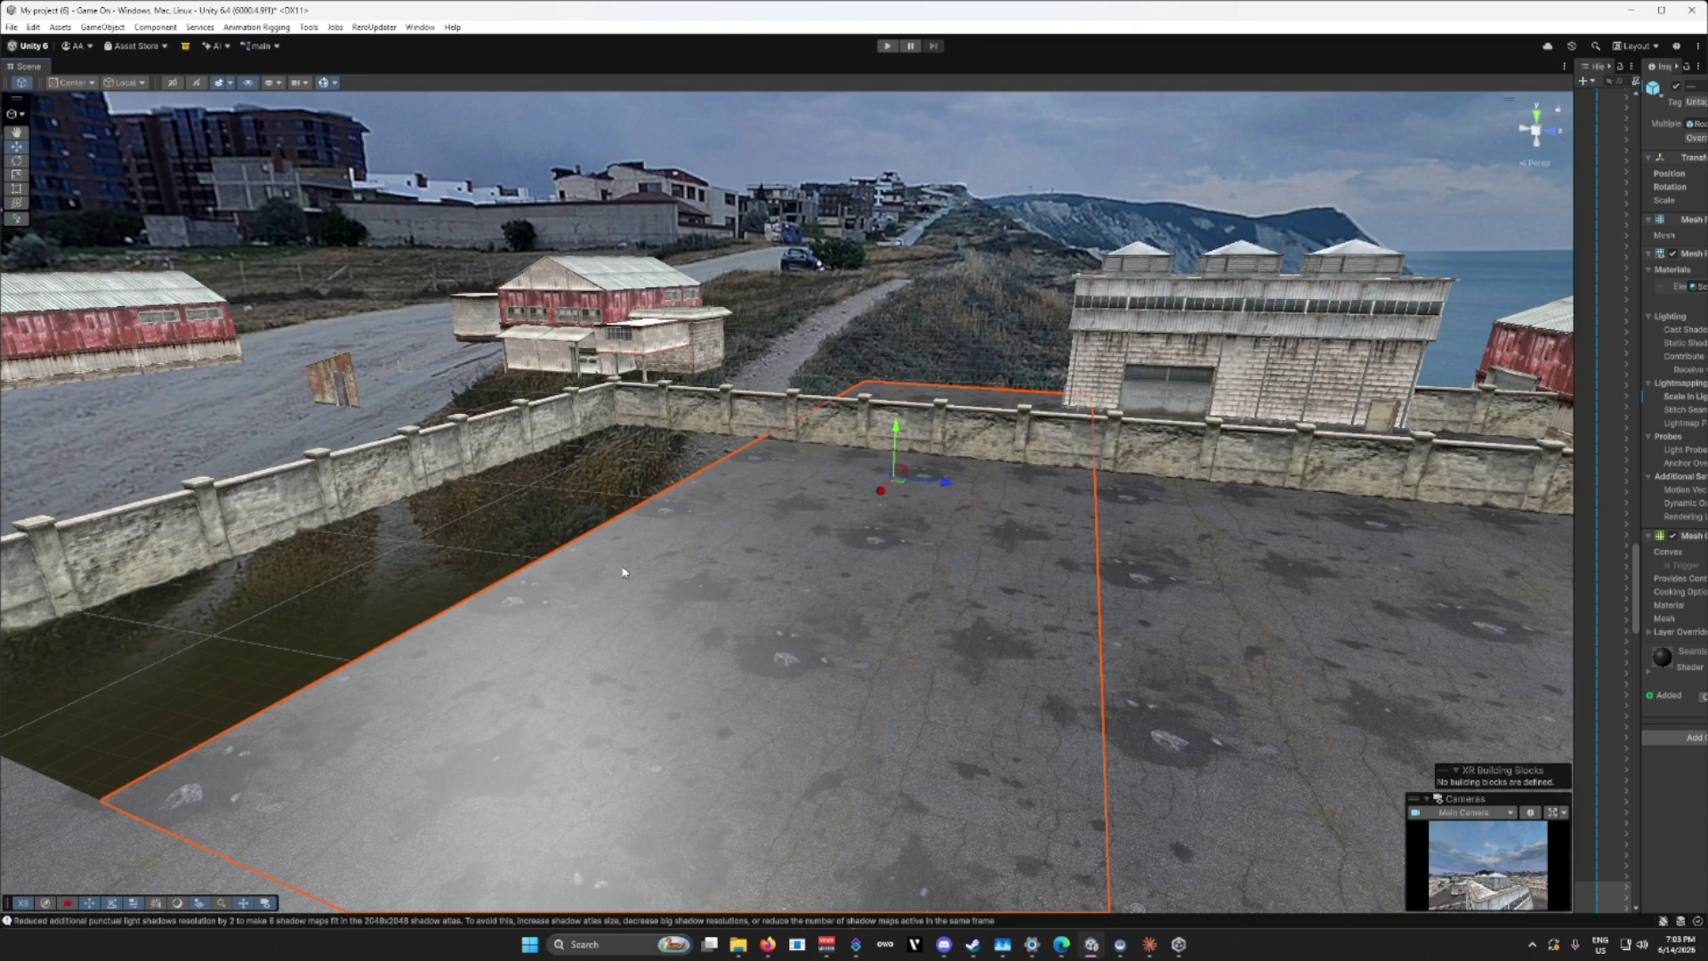
mouse_move(620, 573)
left_mouse_down()
mouse_move(713, 623)
mouse_move(980, 519)
left_mouse_up()
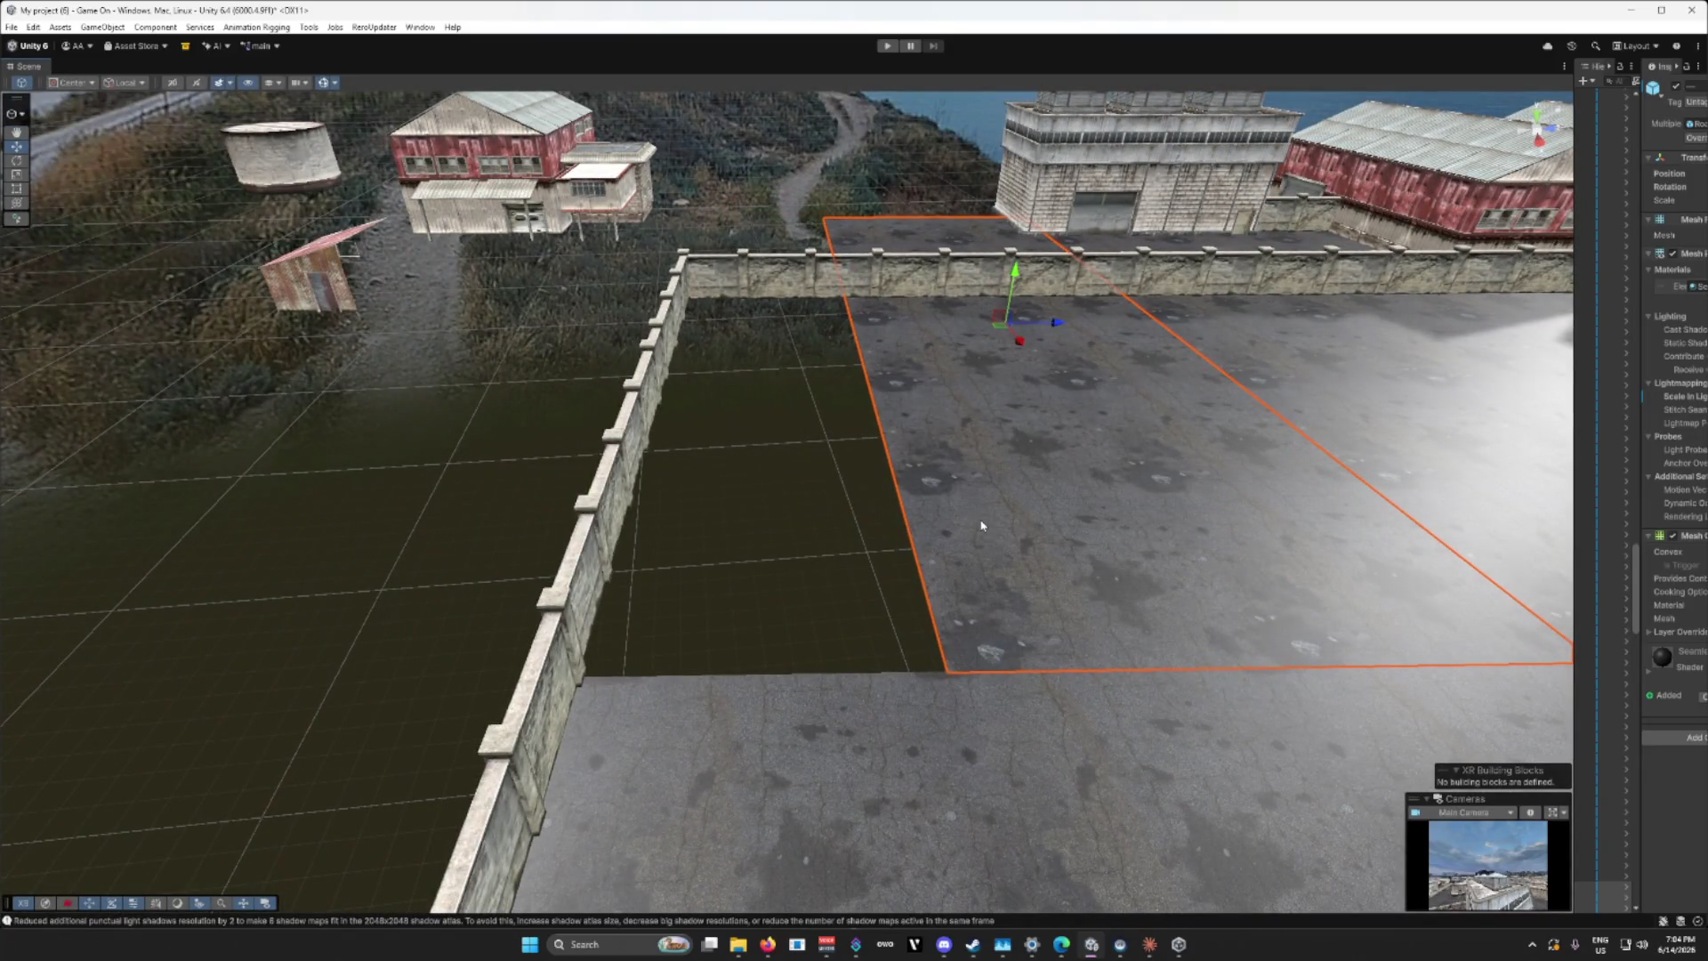
mouse_move(1061, 327)
left_mouse_down()
mouse_move(755, 345)
mouse_move(815, 358)
mouse_move(942, 217)
mouse_move(927, 218)
mouse_move(893, 358)
left_mouse_up()
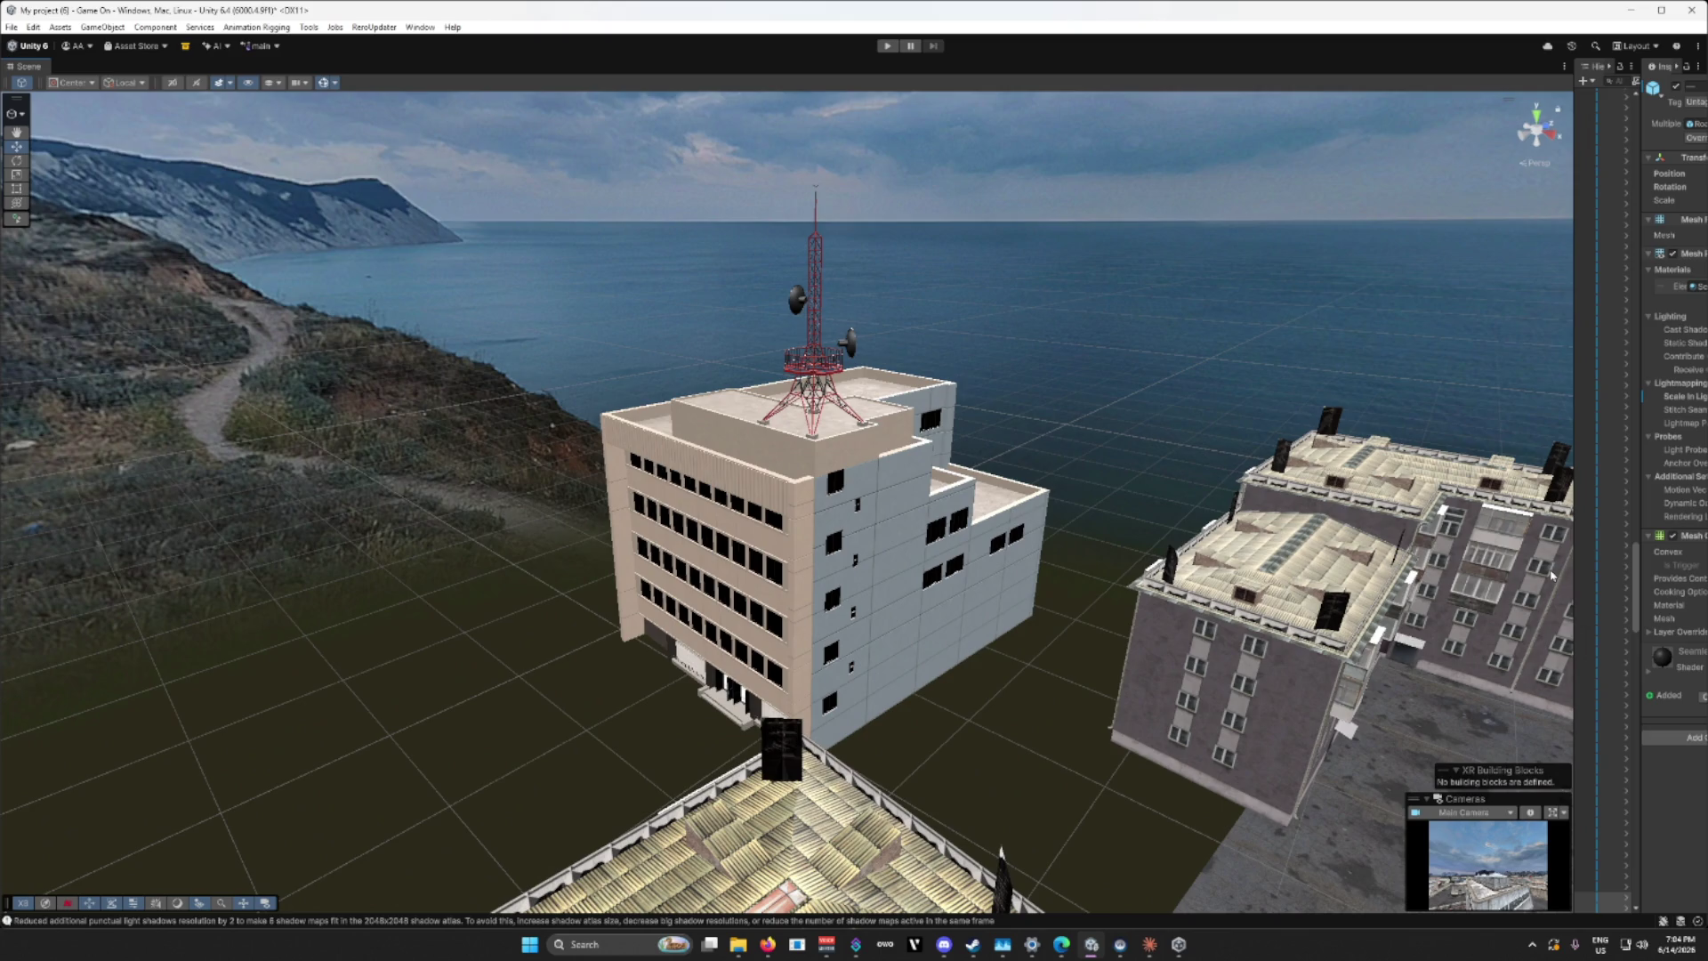
Step: Widen the Hierarchy and Inspector panels and collapse the Map_v2 group
left_click_drag(1572, 566, 1348, 565)
left_click_drag(1640, 590, 1634, 694)
mouse_move(1469, 901)
left_mouse_down()
mouse_move(1481, 489)
mouse_move(1456, 495)
left_mouse_up()
scroll(1475, 488, "up", 15)
scroll(1459, 498, "up", 15)
scroll(1456, 497, "up", 15)
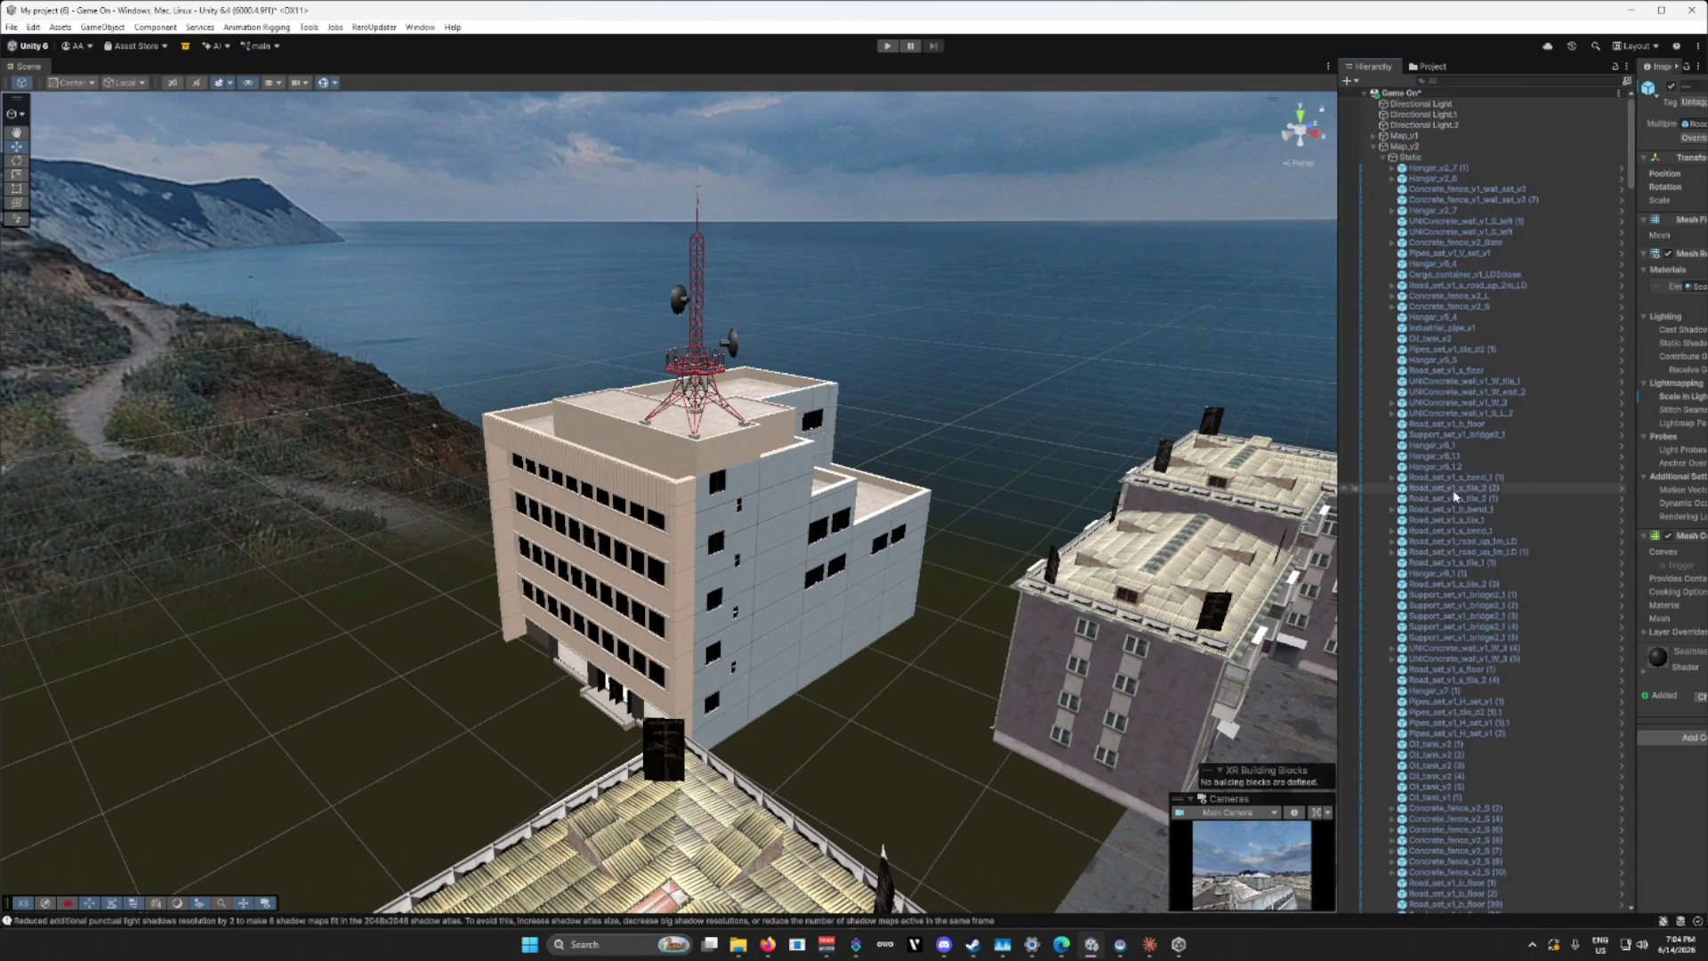
left_click(1375, 148)
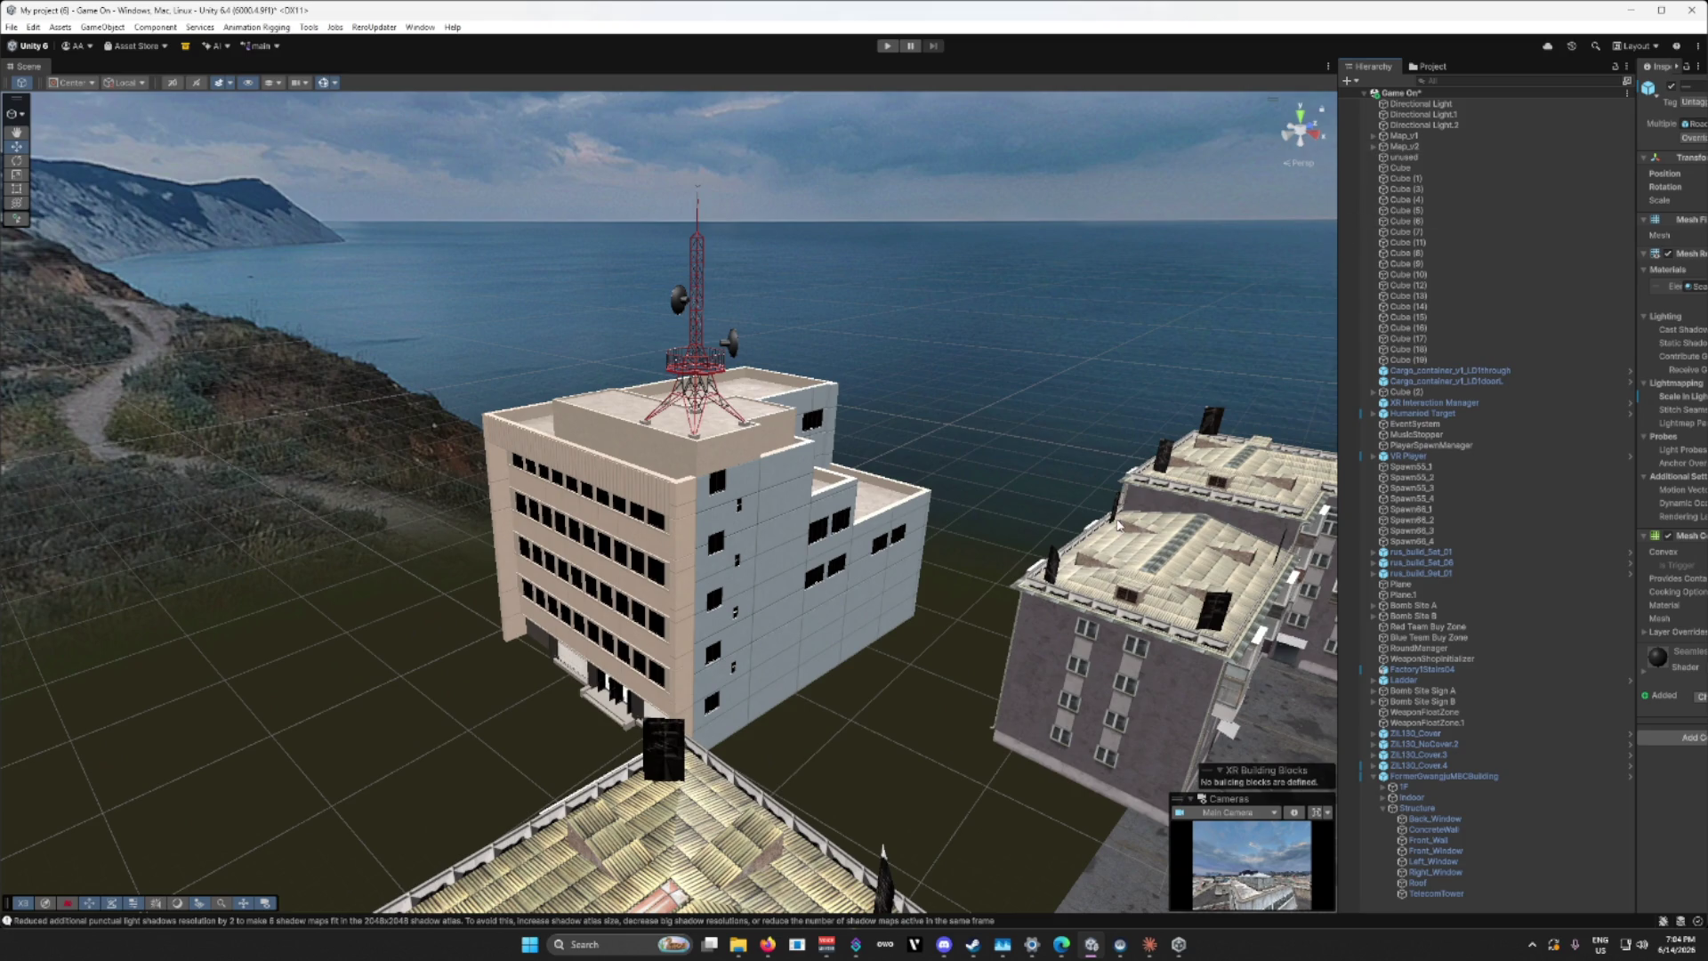
Step: Select FormerGwangjuMBCBuilding and move it to the map's left side
left_click(1421, 775)
scroll(828, 707, "up", 1)
key("s")
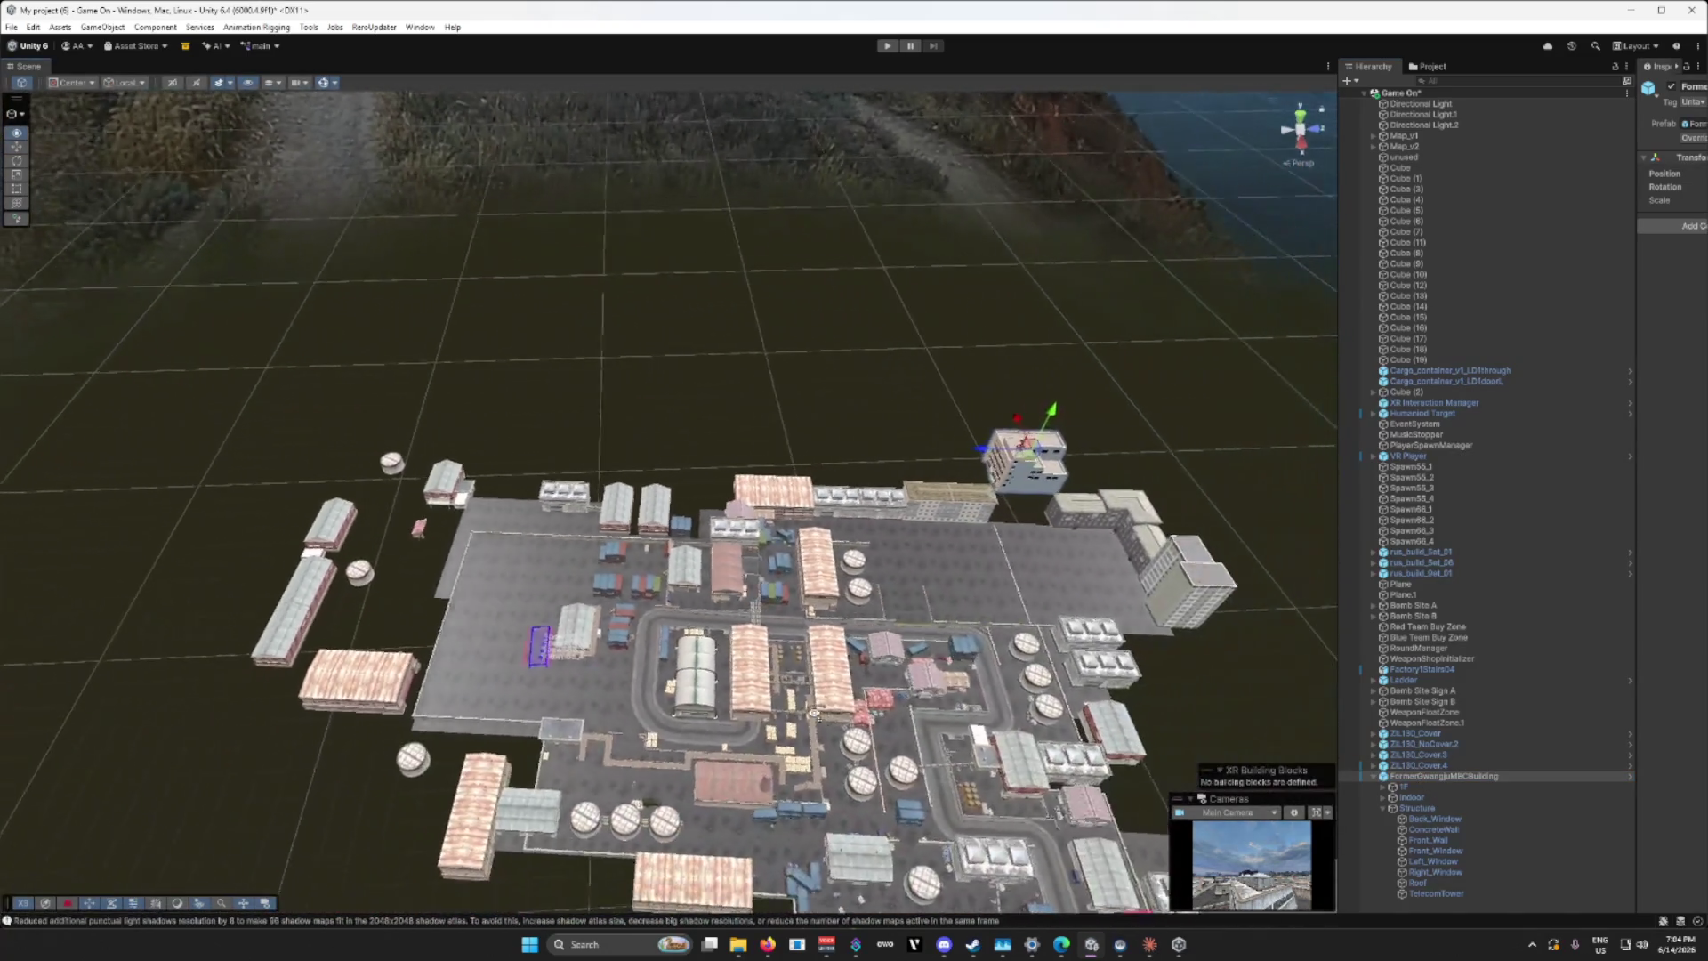
left_click_drag(997, 464, 608, 530)
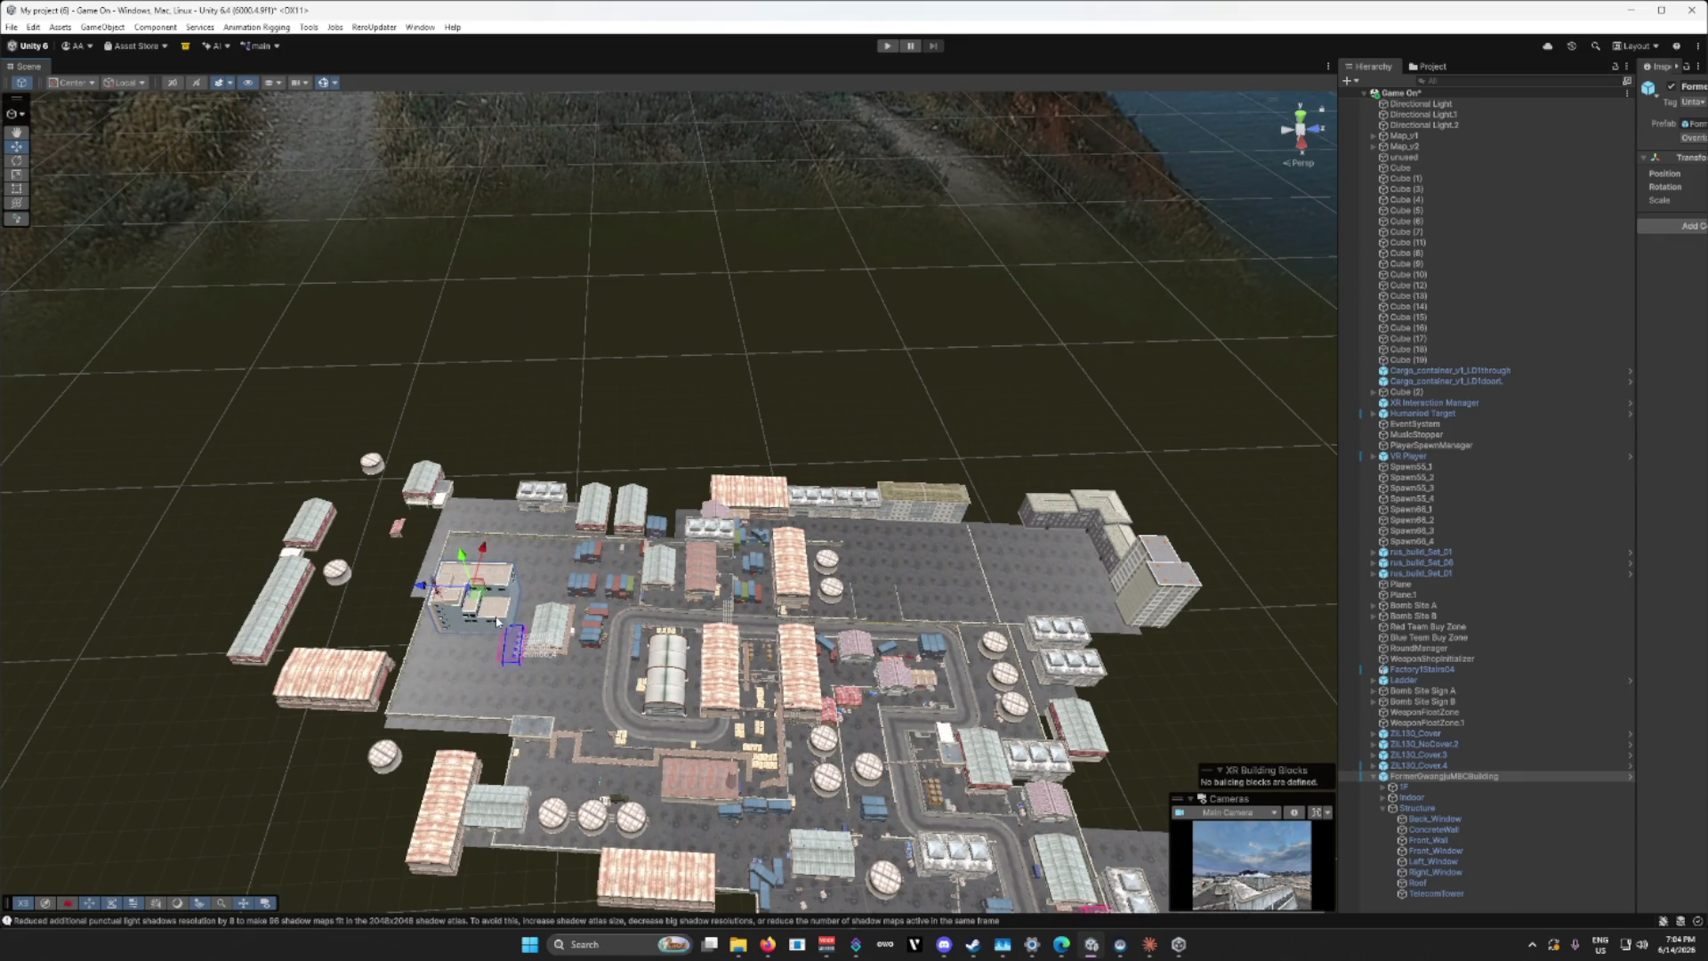
Step: Rotate the office building around its vertical axis
key("w")
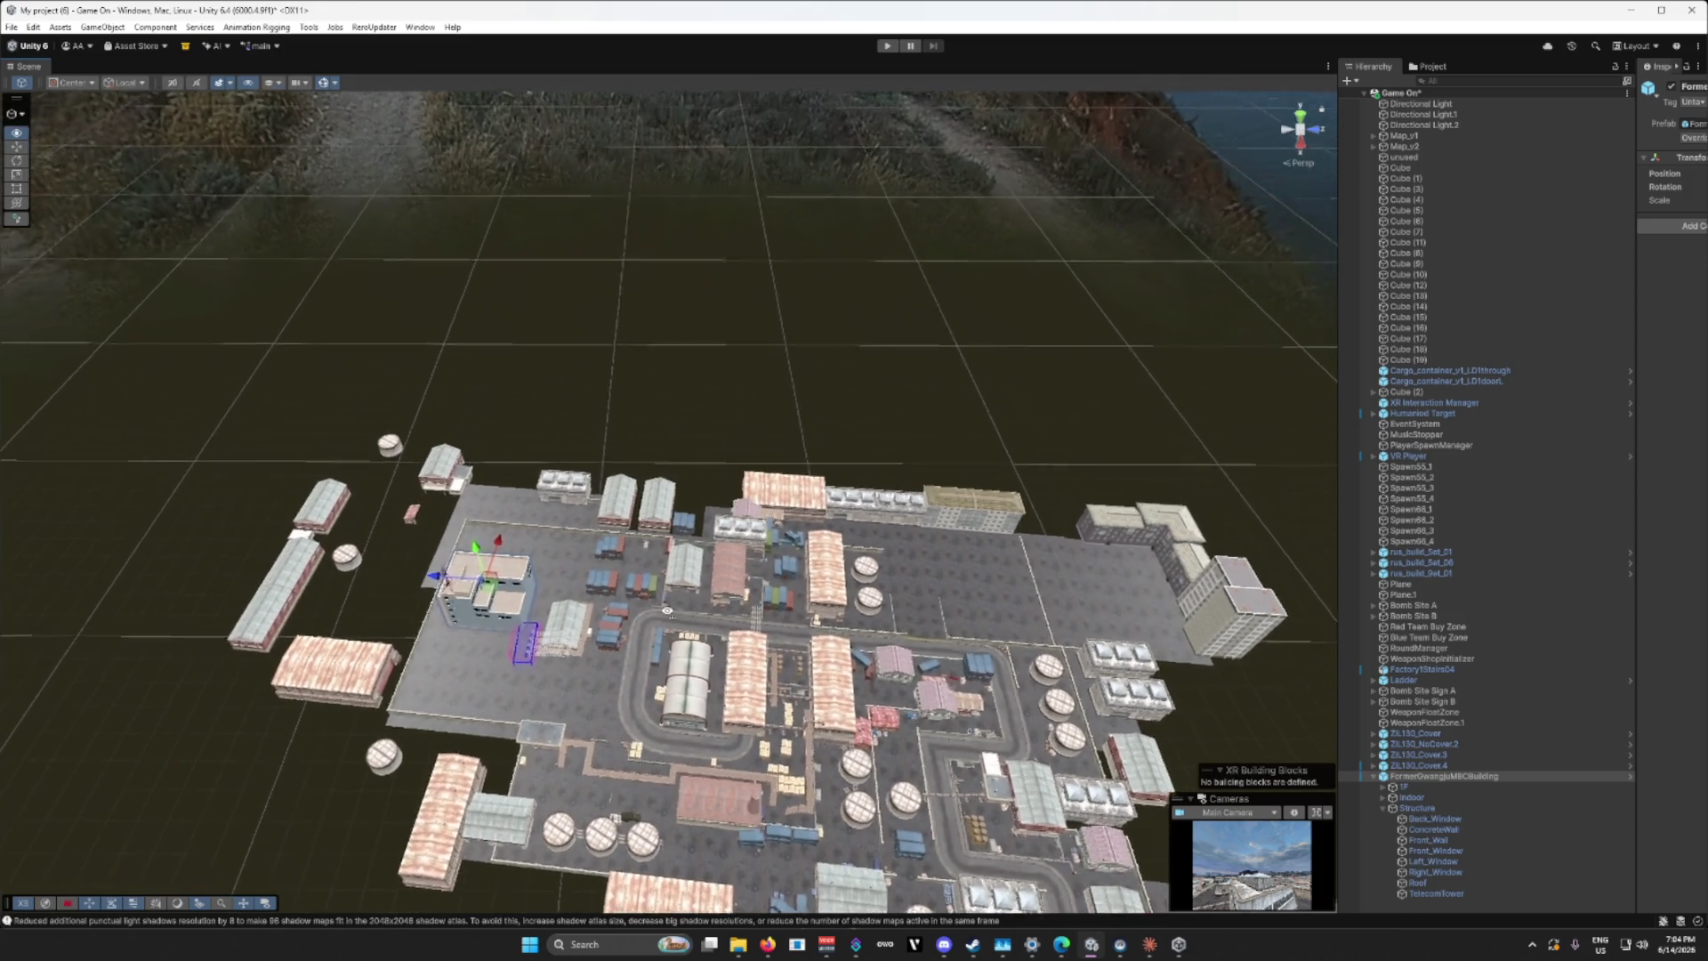
key("w")
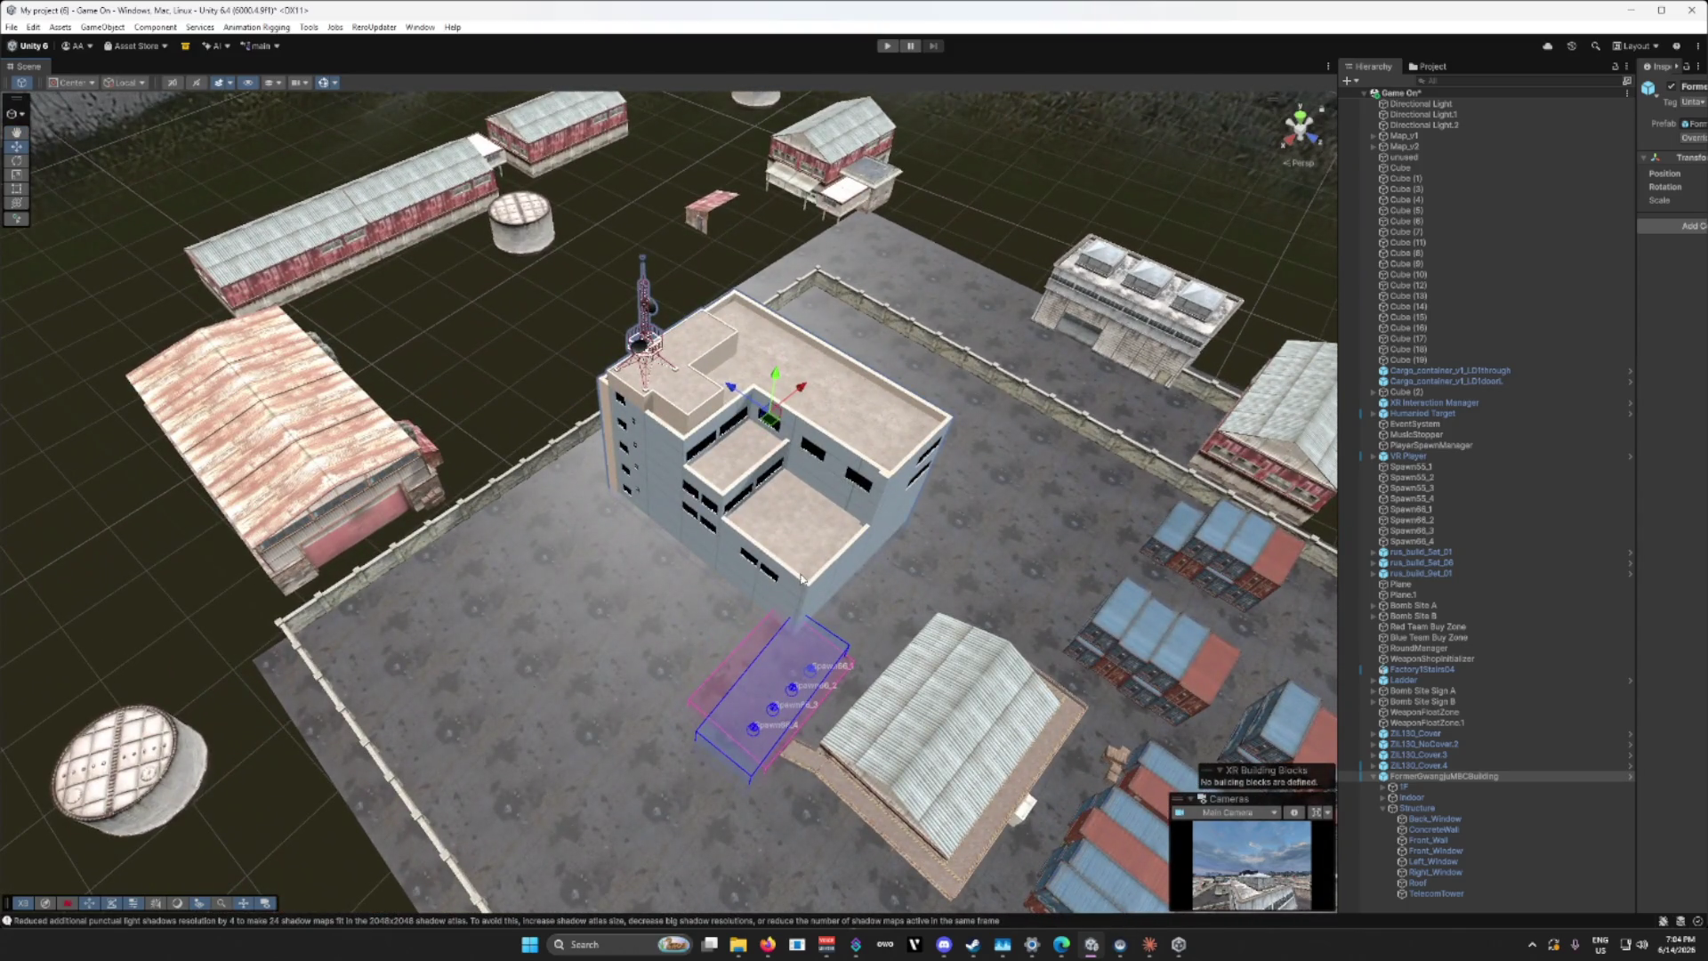
mouse_move(746, 446)
left_mouse_down()
mouse_move(1004, 478)
mouse_move(902, 614)
mouse_move(1265, 556)
mouse_move(947, 618)
mouse_move(940, 724)
left_mouse_up()
scroll(940, 718, "down", 3)
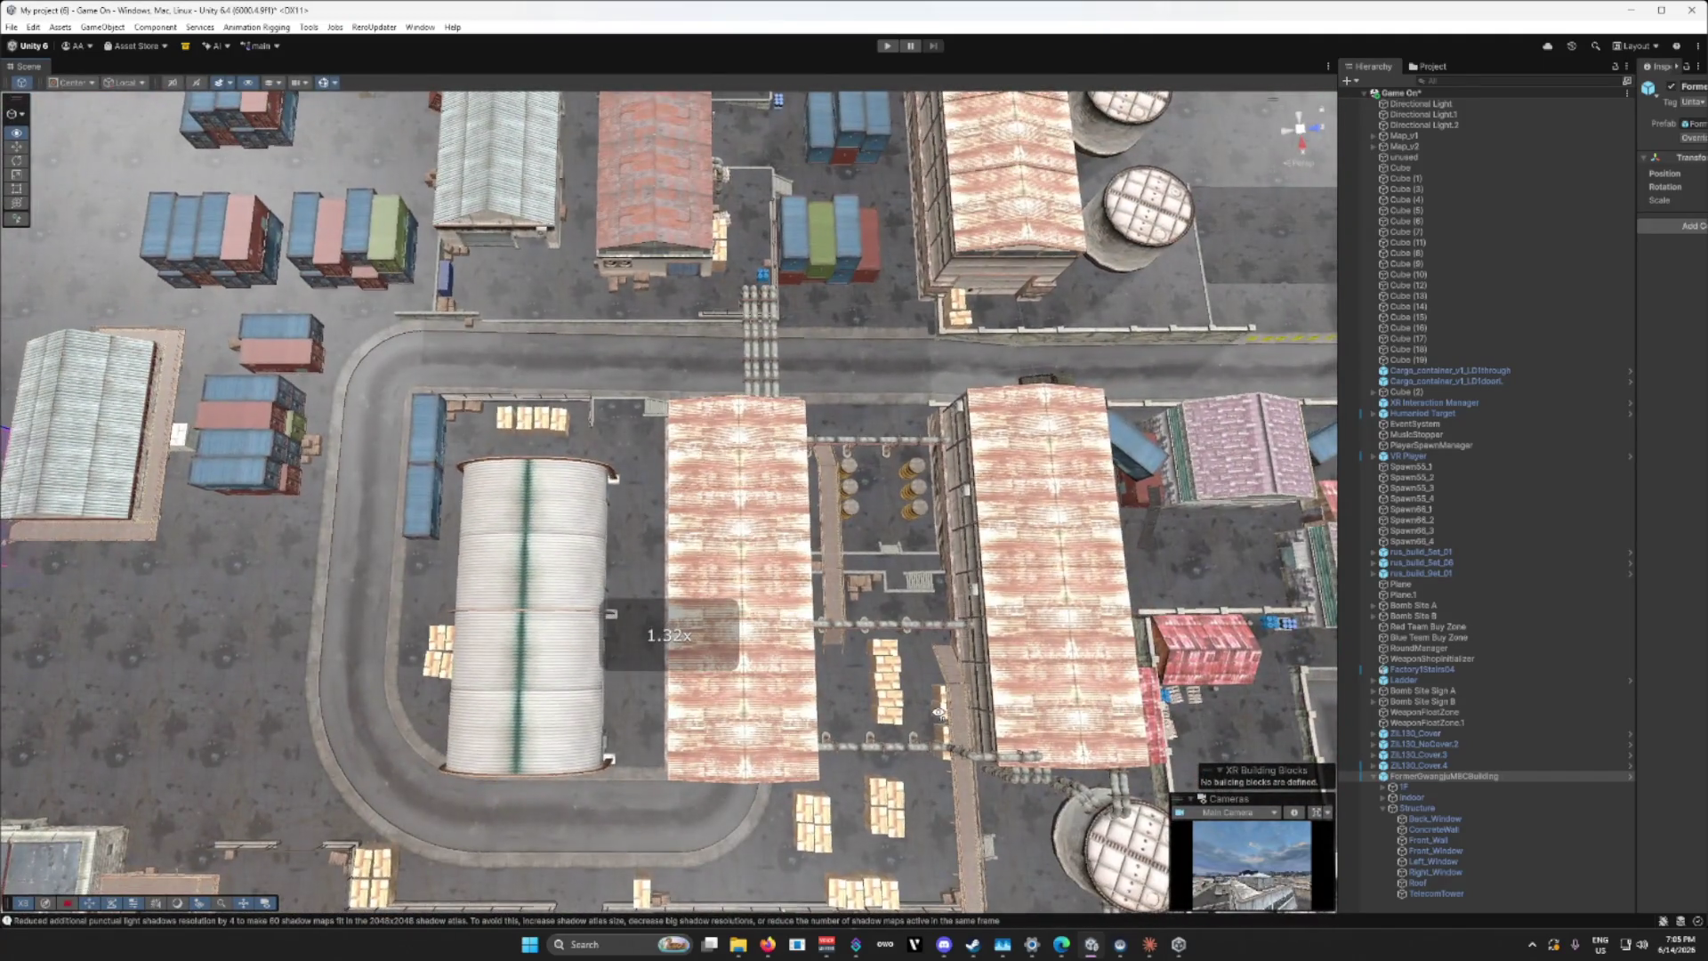
scroll(939, 712, "up", 3)
left_click_drag(935, 711, 946, 723)
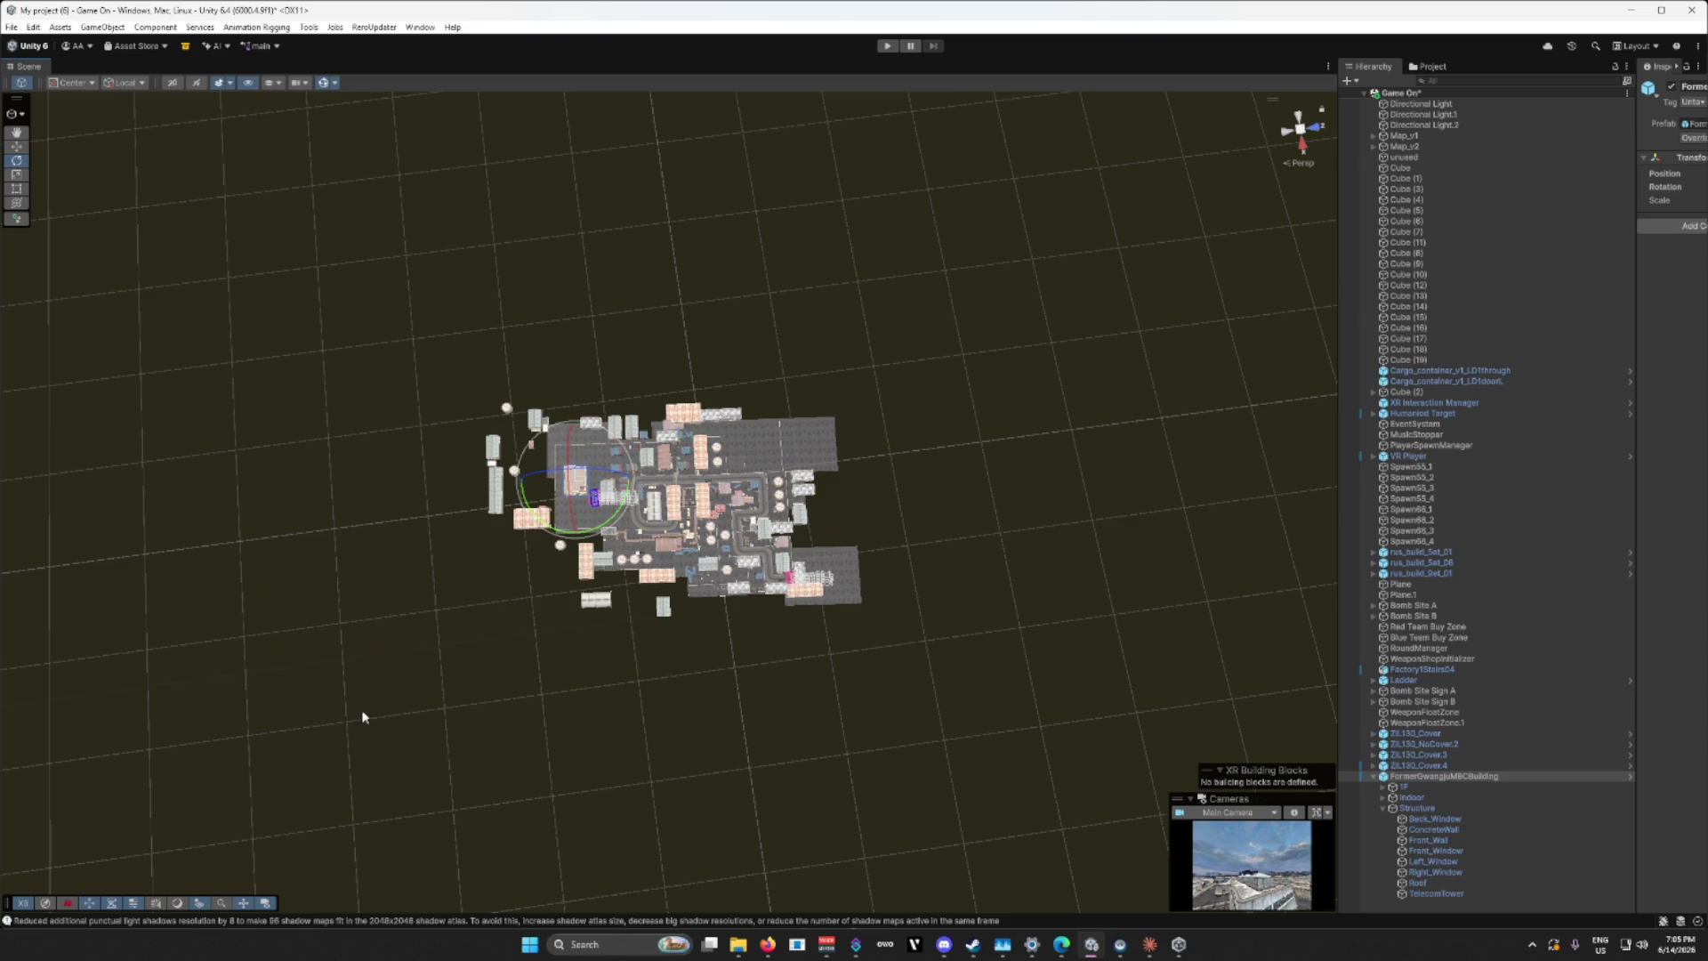
Step: Turn the office building slightly on its Y axis, then descend to its ground-floor entrance
mouse_move(409, 708)
left_mouse_down()
mouse_move(347, 720)
mouse_move(428, 567)
mouse_move(192, 519)
mouse_move(385, 529)
mouse_move(688, 491)
left_mouse_up()
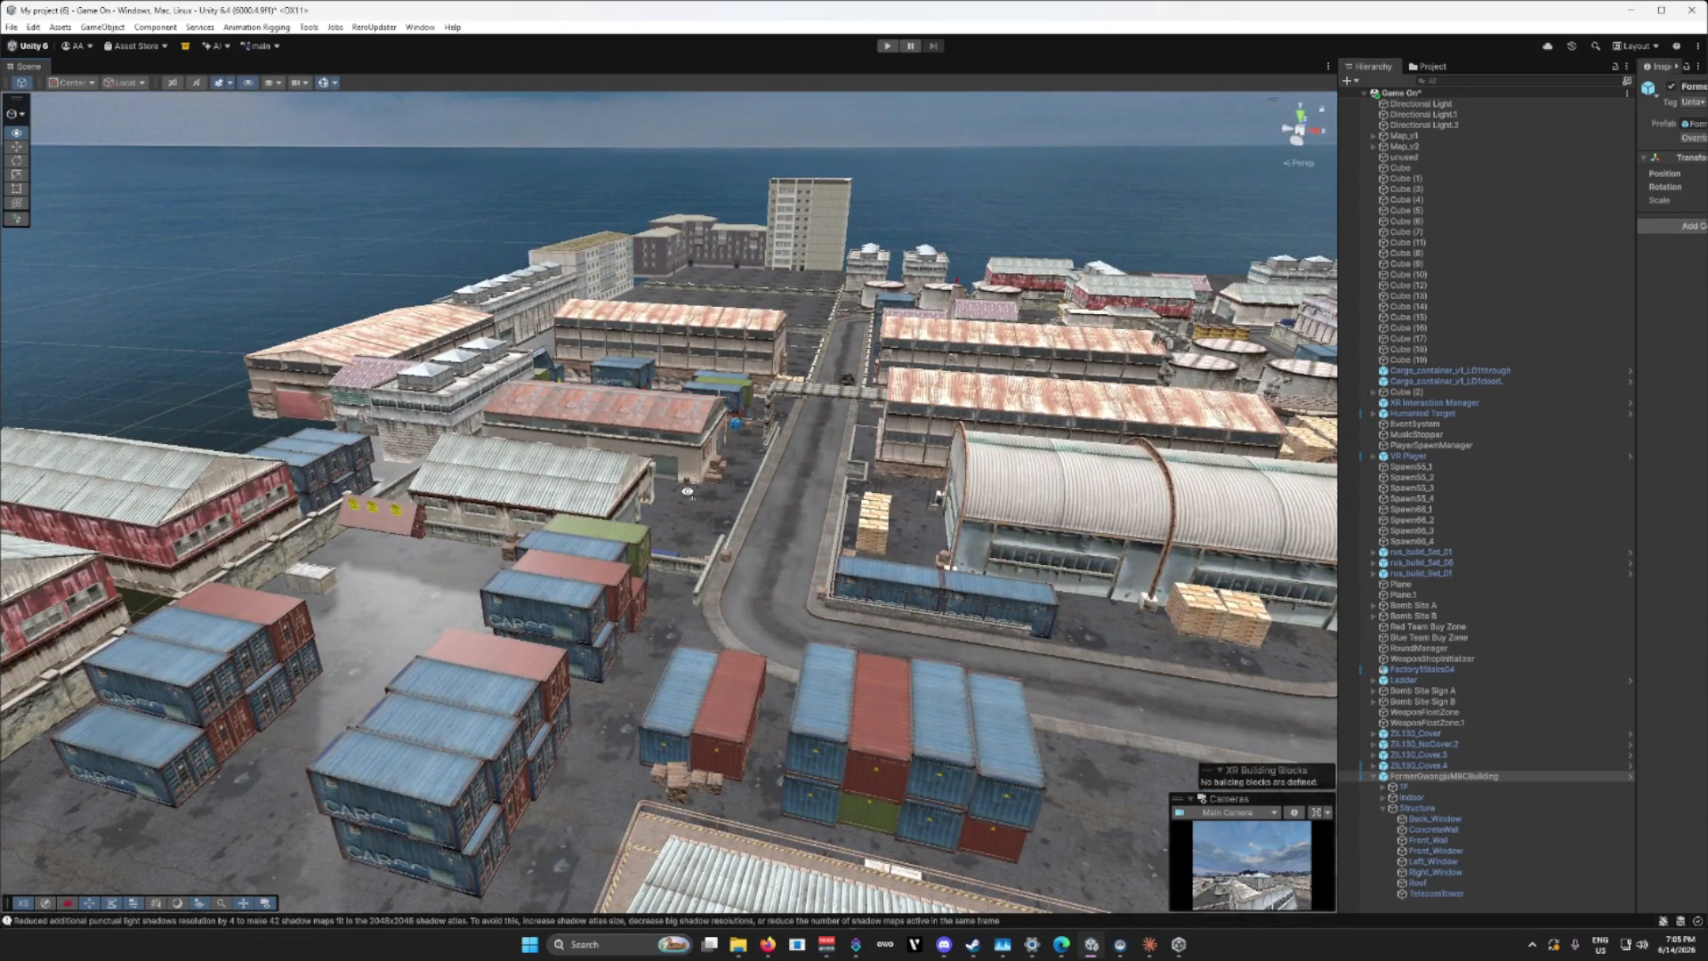
mouse_move(688, 491)
left_mouse_down()
mouse_move(353, 561)
mouse_move(396, 565)
left_mouse_up()
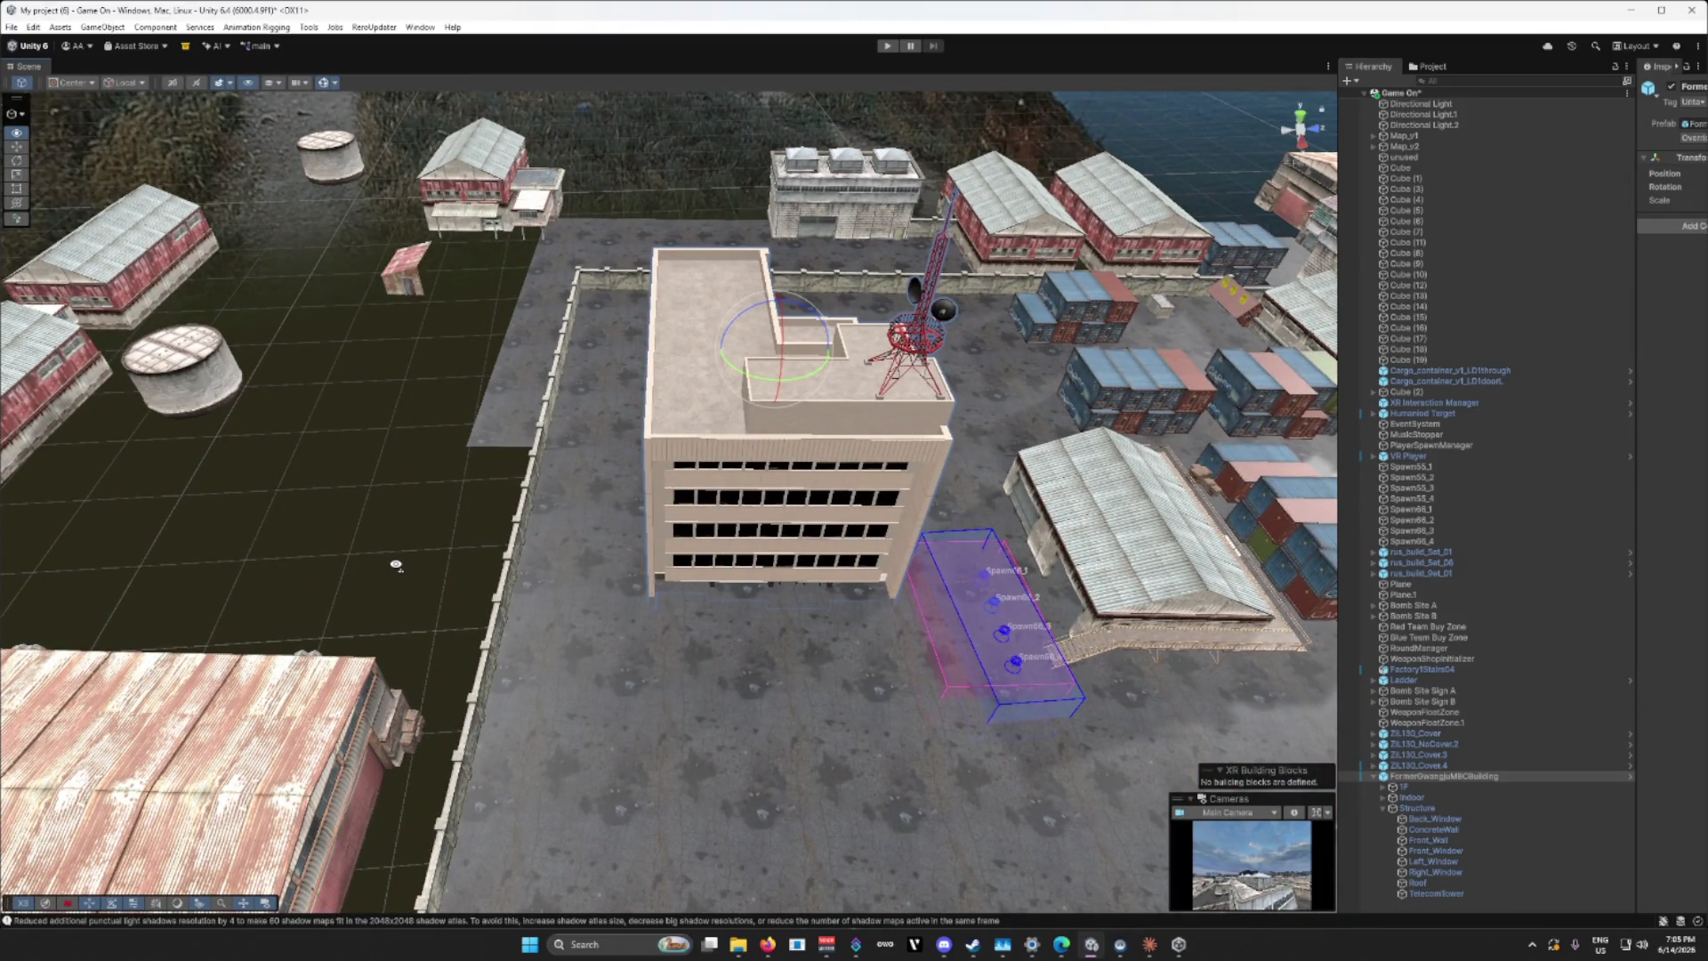
left_click_drag(396, 565, 420, 546)
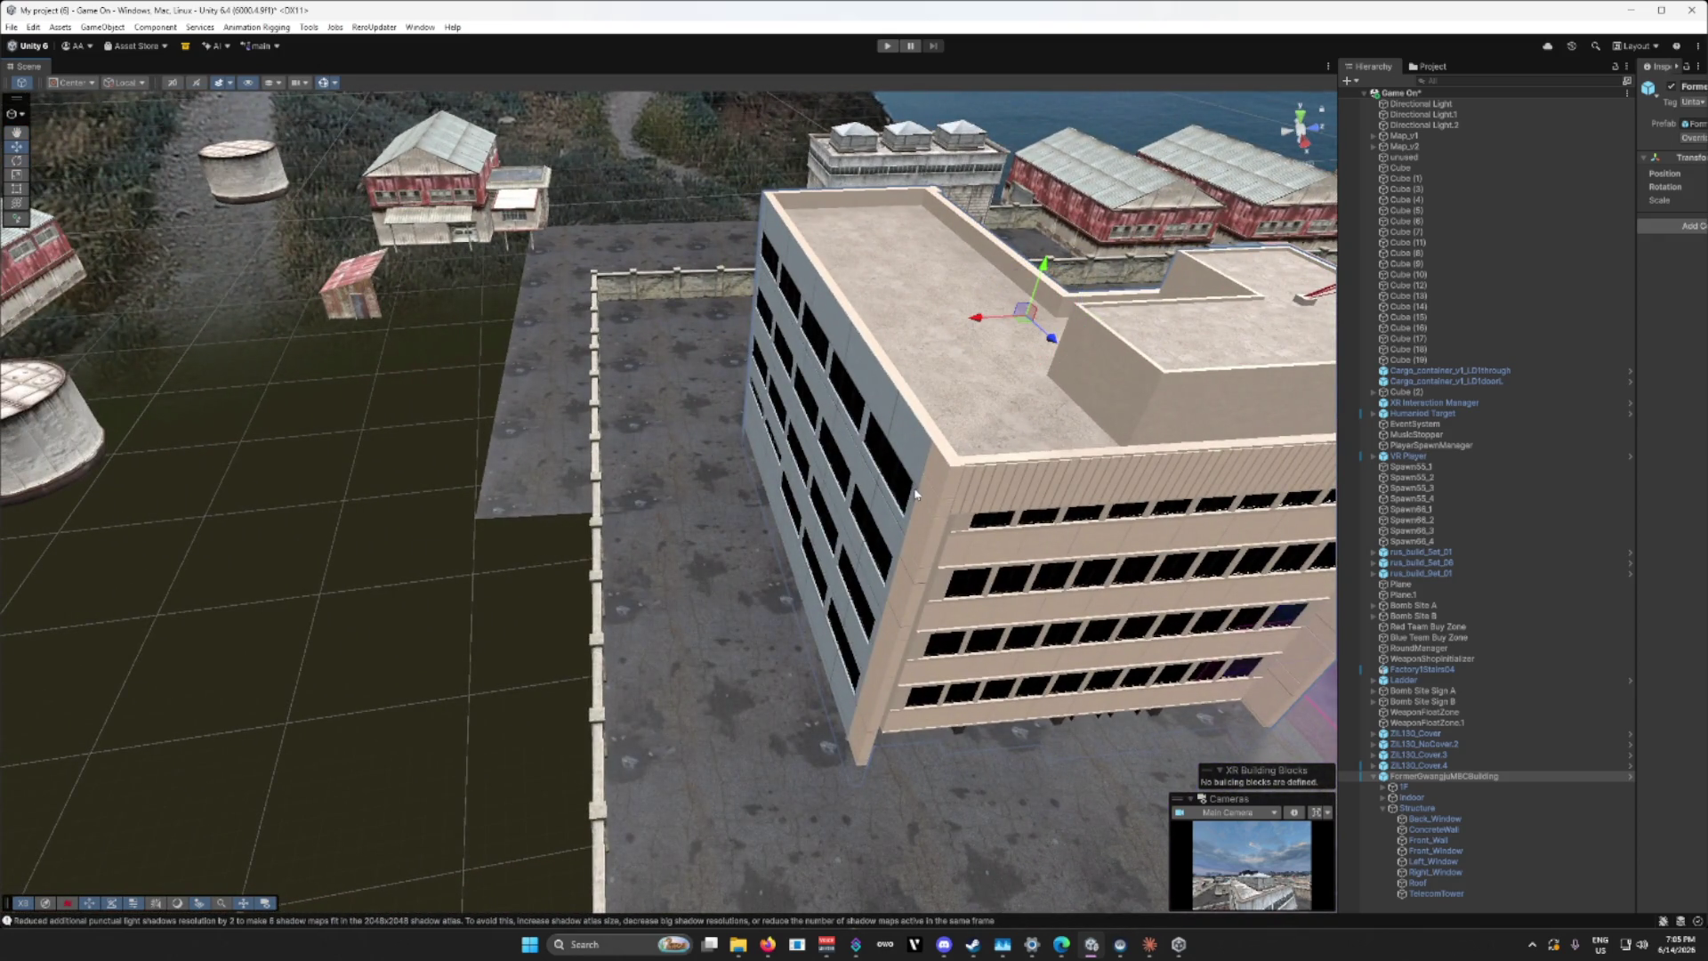
mouse_move(980, 320)
left_mouse_down()
mouse_move(814, 322)
mouse_move(751, 344)
mouse_move(842, 394)
left_mouse_up()
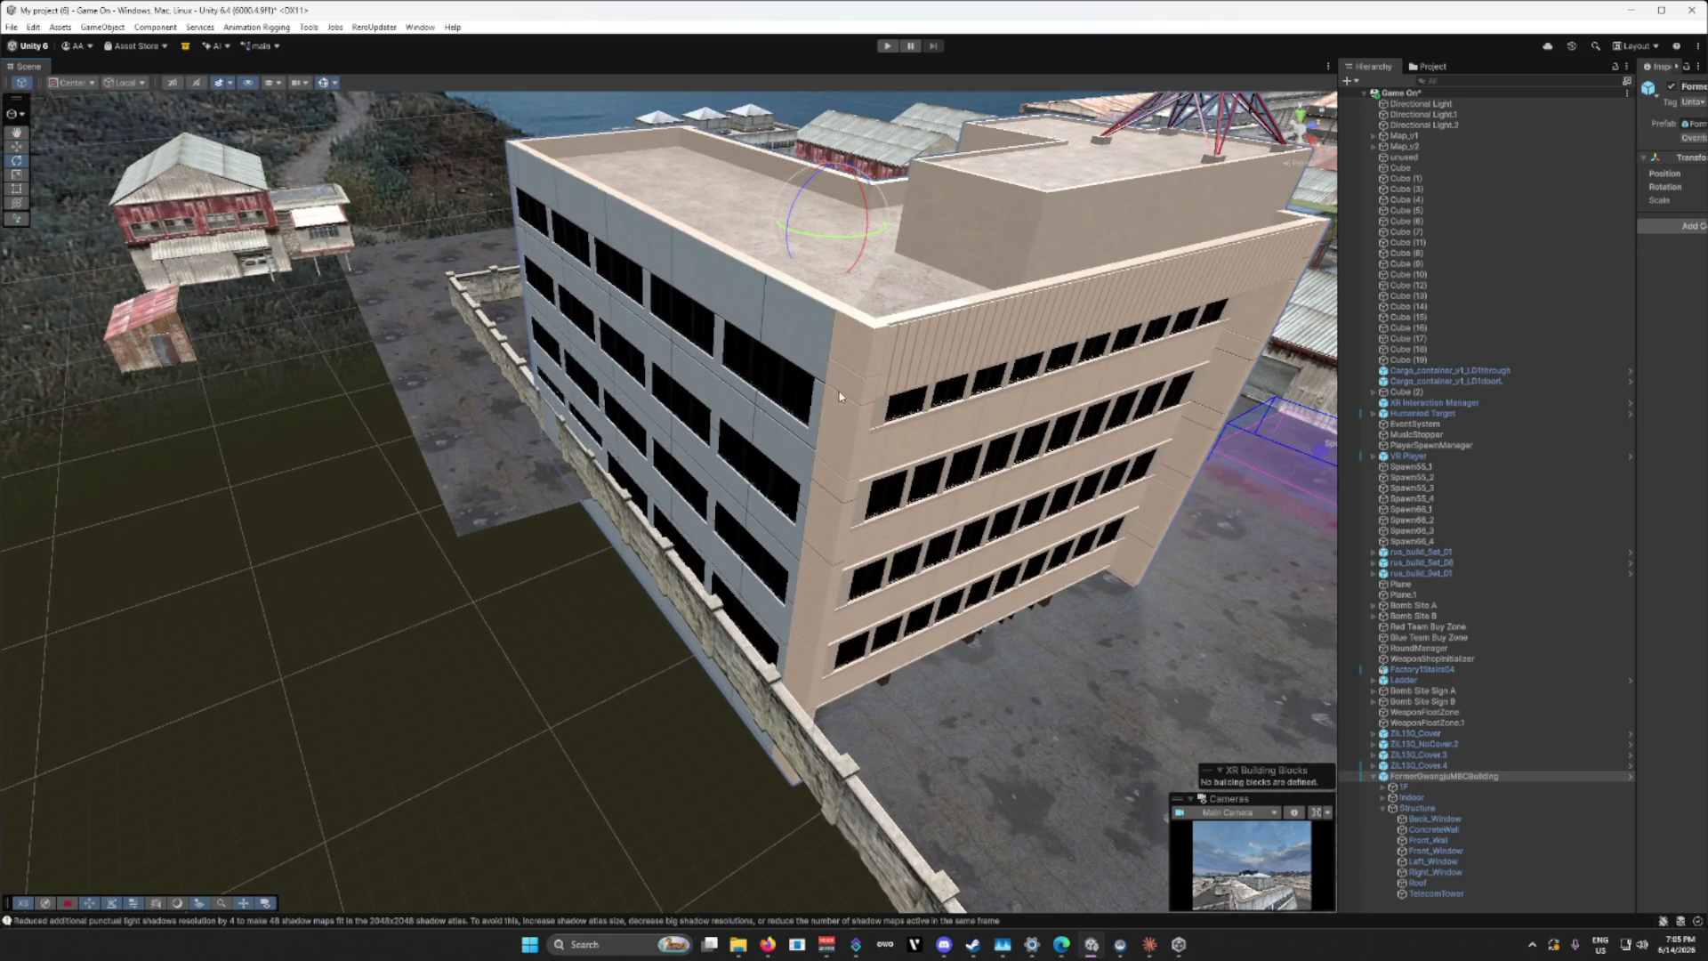
mouse_move(822, 237)
left_mouse_down()
mouse_move(744, 366)
mouse_move(691, 266)
mouse_move(671, 381)
mouse_move(728, 373)
left_mouse_up()
scroll(671, 381, "down", 5)
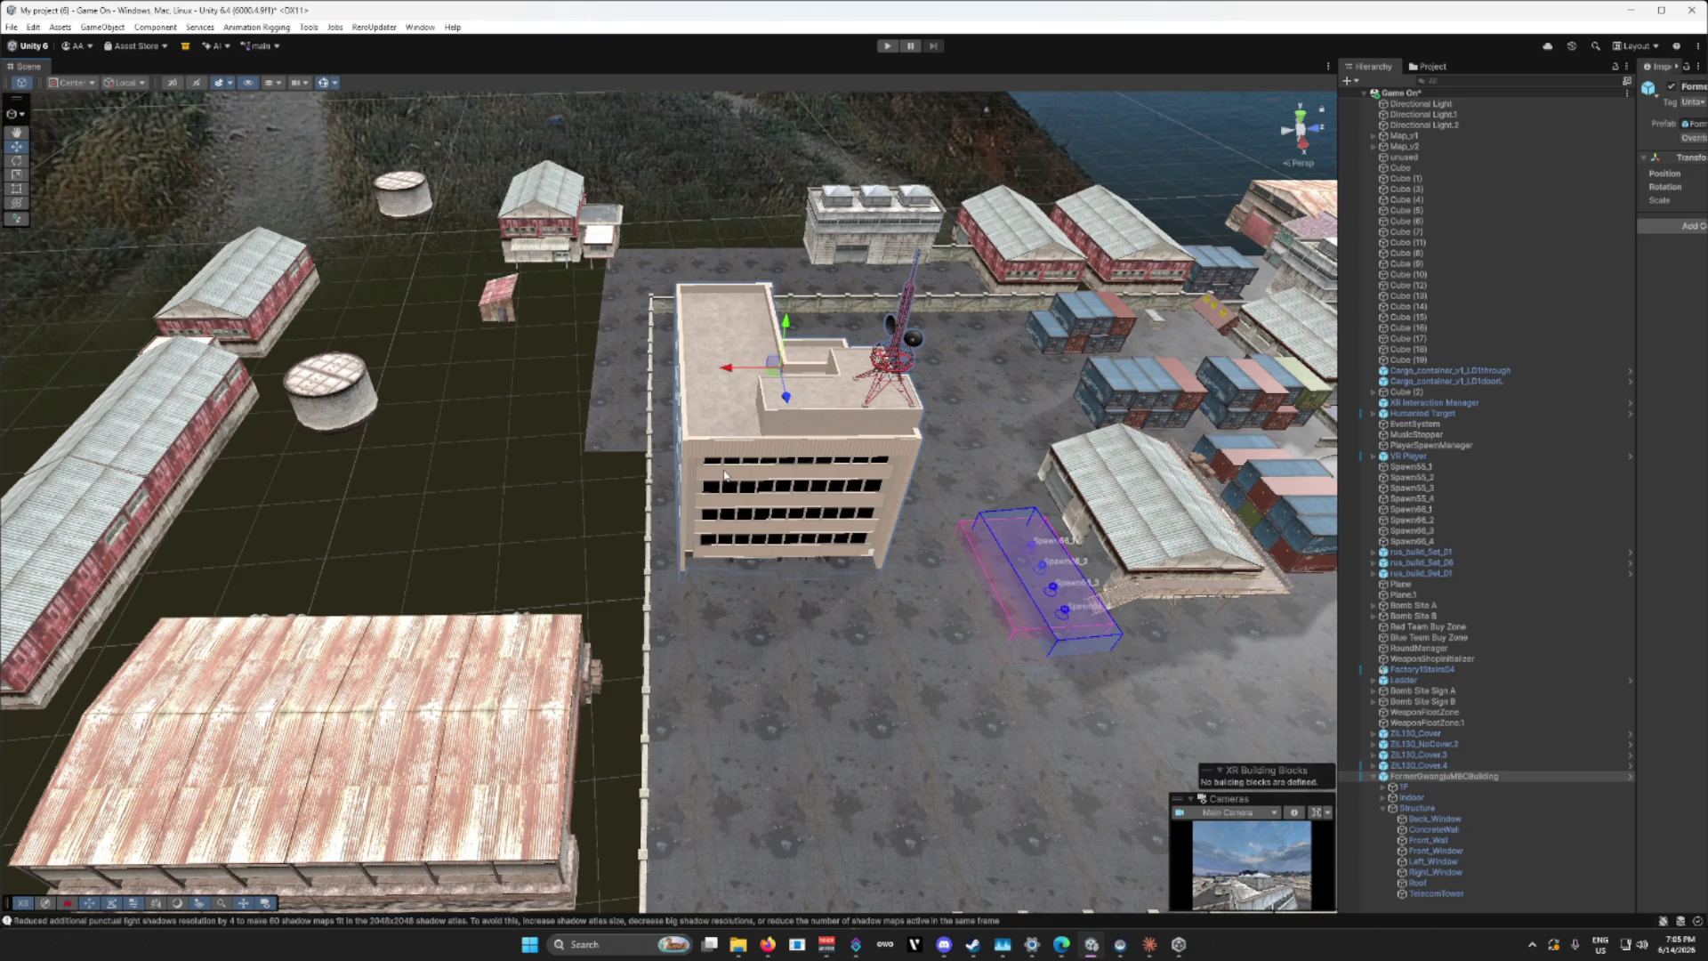
mouse_move(727, 476)
left_mouse_down()
mouse_move(850, 575)
mouse_move(783, 254)
mouse_move(768, 406)
mouse_move(745, 360)
left_mouse_up()
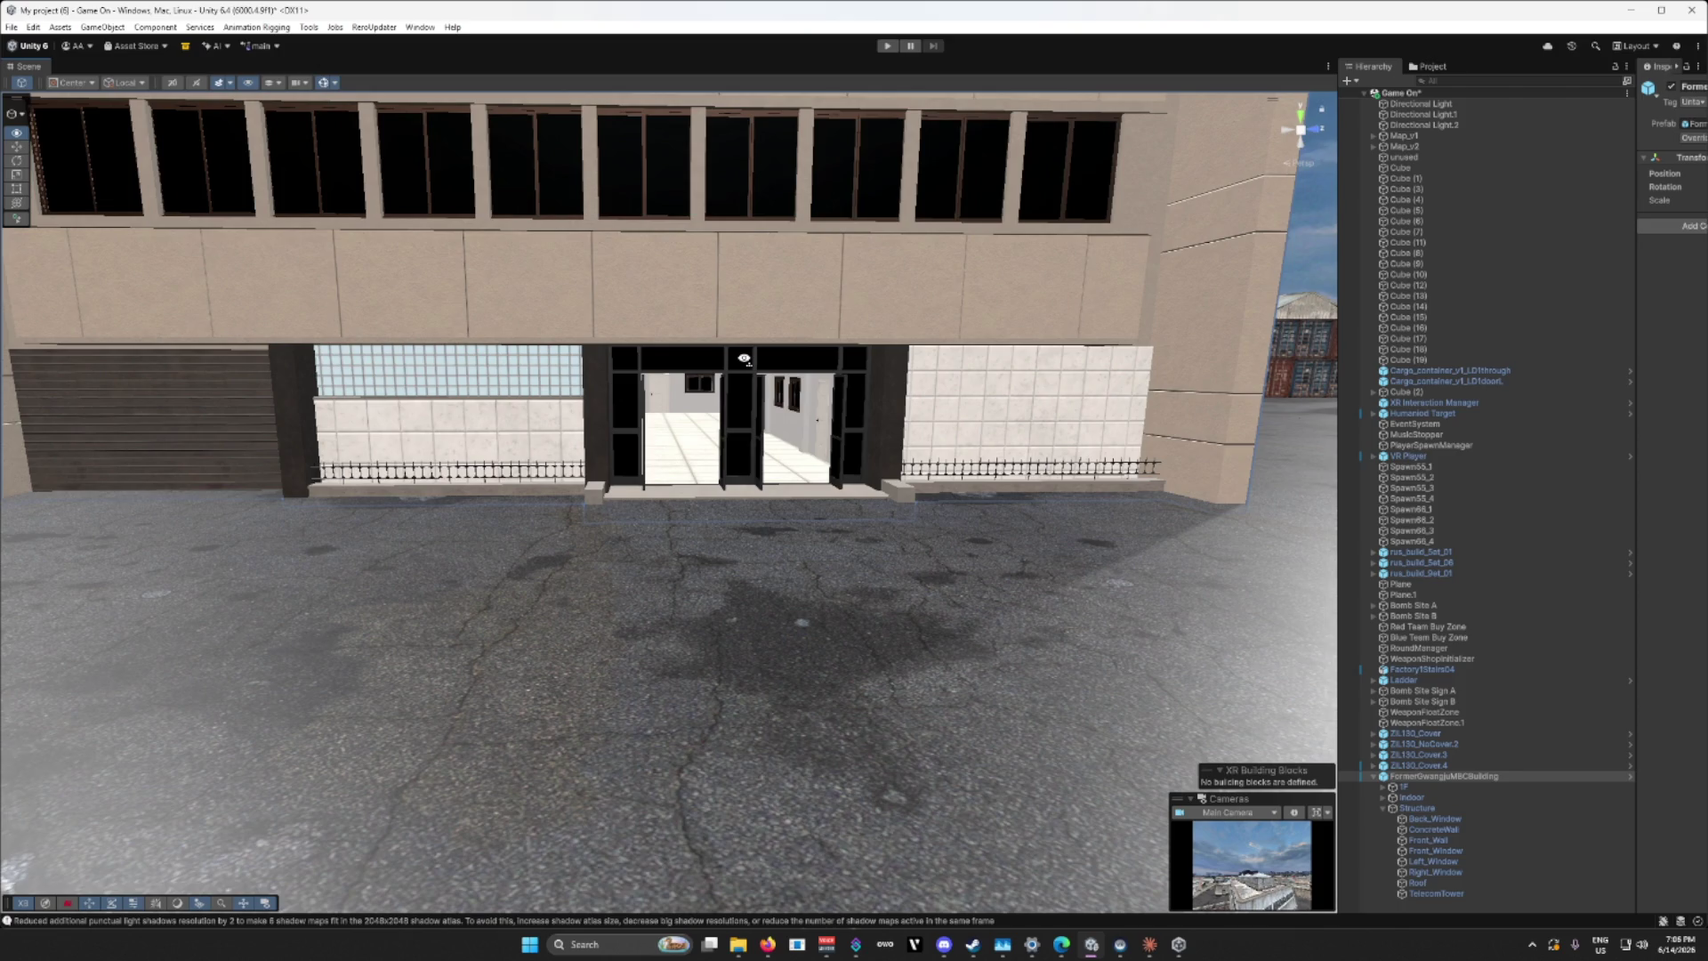
Step: Raise, then lower, the office building until its base sits on the asphalt
mouse_move(745, 361)
left_mouse_down()
mouse_move(300, 405)
mouse_move(718, 398)
left_mouse_up()
left_click_drag(633, 218, 650, 12)
mouse_move(670, 474)
left_mouse_down()
mouse_move(667, 533)
mouse_move(724, 534)
mouse_move(703, 540)
mouse_move(691, 486)
mouse_move(691, 607)
left_mouse_up()
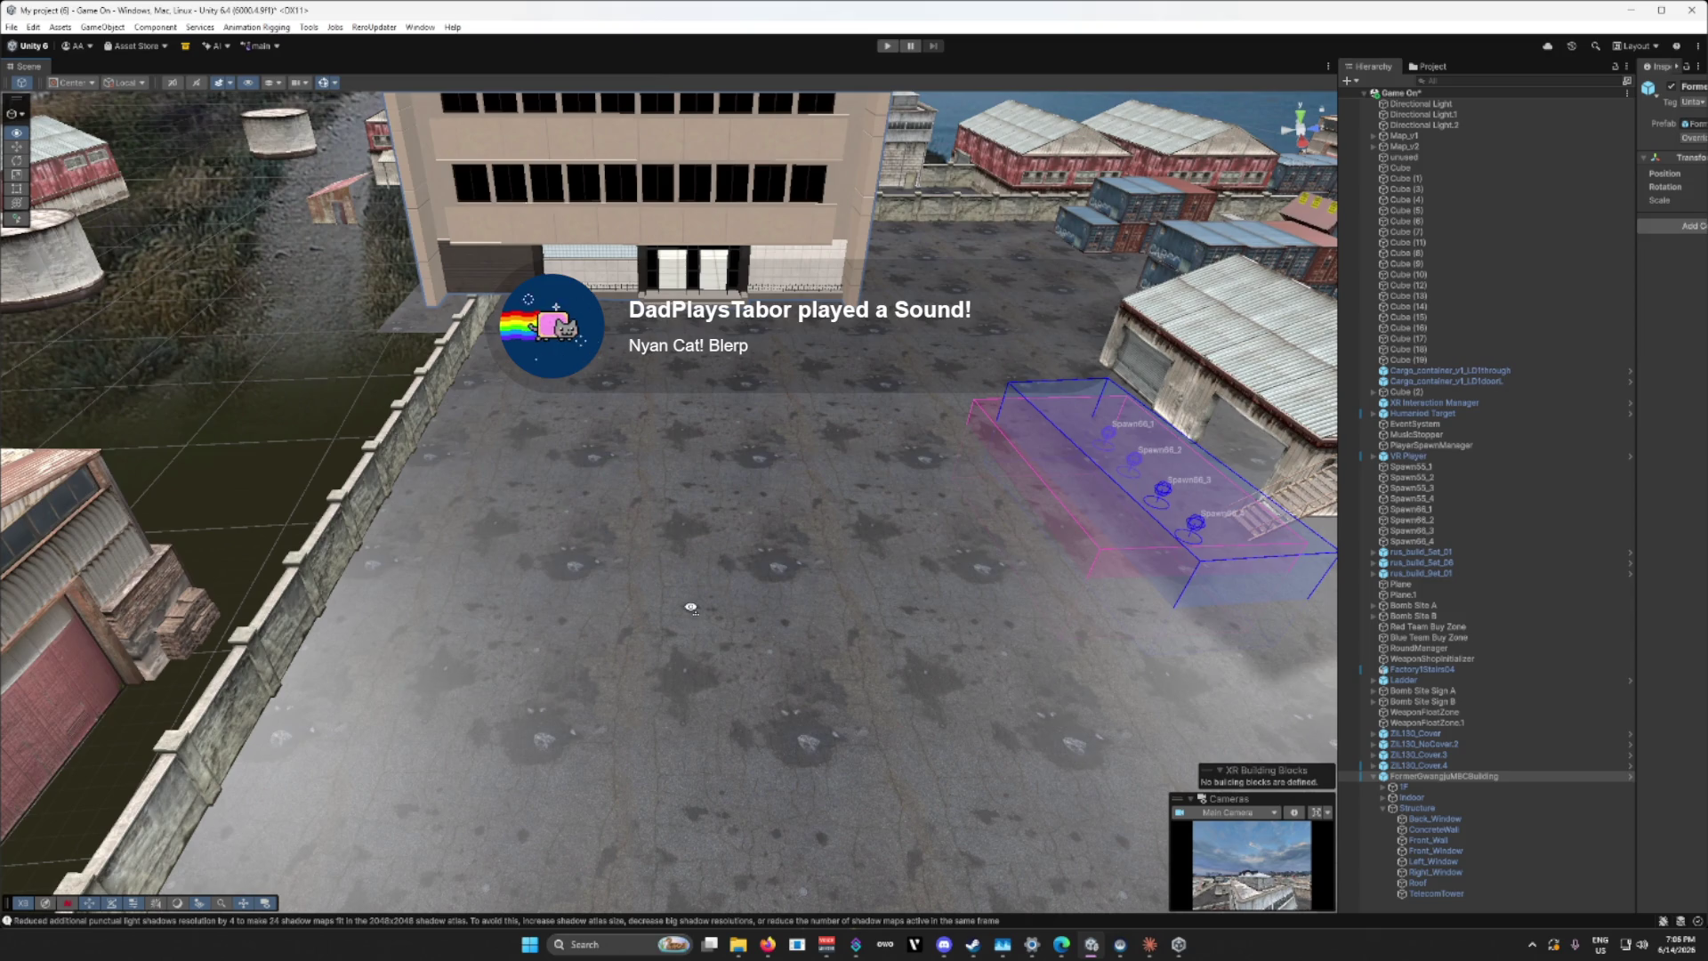
left_click_drag(692, 608, 686, 601)
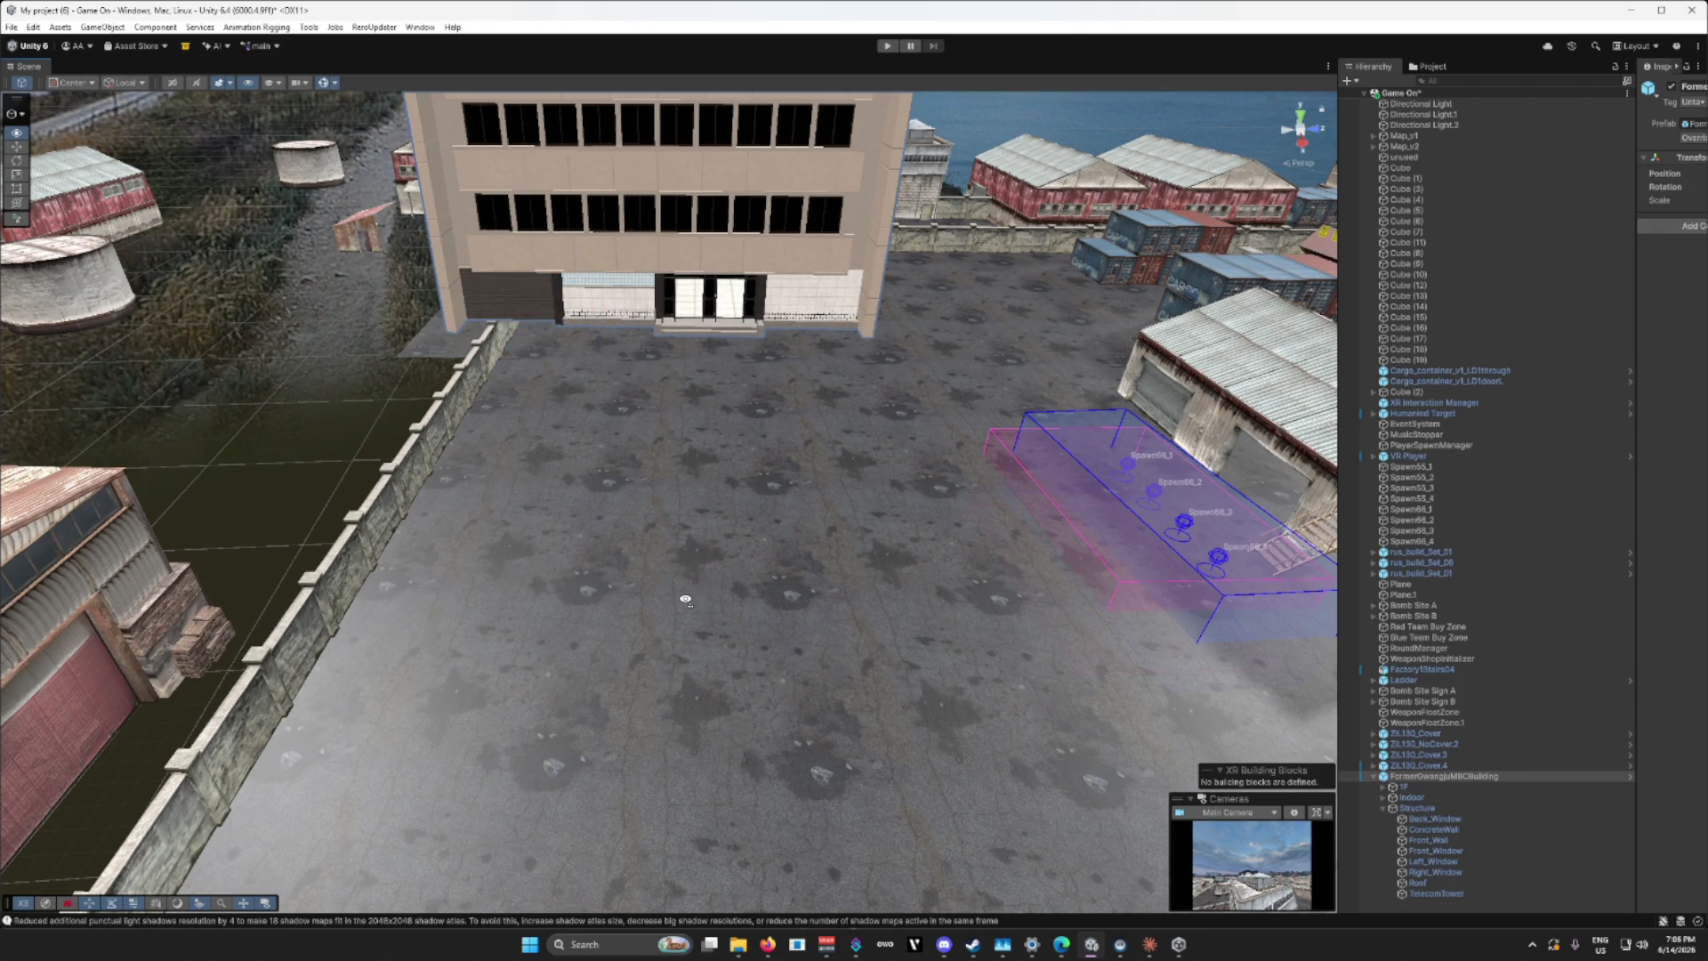
left_click_drag(685, 601, 685, 500)
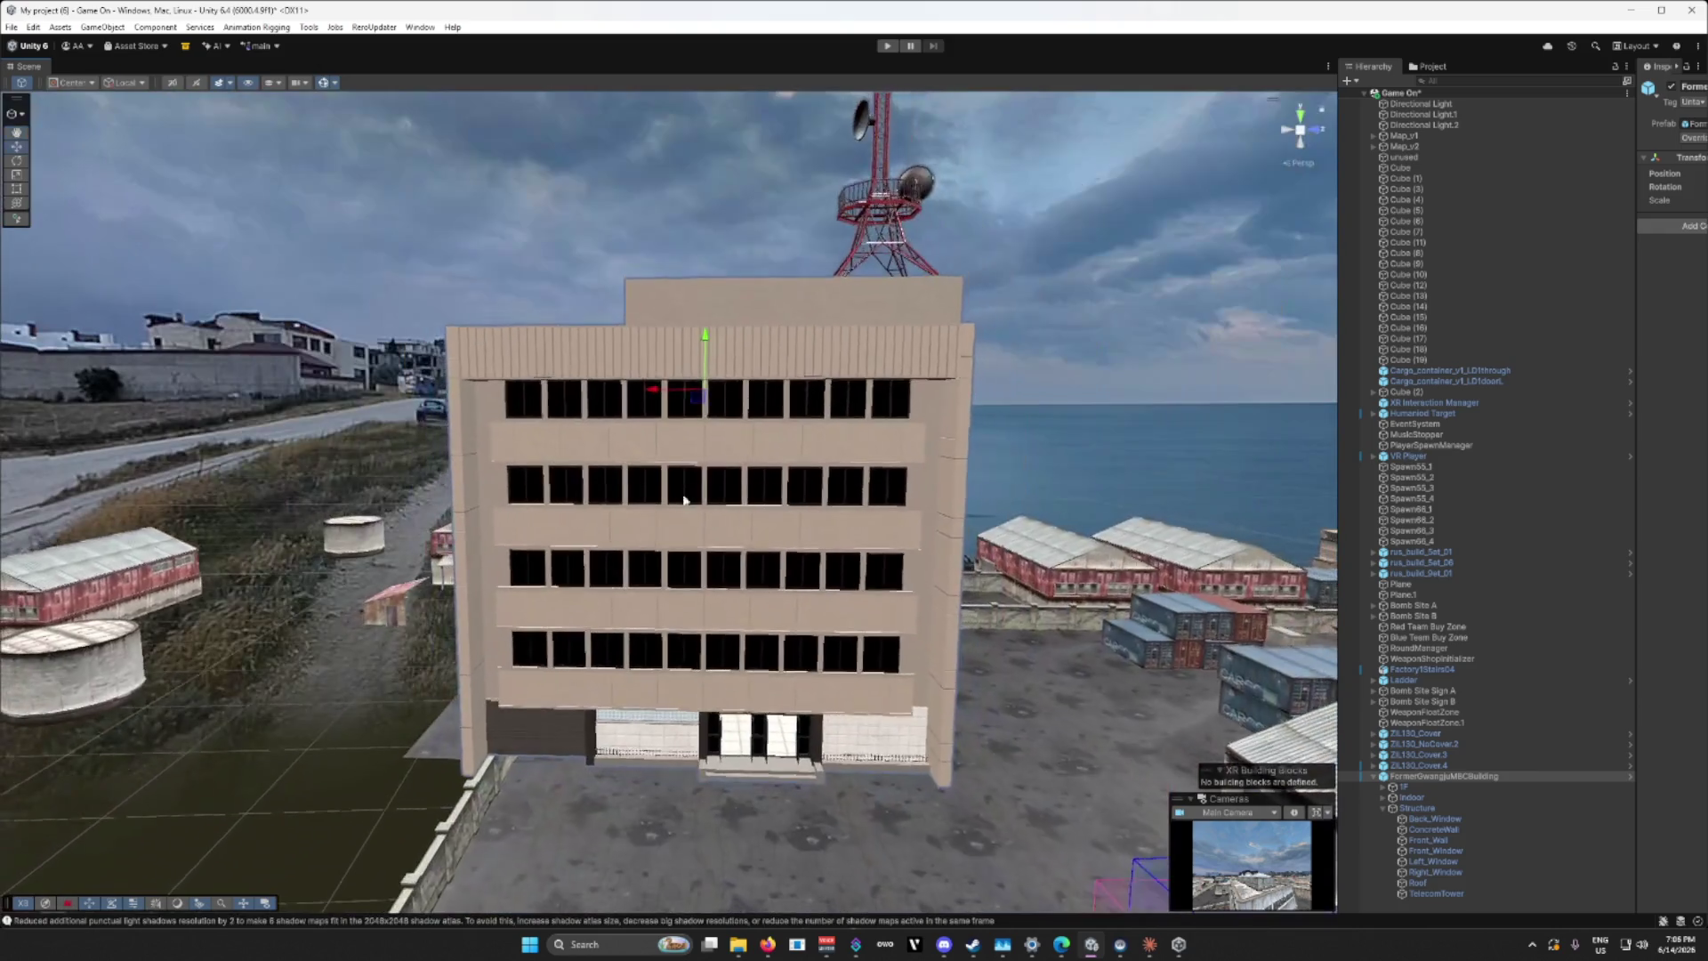
left_click_drag(703, 337, 715, 509)
scroll(714, 509, "down", 5)
left_click_drag(687, 155, 687, 188)
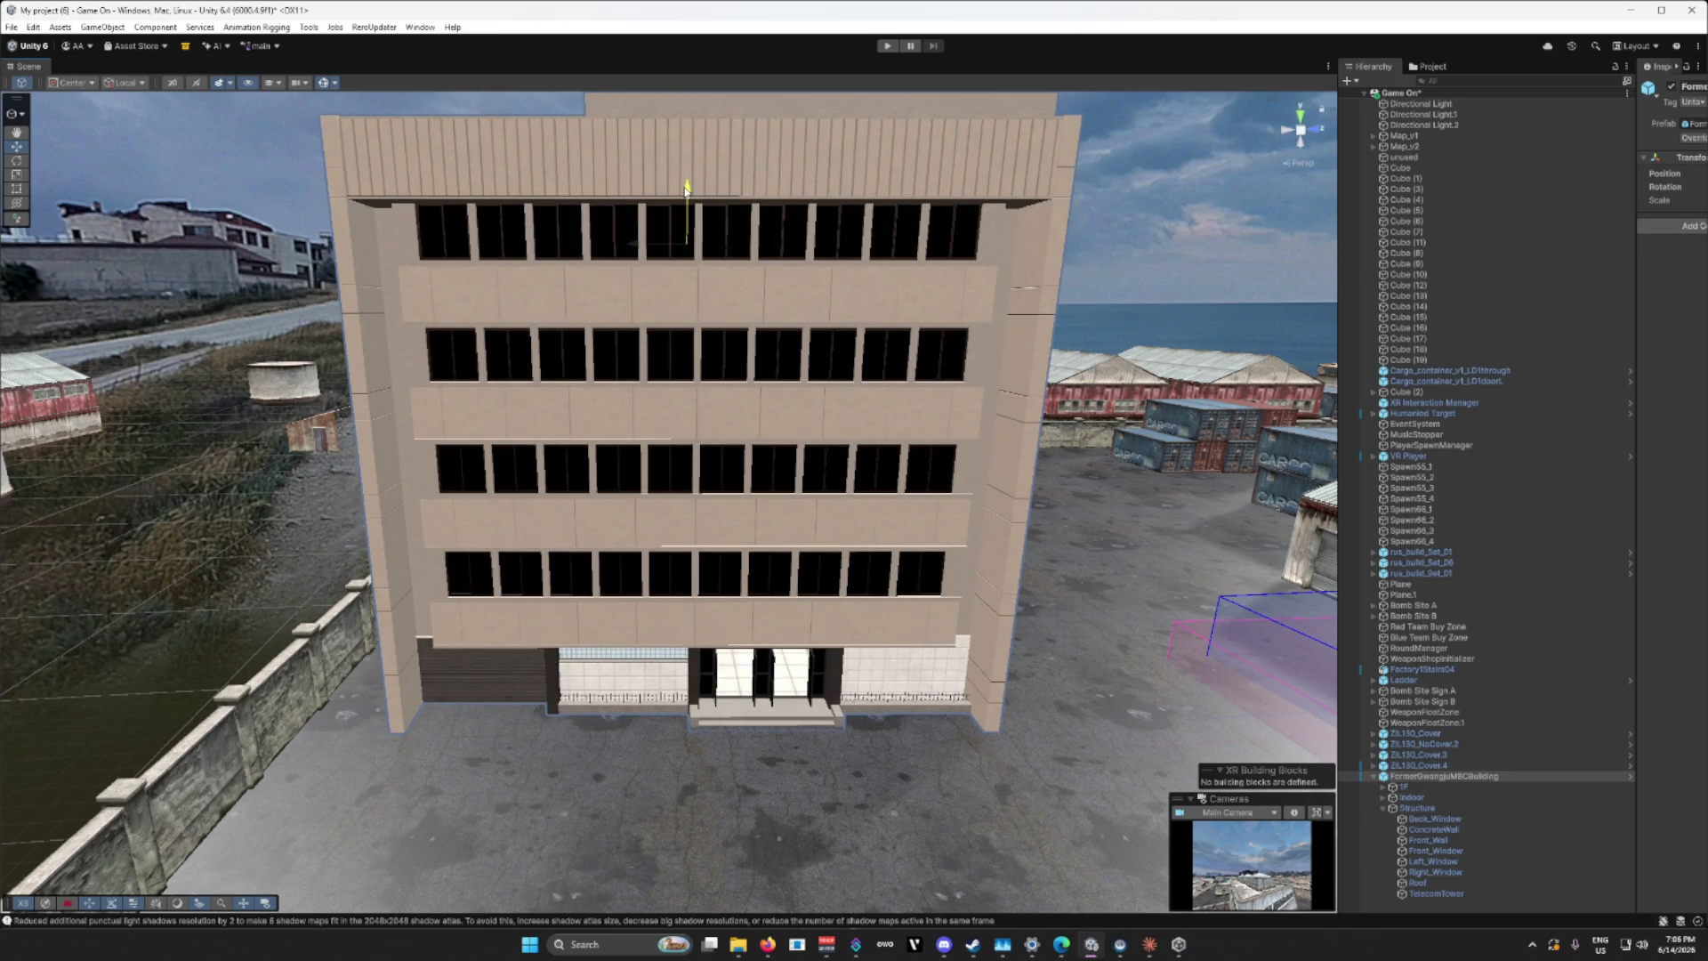
scroll(615, 511, "down", 5)
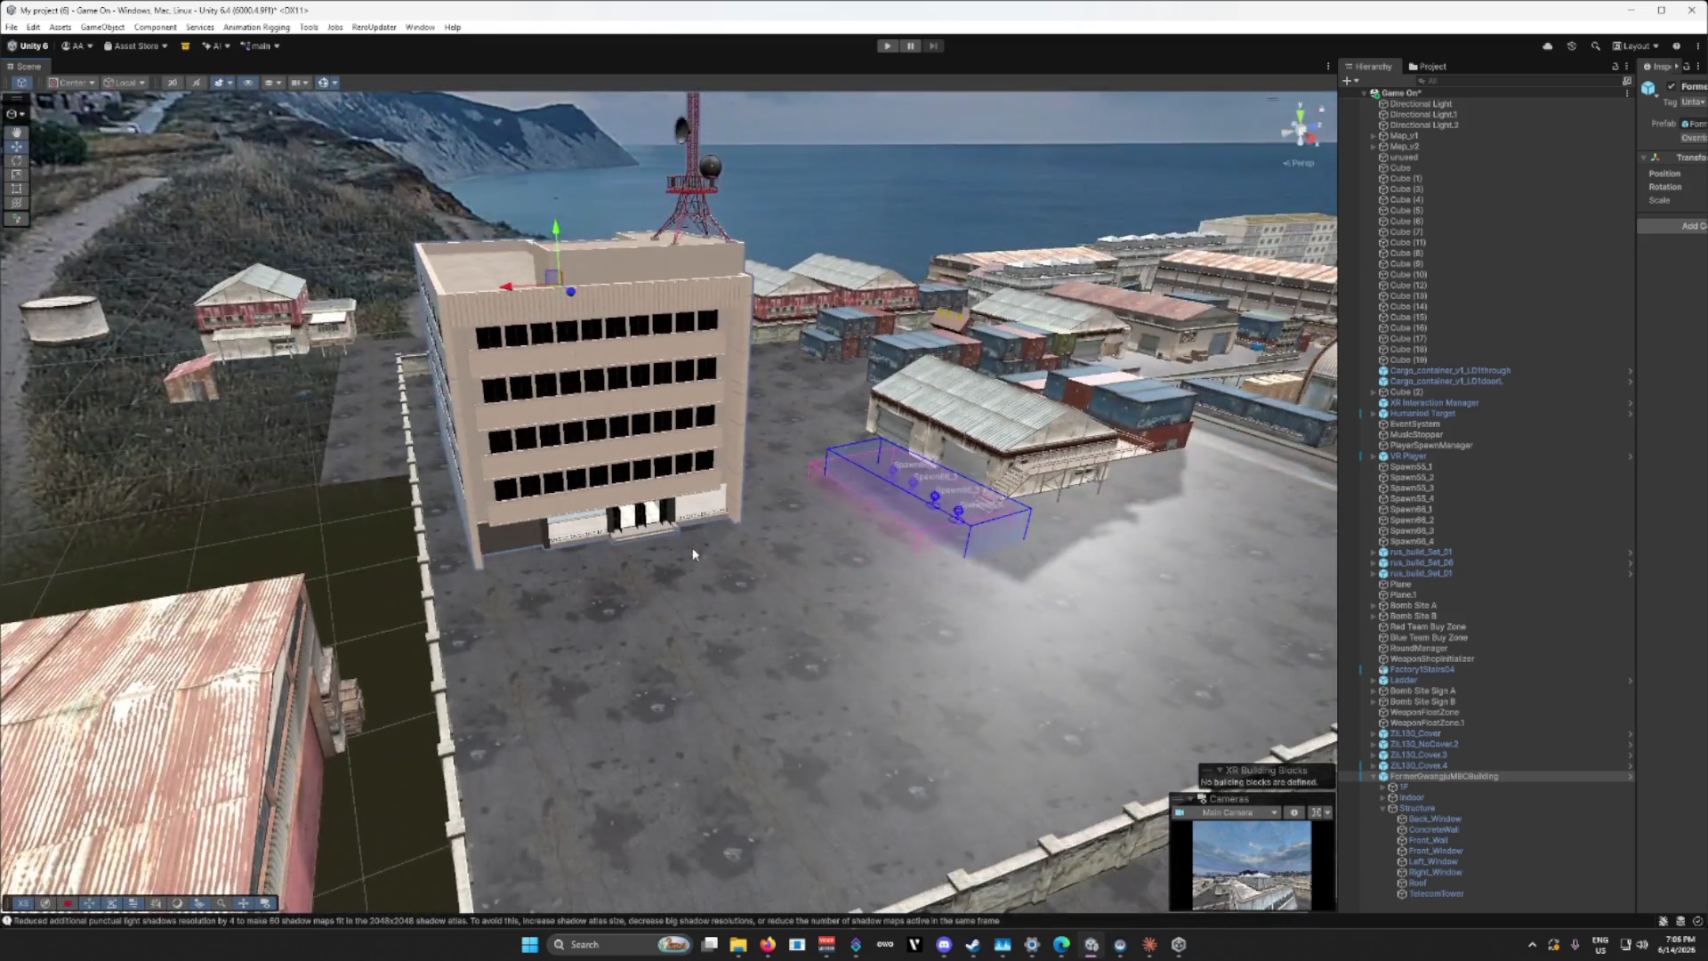
scroll(693, 555, "up", 10)
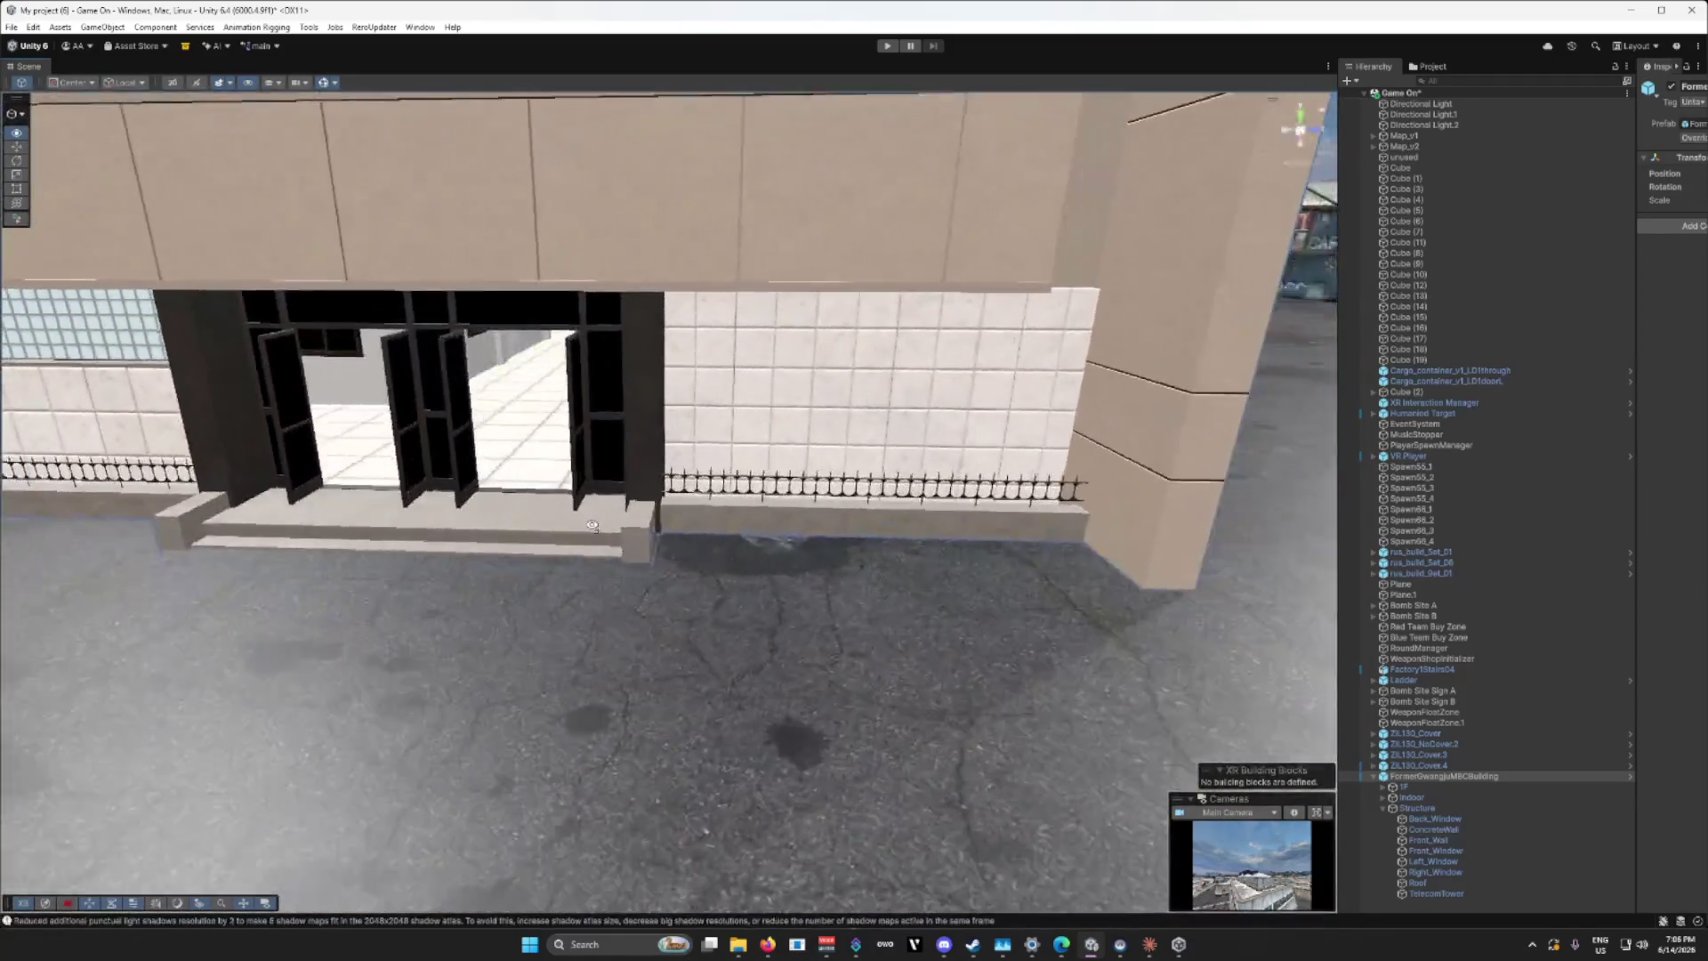
Step: Shift the office building slightly along its Z axis across the yard
mouse_move(592, 525)
left_mouse_down()
mouse_move(203, 501)
mouse_move(534, 513)
left_mouse_up()
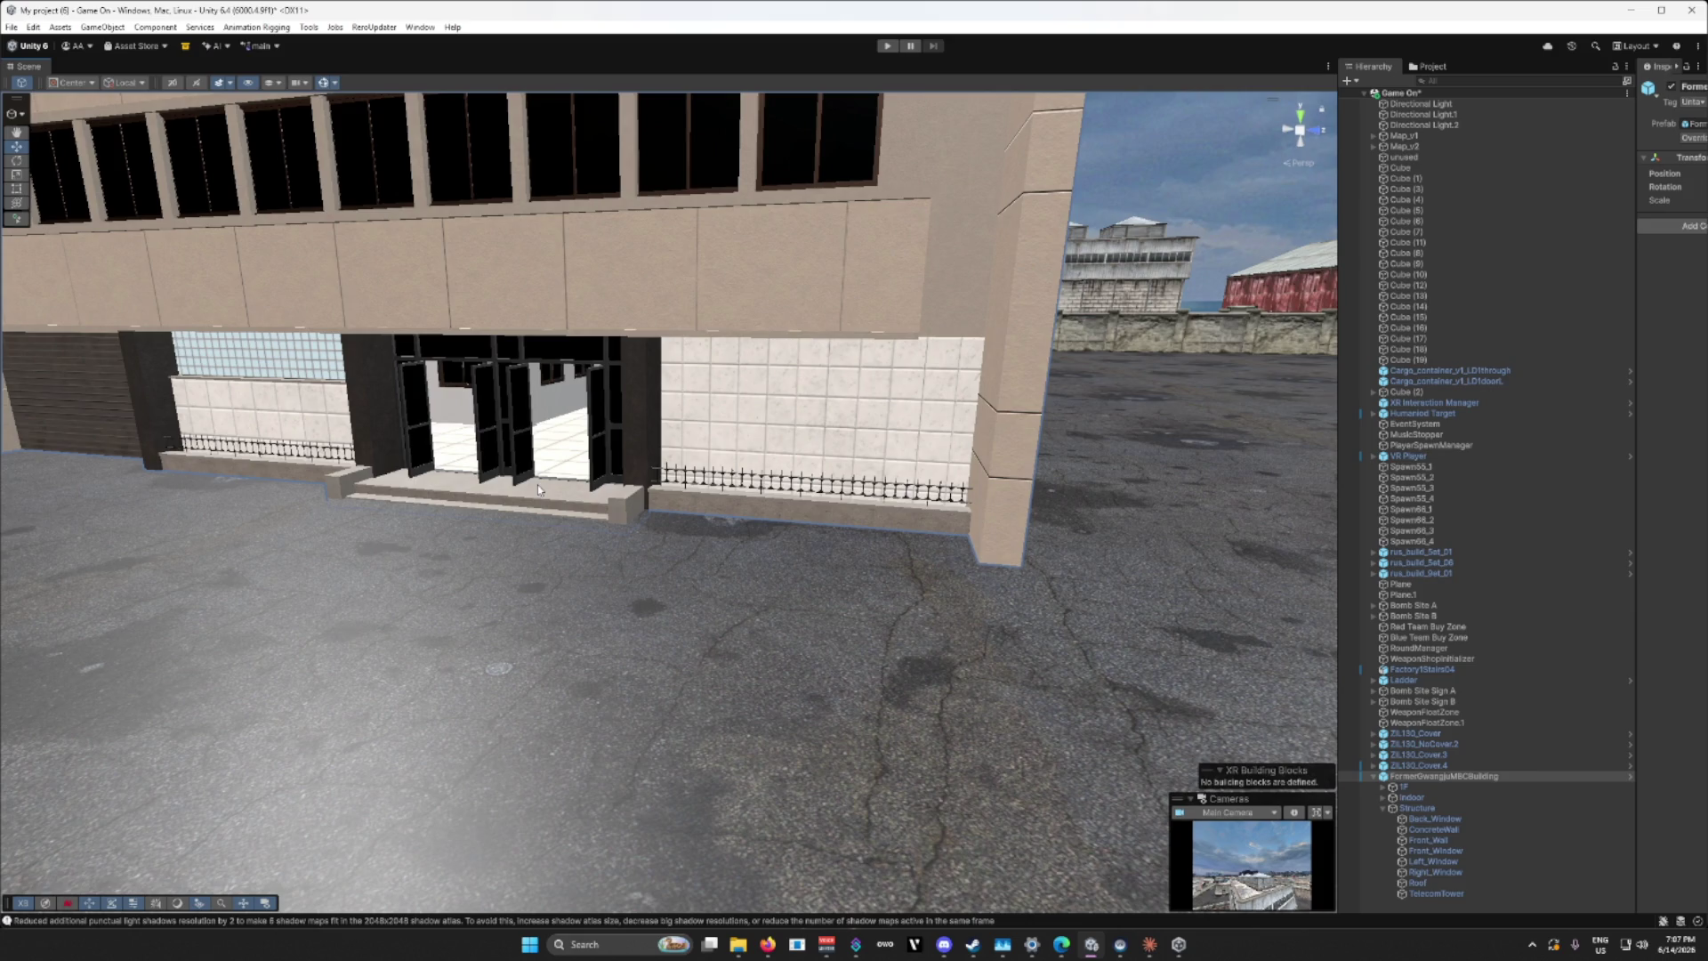
mouse_move(456, 589)
left_mouse_down()
mouse_move(663, 633)
mouse_move(1074, 607)
mouse_move(802, 616)
mouse_move(543, 671)
left_mouse_up()
left_click_drag(570, 384, 567, 522)
left_click_drag(950, 641, 485, 629)
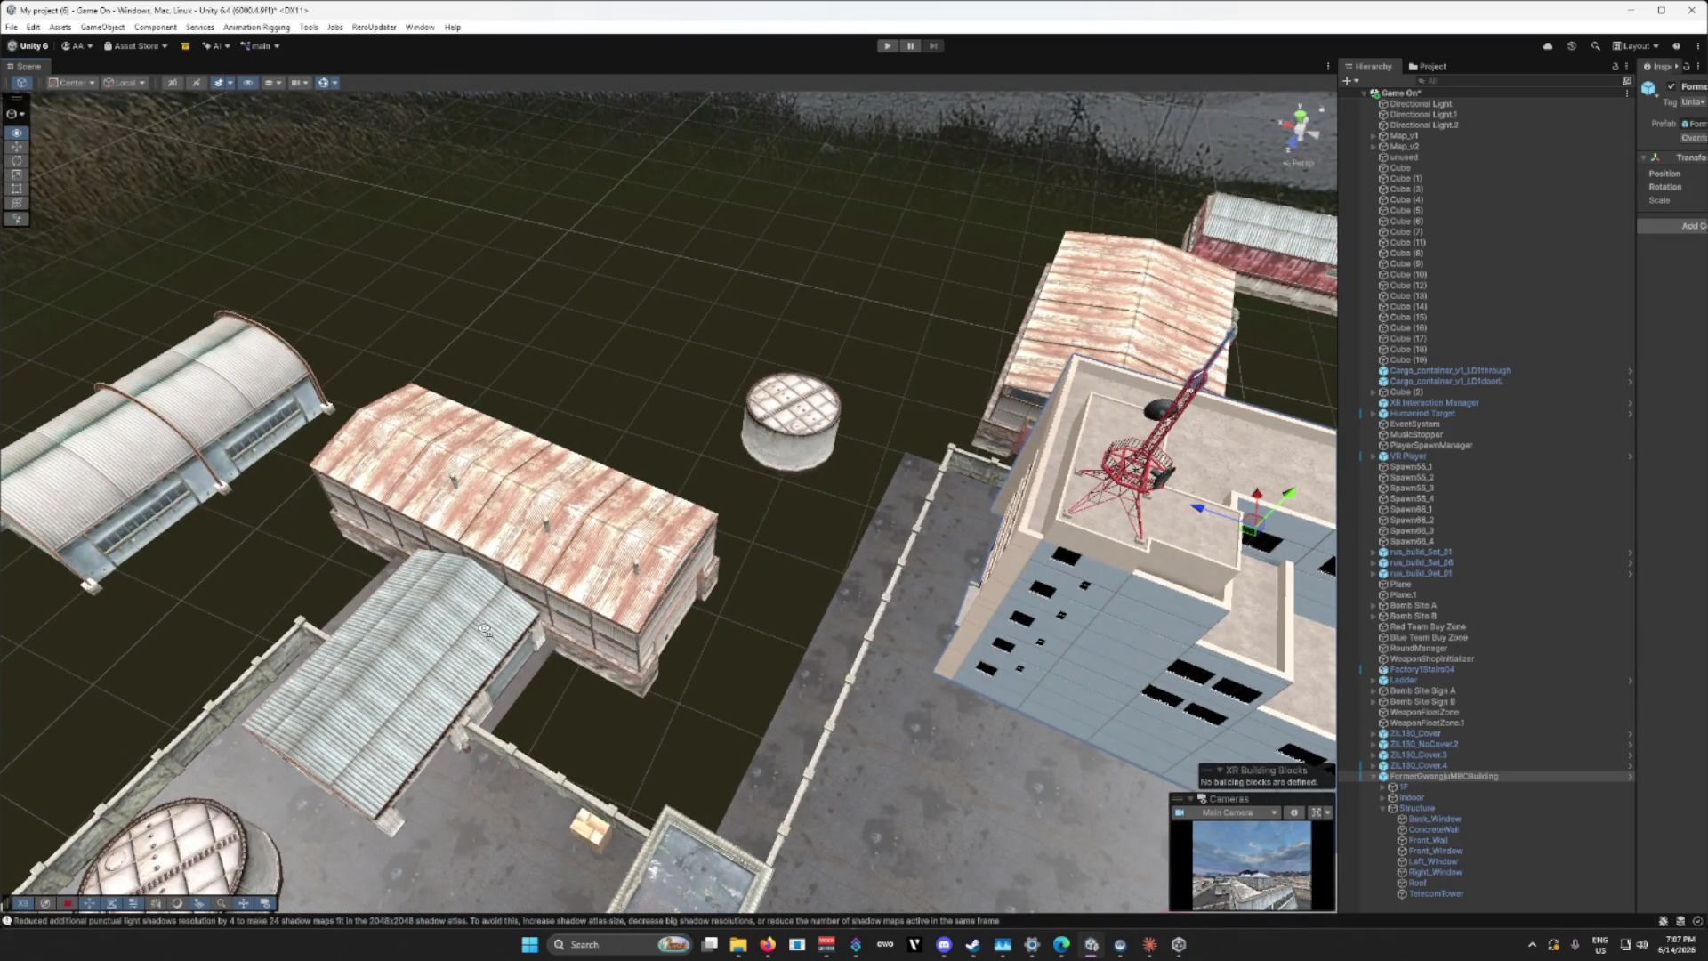
left_click(547, 556)
left_click_drag(521, 531, 554, 230)
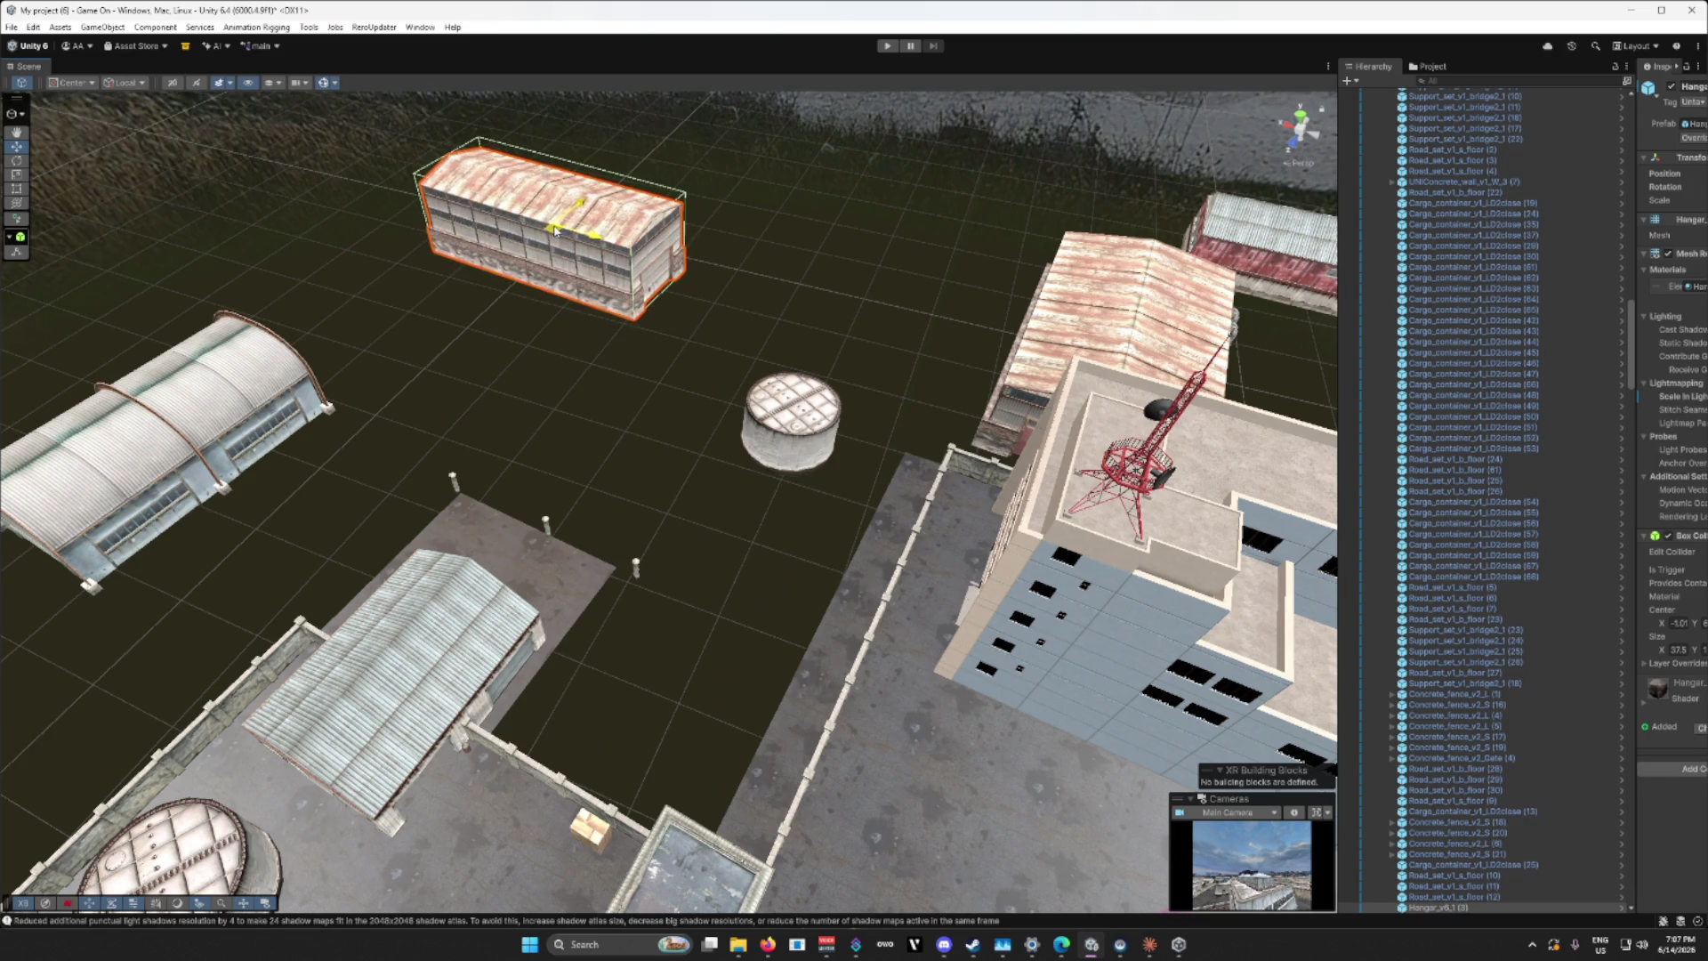
scroll(667, 587, "up", 10)
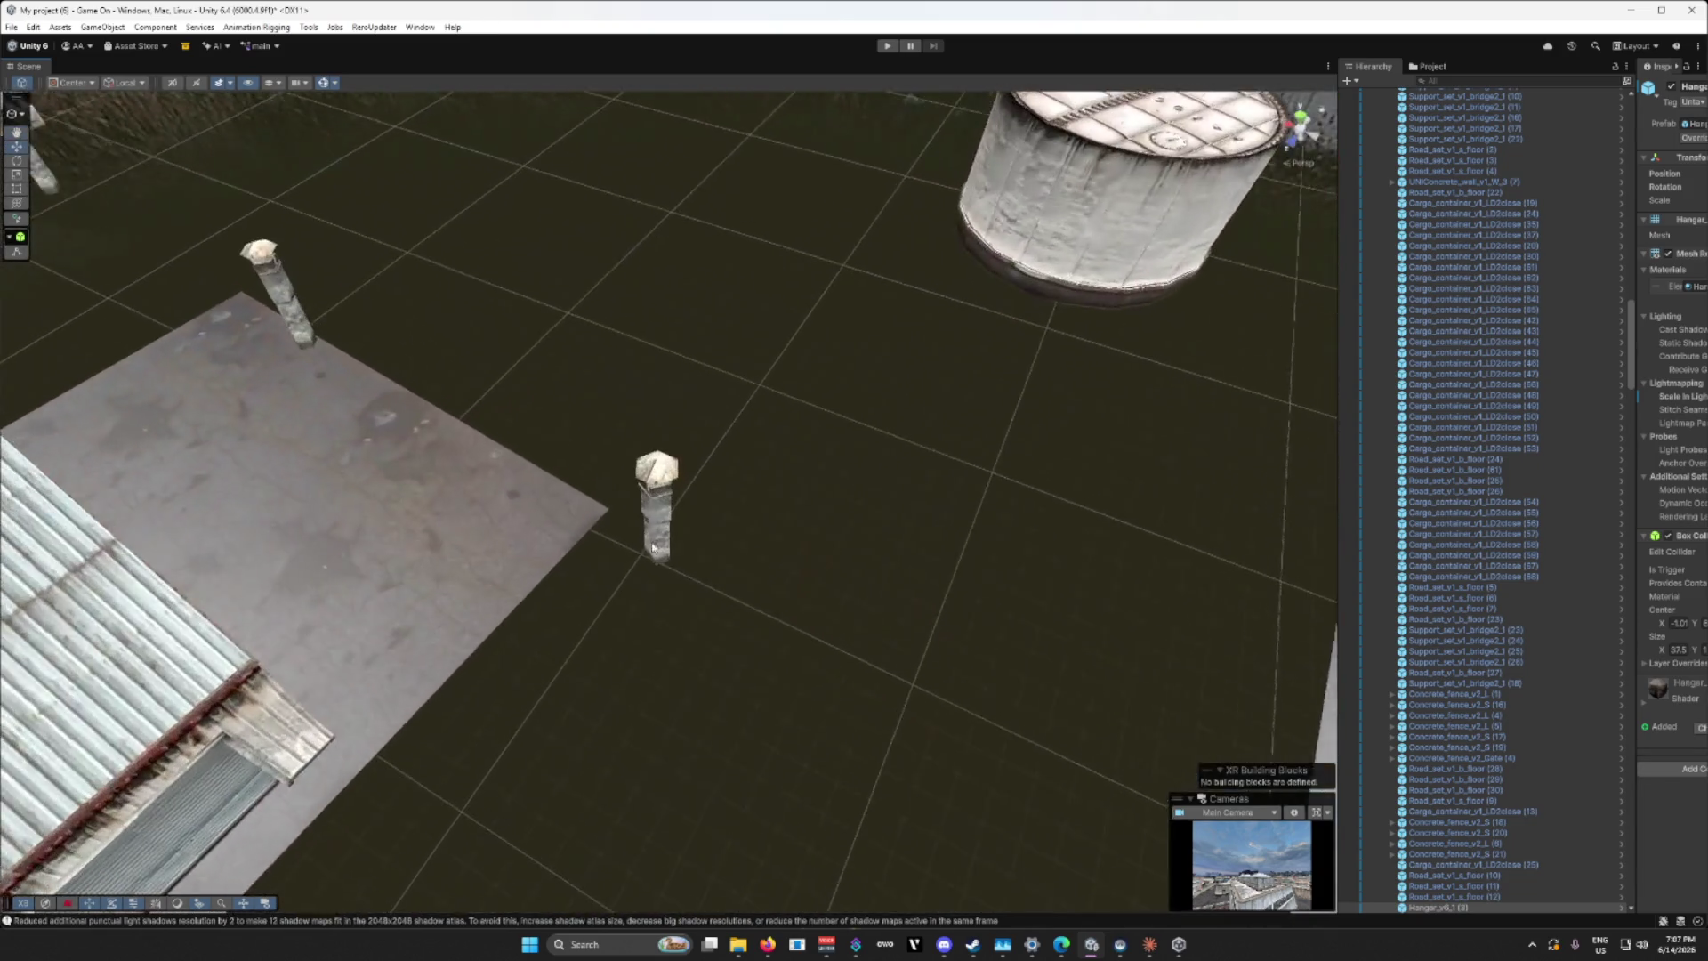
left_click(653, 501)
key("Delete")
left_click(283, 293)
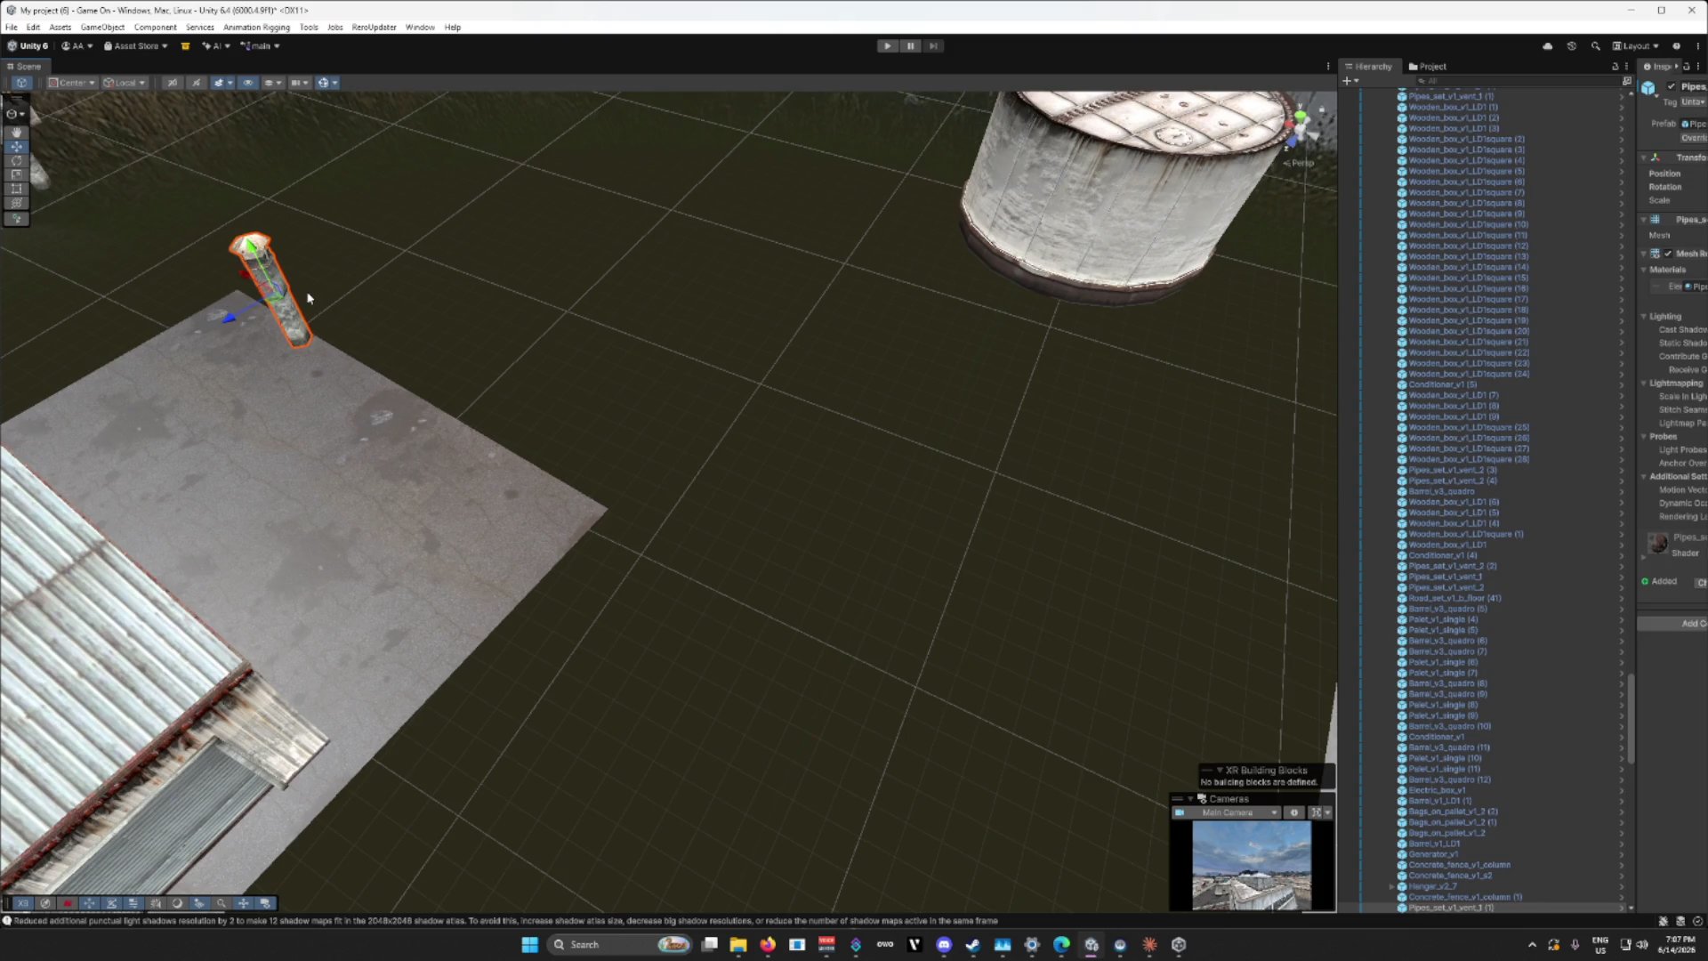
key("Delete")
scroll(668, 499, "down", 5)
left_click(531, 315)
key("Delete")
left_click_drag(954, 403, 846, 472)
scroll(845, 472, "down", 5)
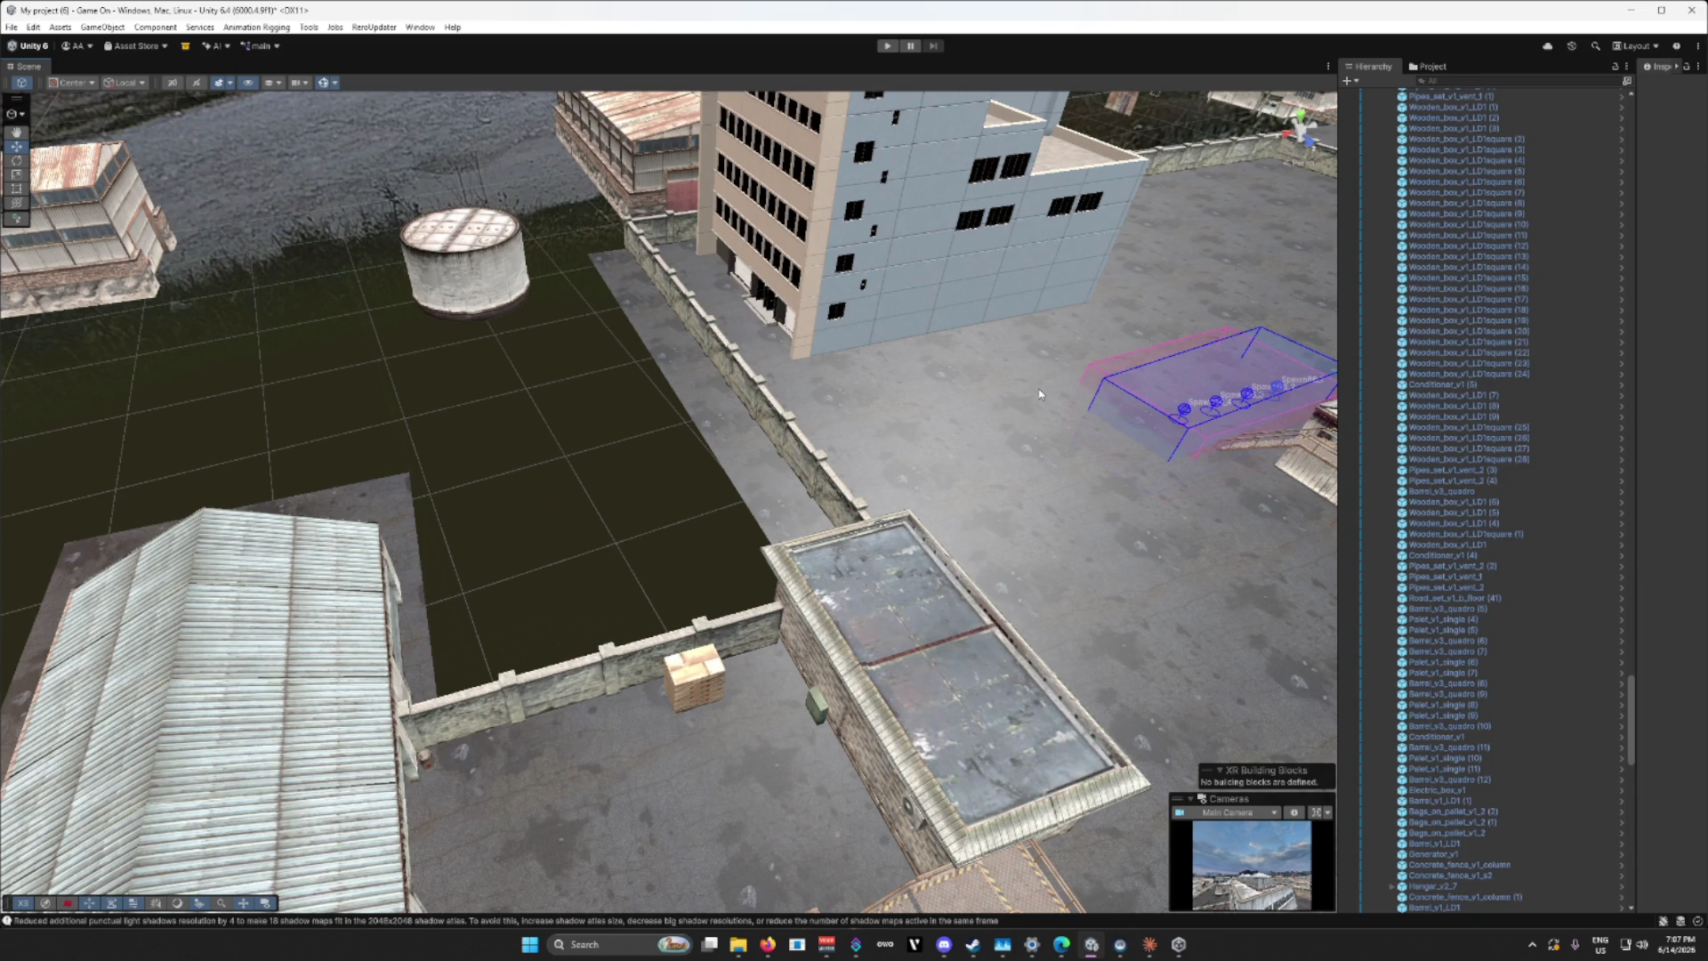
left_click_drag(1039, 394, 1151, 402)
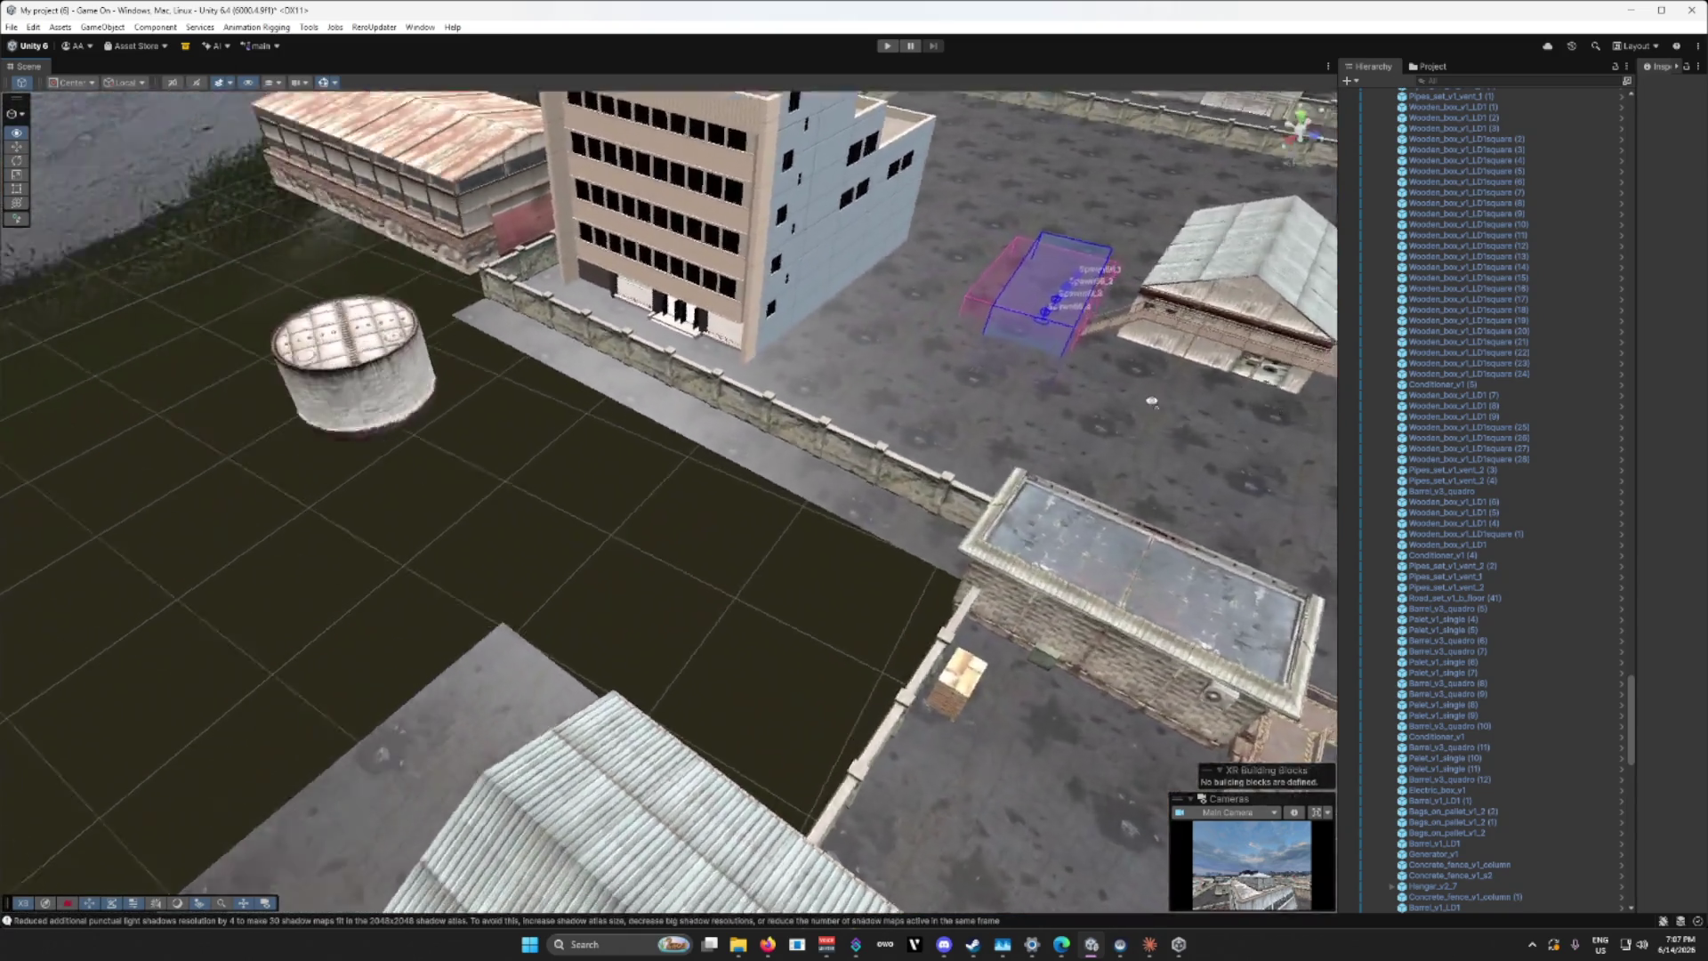
scroll(1151, 401, "down", 10)
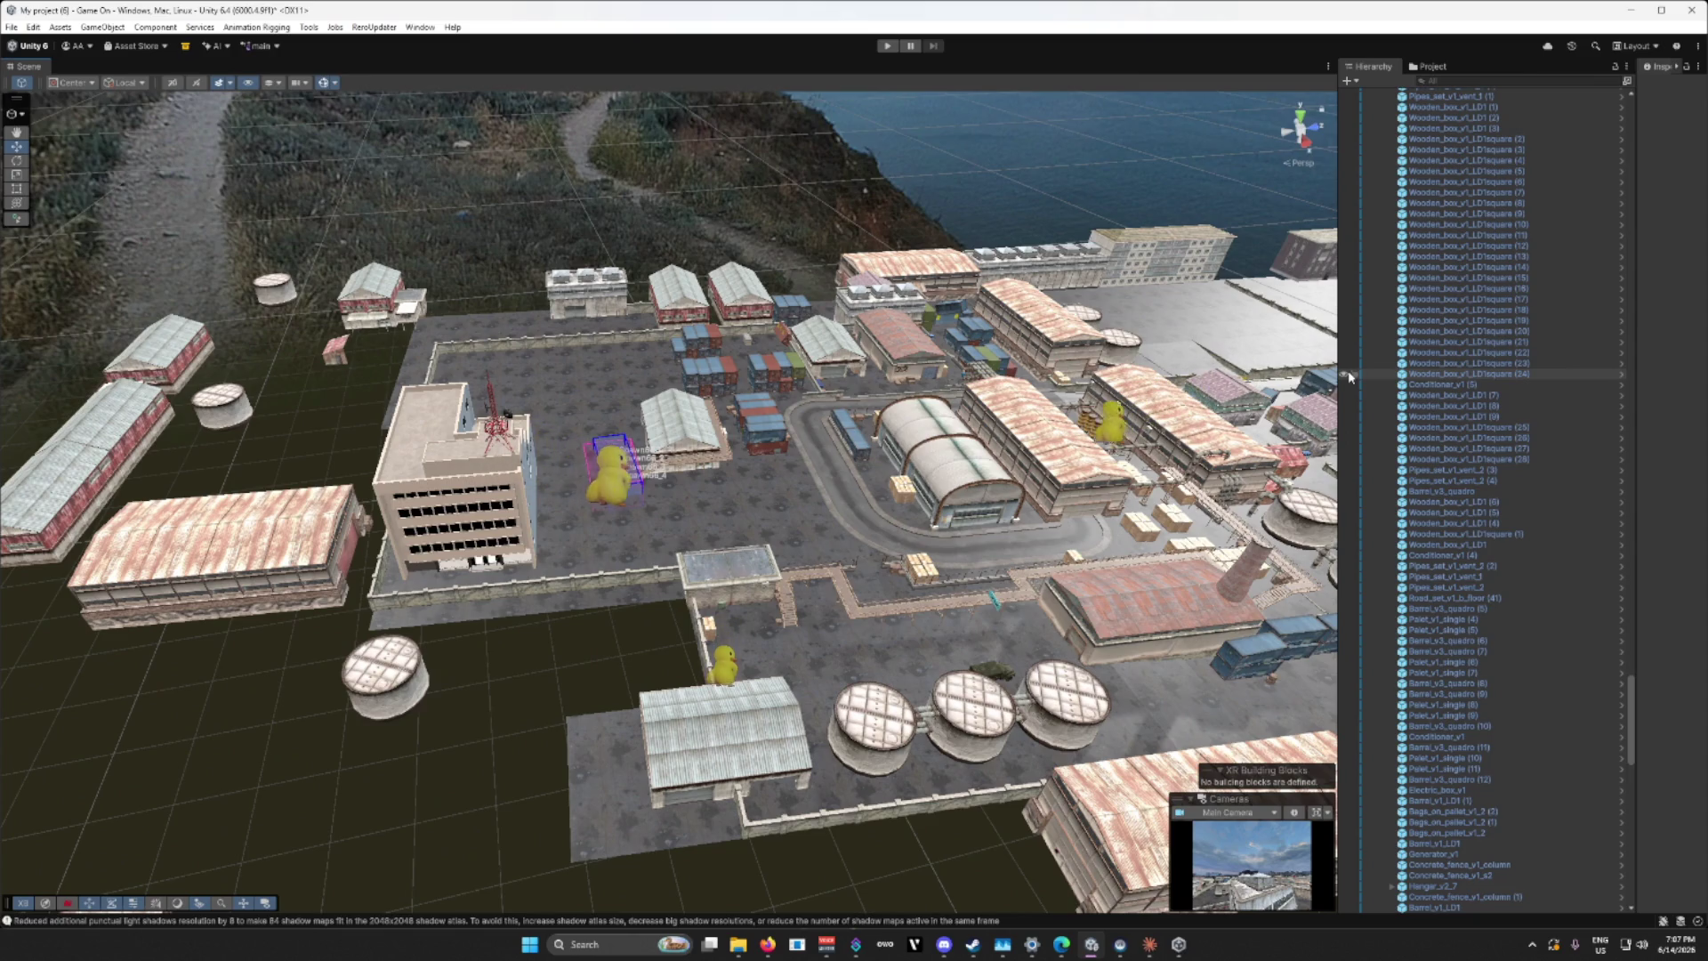
left_click_drag(841, 438, 848, 440)
scroll(848, 441, "up", 5)
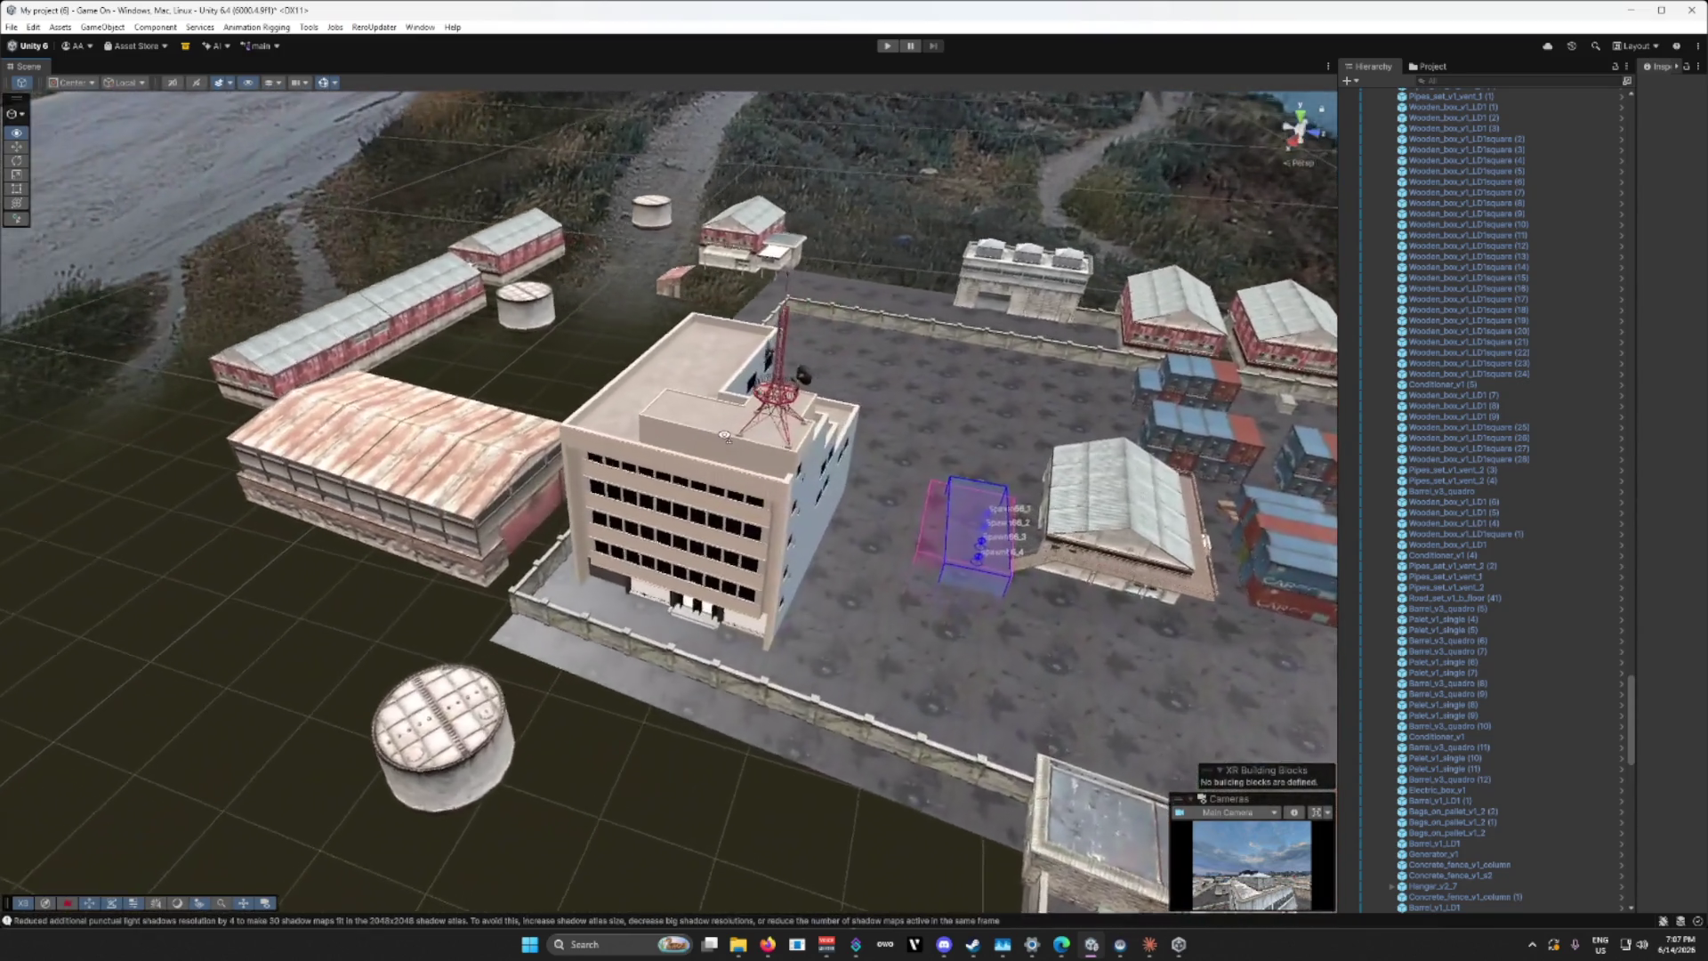
left_click_drag(725, 436, 726, 438)
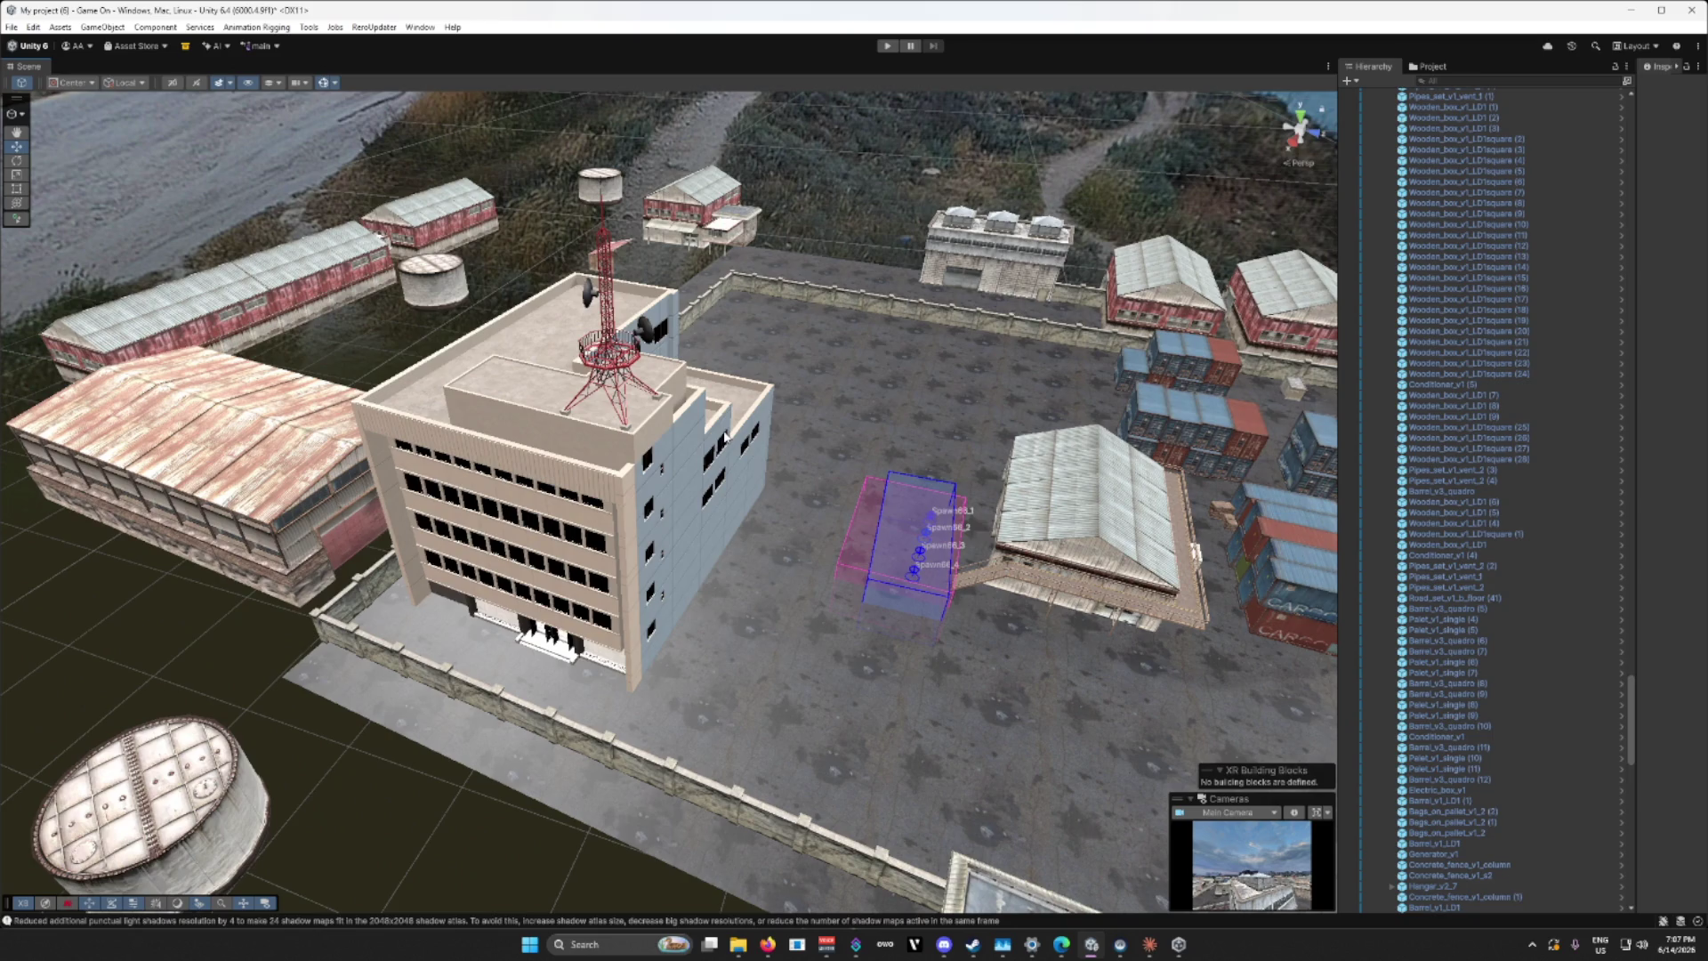
scroll(705, 530, "up", 10)
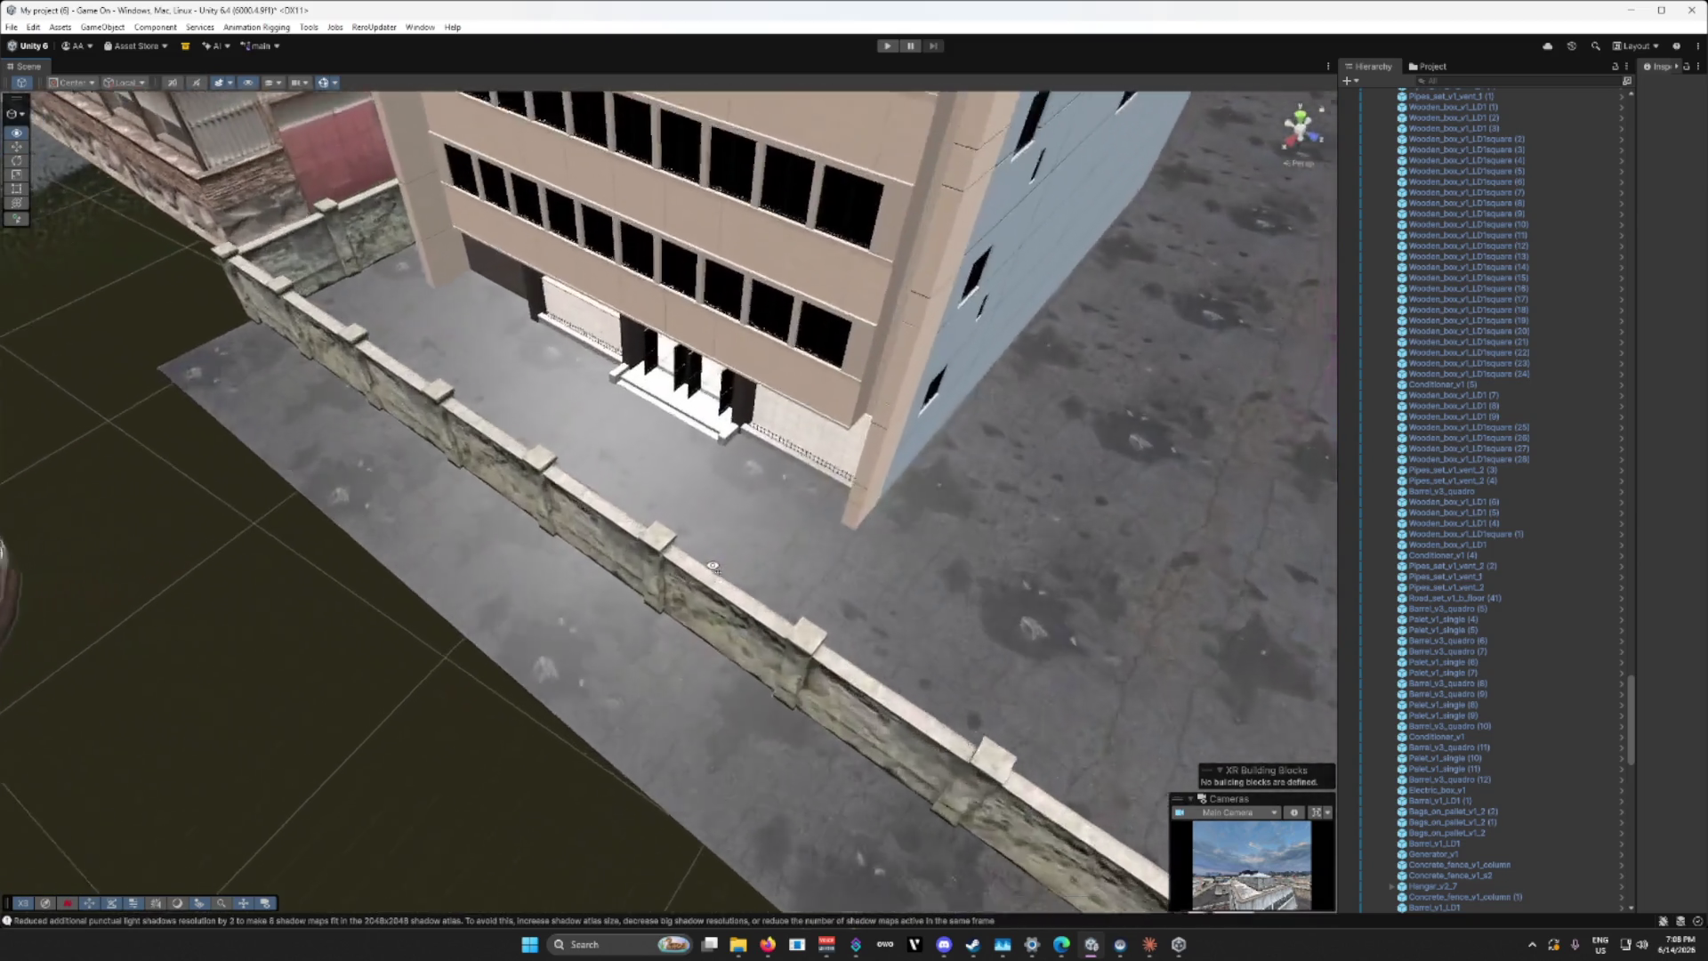
key("w")
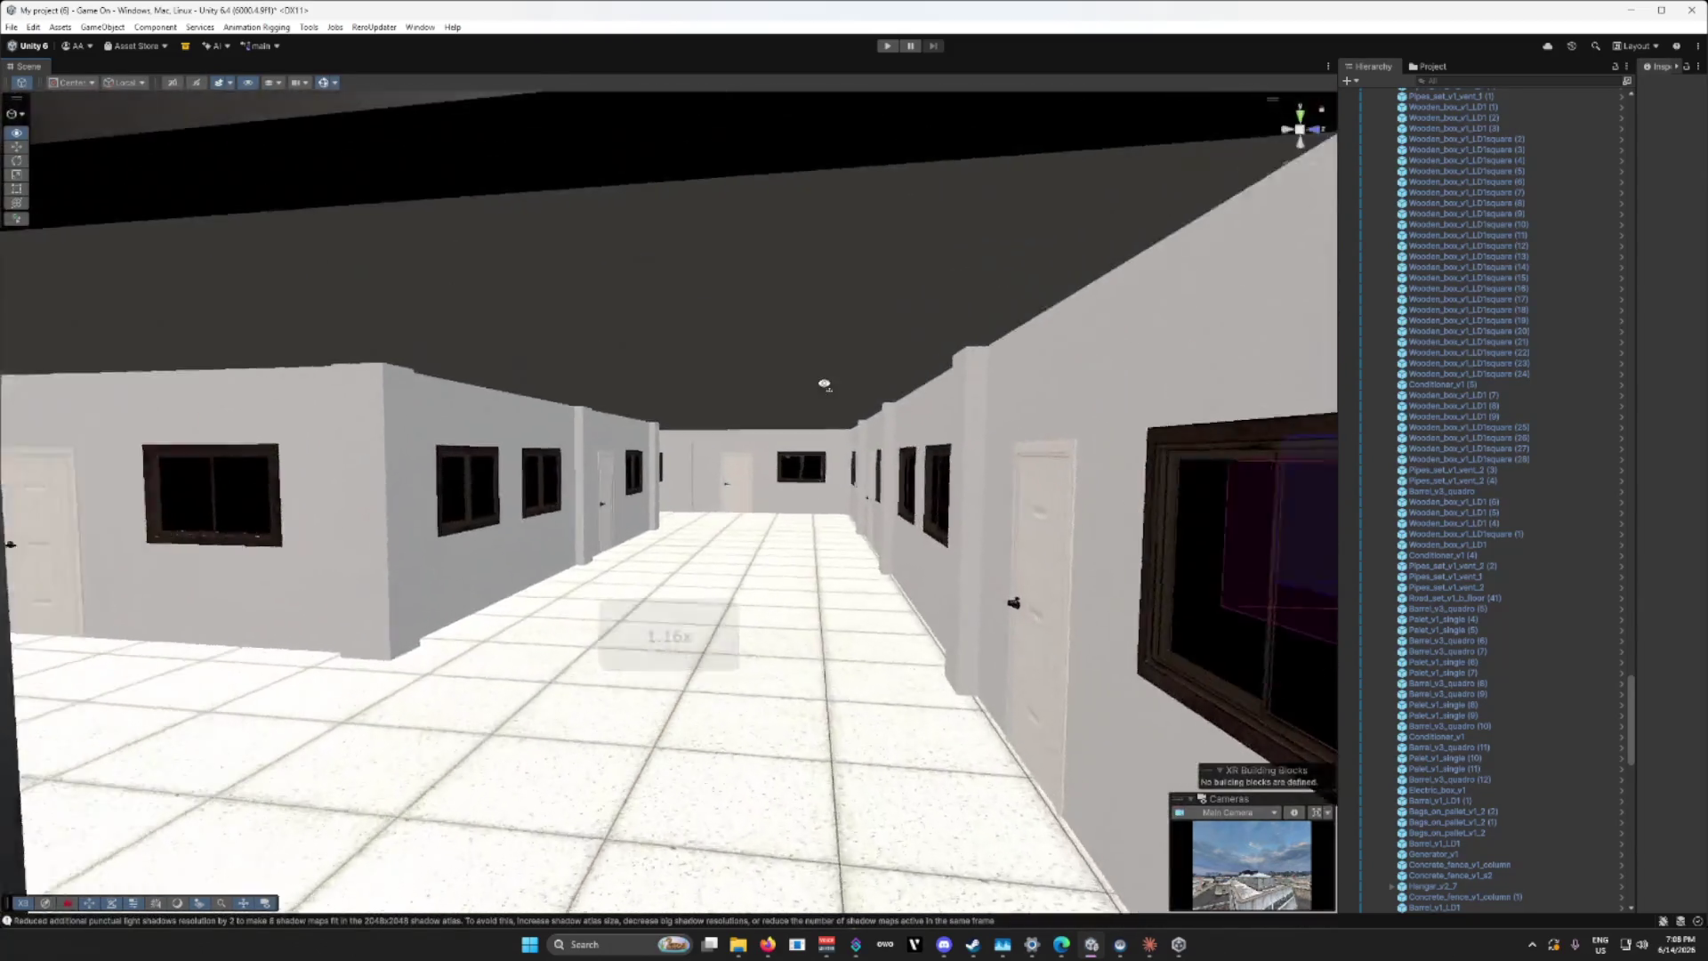
key("w")
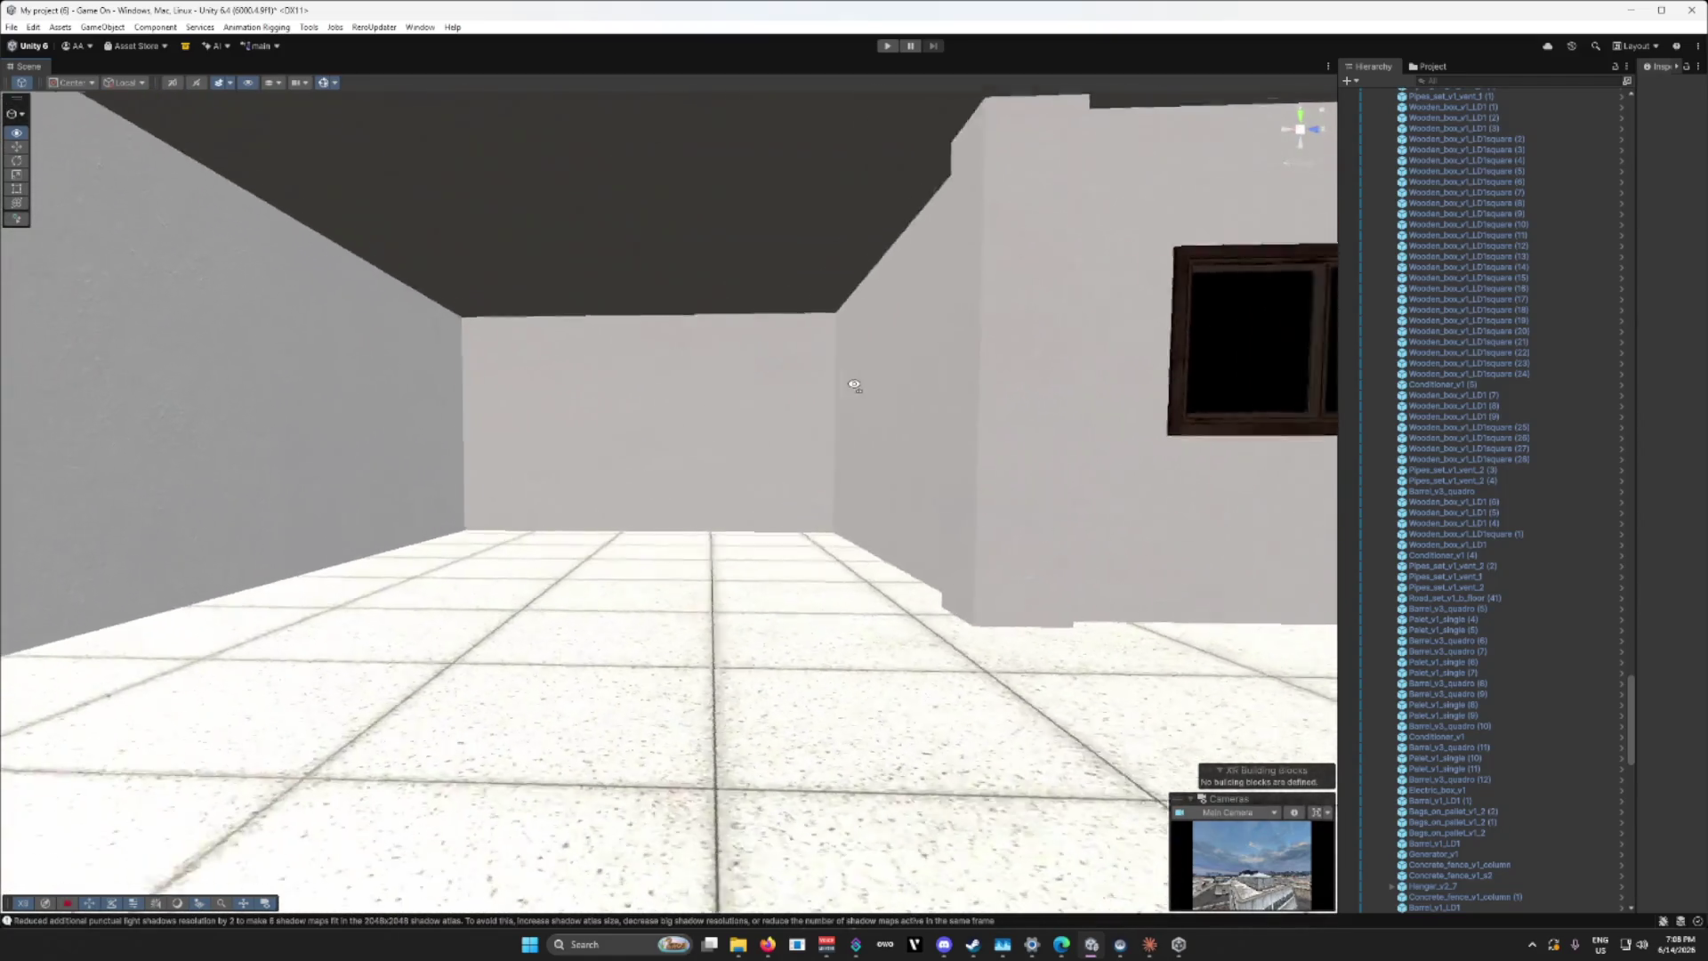
mouse_move(855, 385)
left_mouse_down()
mouse_move(869, 183)
mouse_move(806, 700)
mouse_move(301, 562)
mouse_move(676, 464)
left_mouse_up()
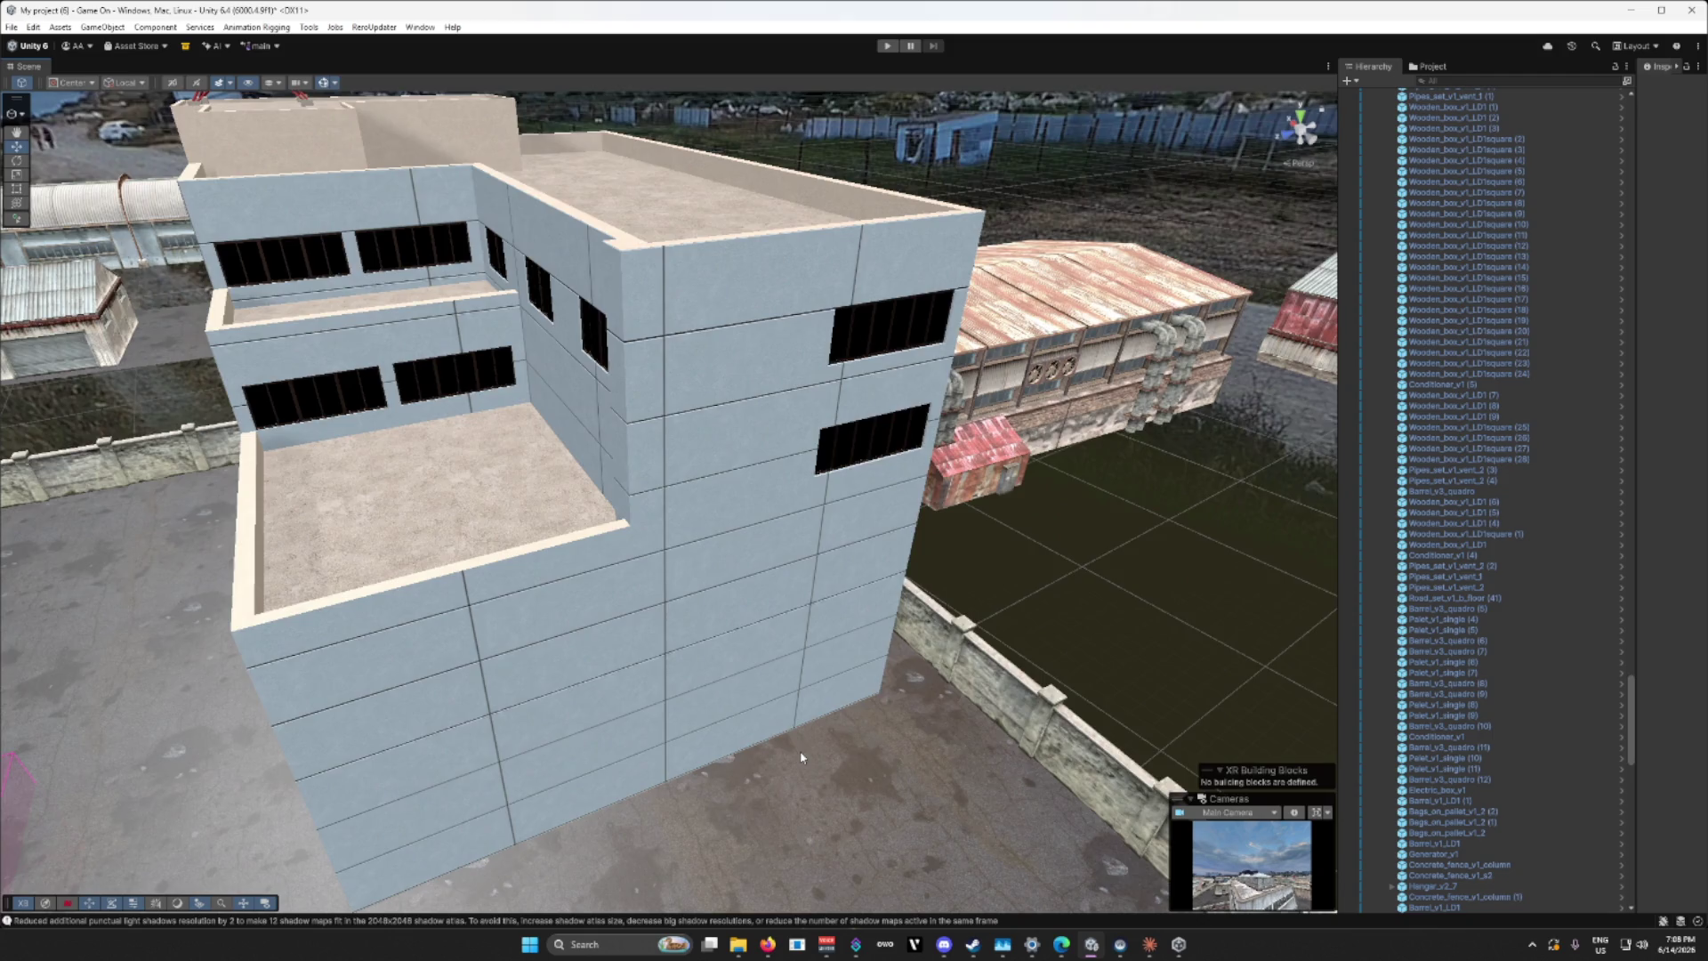
left_click_drag(801, 757, 621, 746)
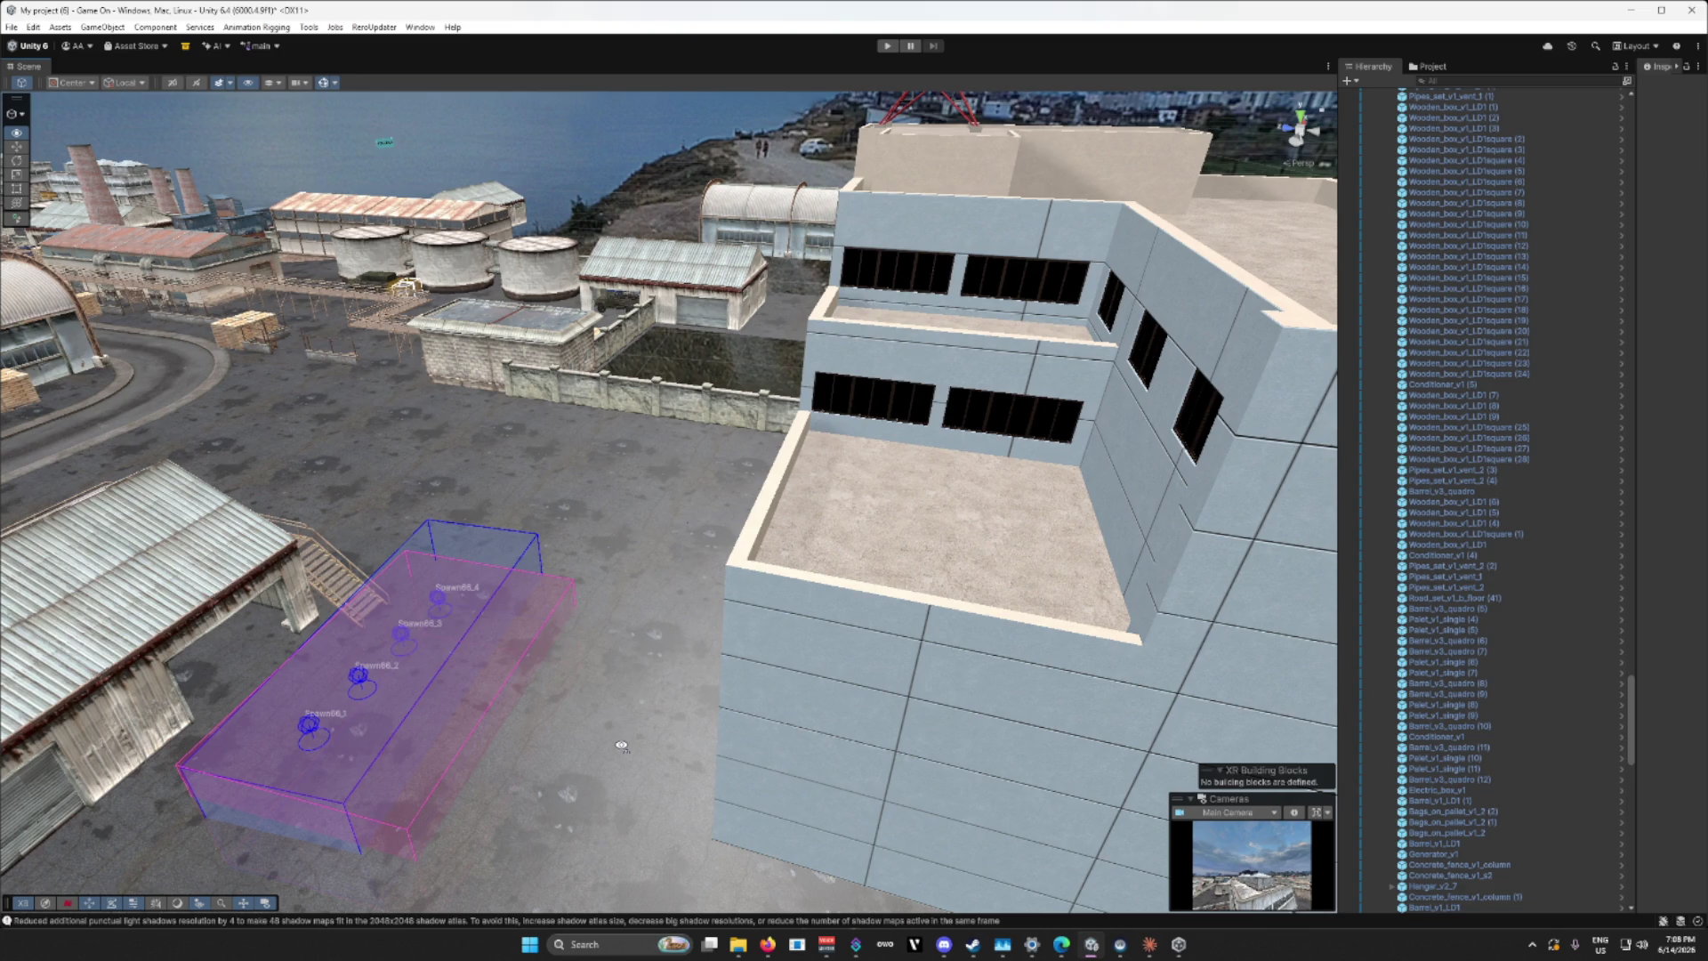
mouse_move(622, 746)
left_mouse_down()
mouse_move(903, 786)
mouse_move(597, 718)
left_mouse_up()
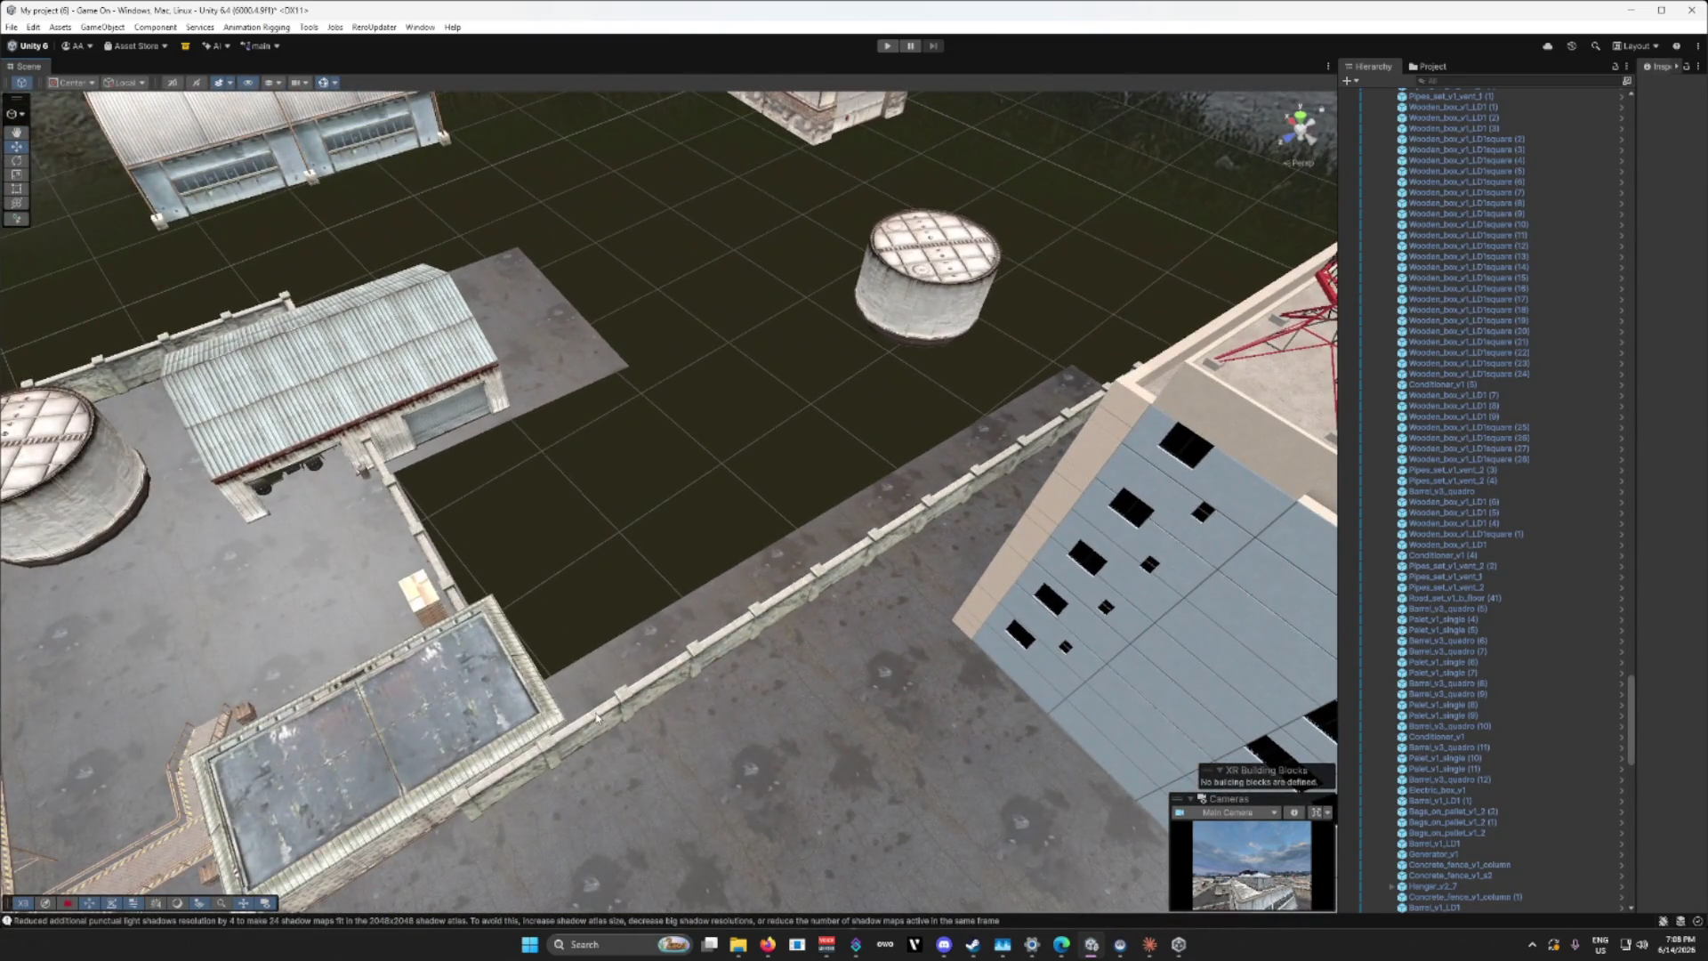
Step: Slide the concrete fence wall along its length and rotate it slightly about Y to align
left_click(597, 717)
mouse_move(1025, 455)
left_mouse_down()
mouse_move(269, 400)
mouse_move(534, 427)
mouse_move(371, 480)
mouse_move(926, 605)
left_mouse_up()
left_click_drag(1092, 595, 1182, 570)
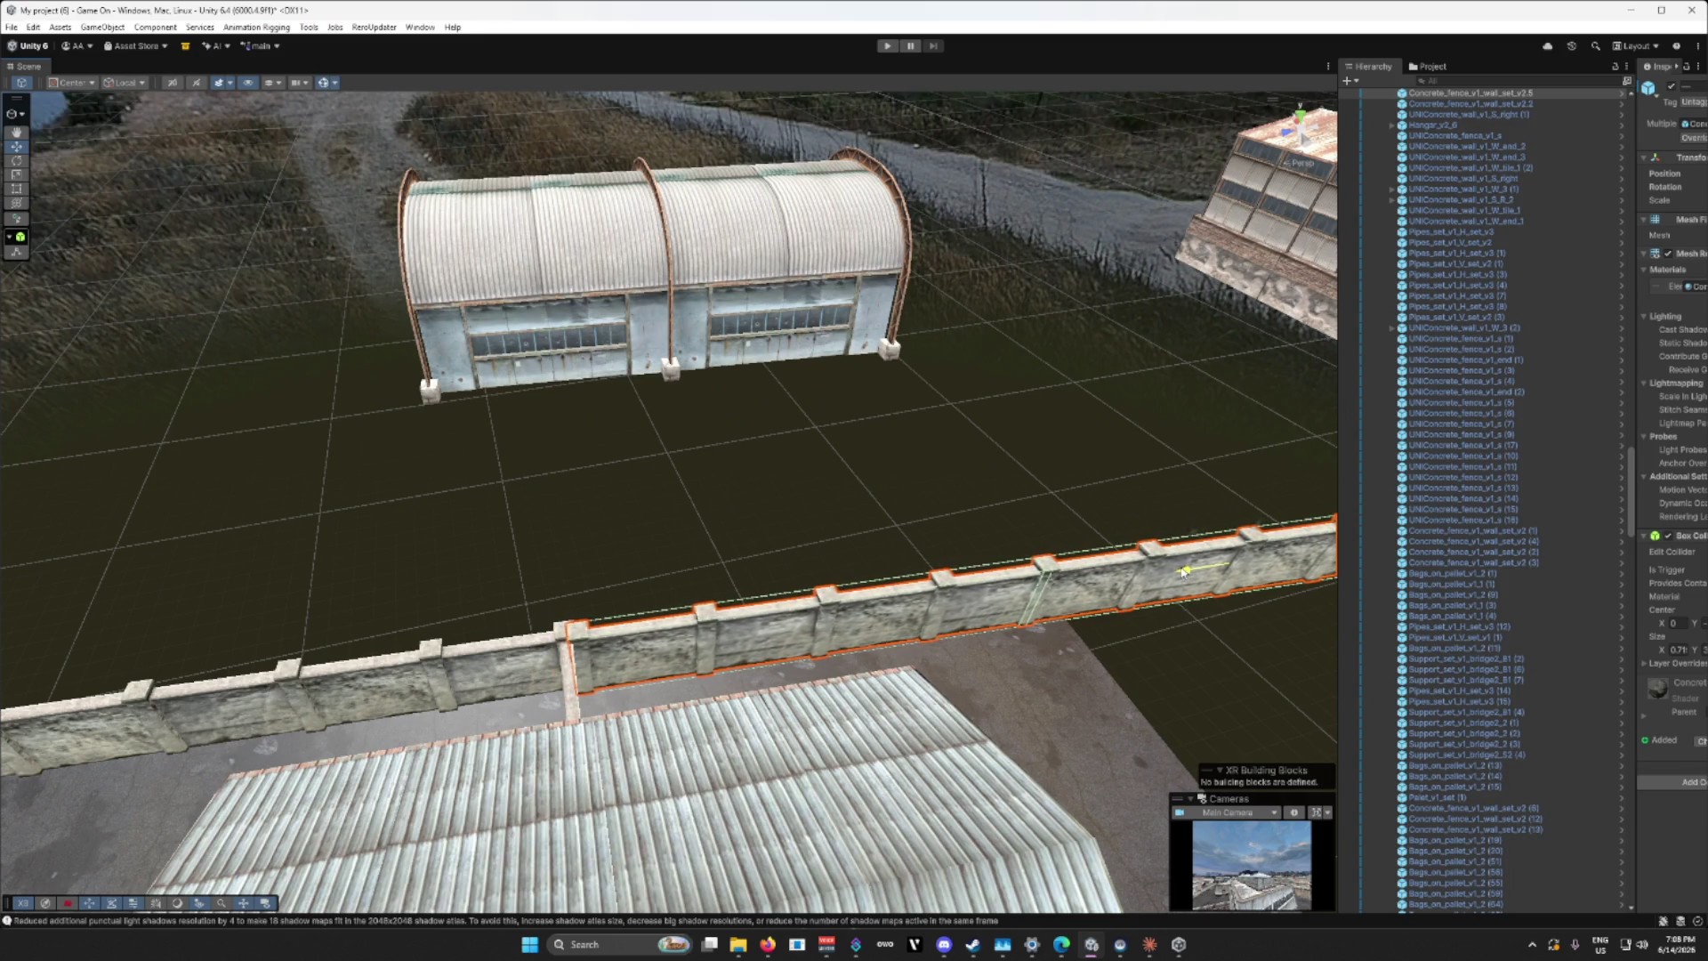
key("f")
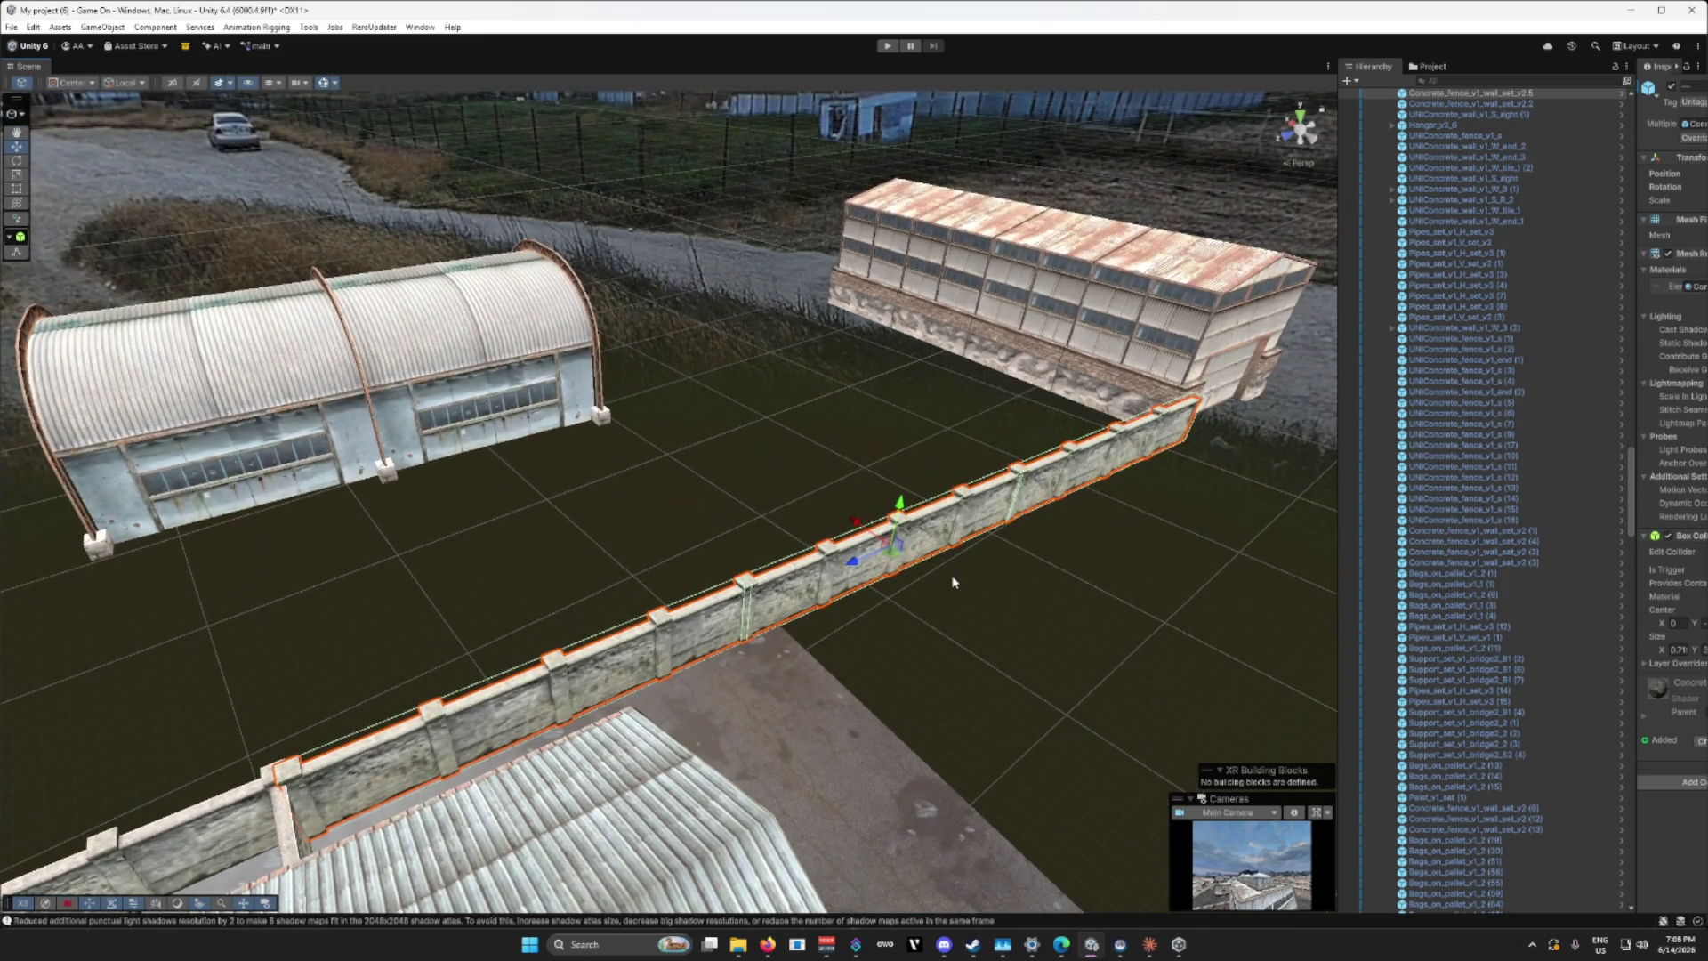
mouse_move(867, 581)
left_mouse_down()
mouse_move(899, 614)
mouse_move(825, 707)
mouse_move(460, 778)
mouse_move(540, 819)
left_mouse_up()
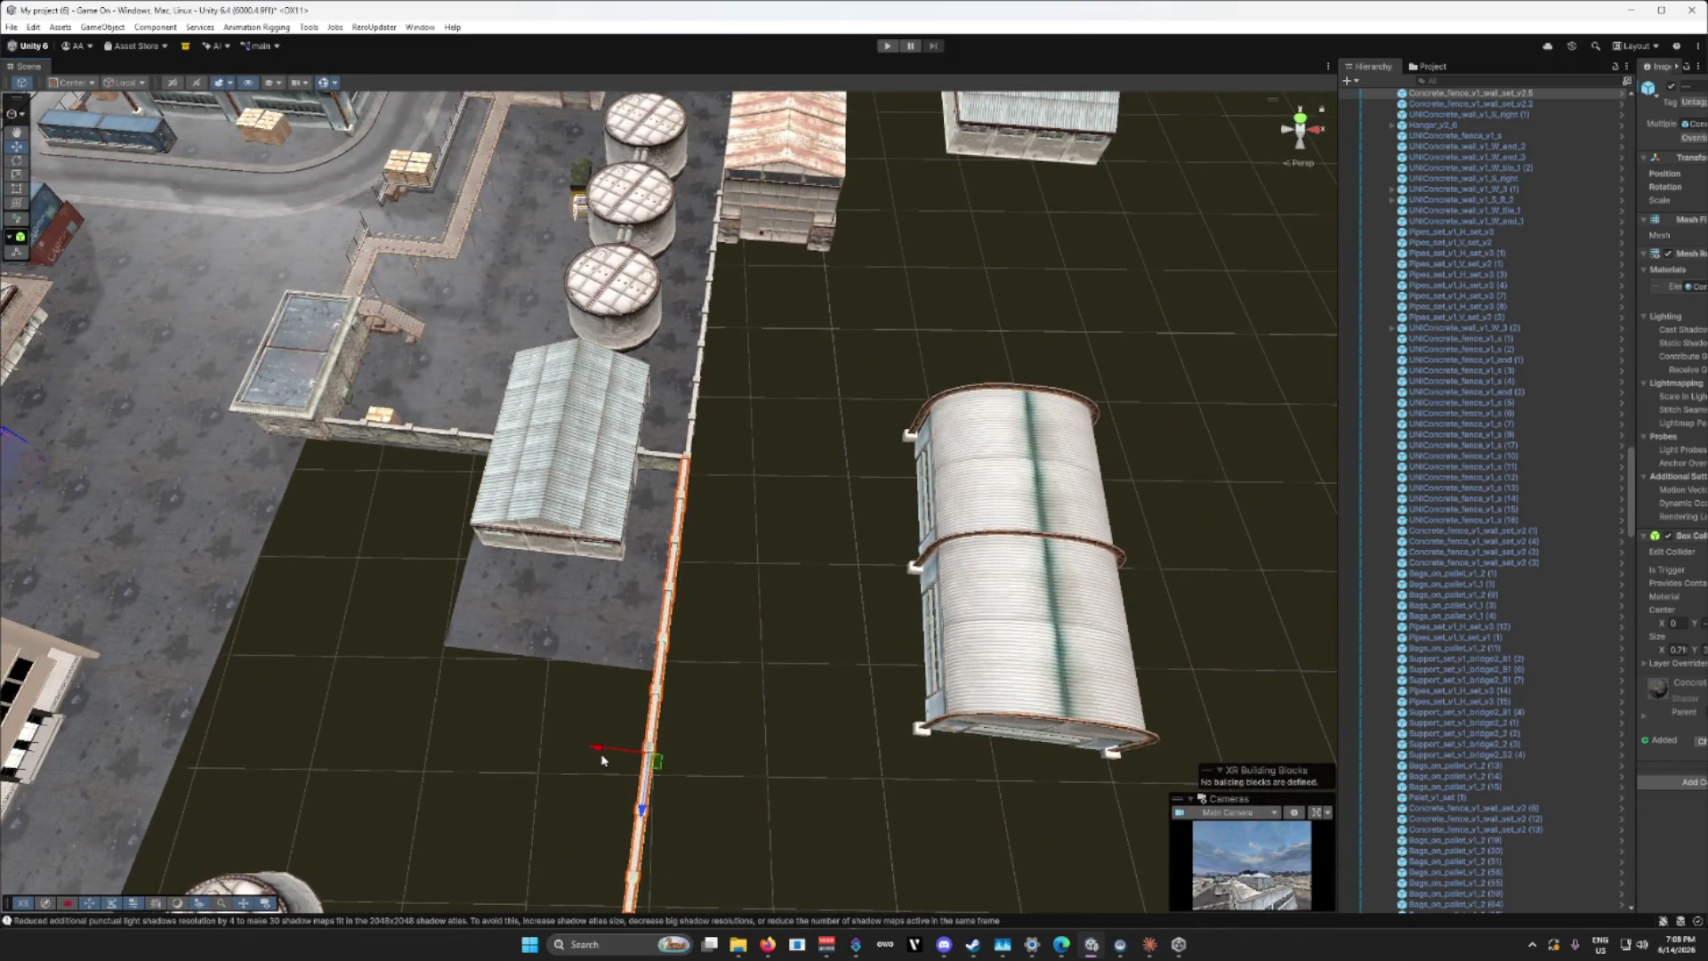
mouse_move(591, 744)
left_mouse_down()
mouse_move(781, 749)
mouse_move(18, 666)
left_mouse_up()
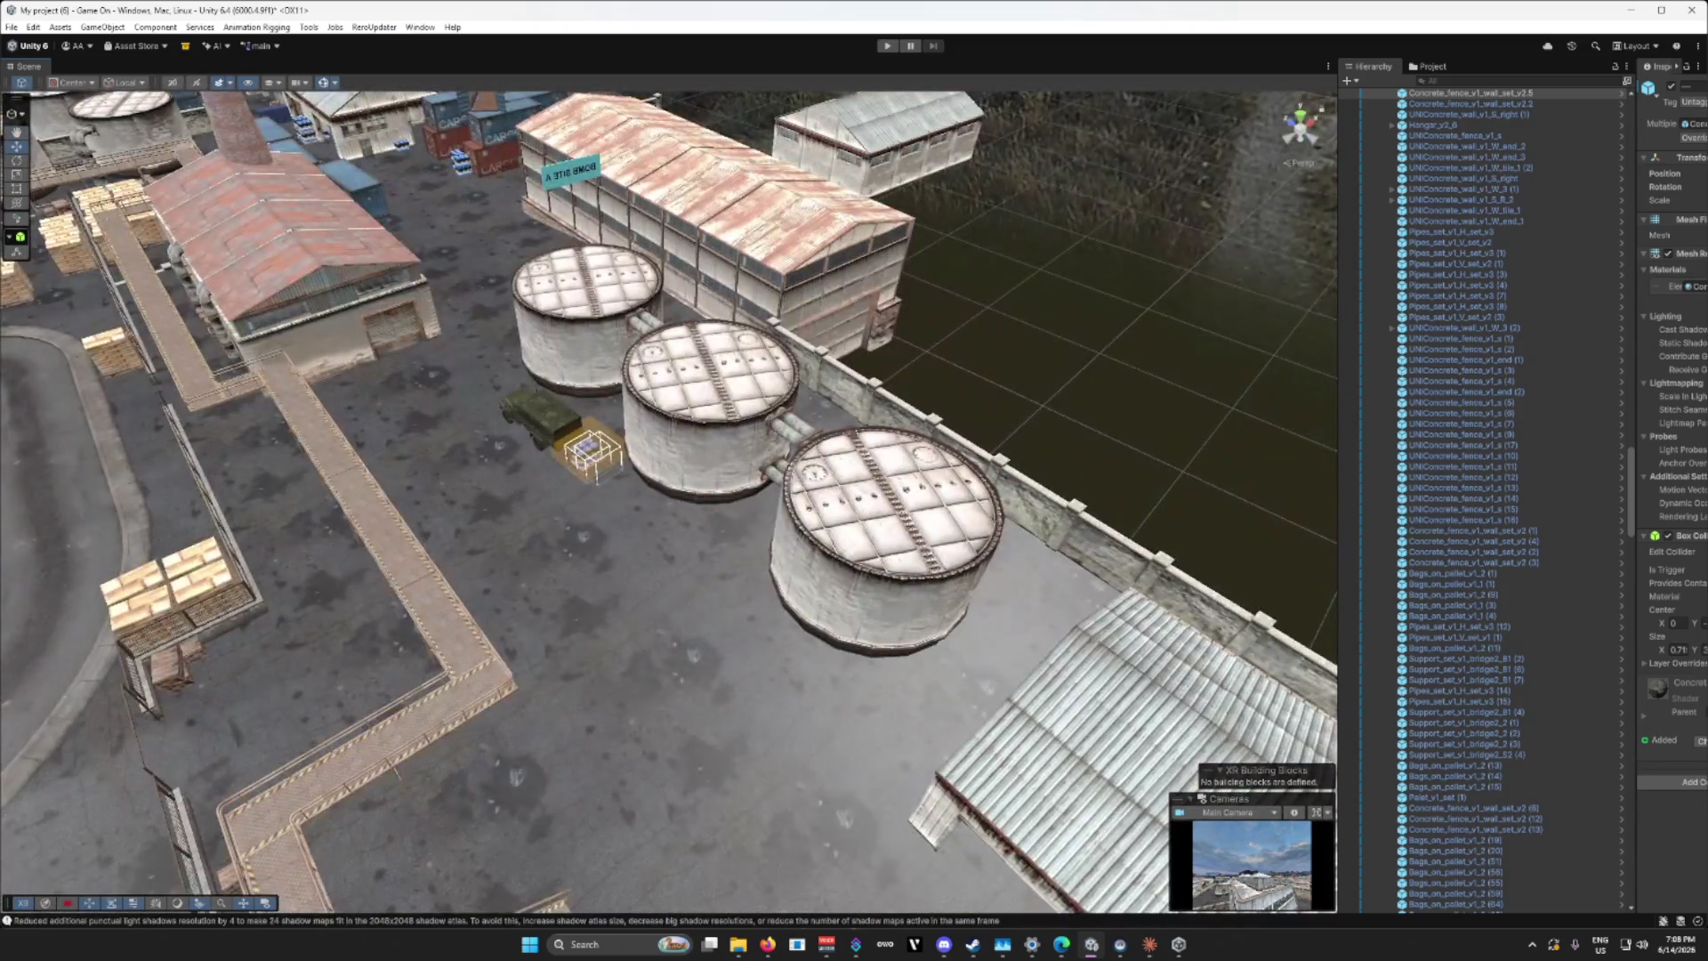
left_click_drag(493, 454, 227, 467)
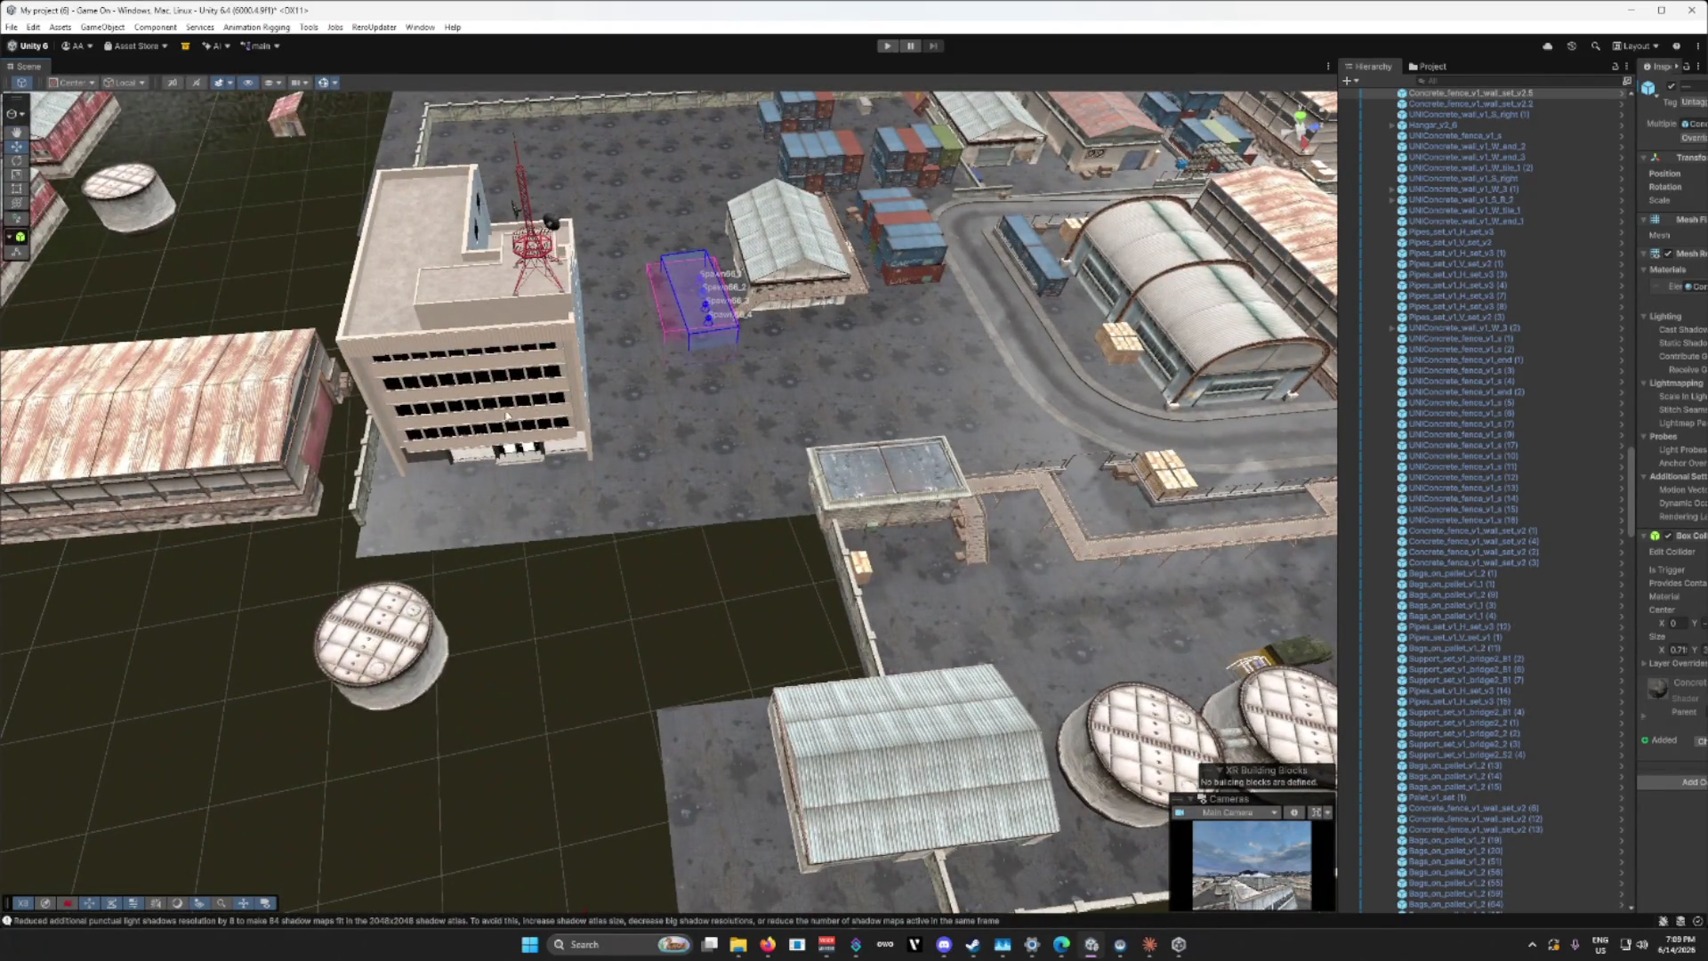
left_click(728, 512)
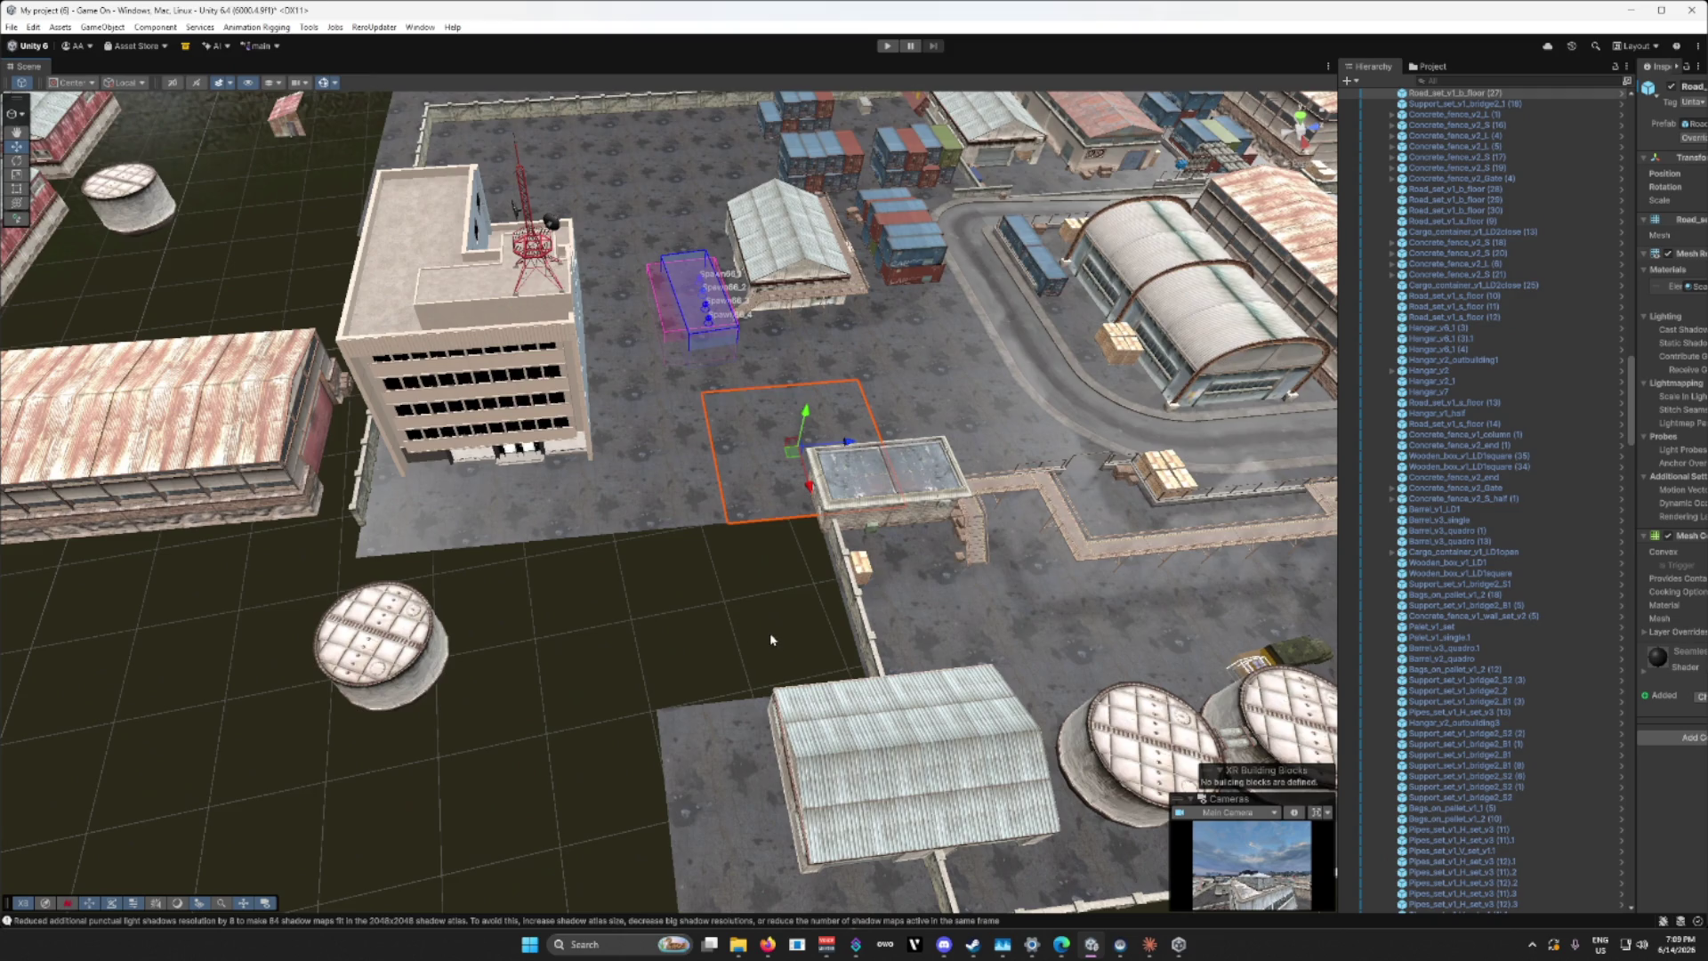
Step: Duplicate the road tile toward the office building and round tank, deleting an extra copy
left_click_drag(771, 638, 845, 688)
key("ctrl+d")
left_click_drag(566, 388, 534, 358)
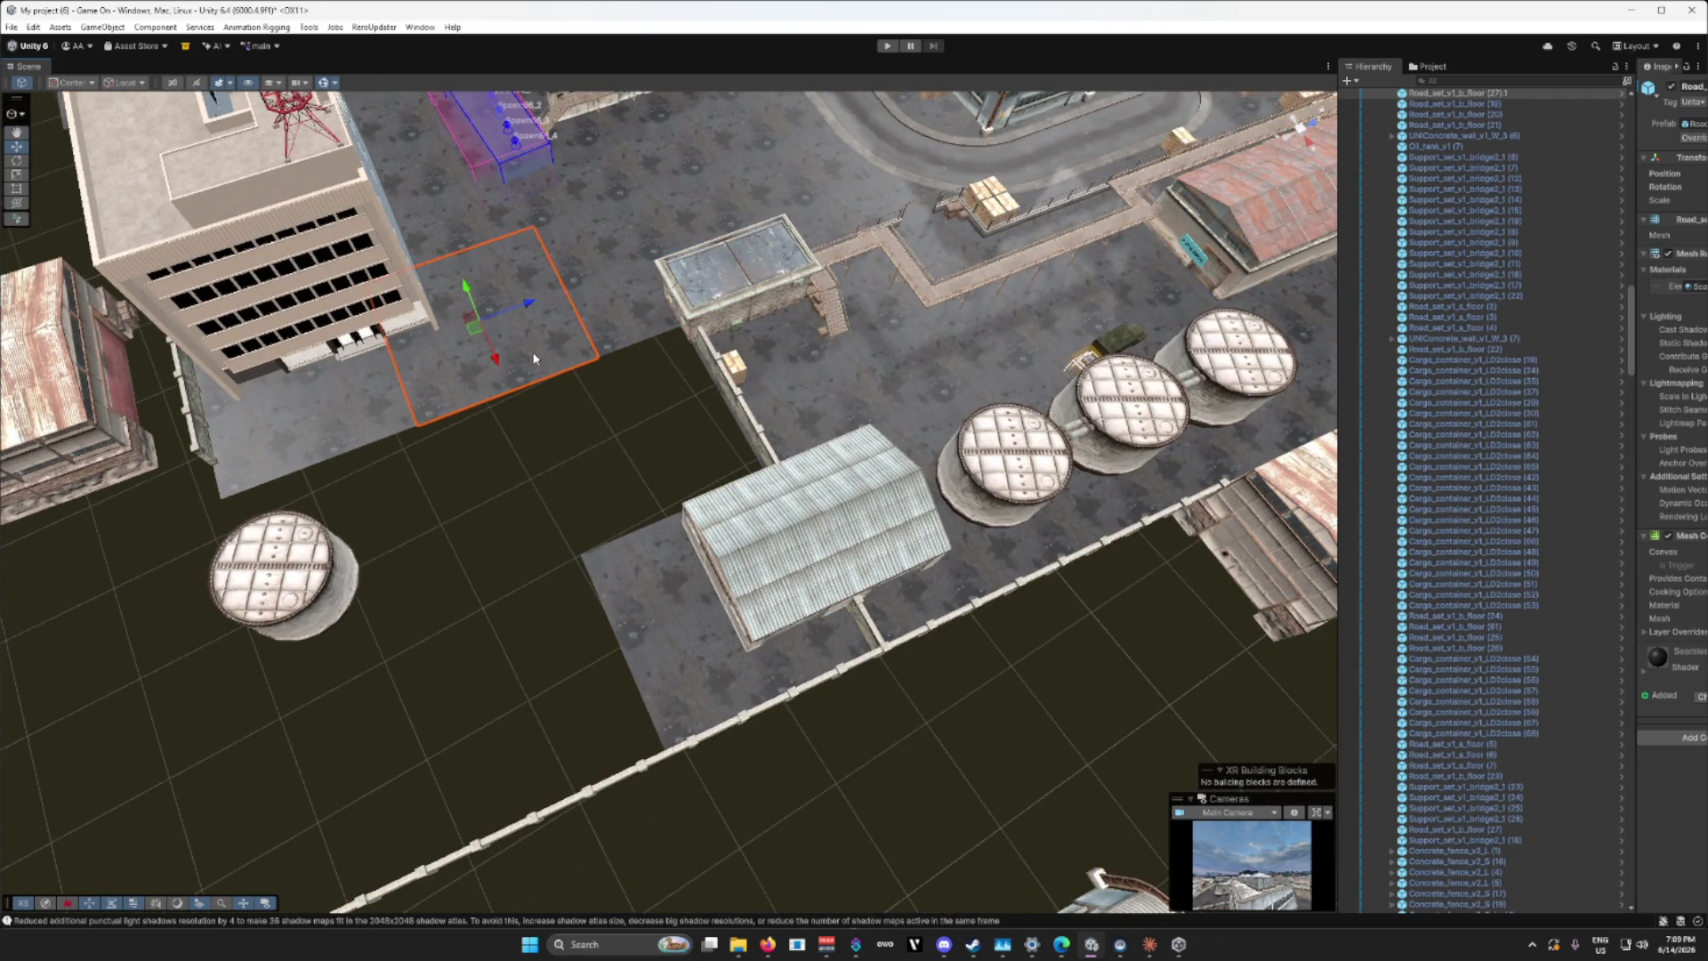
key("ctrl+d")
key("ctrl+d")
left_click_drag(405, 392, 442, 558)
scroll(440, 552, "down", 10)
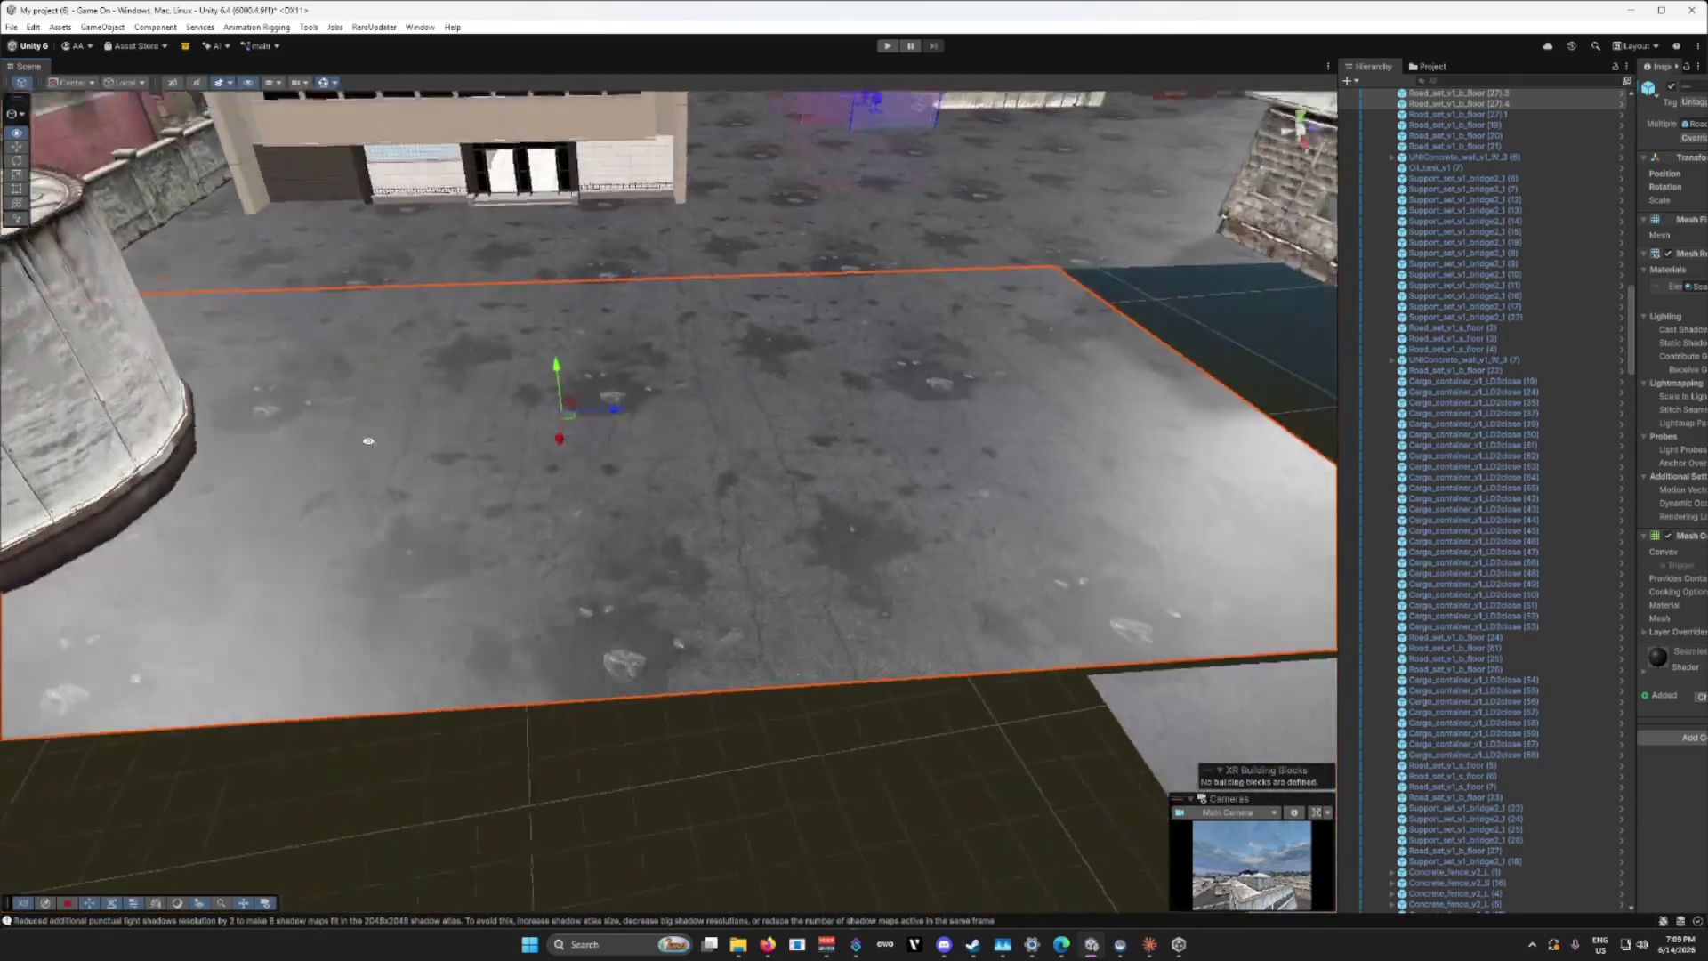
mouse_move(368, 441)
left_mouse_down()
mouse_move(728, 444)
mouse_move(667, 438)
mouse_move(612, 491)
left_mouse_up()
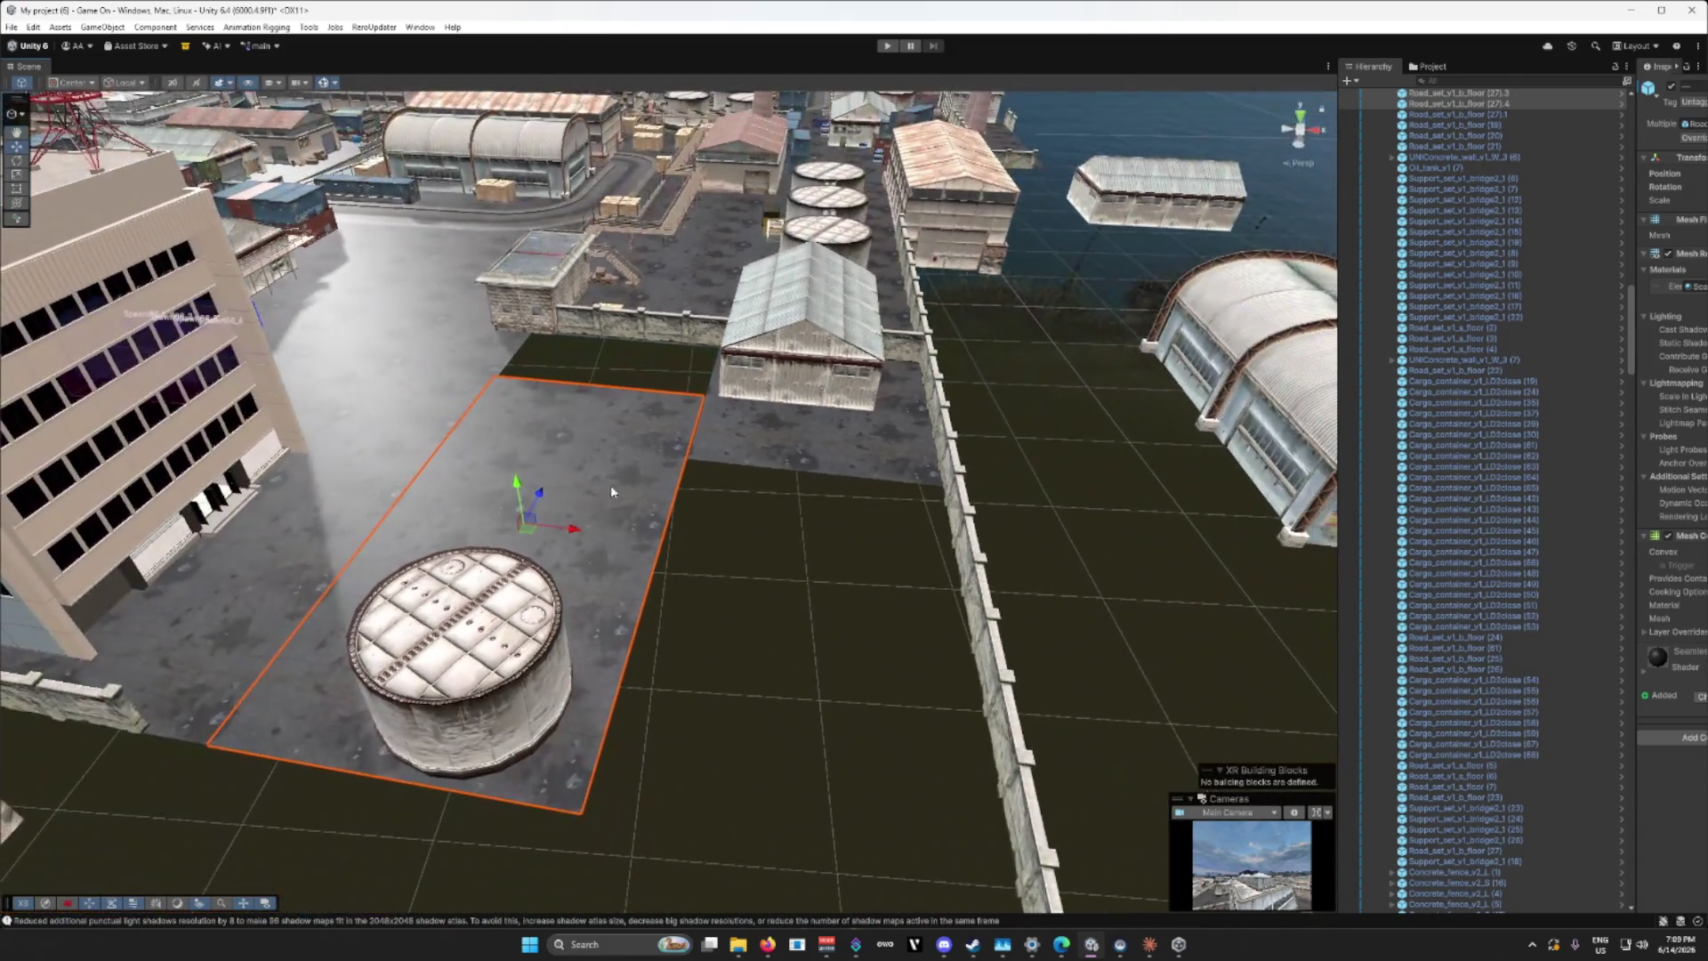
key("Delete")
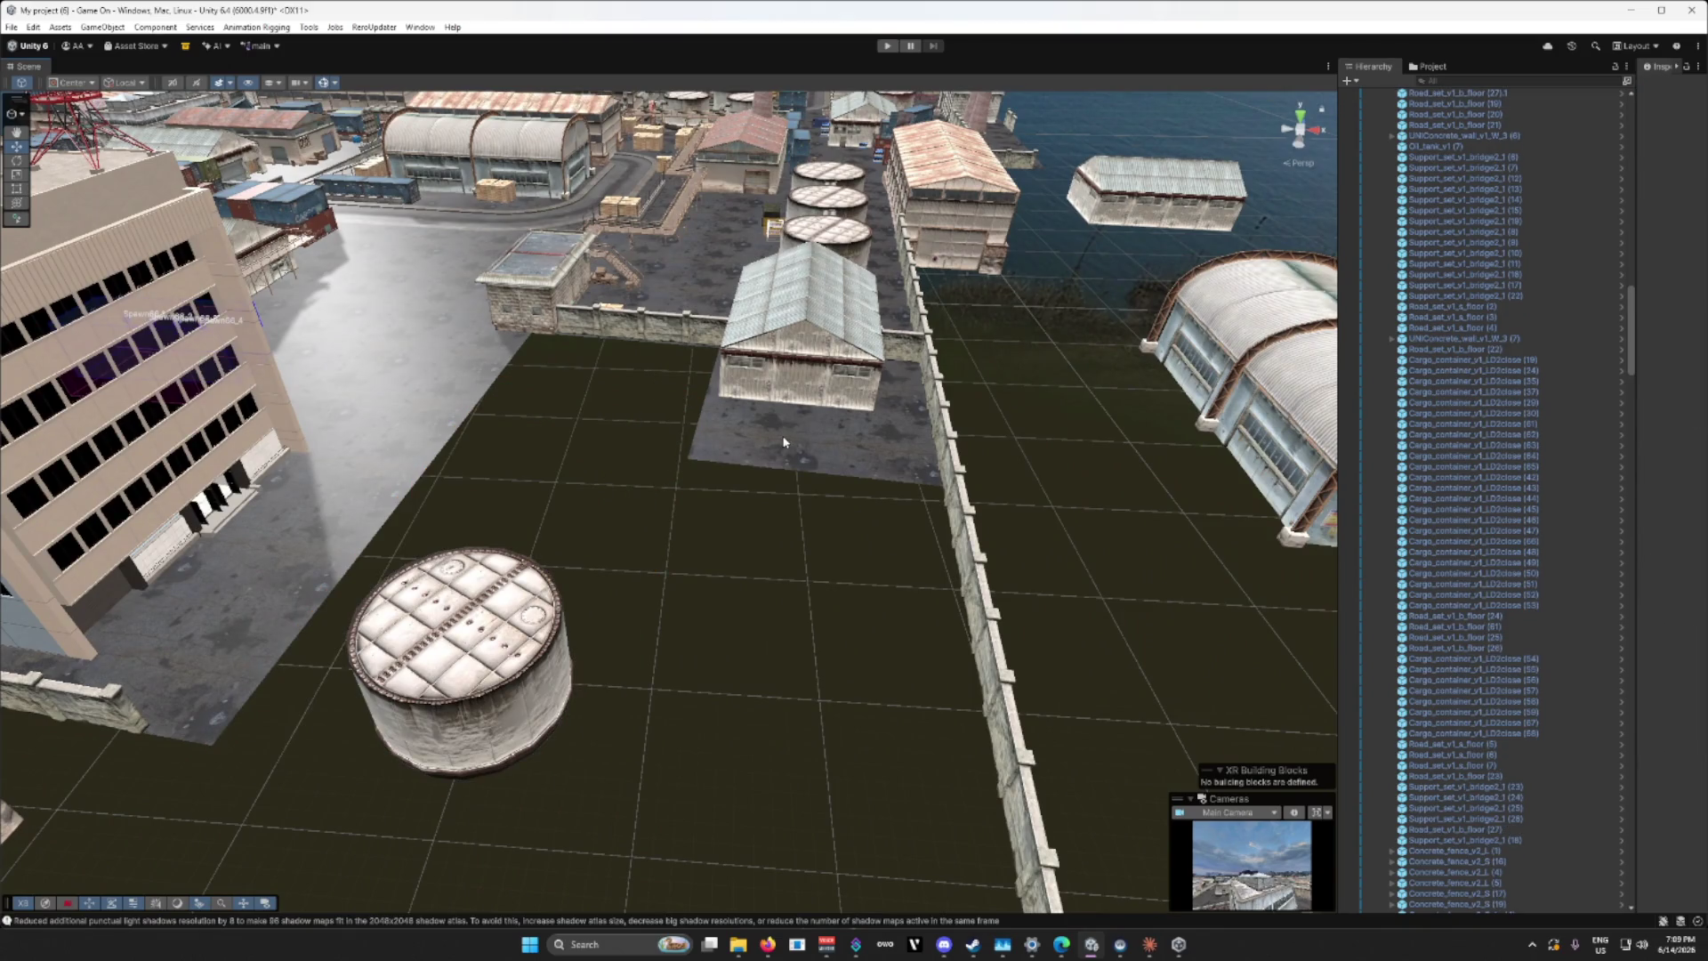
Step: Copy the road tile beside the building onto the empty dark ground
left_click(784, 442)
left_click_drag(783, 442, 374, 505)
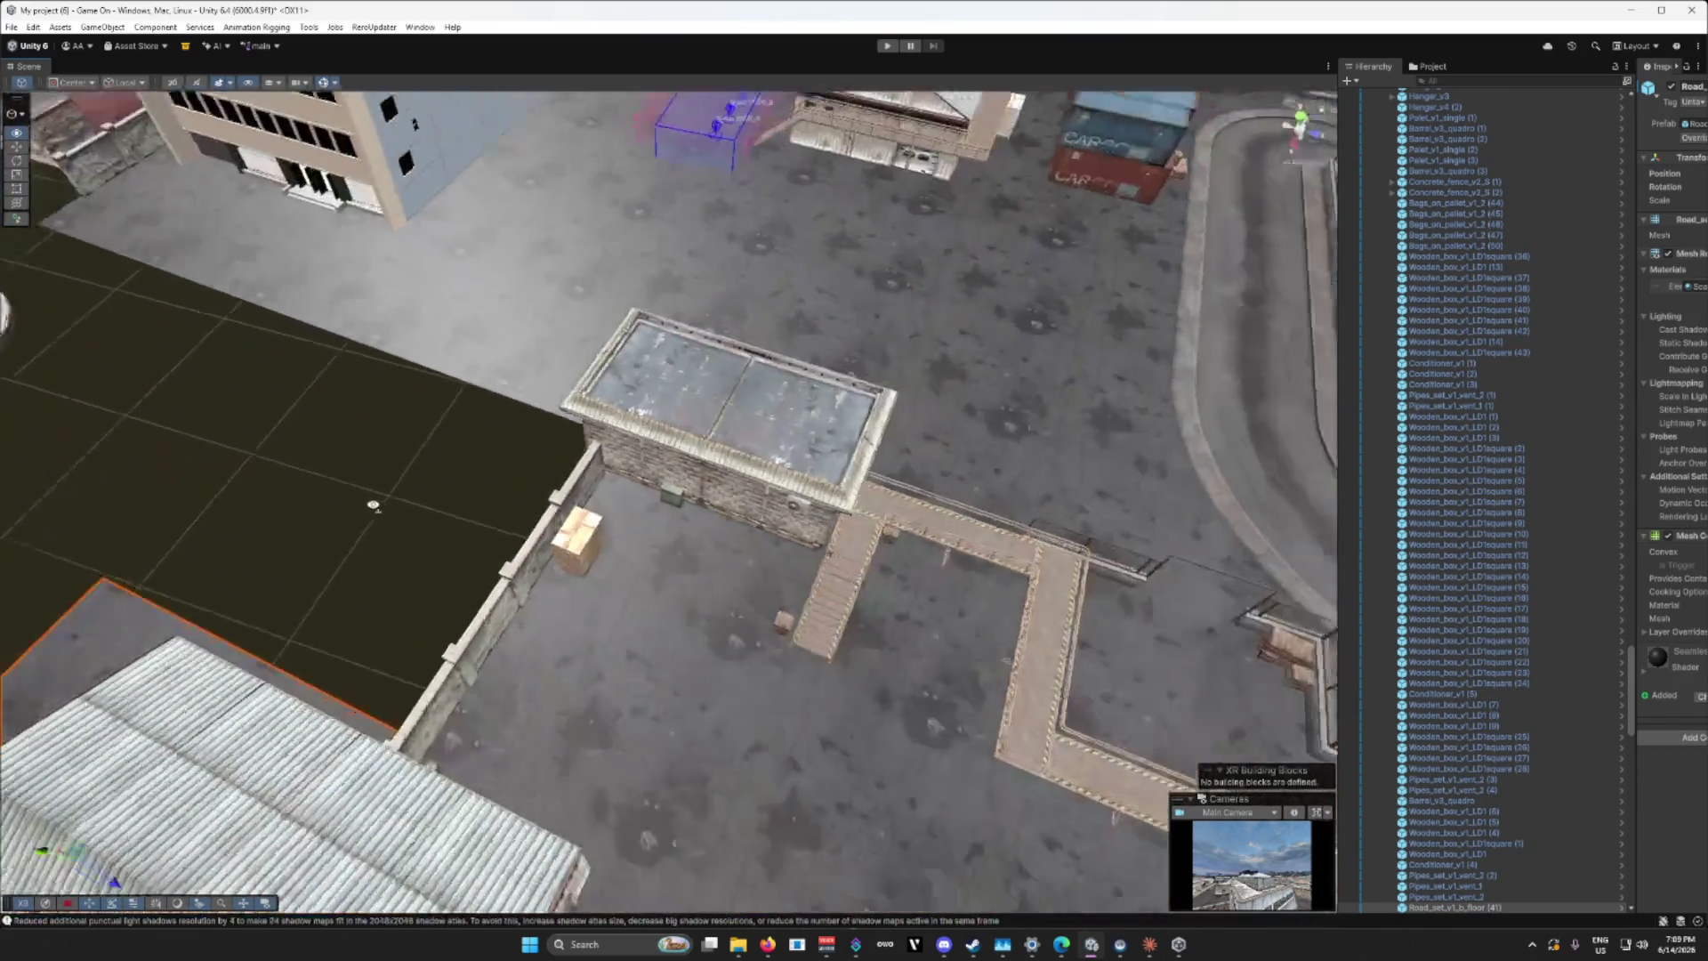
scroll(373, 505, "down", 3)
left_click(707, 583)
key("ctrl+d")
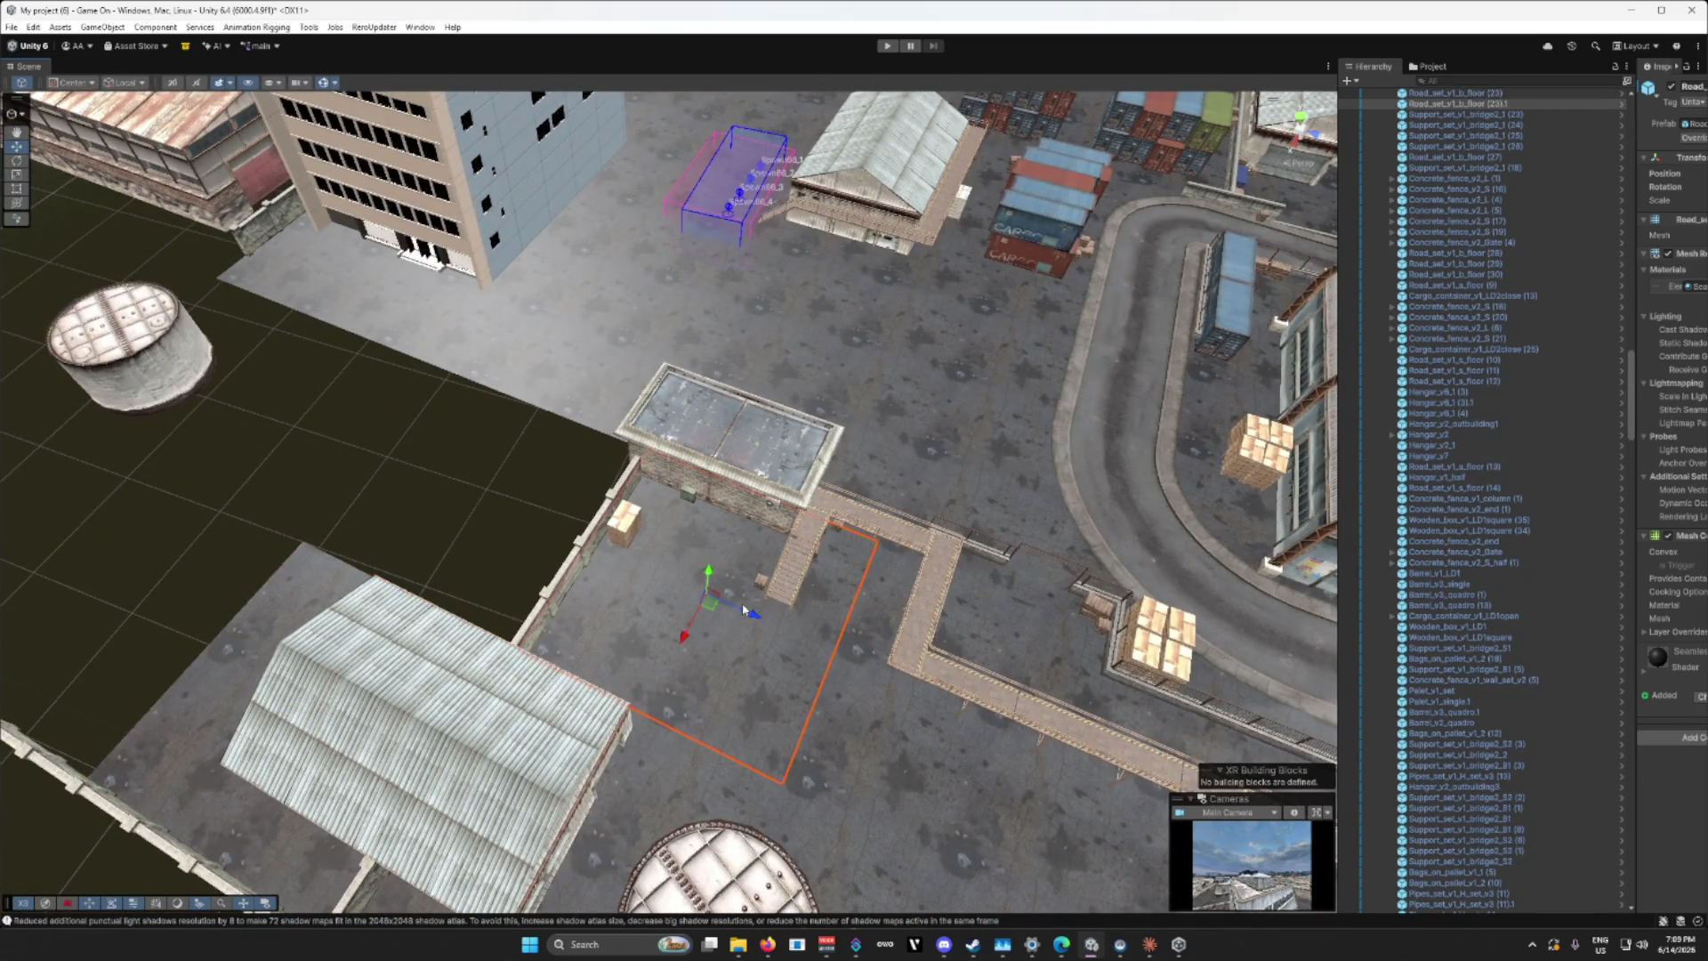
left_click_drag(755, 618, 541, 540)
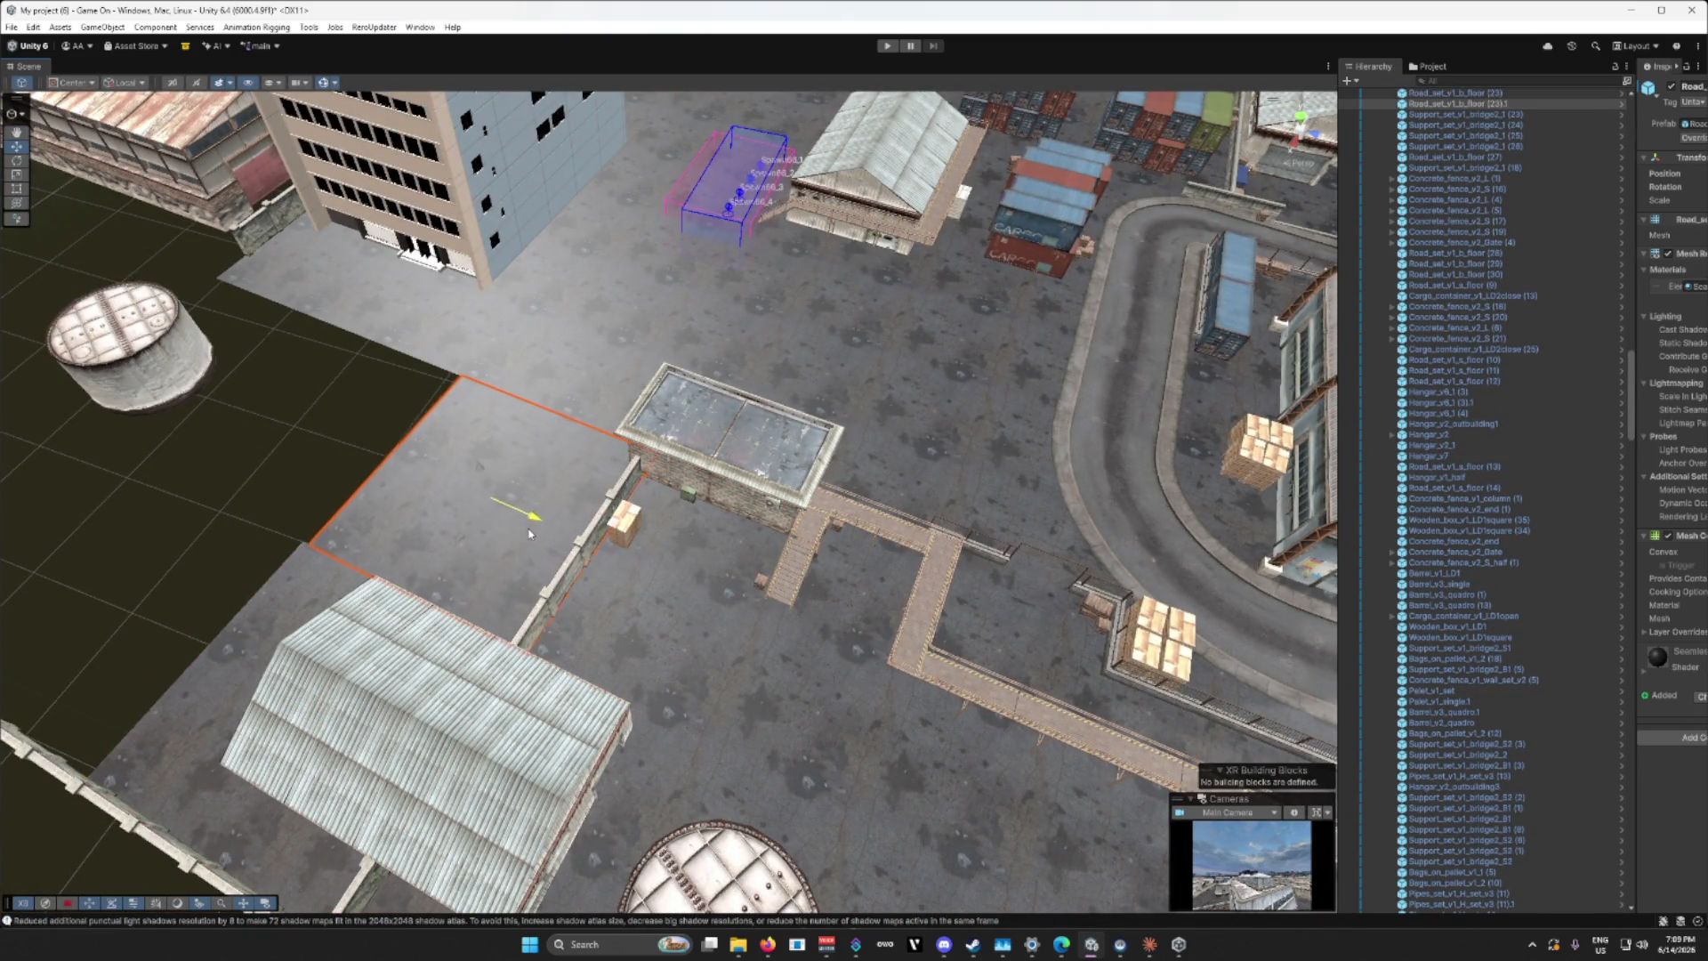
scroll(523, 532, "up", 6)
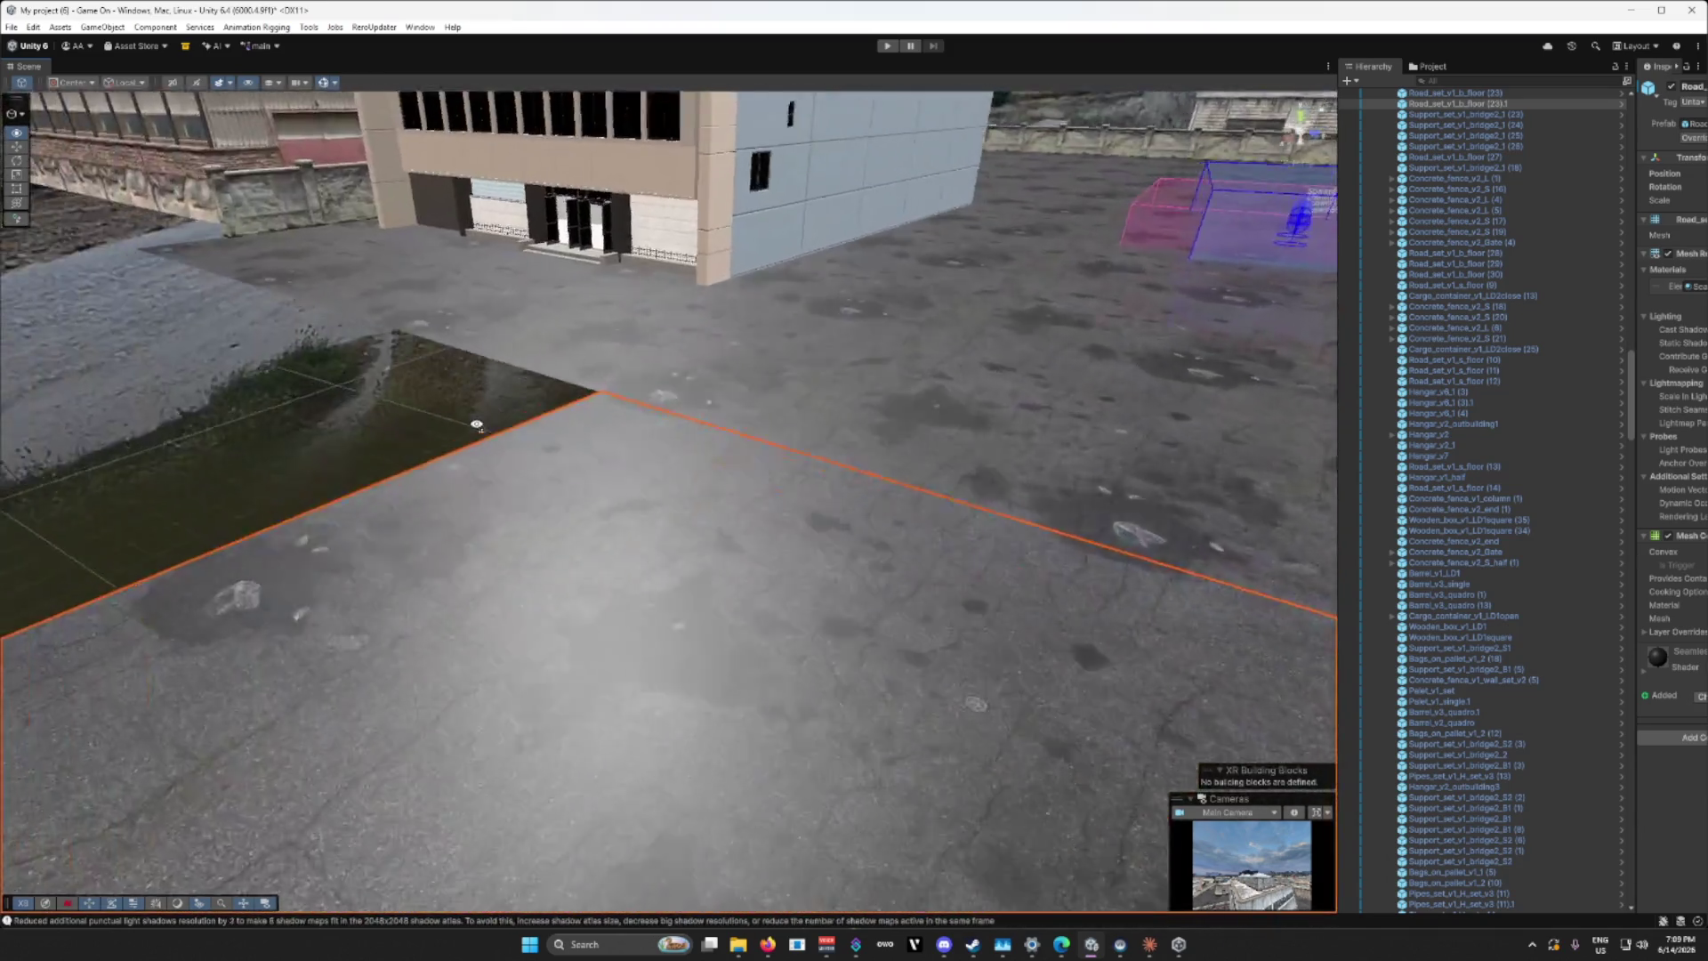
mouse_move(477, 425)
left_mouse_down()
mouse_move(1051, 410)
mouse_move(927, 439)
mouse_move(719, 445)
mouse_move(679, 499)
mouse_move(655, 499)
mouse_move(930, 192)
mouse_move(933, 218)
left_mouse_up()
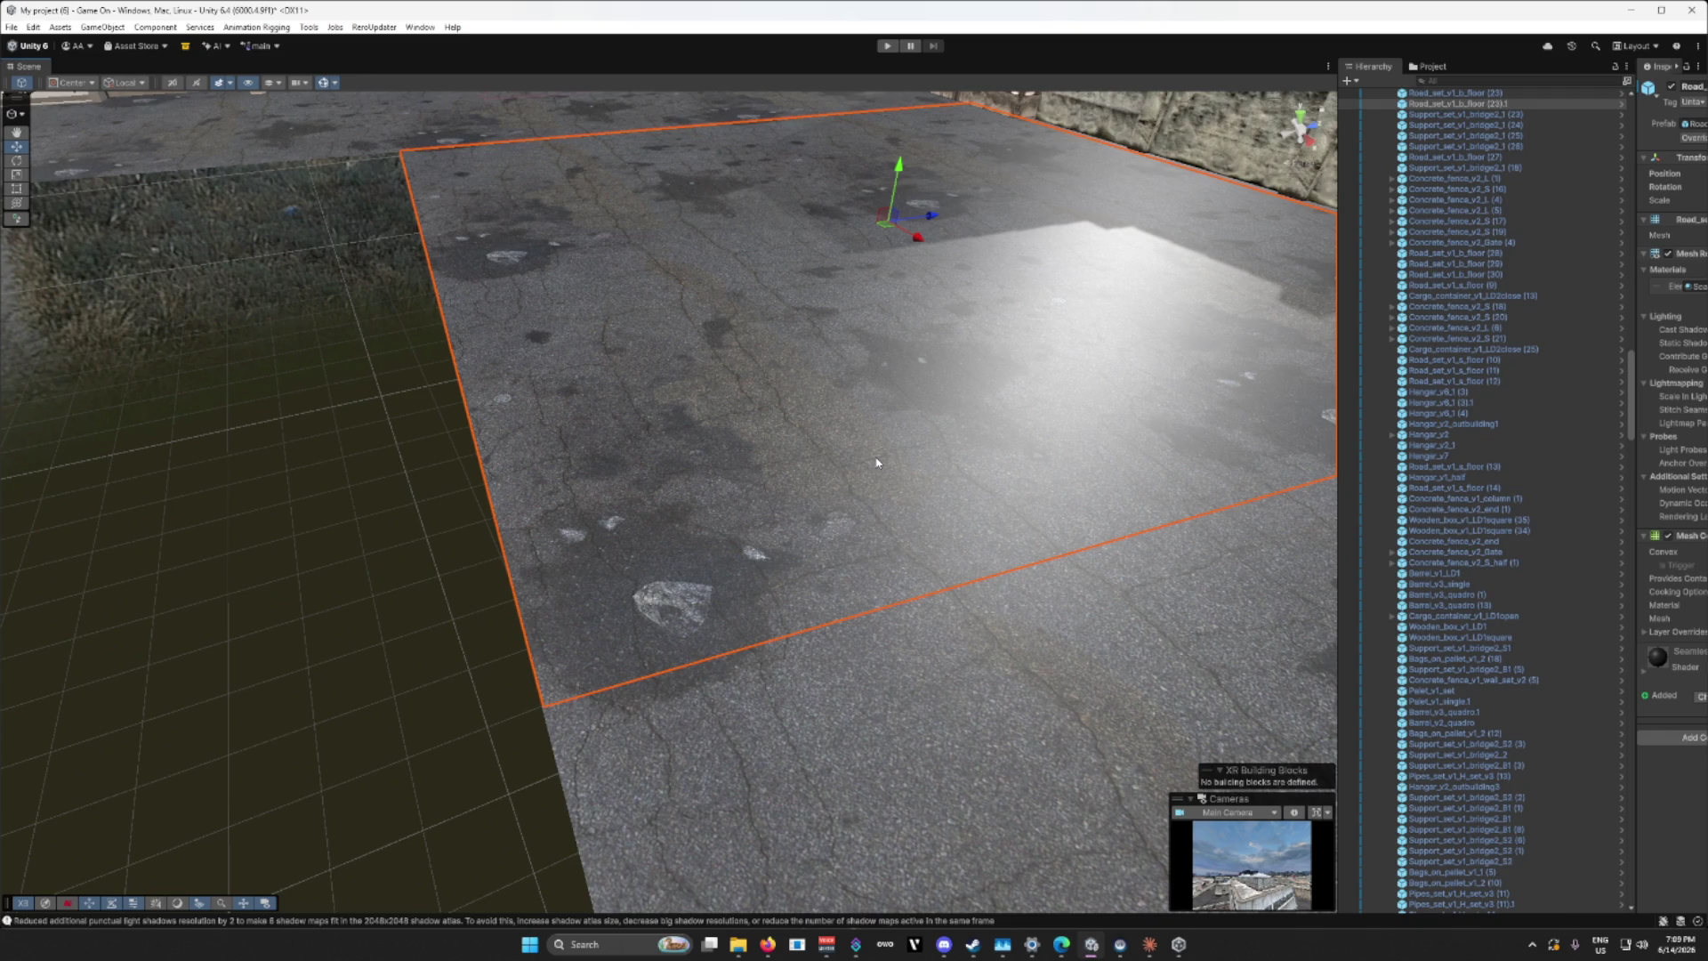
scroll(812, 544, "down", 10)
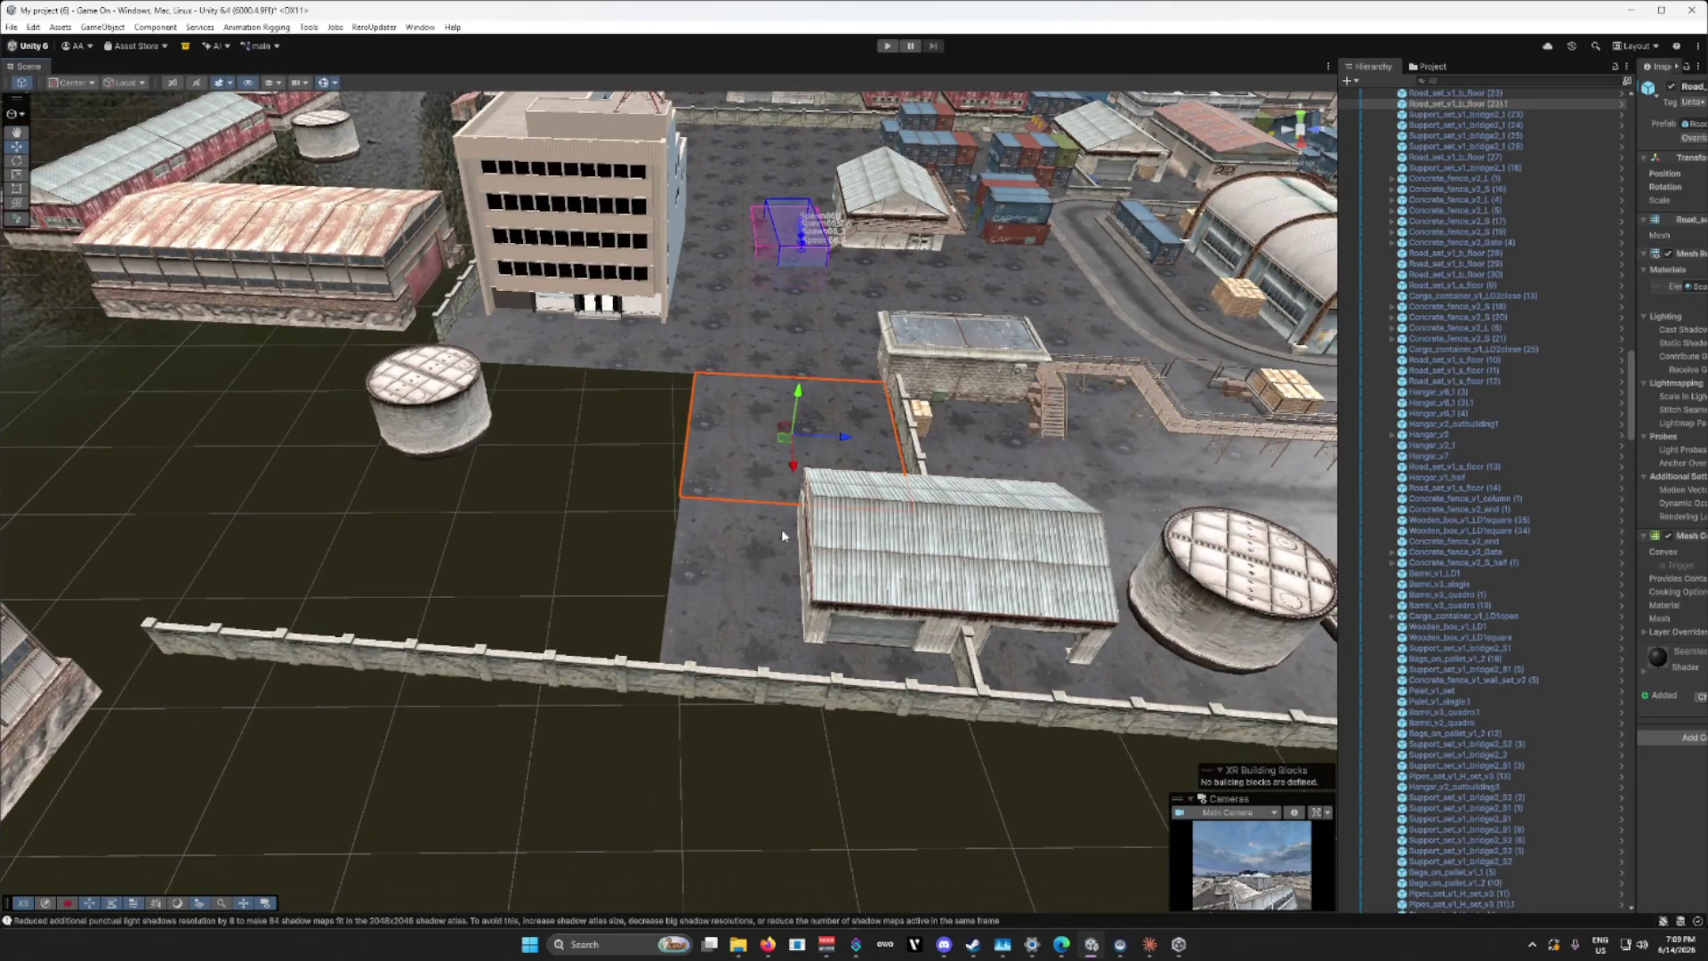
Step: Add another road tile copy and shift it left to close the remaining gap
key("ctrl+d")
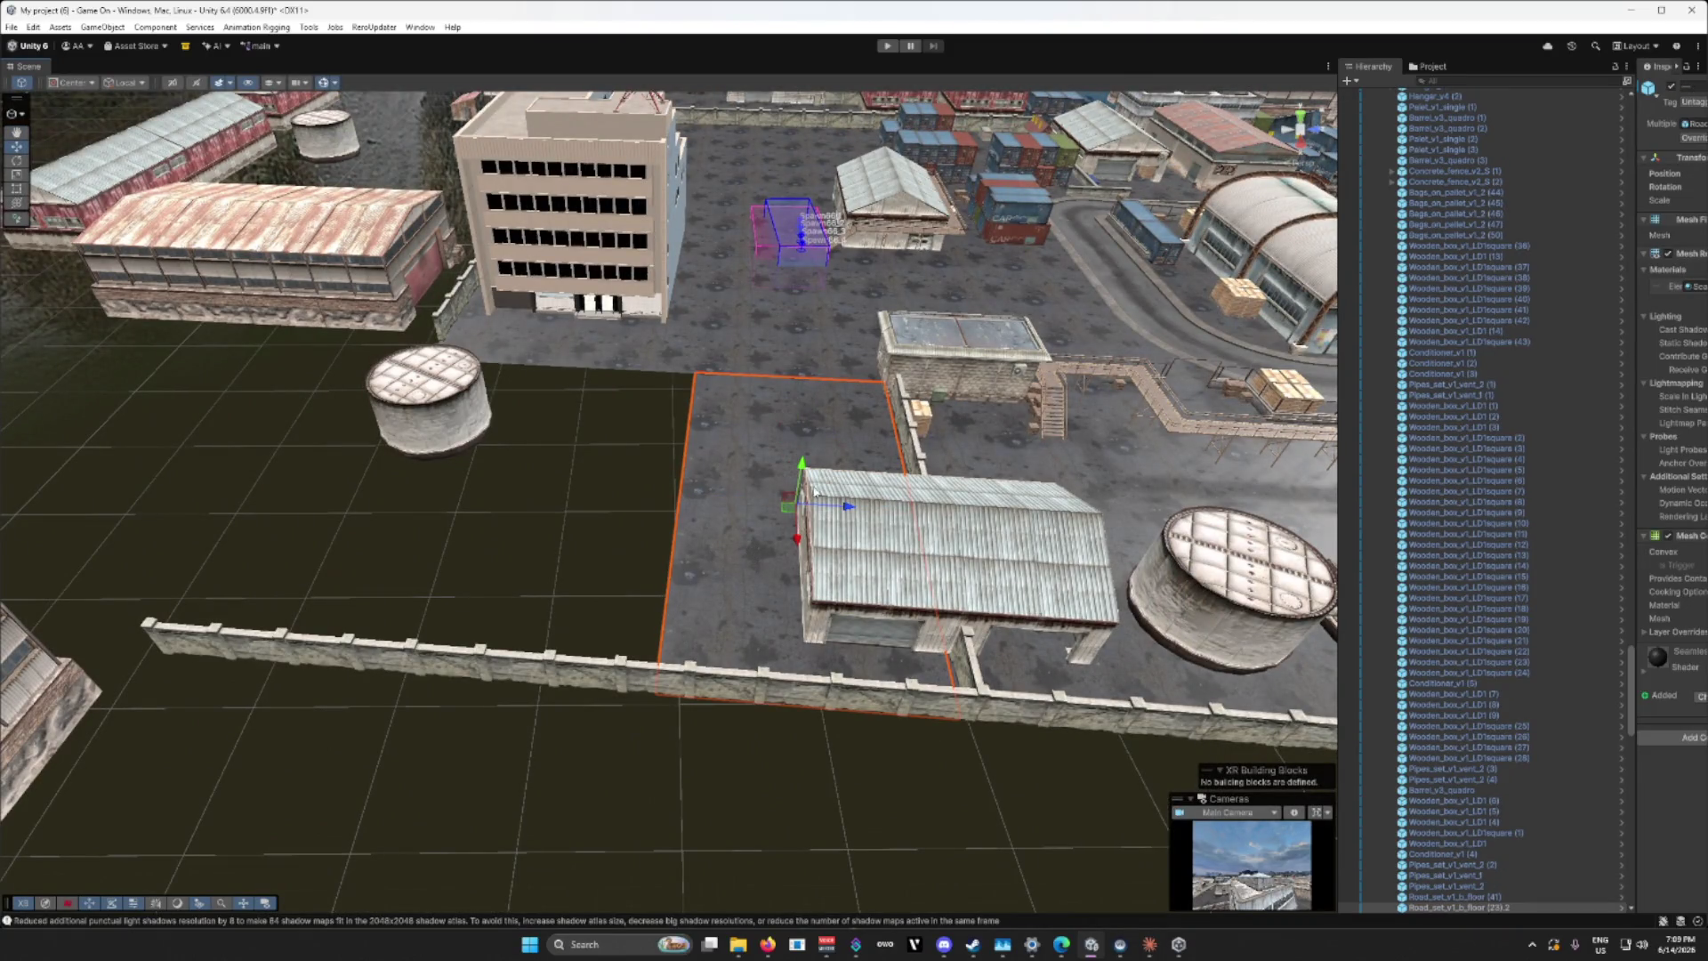
left_click_drag(841, 506, 624, 508)
scroll(623, 505, "up", 15)
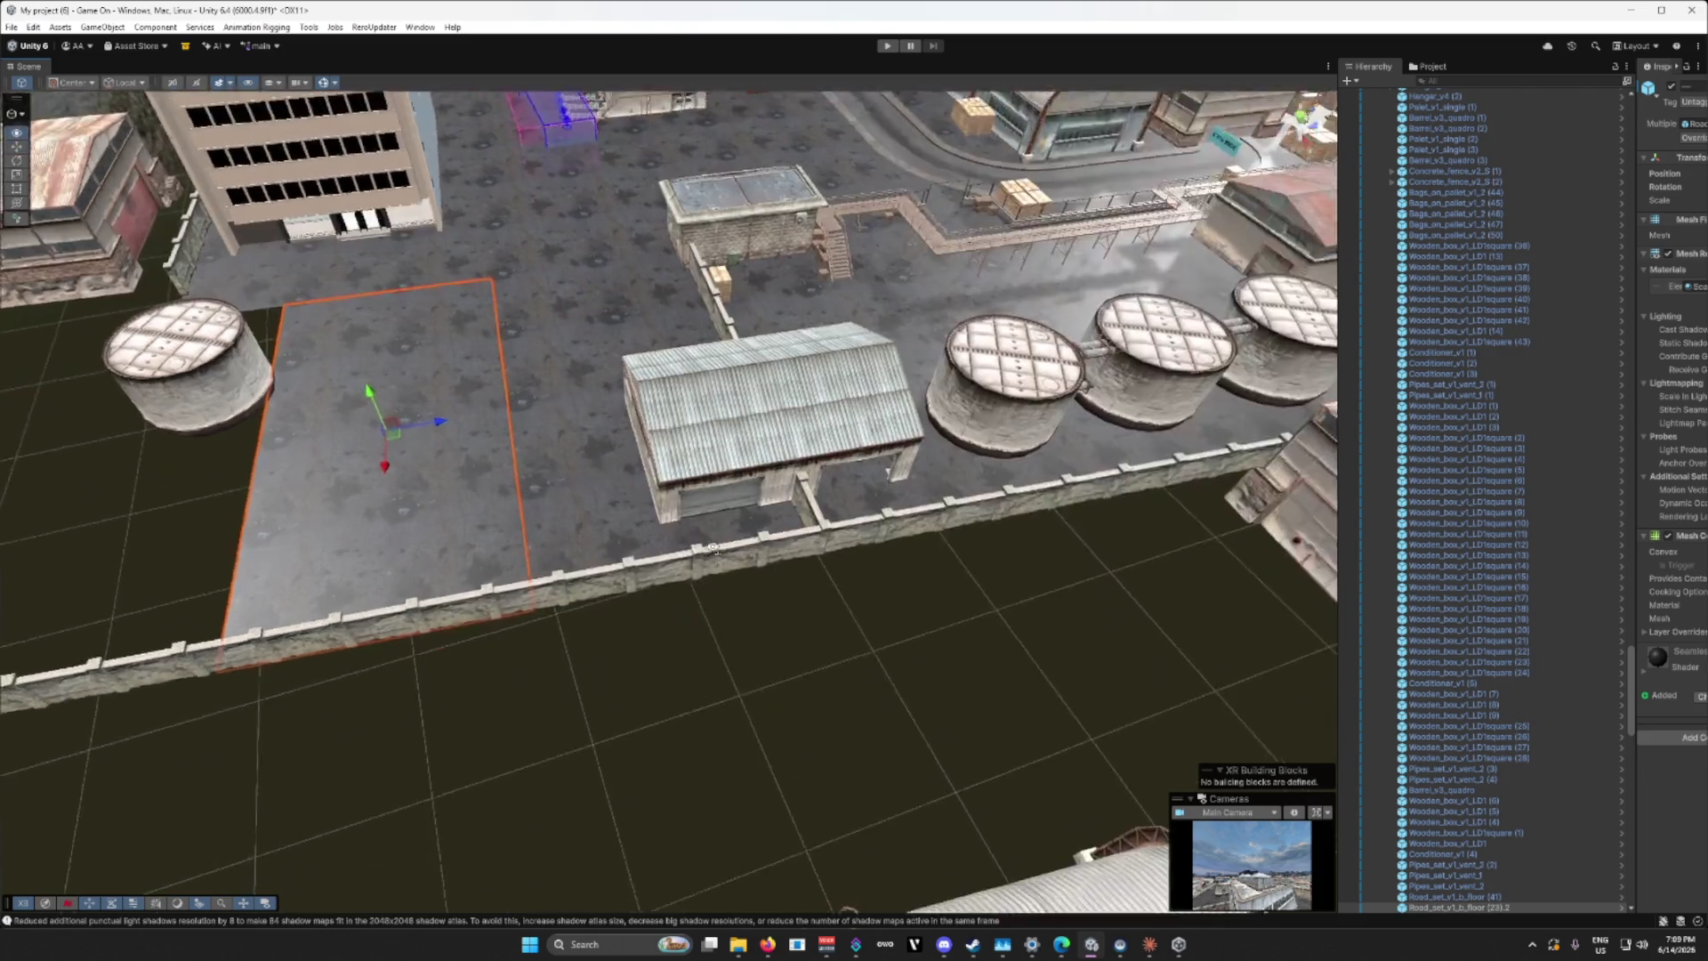
scroll(617, 500, "down", 8)
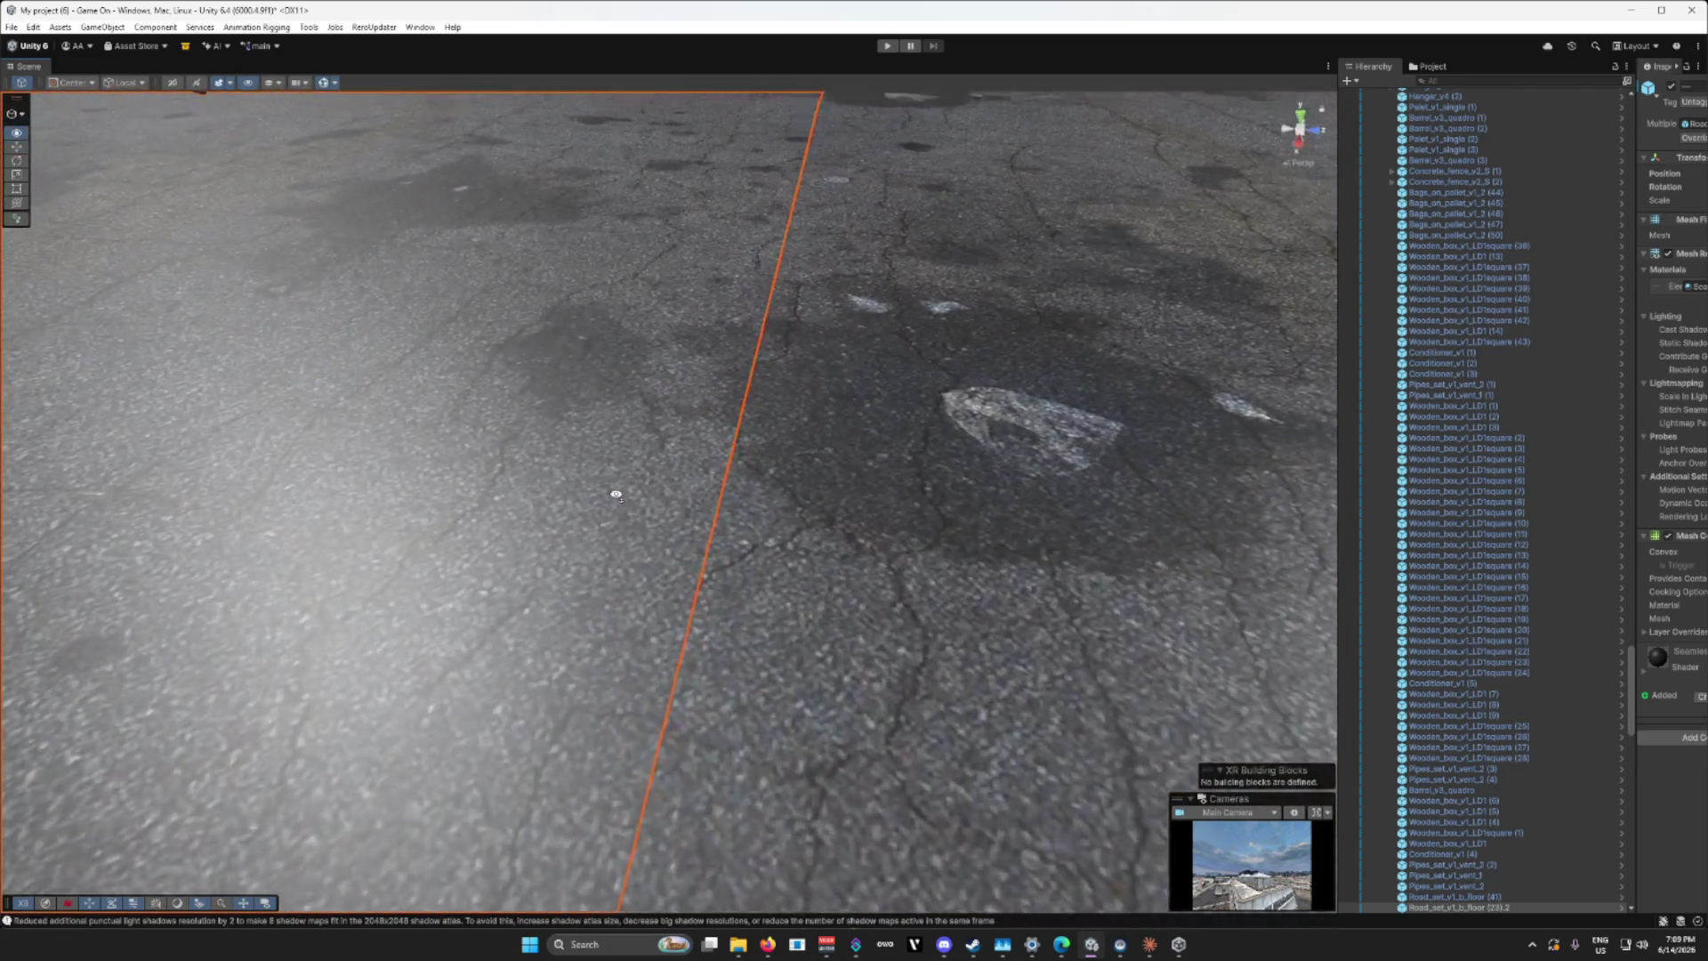
left_click_drag(422, 222, 381, 218)
scroll(534, 445, "down", 10)
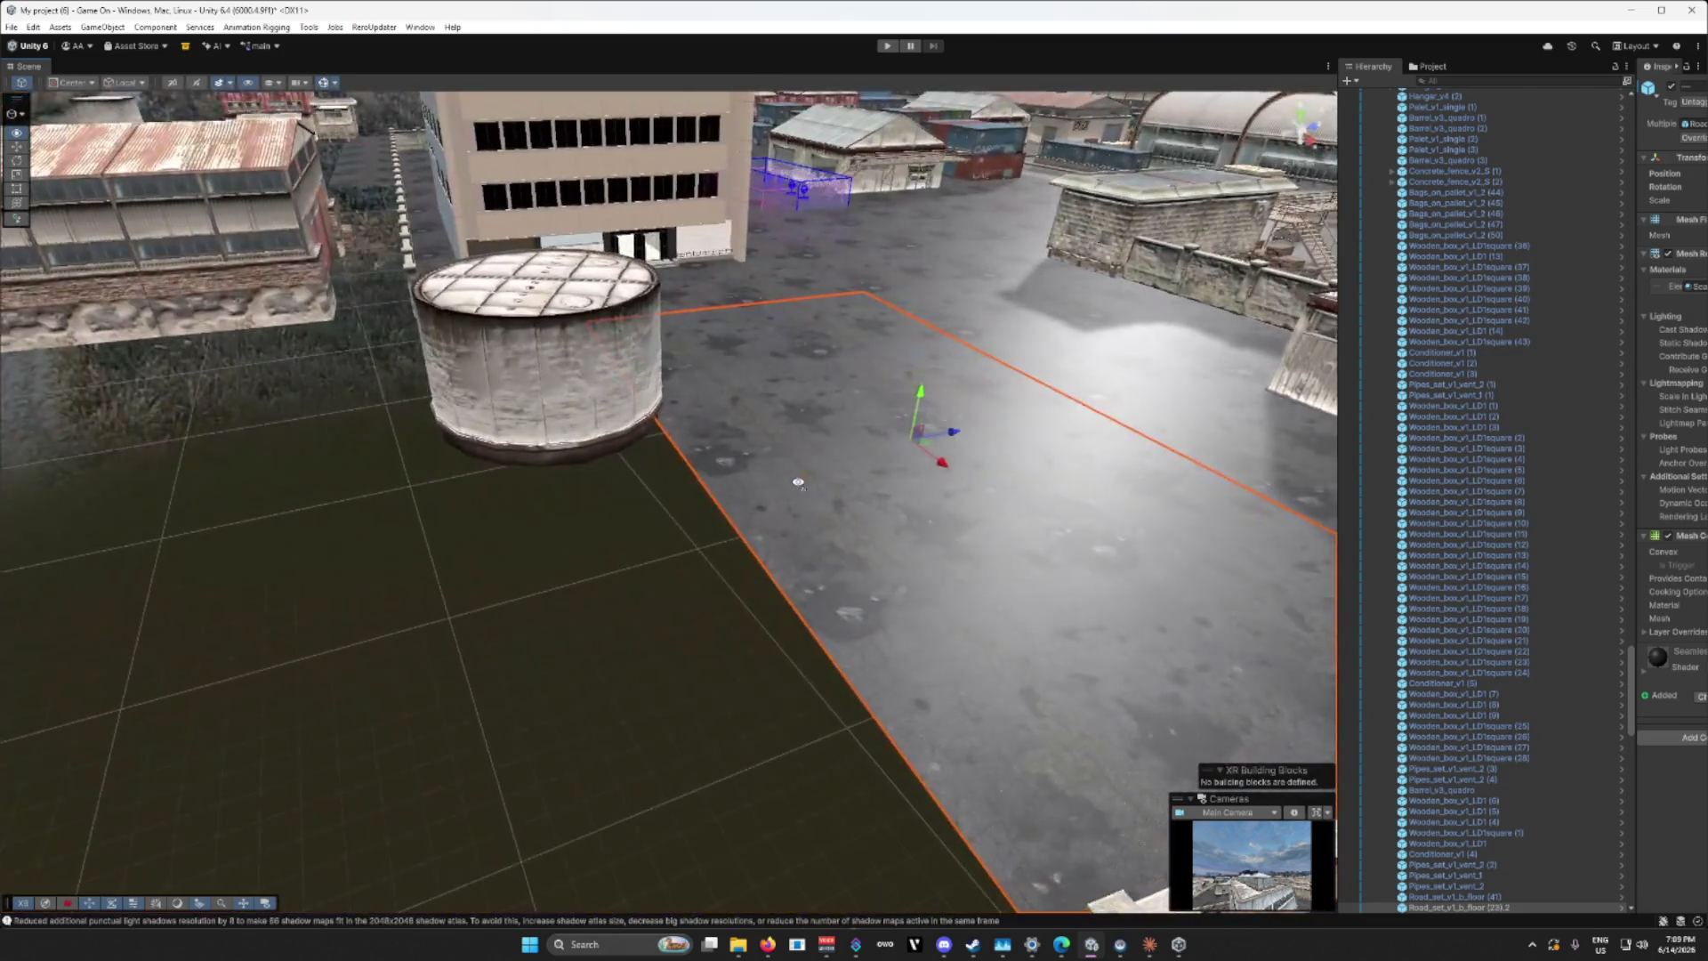
left_click(574, 374)
Step: Slide the Oil_tank left to the unpaved ground's edge and fly toward the warehouse
left_click_drag(574, 375, 195, 381)
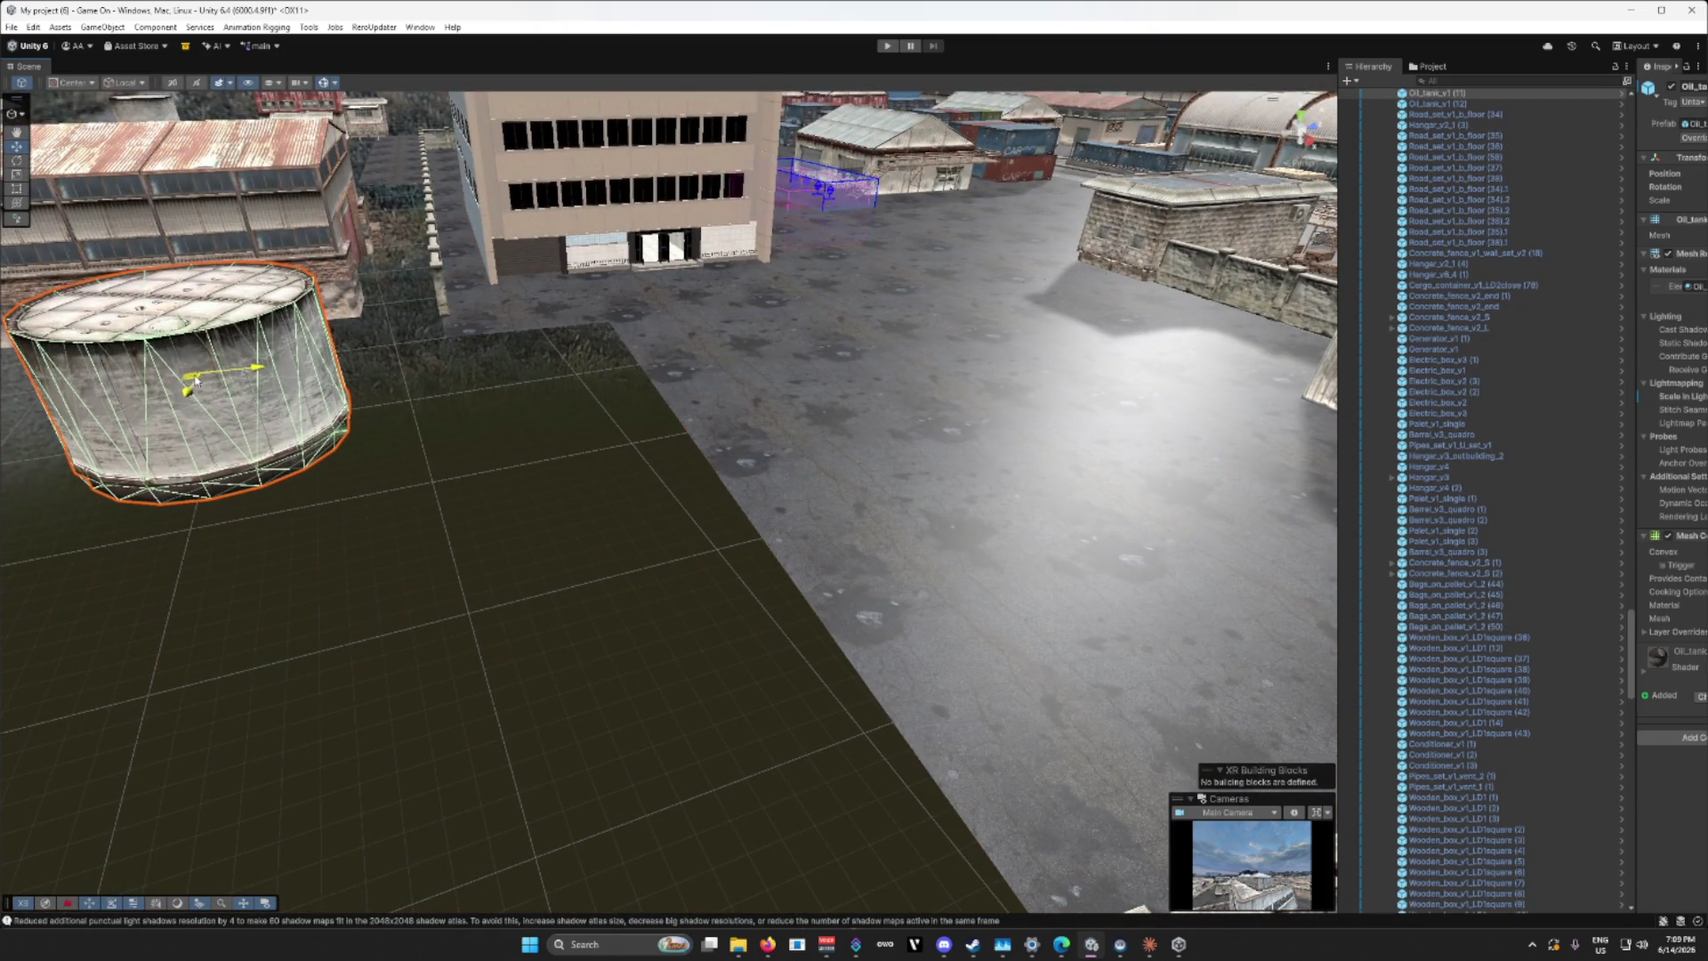
scroll(605, 462, "down", 10)
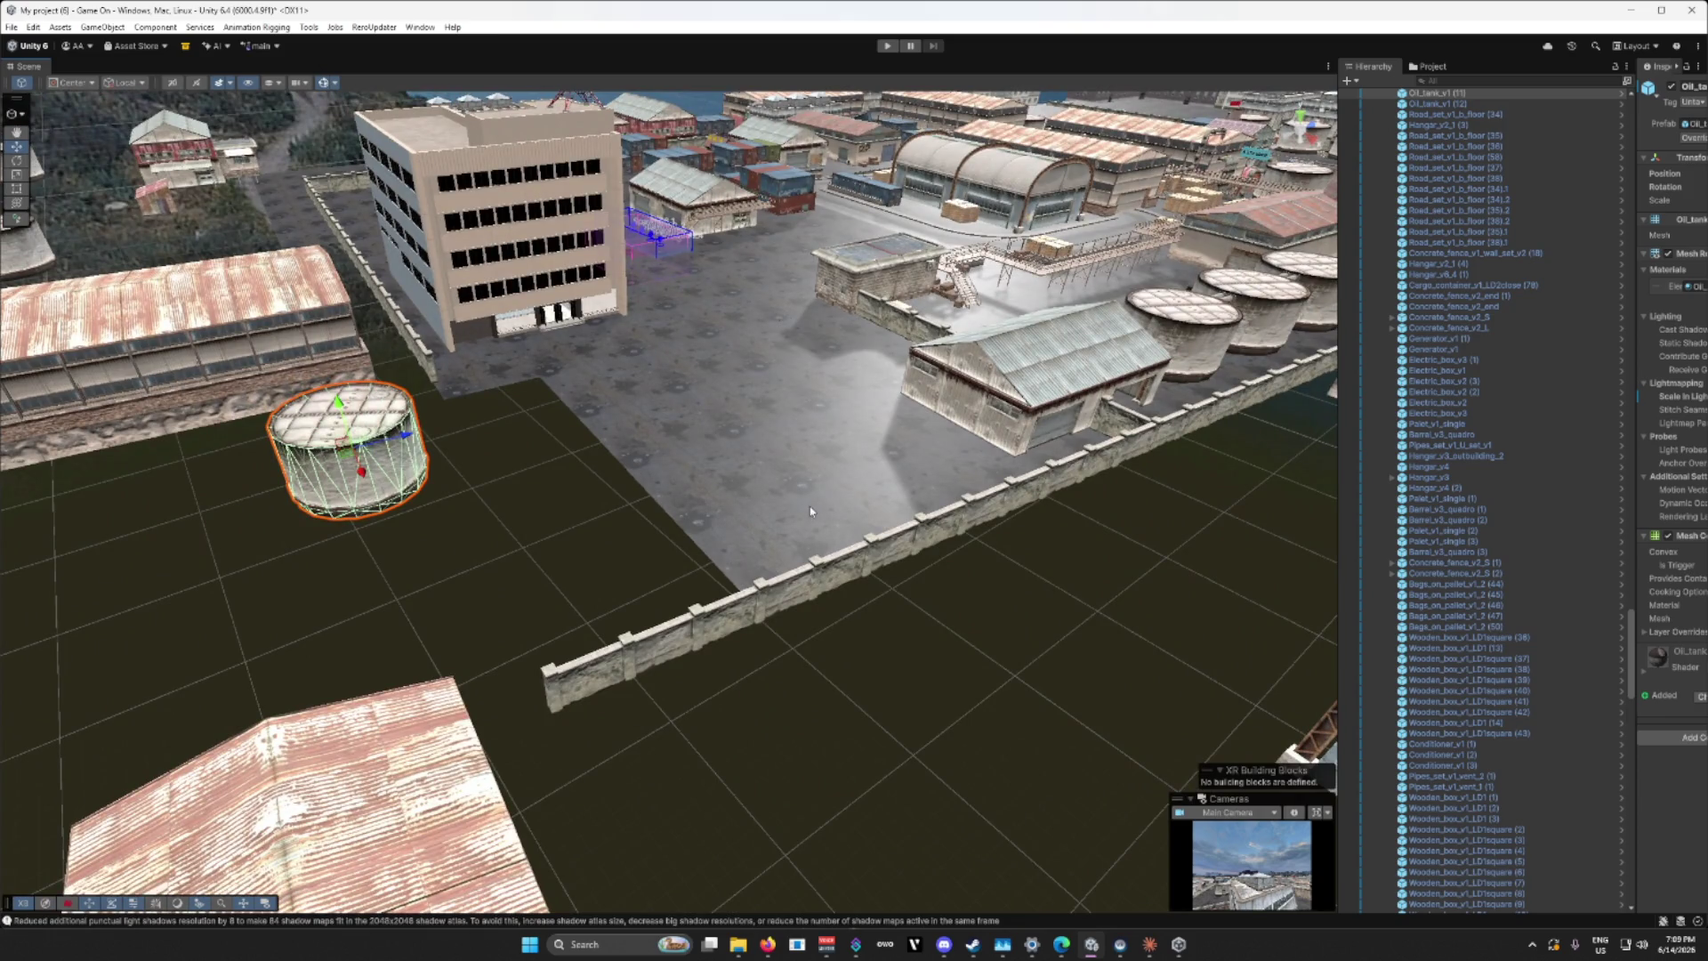
mouse_move(826, 513)
left_mouse_down()
mouse_move(656, 489)
mouse_move(716, 486)
left_mouse_up()
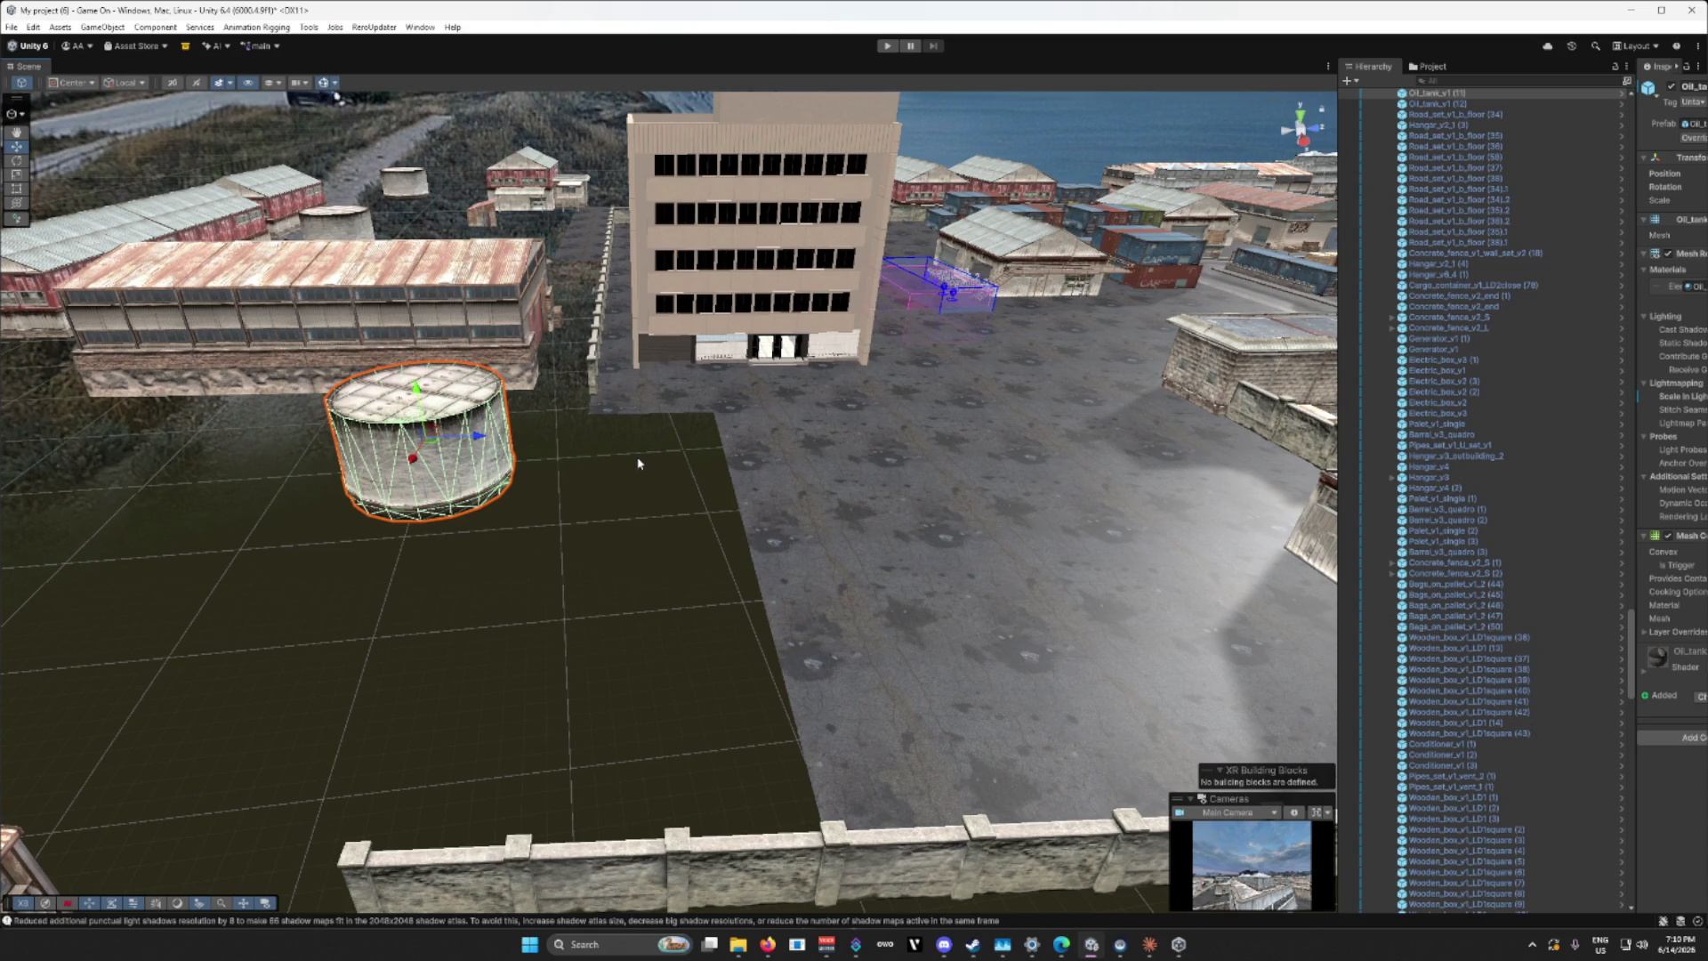
scroll(656, 492, "down", 5)
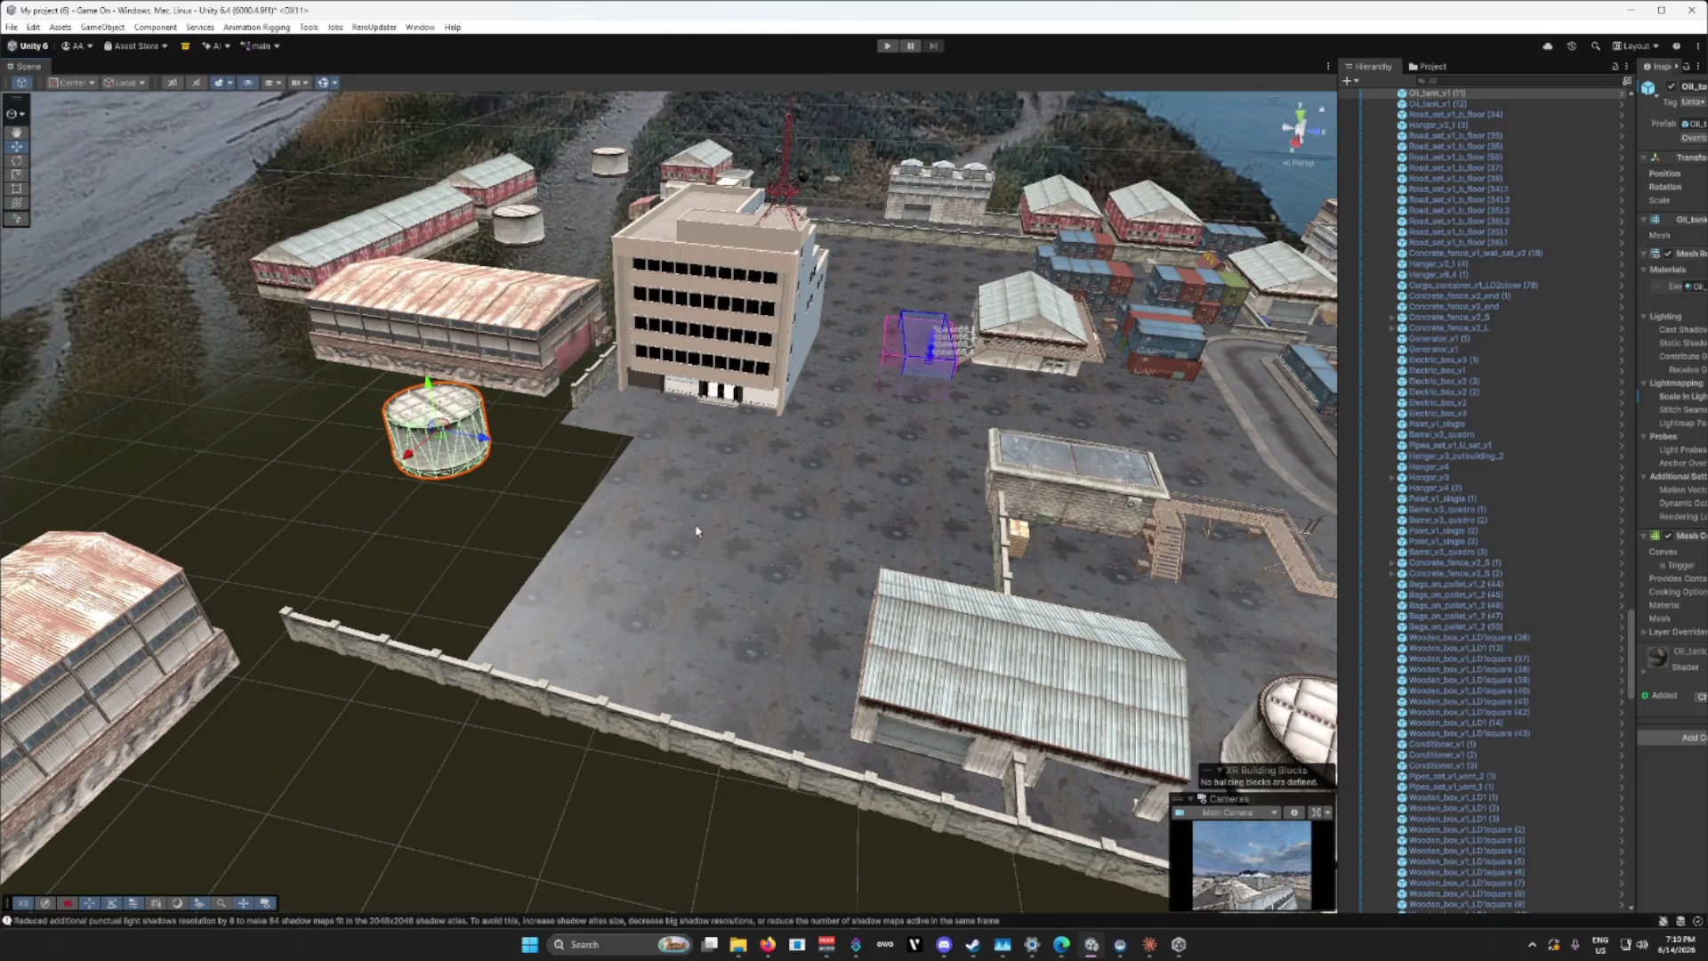
mouse_move(697, 531)
left_mouse_down()
mouse_move(842, 593)
mouse_move(564, 442)
mouse_move(26, 443)
mouse_move(44, 443)
left_mouse_up()
left_click(713, 420)
Step: Hide the warehouse shutter door and shift two Road_set floor tiles left beside the oil tank
key("shift+alt+a")
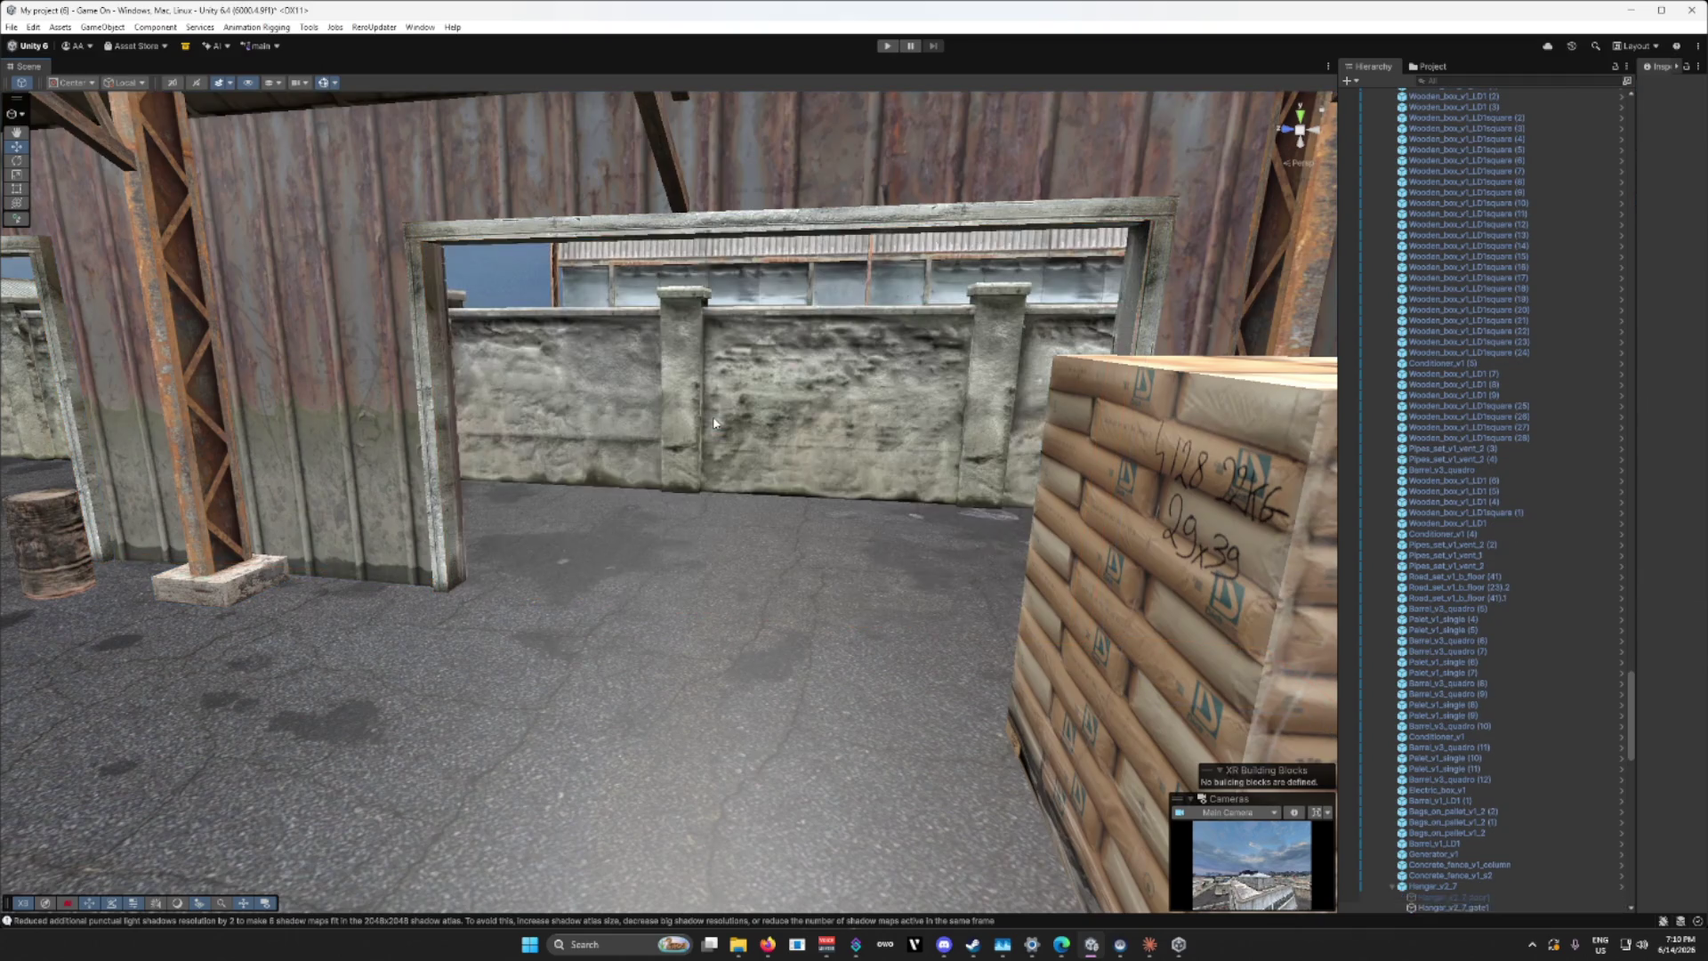
mouse_move(547, 504)
left_mouse_down()
mouse_move(1203, 561)
mouse_move(751, 530)
mouse_move(623, 545)
mouse_move(704, 544)
left_mouse_up()
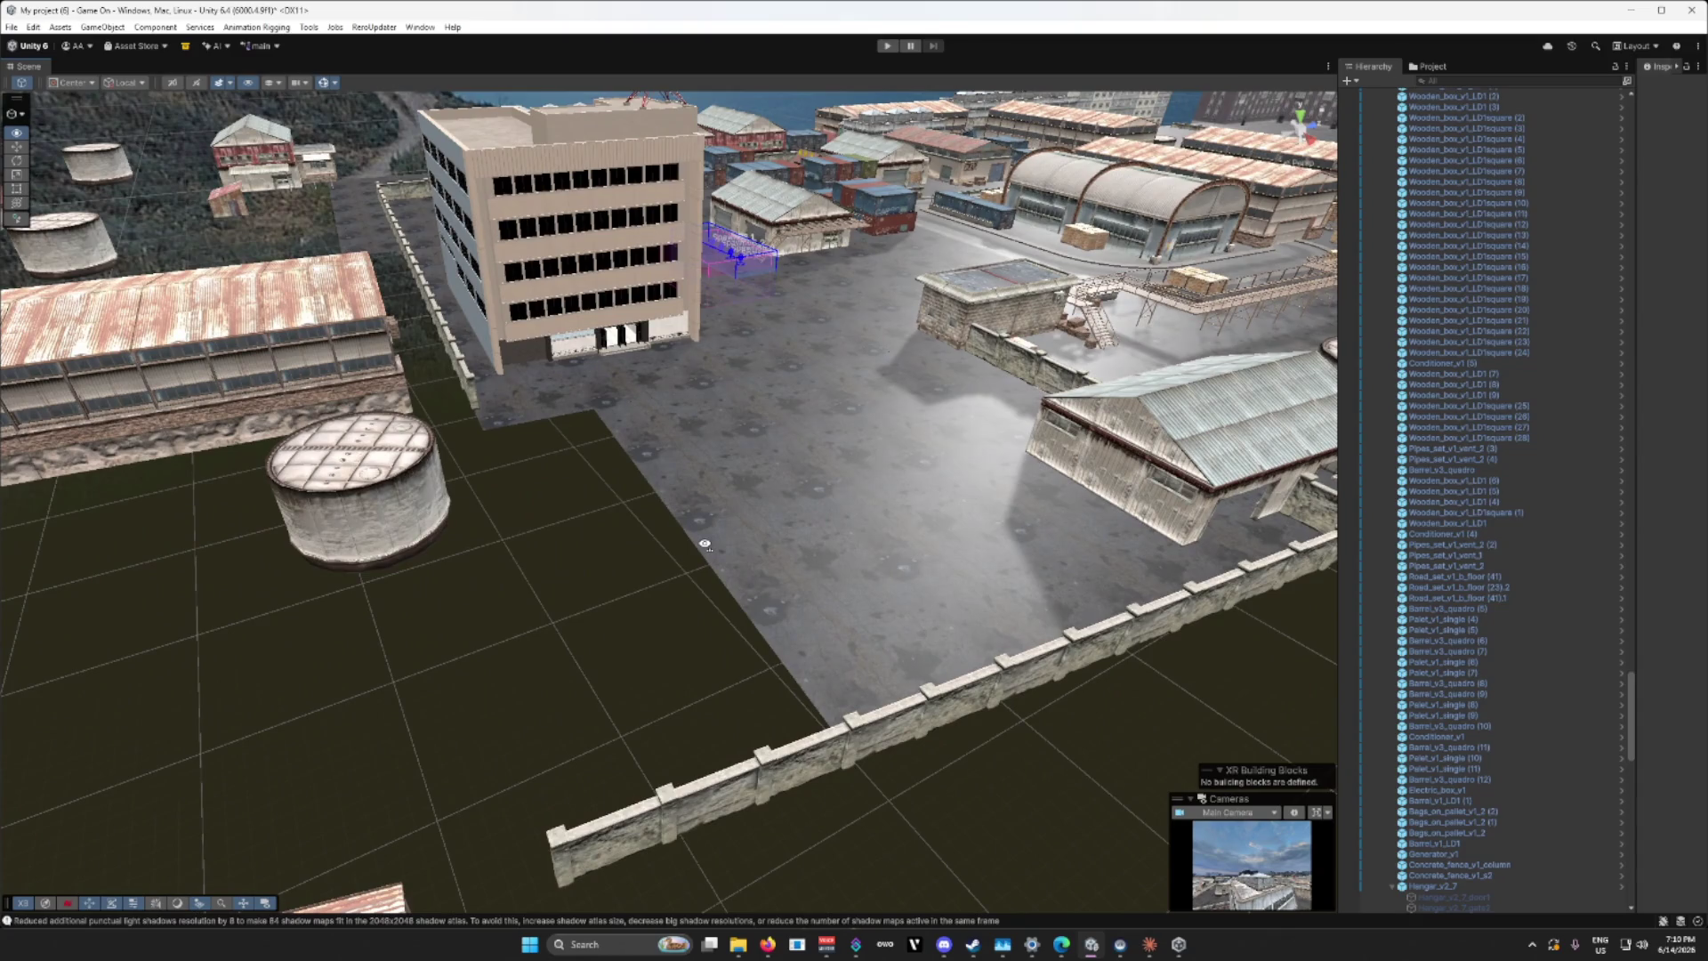
left_click(695, 453)
left_click(804, 596, "ctrl")
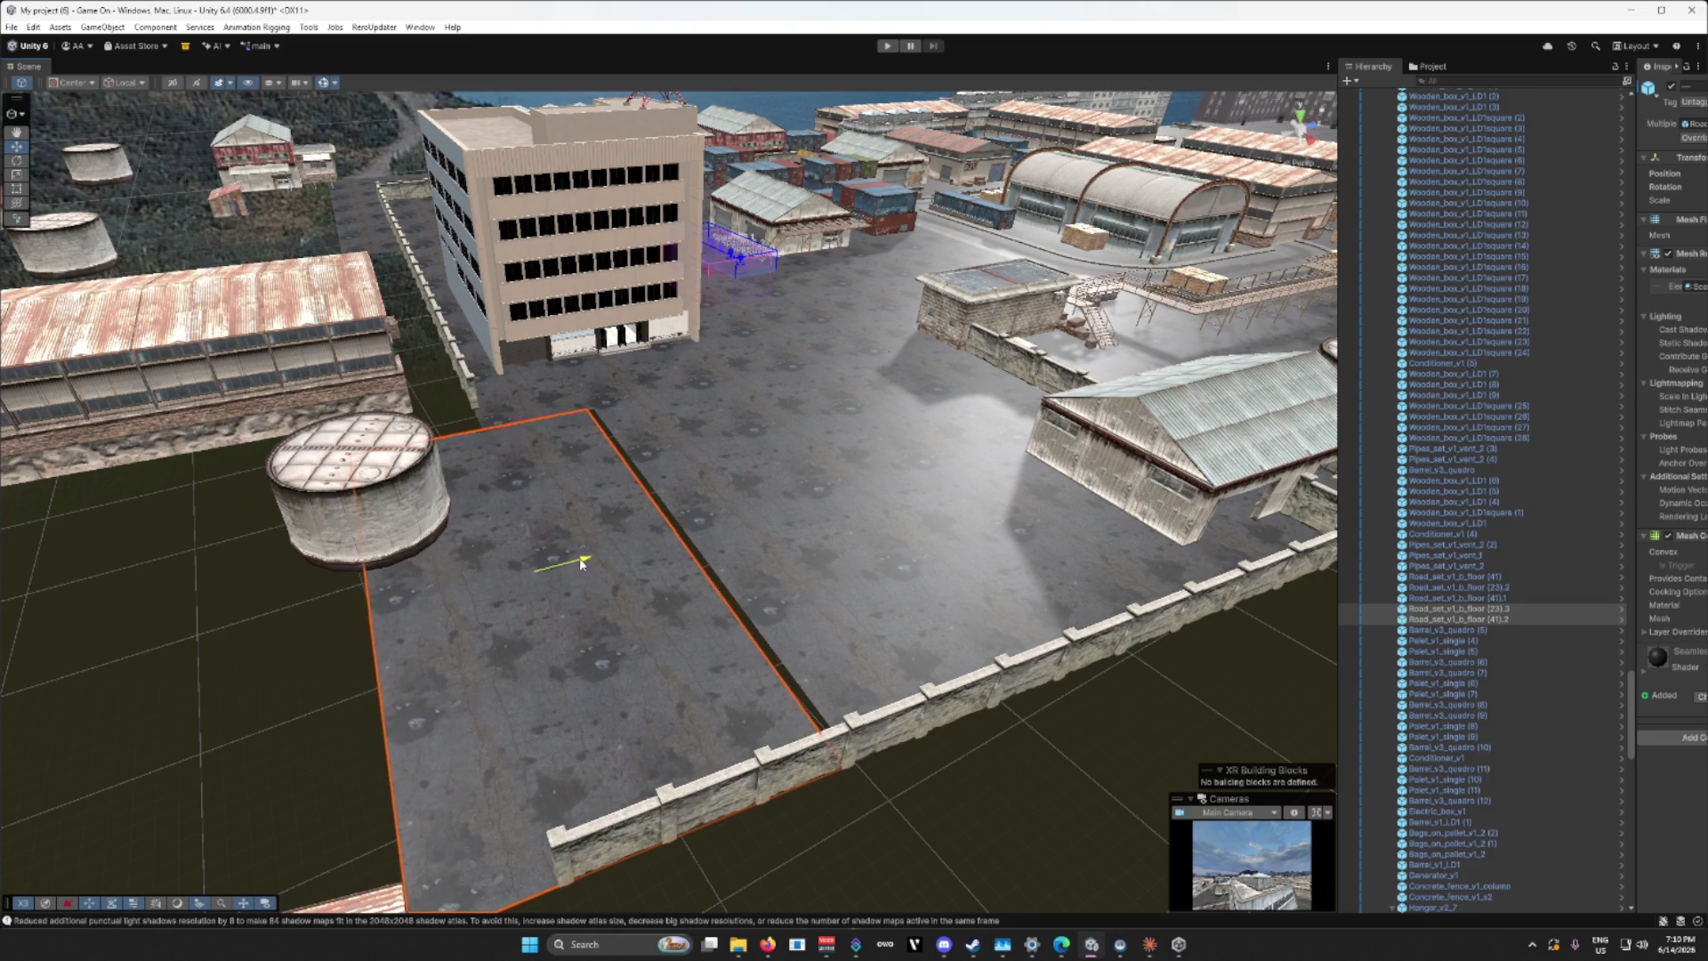
scroll(569, 566, "up", 8)
scroll(552, 614, "down", 5)
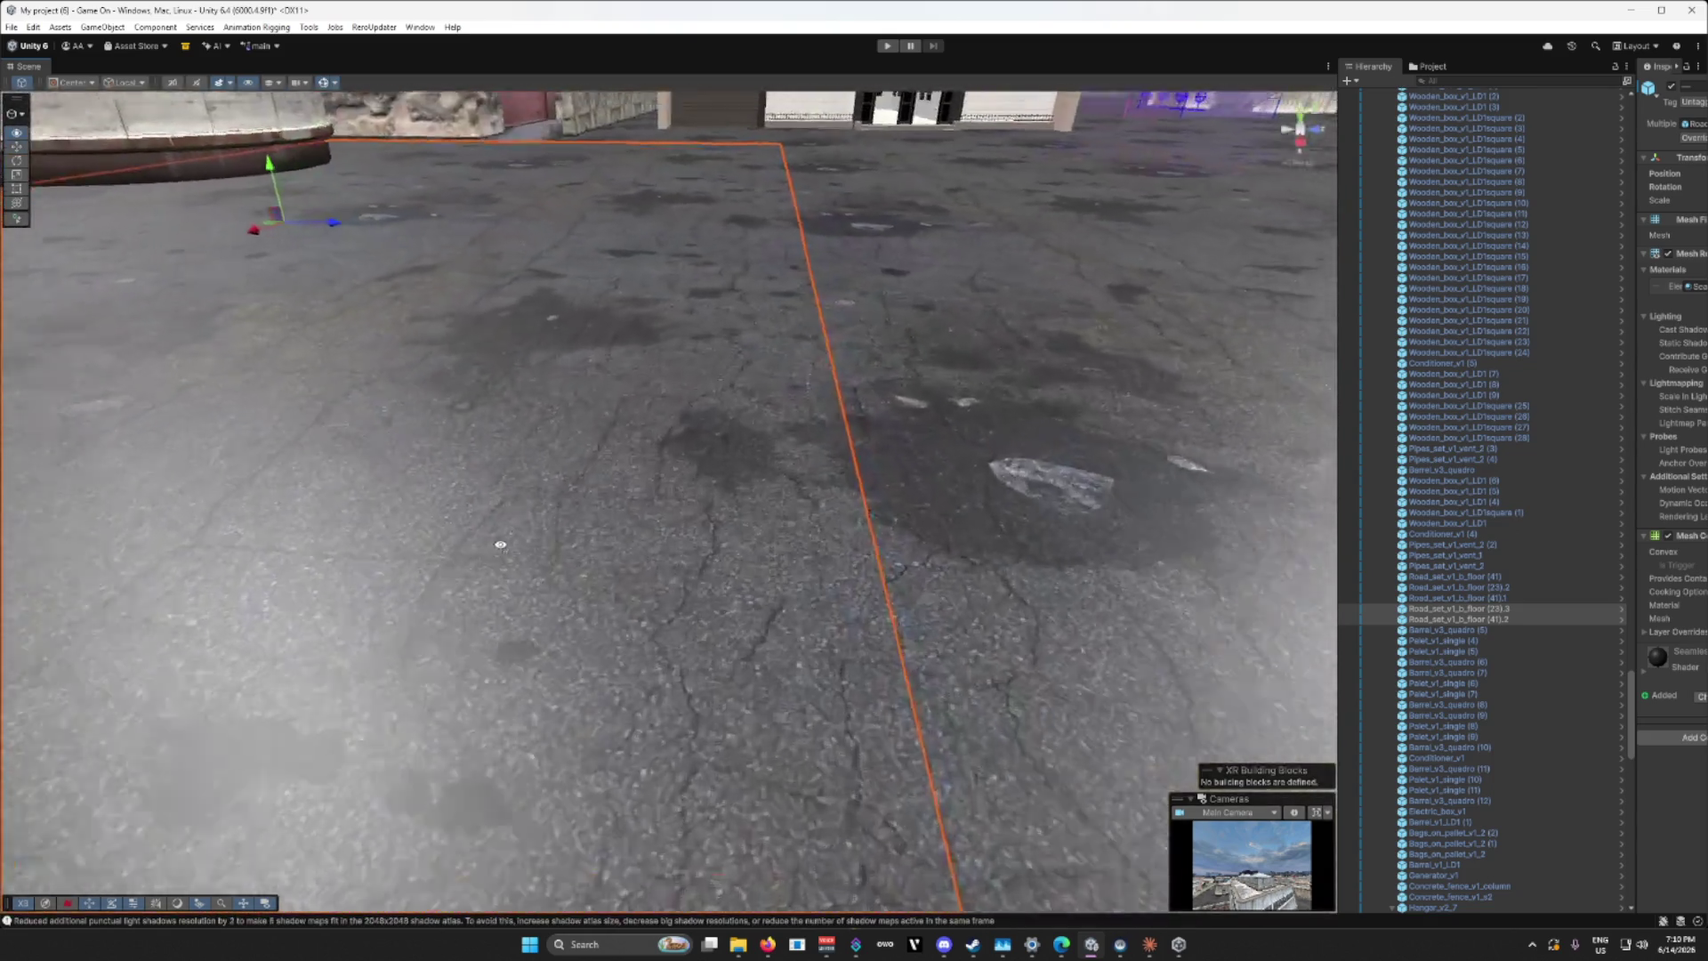
left_click_drag(289, 281, 281, 281)
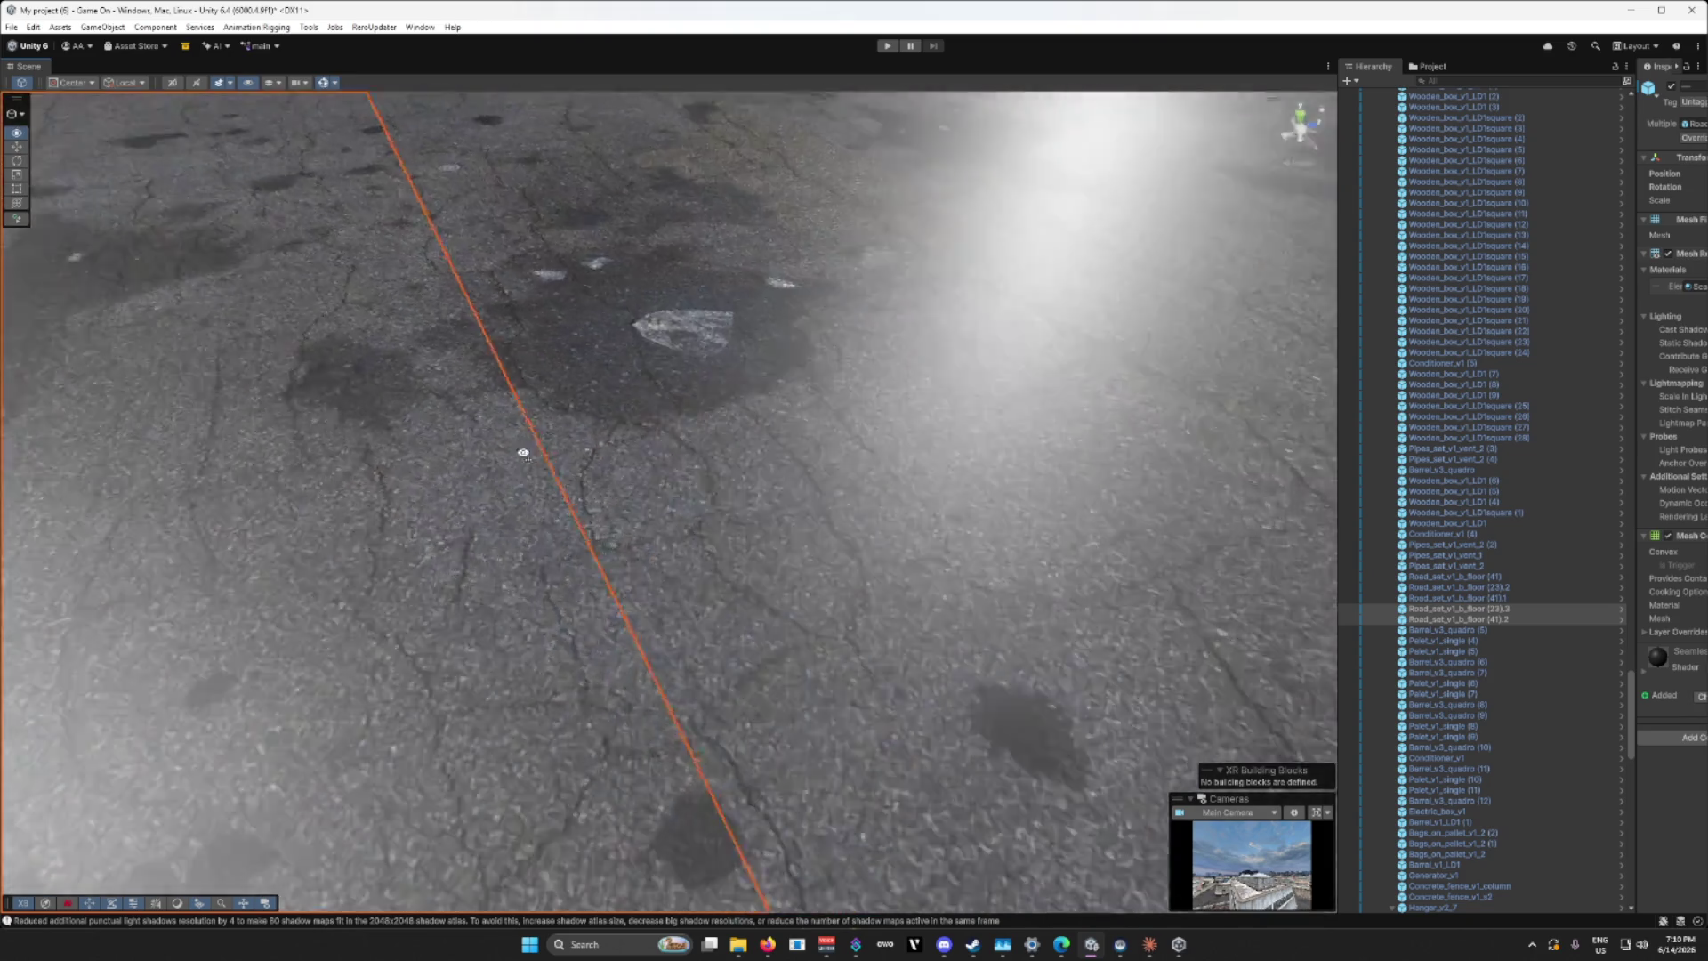
scroll(584, 450, "down", 10)
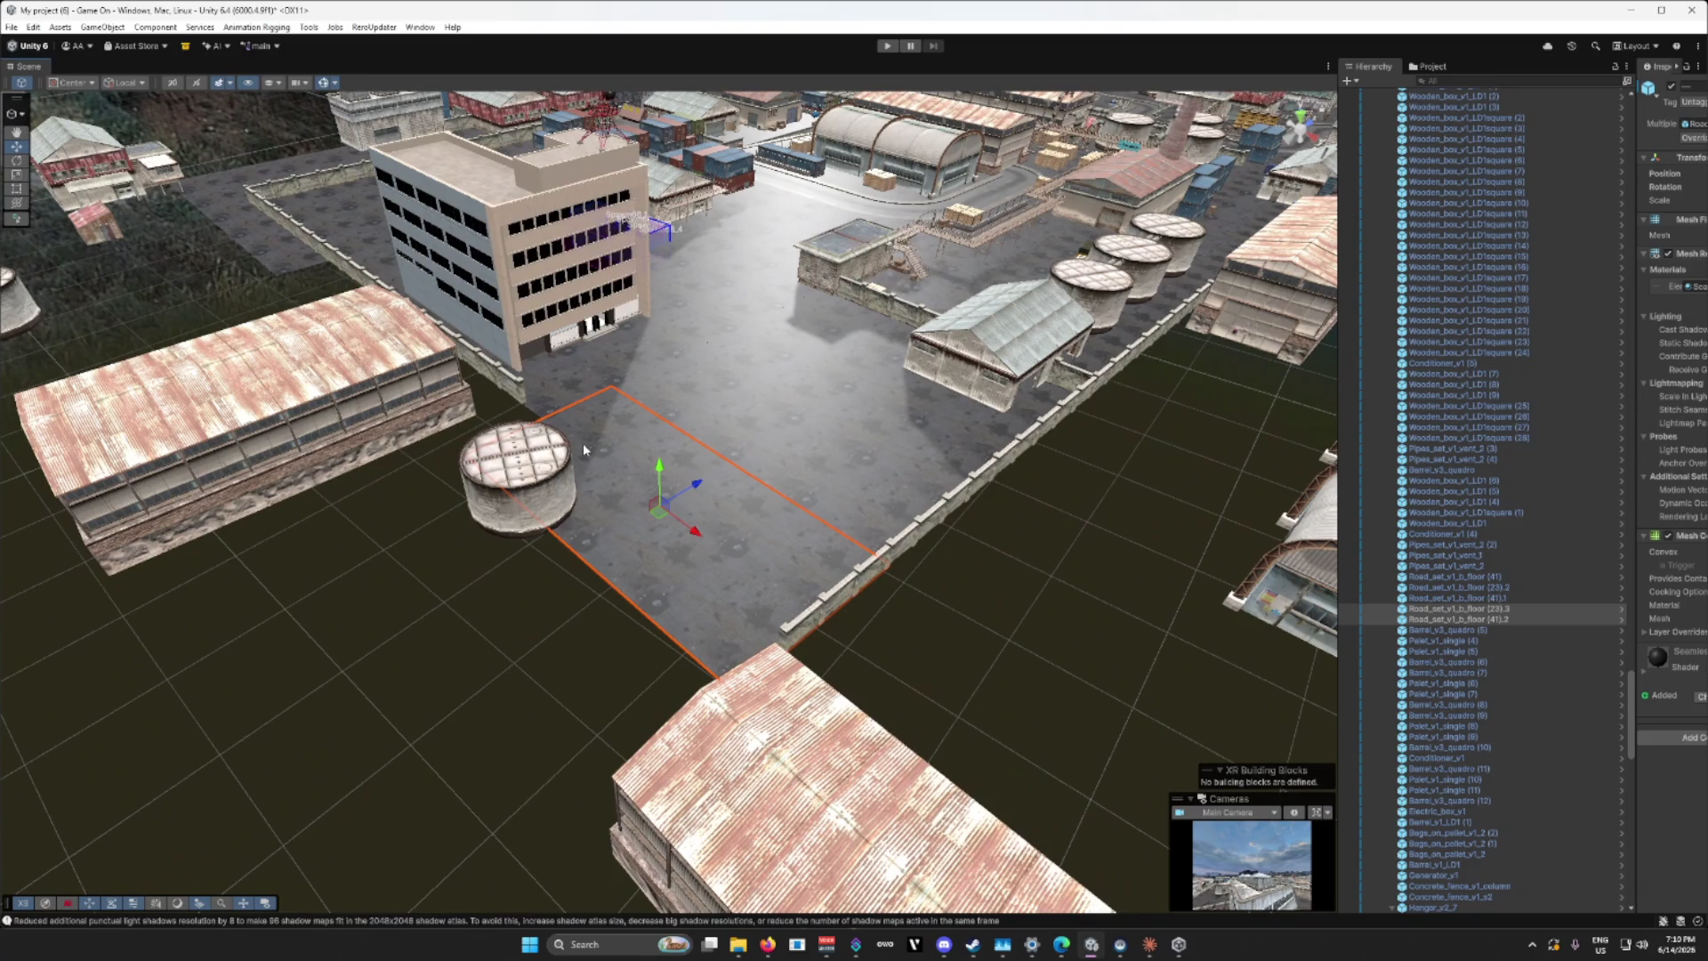
mouse_move(584, 443)
left_mouse_down()
mouse_move(525, 446)
mouse_move(504, 425)
left_mouse_up()
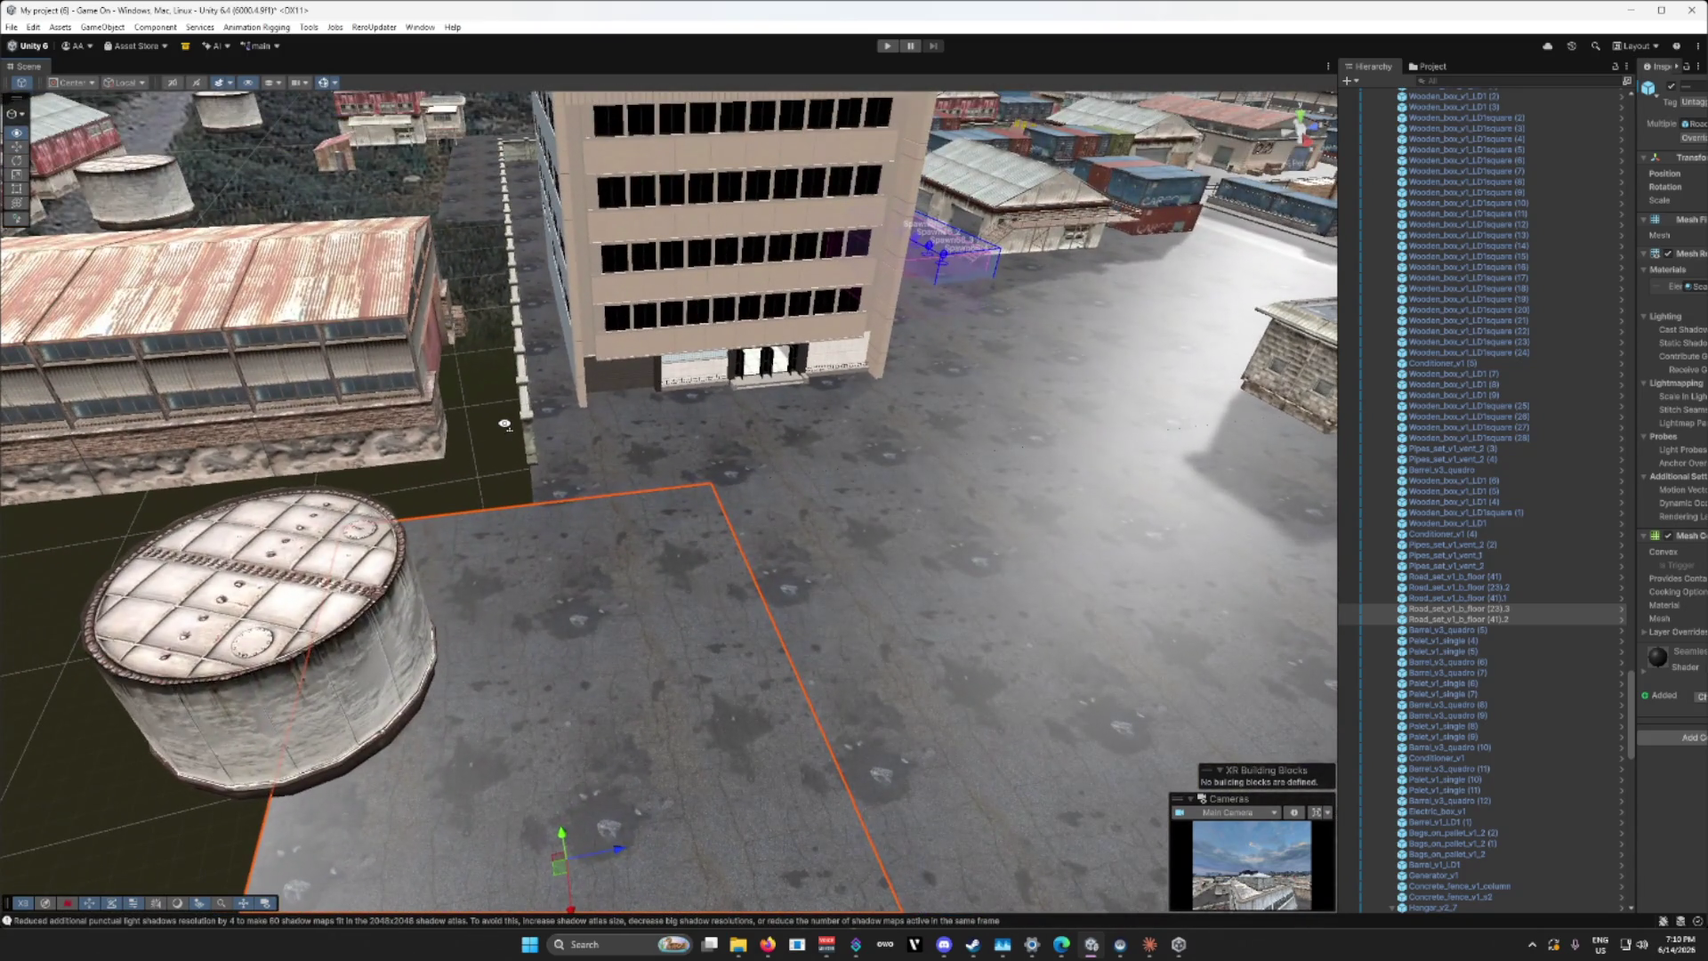
Step: Select three concrete fence segments and duplicate them with Ctrl+D
left_click(528, 365)
key("f")
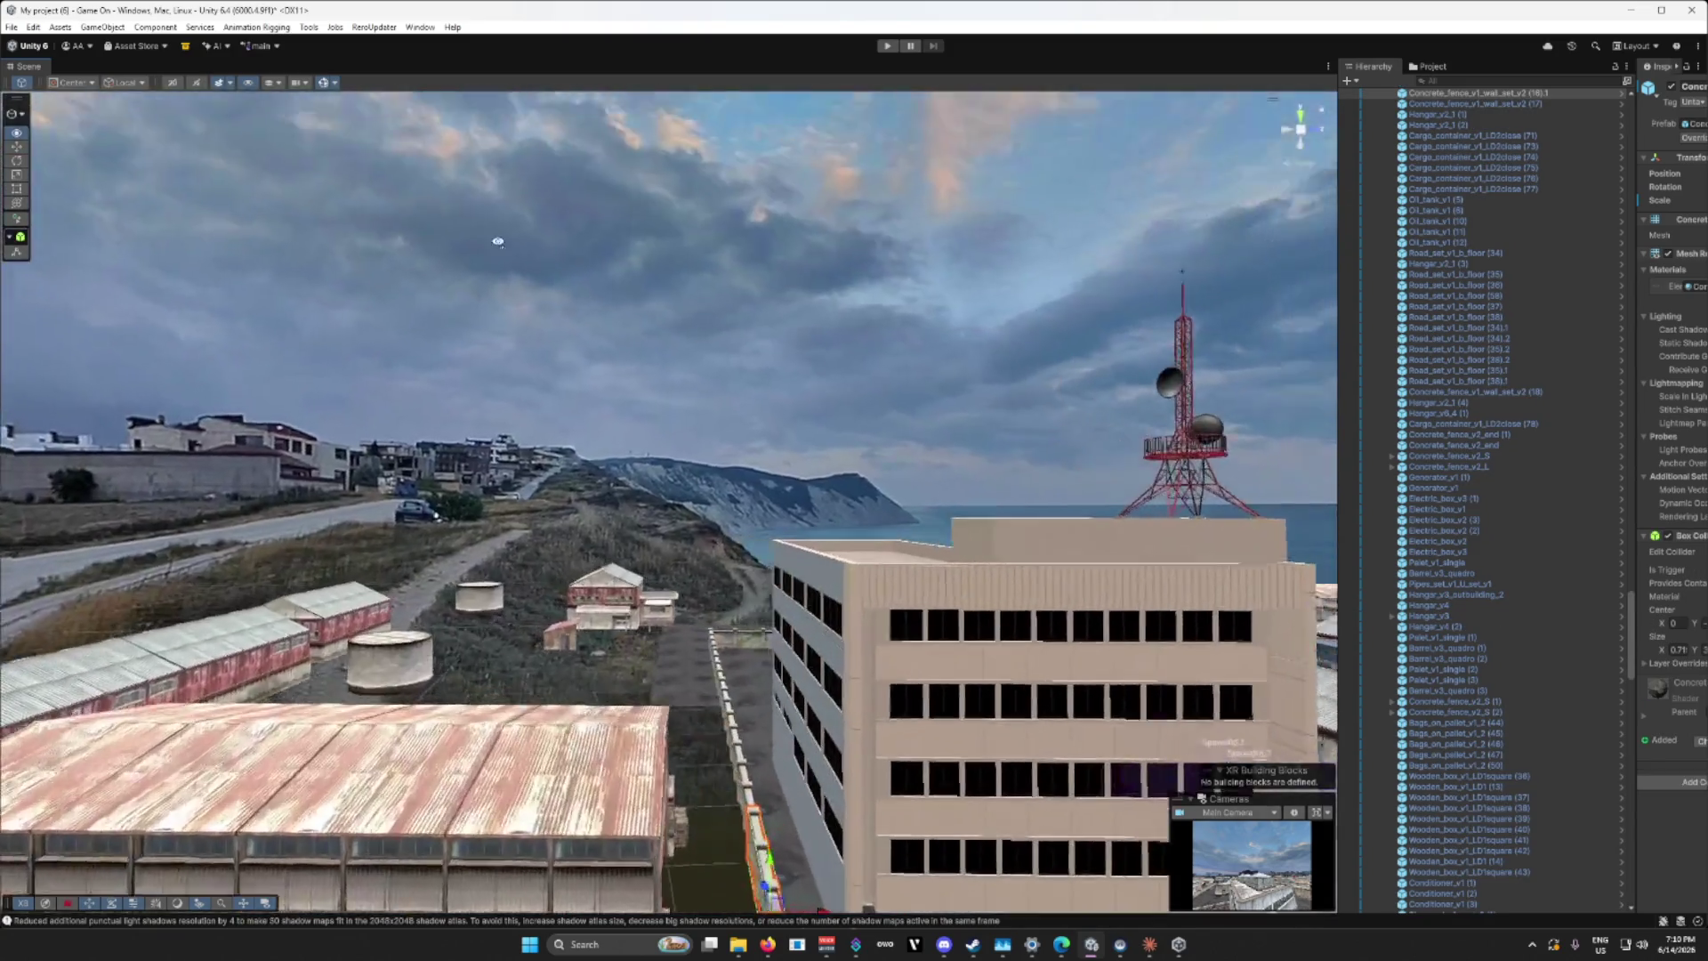
left_click_drag(605, 383, 850, 458)
left_click(816, 476, "shift")
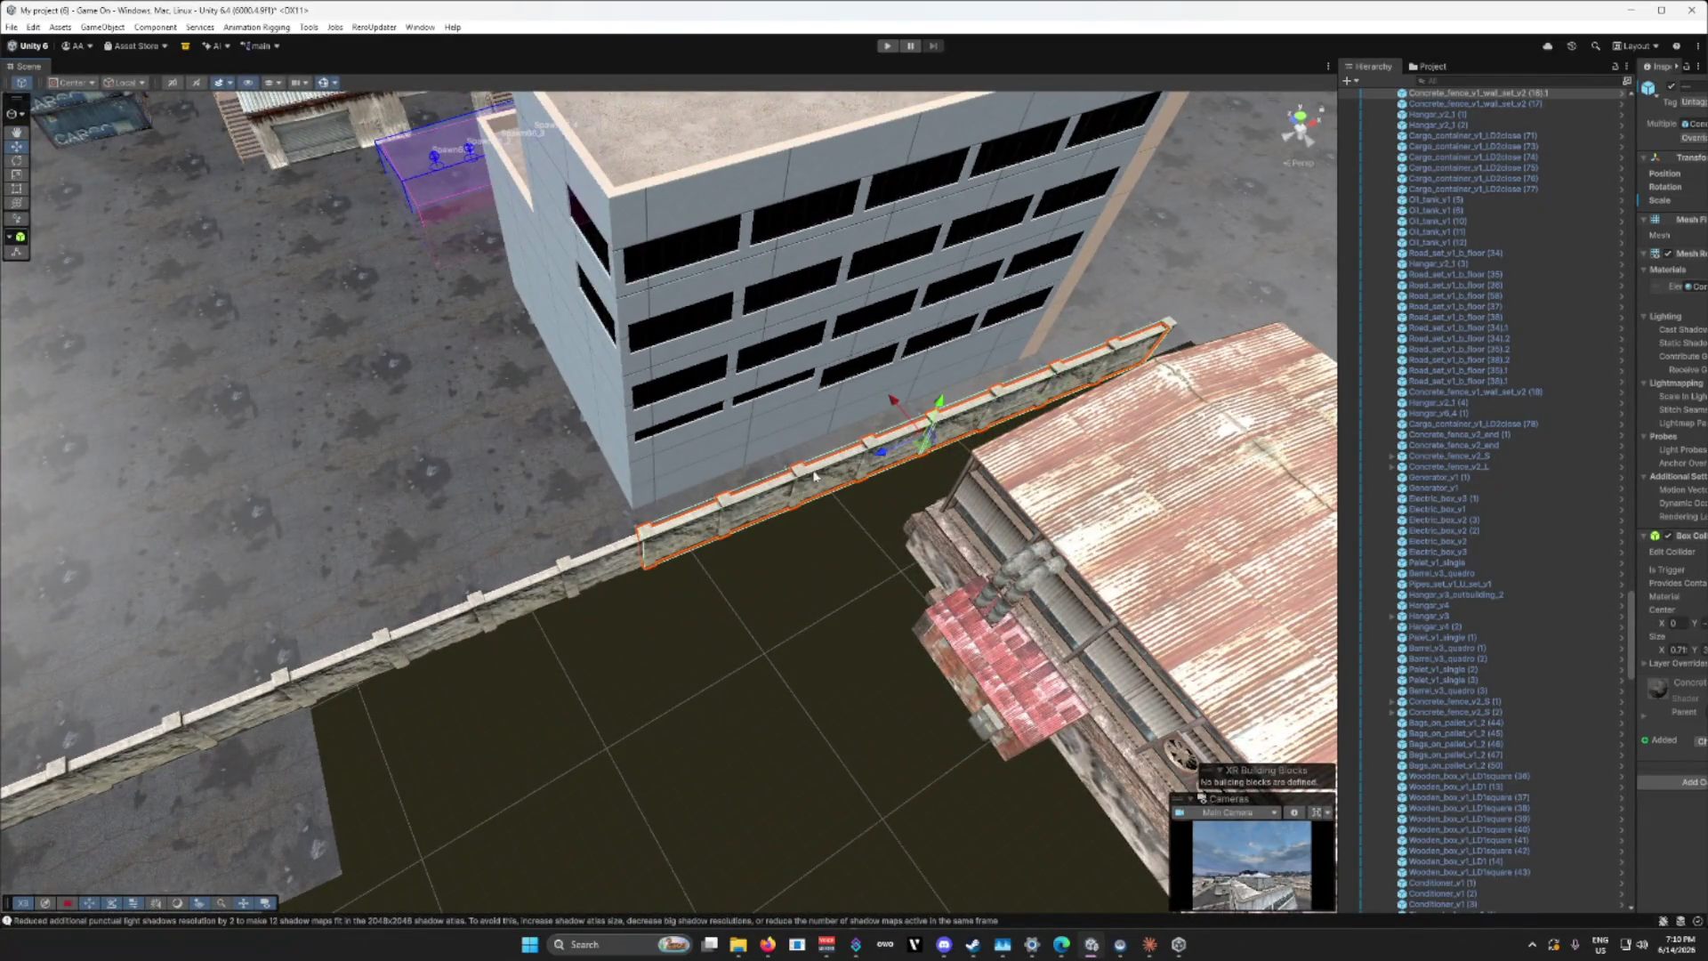
left_click(534, 596, "shift")
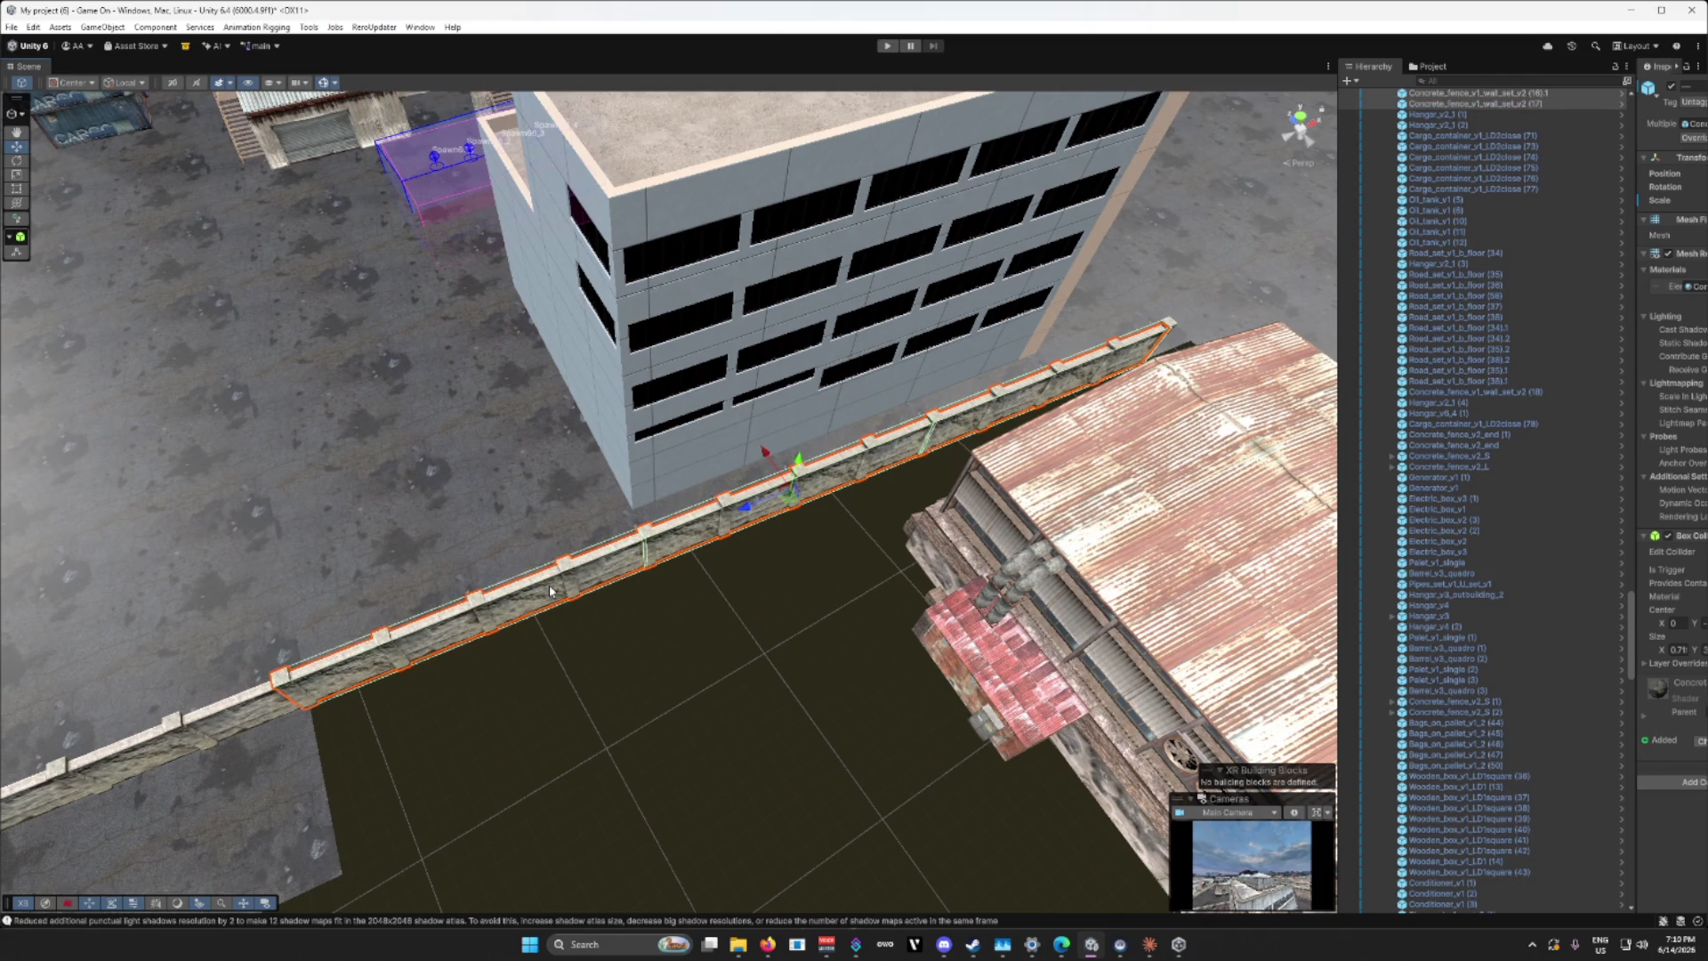
key("ctrl+d")
mouse_move(834, 527)
left_mouse_down()
mouse_move(940, 309)
mouse_move(846, 274)
mouse_move(1028, 427)
mouse_move(578, 450)
mouse_move(671, 492)
mouse_move(1391, 560)
mouse_move(1309, 520)
left_mouse_up()
Step: Rotate and move the duplicated fence segments into line along the yard edge
key("e")
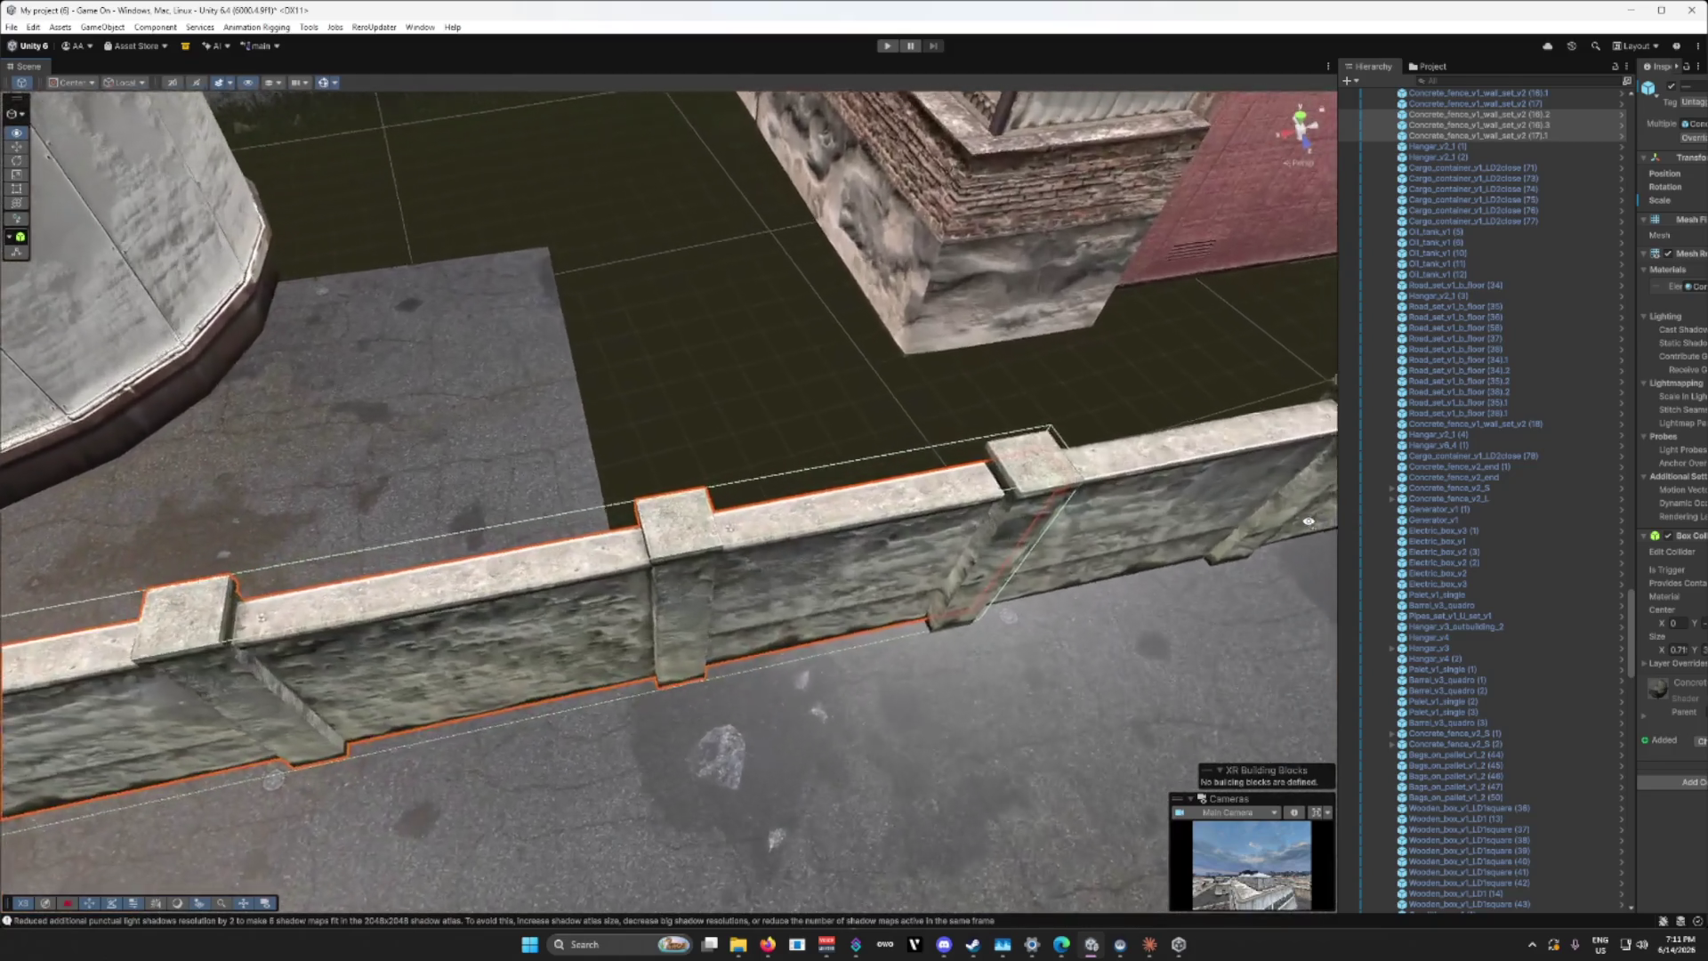
scroll(1309, 520, "up", 10)
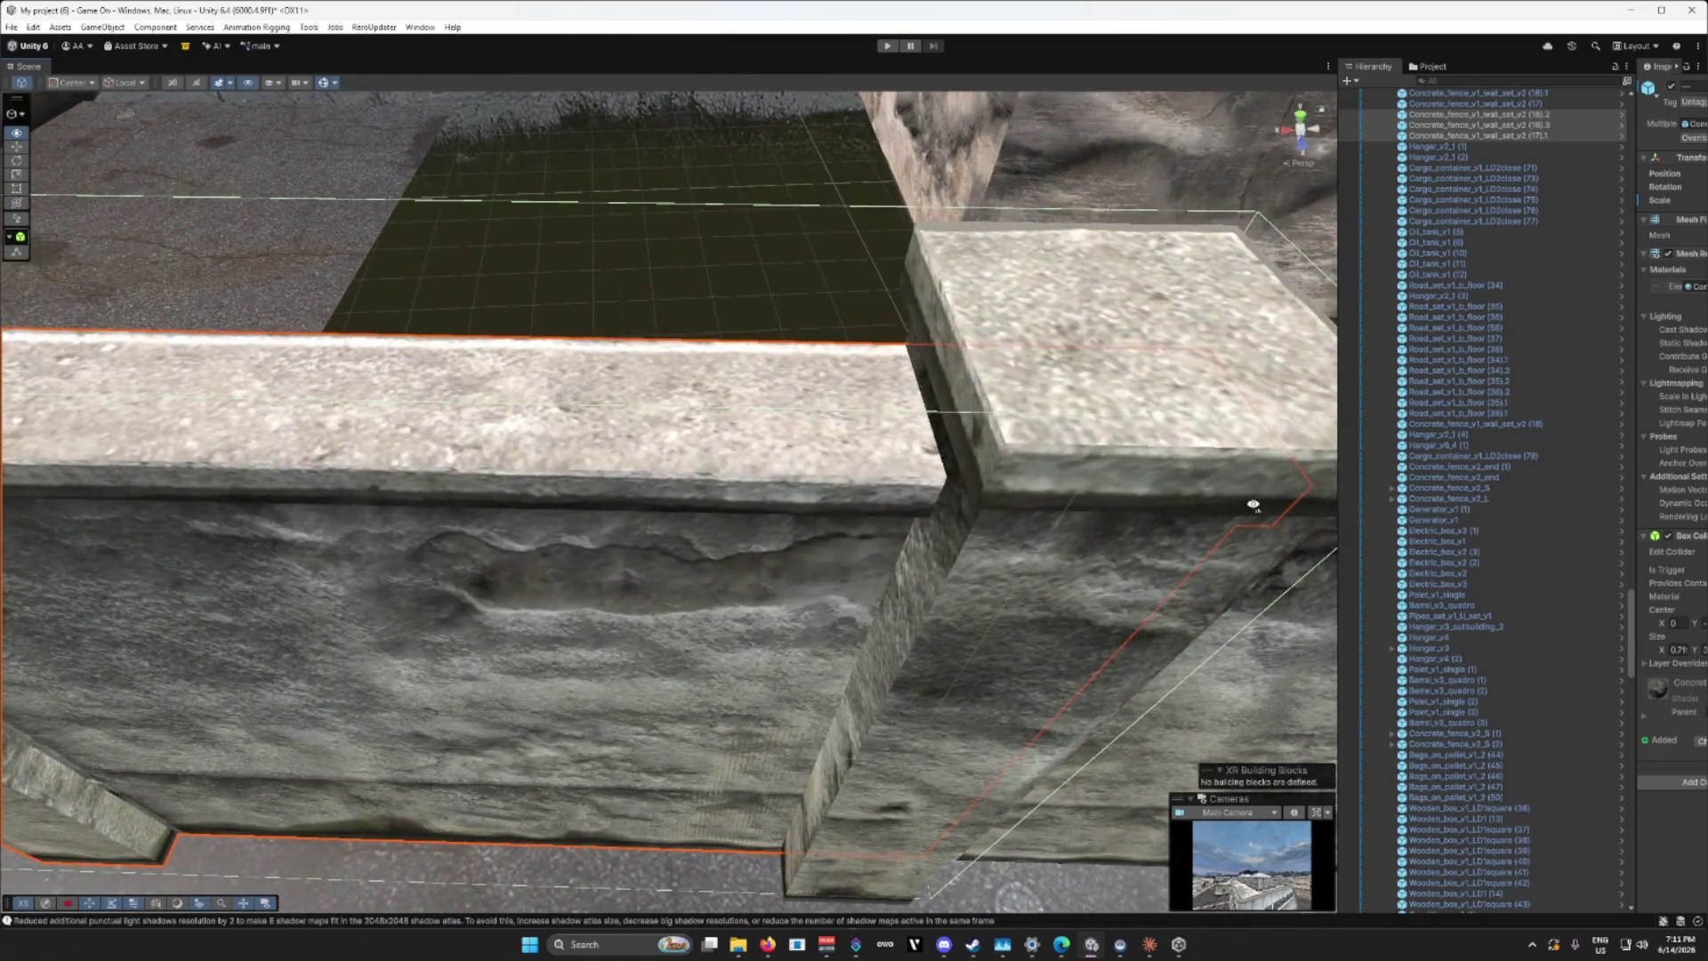
scroll(1253, 504, "down", 10)
left_click_drag(1252, 505, 864, 538)
key("w")
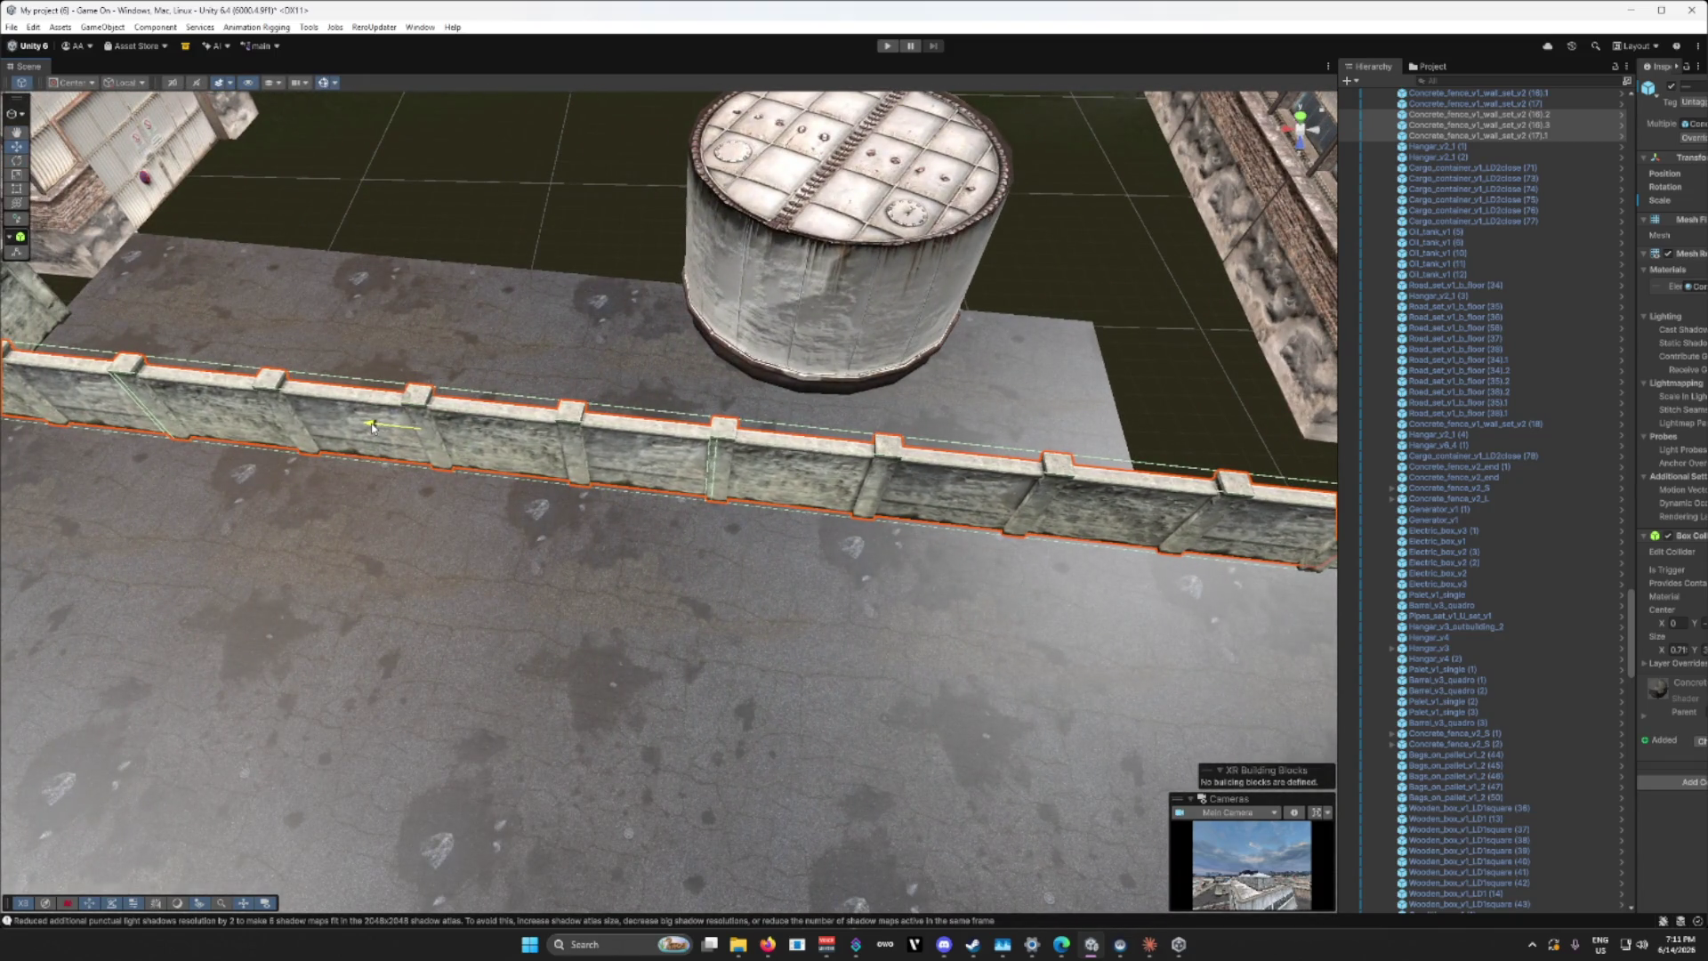
mouse_move(374, 427)
left_mouse_down()
mouse_move(802, 564)
mouse_move(546, 520)
left_mouse_up()
mouse_move(250, 246)
left_mouse_down()
mouse_move(420, 283)
mouse_move(387, 329)
mouse_move(230, 318)
left_mouse_up()
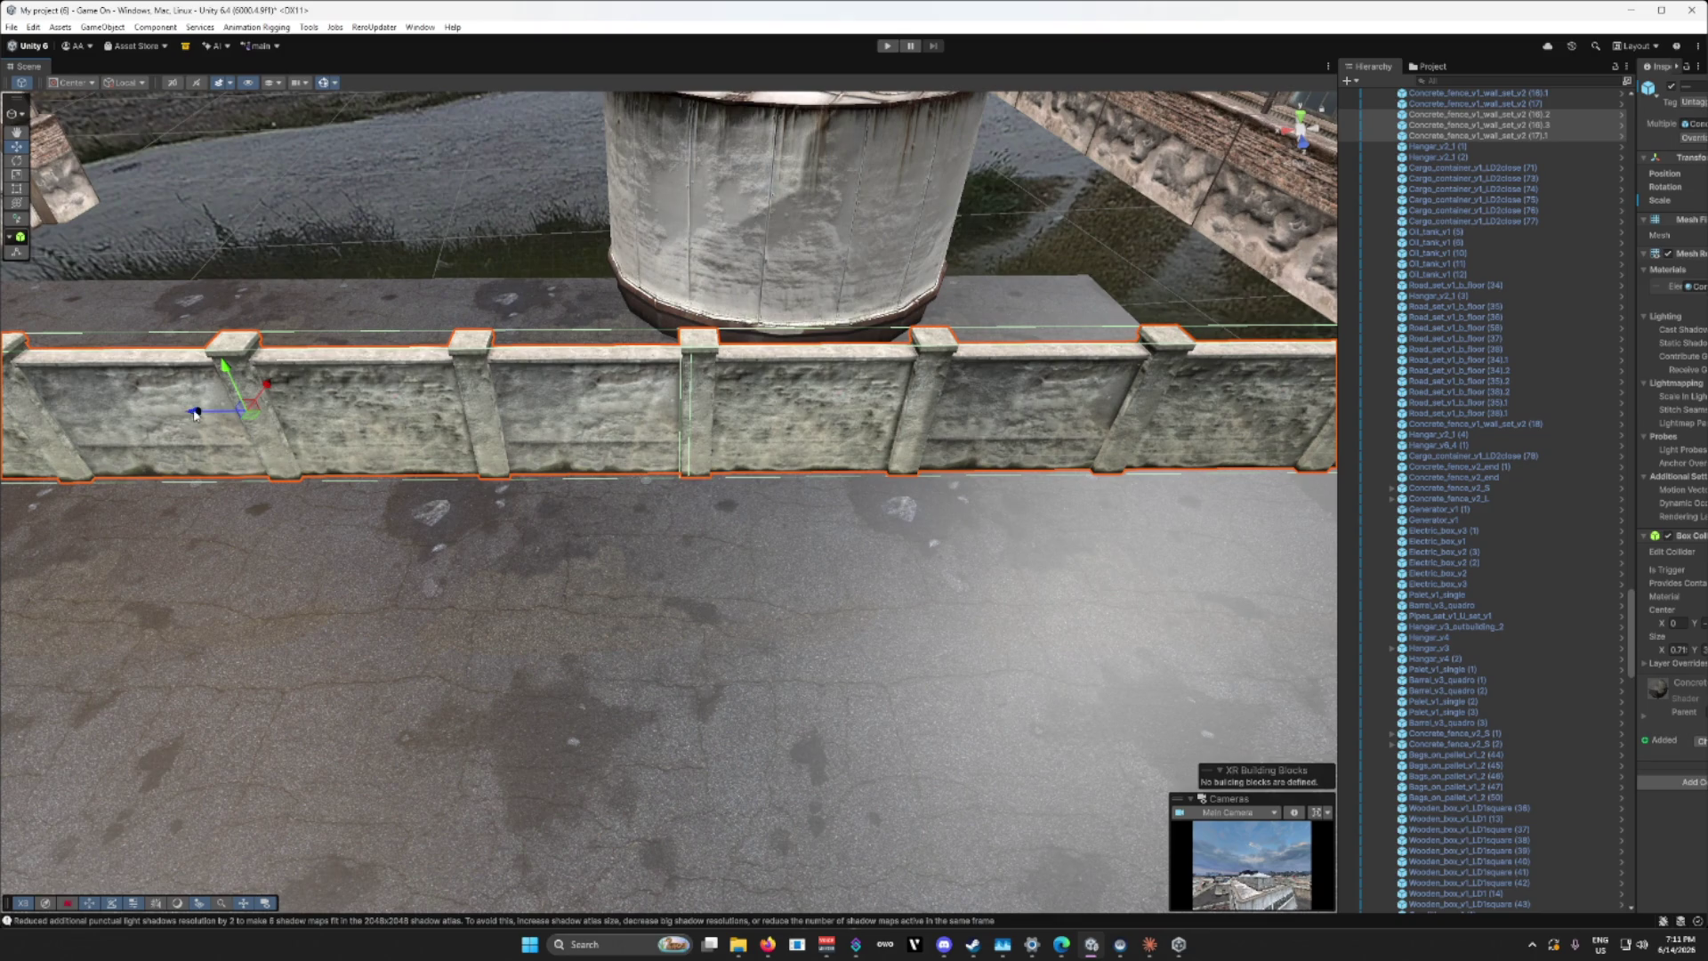
mouse_move(195, 414)
left_mouse_down()
mouse_move(255, 405)
mouse_move(149, 411)
left_mouse_up()
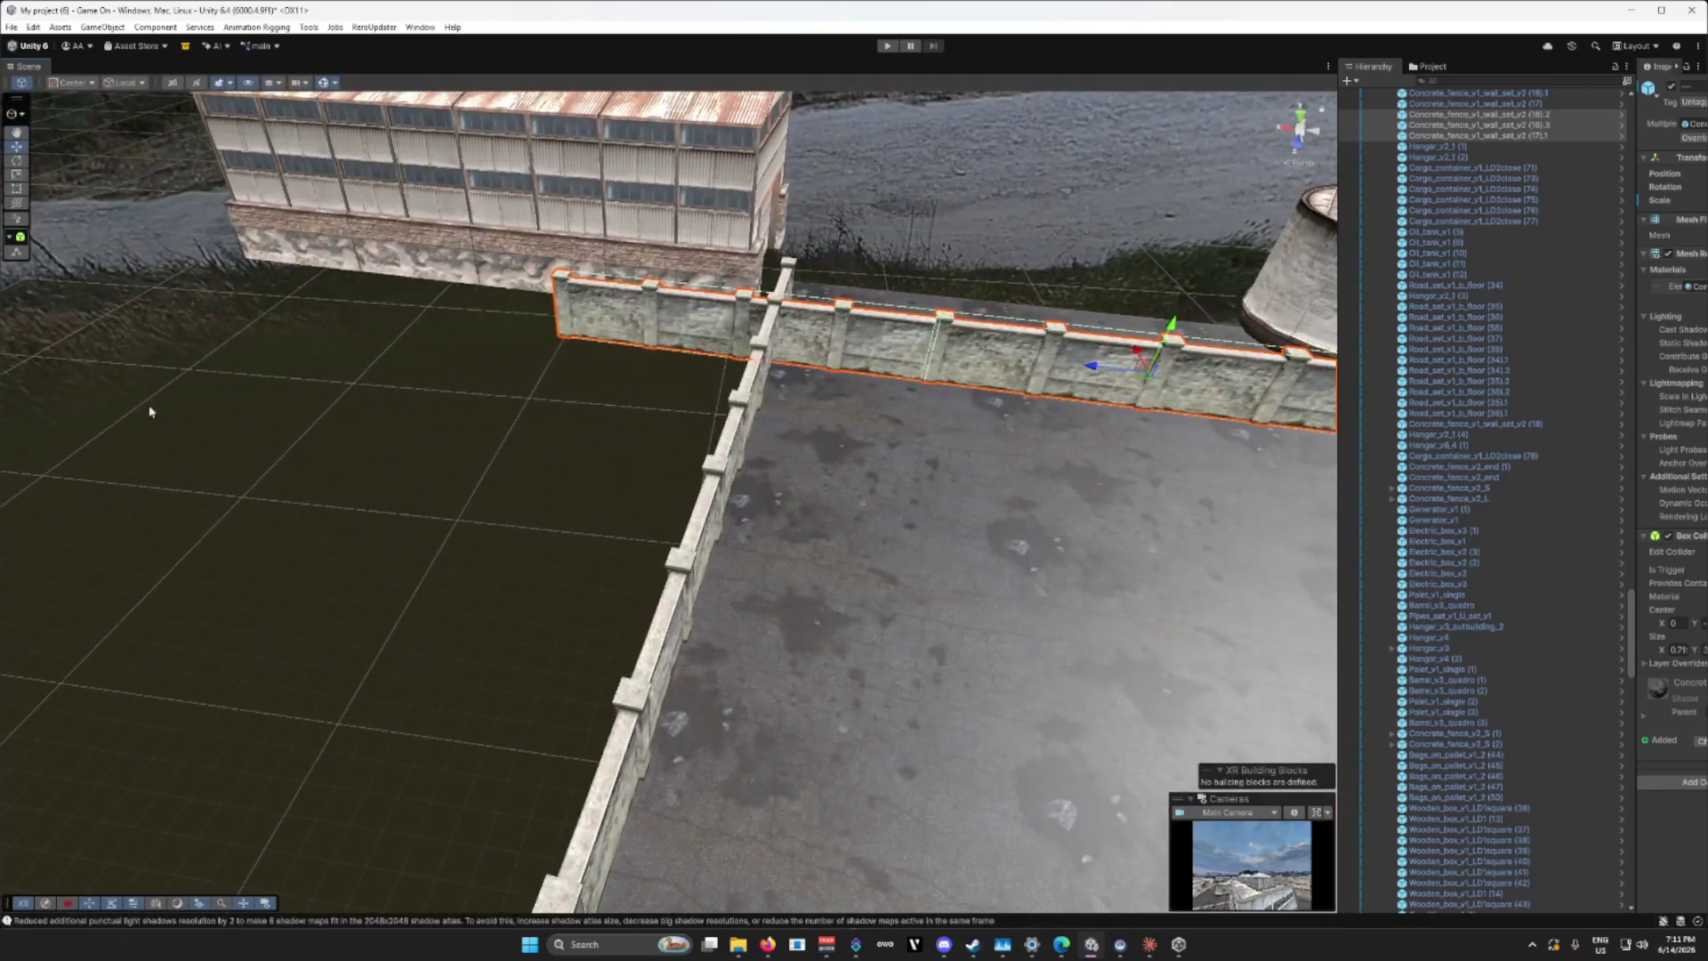
Step: Delete the surplus leftmost fence segment beside the warehouse corner
left_click(624, 322)
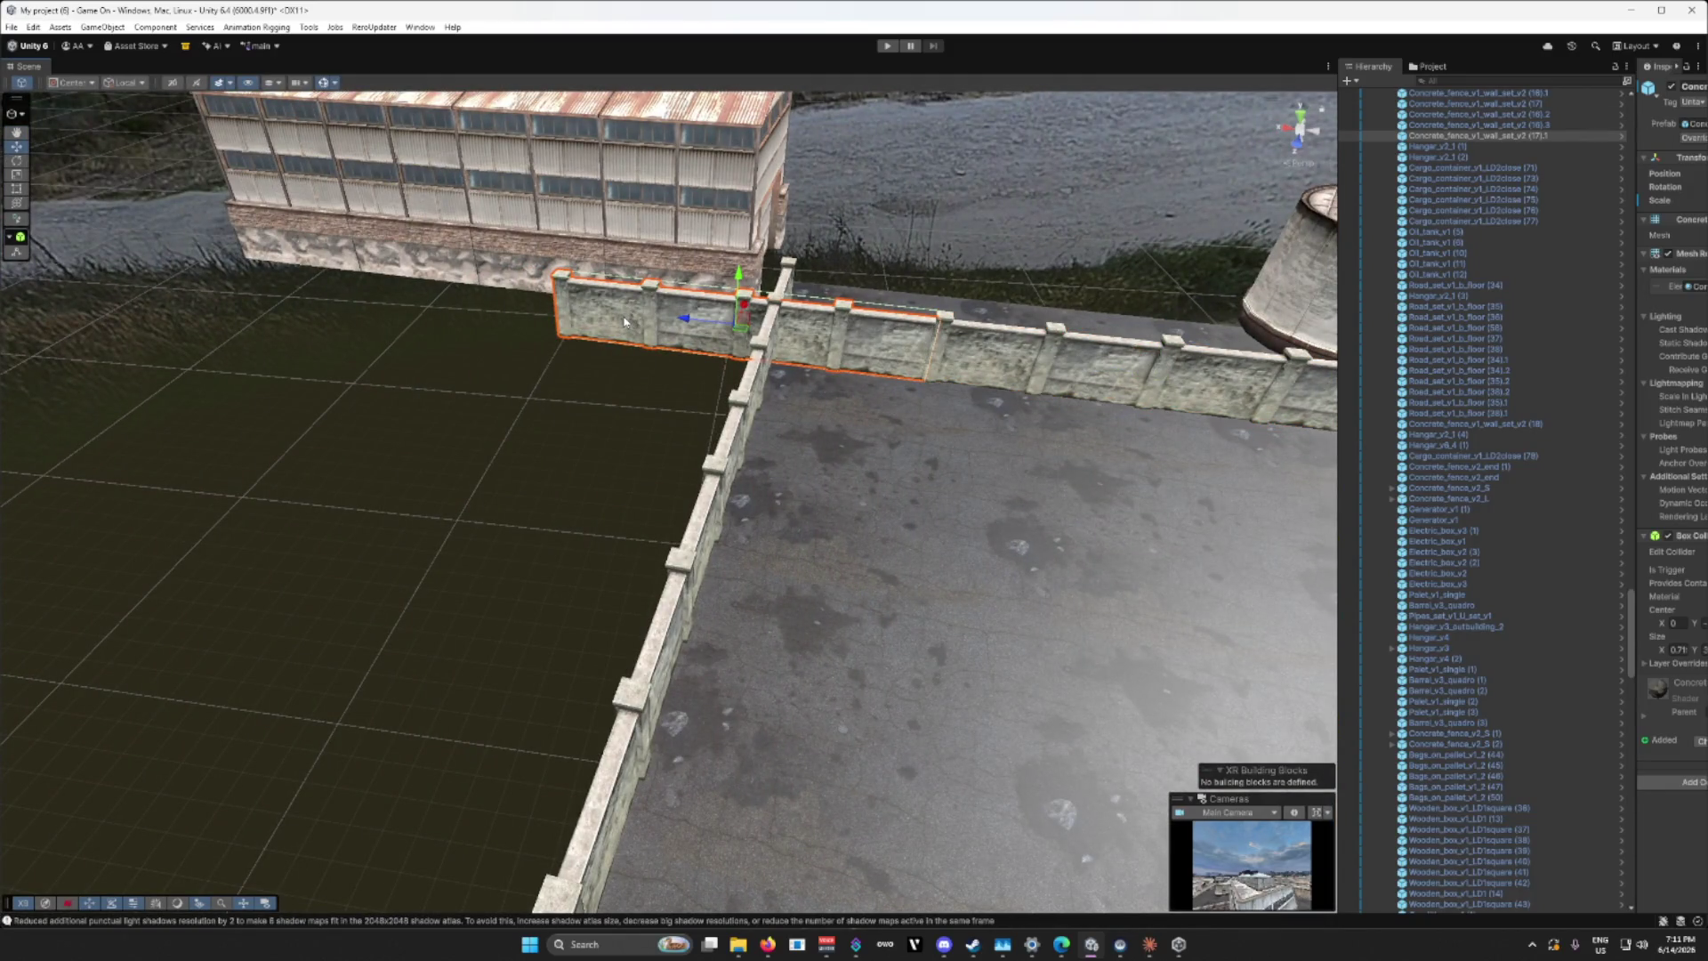
key("Delete")
mouse_move(624, 322)
left_mouse_down()
mouse_move(820, 349)
mouse_move(693, 318)
mouse_move(720, 404)
mouse_move(611, 397)
mouse_move(660, 401)
left_mouse_up()
left_click(720, 404)
Step: Move the hangar so it sits against the outside of the concrete perimeter wall
left_click(656, 404)
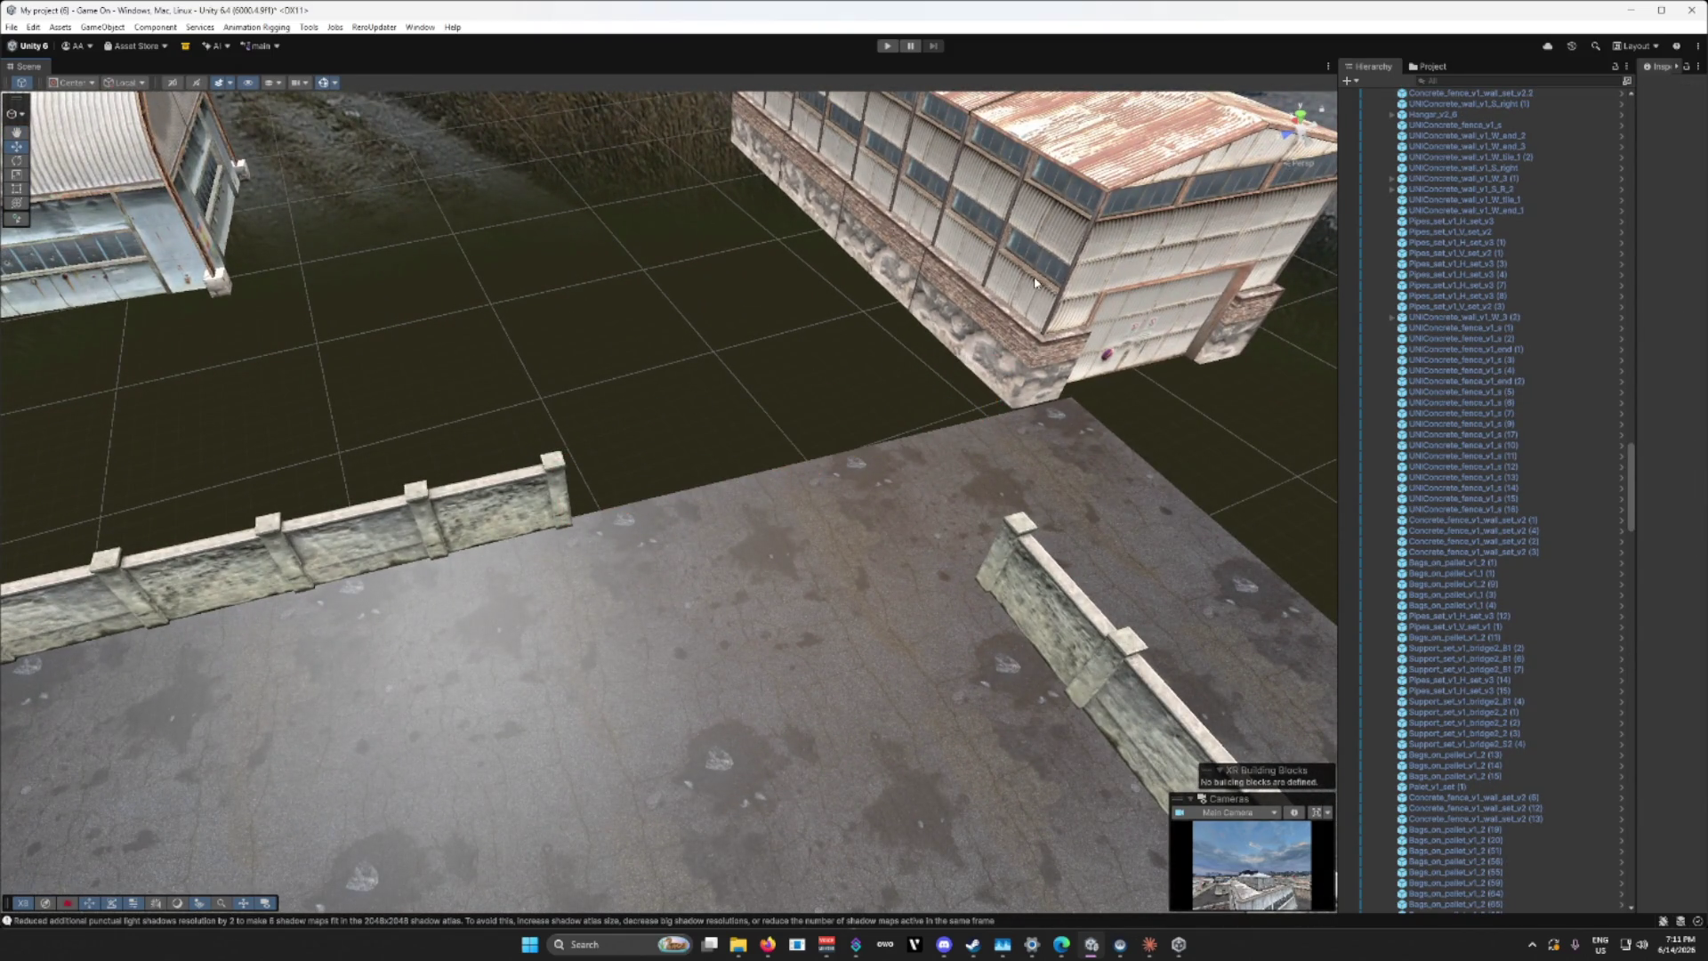
left_click(973, 203)
mouse_move(996, 125)
left_mouse_down()
mouse_move(674, 248)
mouse_move(669, 313)
left_mouse_up()
mouse_move(722, 257)
left_mouse_down()
mouse_move(702, 259)
mouse_move(814, 267)
mouse_move(521, 240)
mouse_move(800, 439)
left_mouse_up()
Step: Orbit and zoom out to review the whole walled port compound with hangars outside
scroll(521, 240, "down", 5)
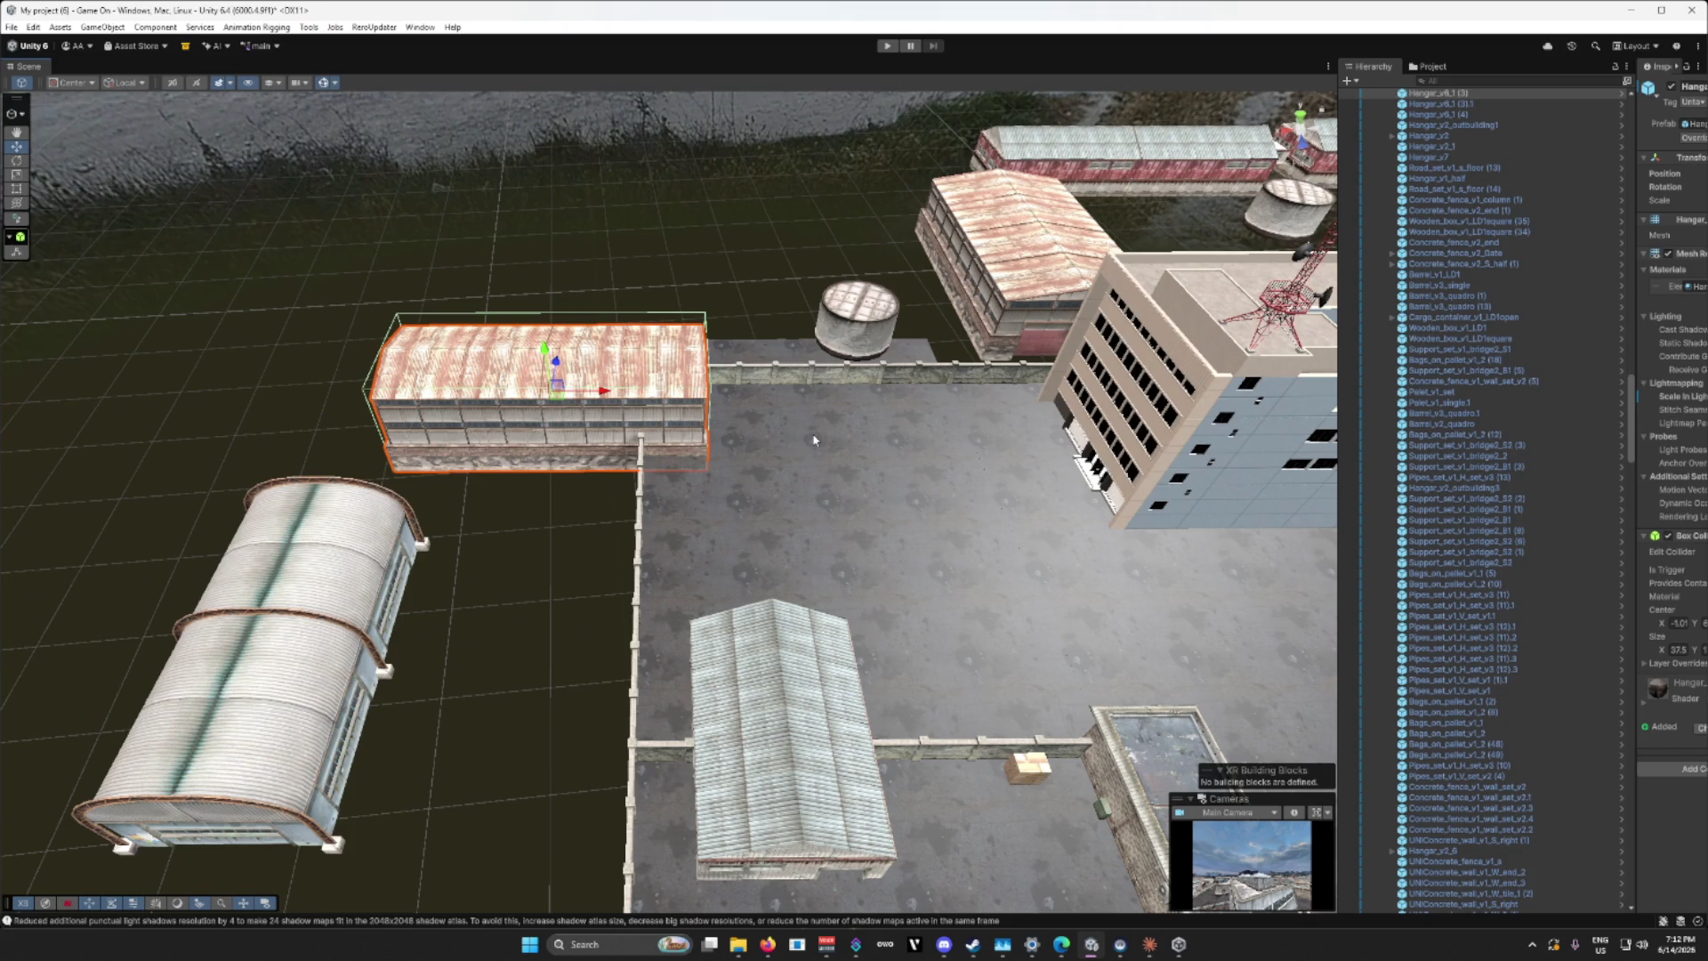
left_click_drag(884, 492, 980, 488)
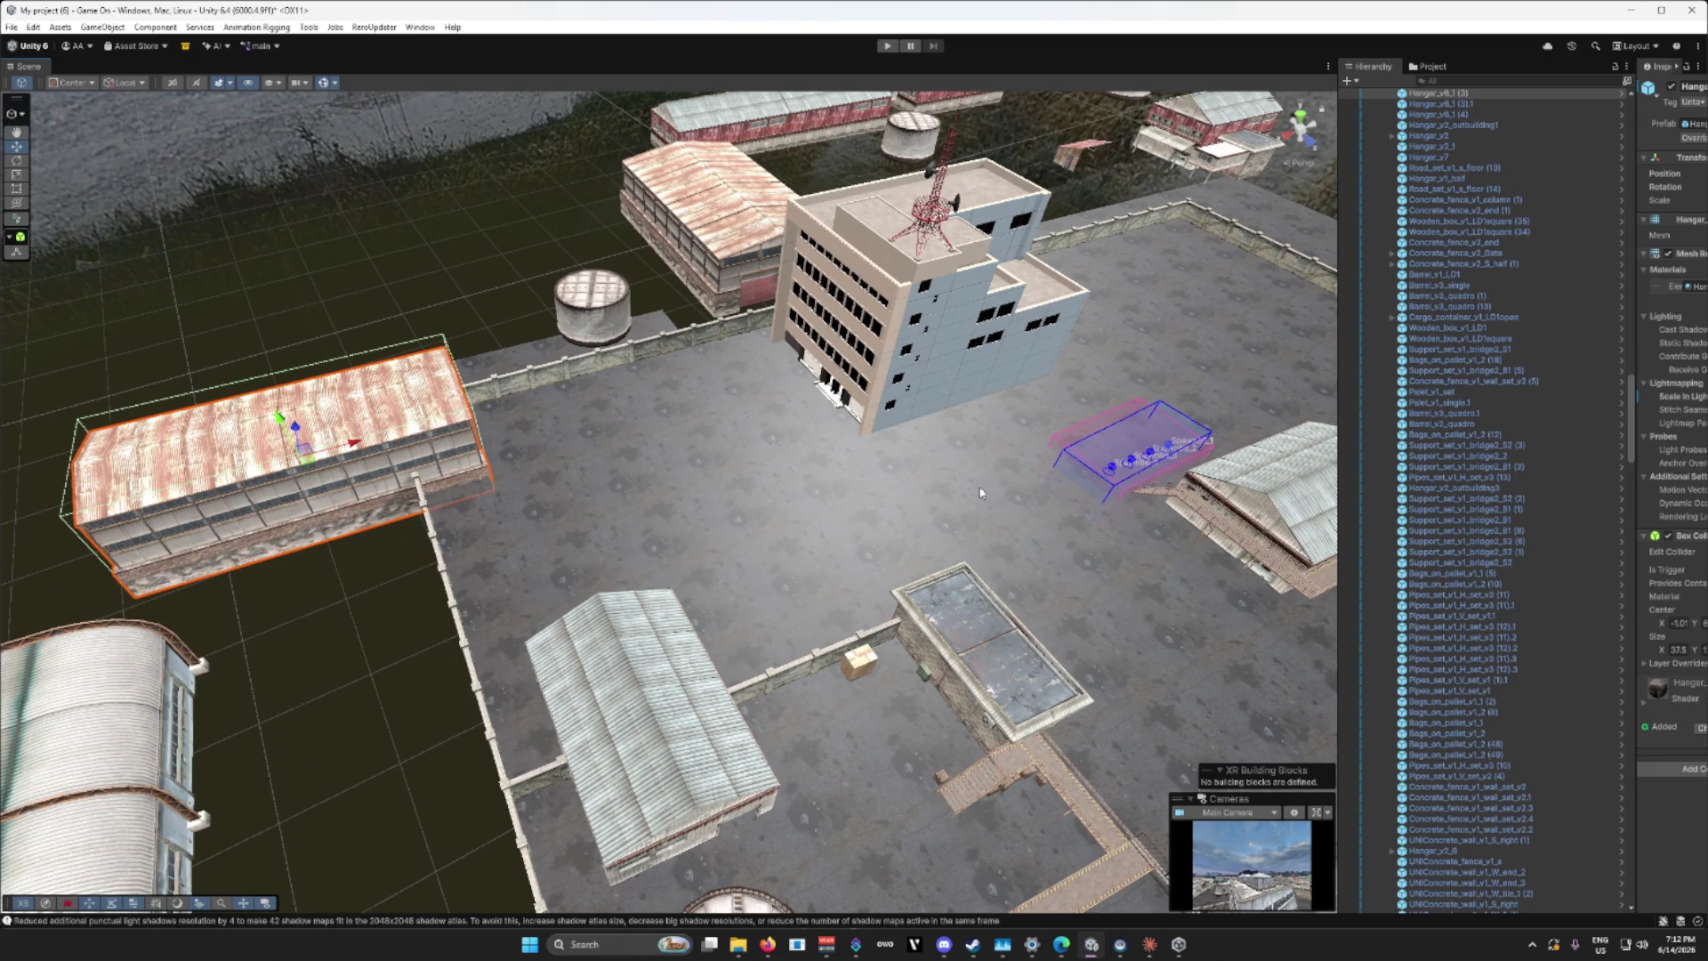
mouse_move(974, 476)
left_mouse_down()
mouse_move(1024, 445)
mouse_move(1271, 523)
mouse_move(1158, 521)
left_mouse_up()
scroll(1157, 520, "up", 10)
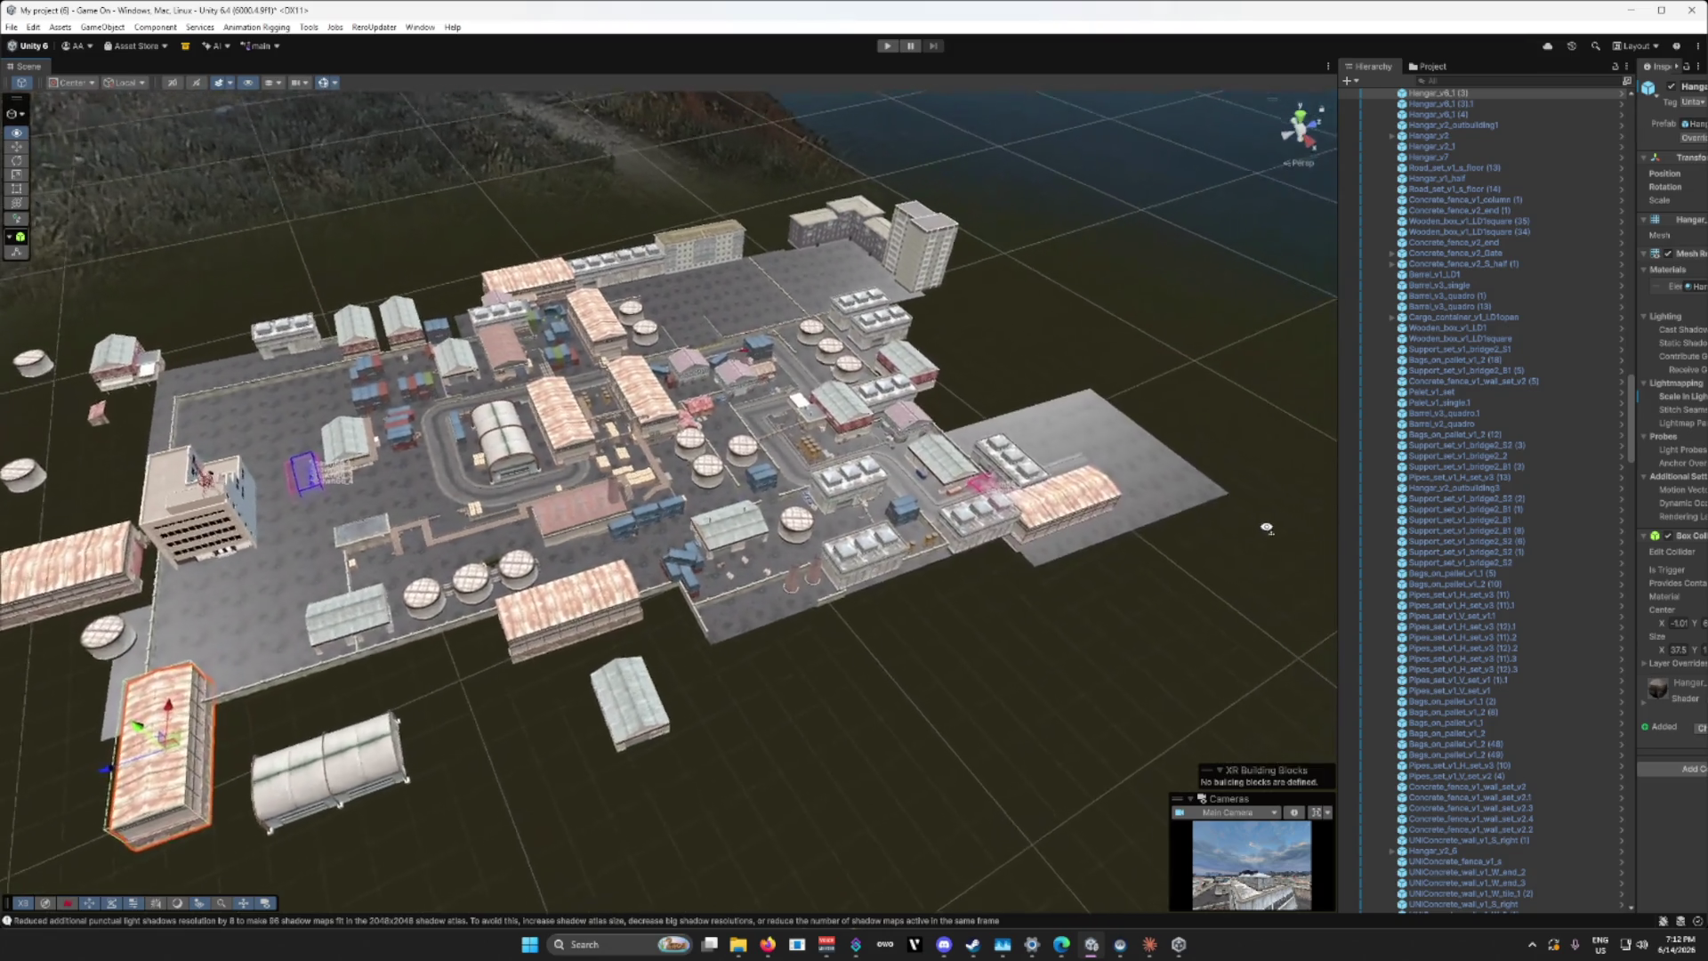
scroll(1200, 542, "up", 5)
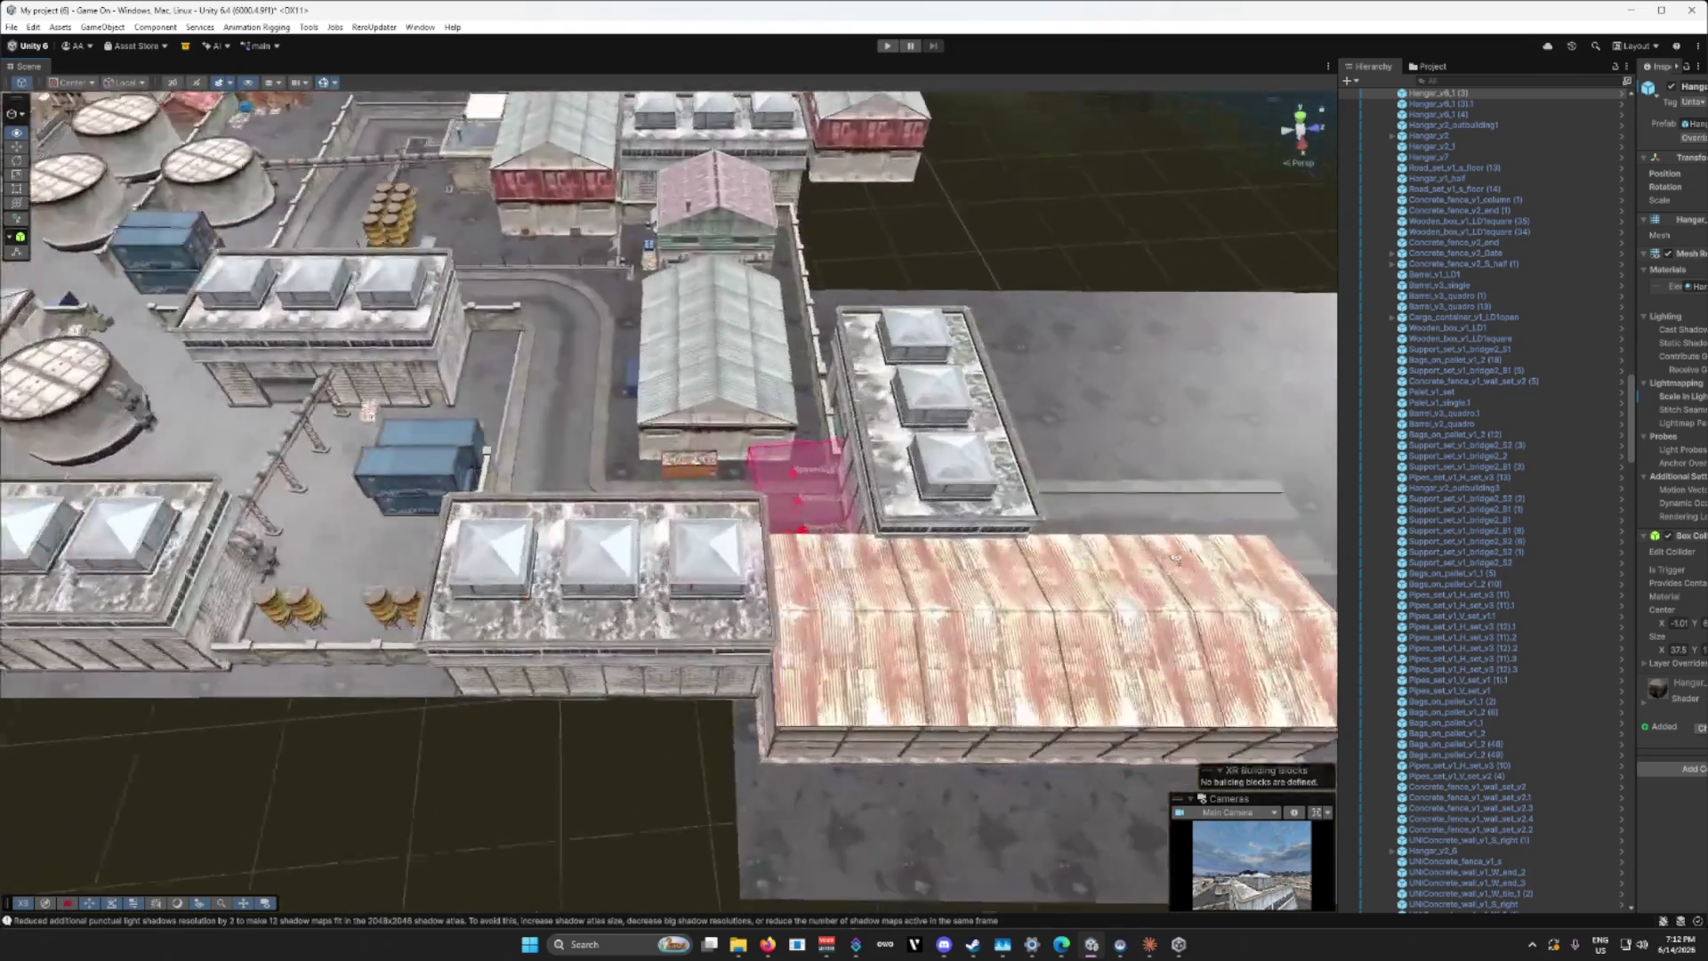
mouse_move(1200, 542)
left_mouse_down()
mouse_move(959, 403)
mouse_move(1146, 509)
mouse_move(1144, 435)
left_mouse_up()
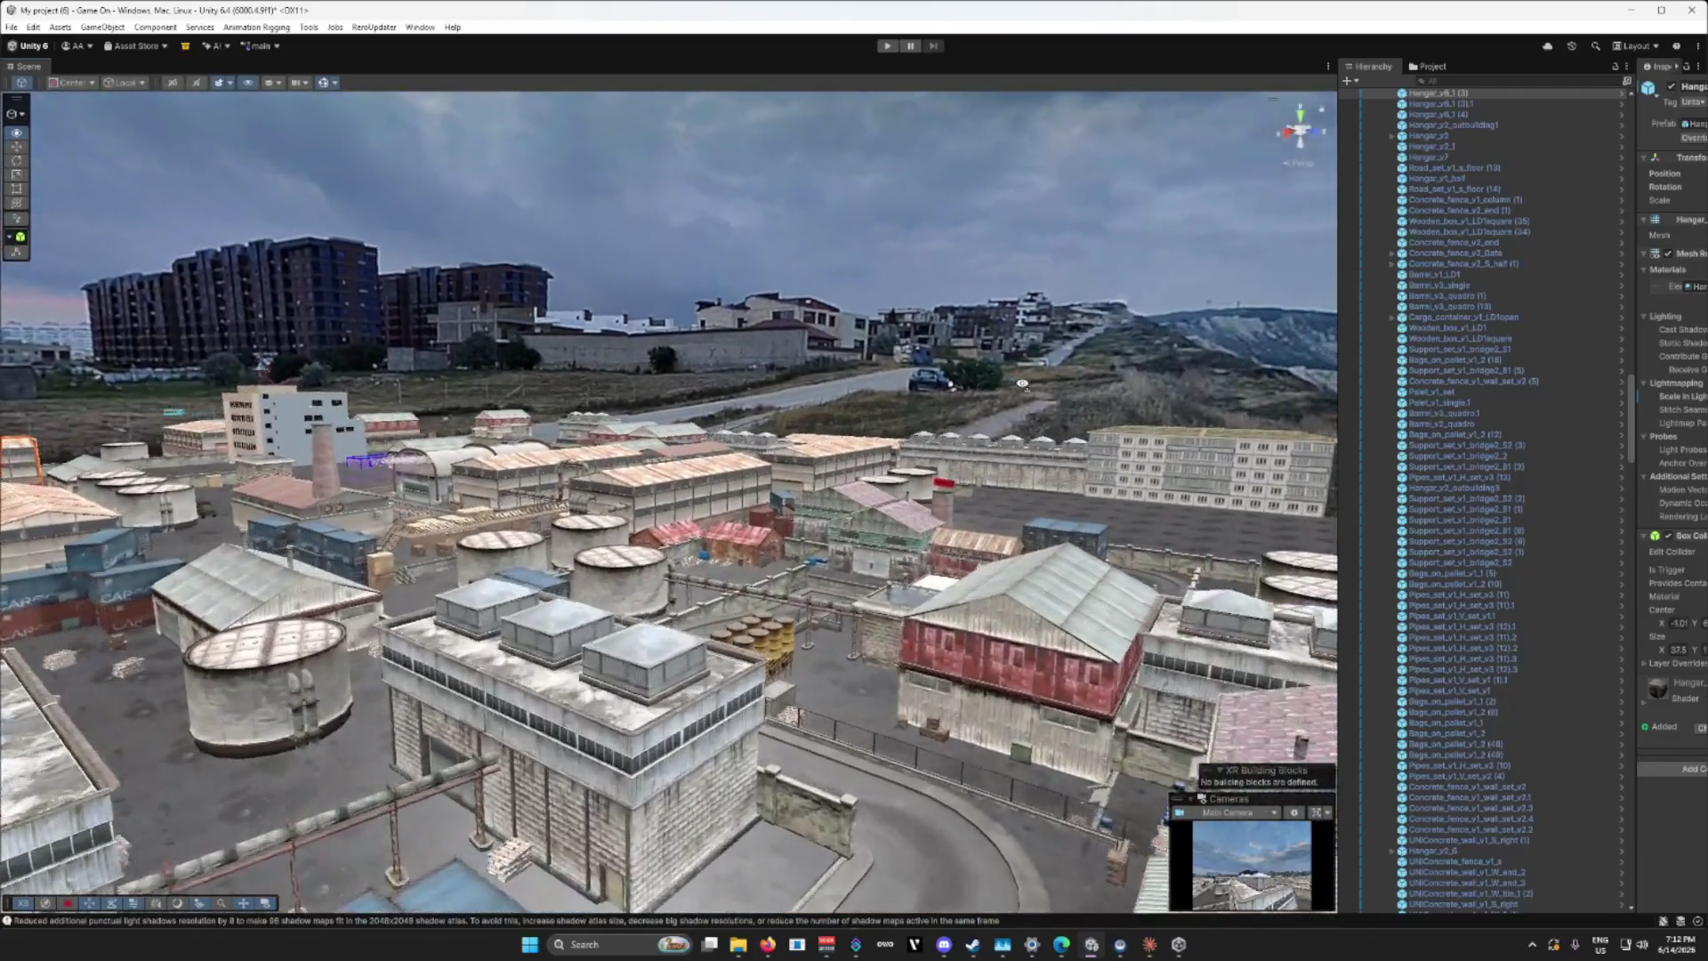
scroll(1144, 434, "up", 3)
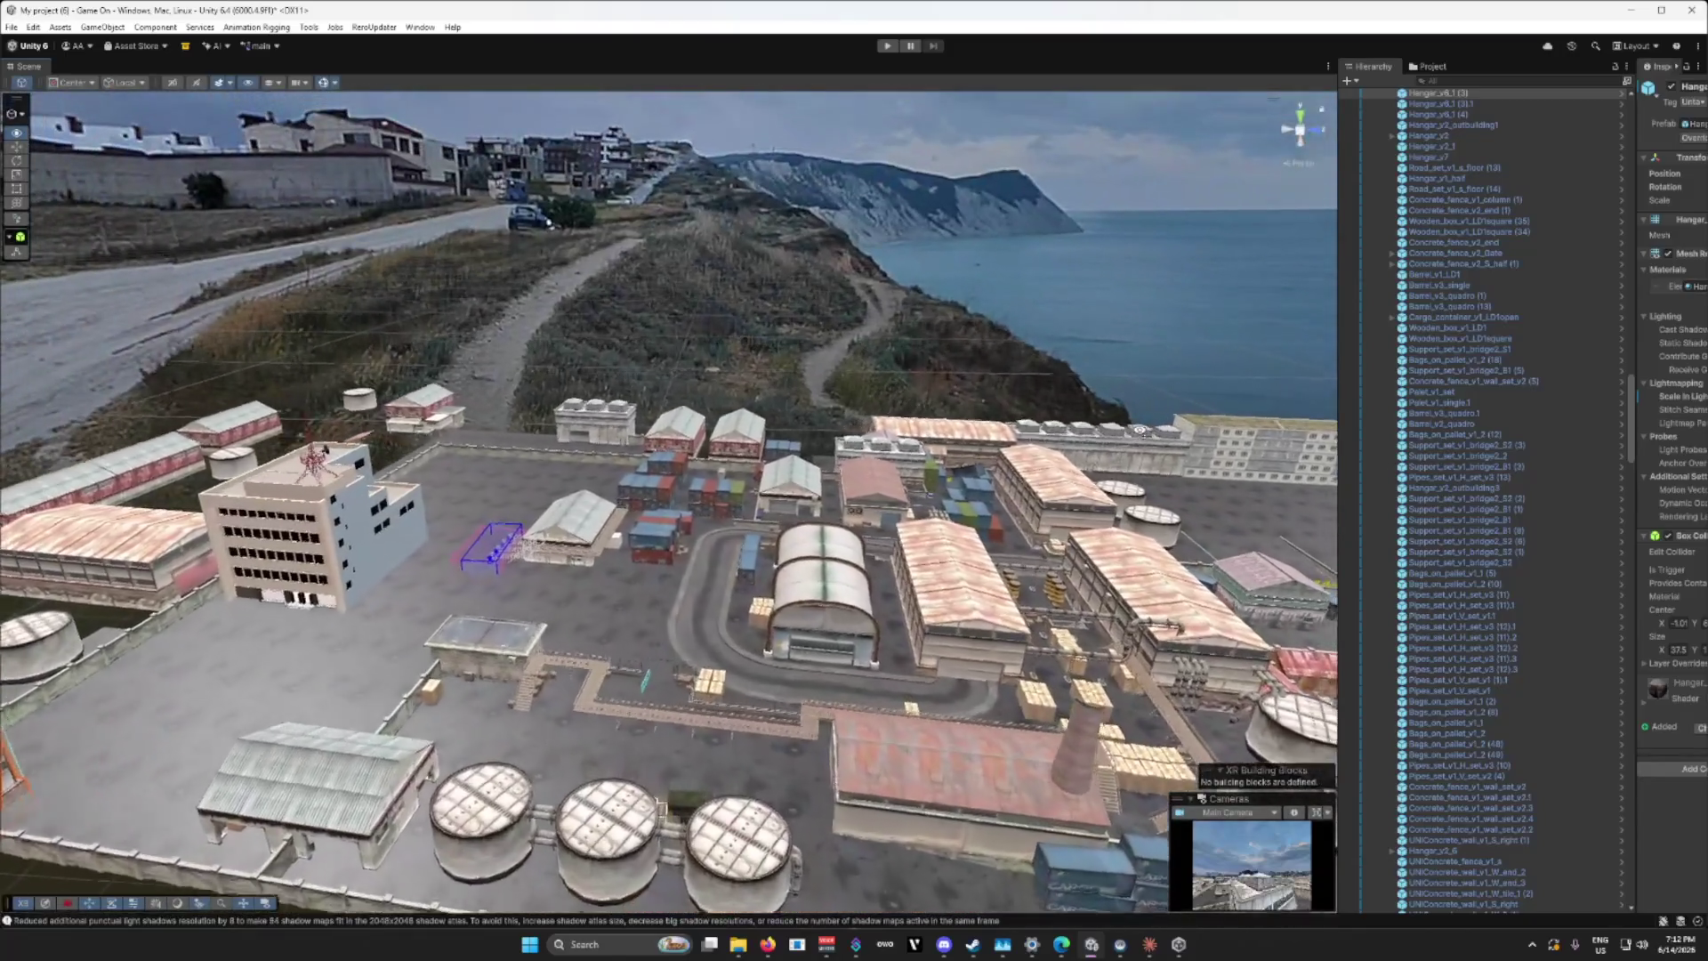
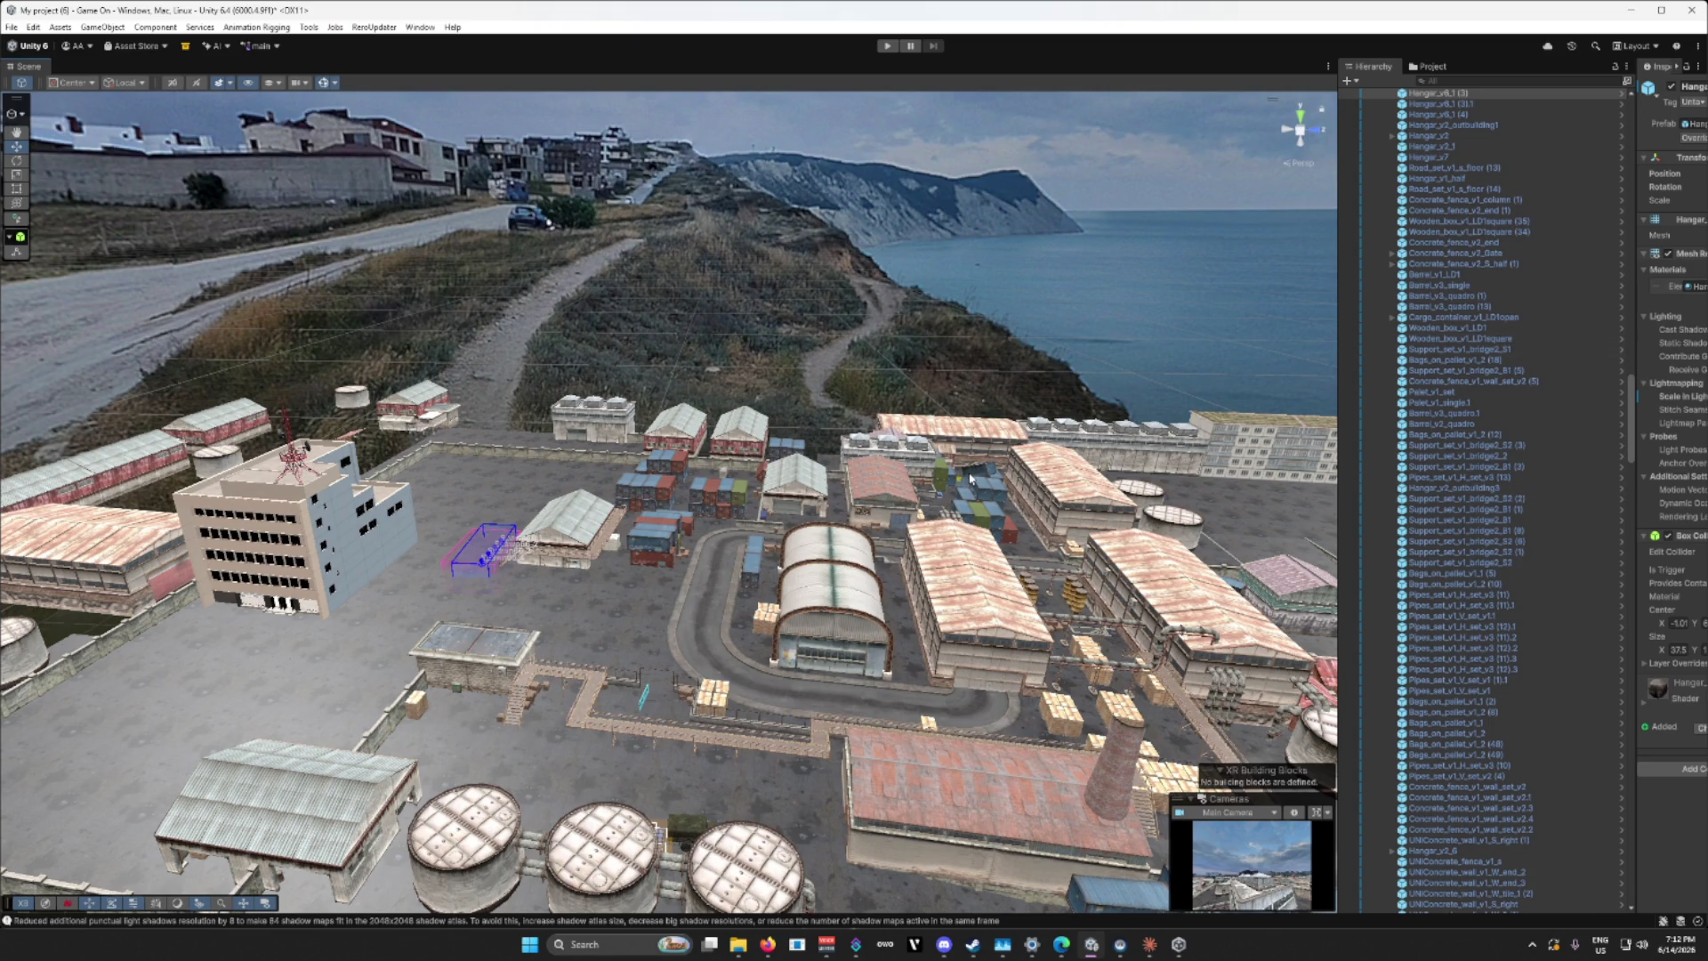
Step: Collapse the Map_v2 group so FormerGwangjuMBCBuilding and other top-level objects are listed
mouse_move(970, 478)
left_mouse_down()
mouse_move(1054, 574)
mouse_move(1492, 475)
left_mouse_up()
scroll(1492, 474, "up", 10)
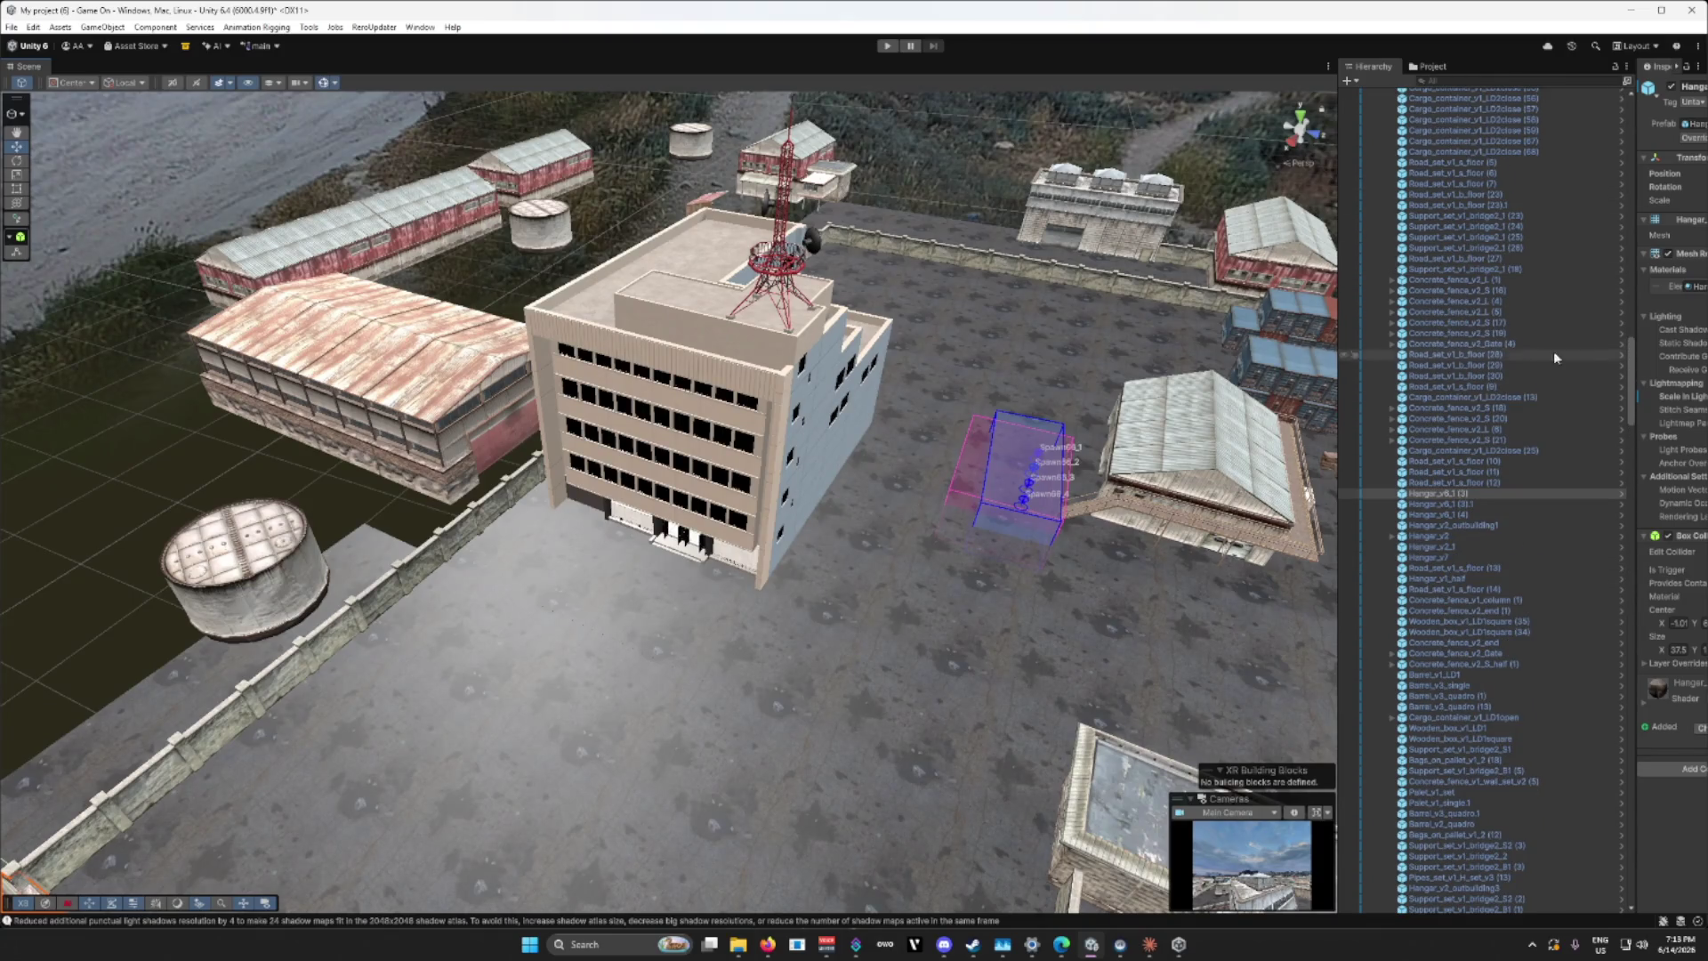
left_click_drag(1634, 378, 1605, 105)
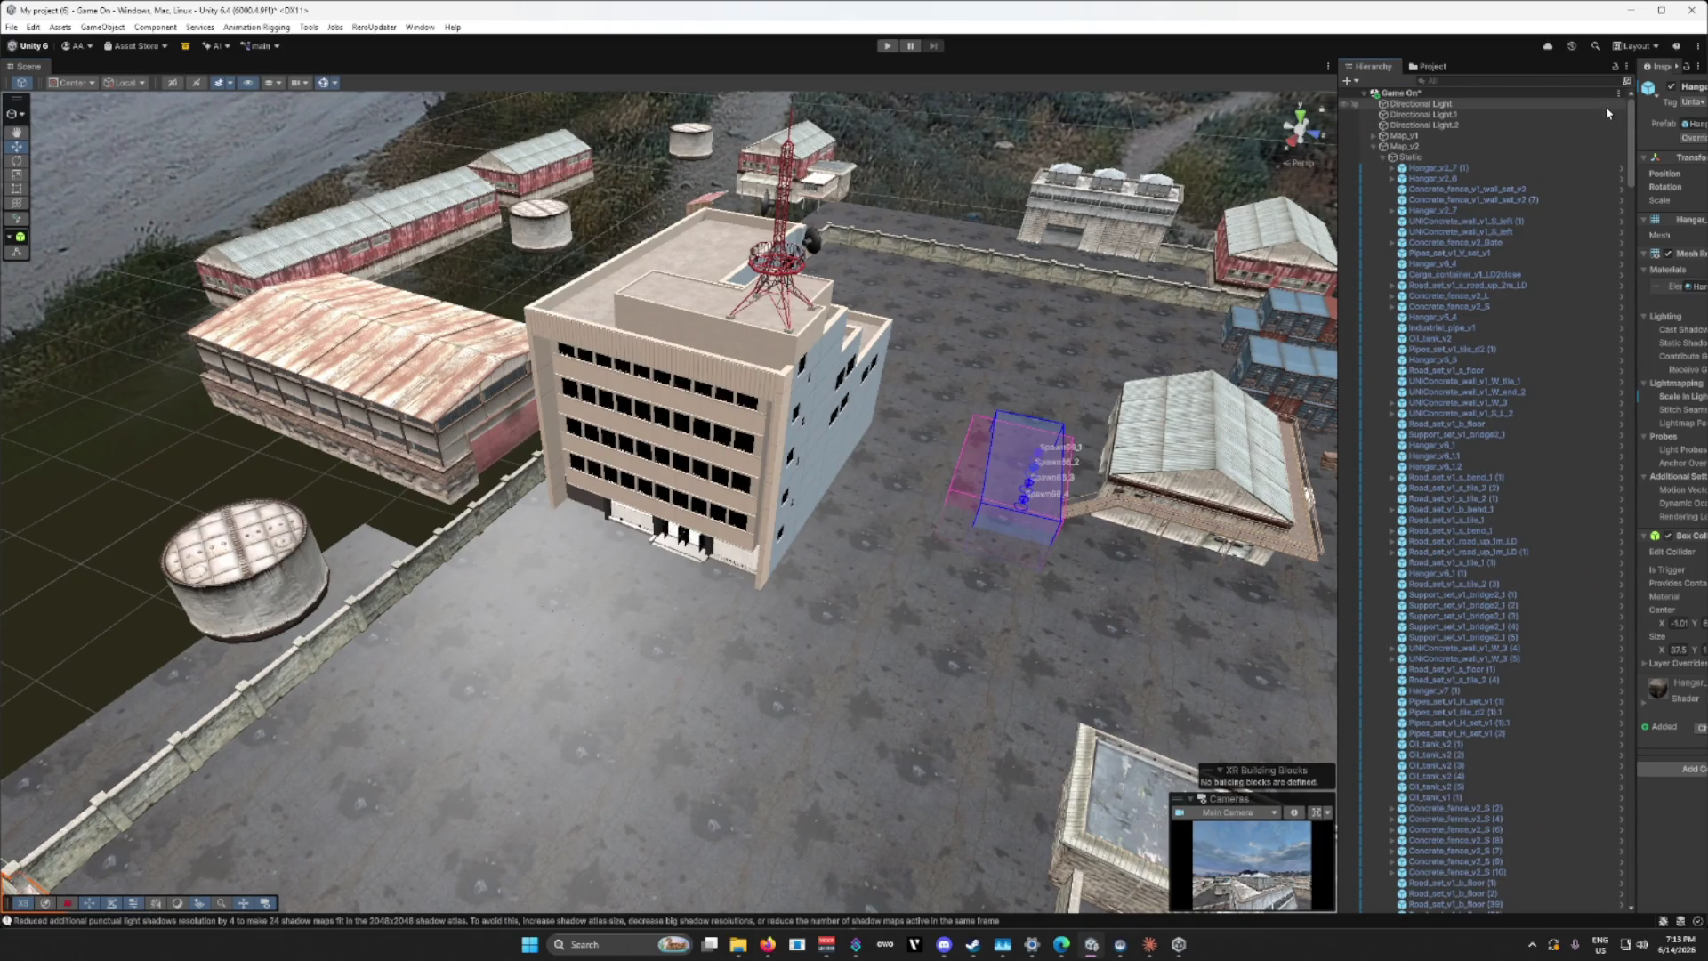
left_click(1375, 147)
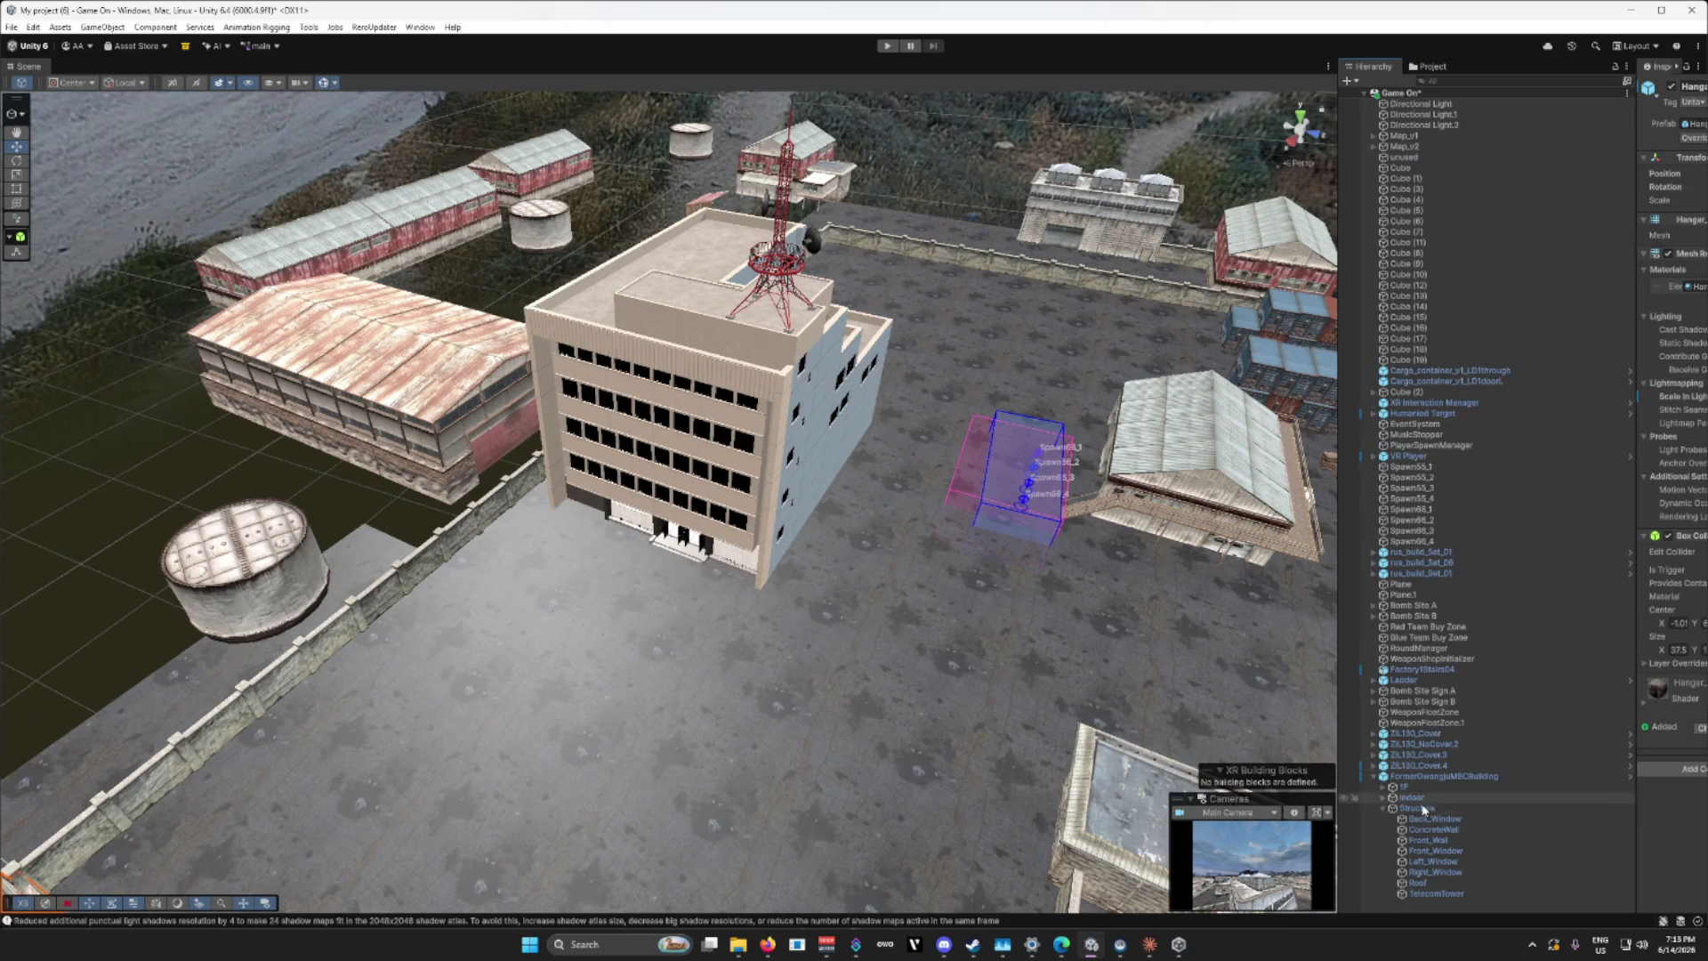
Step: Move FormerGwangjuMBCBuilding up and left in the port yard with the Move gizmo
left_click(1382, 777)
mouse_move(929, 617)
left_mouse_down()
mouse_move(813, 634)
mouse_move(200, 611)
mouse_move(212, 648)
mouse_move(153, 659)
mouse_move(330, 647)
left_mouse_up()
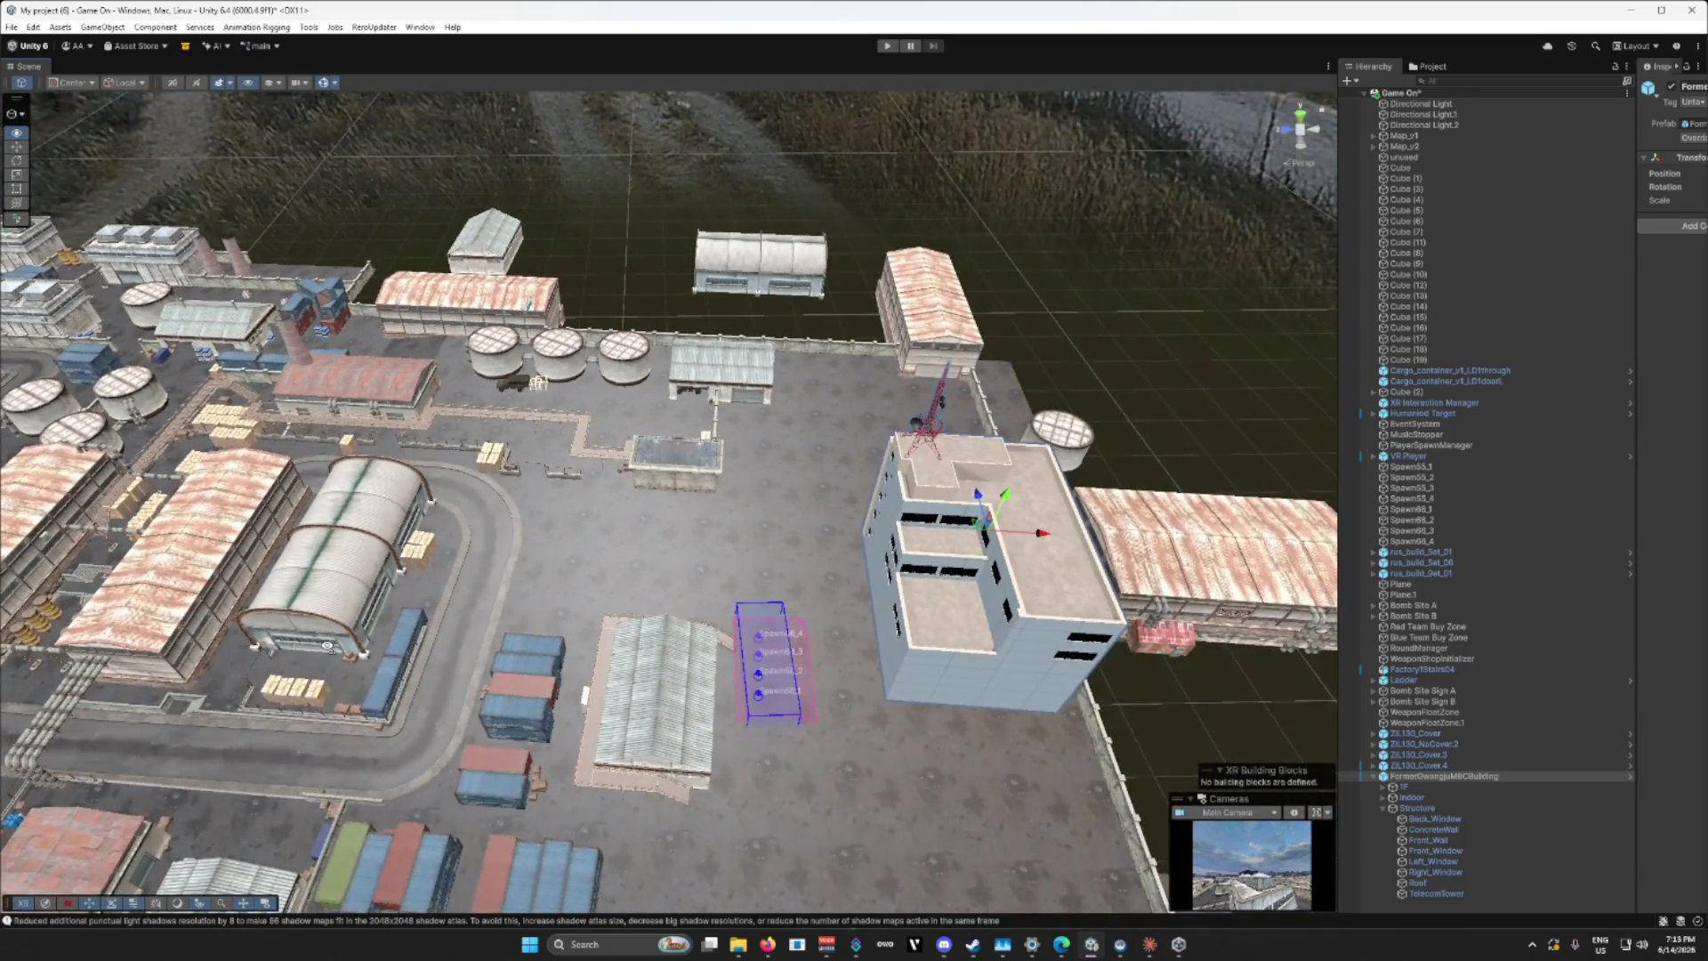
left_click_drag(984, 497, 939, 418)
mouse_move(887, 500)
left_mouse_down()
mouse_move(1191, 516)
mouse_move(982, 625)
mouse_move(1014, 622)
left_mouse_up()
Step: Orbit and fly around the relocated office building and tower, ending at its interior wall
mouse_move(467, 467)
left_mouse_down()
mouse_move(641, 528)
mouse_move(1151, 581)
mouse_move(1037, 615)
left_mouse_up()
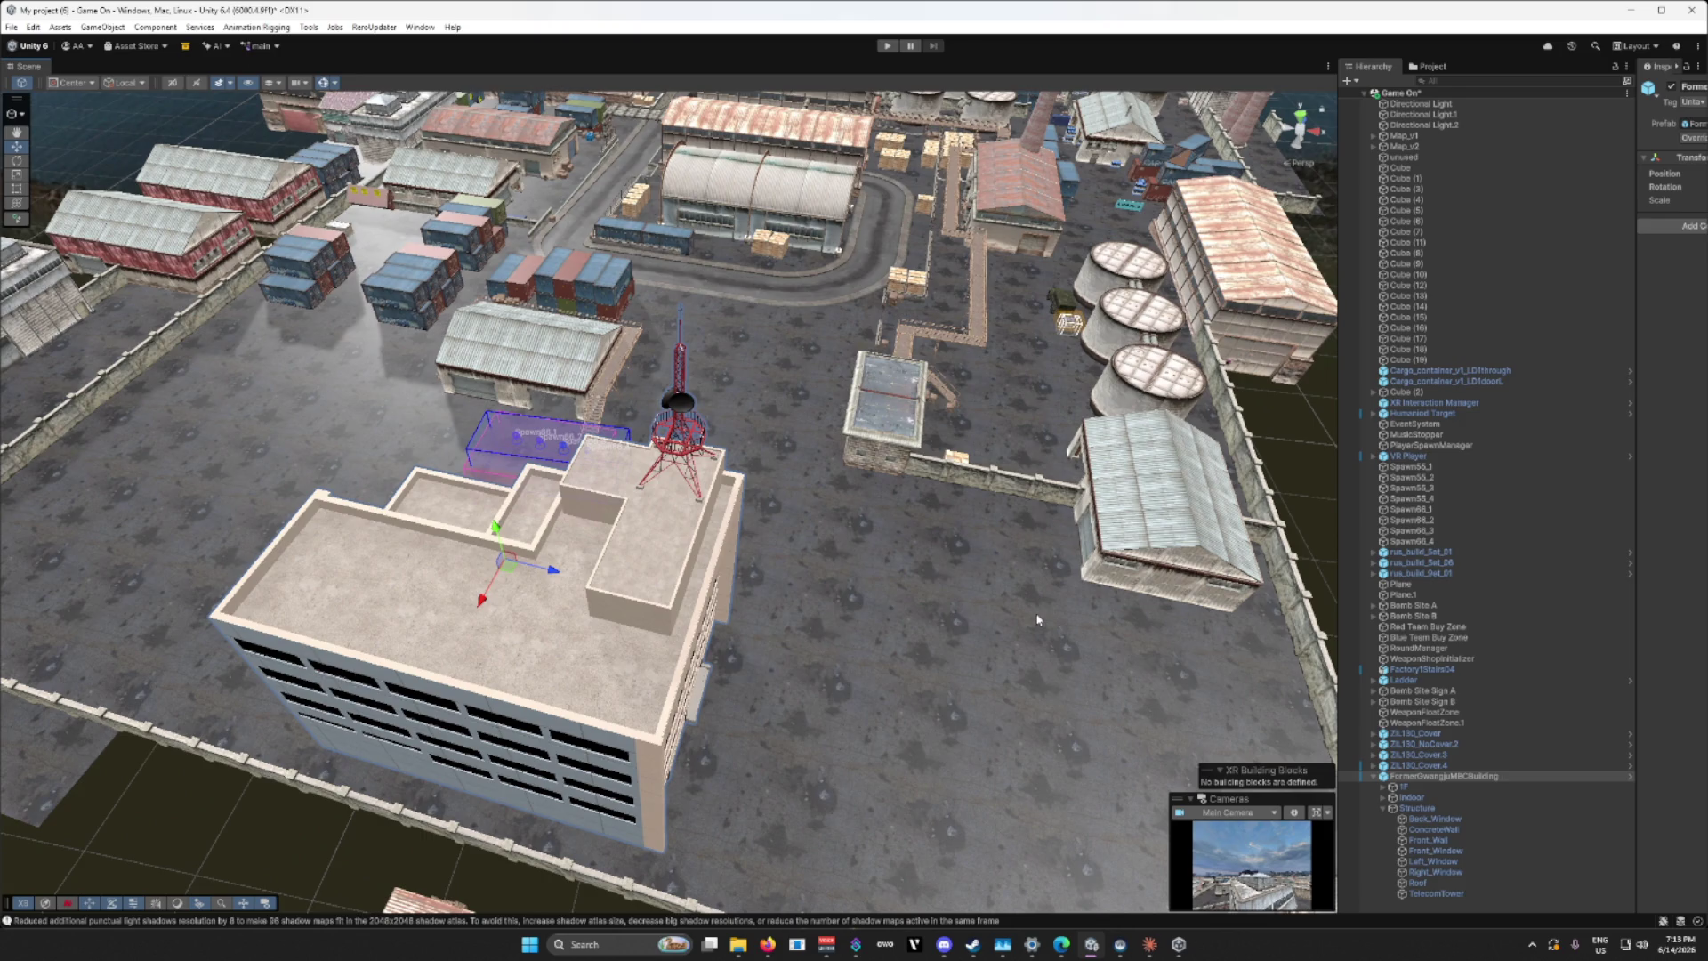
mouse_move(999, 663)
left_mouse_down()
mouse_move(1006, 568)
mouse_move(995, 617)
mouse_move(723, 596)
left_mouse_up()
left_click_drag(723, 596, 758, 598)
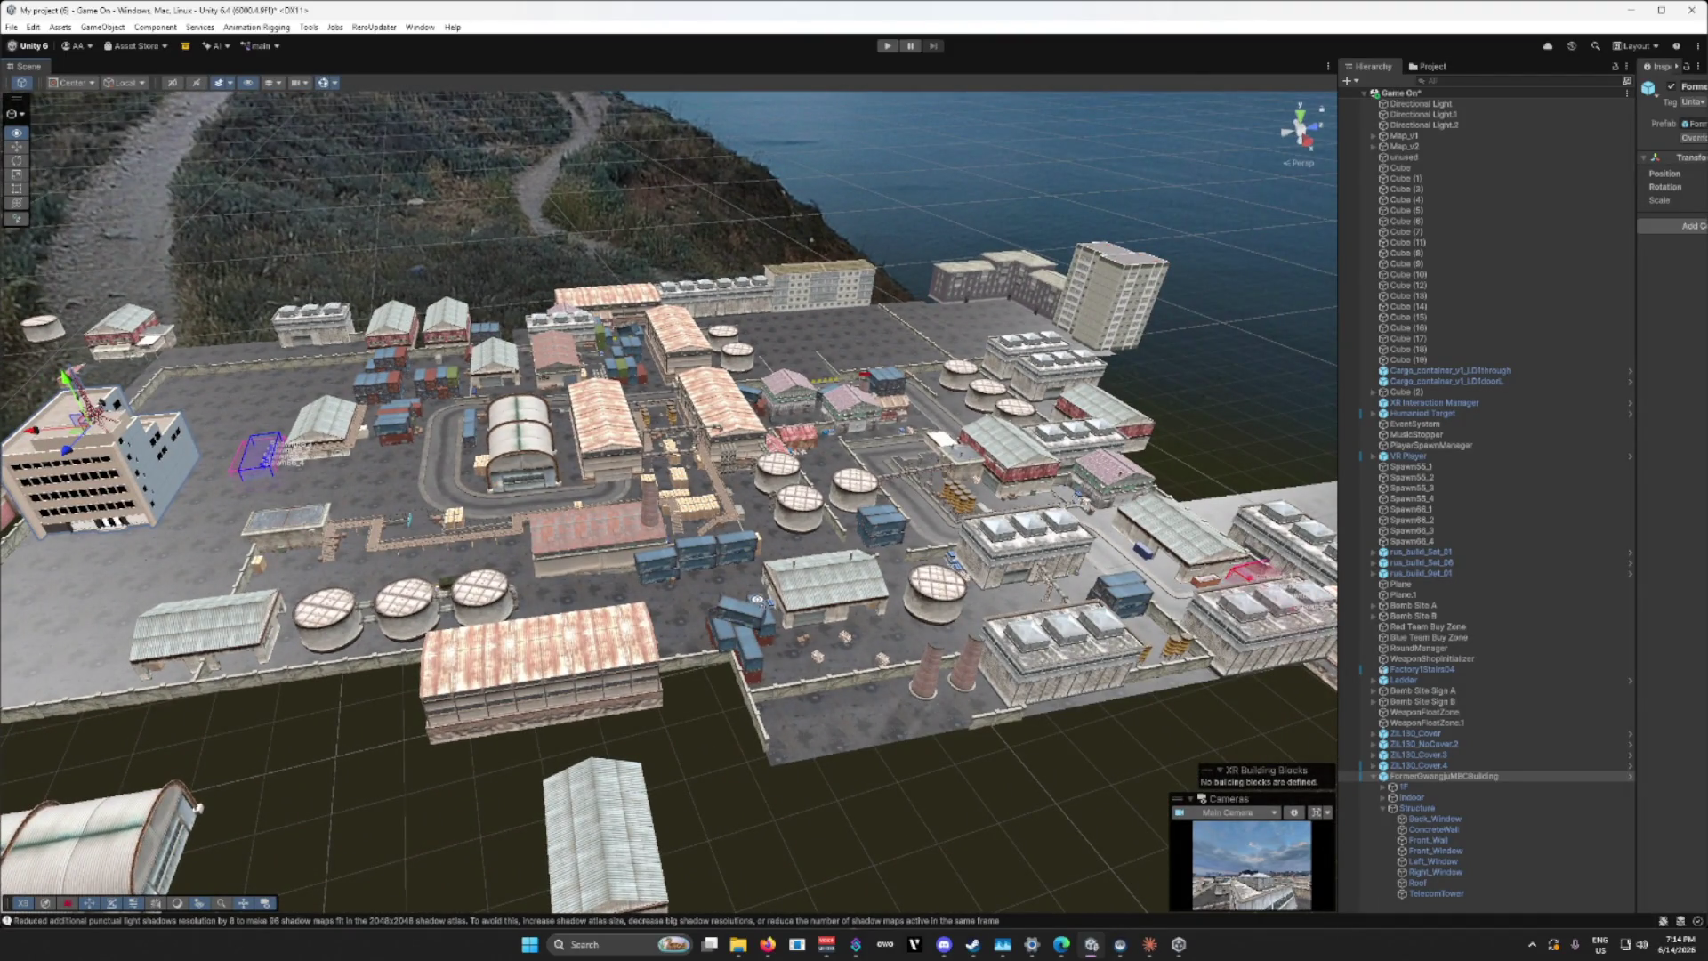
scroll(757, 599, "up", 5)
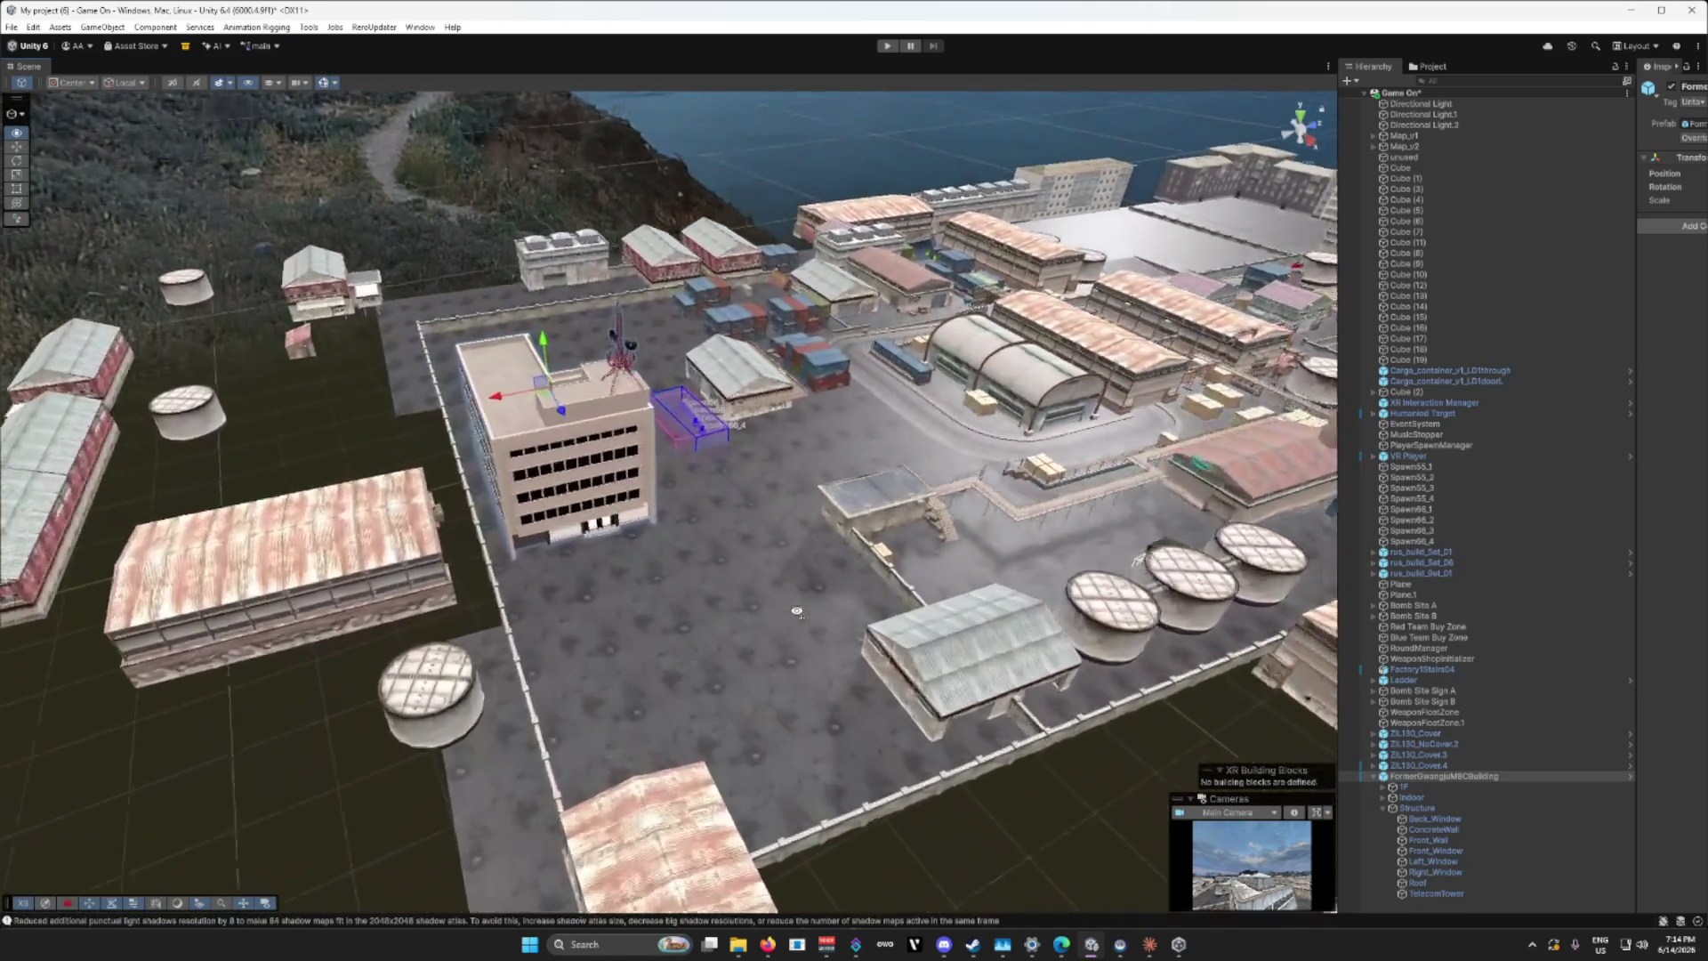
scroll(797, 613, "up", 2)
mouse_move(797, 612)
left_mouse_down()
mouse_move(968, 613)
mouse_move(885, 602)
mouse_move(870, 623)
mouse_move(1122, 639)
left_mouse_up()
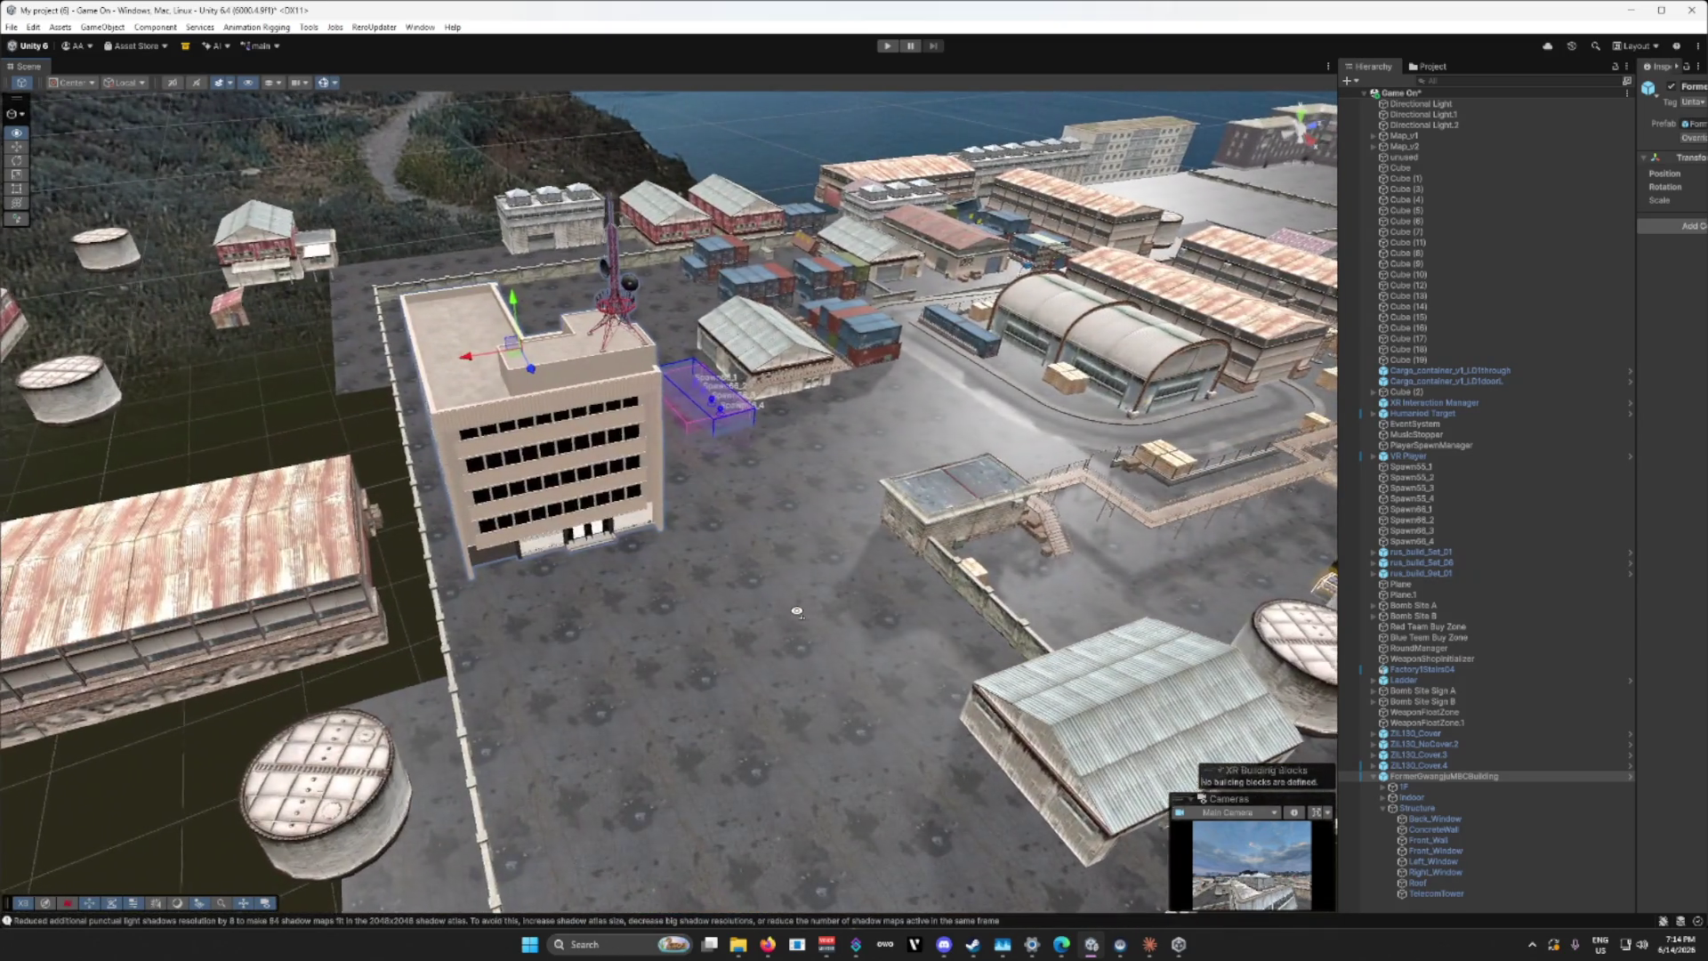
left_click_drag(1005, 428, 917, 684)
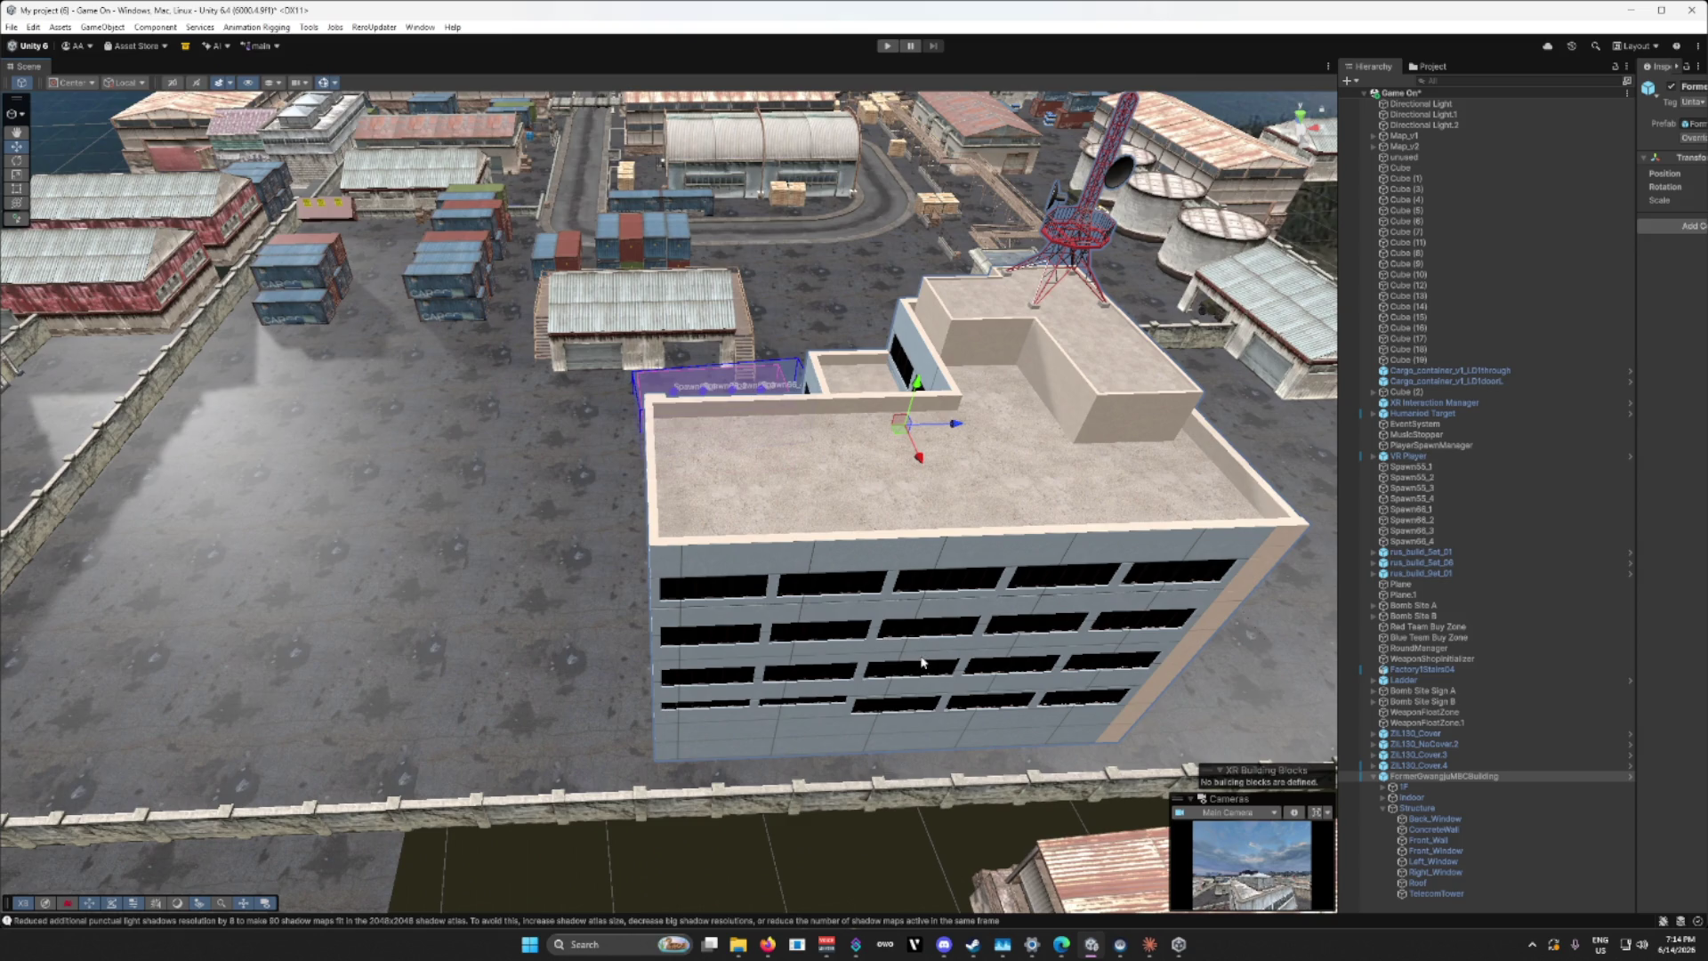
scroll(922, 663, "down", 3)
left_click_drag(922, 663, 509, 659)
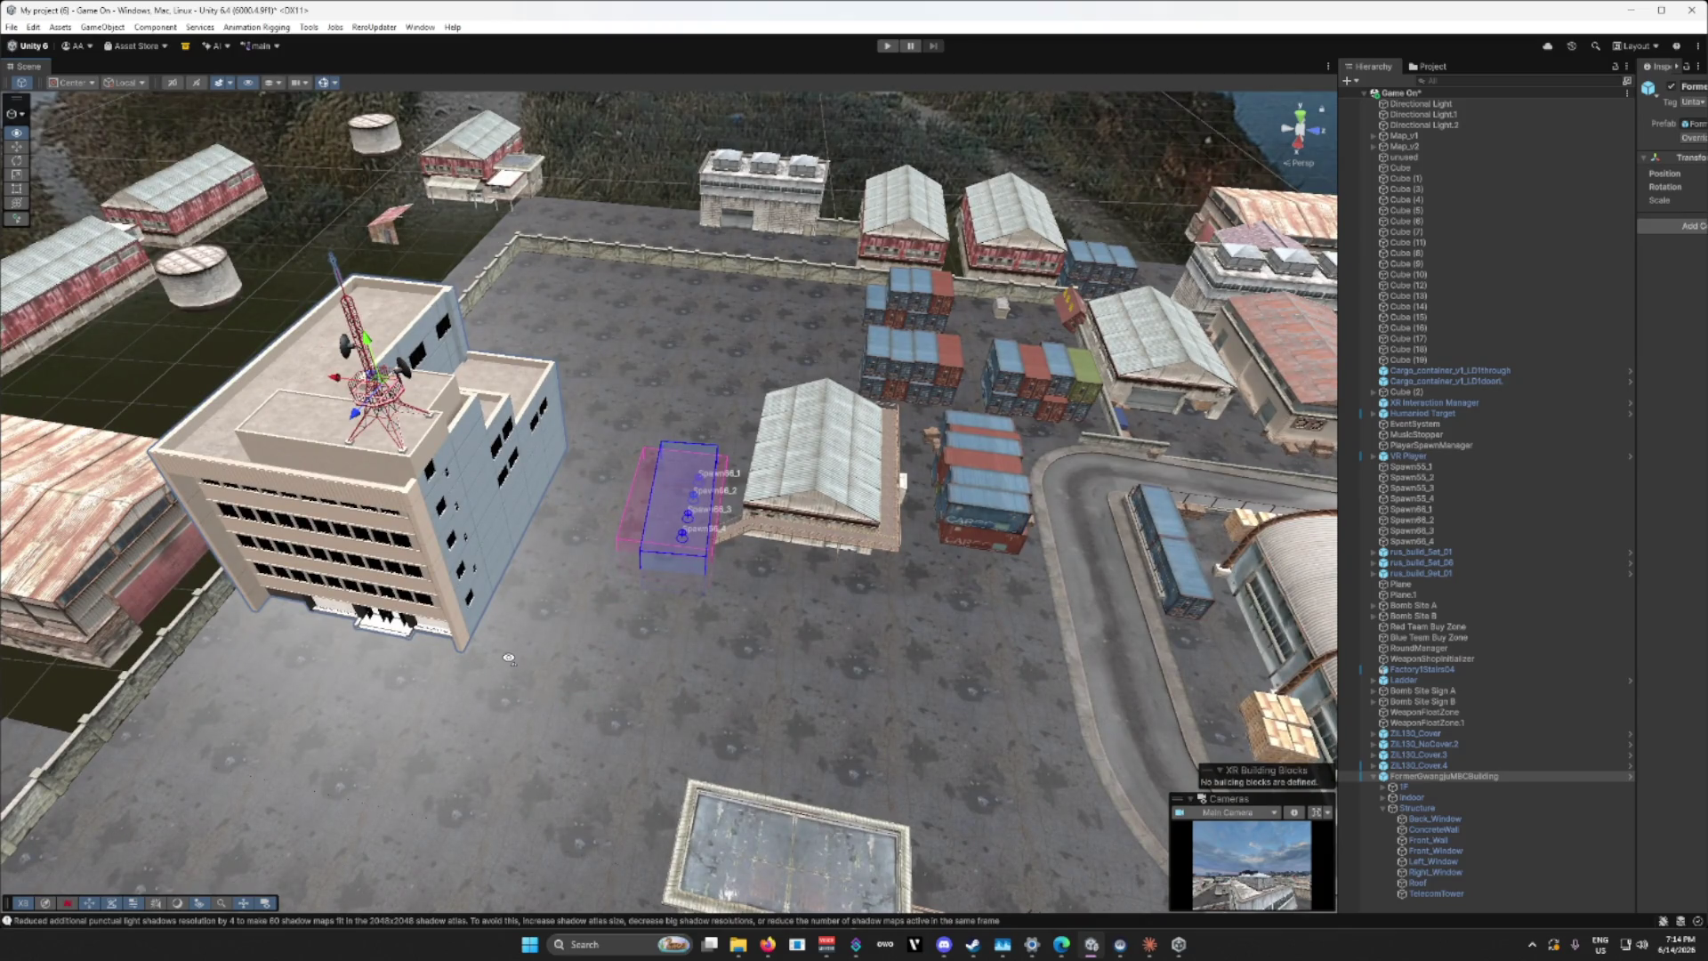
mouse_move(509, 659)
left_mouse_down()
mouse_move(537, 534)
mouse_move(558, 530)
mouse_move(558, 577)
mouse_move(197, 557)
mouse_move(392, 511)
left_mouse_up()
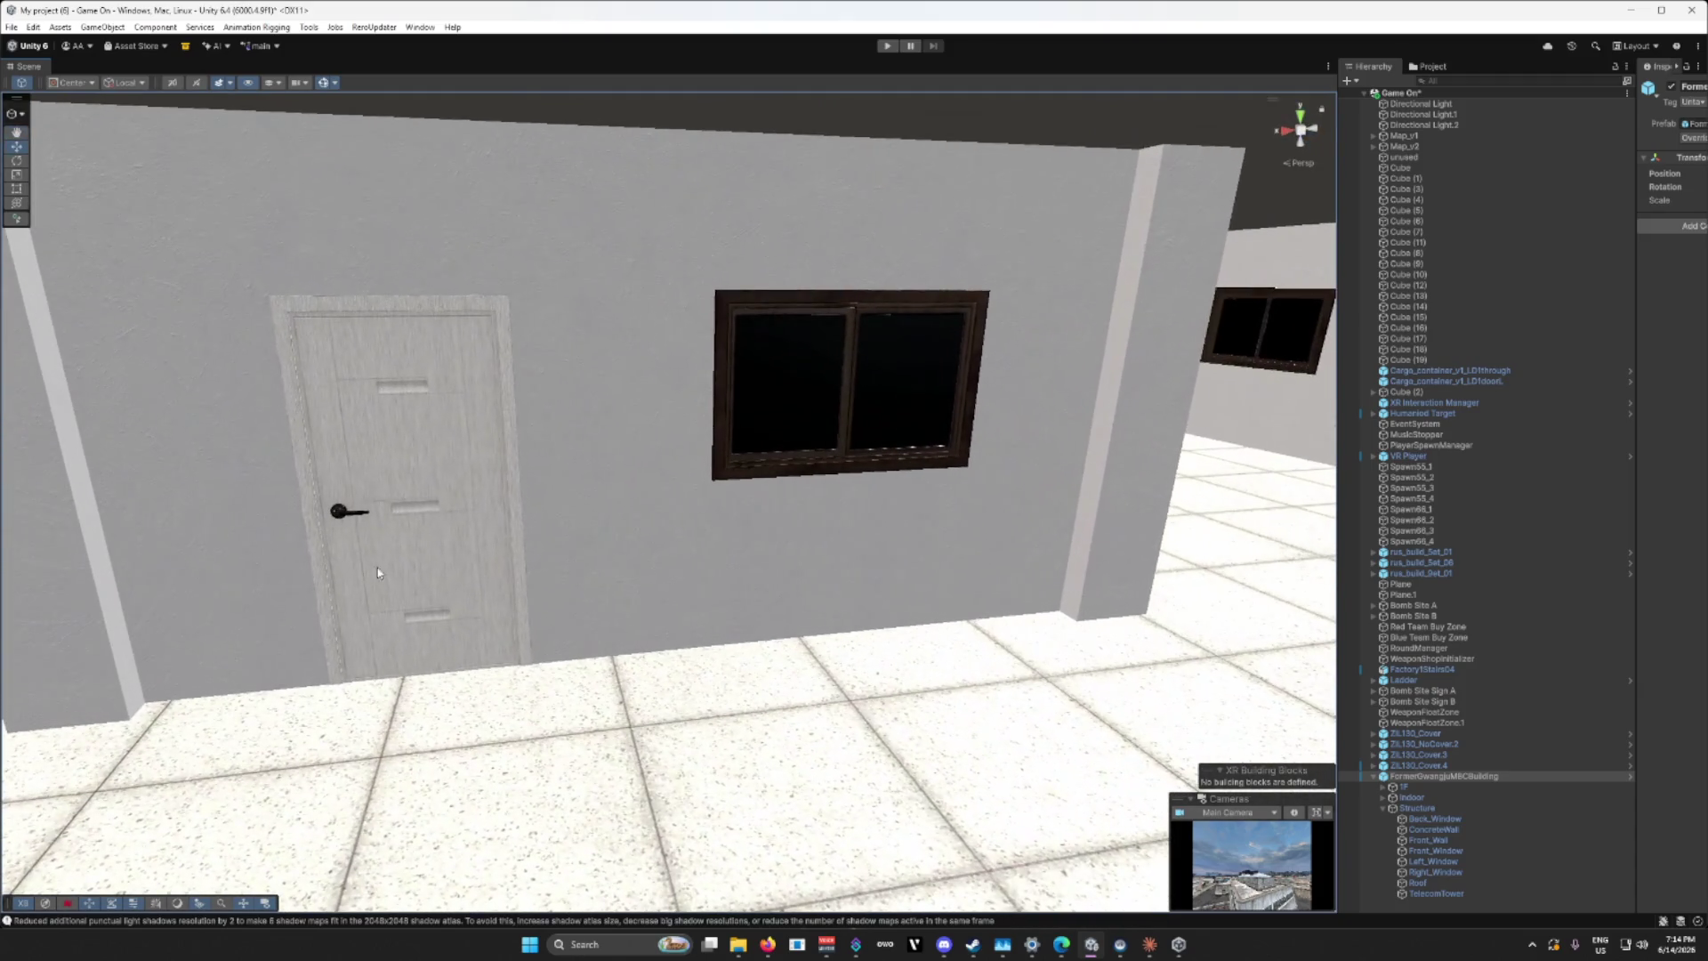
Step: Delete the Indoor_Door from the office building, leaving an open doorway
left_click(396, 510)
key("Delete")
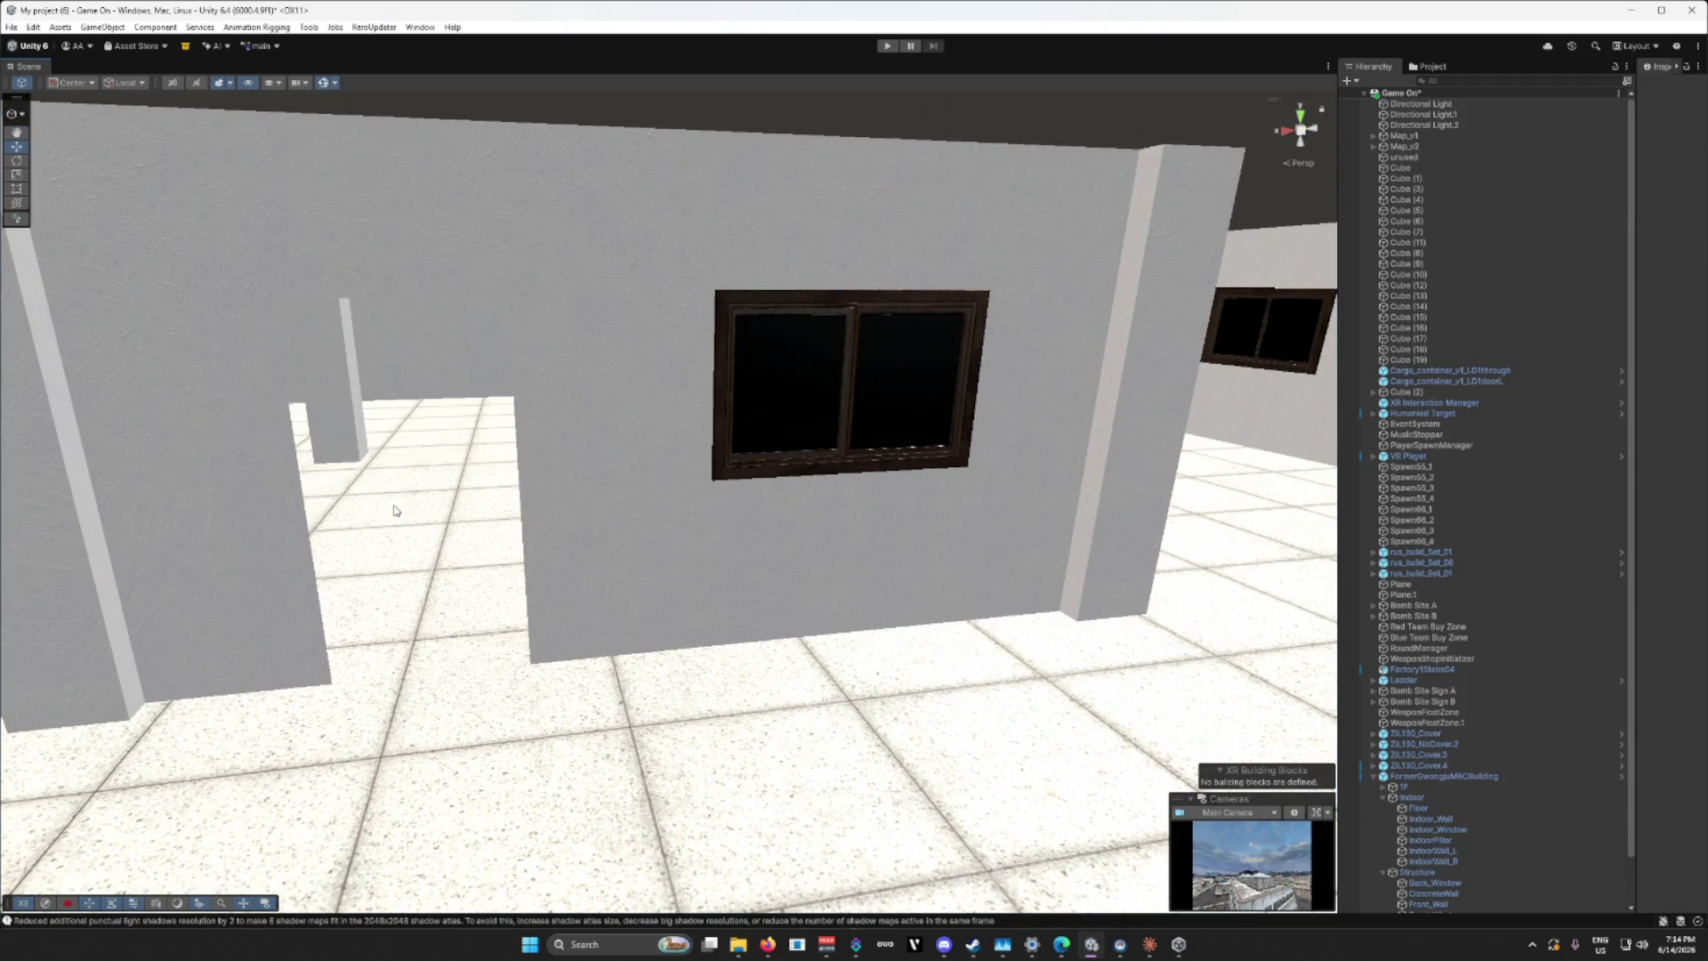
mouse_move(411, 562)
left_mouse_down()
mouse_move(314, 517)
mouse_move(1384, 549)
mouse_move(916, 515)
mouse_move(724, 561)
mouse_move(754, 608)
mouse_move(645, 654)
mouse_move(588, 574)
mouse_move(481, 676)
mouse_move(819, 625)
mouse_move(642, 610)
left_mouse_up()
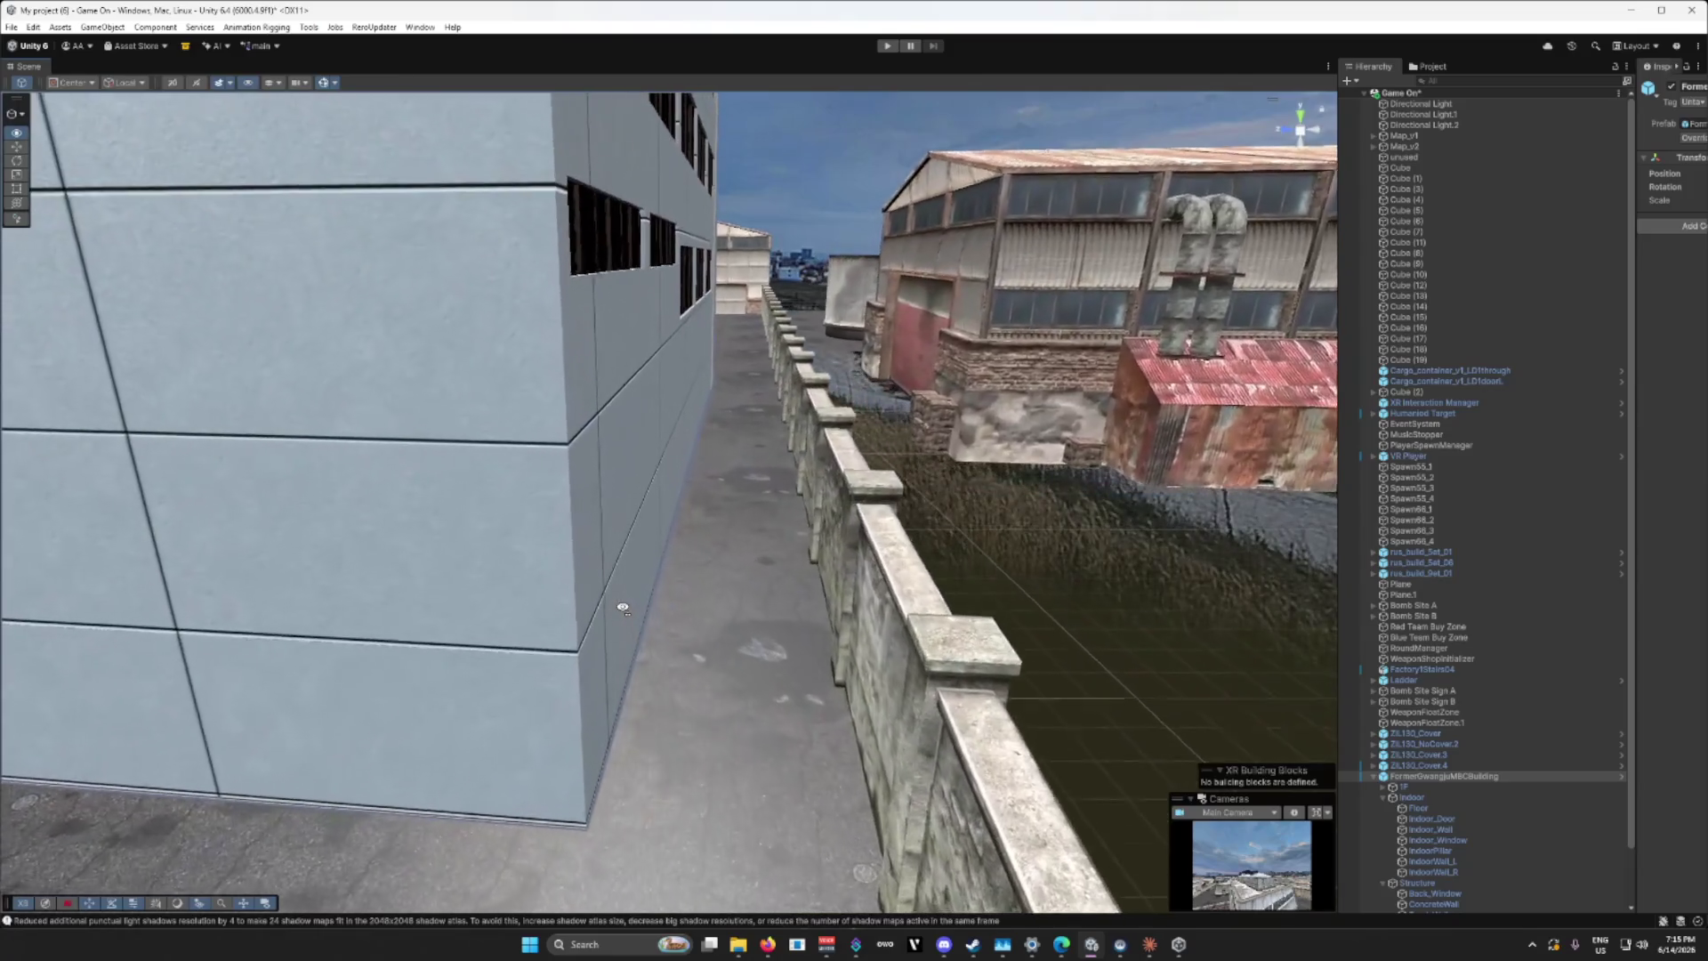
mouse_move(623, 609)
left_mouse_down()
mouse_move(589, 615)
mouse_move(693, 681)
mouse_move(910, 713)
mouse_move(1060, 698)
left_mouse_up()
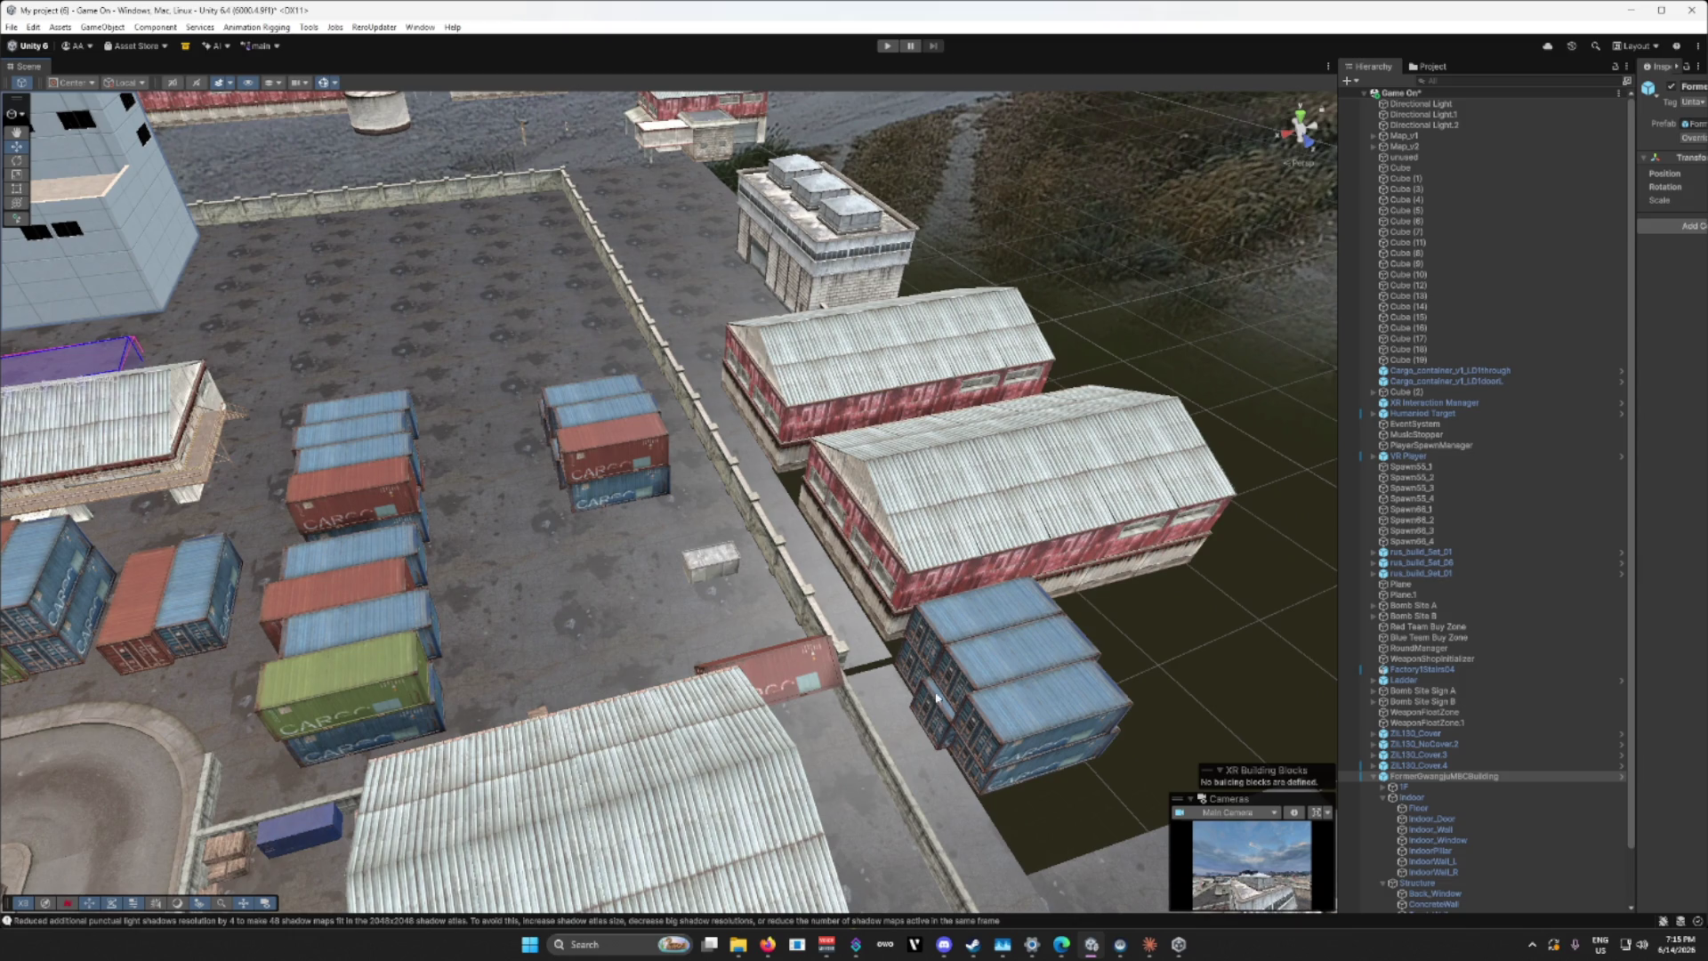
mouse_move(412, 560)
left_mouse_down()
mouse_move(36, 519)
mouse_move(1493, 565)
mouse_move(1298, 488)
mouse_move(874, 532)
mouse_move(843, 499)
mouse_move(890, 503)
mouse_move(1065, 648)
mouse_move(1231, 601)
mouse_move(1143, 401)
mouse_move(793, 517)
mouse_move(790, 552)
left_mouse_up()
scroll(1298, 489, "up", 8)
key("s")
key("w")
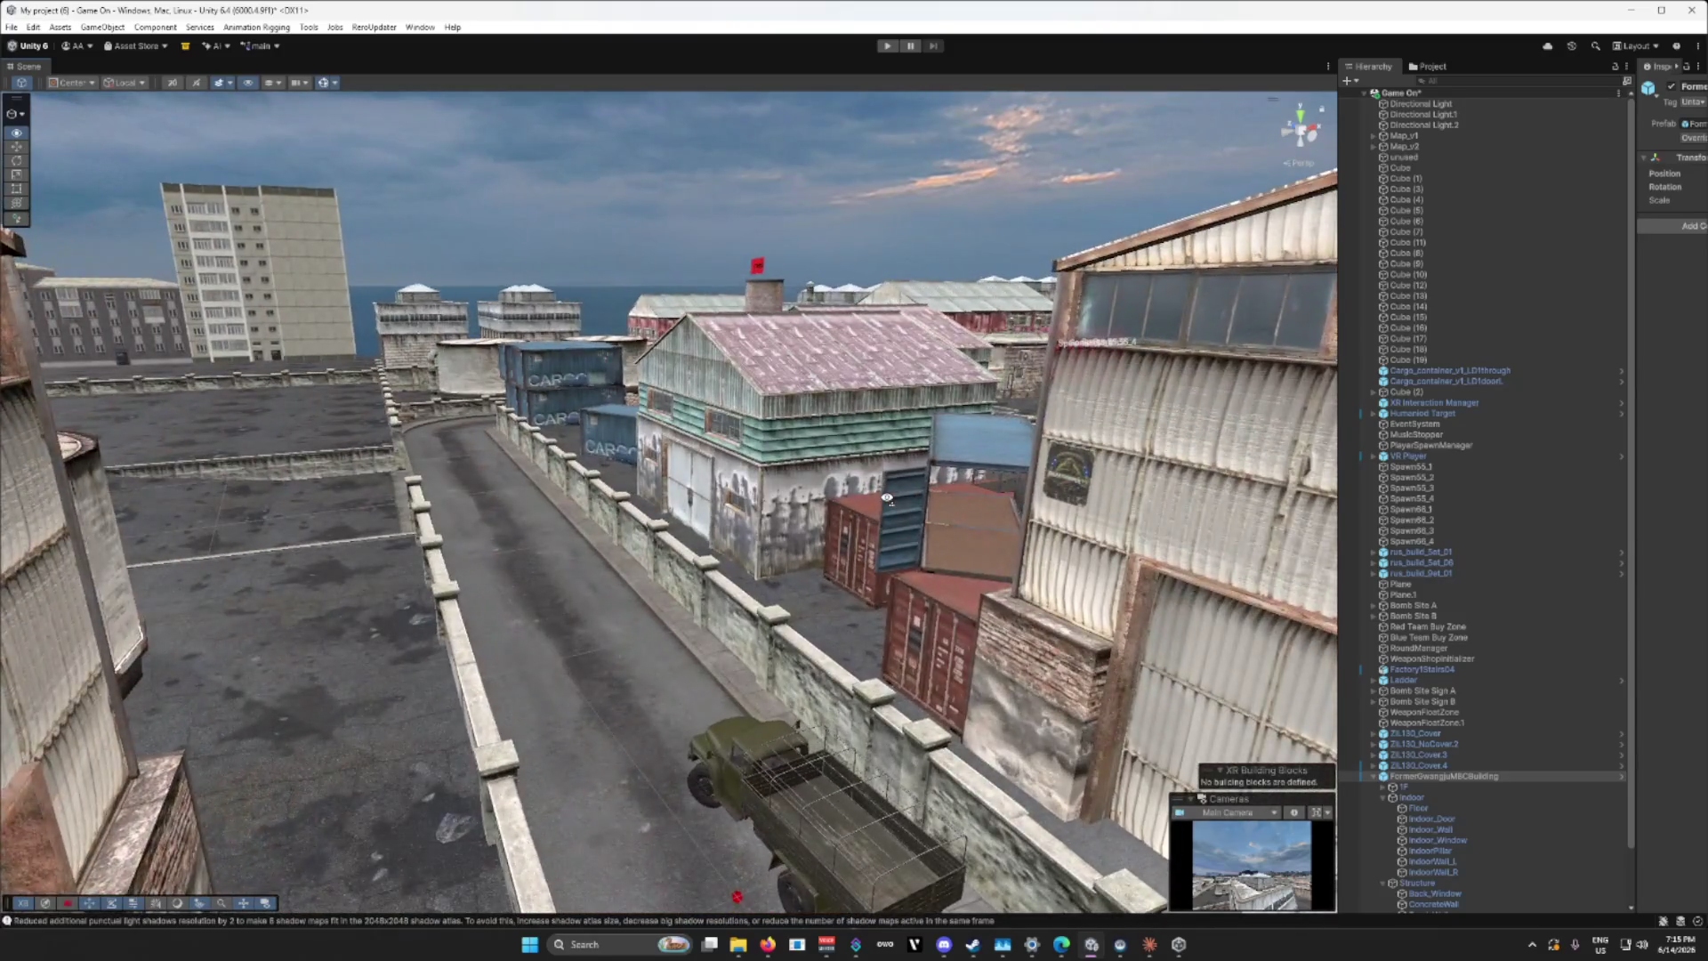
key("w")
mouse_move(887, 499)
left_mouse_down()
mouse_move(1180, 519)
mouse_move(1175, 567)
mouse_move(851, 514)
mouse_move(674, 550)
mouse_move(258, 572)
left_mouse_up()
key("s")
key("w")
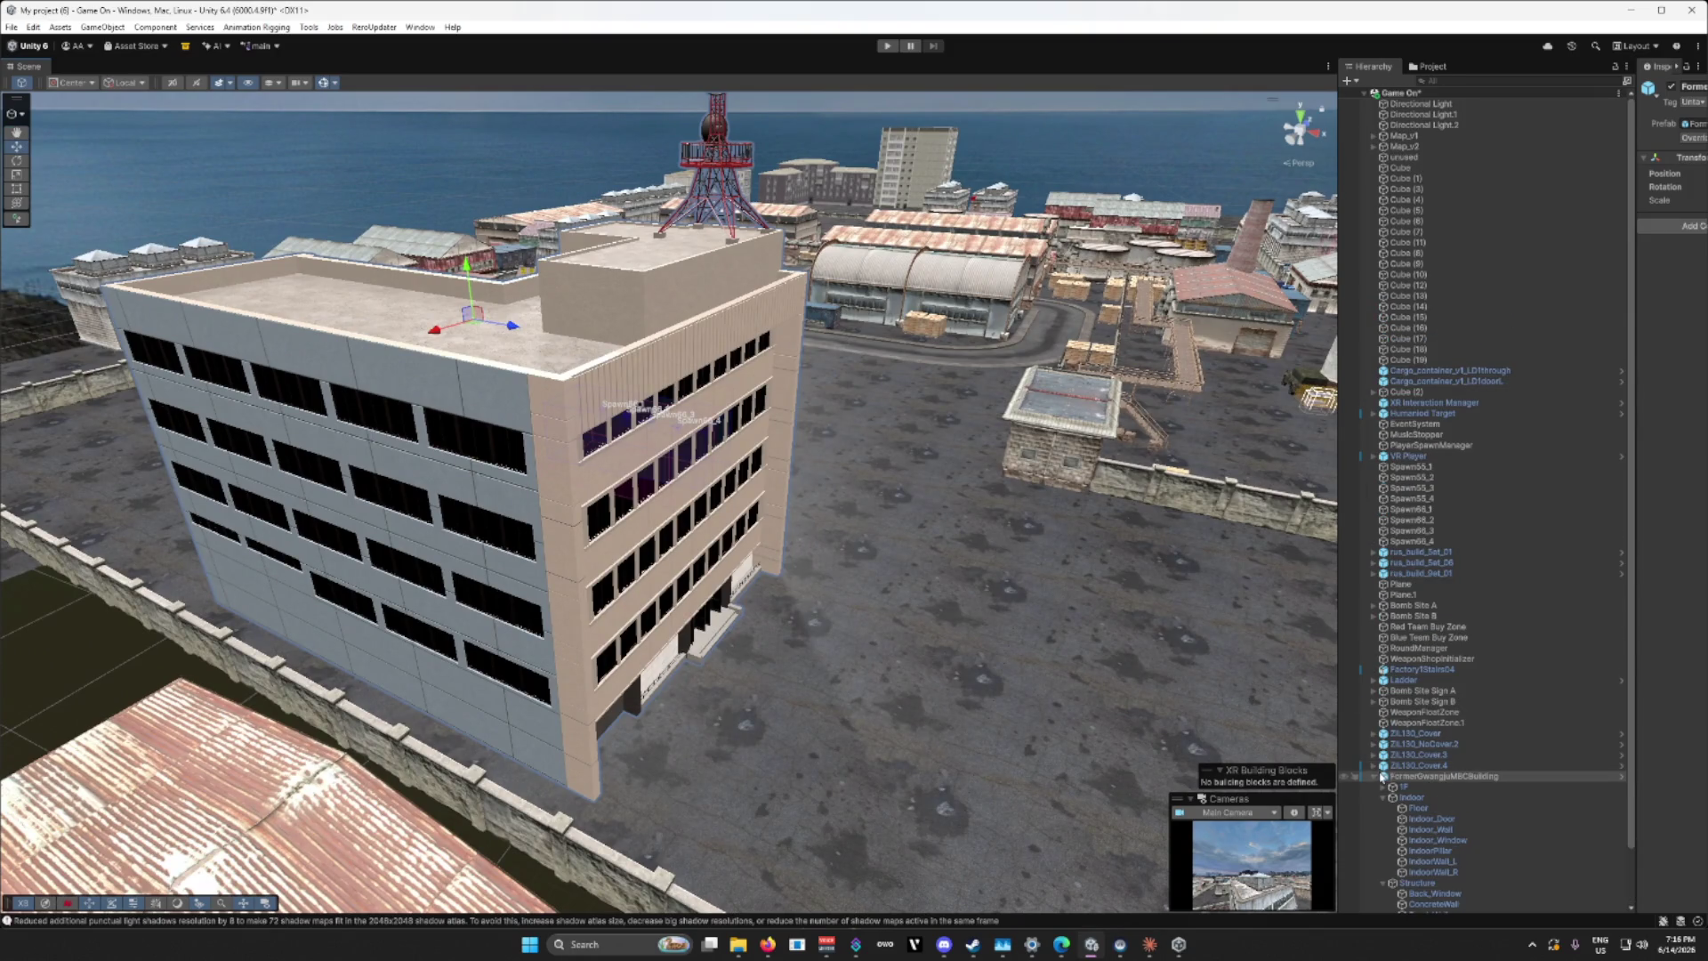
left_click(1375, 776)
Step: Fold away the FormerGwangjuMBCBuilding children, then fly over the port's container yard
left_click(1423, 776)
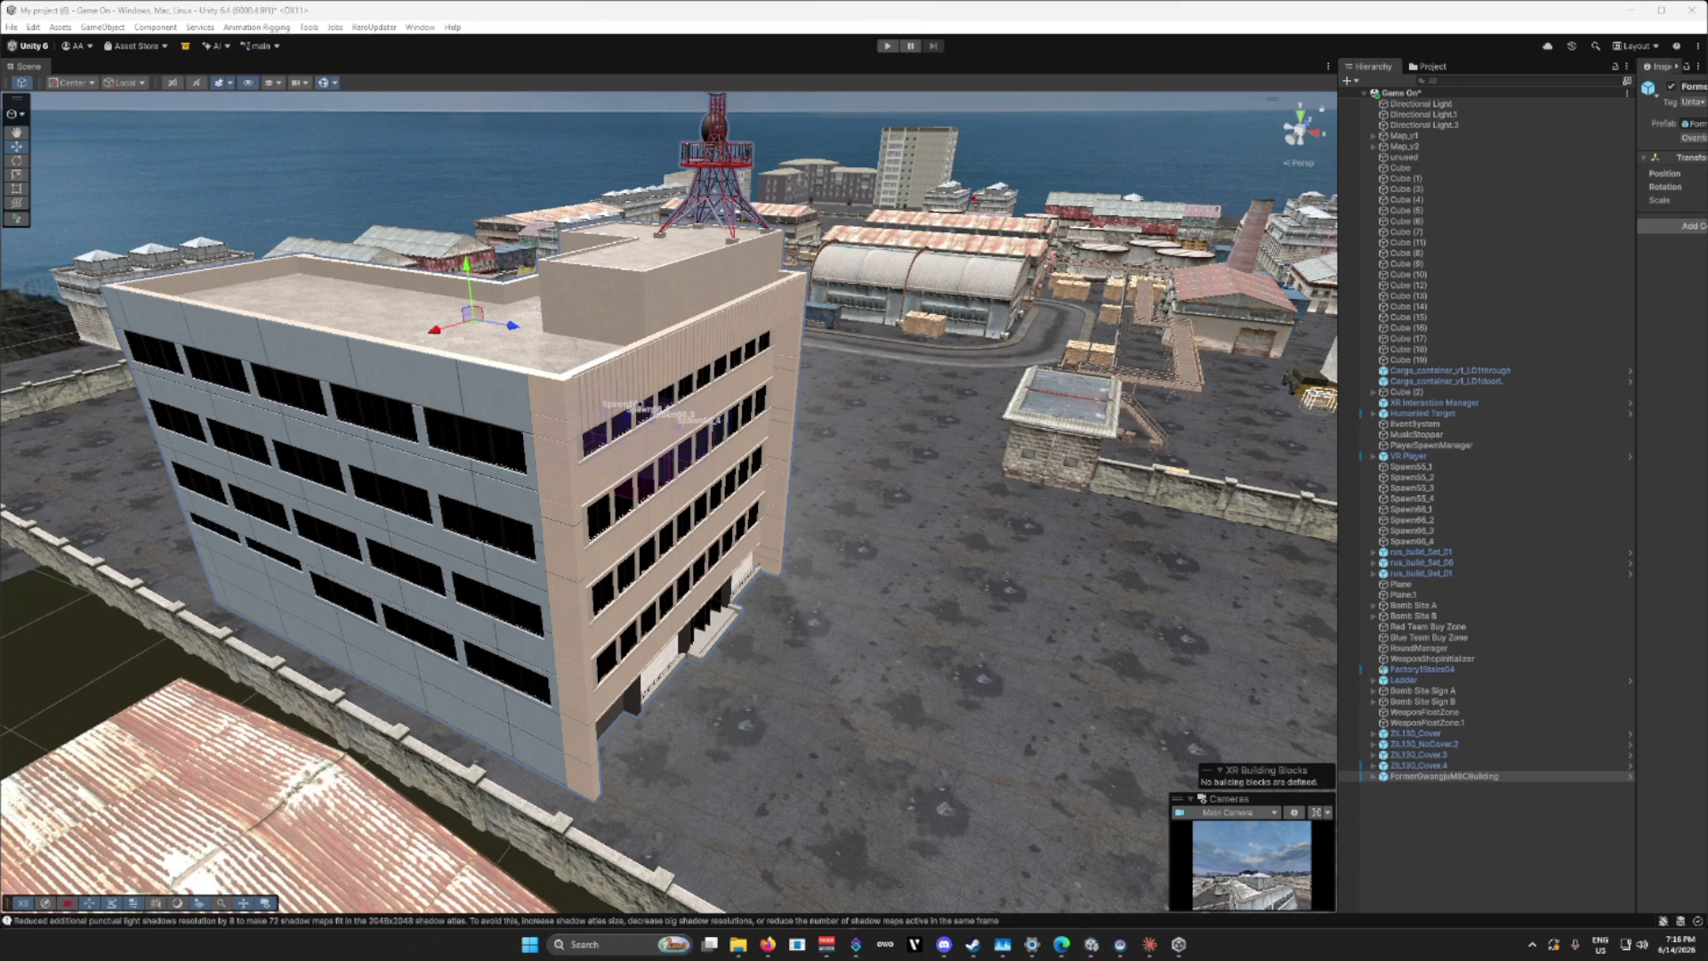
mouse_move(721, 510)
left_mouse_down()
mouse_move(816, 485)
mouse_move(820, 422)
left_mouse_up()
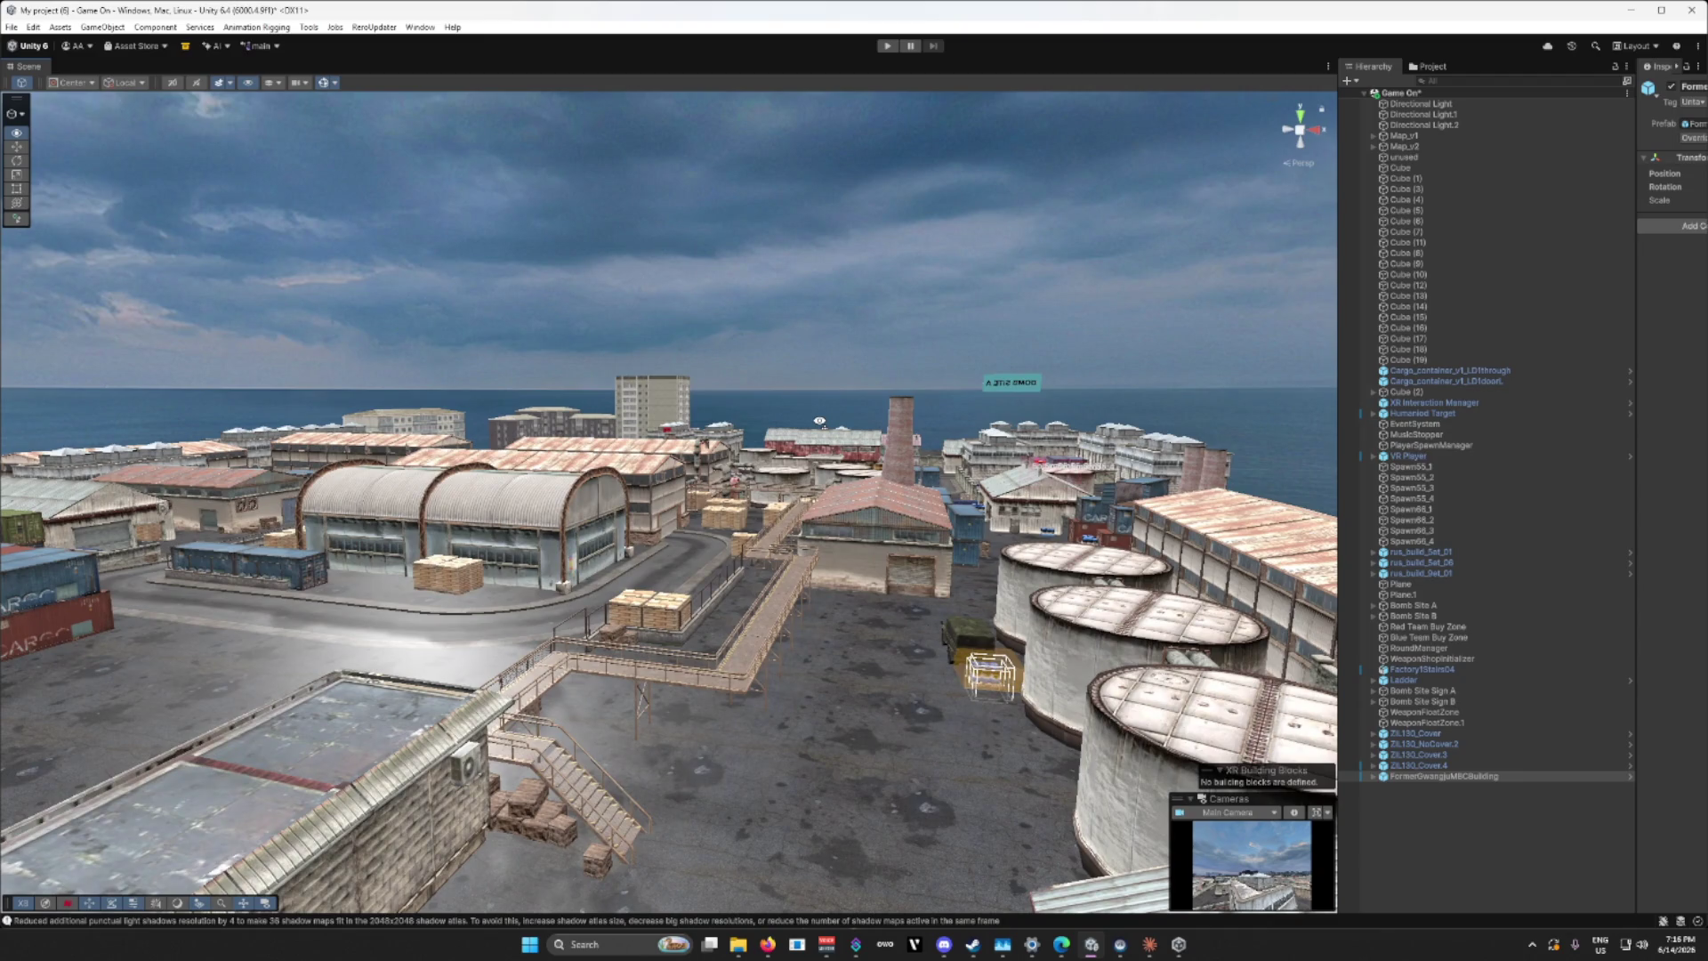
mouse_move(819, 421)
left_mouse_down()
mouse_move(555, 538)
mouse_move(735, 505)
mouse_move(621, 492)
mouse_move(910, 478)
left_mouse_up()
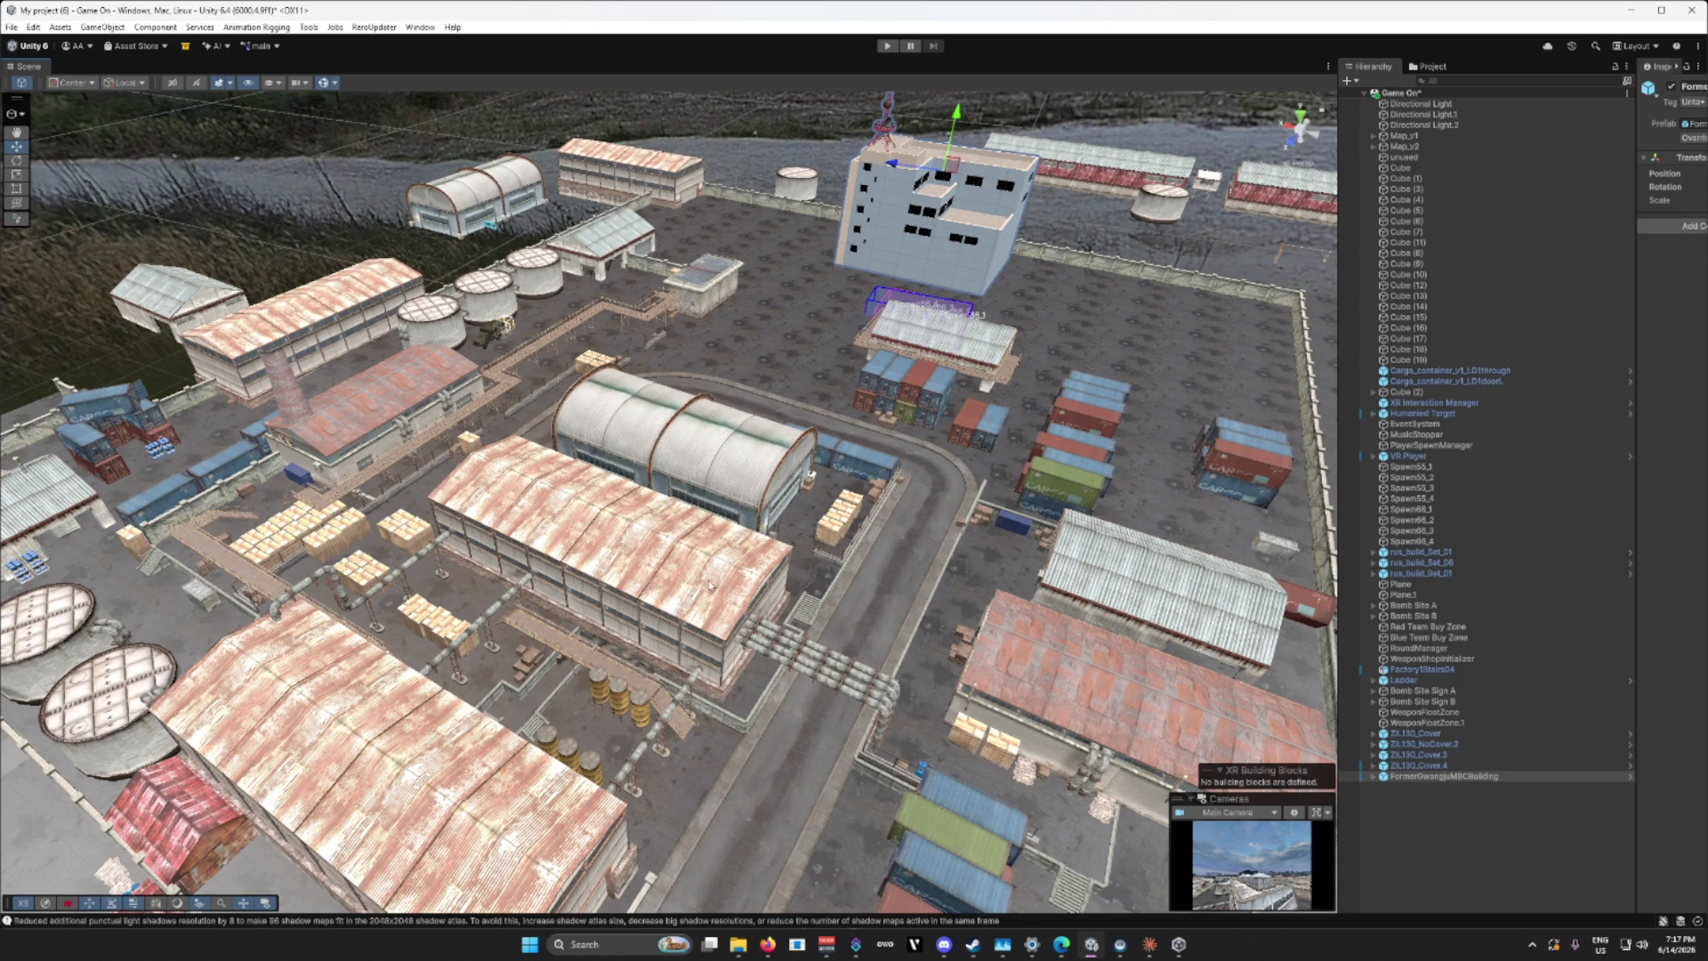
mouse_move(849, 579)
left_mouse_down()
mouse_move(673, 602)
mouse_move(775, 583)
left_mouse_up()
left_click(887, 562)
left_click(887, 563, "shift")
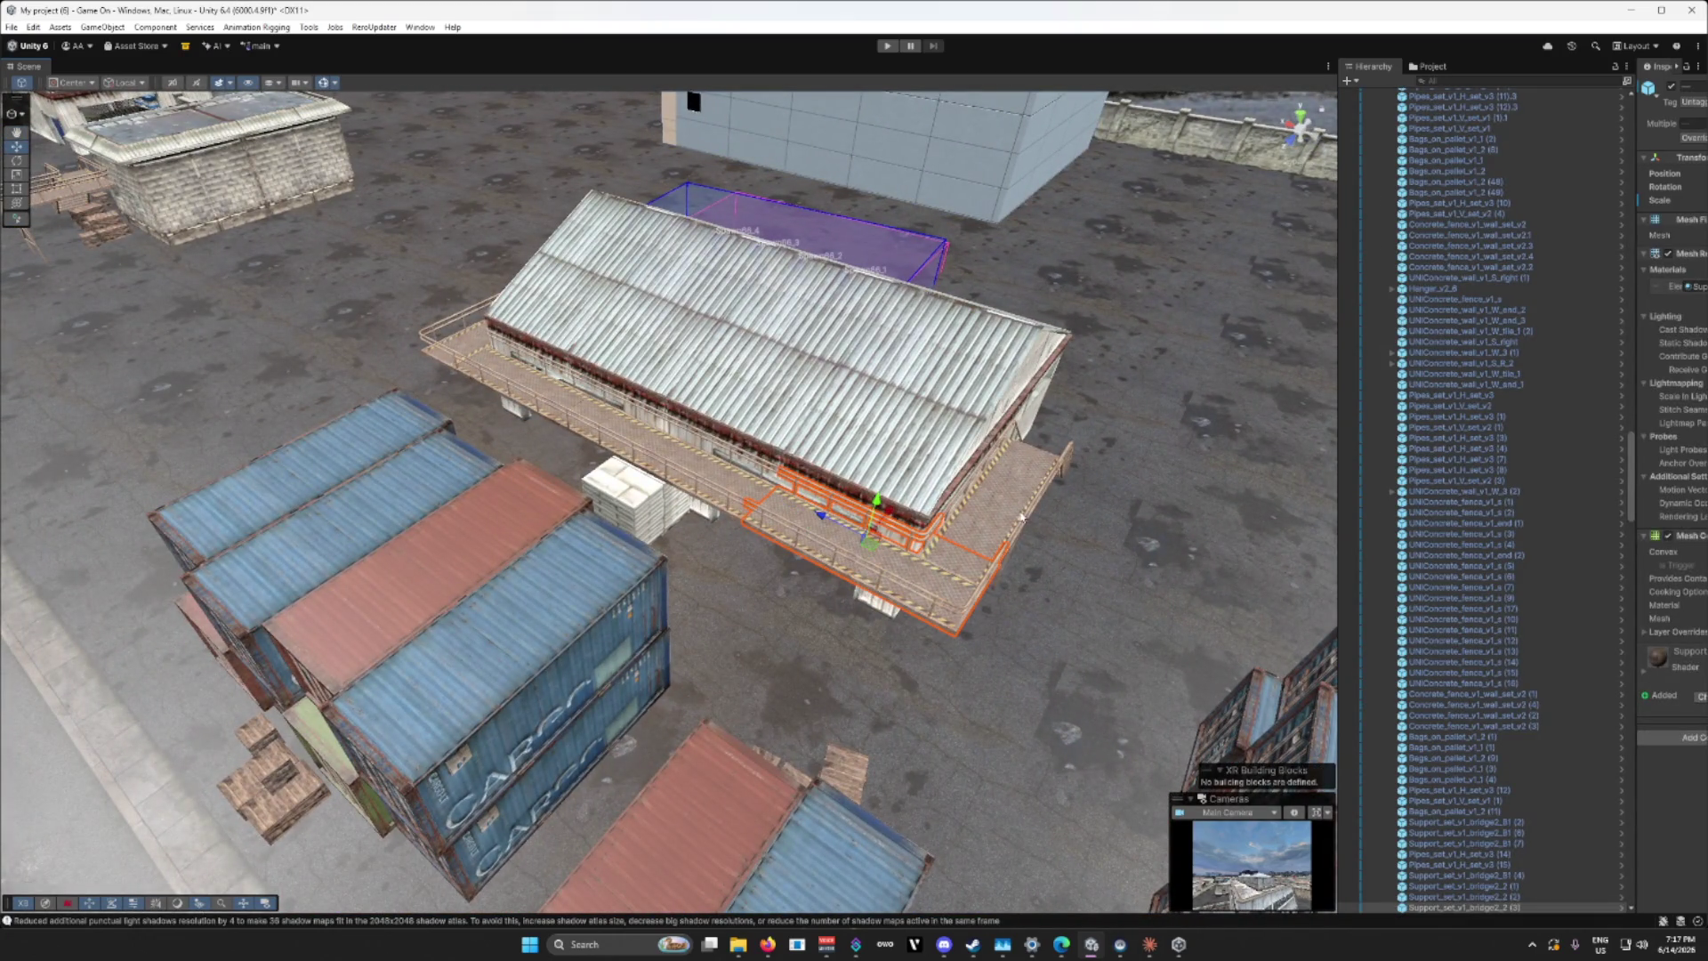
mouse_move(887, 563)
left_mouse_down()
mouse_move(881, 534)
mouse_move(890, 581)
mouse_move(668, 560)
mouse_move(723, 555)
mouse_move(969, 638)
mouse_move(925, 628)
left_mouse_up()
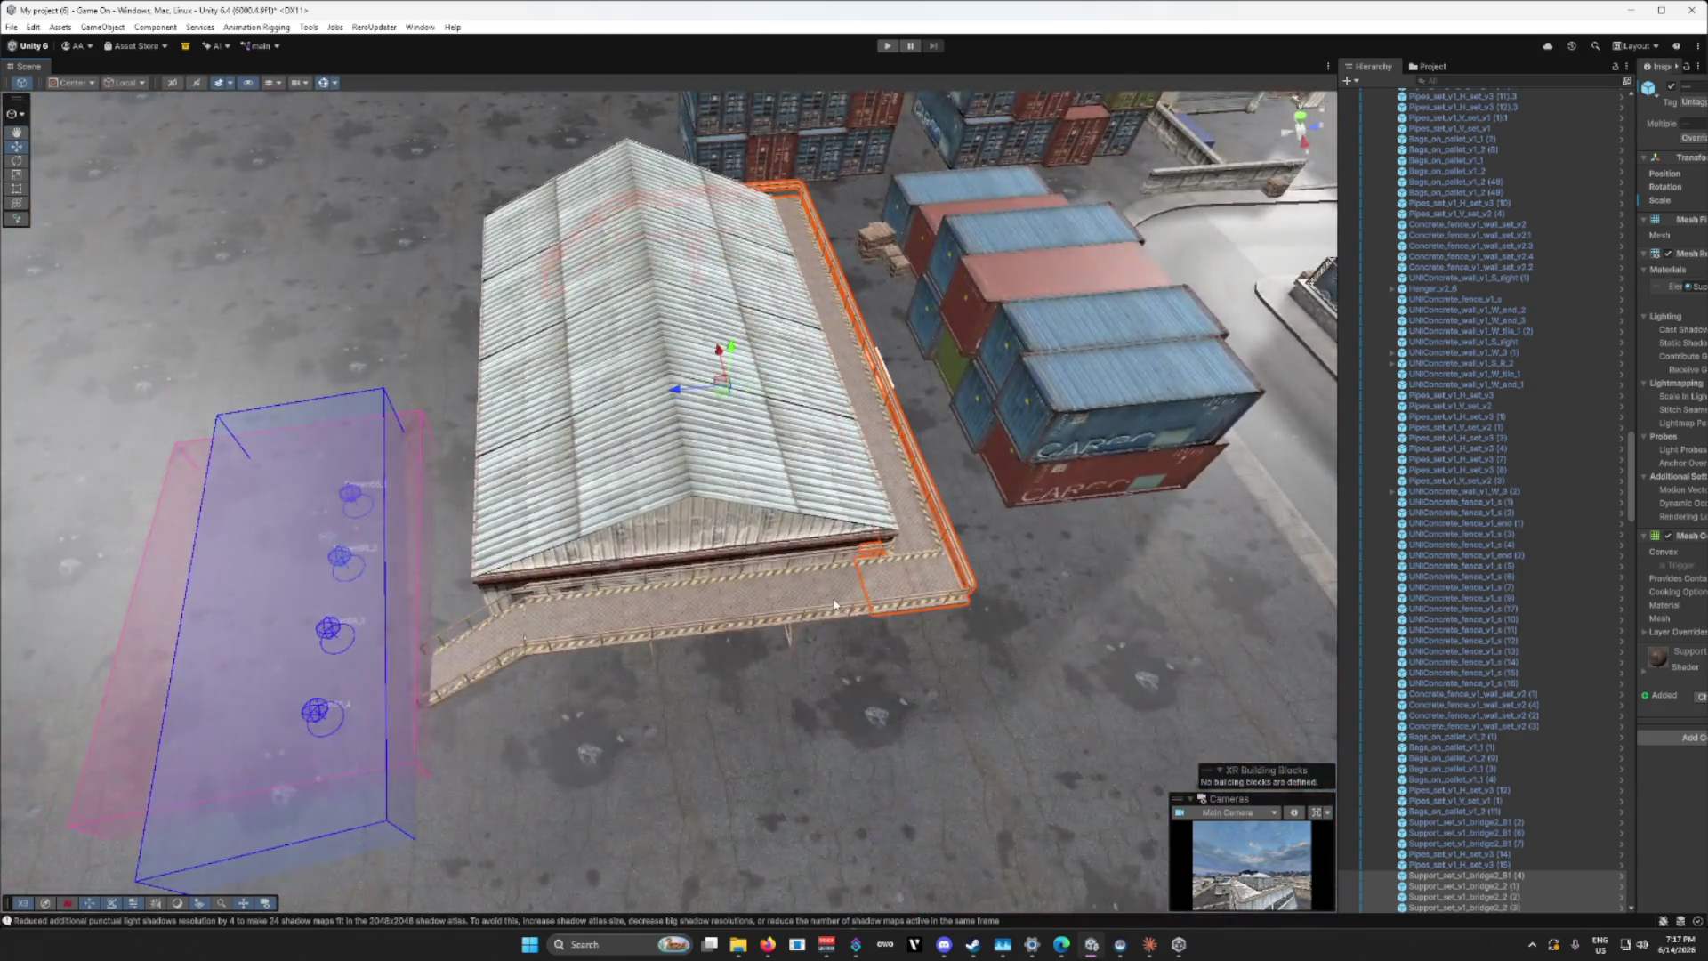
left_click(500, 646)
left_click_drag(554, 653, 656, 611)
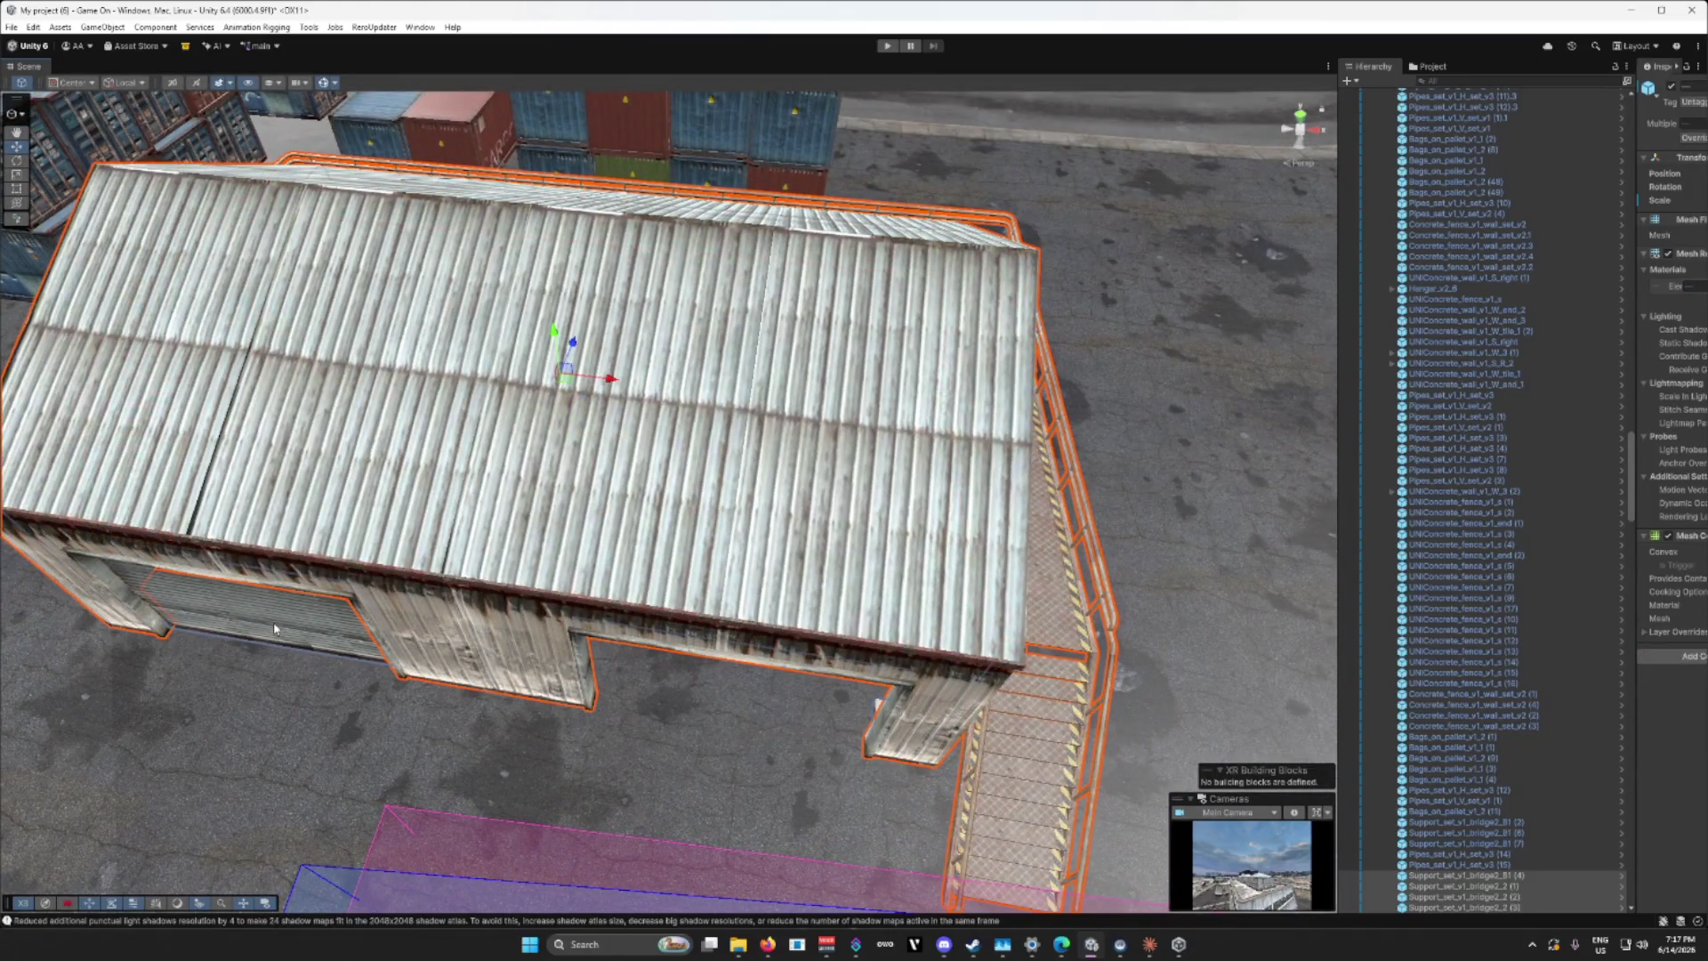
left_click(846, 580)
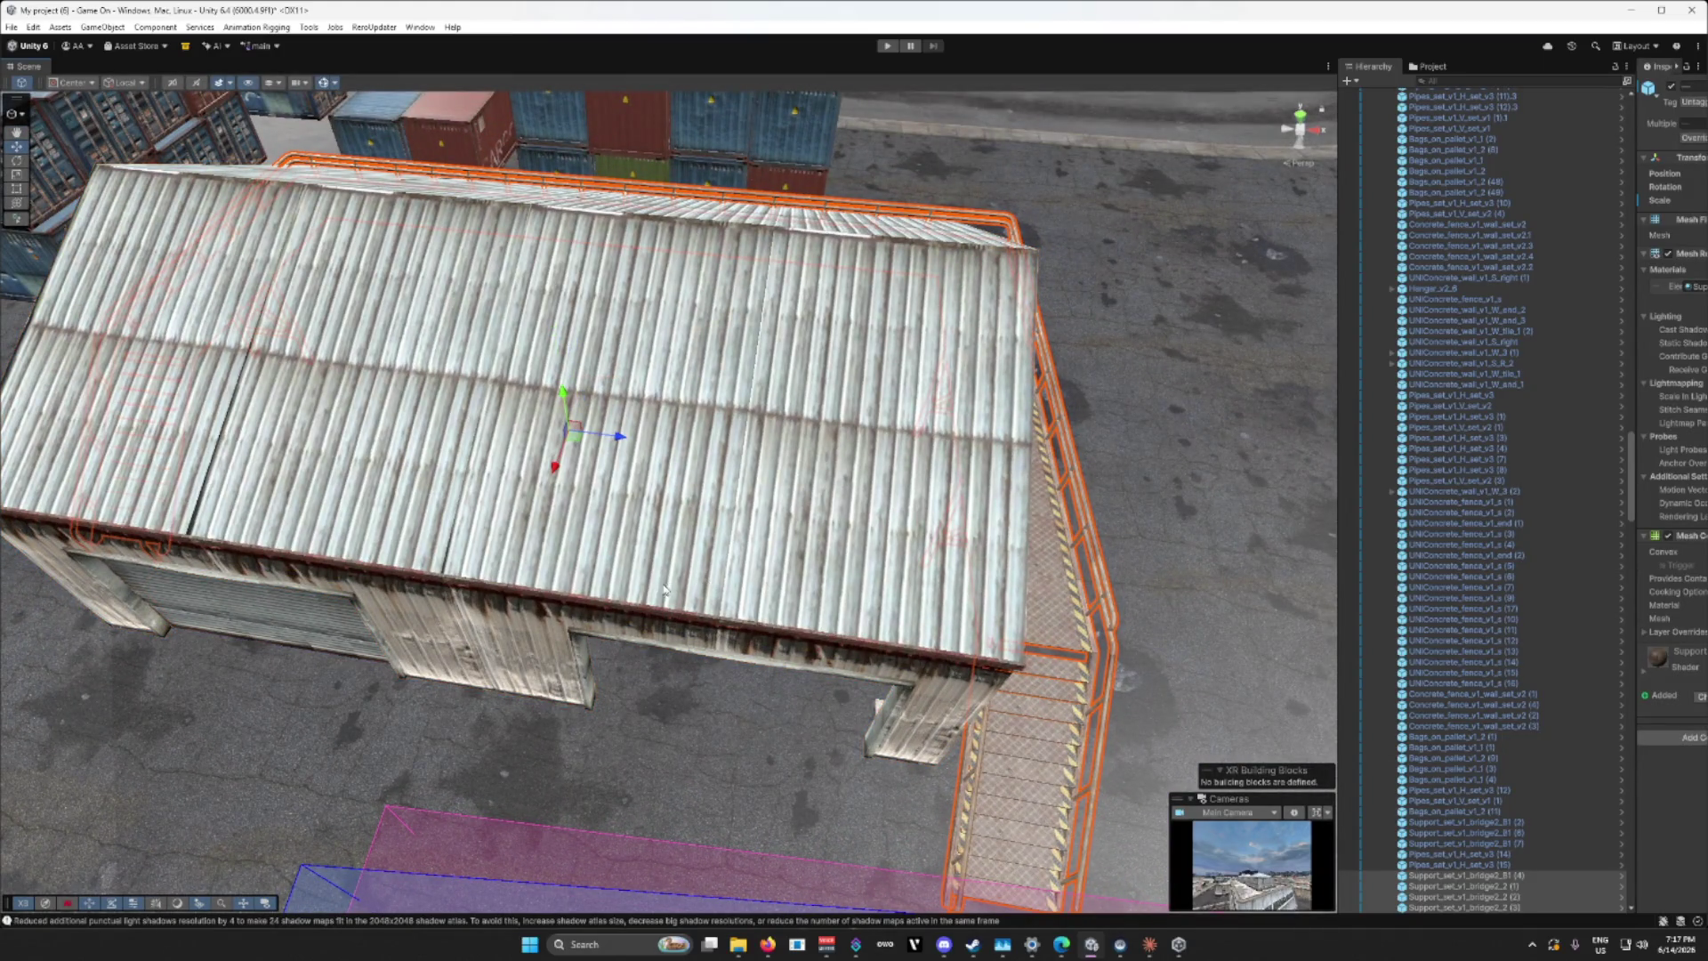
left_click(313, 625)
left_click_drag(258, 632, 886, 470)
left_click(886, 469)
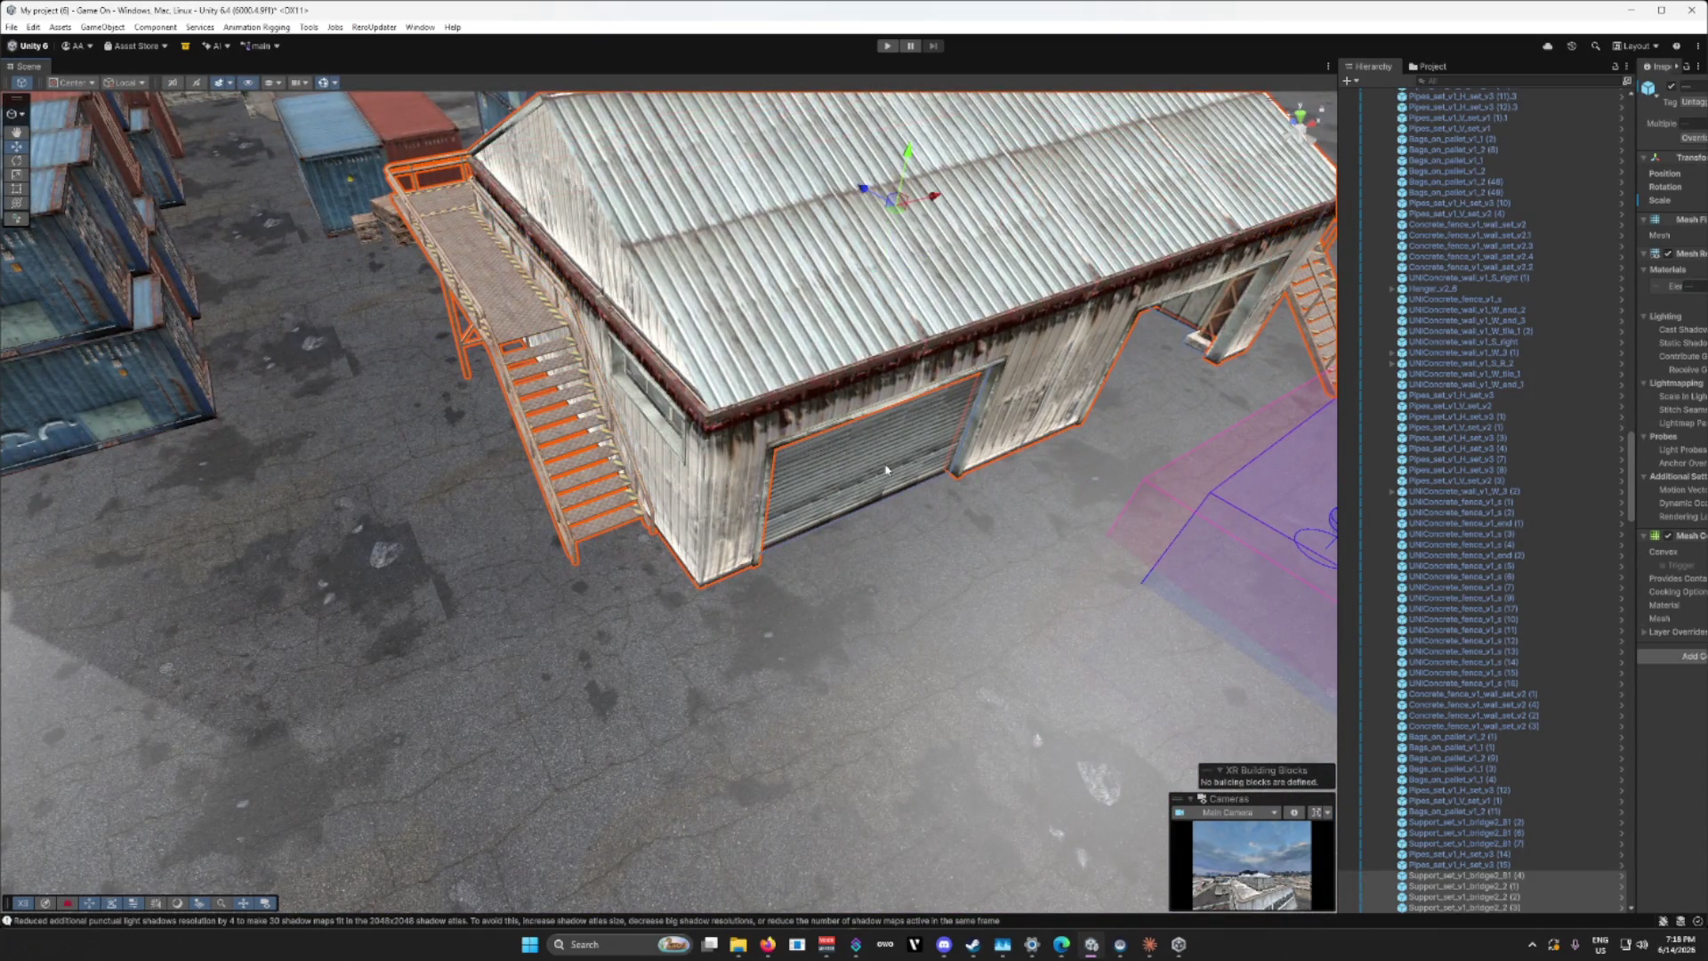
key("f")
scroll(887, 469, "up", 10)
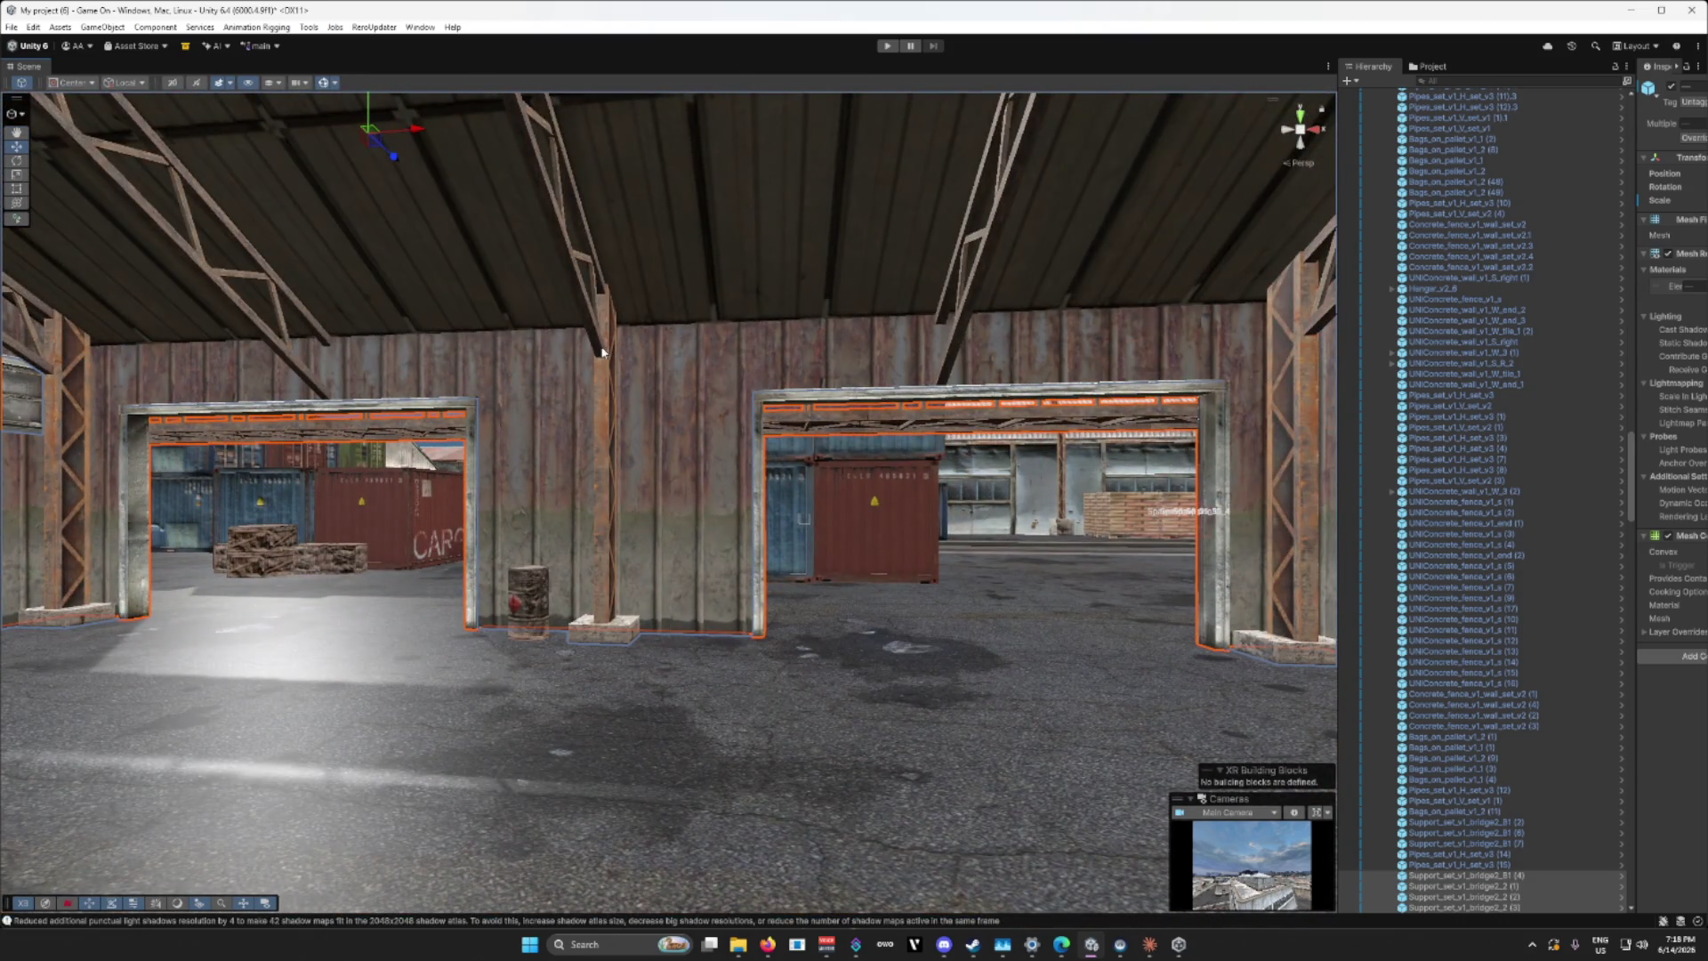
left_click(603, 352)
mouse_move(603, 346)
left_mouse_down()
mouse_move(913, 518)
mouse_move(910, 471)
mouse_move(788, 440)
left_mouse_up()
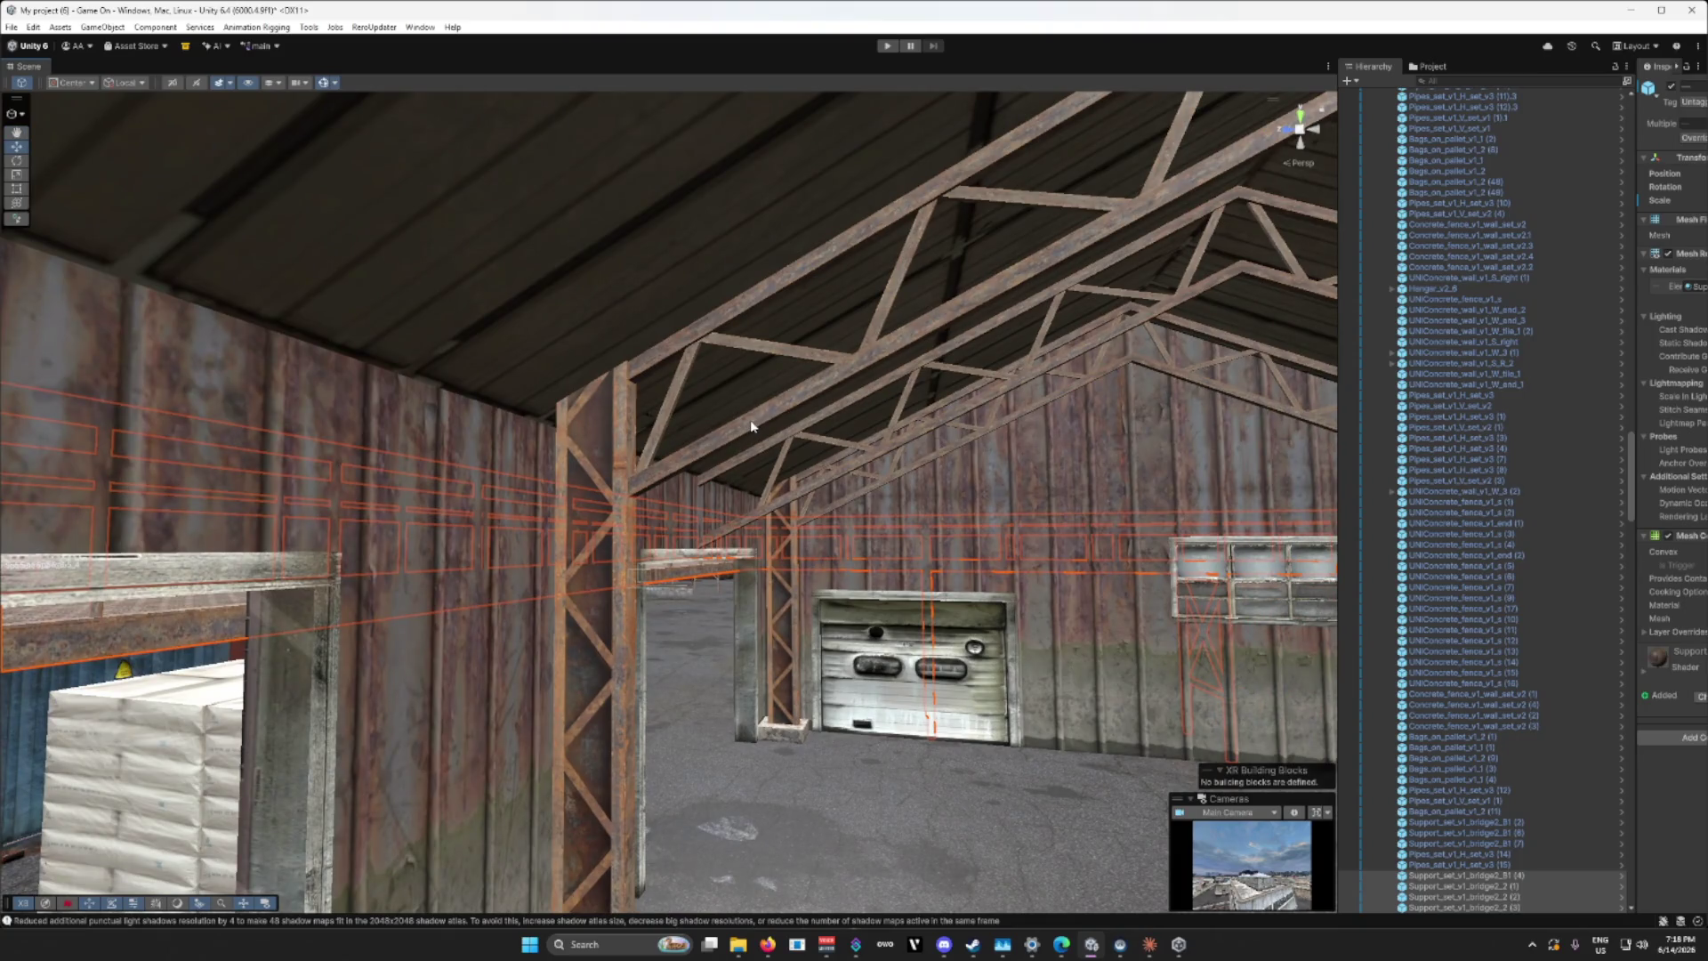
mouse_move(752, 427)
left_mouse_down()
mouse_move(945, 658)
mouse_move(952, 641)
mouse_move(988, 652)
mouse_move(744, 486)
mouse_move(827, 461)
mouse_move(1193, 488)
mouse_move(1044, 553)
mouse_move(510, 483)
left_mouse_up()
right_click(954, 650)
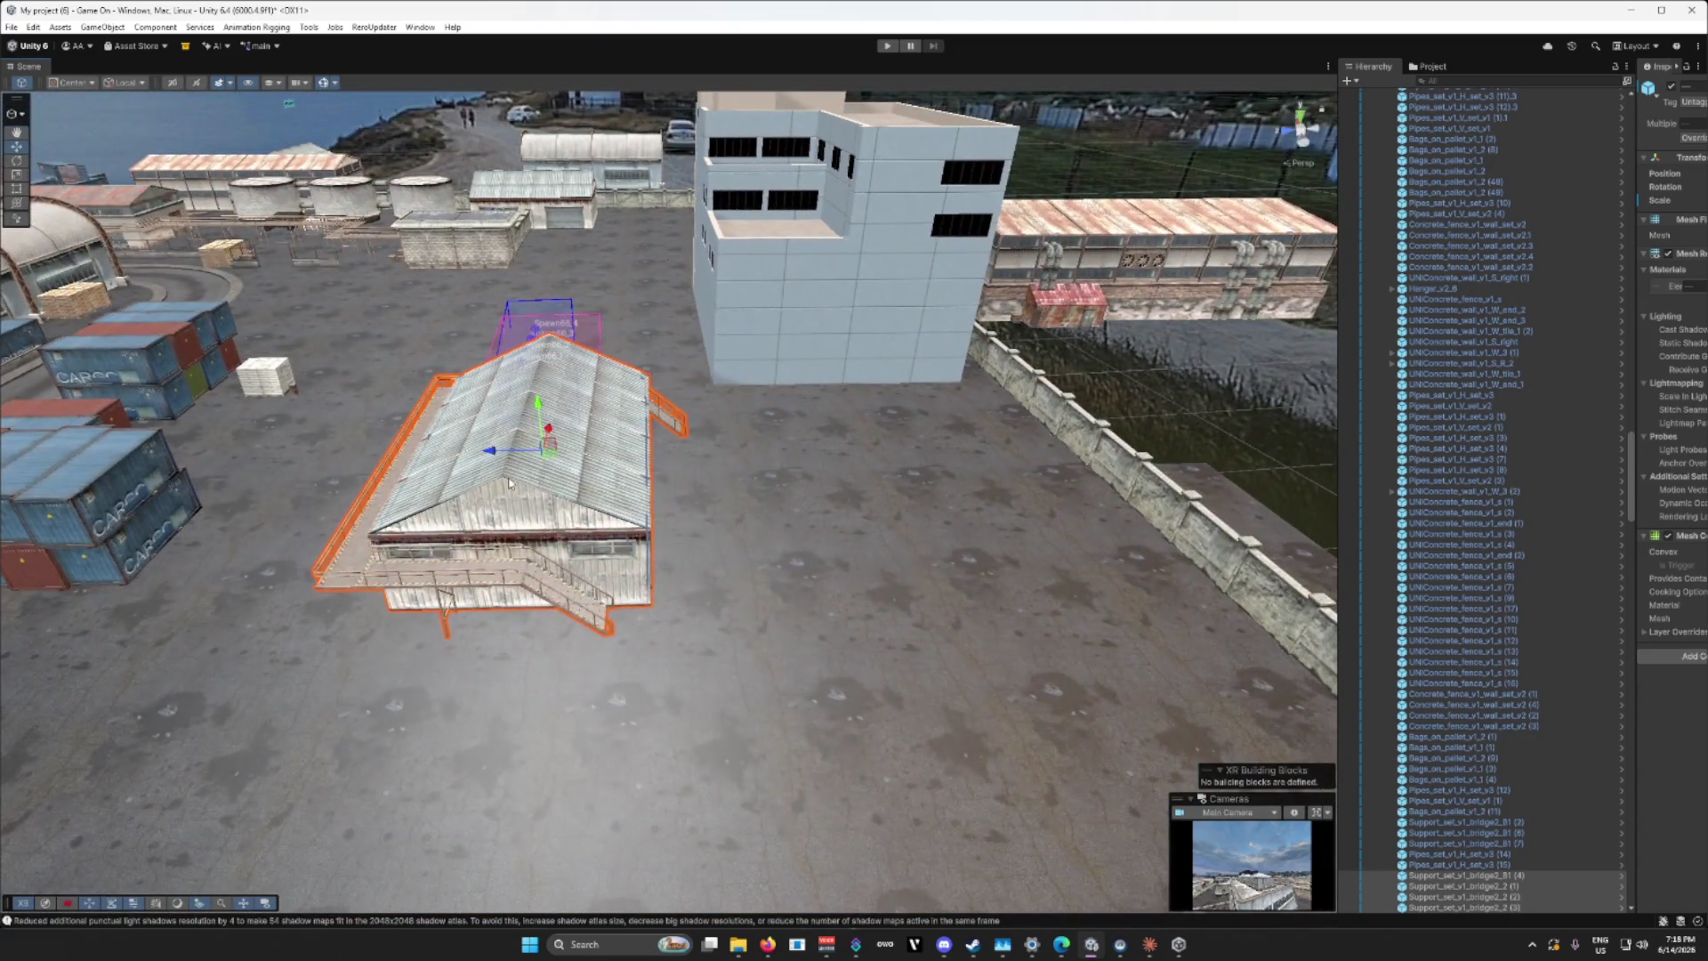
Step: Move the large warehouse beside the spawn box and turn it about 90 degrees on Y
mouse_move(712, 476)
left_mouse_down()
mouse_move(561, 460)
mouse_move(1048, 556)
left_mouse_up()
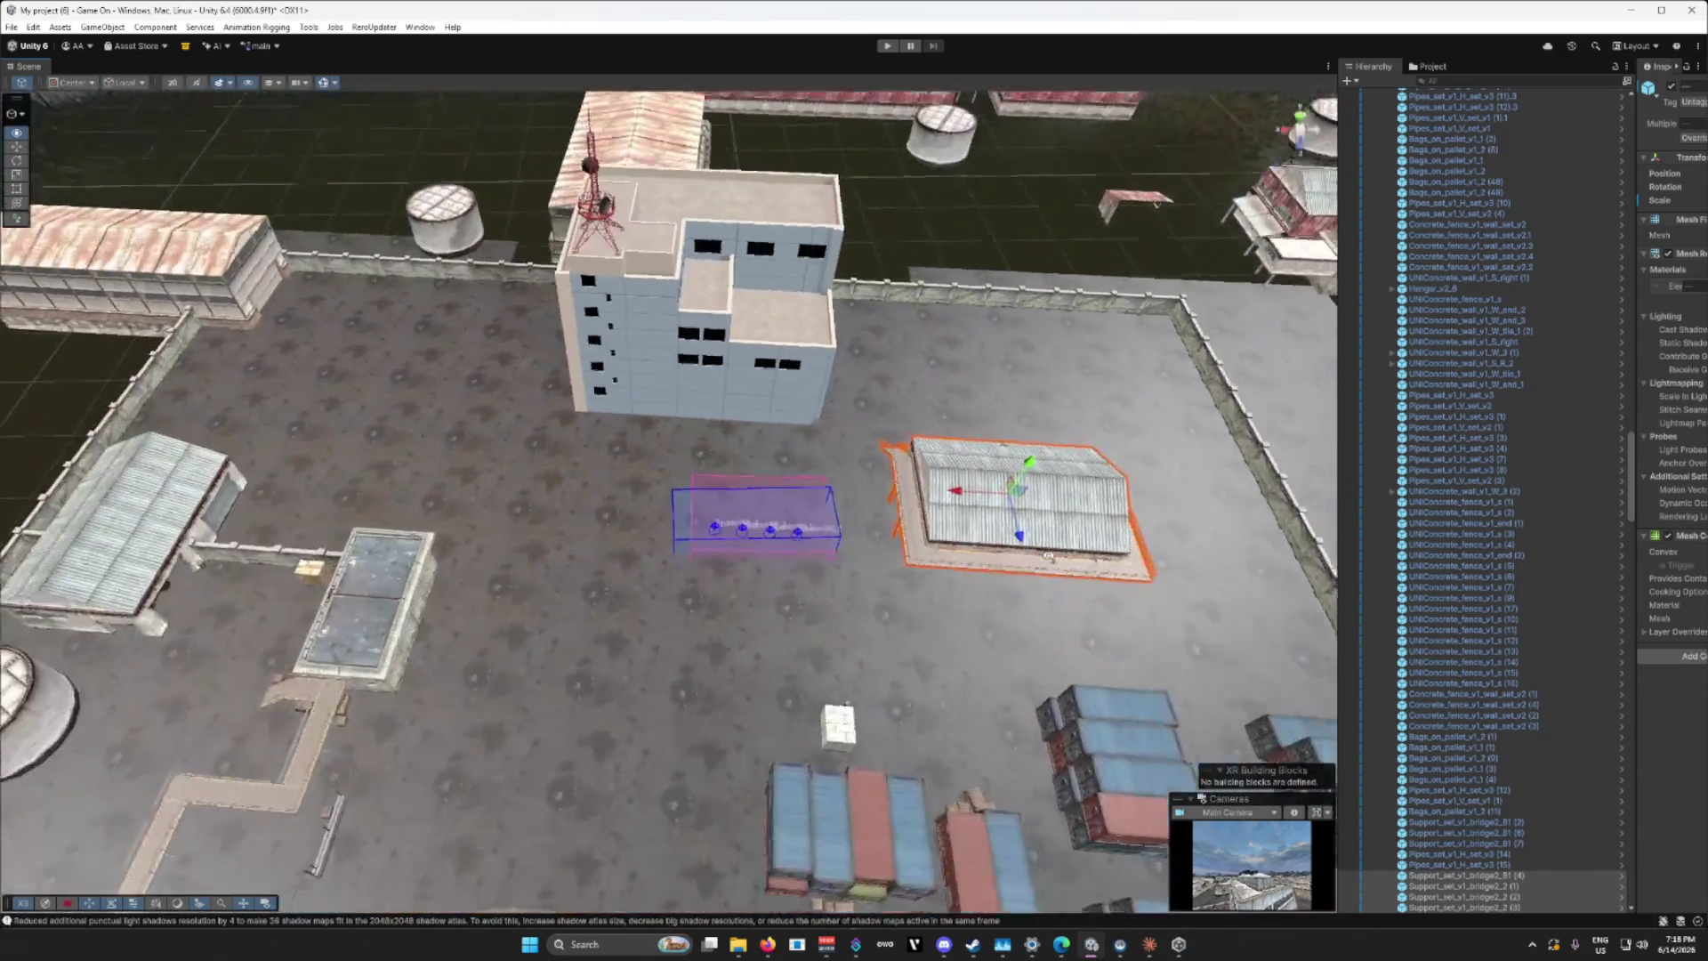
scroll(1048, 556, "down", 5)
scroll(1032, 534, "down", 2)
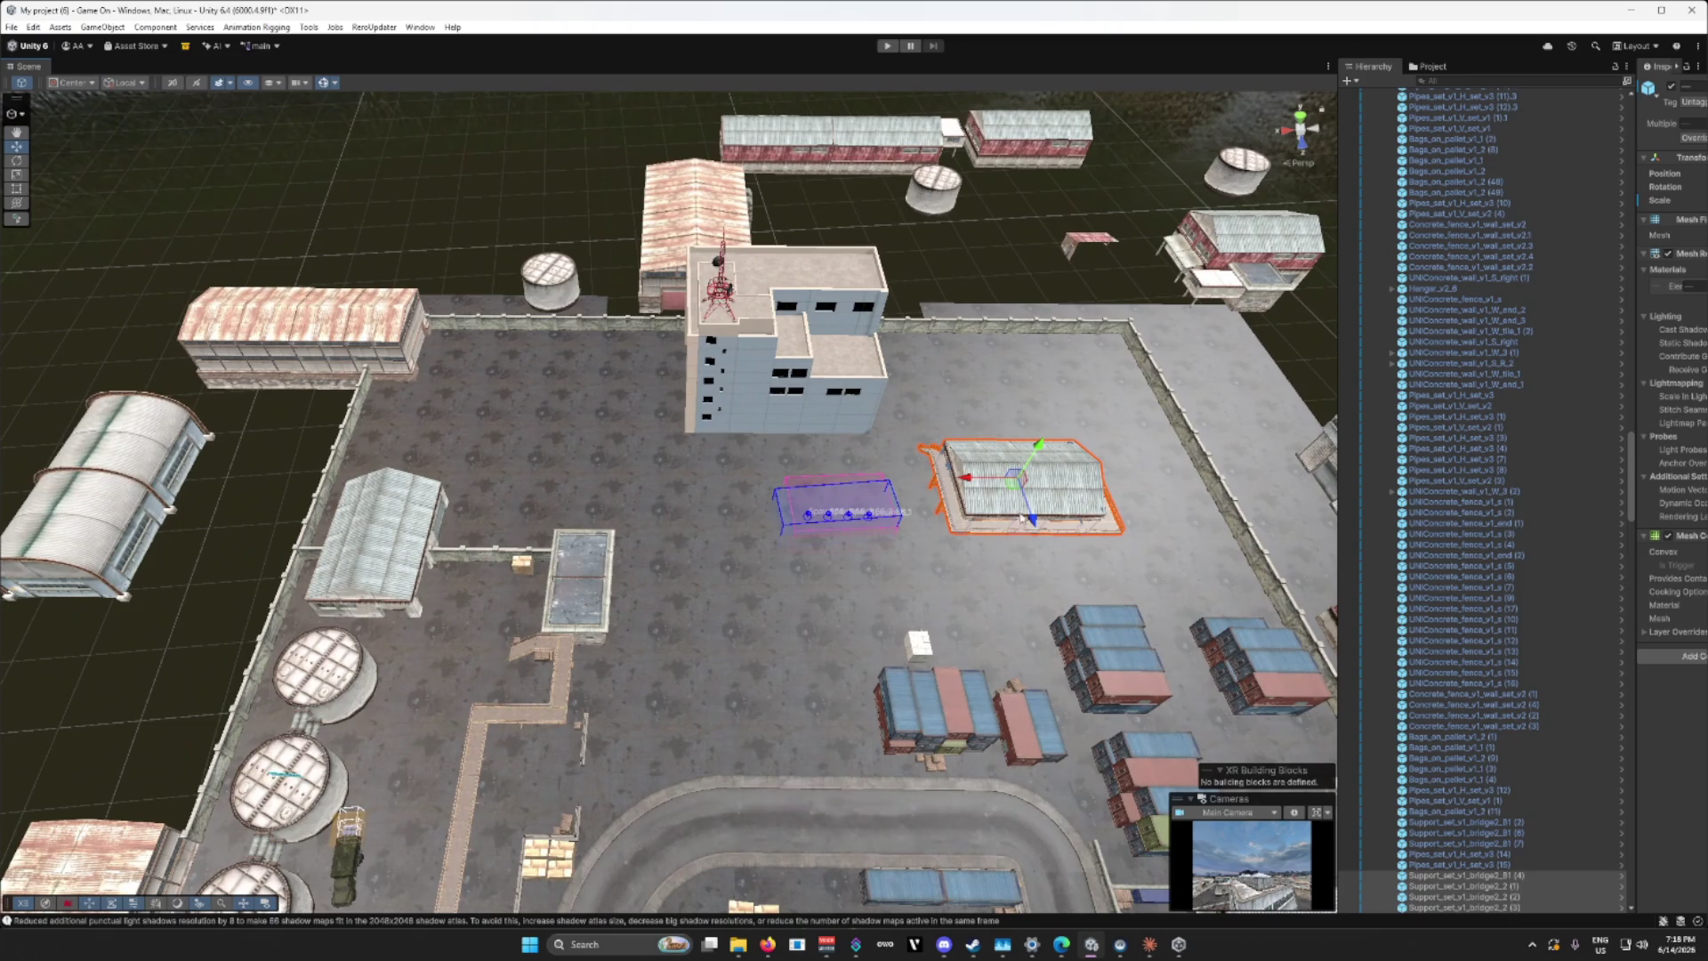
mouse_move(1016, 489)
left_mouse_down()
mouse_move(532, 462)
mouse_move(411, 512)
mouse_move(676, 501)
mouse_move(369, 497)
left_mouse_up()
key("e")
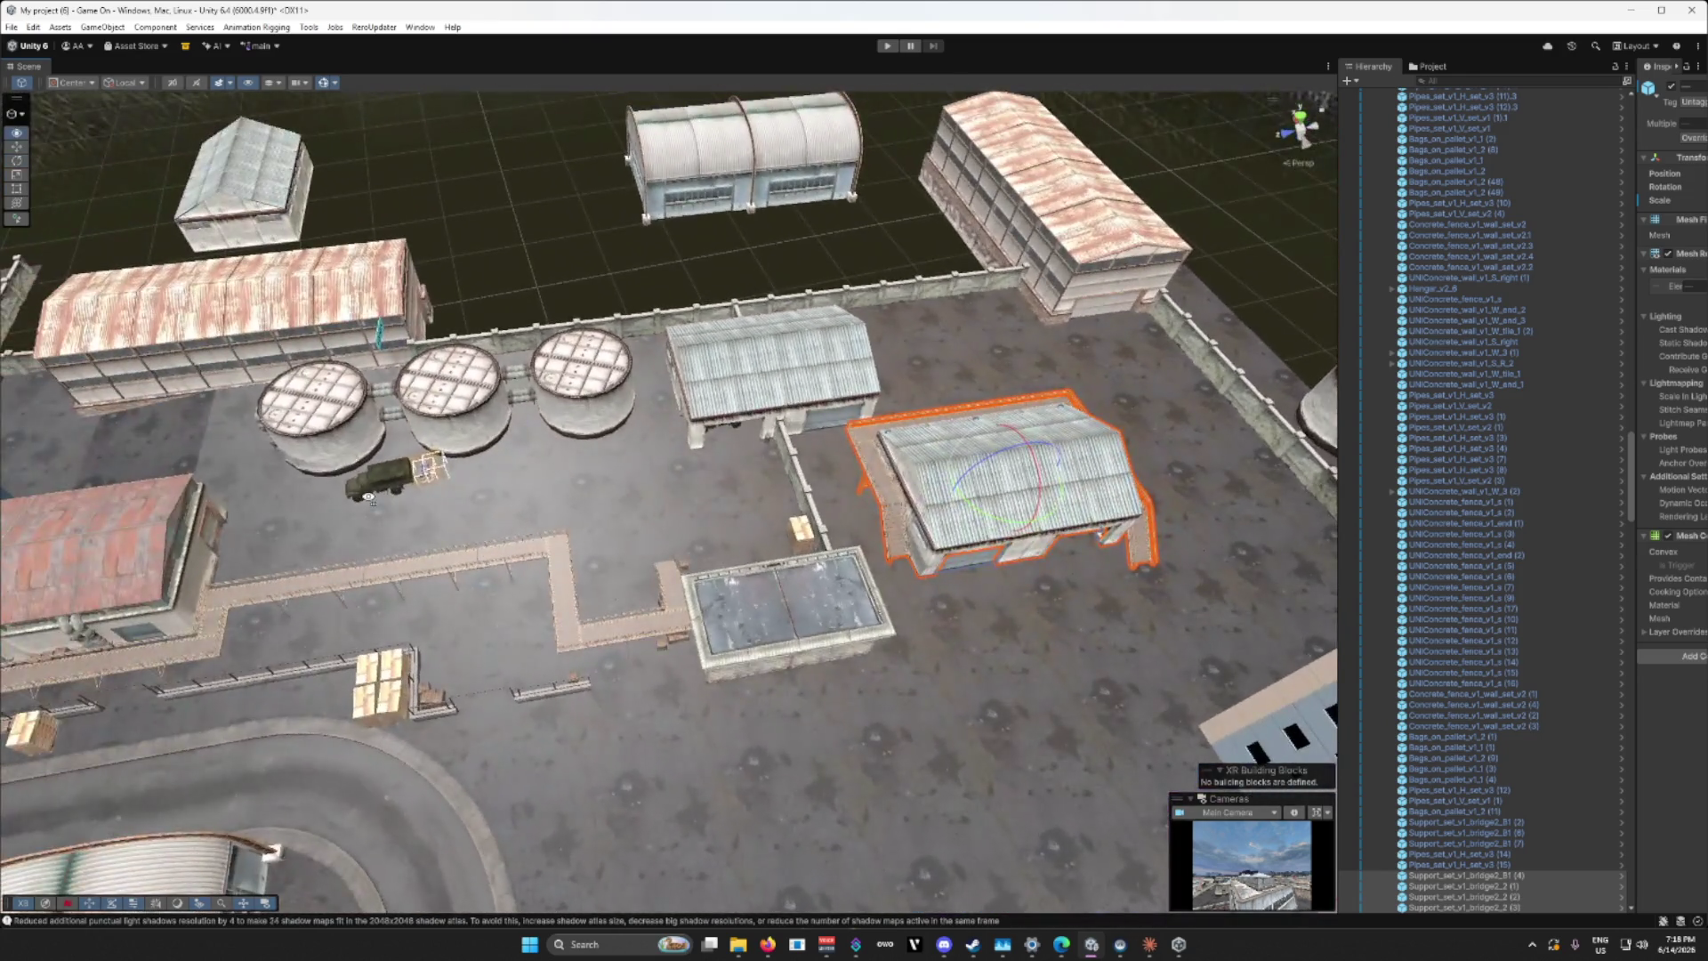
left_click_drag(819, 573, 842, 586)
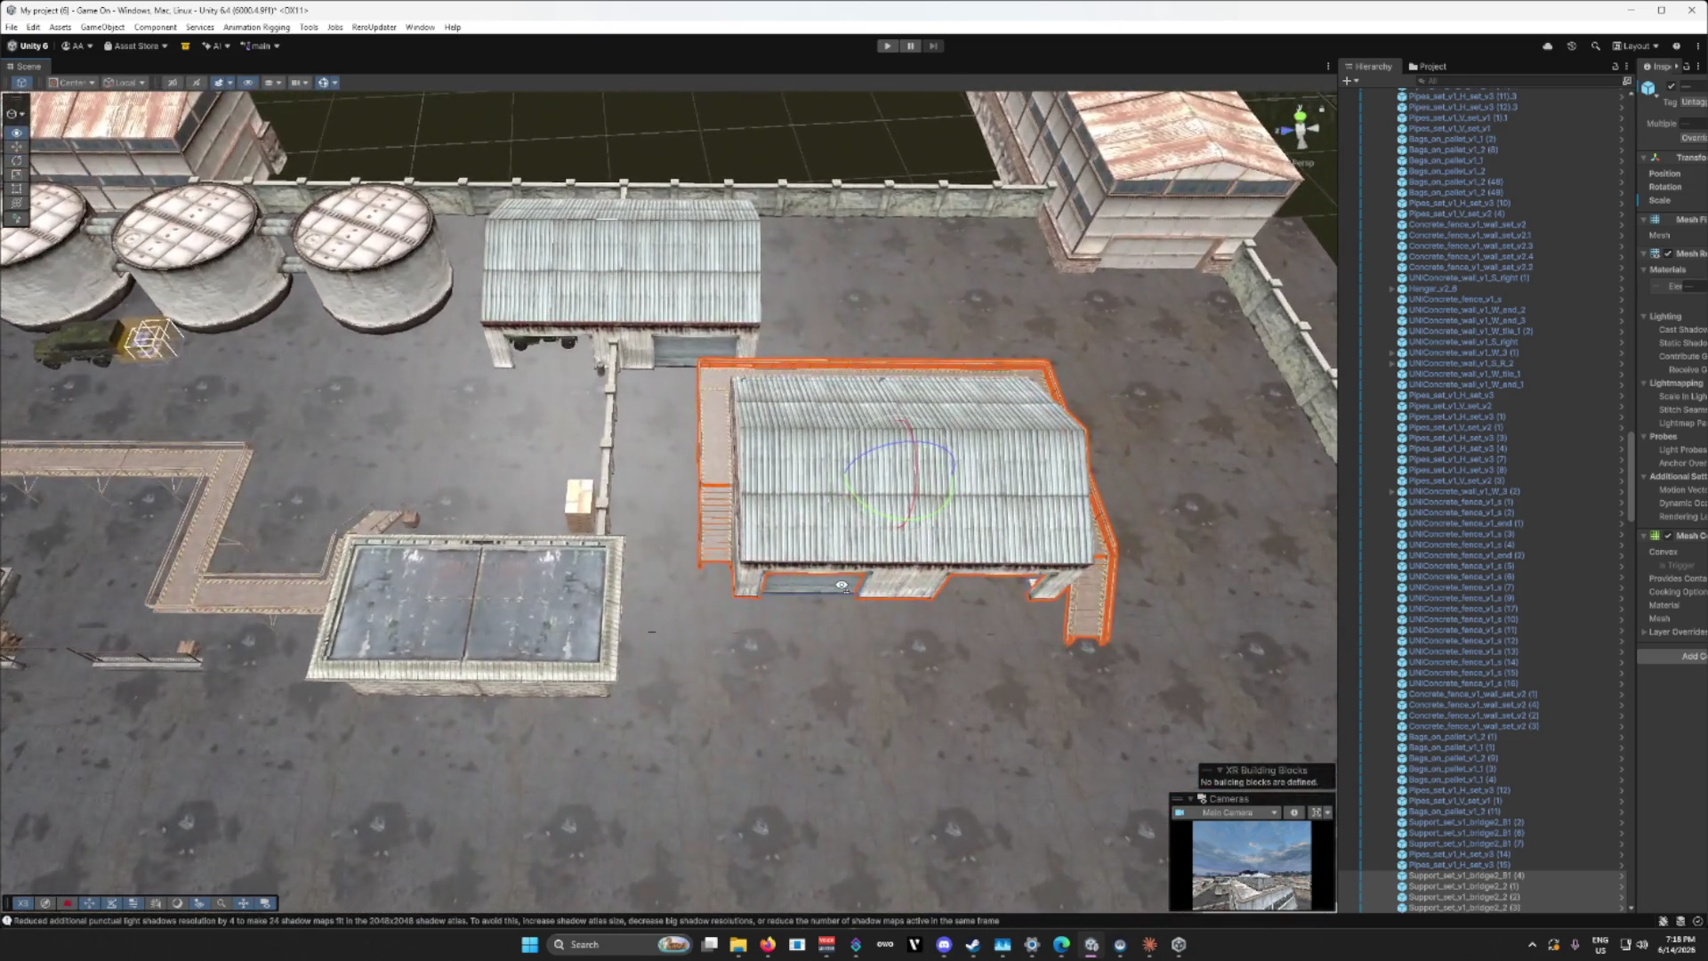
scroll(842, 586, "up", 5)
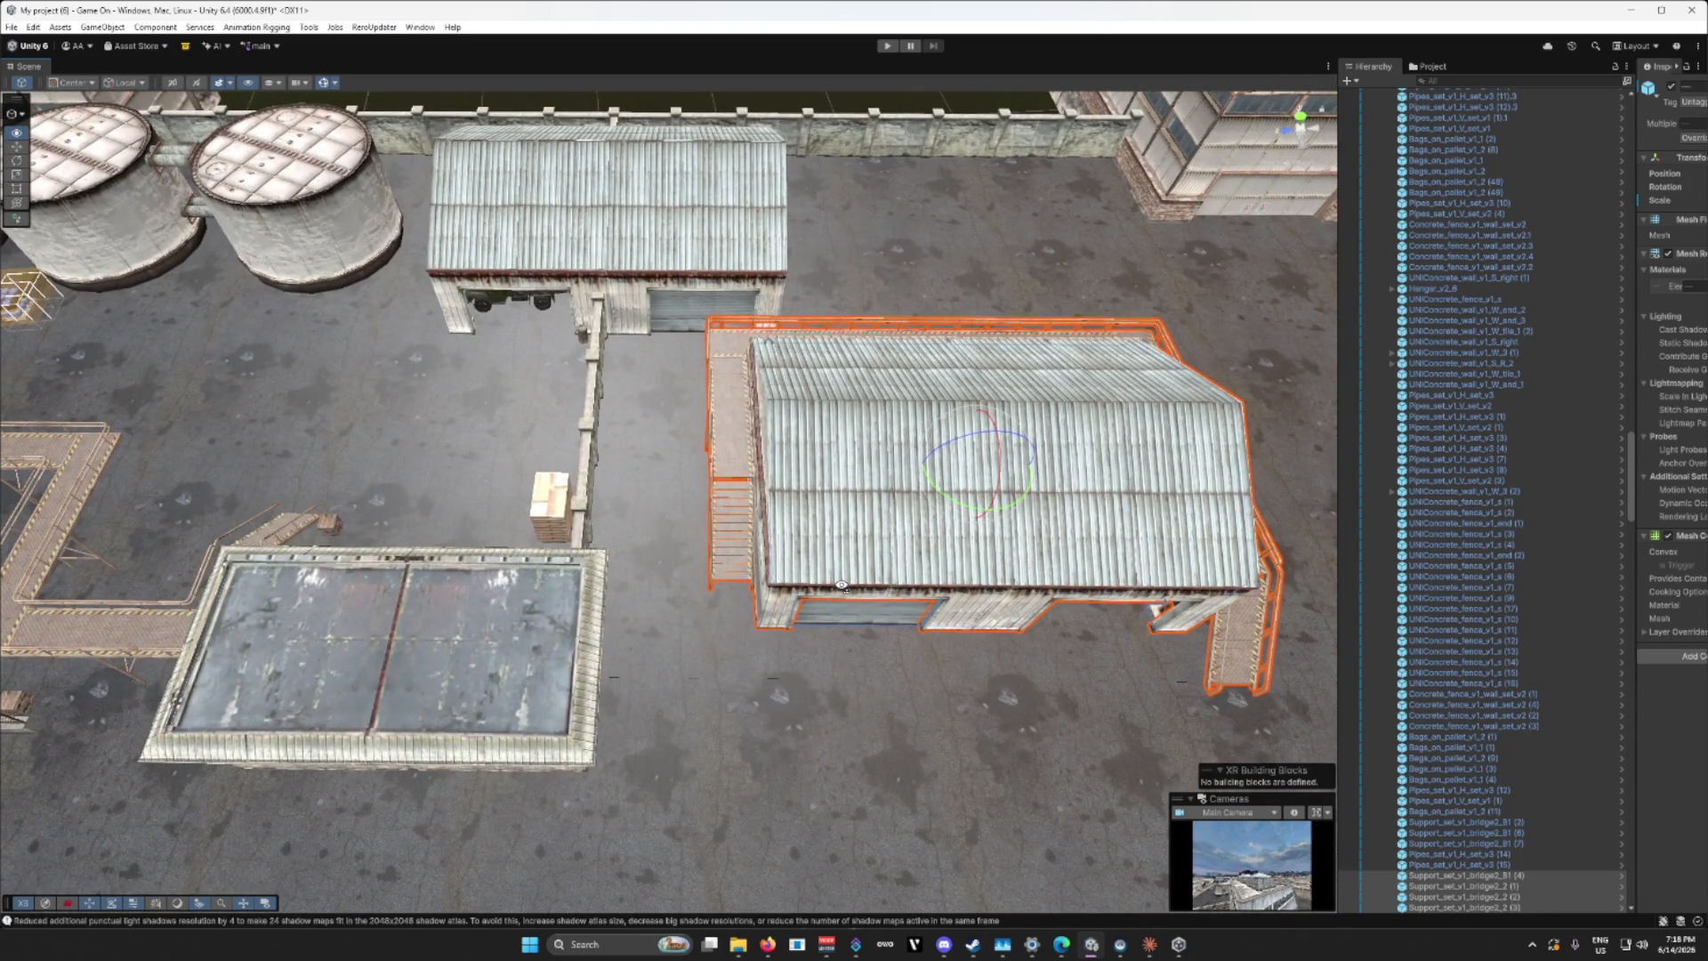
left_click_drag(936, 507, 1048, 540)
Step: Shift the warehouse left along X toward the smaller warehouse
key("w")
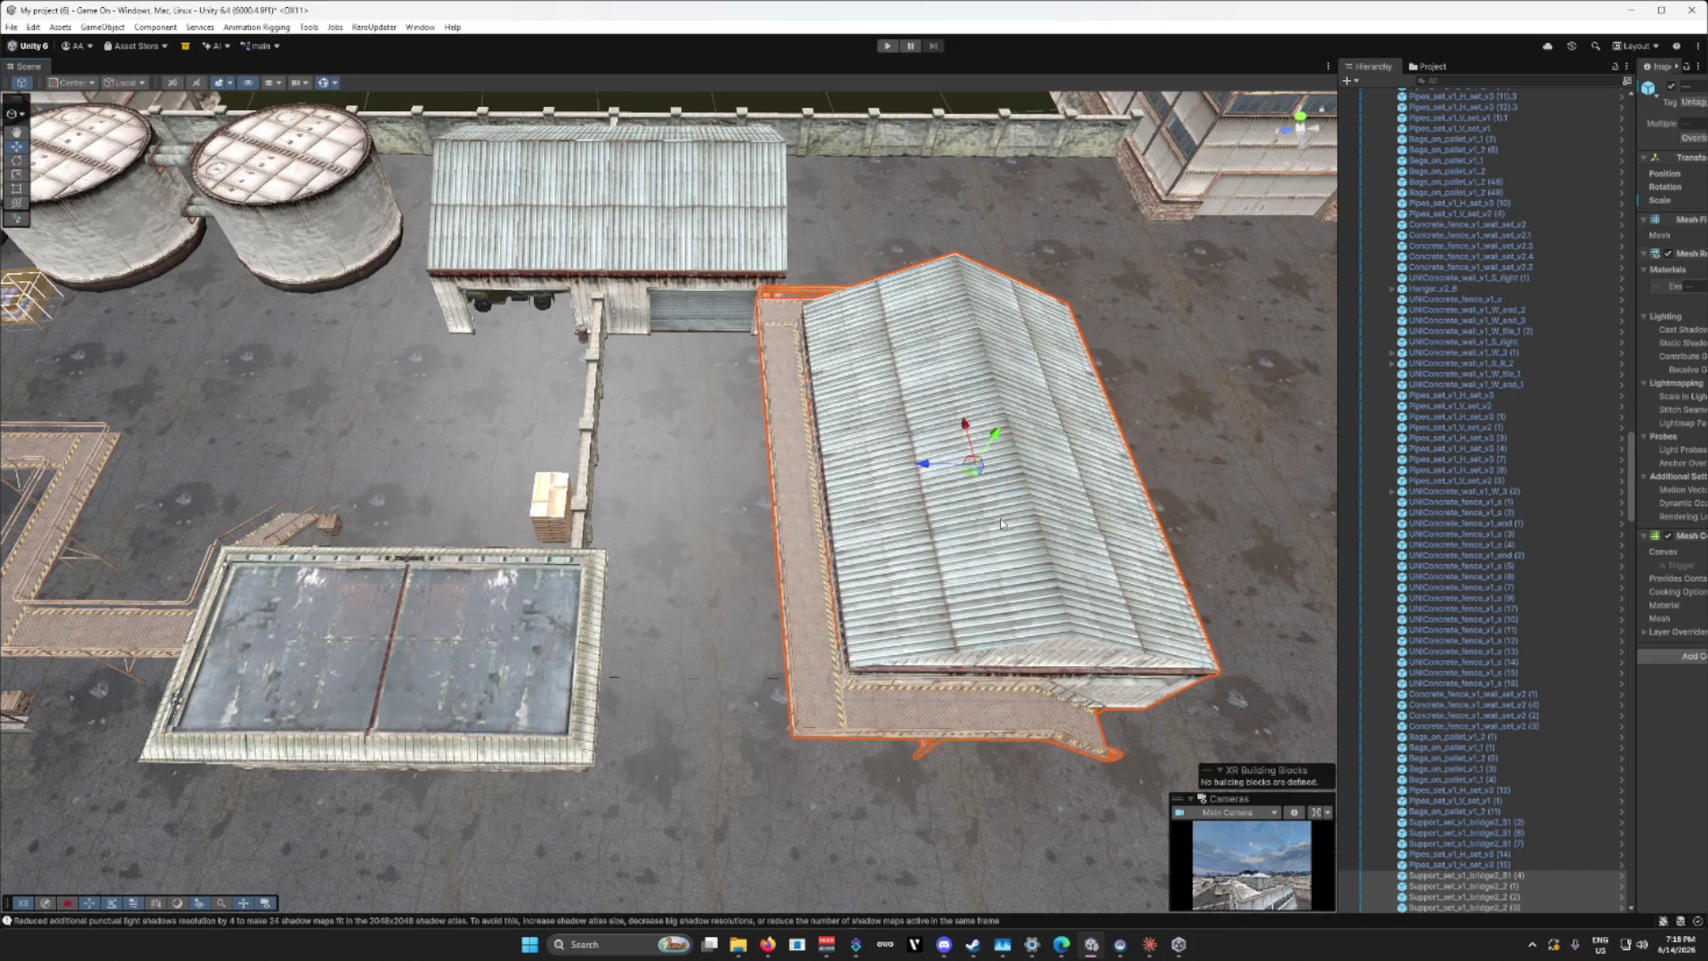
mouse_move(931, 469)
left_mouse_down()
mouse_move(839, 464)
mouse_move(853, 519)
left_mouse_up()
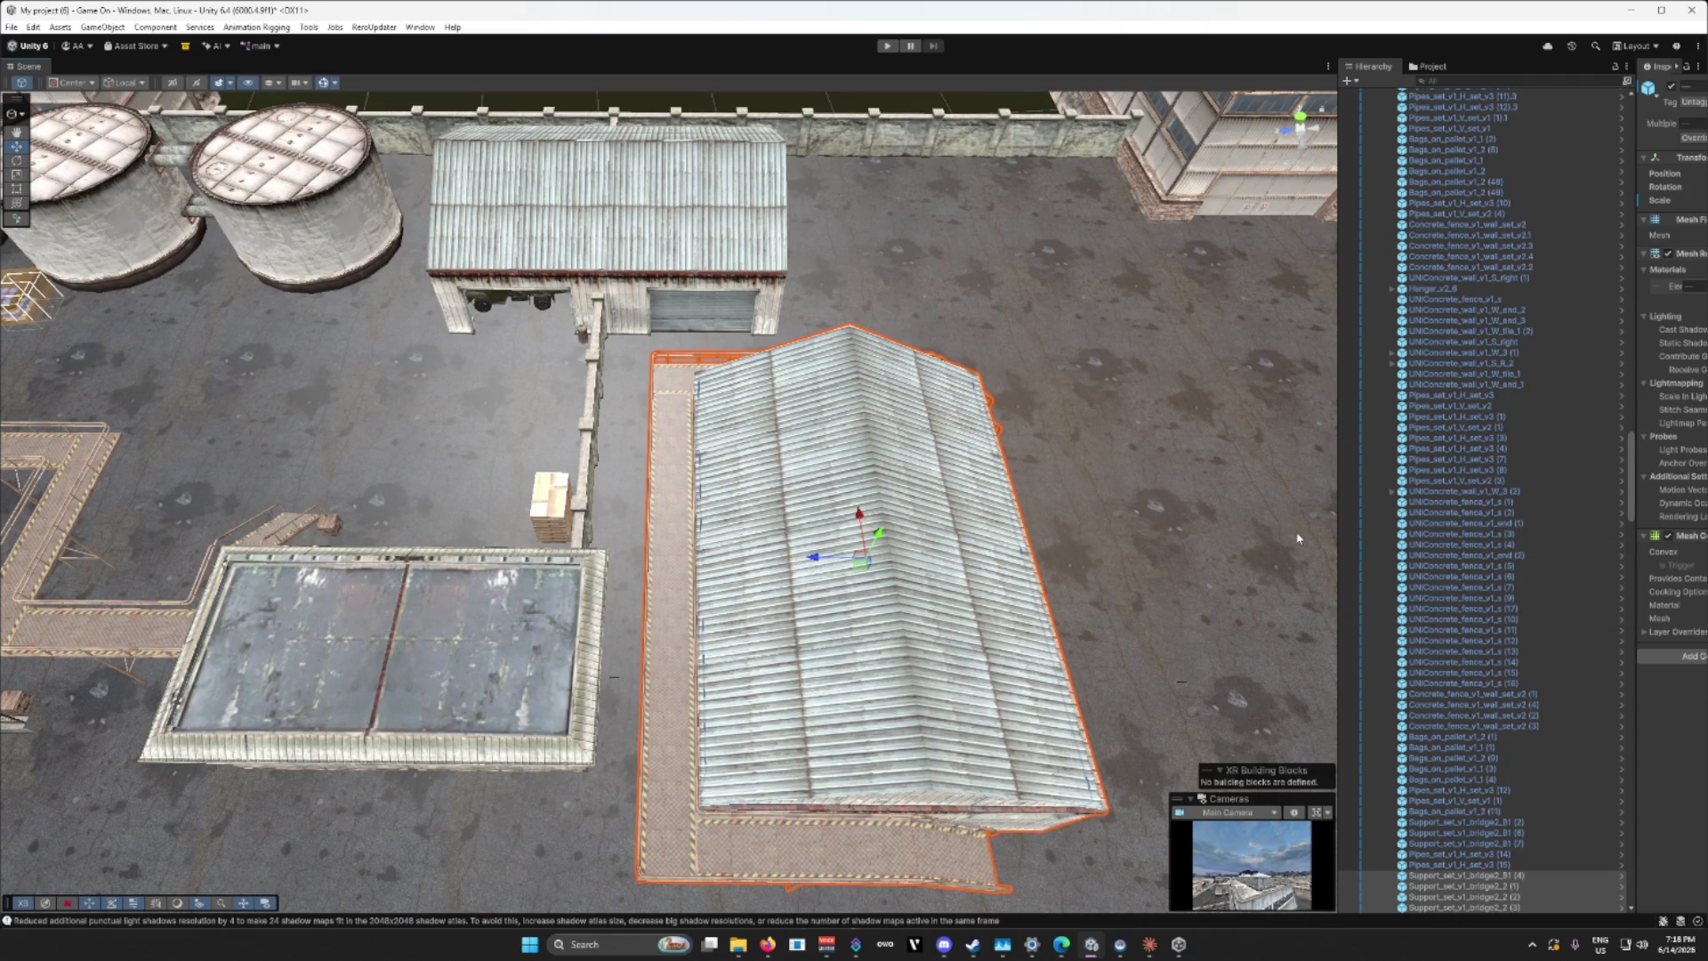
mouse_move(1276, 521)
left_mouse_down()
mouse_move(862, 495)
mouse_move(926, 401)
mouse_move(898, 378)
mouse_move(869, 445)
mouse_move(865, 551)
mouse_move(928, 583)
mouse_move(925, 498)
left_mouse_up()
Step: Delete the warehouse's roller shutter door to leave the doorway open
left_click(924, 498)
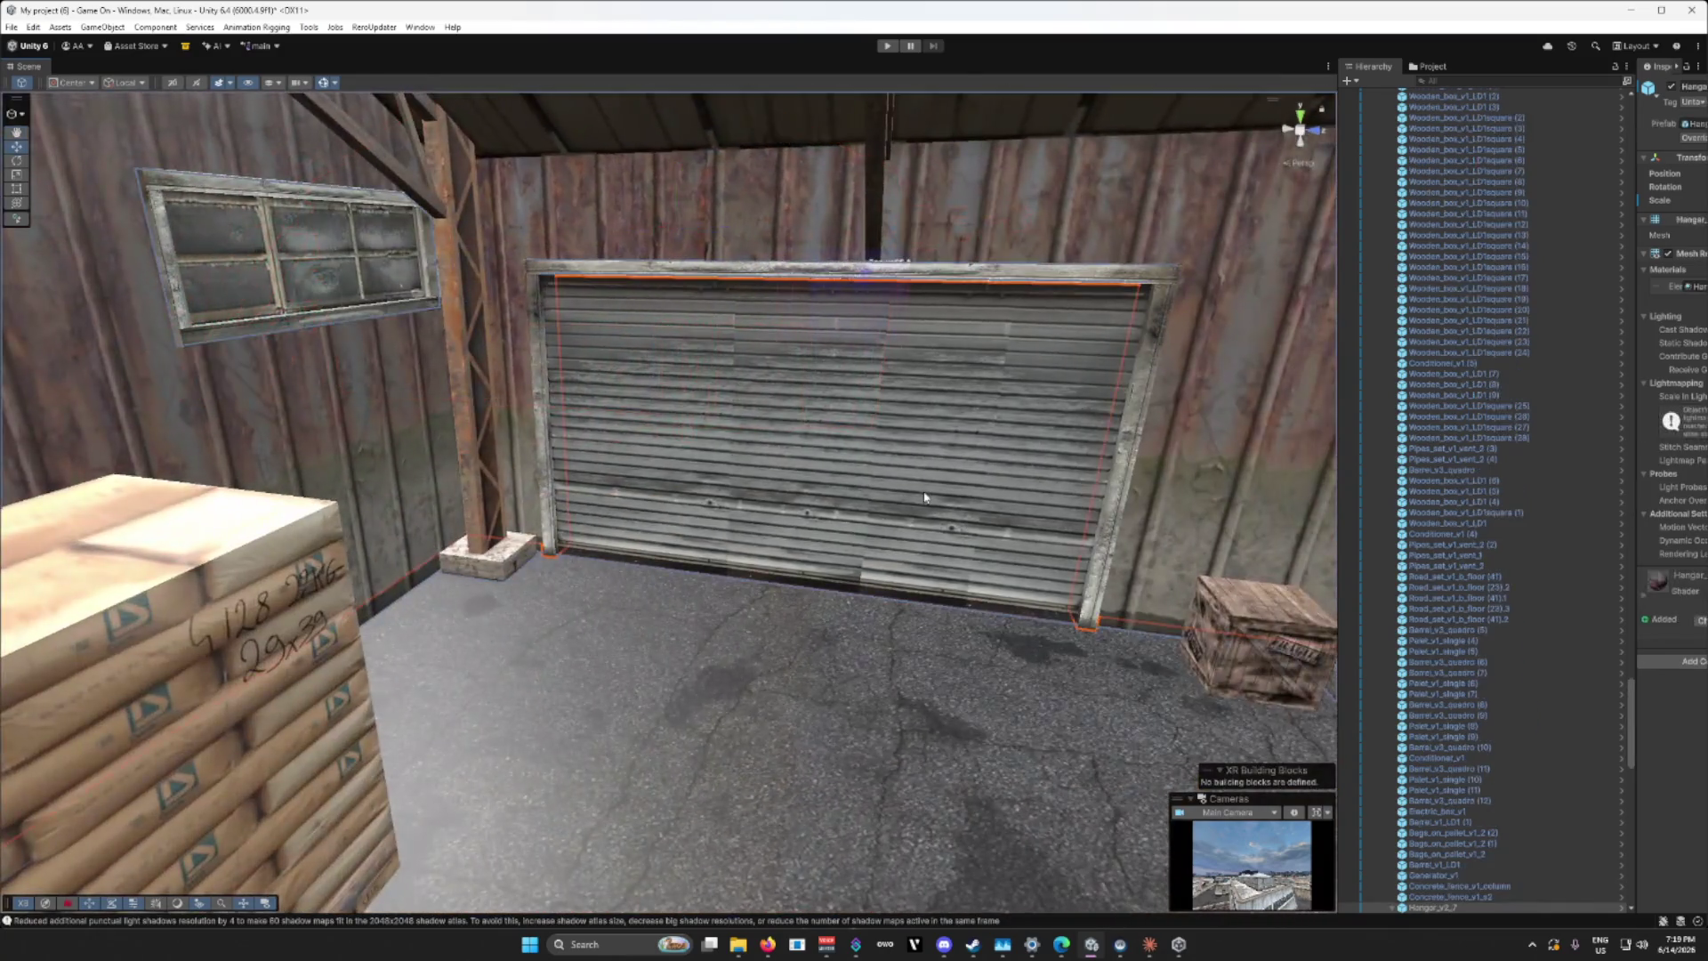
key("Delete")
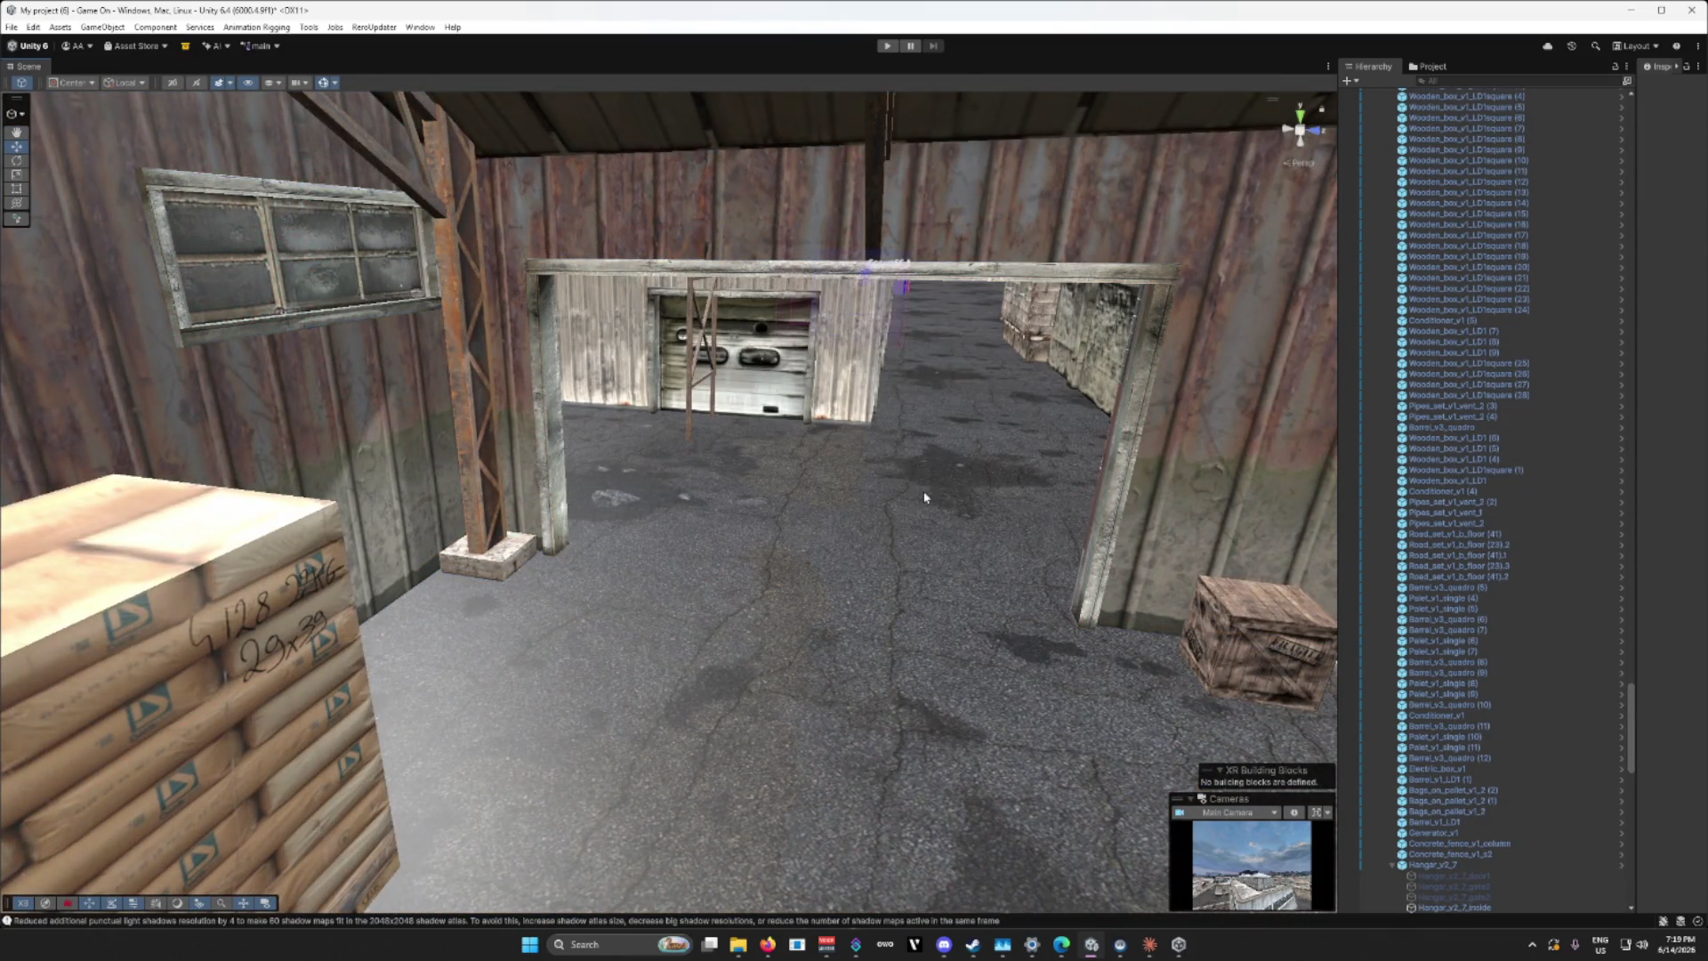
mouse_move(879, 492)
left_mouse_down()
mouse_move(1017, 541)
mouse_move(814, 585)
mouse_move(917, 580)
mouse_move(567, 552)
mouse_move(601, 613)
left_mouse_up()
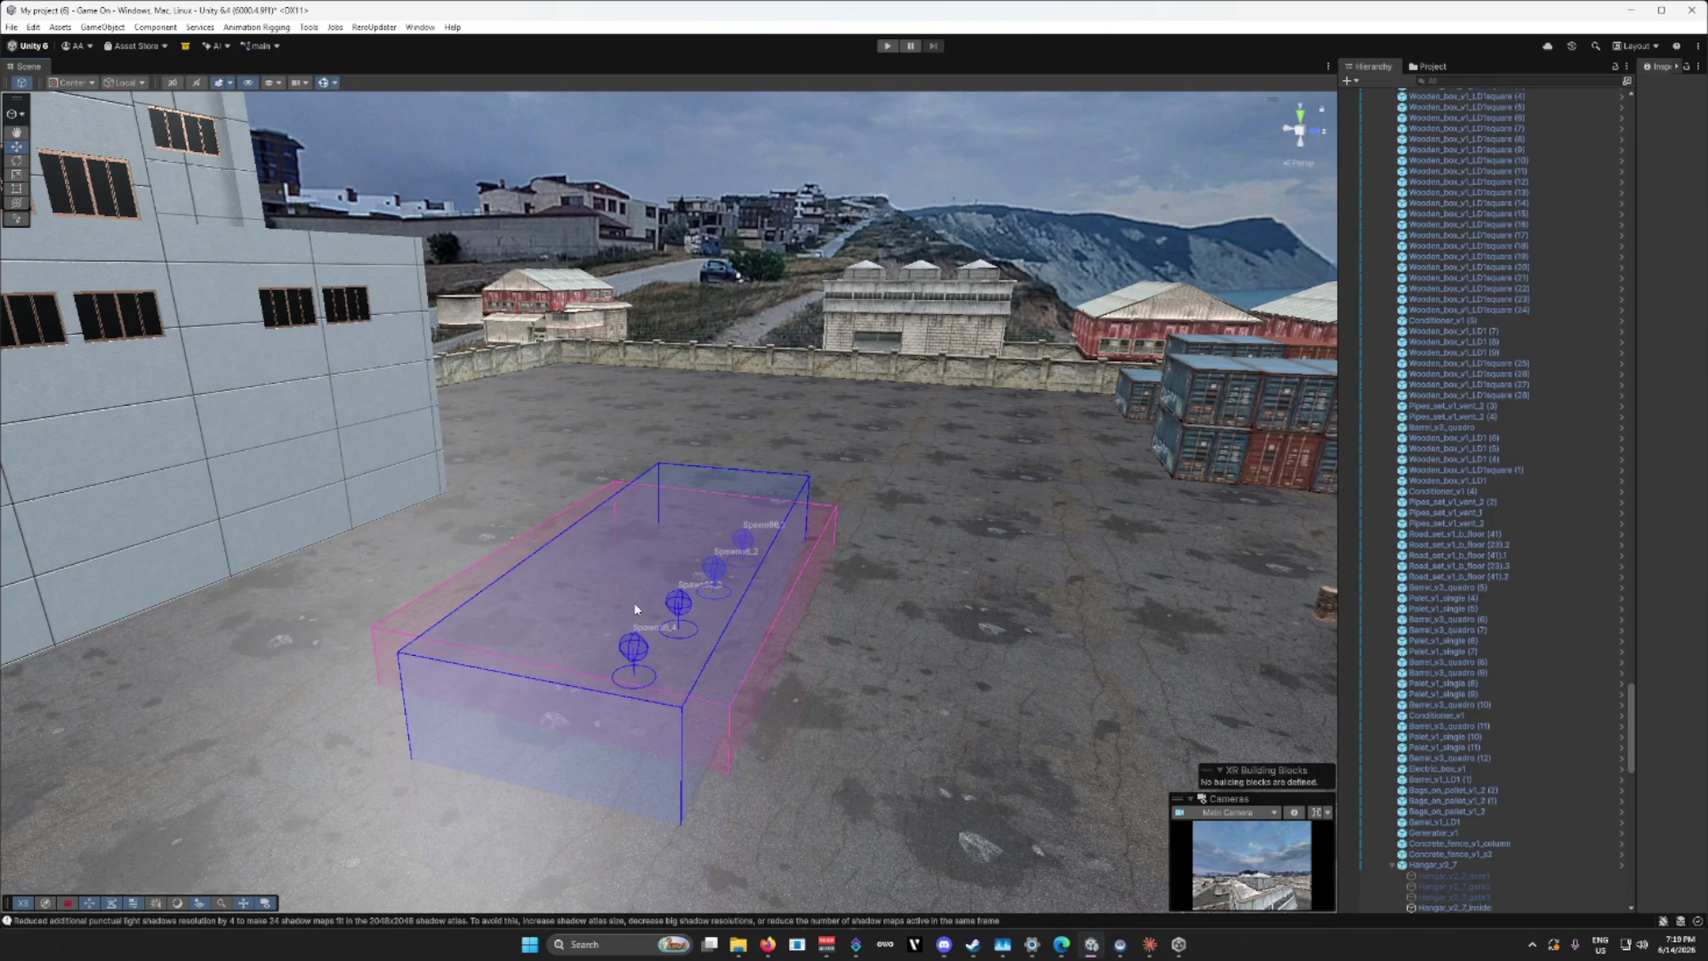
Step: Select the Blue Team Buy Zone and the Spawn66 spawn points and frame them
left_click(635, 610)
scroll(641, 608, "up", 10)
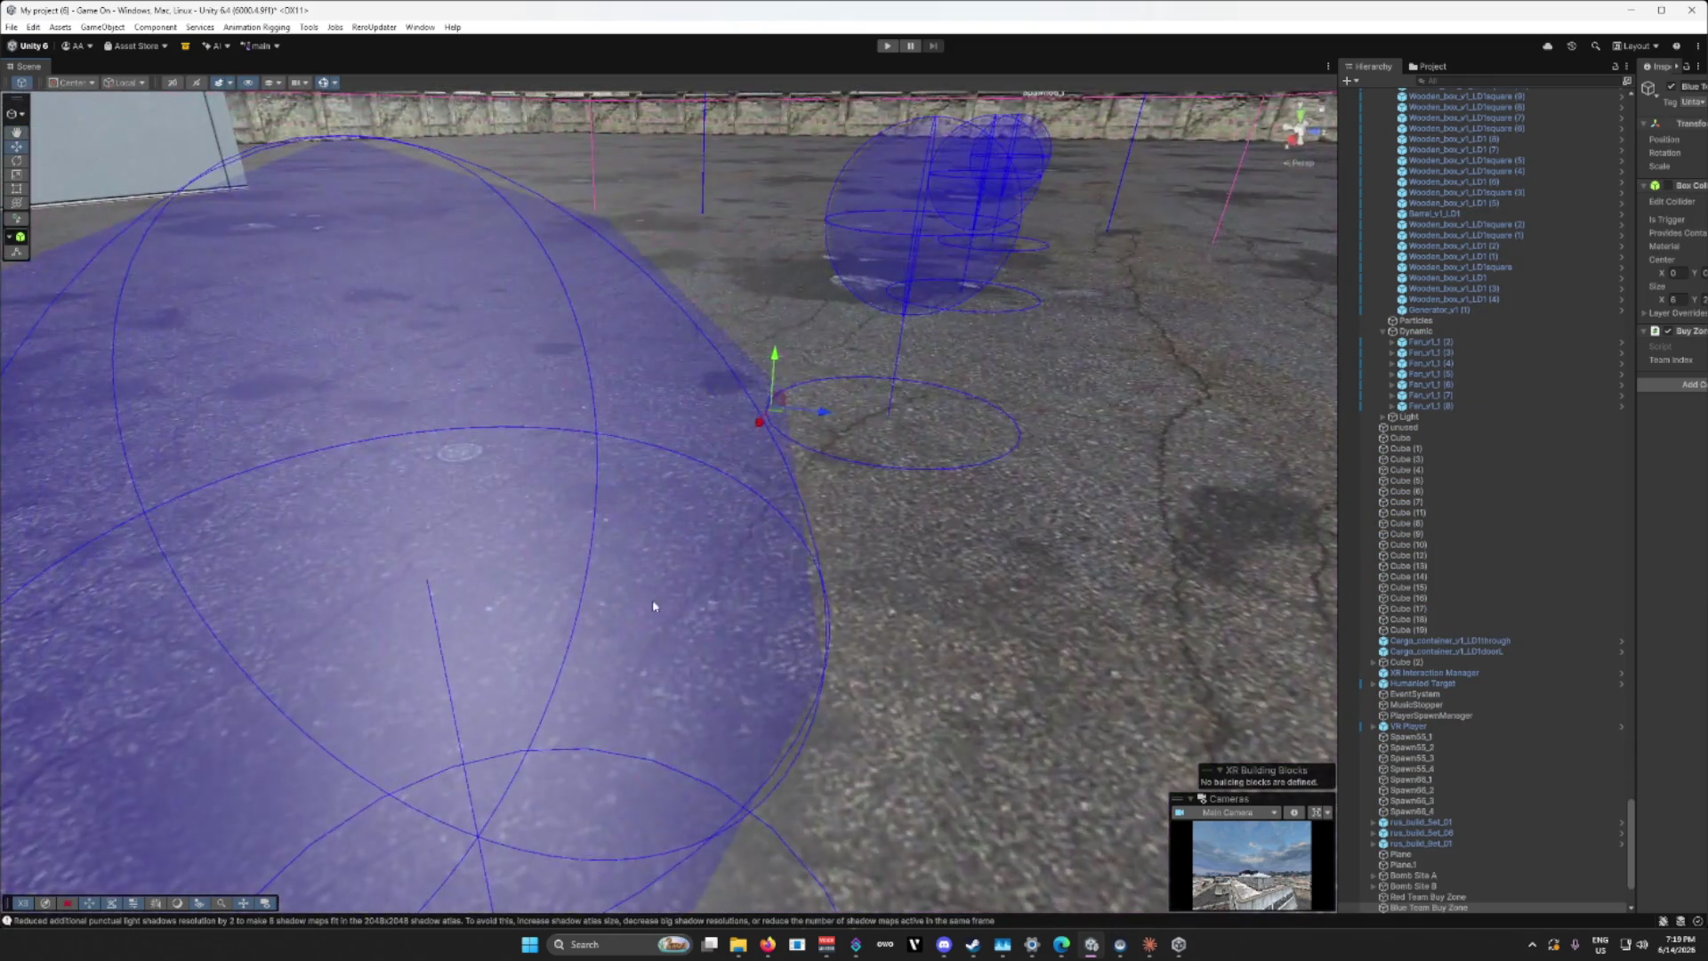
mouse_move(724, 587)
left_mouse_down()
mouse_move(809, 563)
mouse_move(835, 523)
left_mouse_up()
left_click(974, 354)
left_click(763, 435, "ctrl")
mouse_move(763, 435)
left_mouse_down()
mouse_move(550, 447)
mouse_move(860, 464)
left_mouse_up()
key("z")
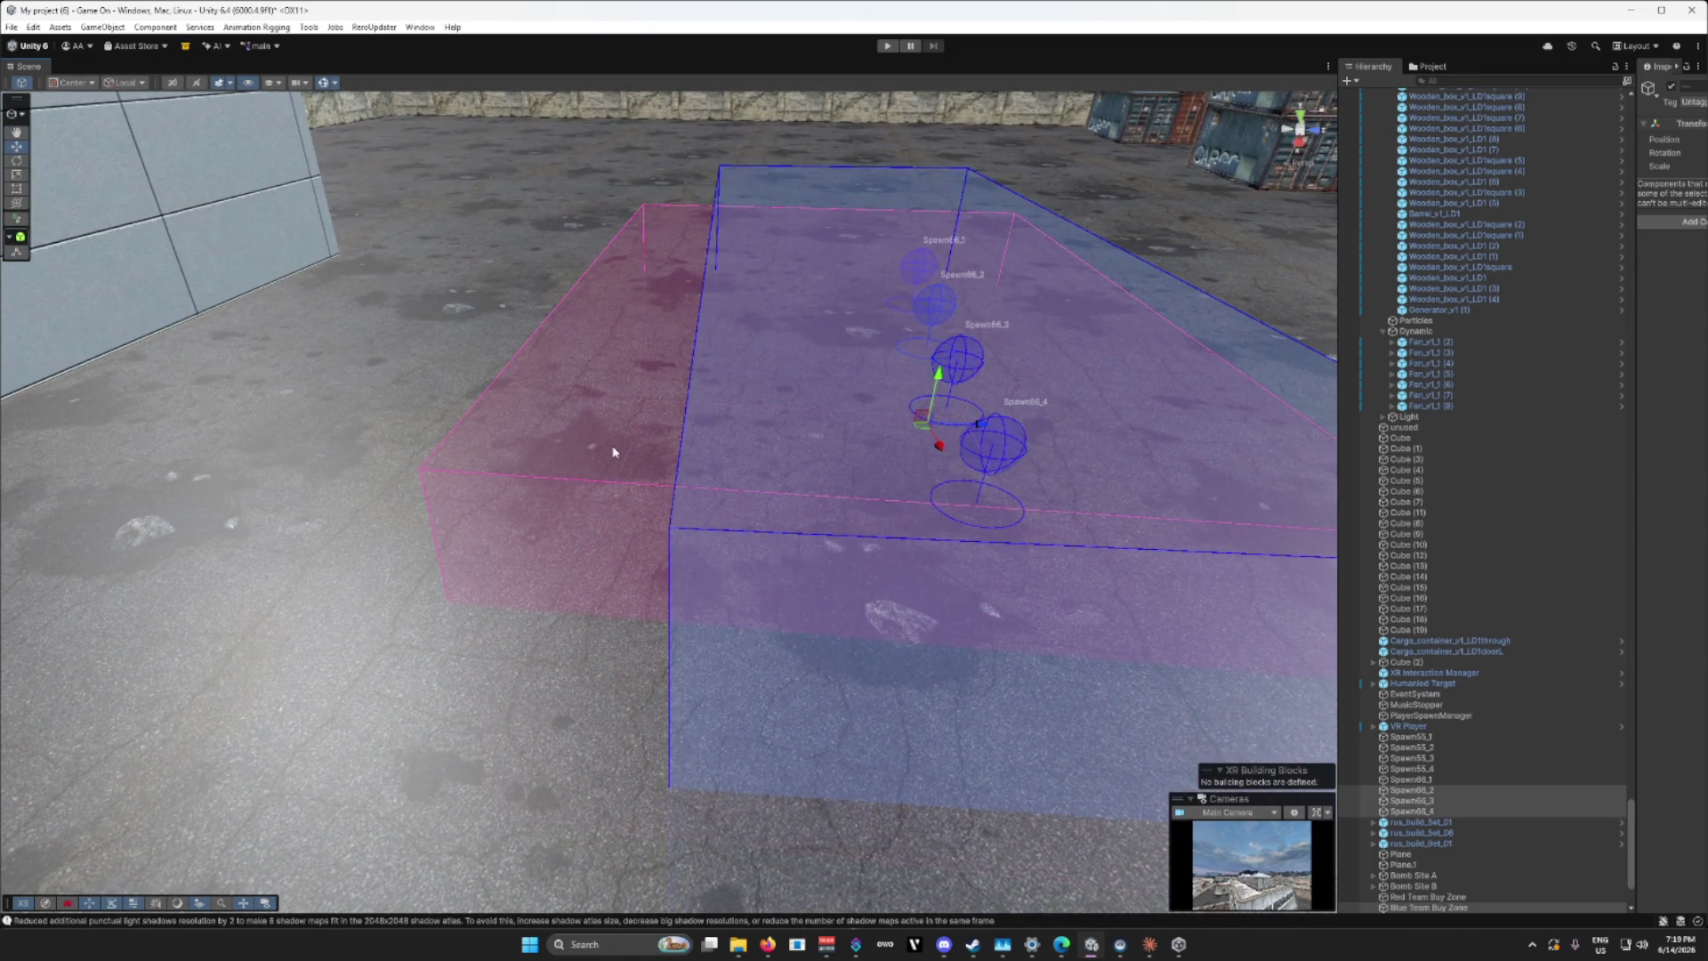
key("f")
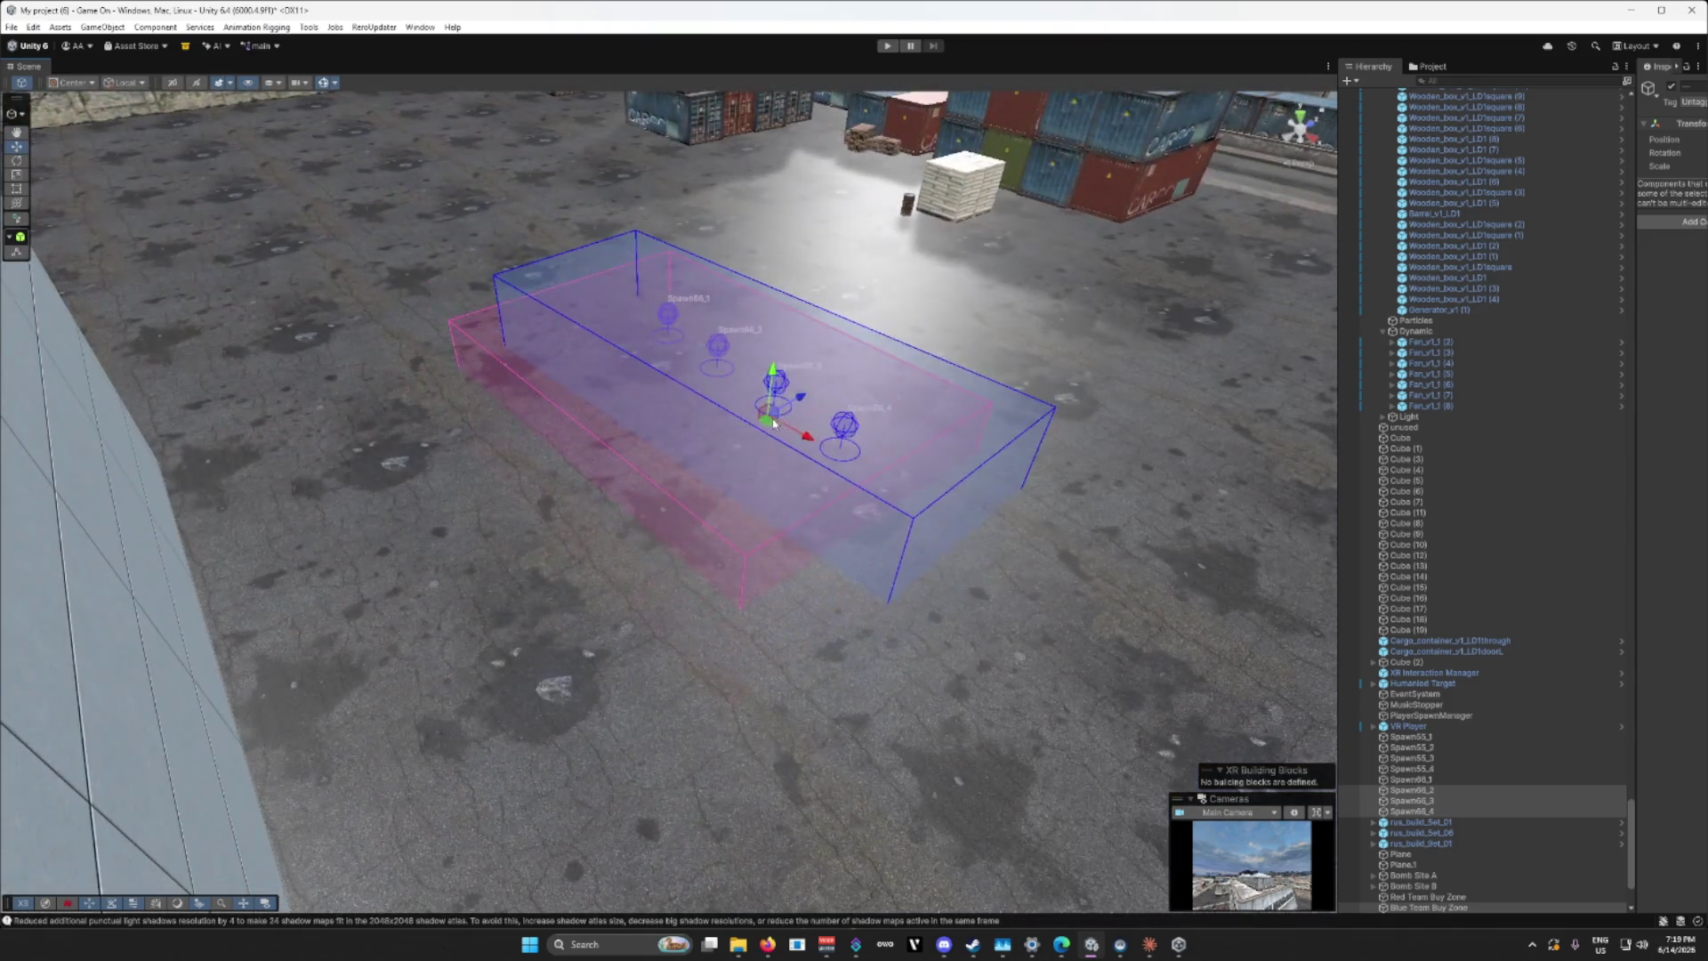
left_click(759, 425)
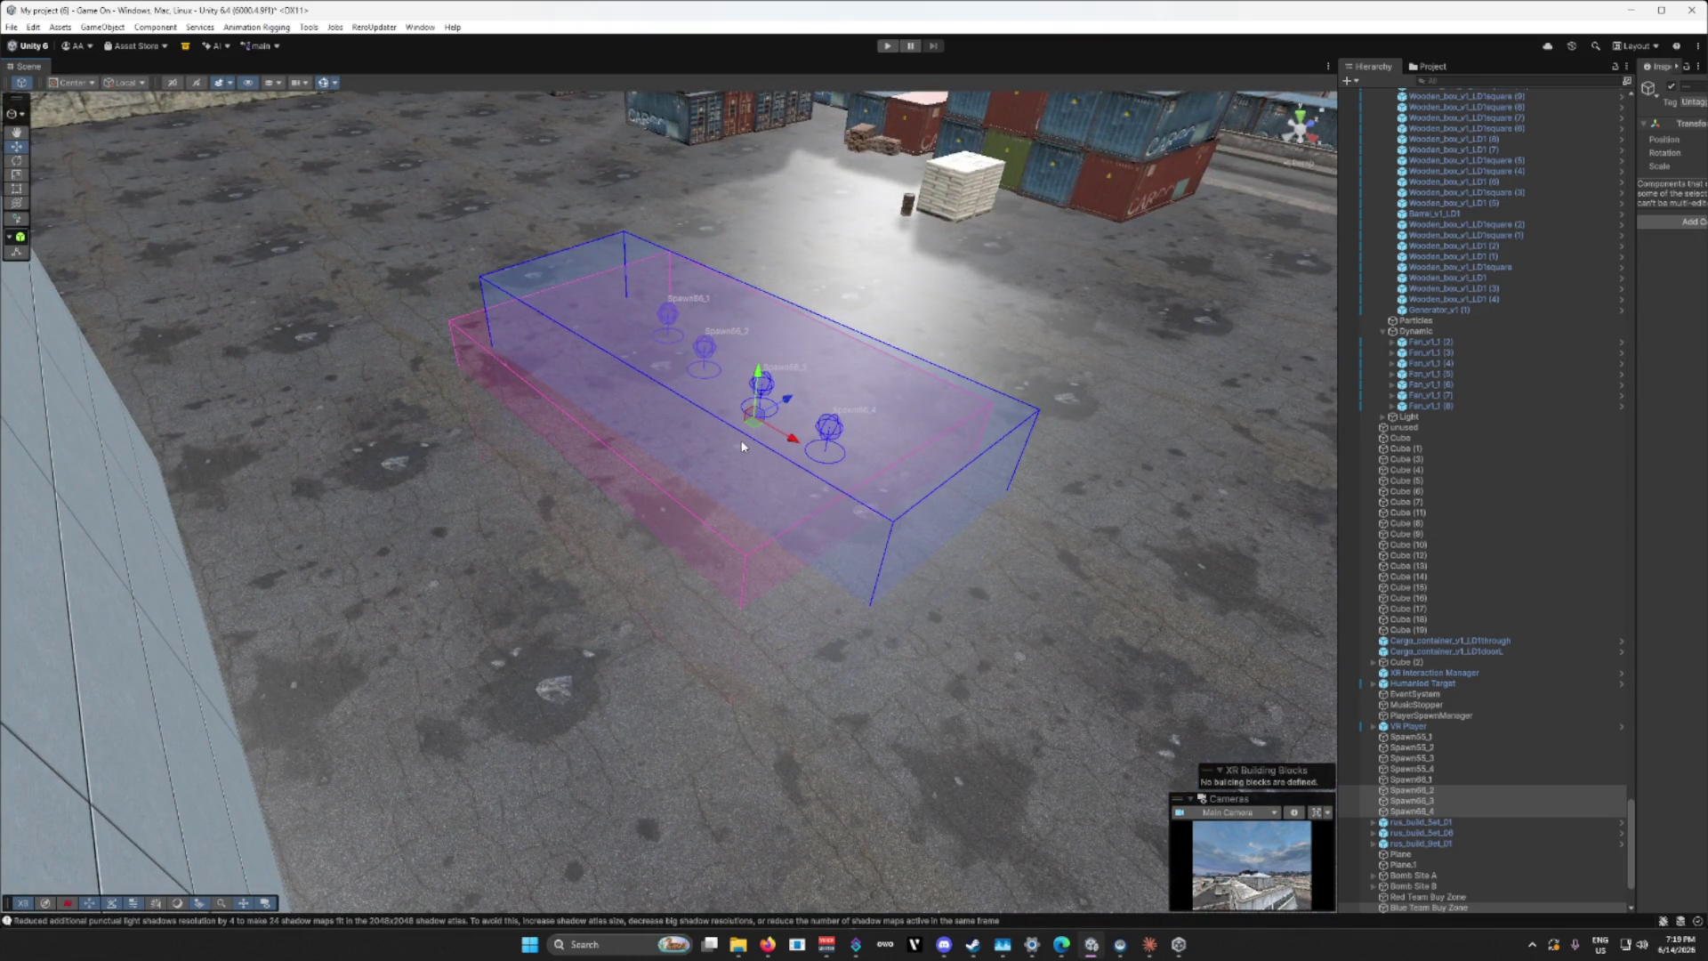
key("ctrl+z")
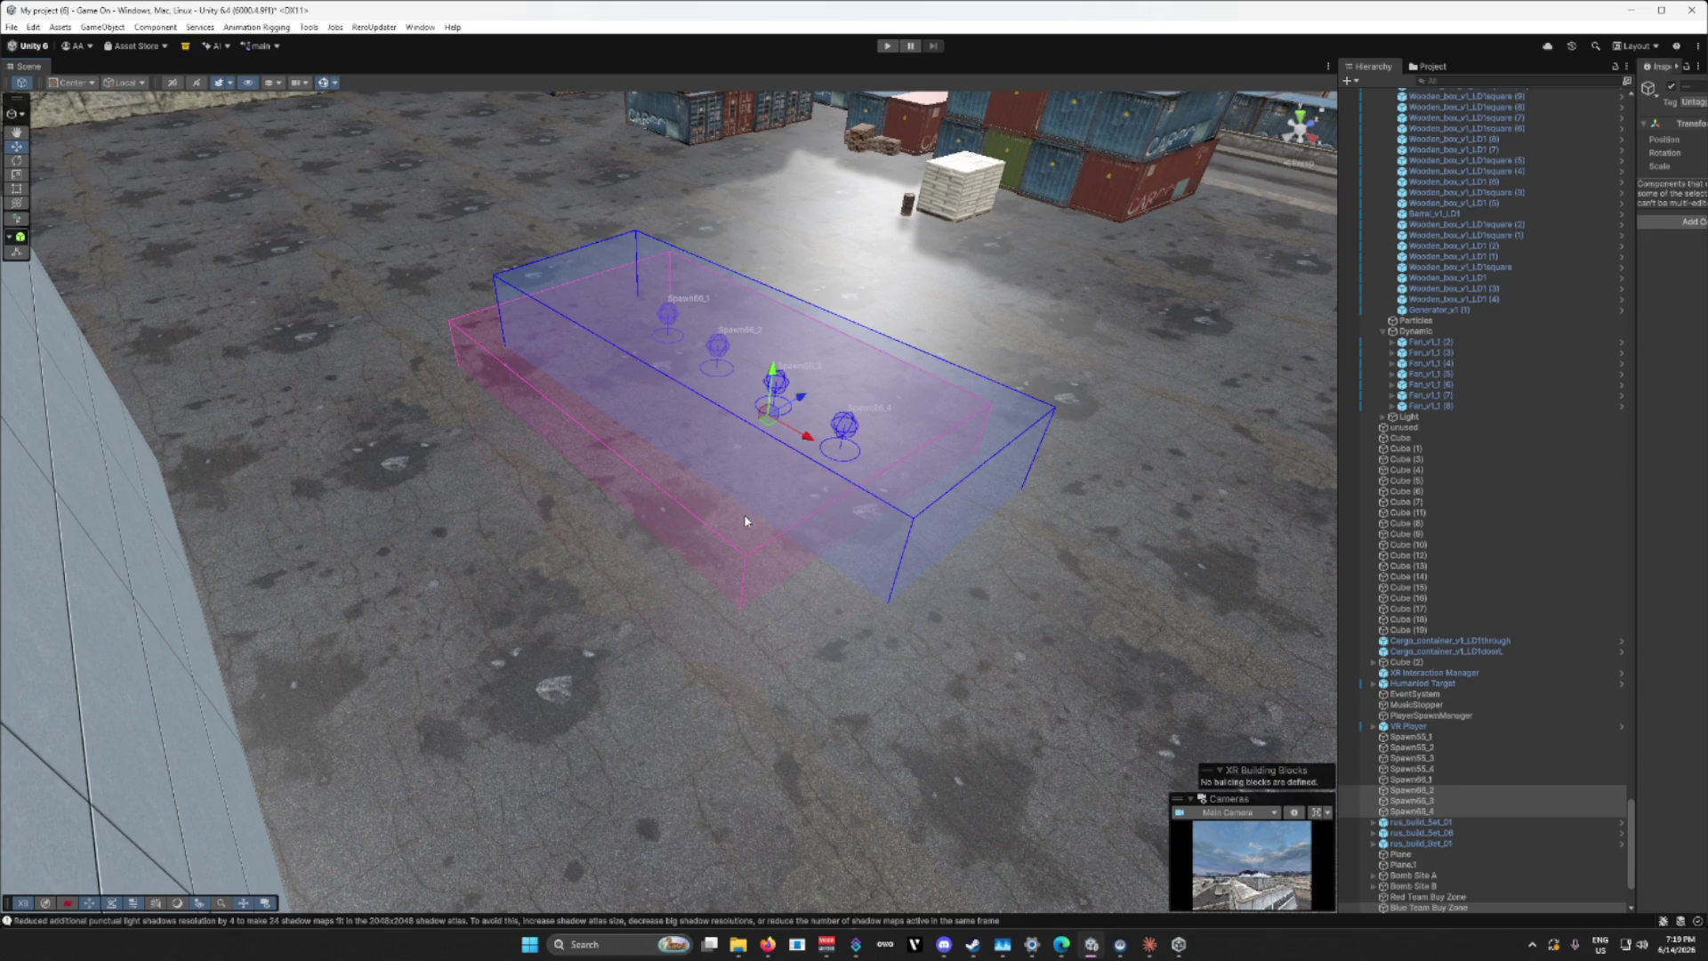
Step: Drag the buy zone and spawn points beside the white office building along the stone wall
mouse_move(740, 527)
left_mouse_down()
mouse_move(785, 429)
mouse_move(856, 474)
mouse_move(865, 523)
mouse_move(724, 787)
left_mouse_up()
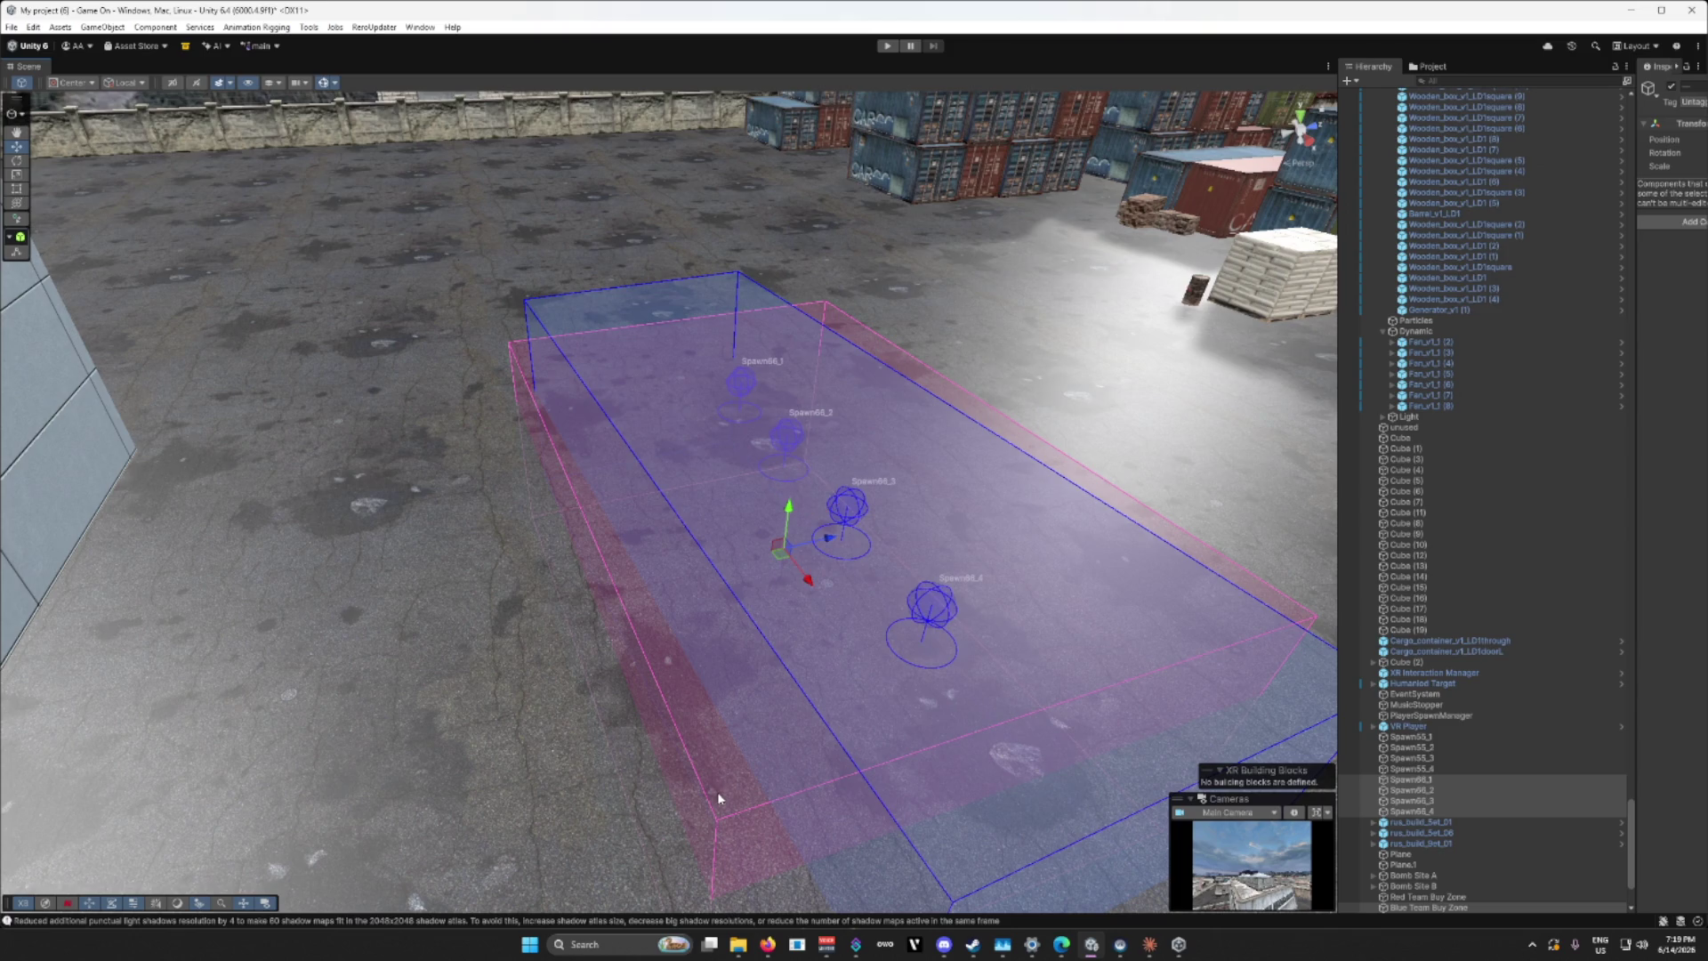
mouse_move(781, 553)
left_mouse_down()
mouse_move(369, 351)
mouse_move(686, 526)
mouse_move(515, 572)
mouse_move(196, 588)
left_mouse_up()
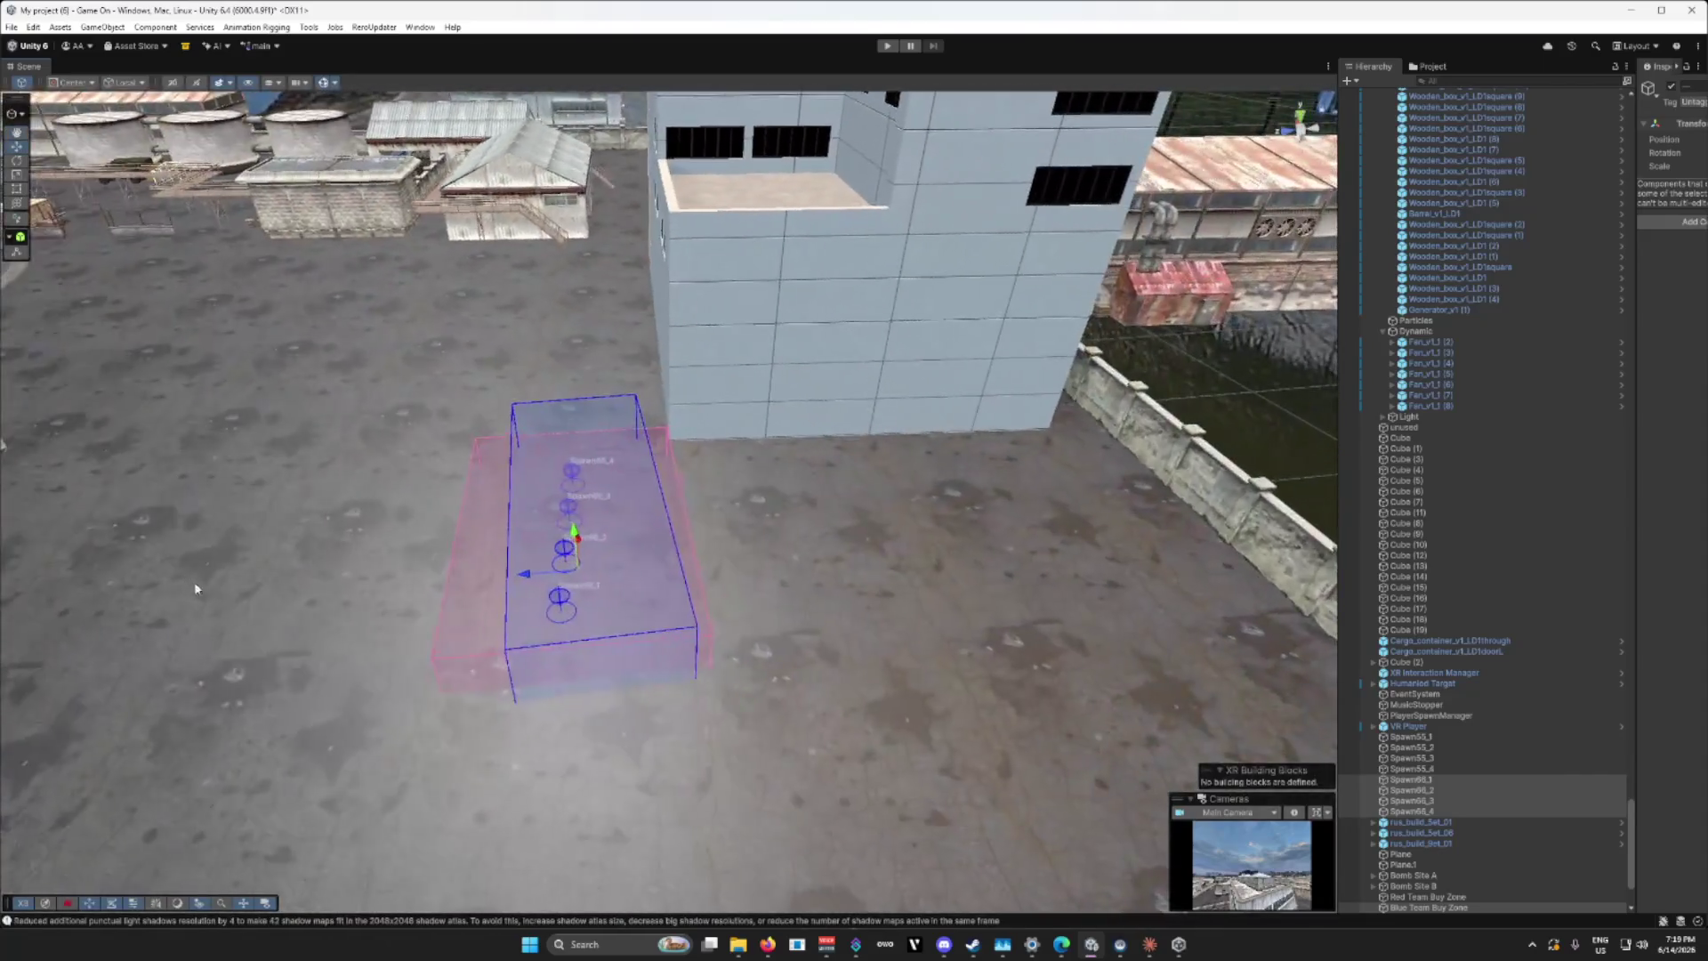
mouse_move(588, 583)
left_mouse_down()
mouse_move(908, 588)
mouse_move(1090, 538)
left_mouse_up()
mouse_move(873, 617)
left_mouse_down()
mouse_move(847, 557)
mouse_move(699, 679)
mouse_move(593, 716)
left_mouse_up()
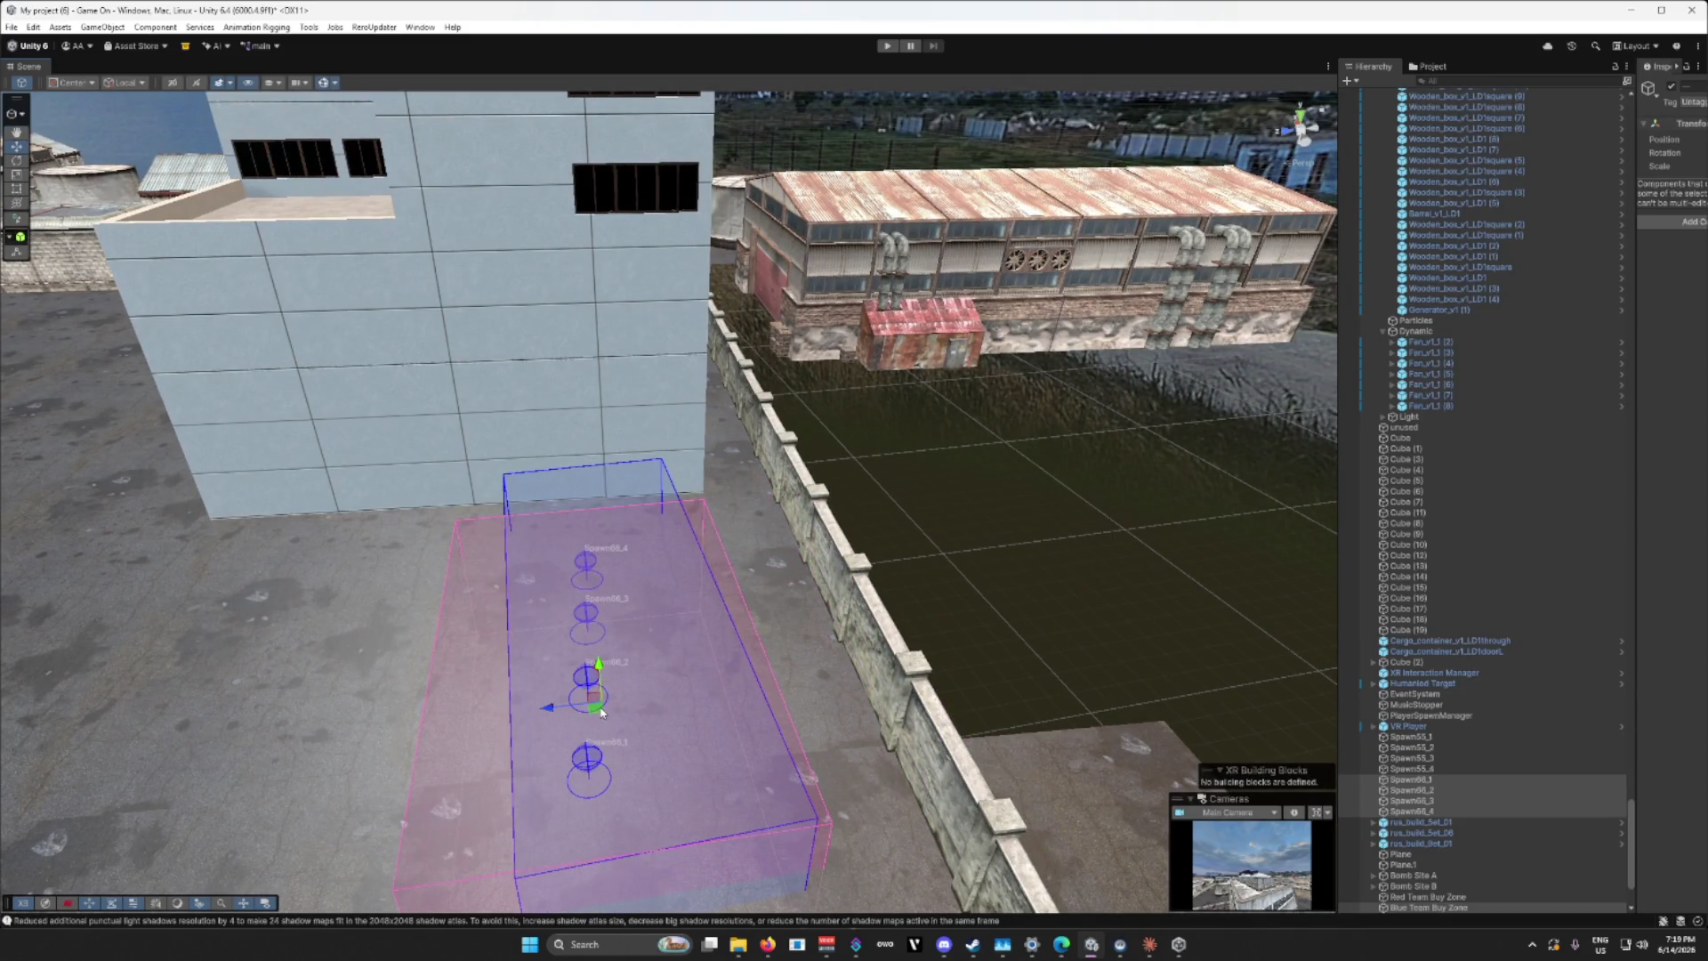
left_click(474, 741)
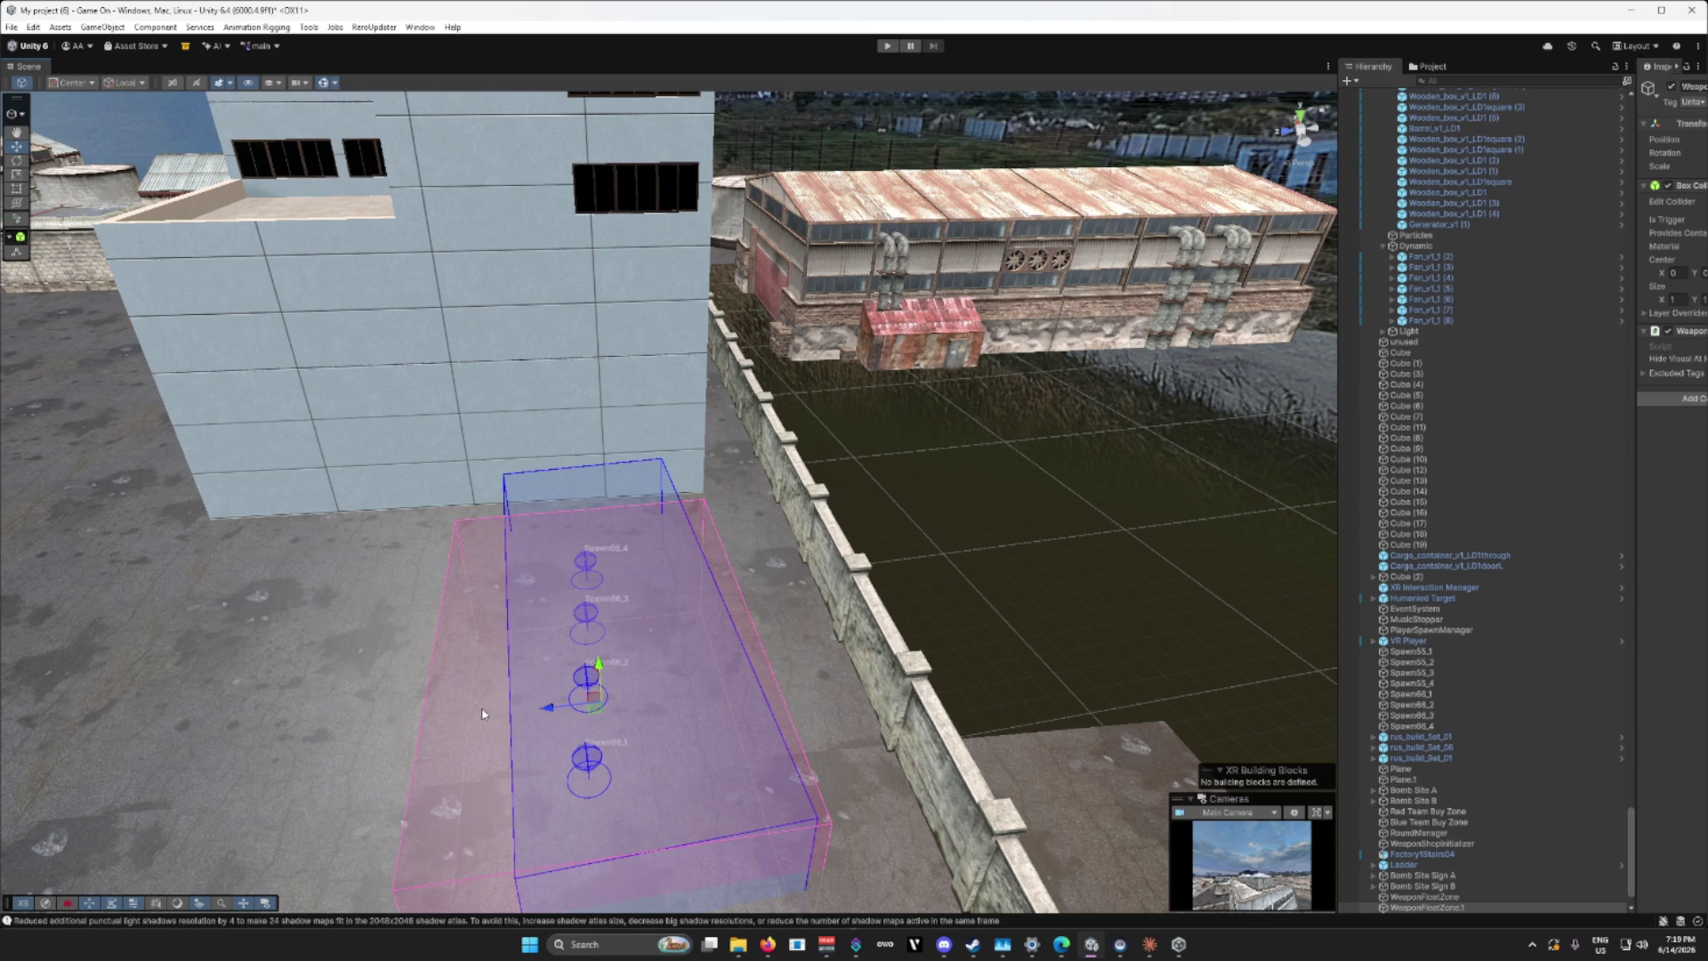
Step: Frame WeaponFloatZone1 and rotate the pink trigger box about its Y axis, then deselect
left_click(482, 714)
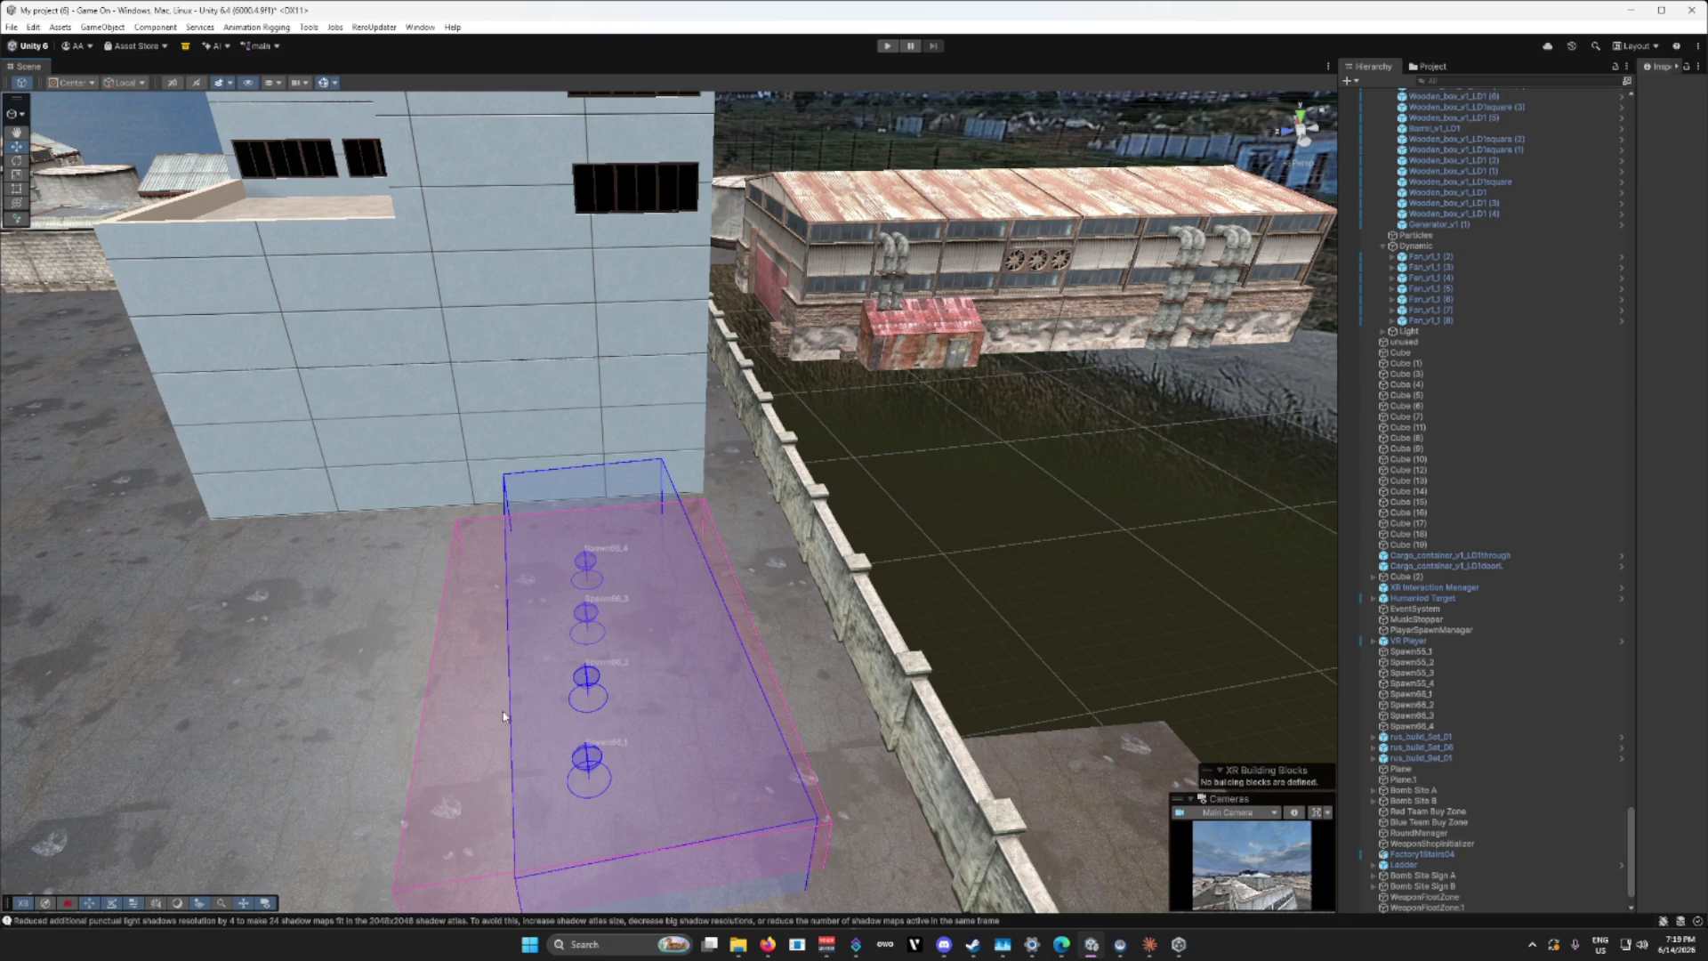
left_click(593, 702)
key("f")
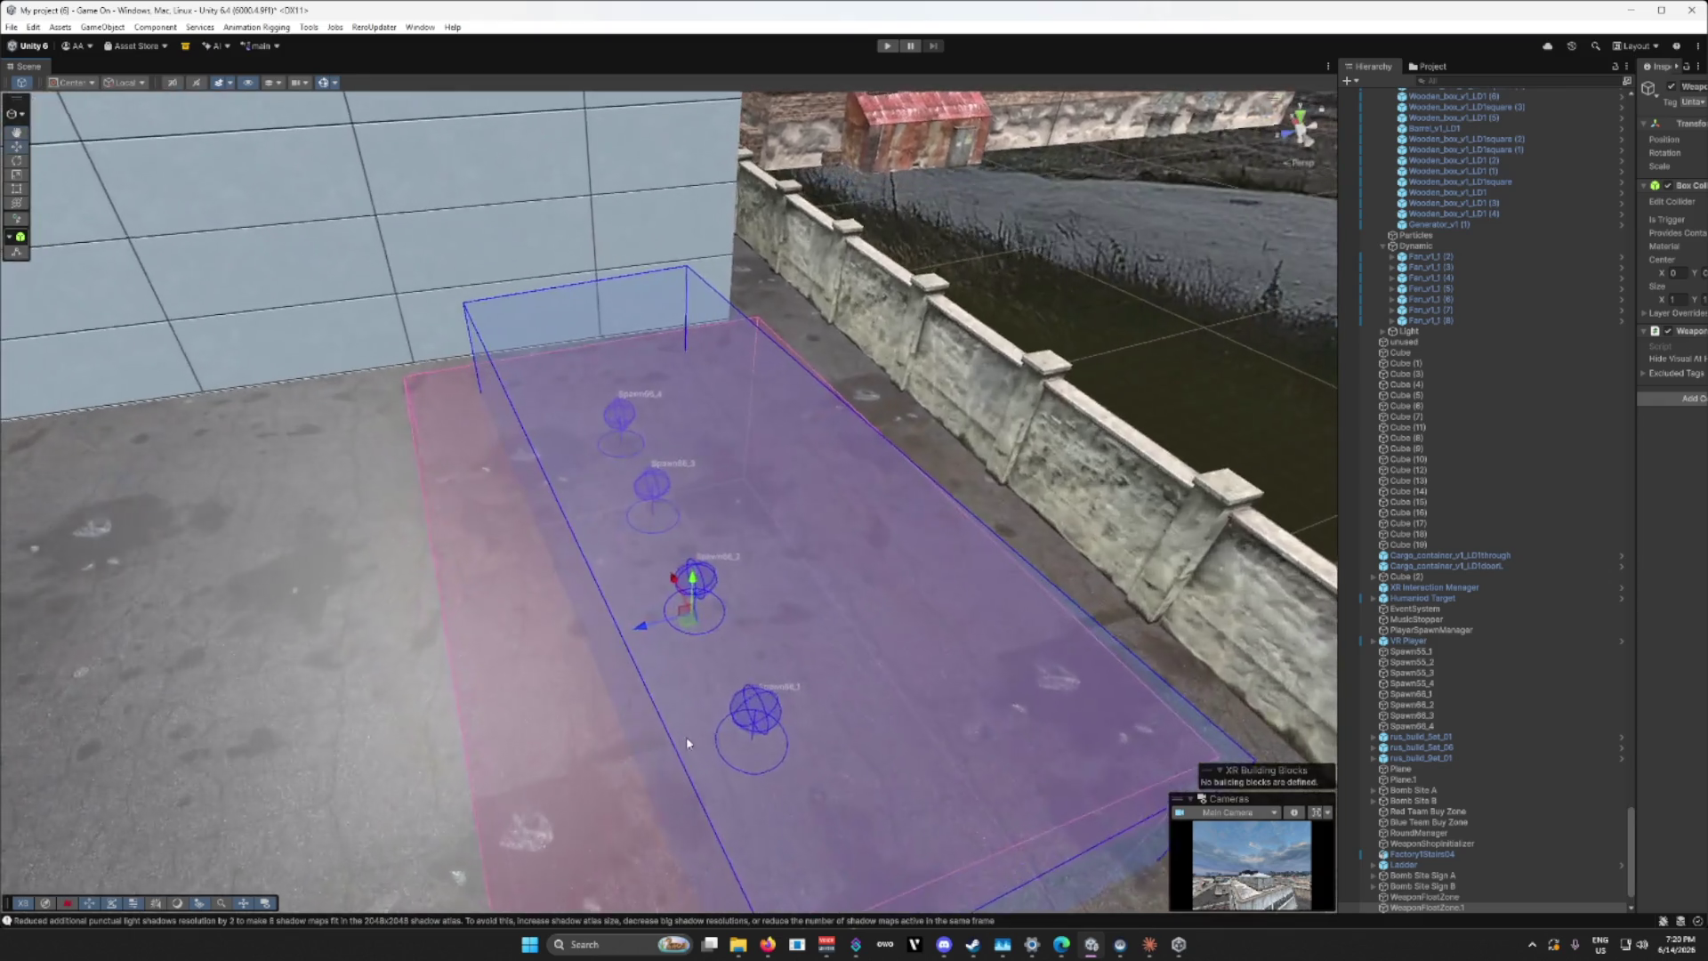
key("e")
left_click_drag(672, 658, 677, 660)
mouse_move(676, 660)
left_mouse_down("alt")
mouse_move(713, 673)
mouse_move(562, 681)
left_mouse_up("alt")
mouse_move(599, 624)
left_mouse_down()
mouse_move(805, 679)
mouse_move(1054, 456)
left_mouse_up()
scroll(601, 619, "down", 5)
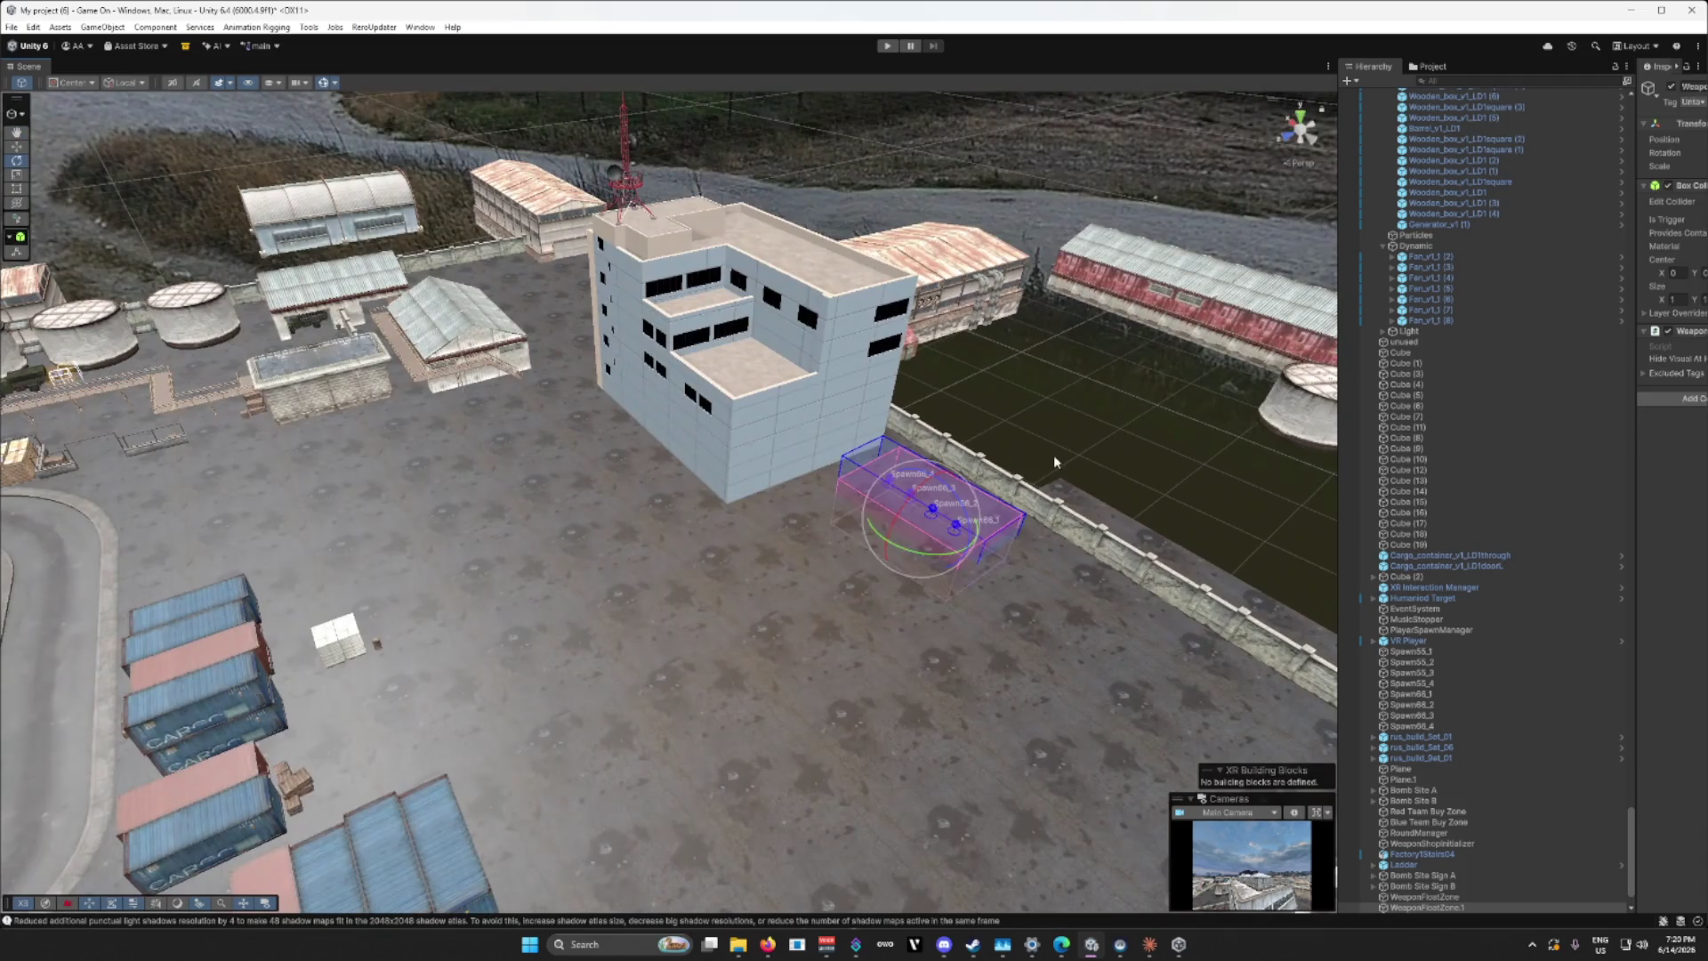
left_click(895, 498)
left_click_drag(895, 505, 666, 531, "alt")
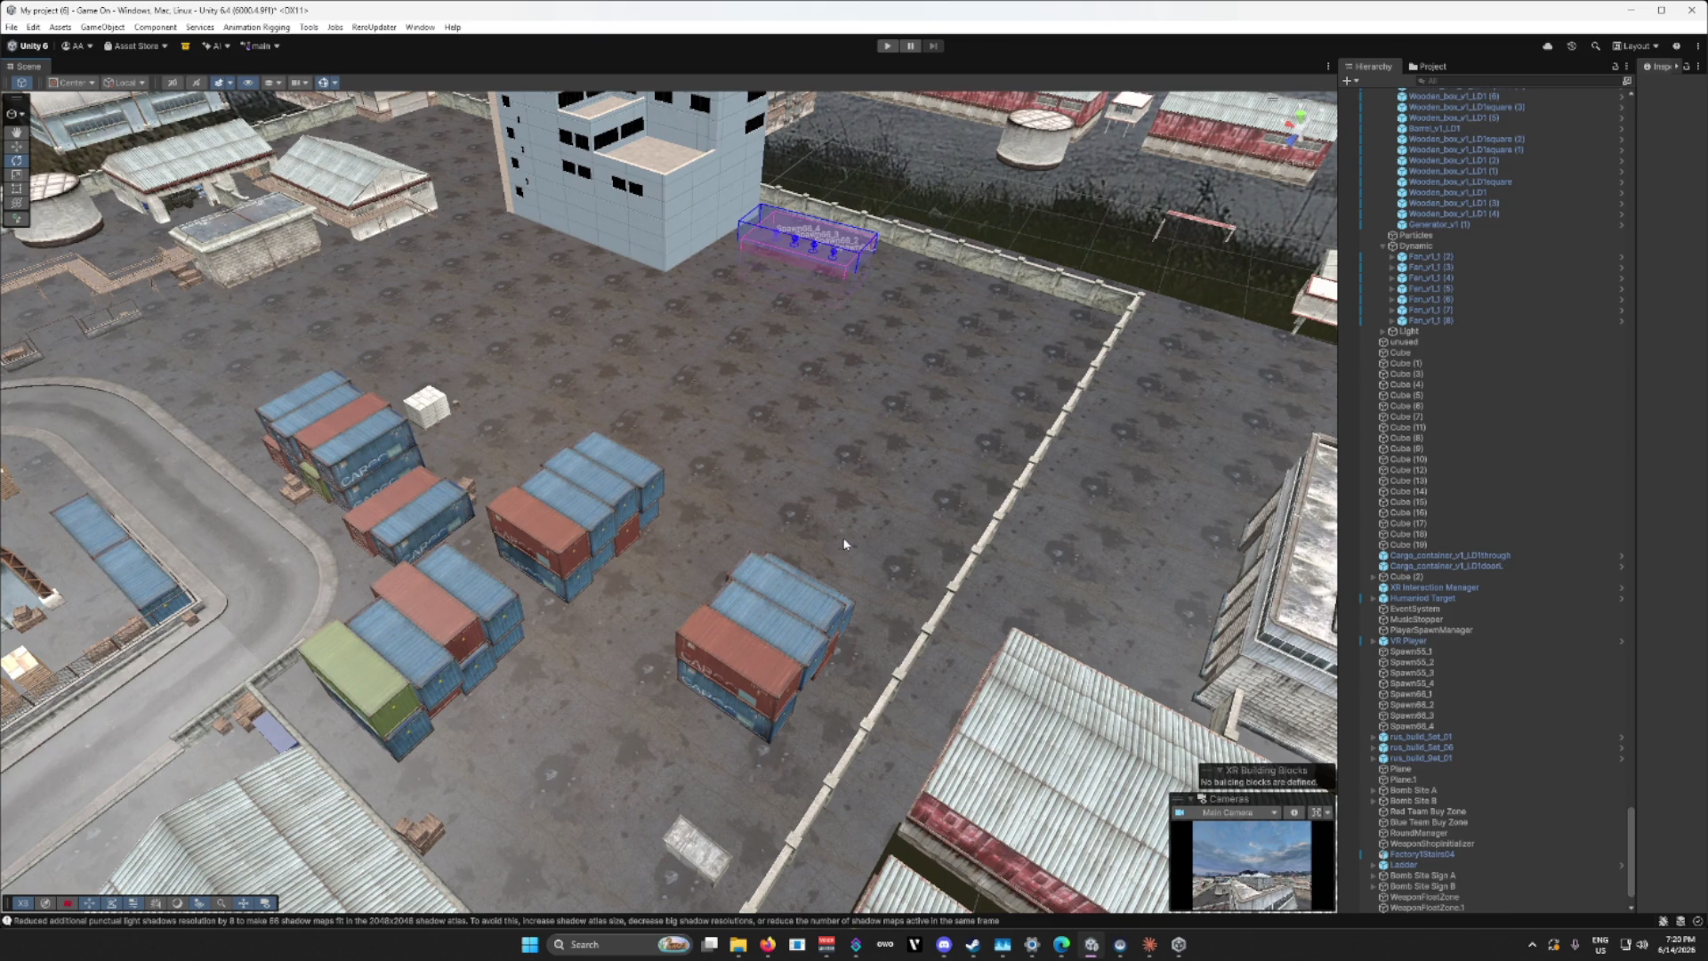
Step: Duplicate the blue and red container stacks and move the copies far right along X
left_click_drag(820, 552, 633, 565)
left_click(413, 450)
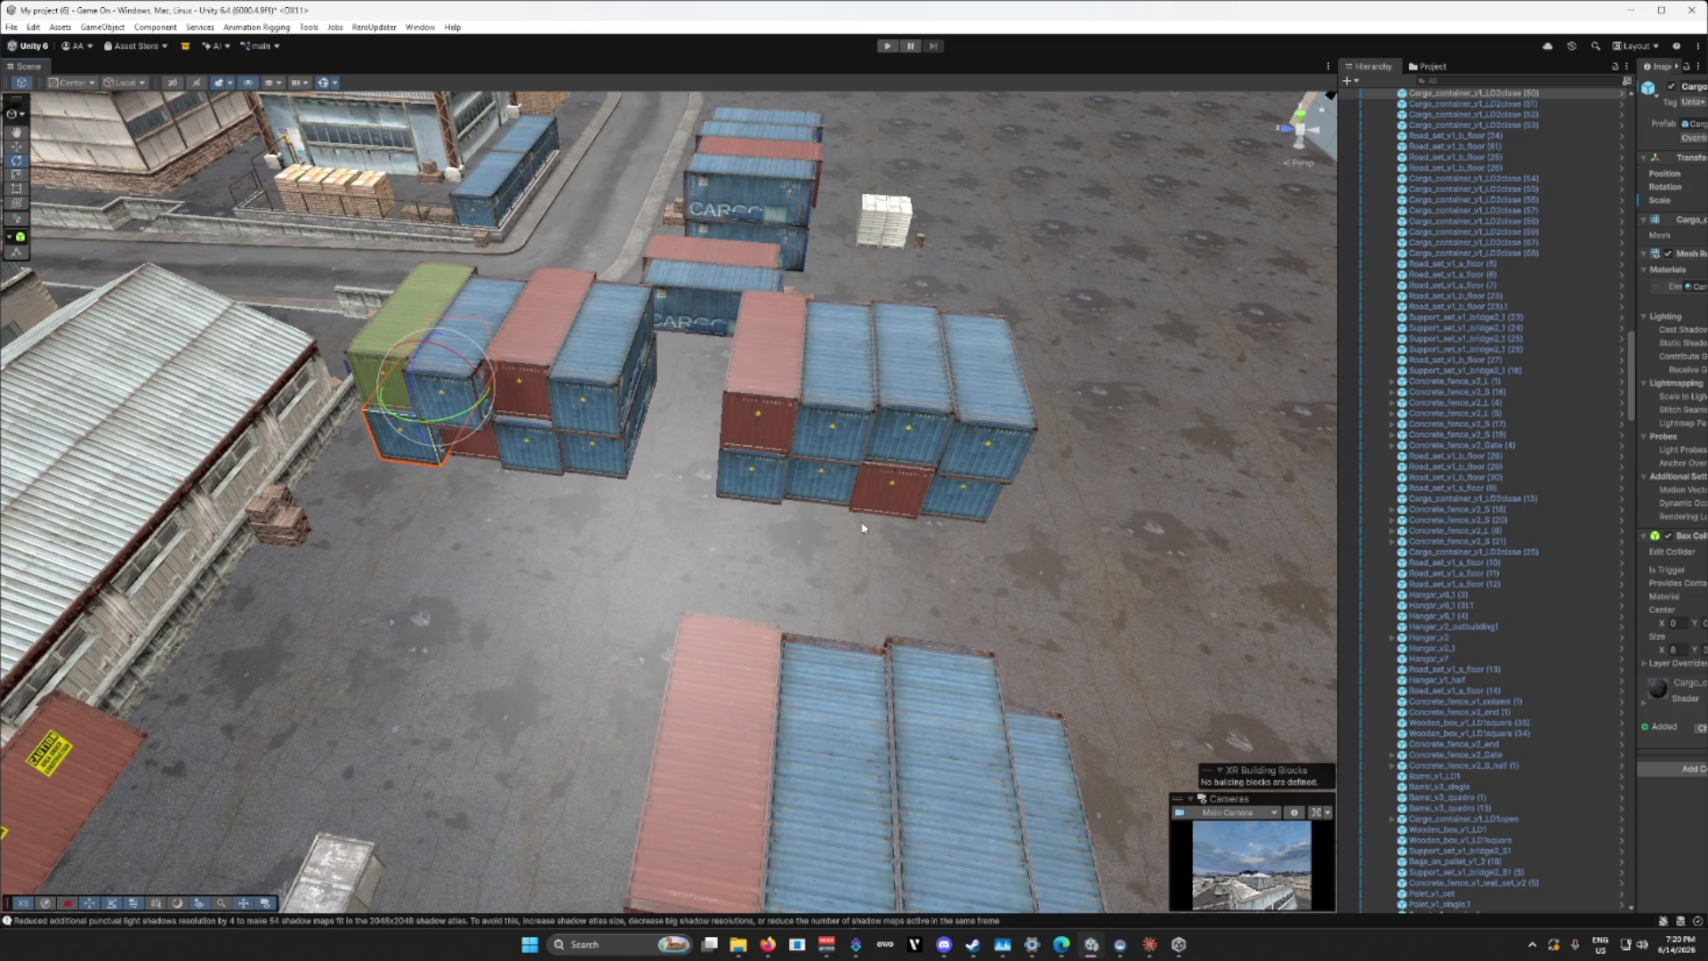
left_click(486, 456, "shift")
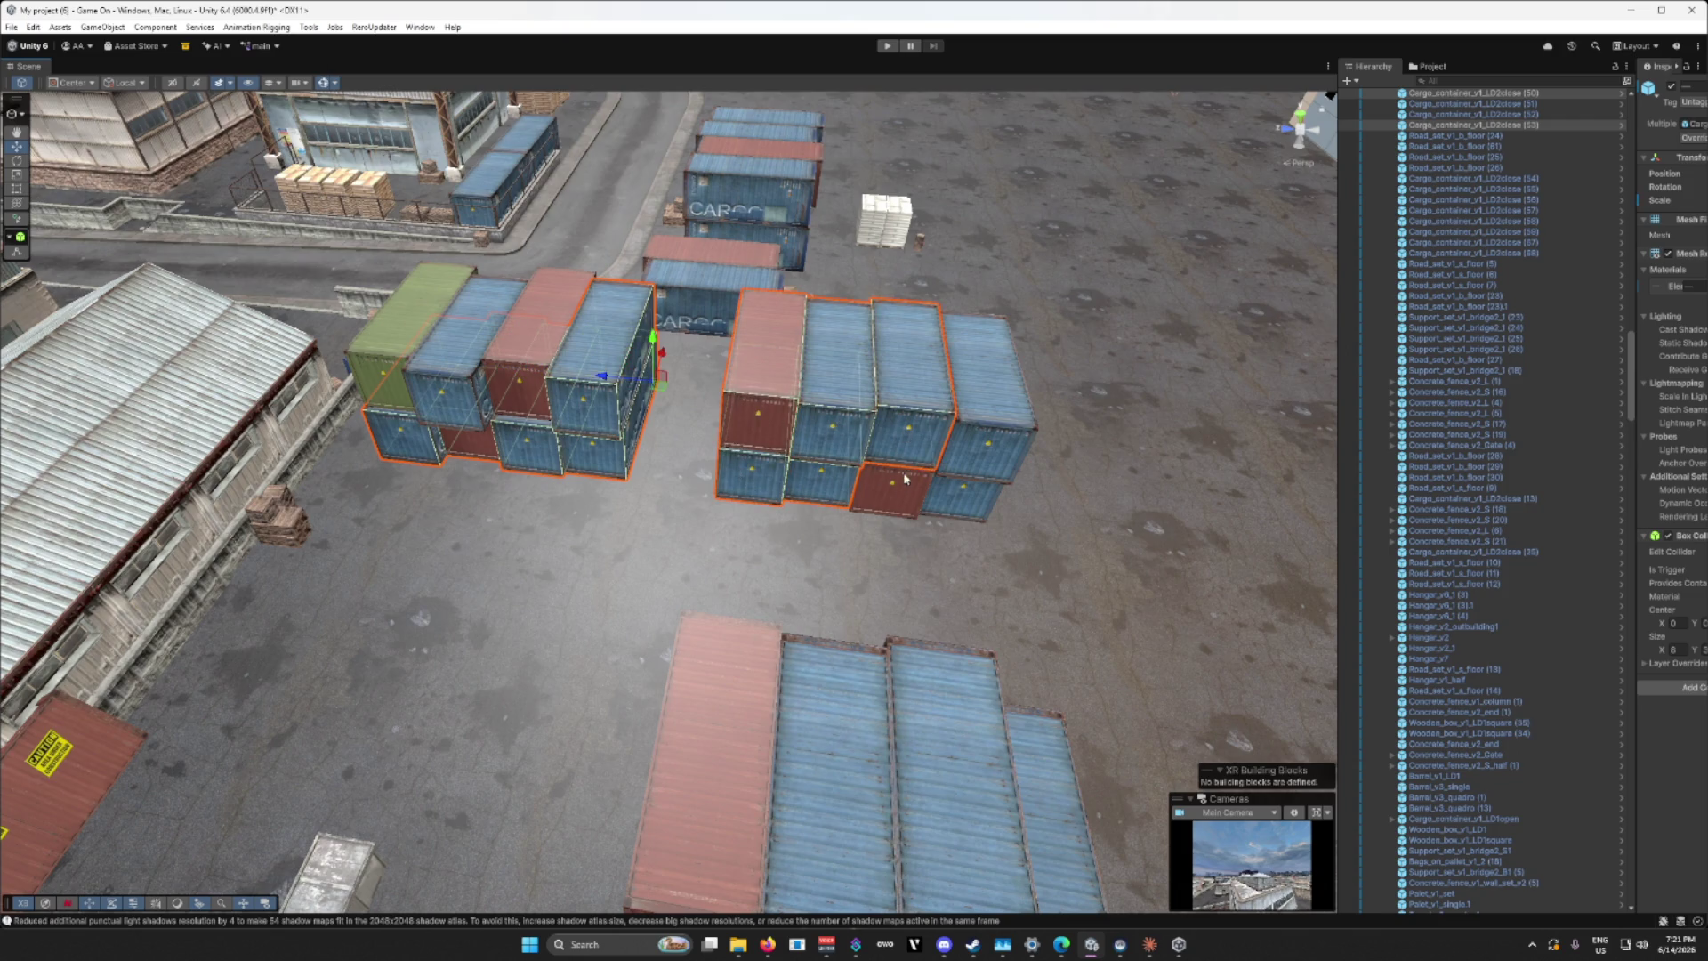
scroll(973, 455, "up", 5)
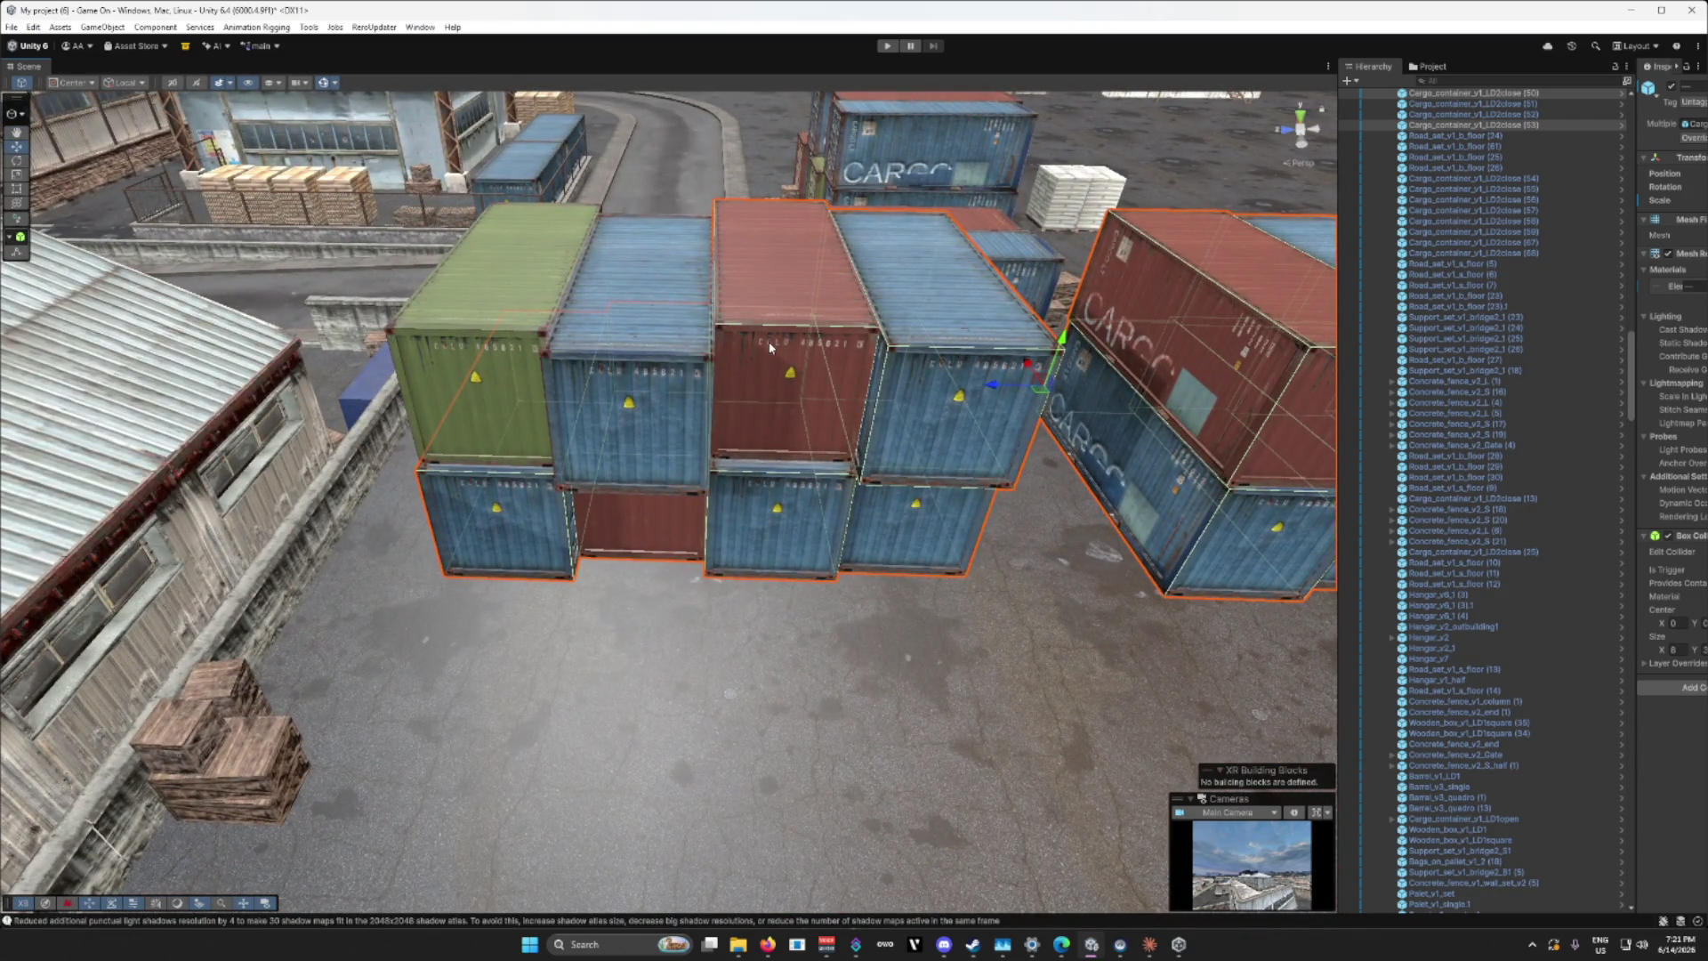
scroll(714, 514, "down", 6)
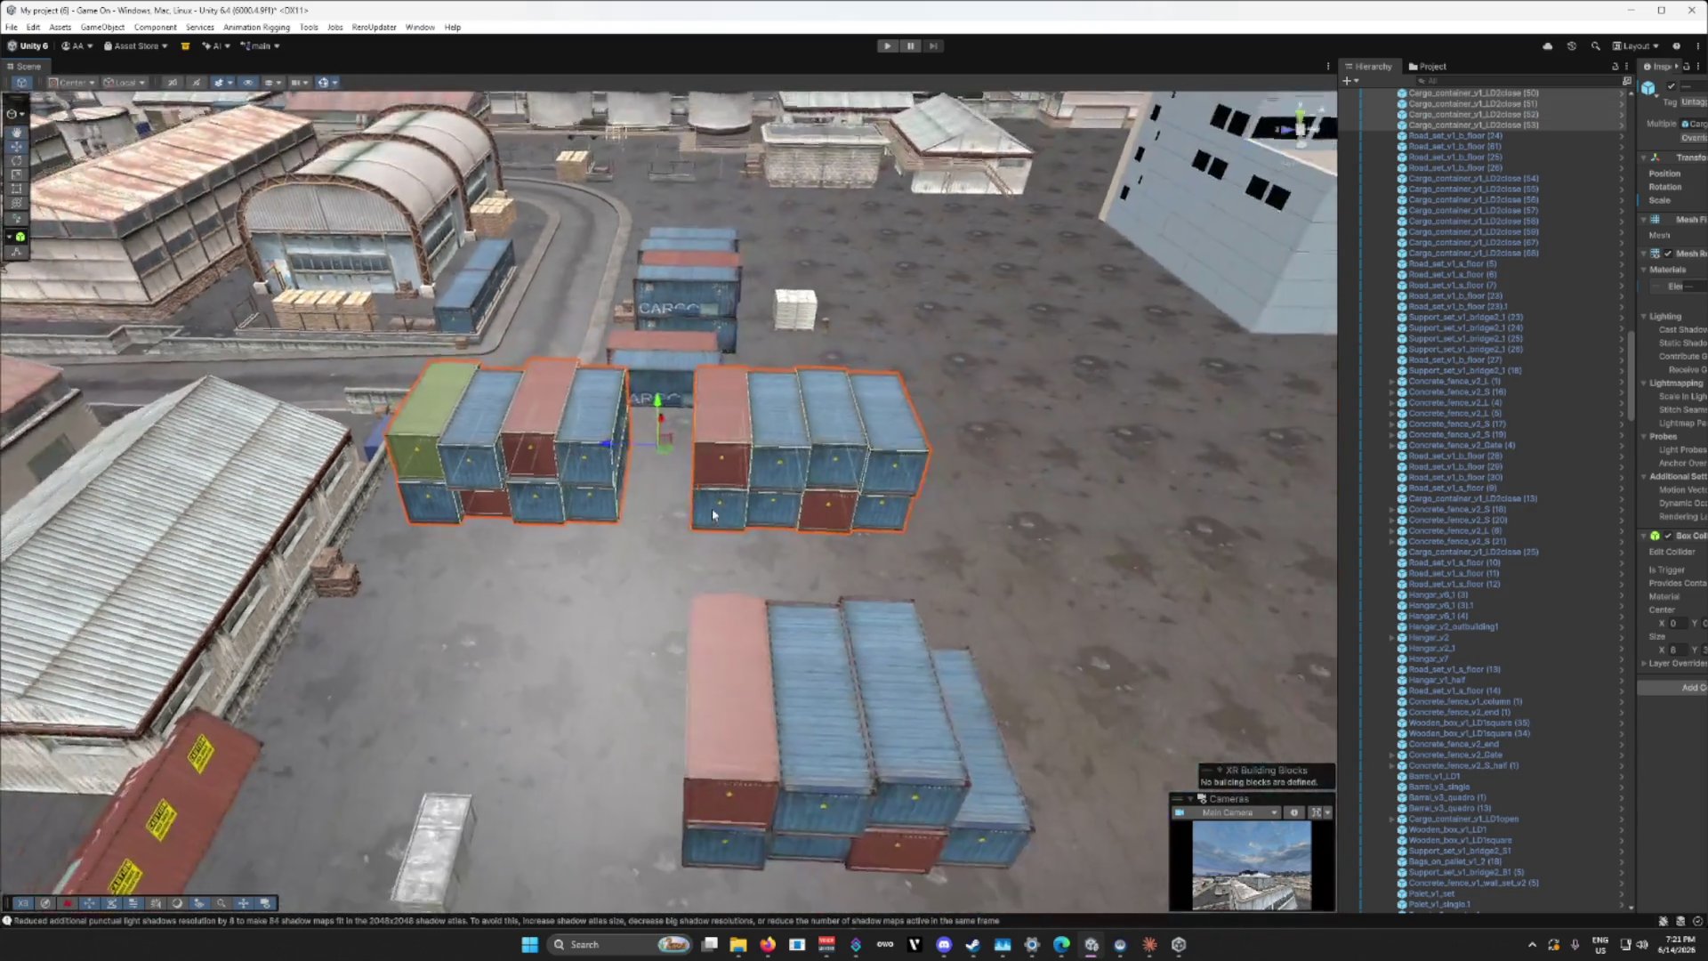
key("ctrl+d")
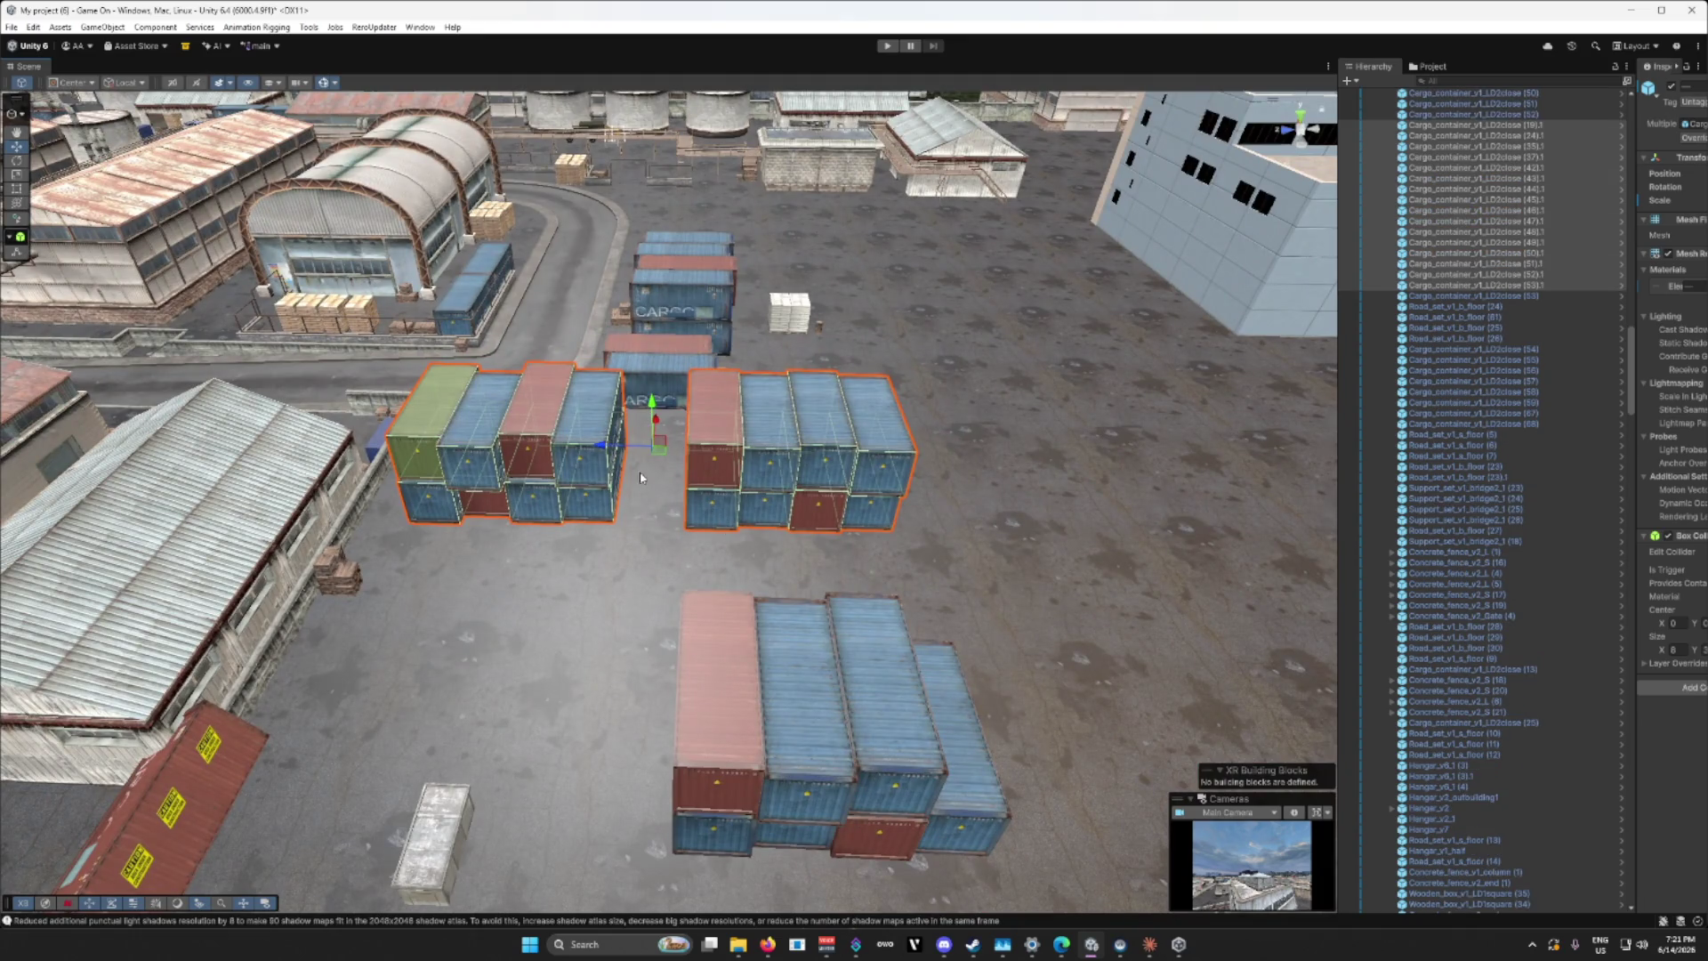
mouse_move(605, 448)
left_mouse_down()
mouse_move(1316, 450)
mouse_move(1157, 450)
left_mouse_up()
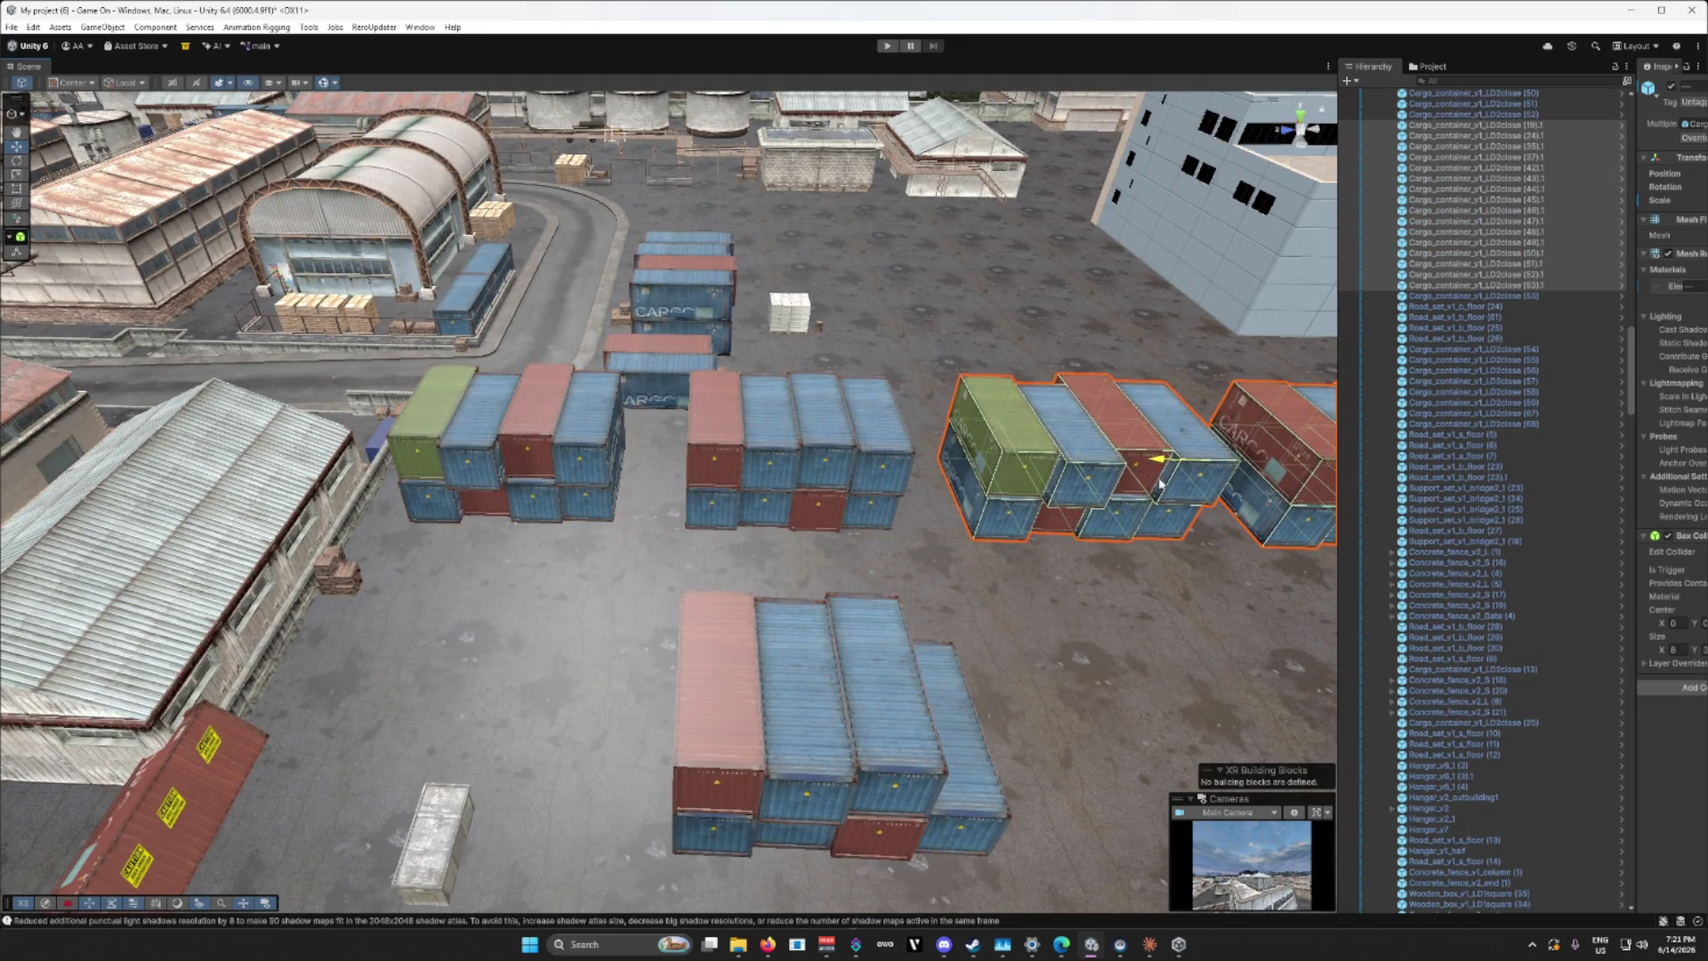
Step: Duplicate the container rows again and move the new rows down-right across the yard
mouse_move(945, 535)
left_mouse_down()
mouse_move(745, 544)
mouse_move(998, 531)
left_mouse_up()
scroll(813, 497, "up", 3)
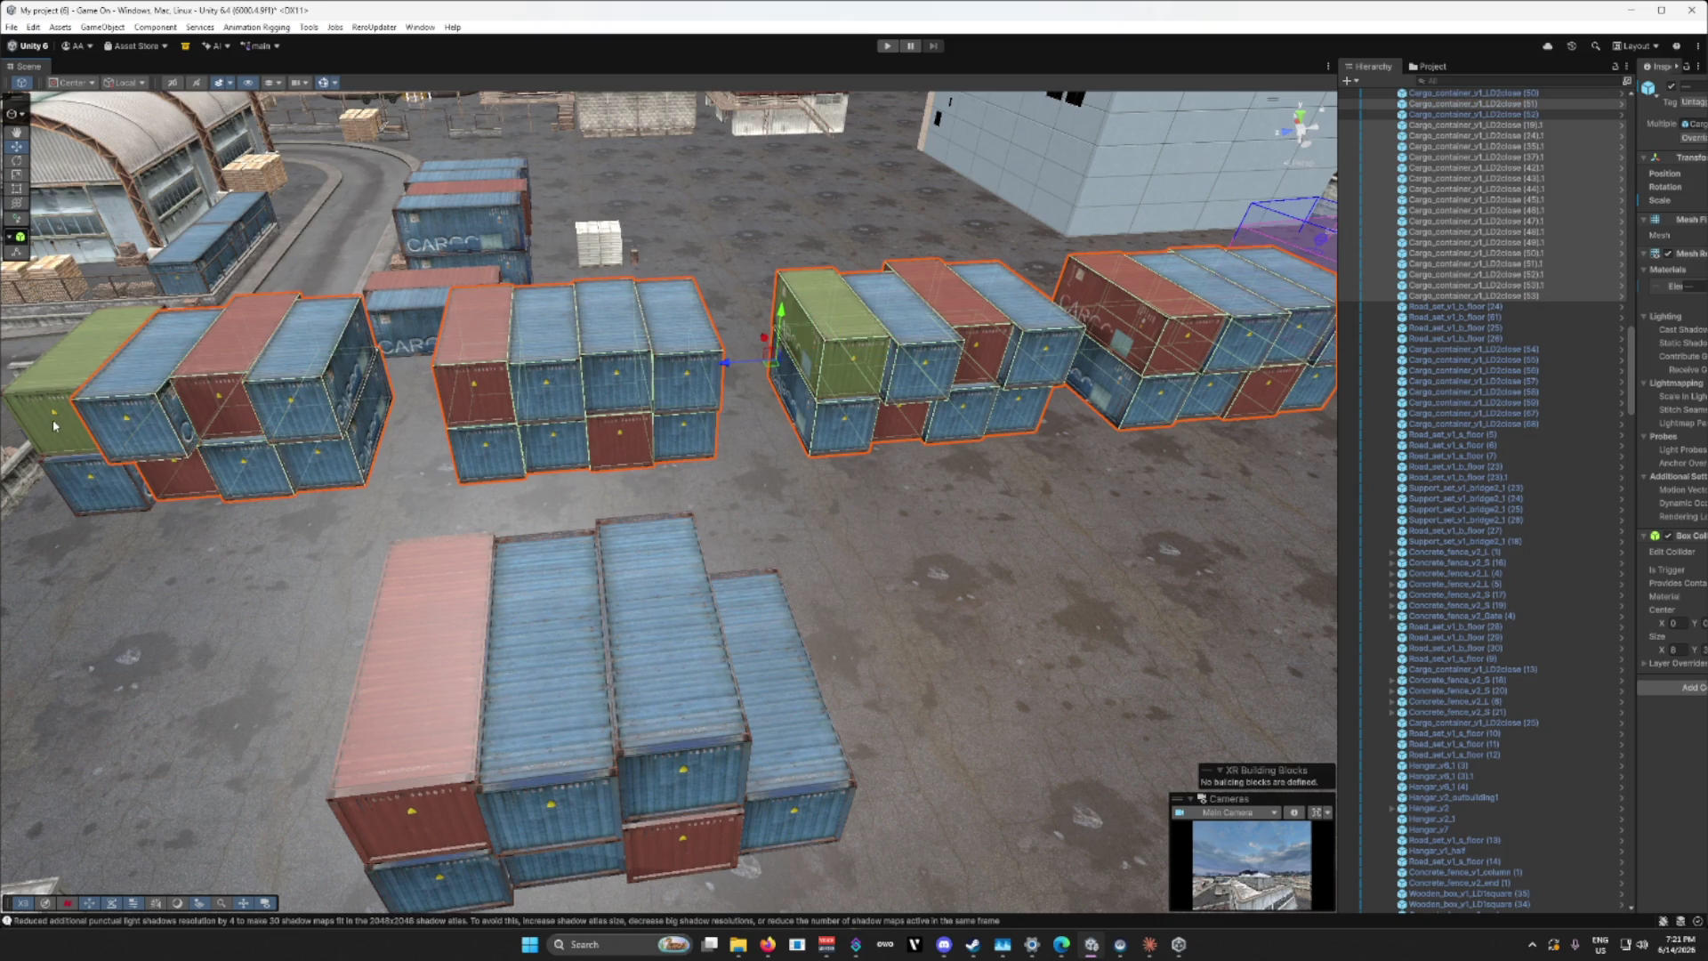
scroll(602, 511, "down", 10)
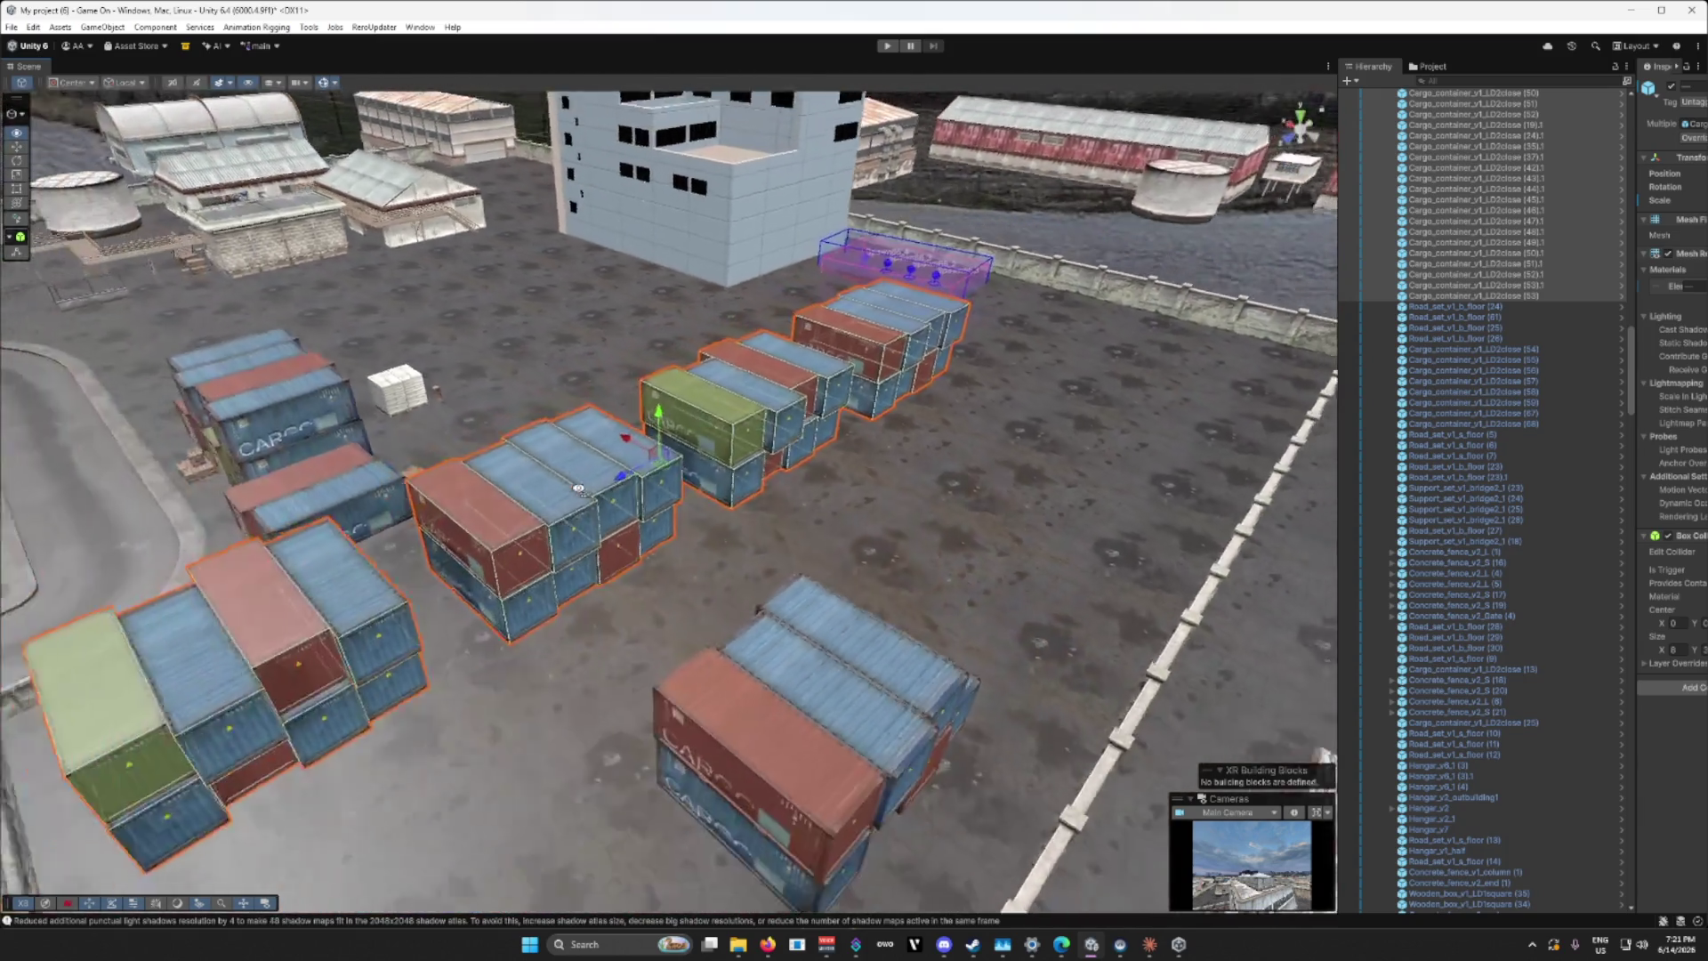
key("ctrl+d")
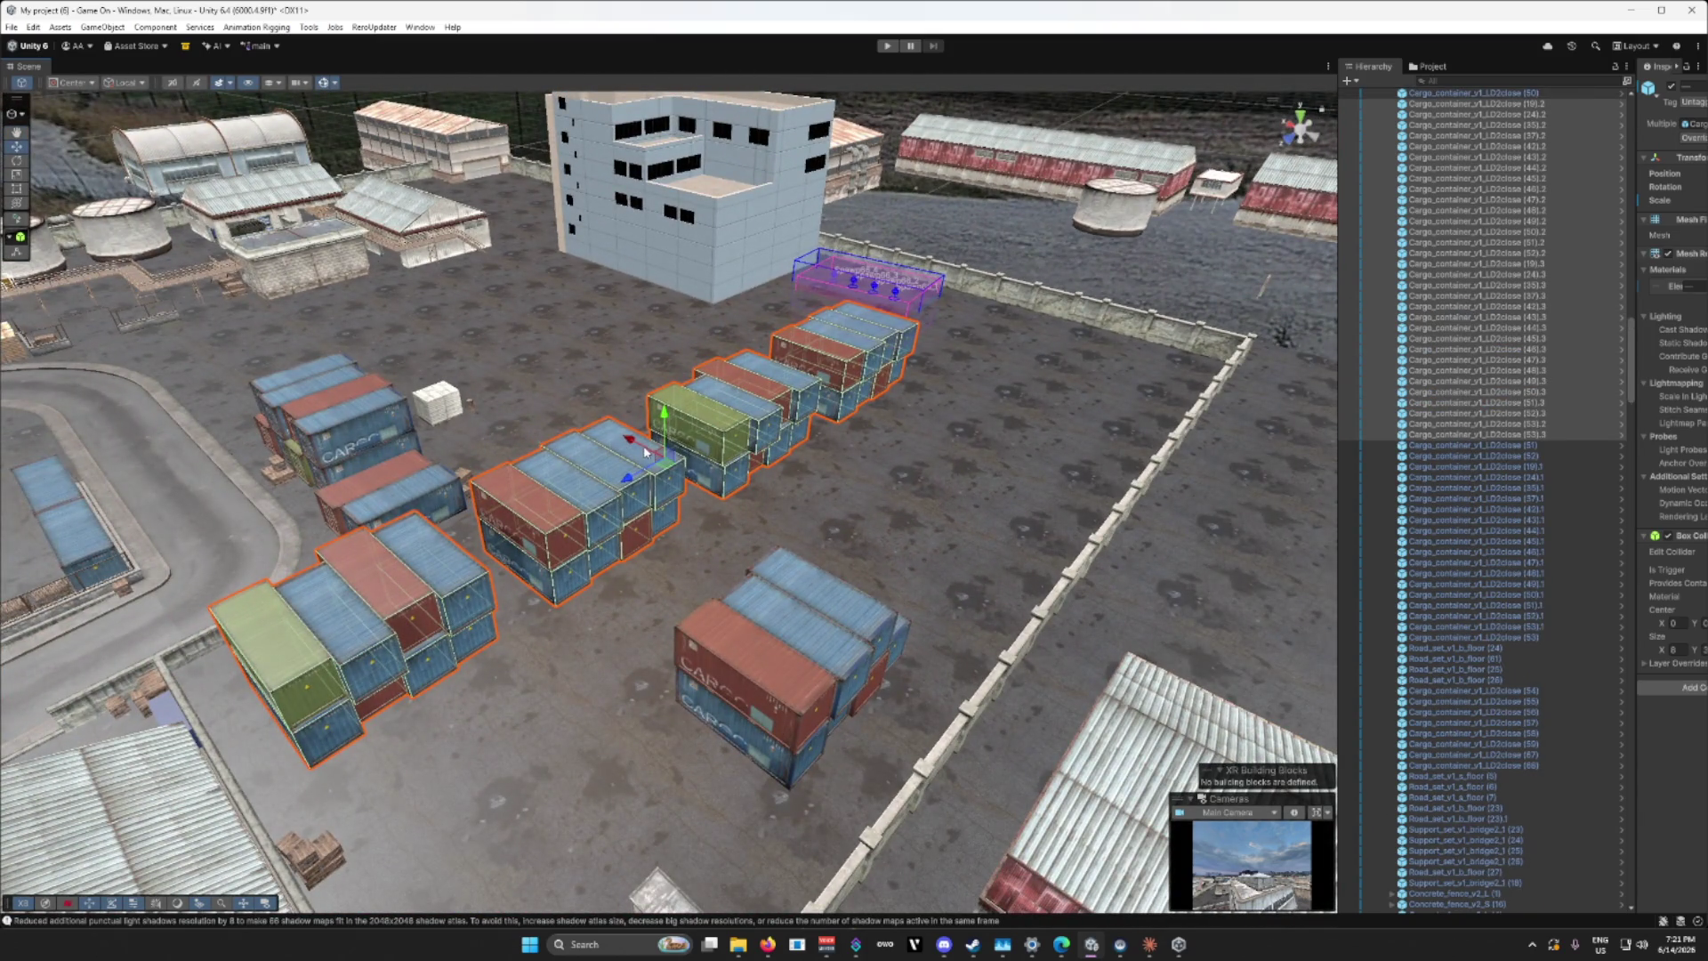
mouse_move(633, 445)
left_mouse_down()
mouse_move(769, 541)
mouse_move(845, 521)
mouse_move(970, 431)
mouse_move(755, 436)
mouse_move(787, 438)
mouse_move(707, 501)
left_mouse_up()
left_click(444, 521)
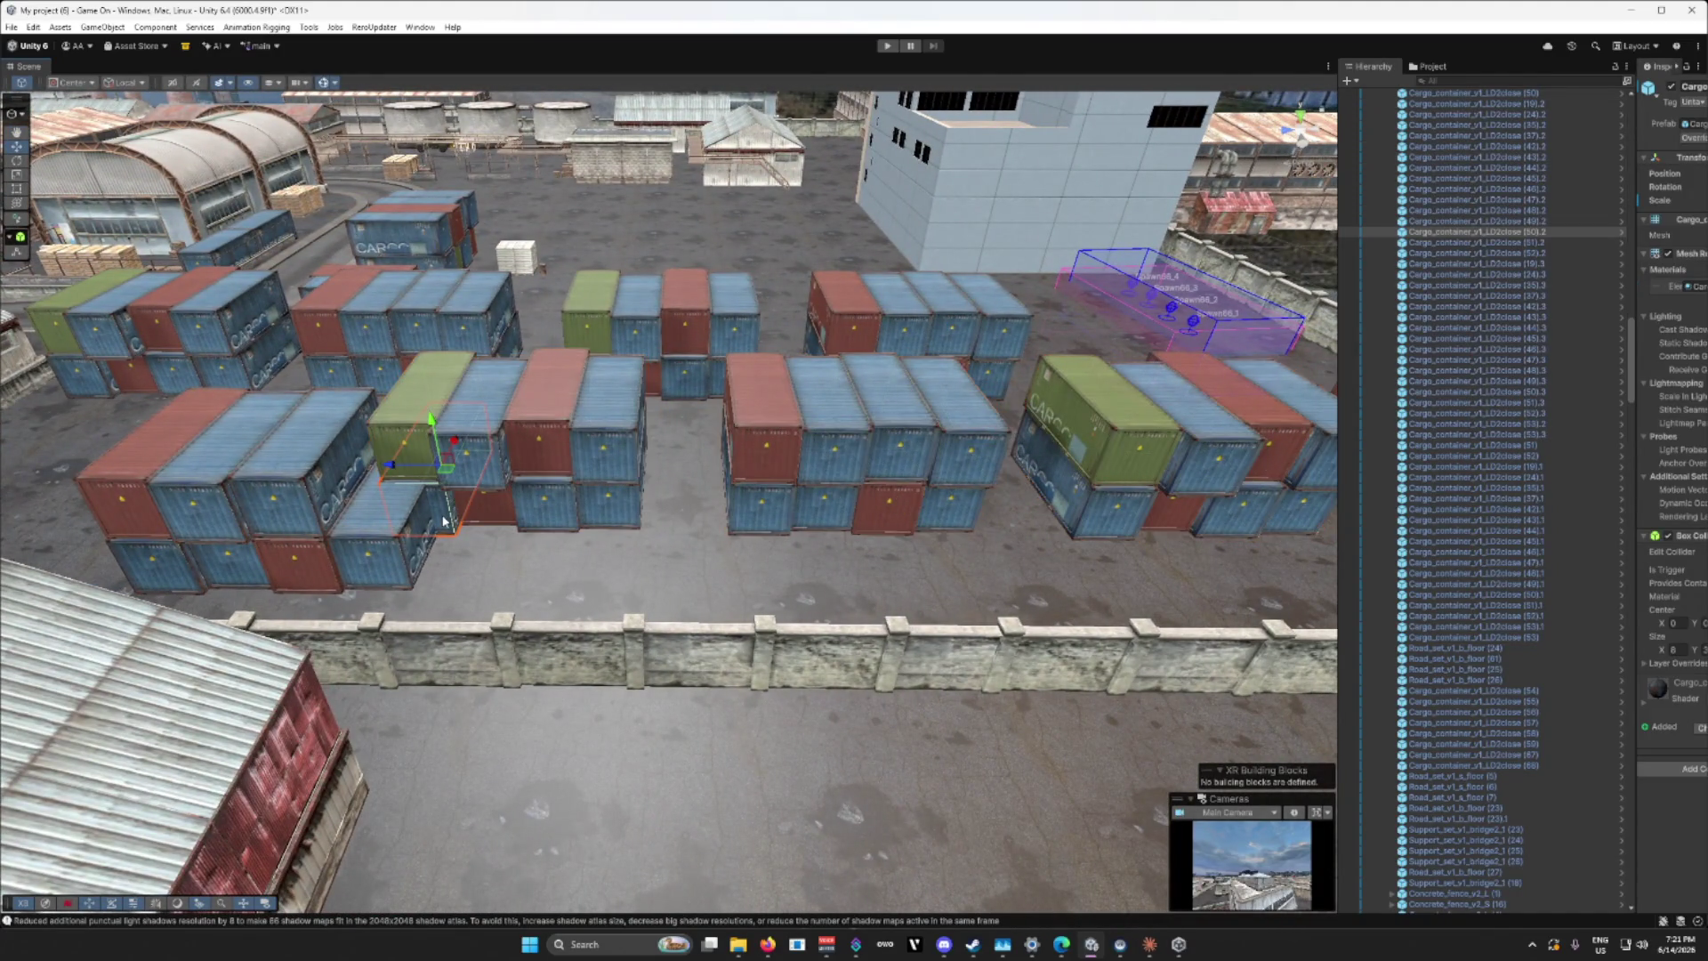
key("Delete")
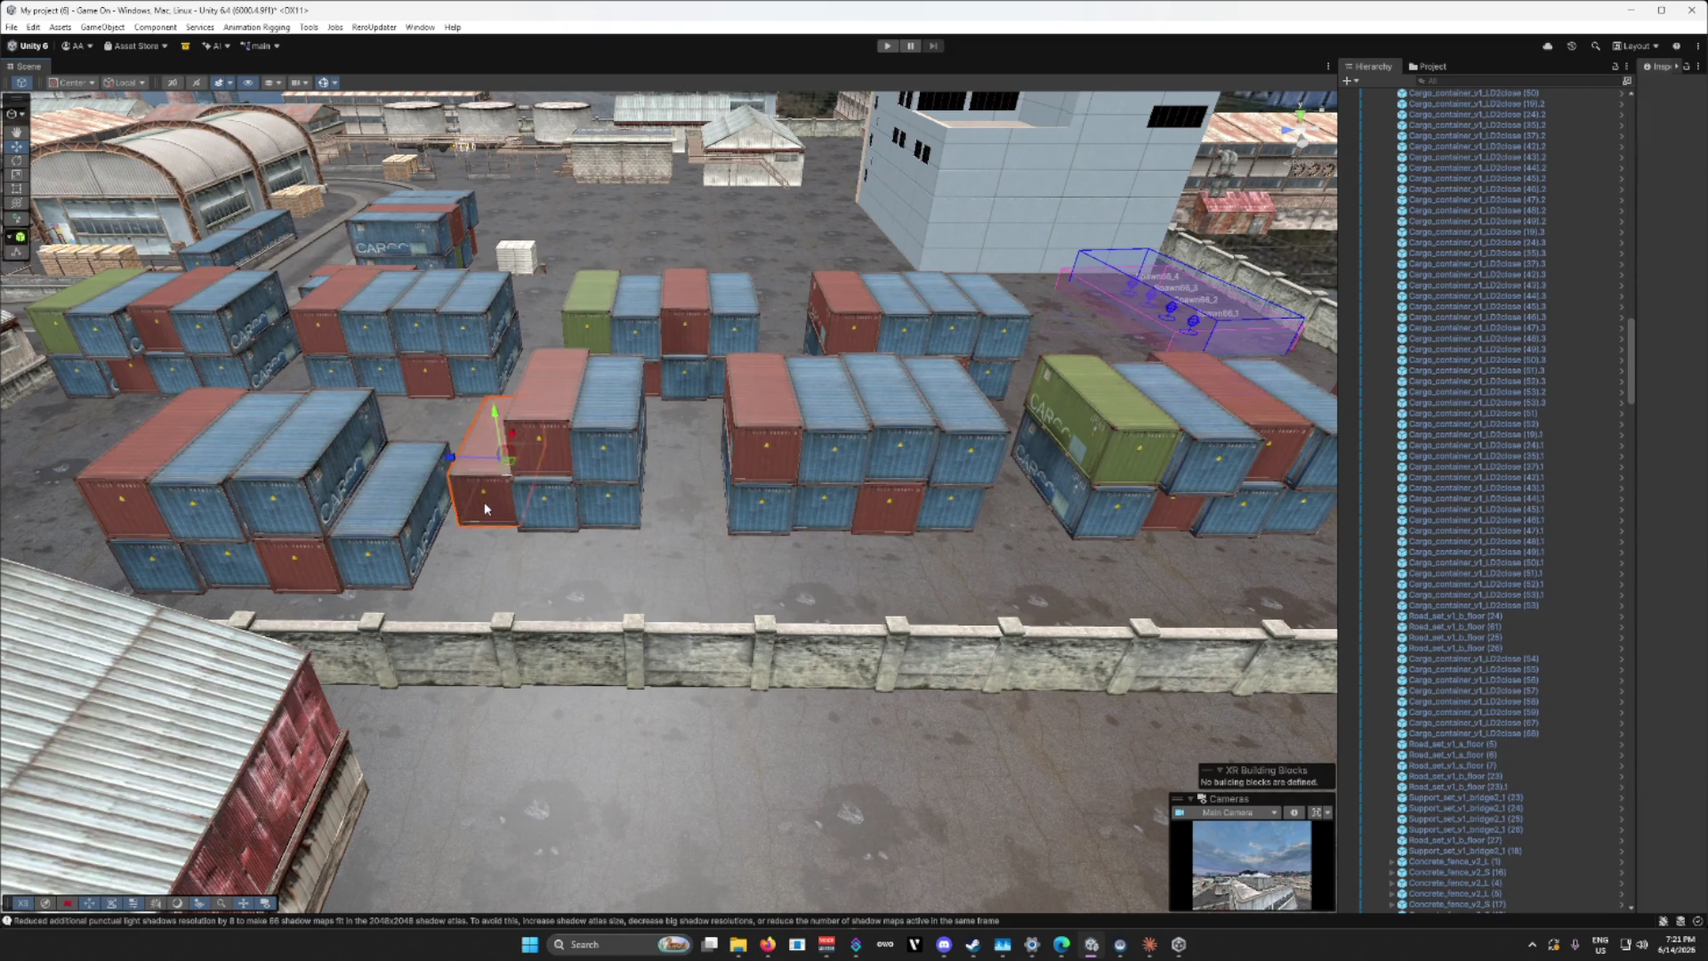
mouse_move(561, 536)
left_mouse_down()
mouse_move(780, 529)
mouse_move(731, 563)
mouse_move(936, 563)
left_mouse_up()
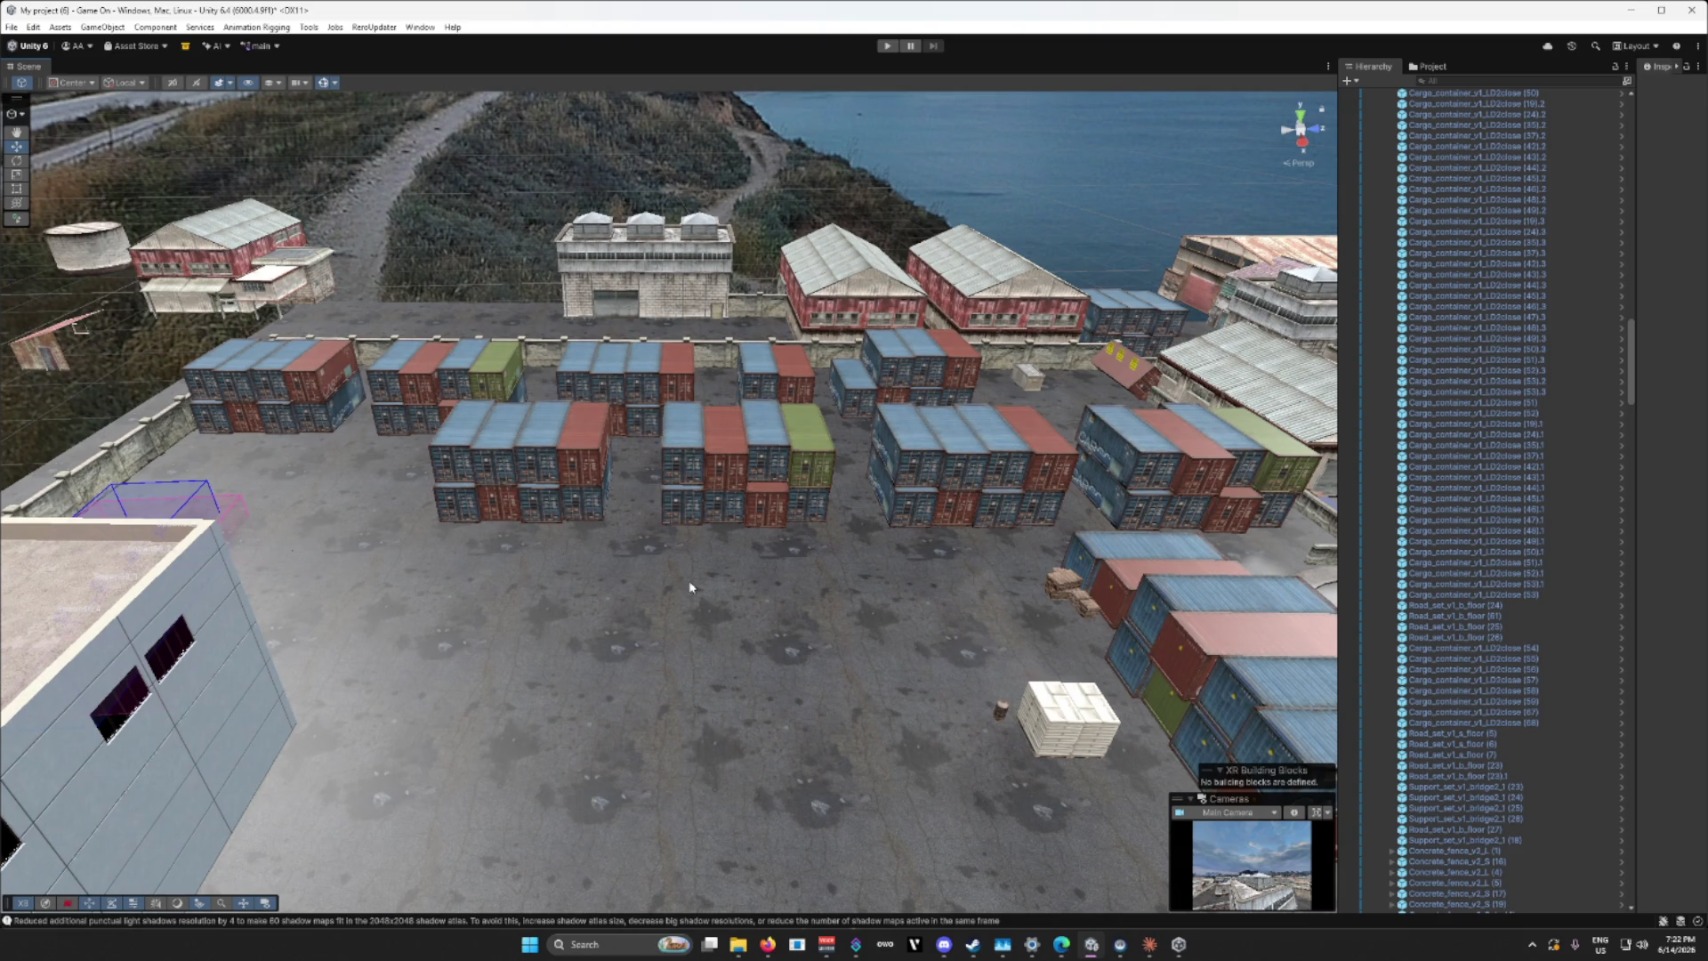
mouse_move(689, 588)
left_mouse_down()
mouse_move(605, 601)
mouse_move(722, 604)
mouse_move(686, 607)
left_mouse_up()
mouse_move(362, 633)
left_mouse_down()
mouse_move(594, 632)
mouse_move(16, 647)
mouse_move(196, 583)
mouse_move(320, 634)
mouse_move(104, 644)
mouse_move(721, 647)
mouse_move(1031, 676)
mouse_move(915, 650)
mouse_move(657, 681)
left_mouse_up()
scroll(657, 681, "up", 6)
Step: Delete the three caution sign Quads and the red caution container from the alley
left_click(823, 469)
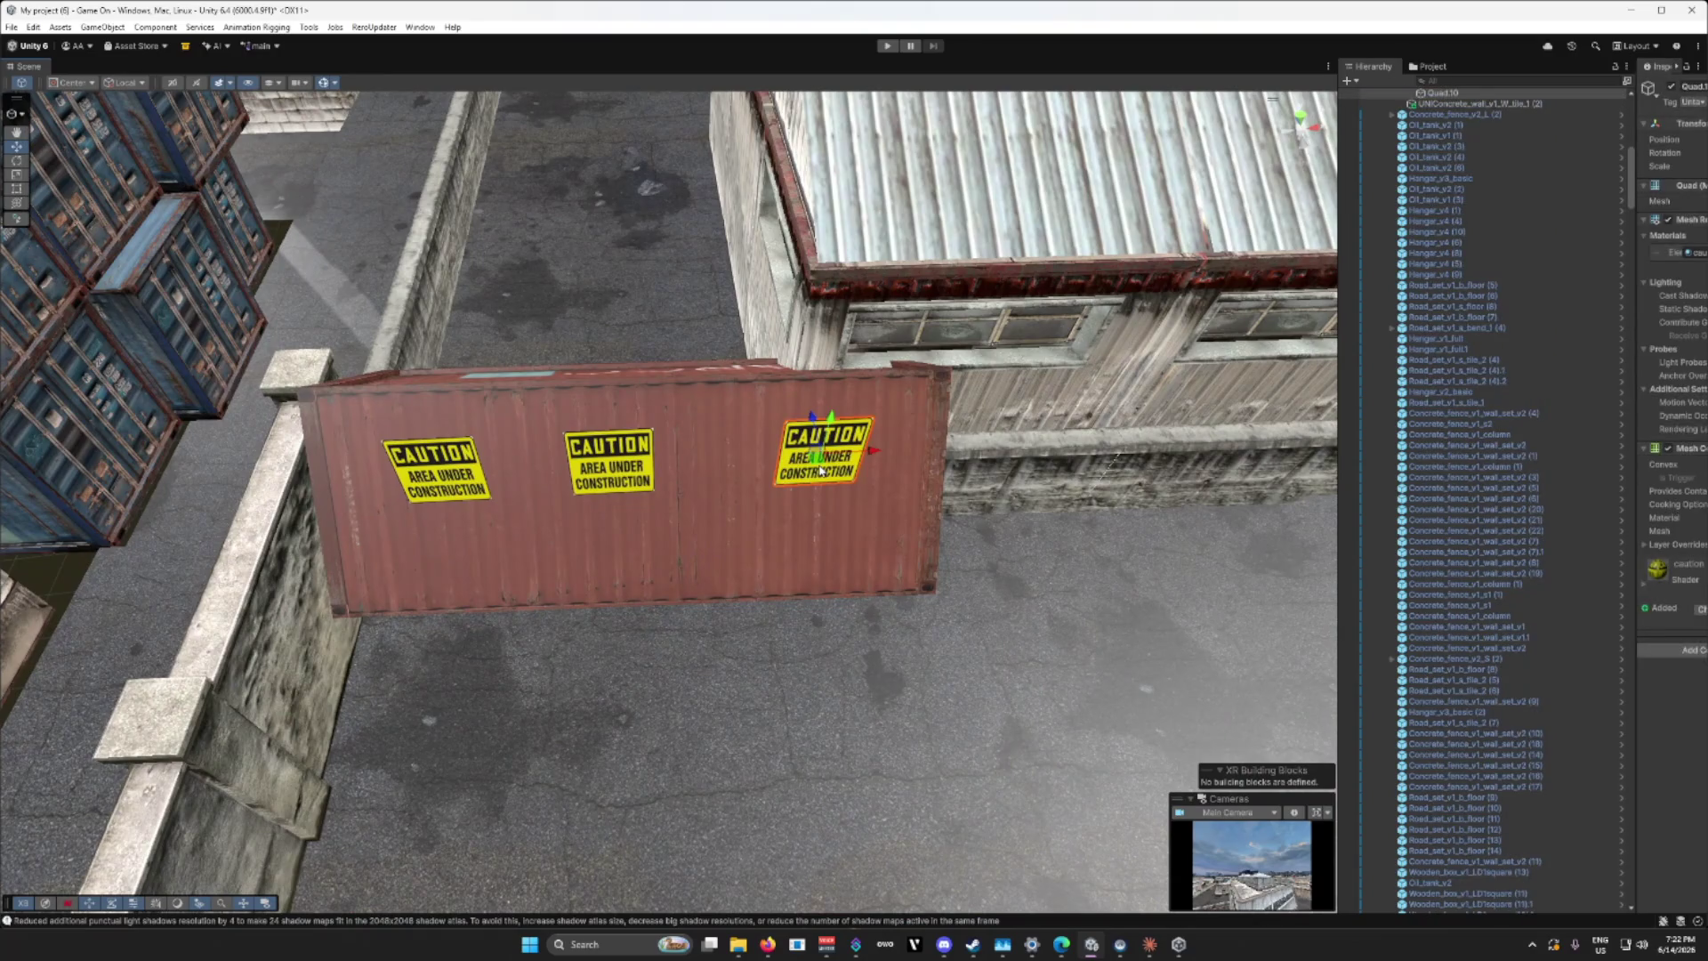
key("Delete")
left_click(610, 469)
key("Delete")
left_click(439, 476)
key("Delete")
left_click(444, 481)
key("Delete")
Step: Select two red containers in the nearby stack and view them from high overhead
mouse_move(600, 553)
left_mouse_down()
mouse_move(852, 501)
mouse_move(961, 578)
mouse_move(848, 526)
left_mouse_up()
left_click(687, 538)
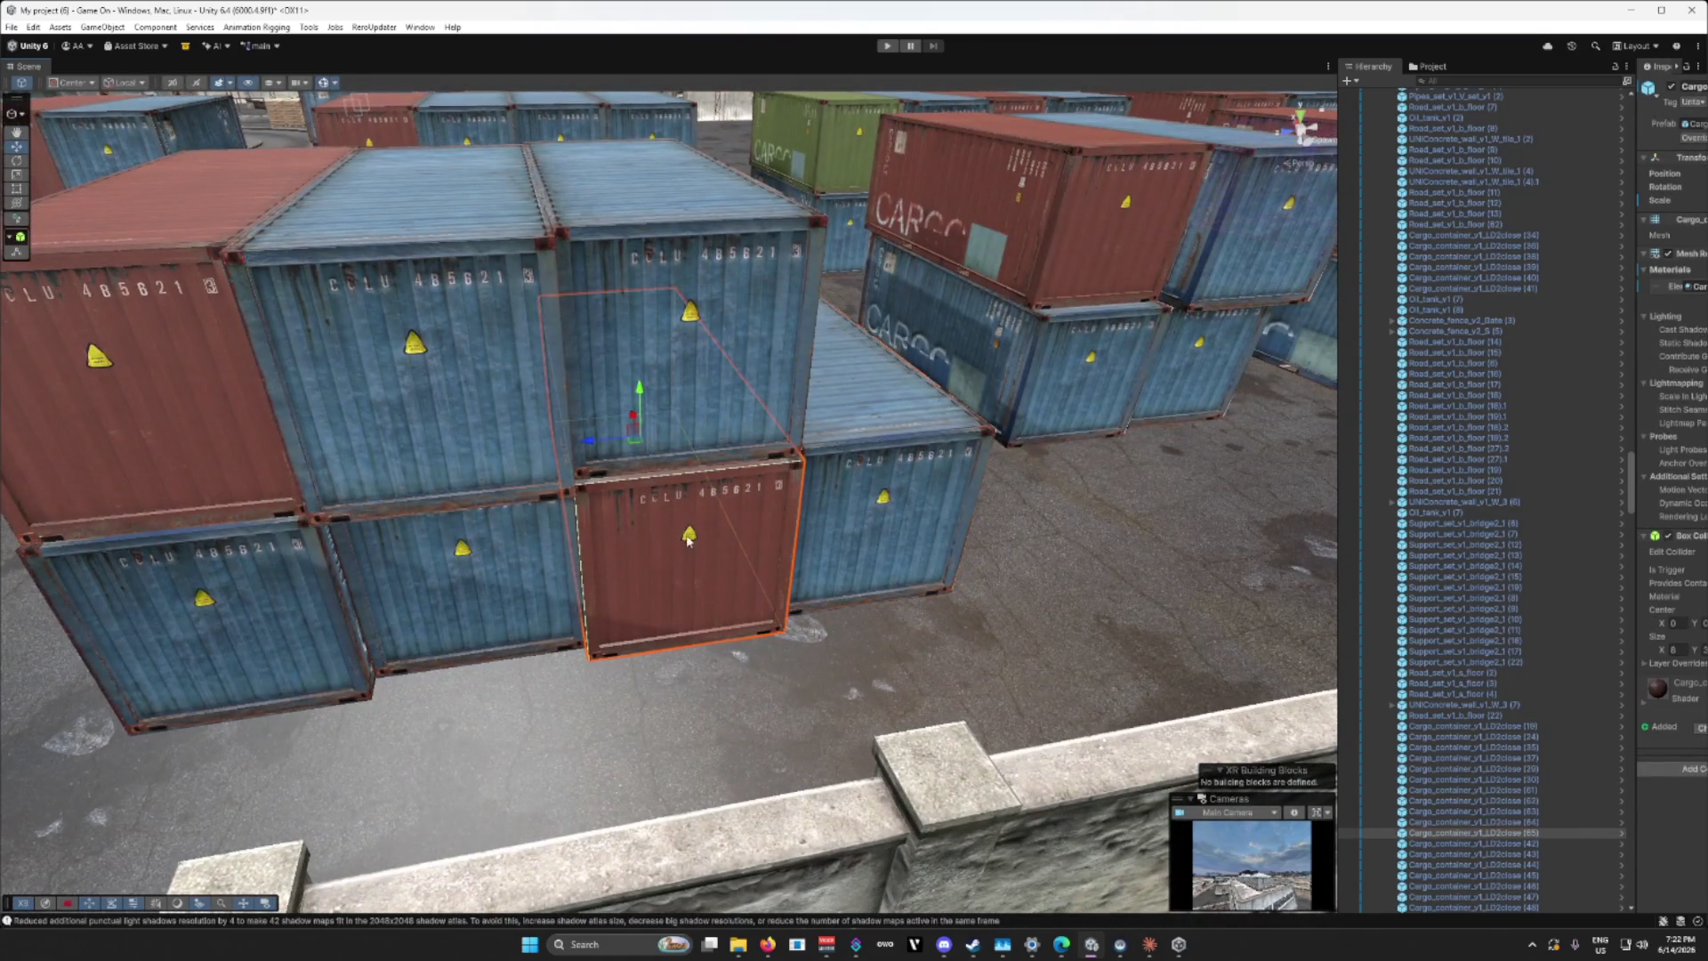
left_click(212, 425, "ctrl")
mouse_move(211, 424)
left_mouse_down()
mouse_move(675, 601)
mouse_move(485, 602)
mouse_move(500, 605)
mouse_move(485, 583)
mouse_move(595, 565)
left_mouse_up()
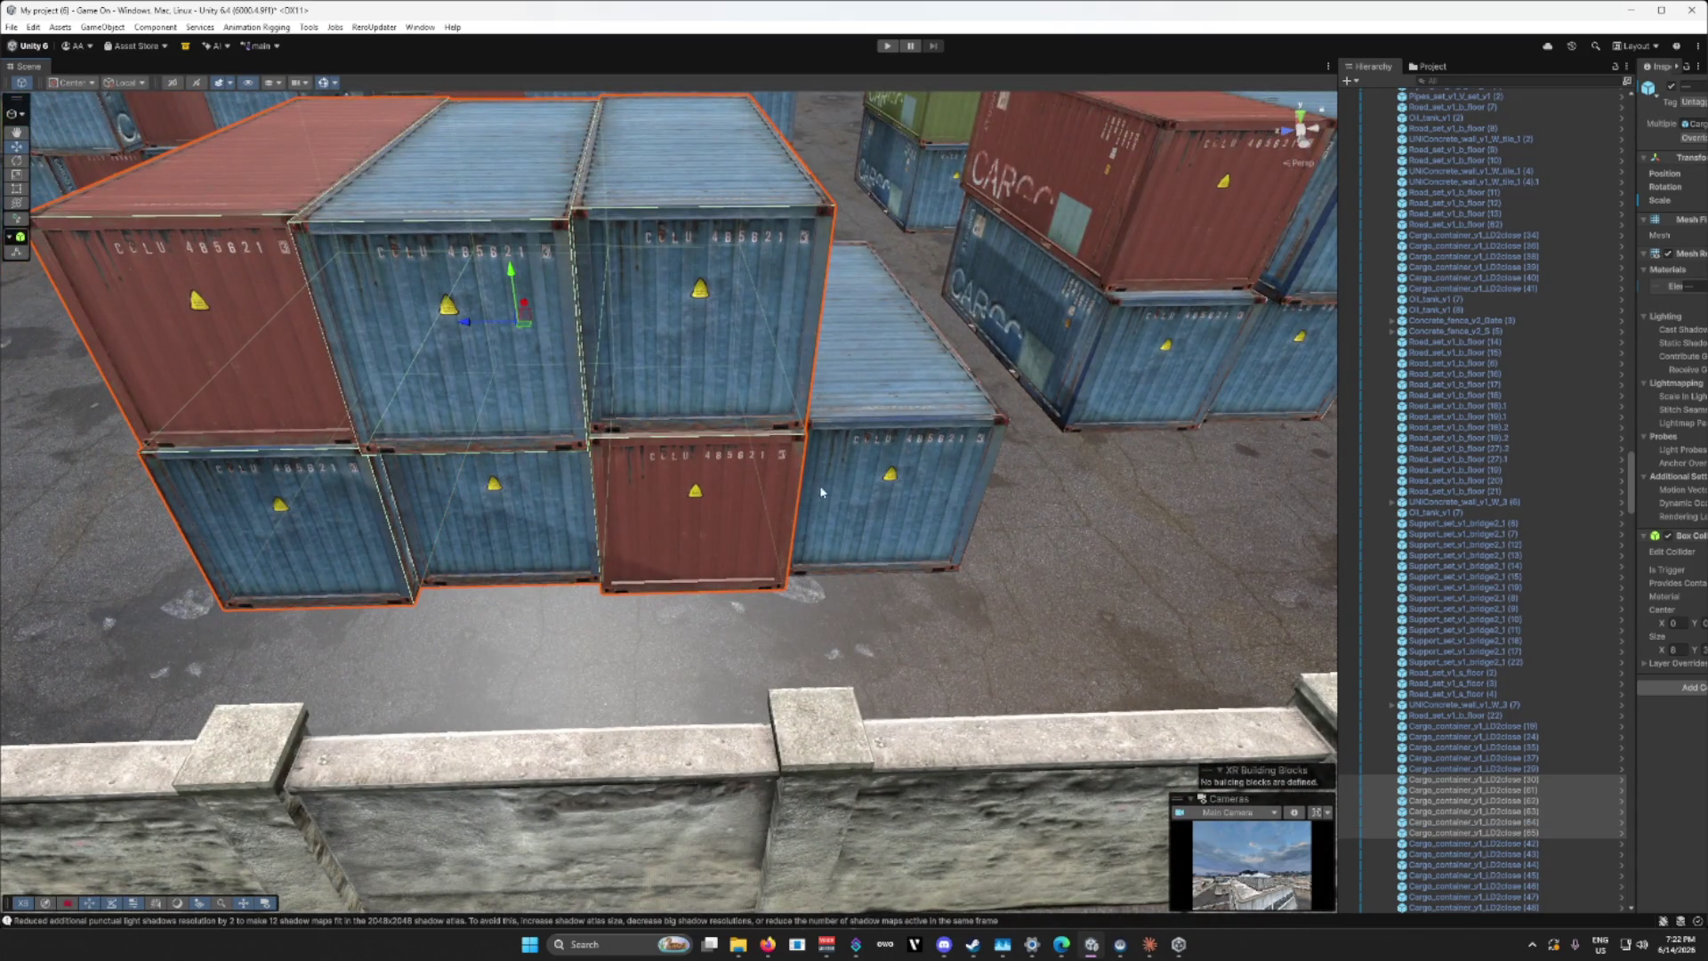
mouse_move(550, 322)
left_mouse_down()
mouse_move(519, 316)
mouse_move(579, 382)
mouse_move(685, 416)
mouse_move(631, 452)
mouse_move(497, 450)
mouse_move(572, 473)
mouse_move(756, 458)
mouse_move(876, 474)
mouse_move(580, 467)
mouse_move(285, 426)
mouse_move(444, 389)
mouse_move(439, 283)
mouse_move(725, 531)
left_mouse_up()
scroll(854, 485, "down", 2)
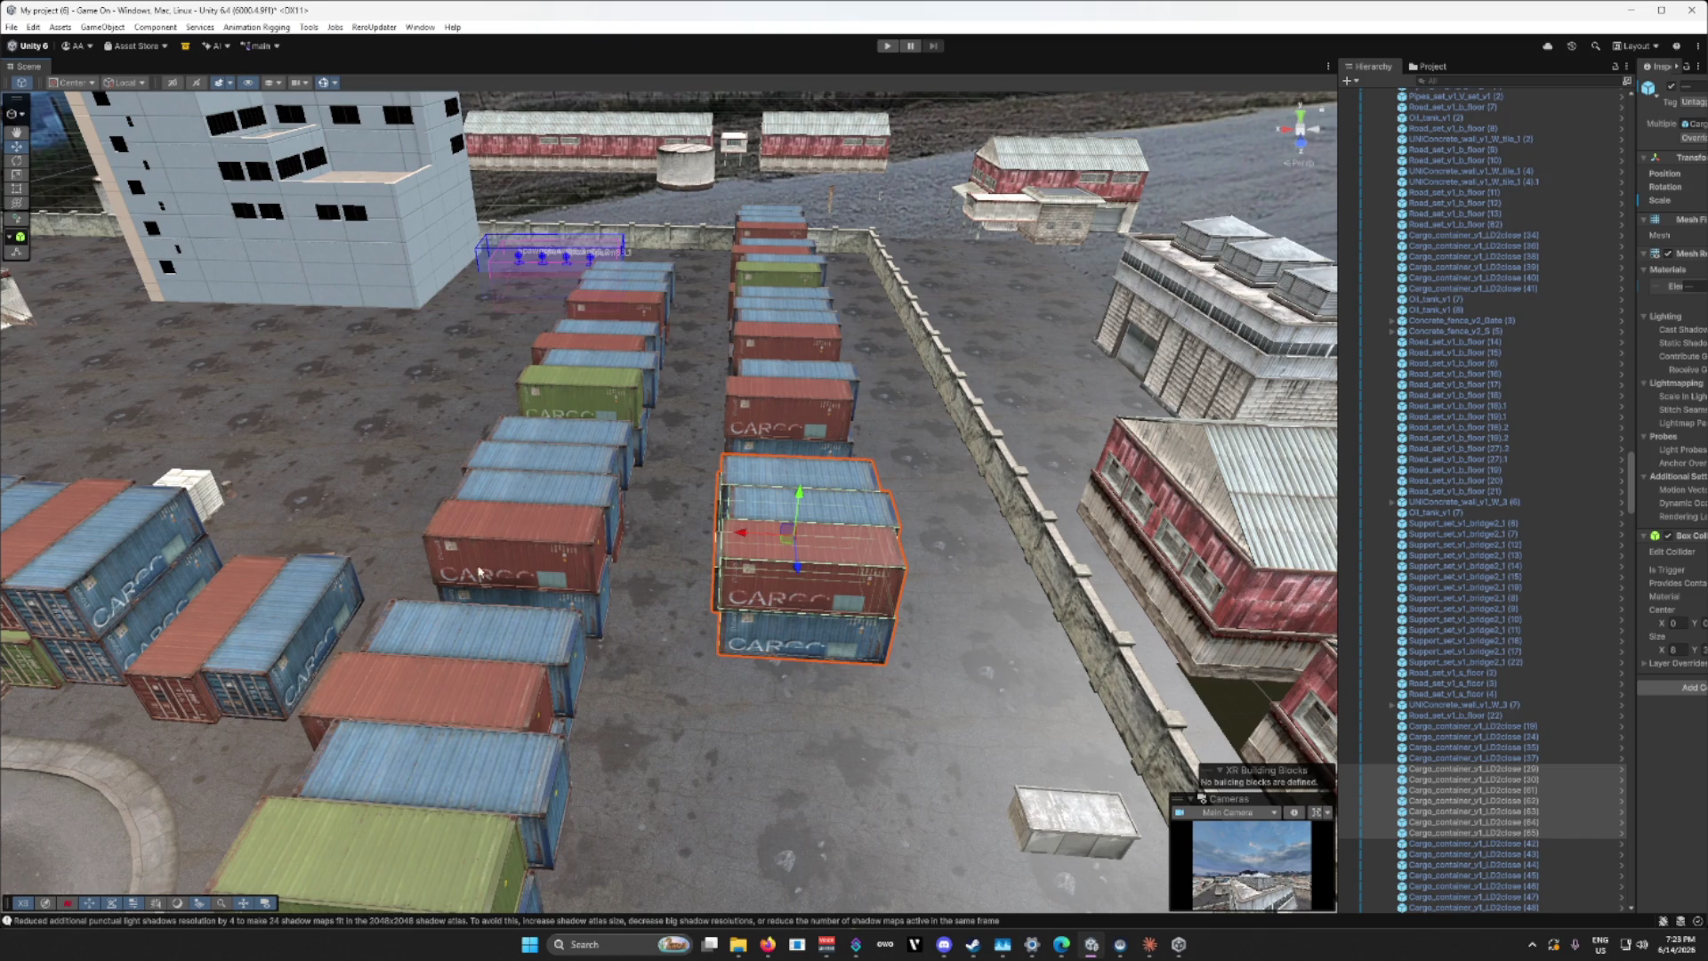
mouse_move(657, 599)
left_mouse_down()
mouse_move(544, 556)
mouse_move(363, 621)
mouse_move(892, 471)
left_mouse_up()
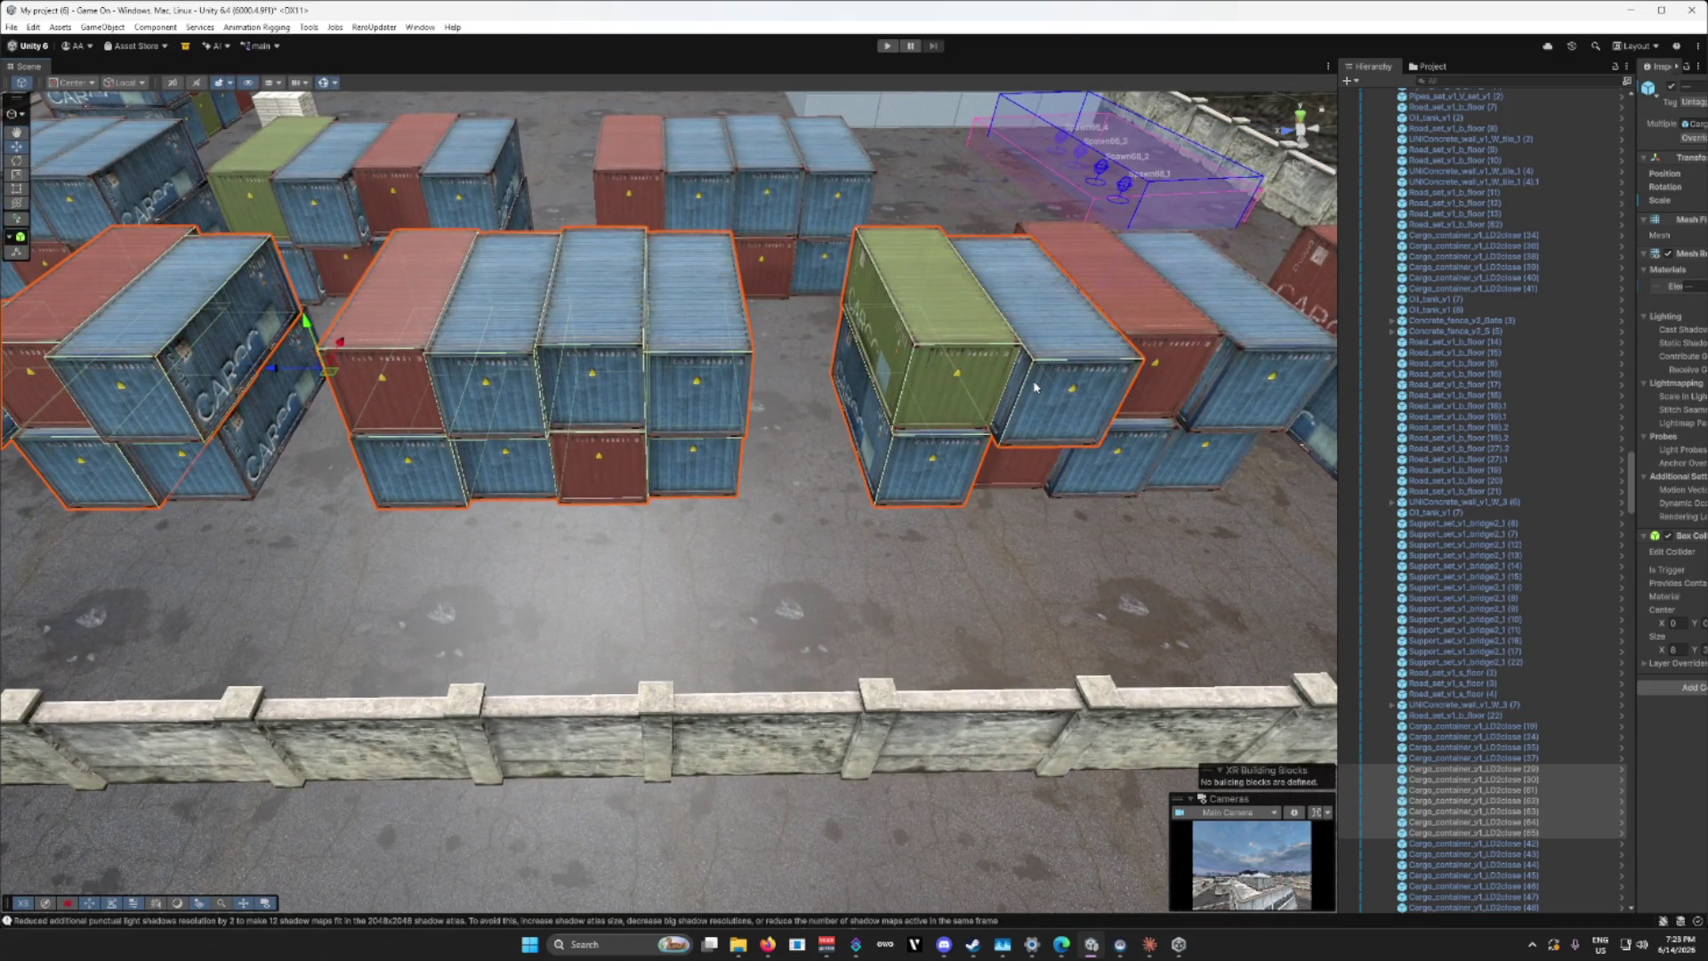
left_click_drag(1207, 469, 859, 449)
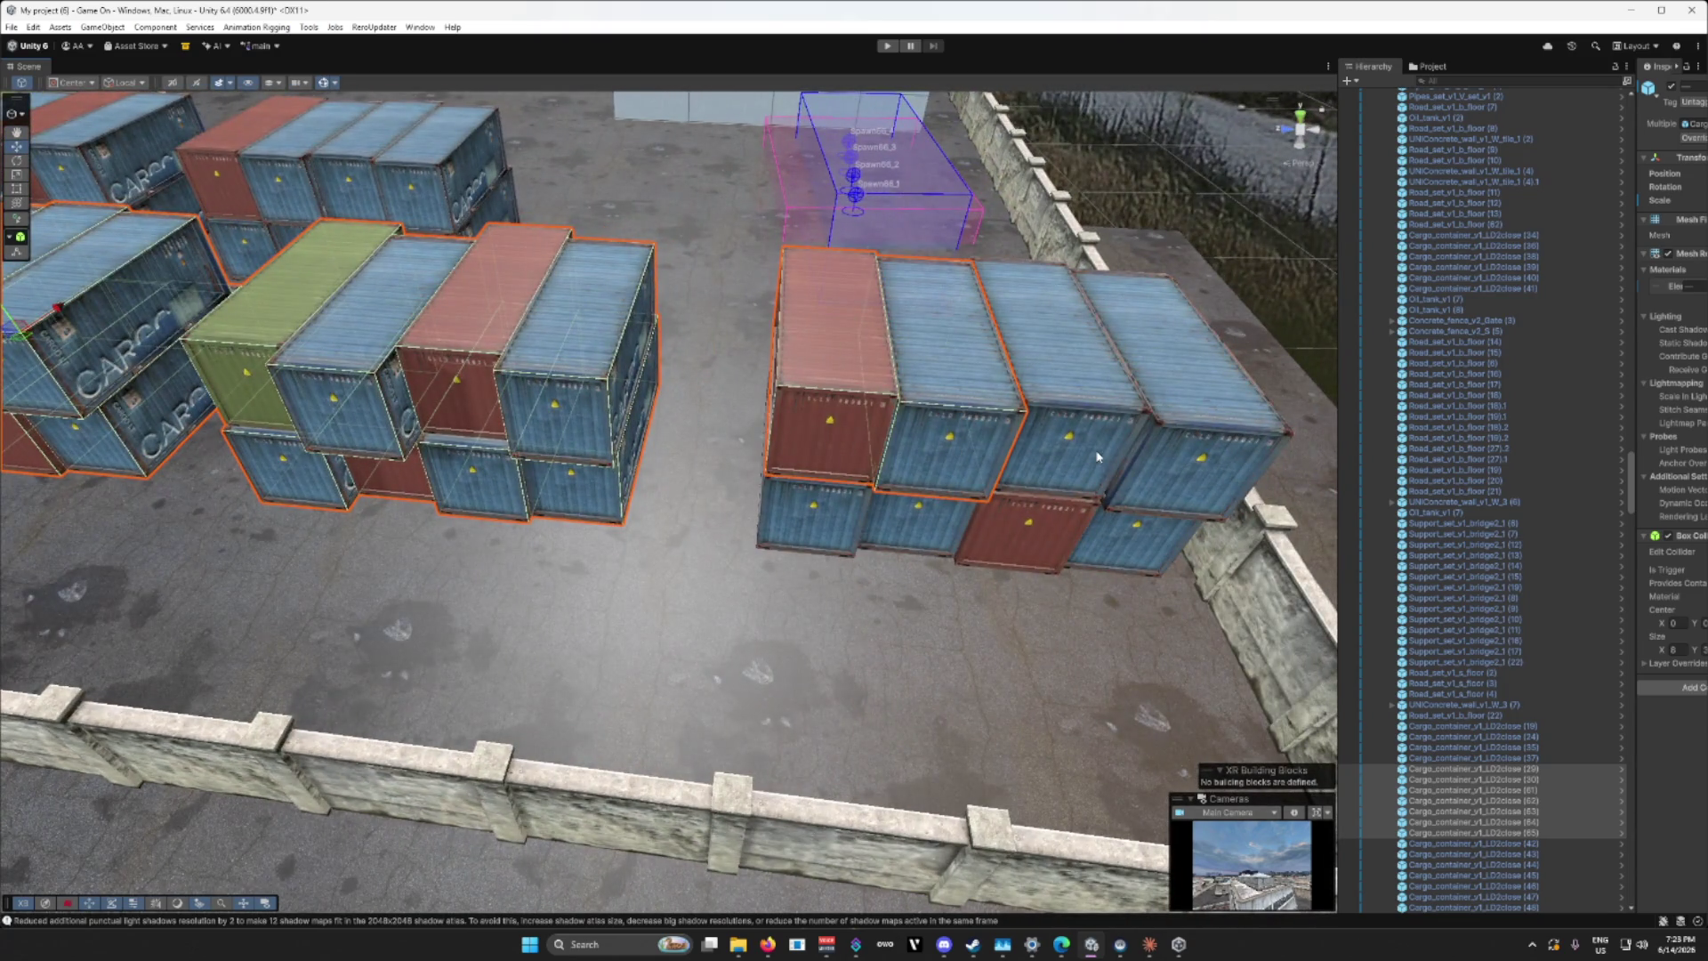
mouse_move(843, 522)
left_mouse_down()
mouse_move(872, 377)
mouse_move(838, 332)
mouse_move(876, 454)
mouse_move(843, 351)
mouse_move(870, 434)
left_mouse_up()
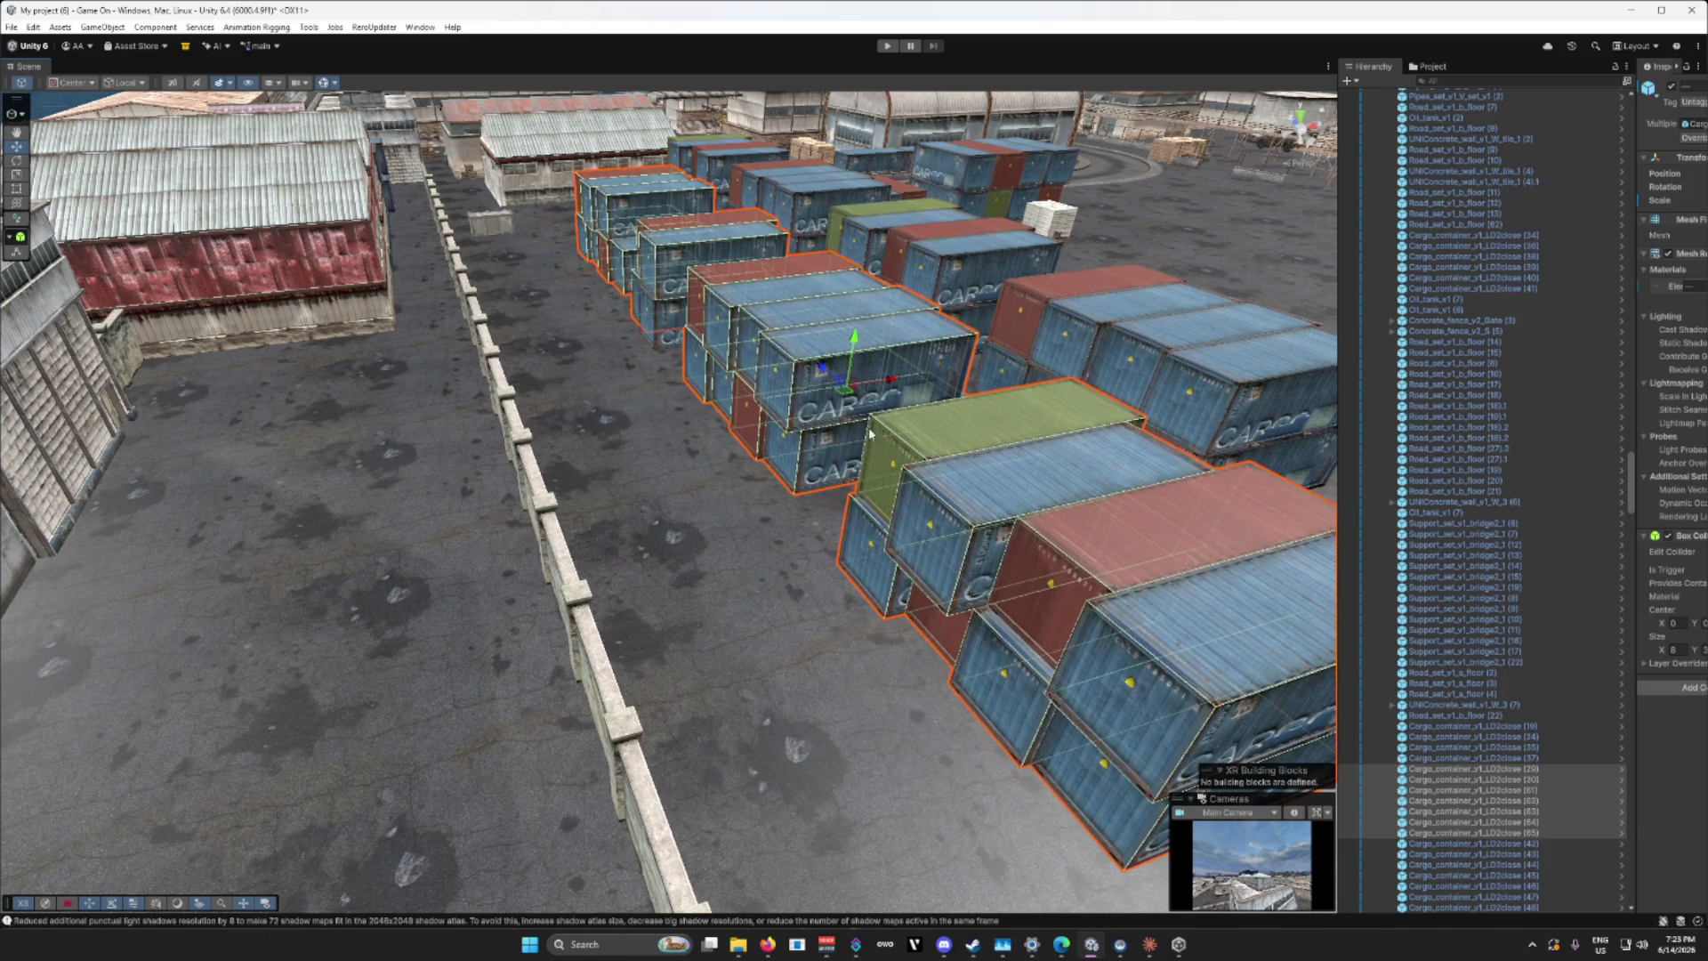
mouse_move(700, 582)
left_mouse_down()
mouse_move(635, 484)
mouse_move(508, 530)
mouse_move(618, 514)
mouse_move(813, 591)
mouse_move(744, 641)
mouse_move(549, 652)
mouse_move(247, 503)
left_mouse_up()
scroll(635, 483, "down", 10)
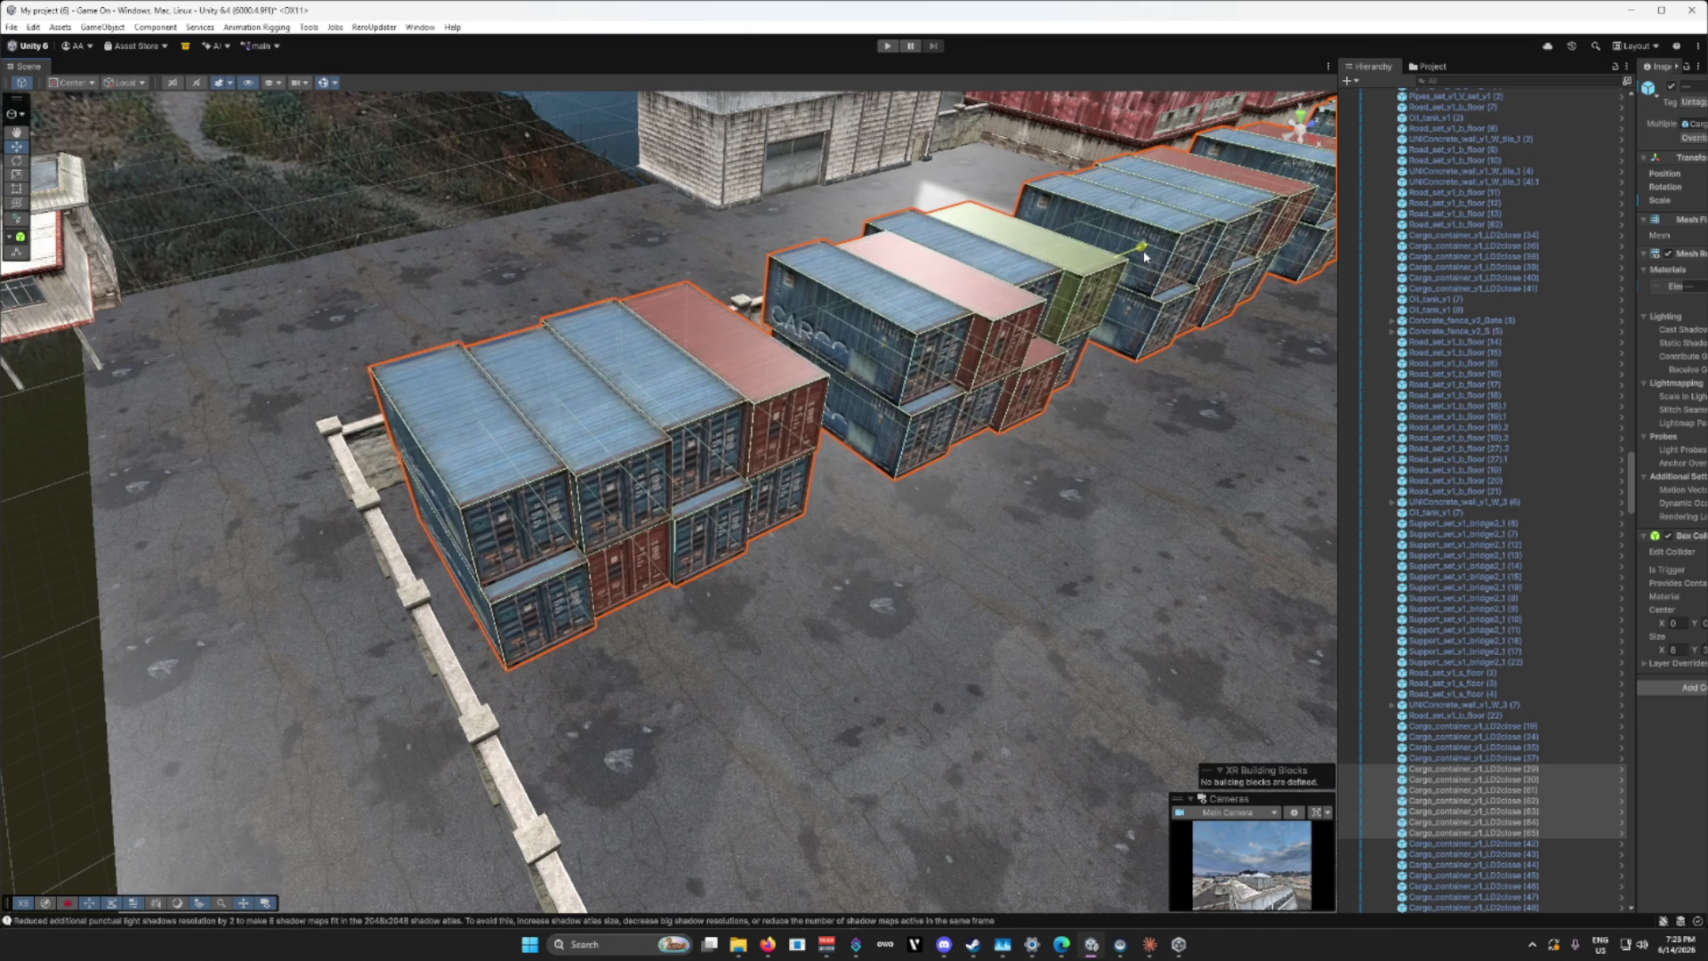
mouse_move(1144, 249)
left_mouse_down()
mouse_move(1171, 489)
mouse_move(1111, 387)
mouse_move(1118, 531)
left_mouse_up()
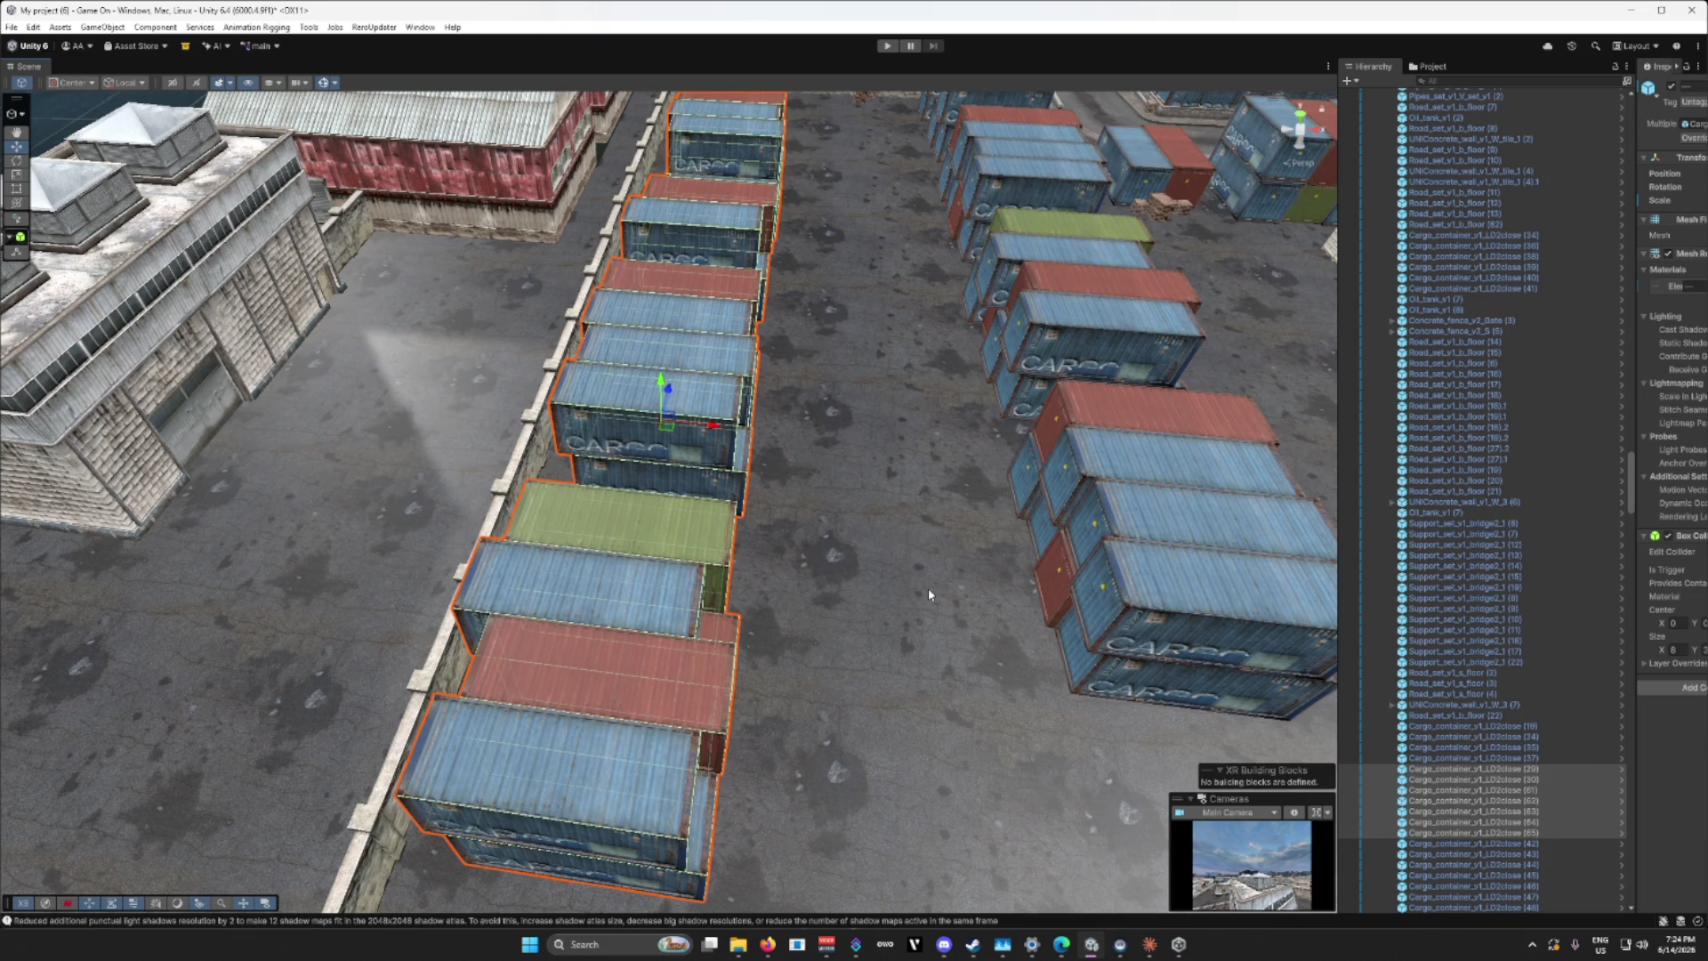
mouse_move(886, 503)
left_mouse_down()
mouse_move(925, 444)
mouse_move(1044, 577)
mouse_move(1260, 405)
mouse_move(1255, 366)
mouse_move(603, 362)
mouse_move(594, 320)
mouse_move(917, 340)
mouse_move(854, 447)
mouse_move(872, 472)
left_mouse_up()
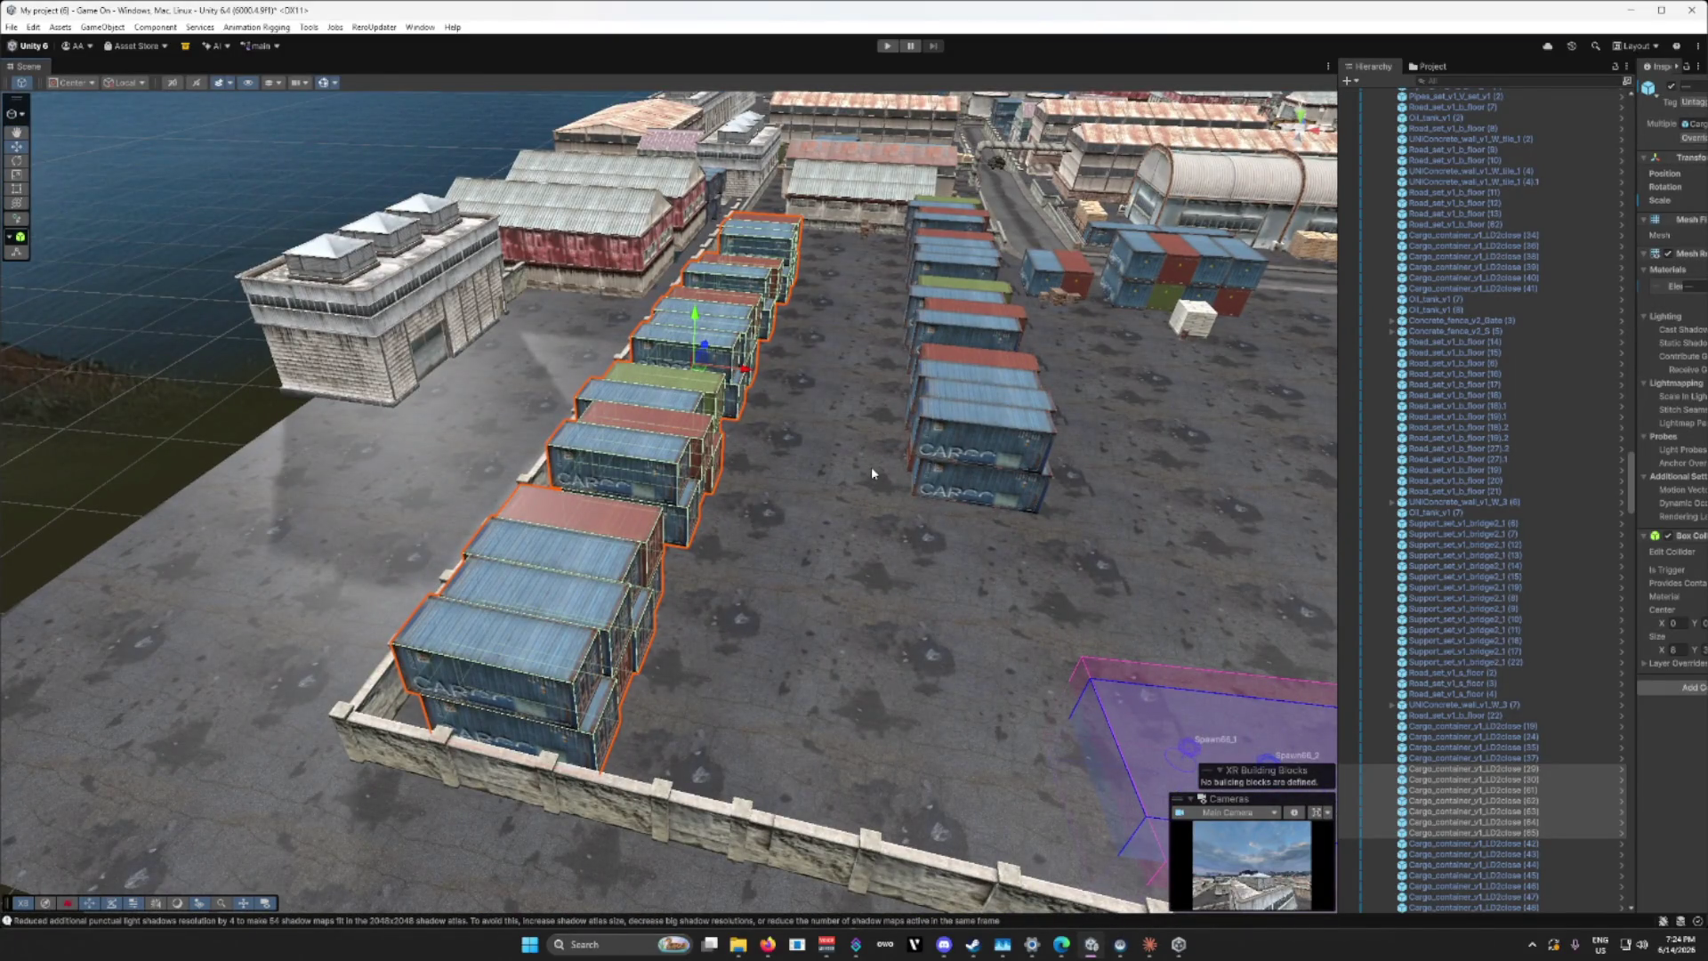
Step: Duplicate the wall-side container row into mid-yard and slide its left container further left
key("ctrl+d")
mouse_move(738, 370)
left_mouse_down()
mouse_move(890, 410)
mouse_move(792, 446)
mouse_move(951, 414)
mouse_move(929, 282)
mouse_move(914, 367)
mouse_move(934, 236)
mouse_move(617, 622)
mouse_move(699, 624)
mouse_move(556, 617)
left_mouse_up()
left_click(618, 622)
left_click_drag(405, 468, 340, 469)
mouse_move(591, 543)
left_mouse_down()
mouse_move(623, 531)
mouse_move(569, 565)
mouse_move(449, 593)
left_mouse_up()
left_click_drag(266, 554, 199, 553)
Step: Slide another container row and the next container left along X to tighten the rows
left_click(638, 544)
left_click_drag(411, 509, 370, 513)
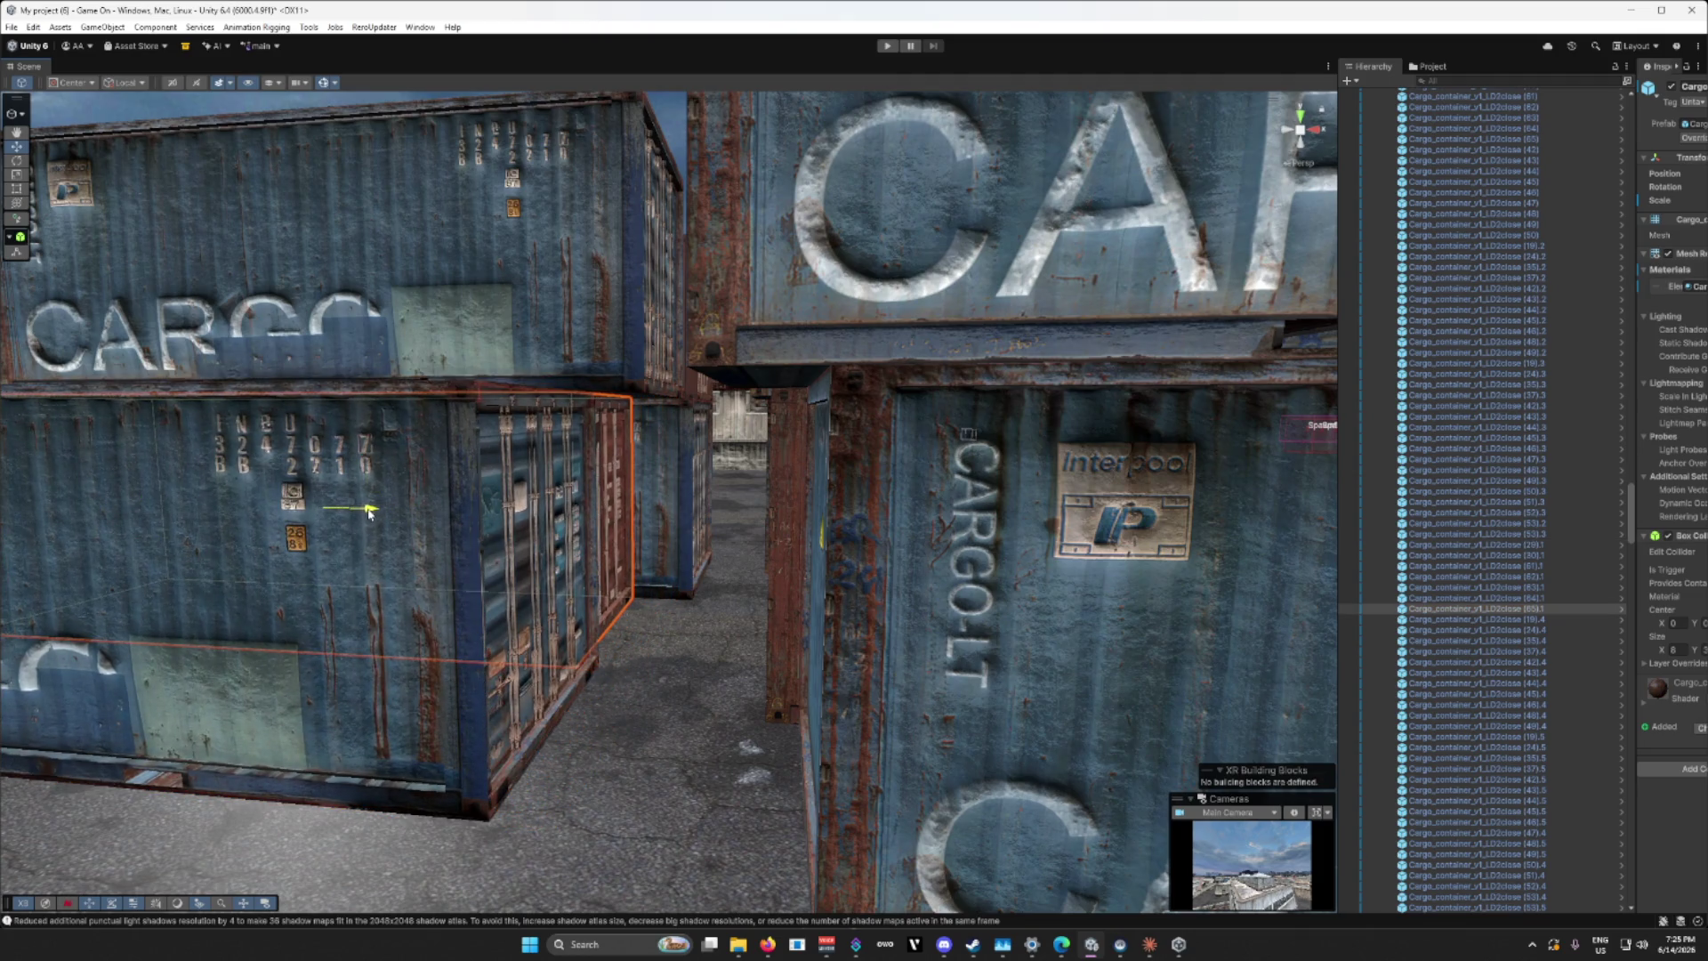
left_click(627, 496)
left_click_drag(531, 496, 493, 501)
mouse_move(647, 599)
left_mouse_down()
mouse_move(700, 593)
mouse_move(690, 690)
mouse_move(352, 754)
mouse_move(400, 754)
mouse_move(443, 707)
mouse_move(406, 708)
left_mouse_up()
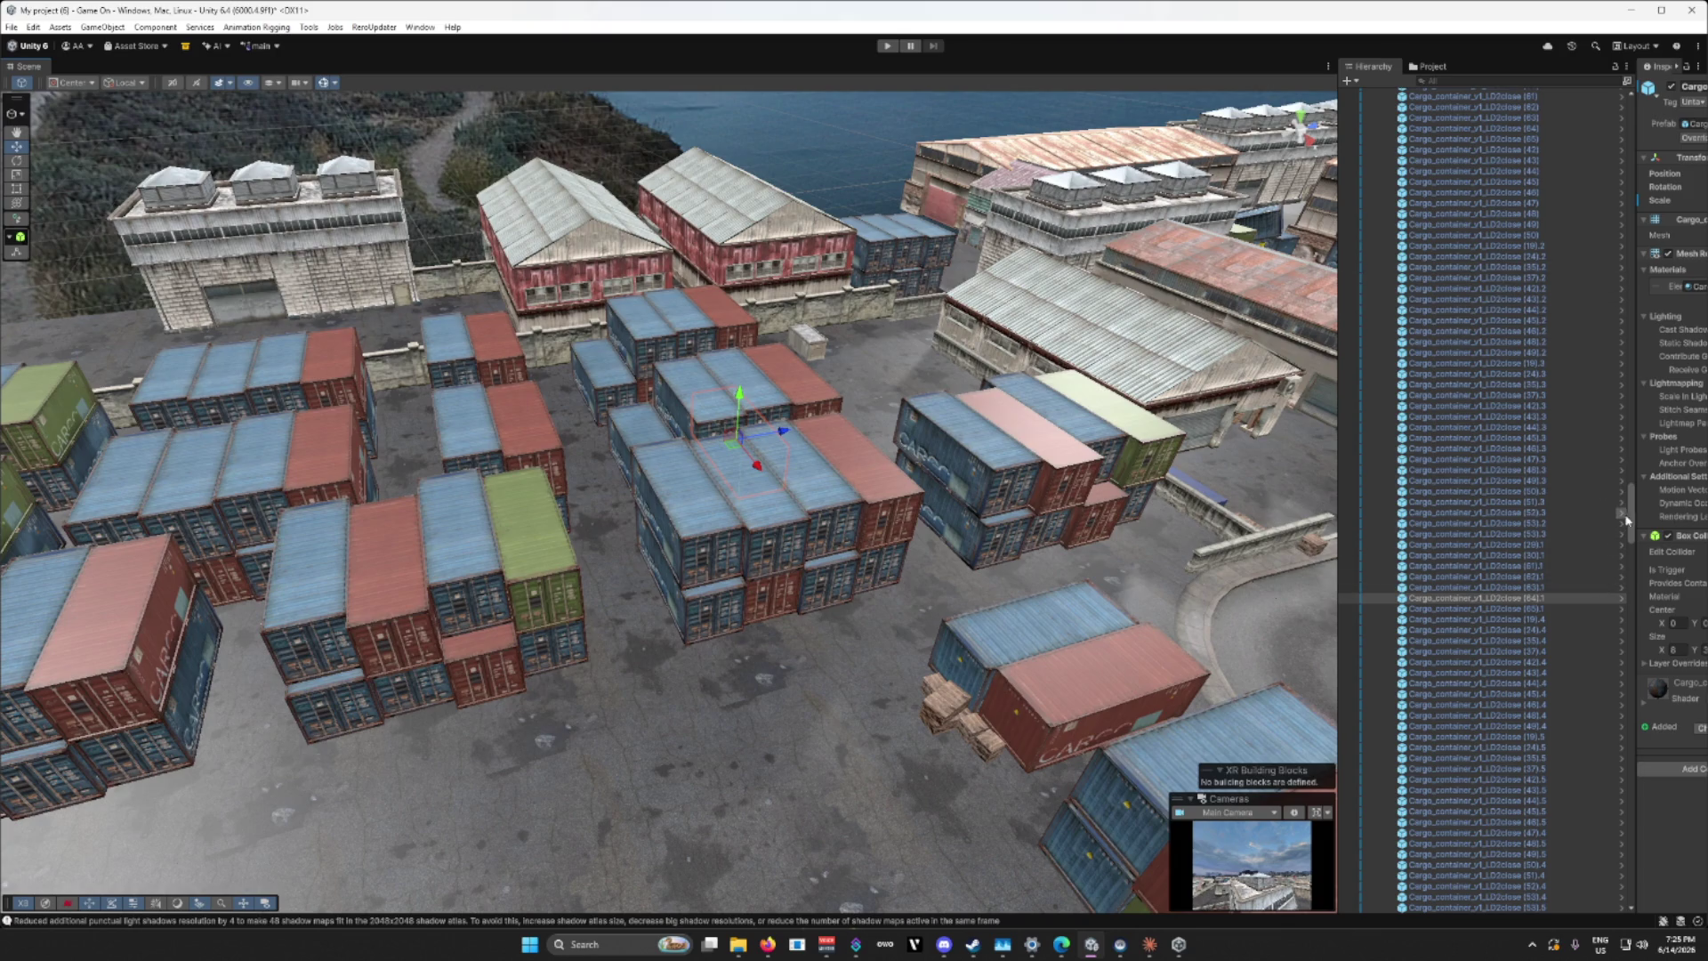
Step: Collapse the Map_v1 and Map_v2 groups in the Hierarchy, then widen the Scene view
left_click_drag(1634, 525, 1618, 143)
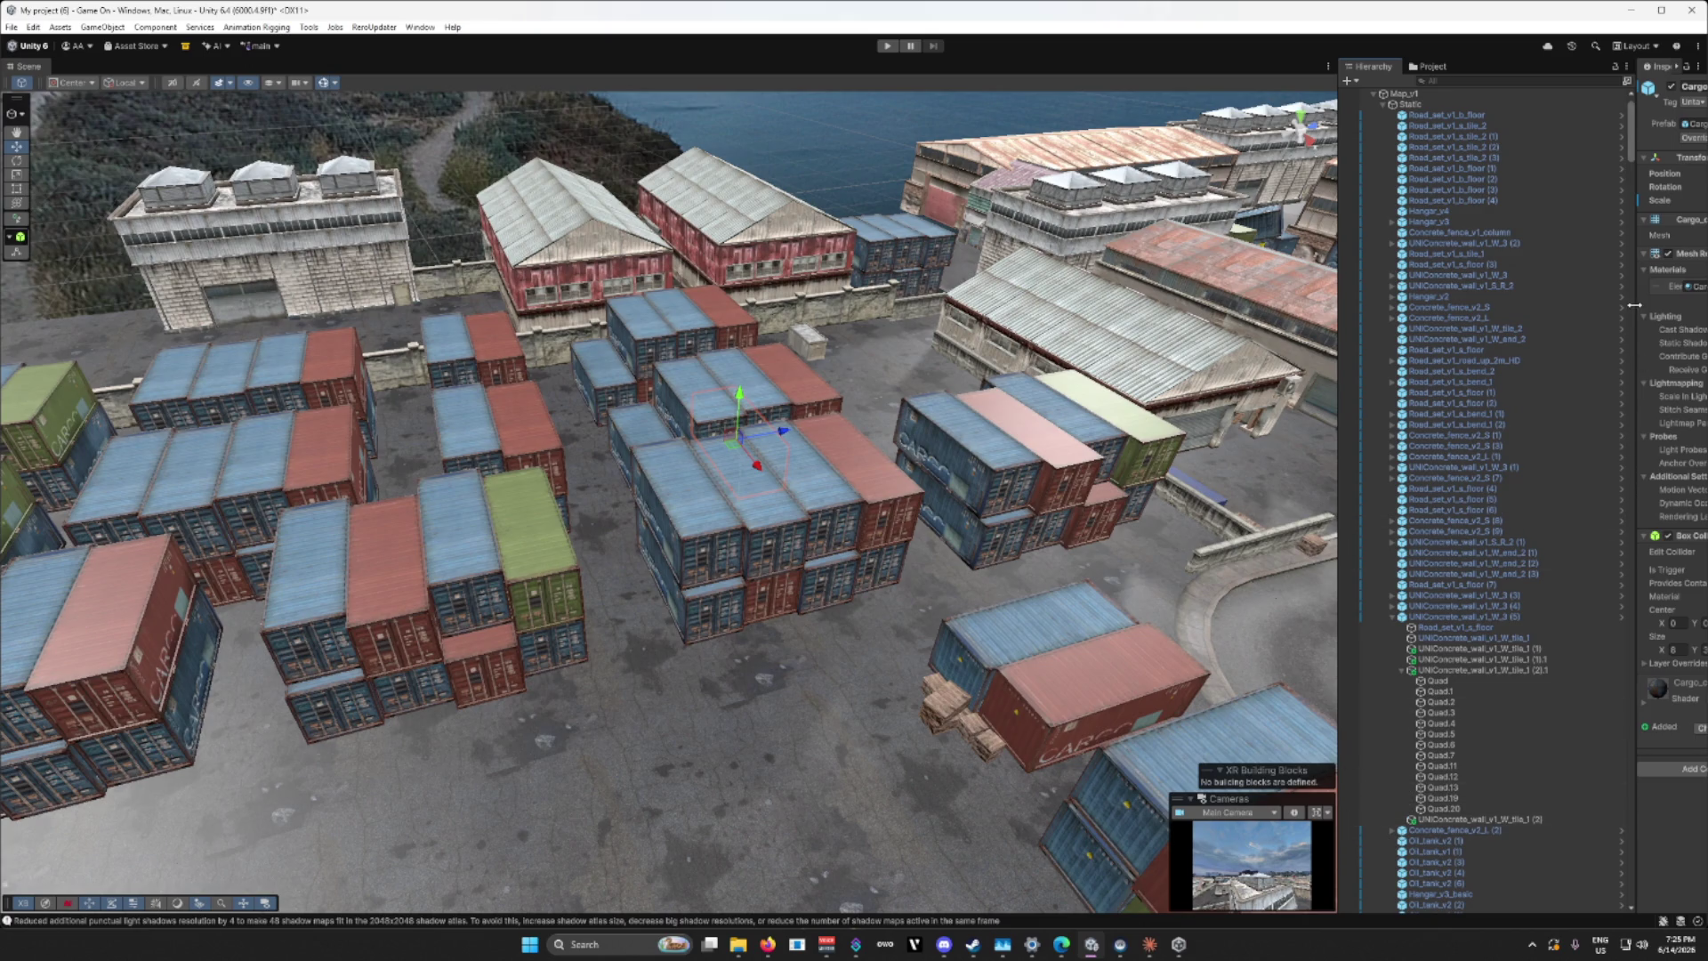
left_click(1374, 94)
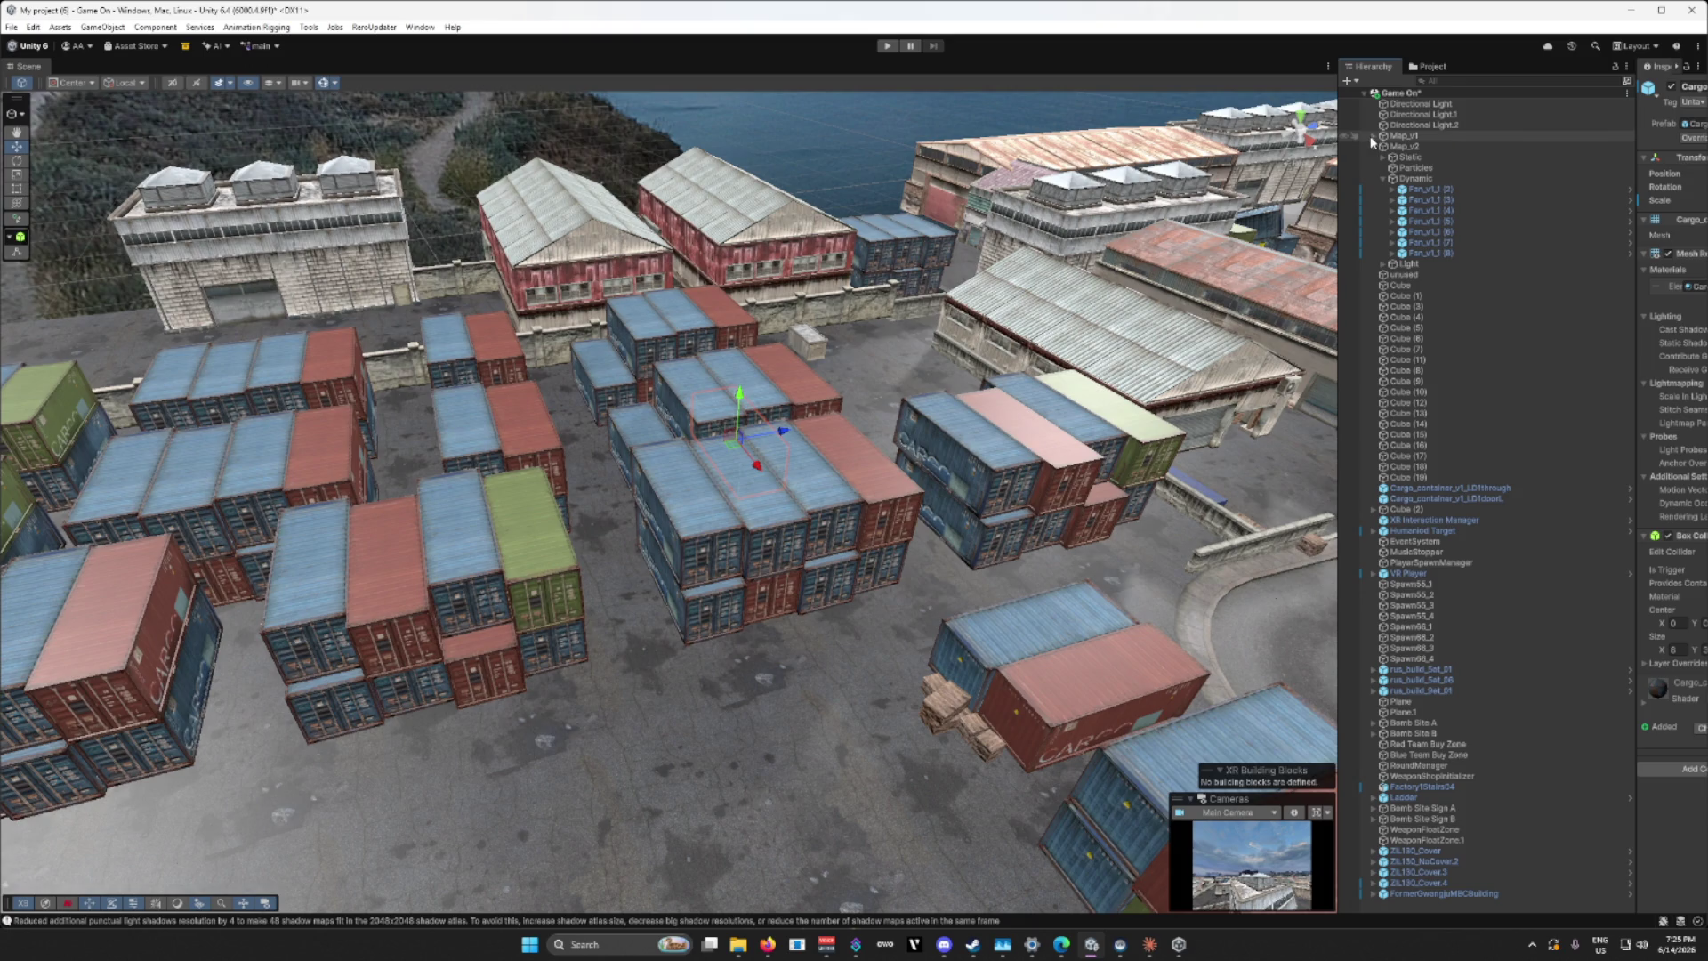
left_click(1373, 146)
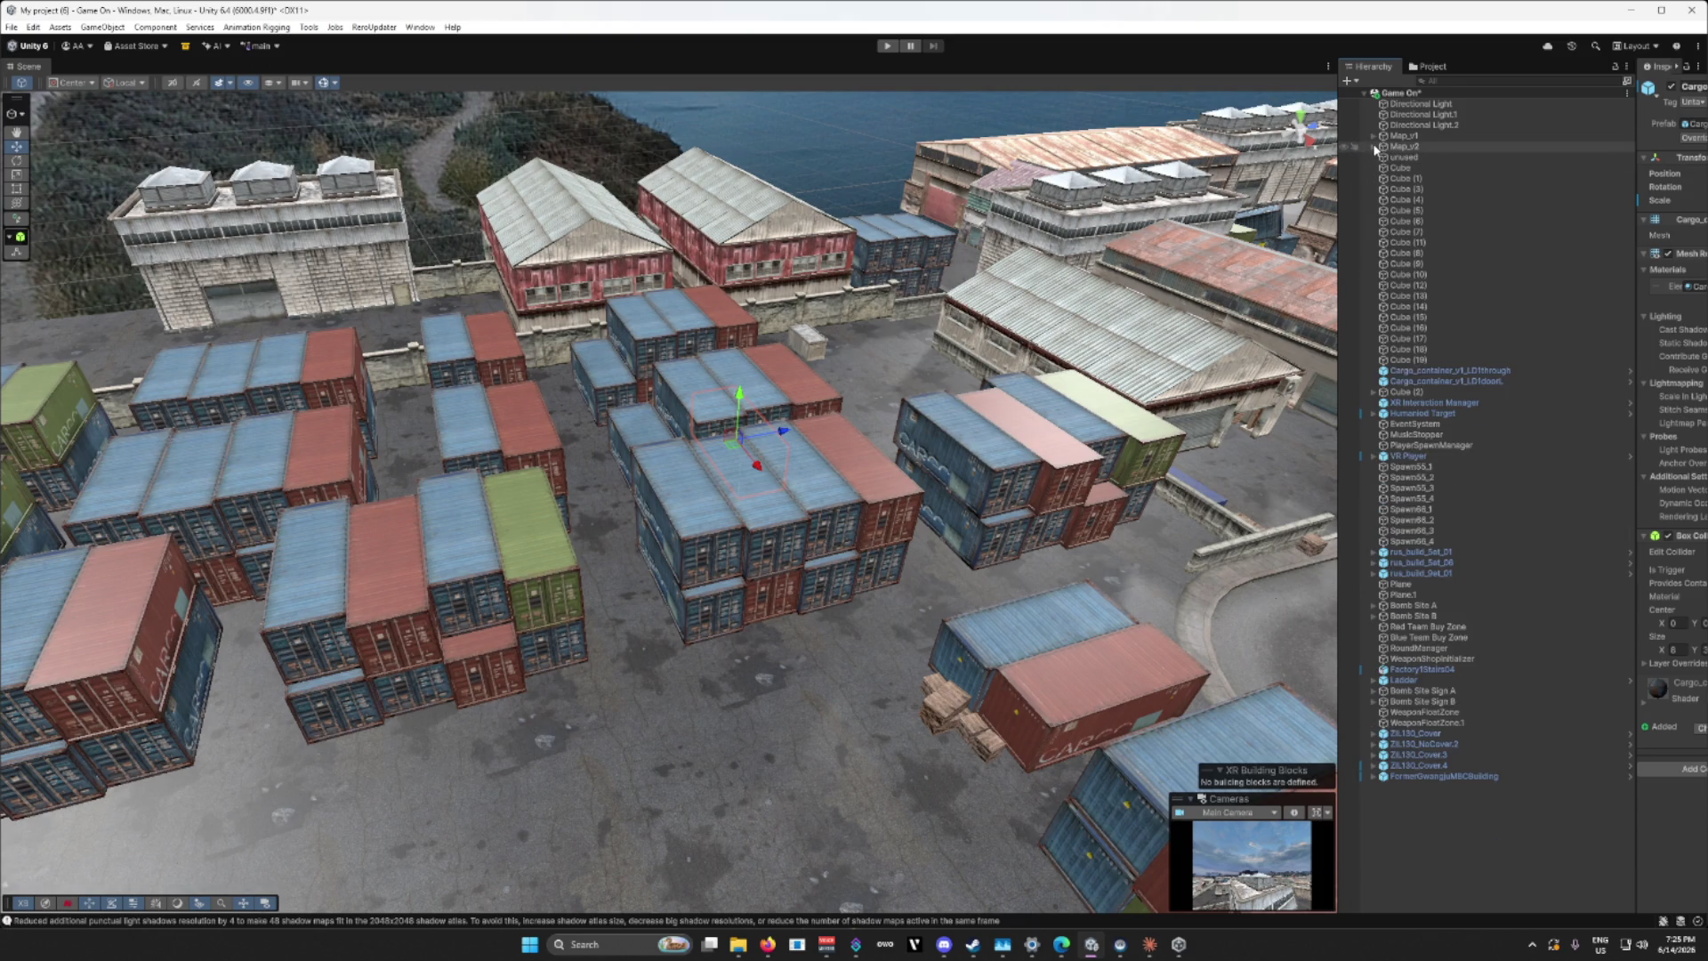
scroll(1095, 372, "up", 5)
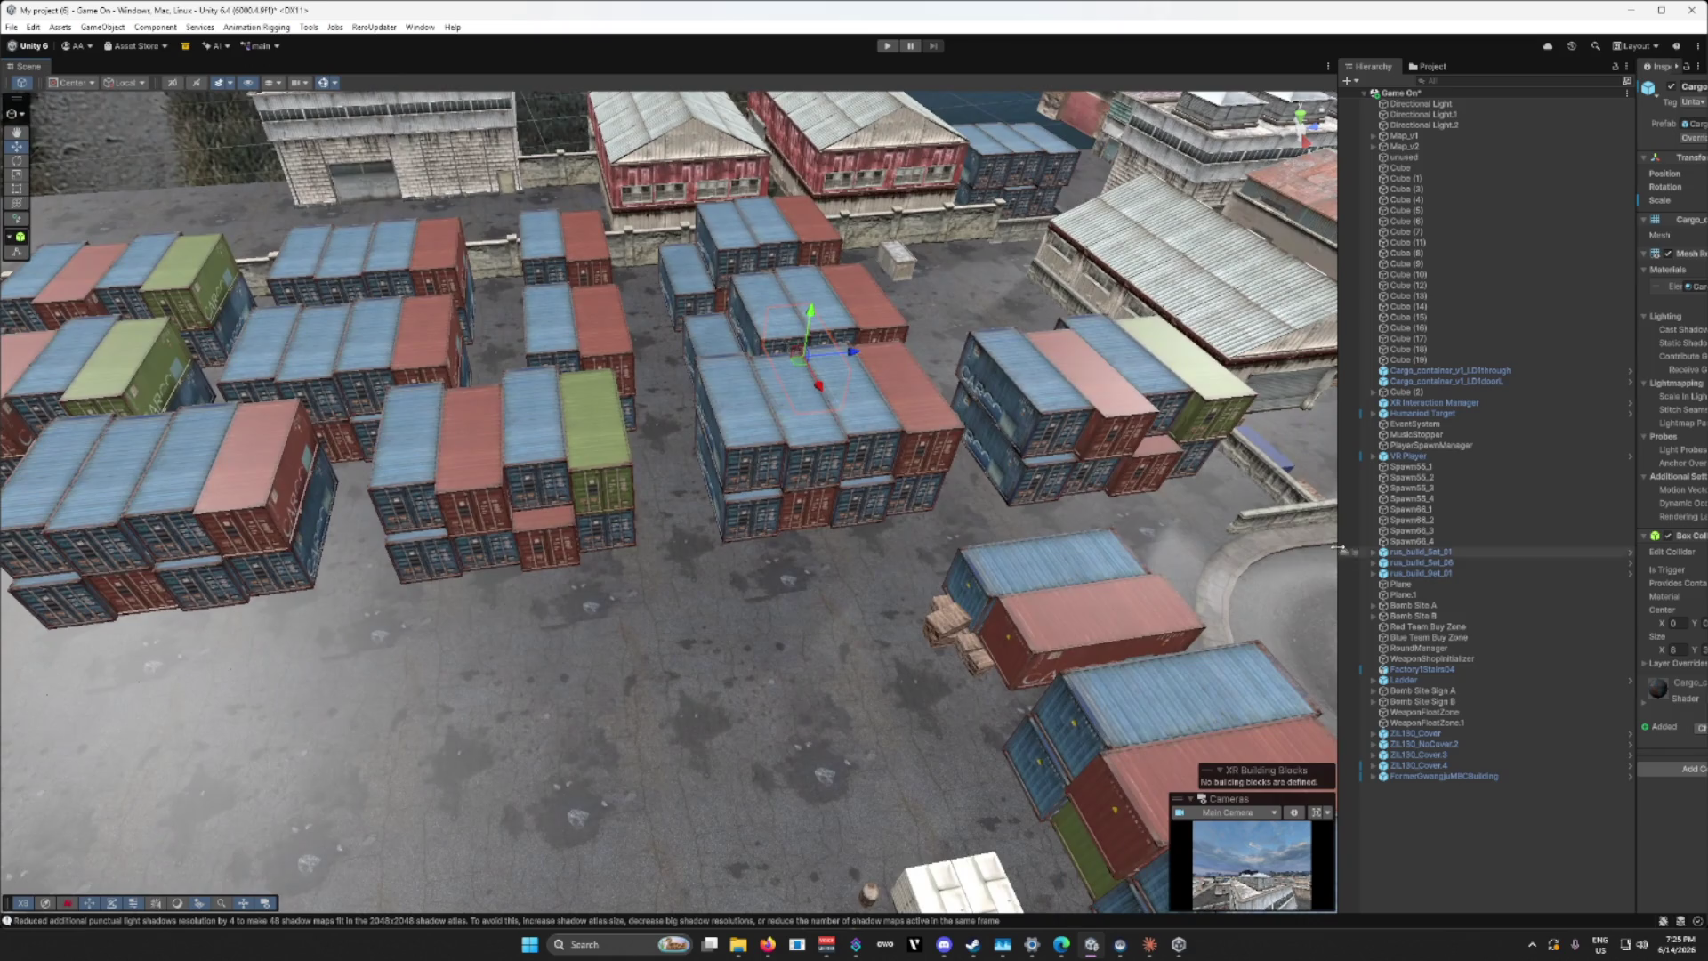
left_click_drag(1337, 548, 1510, 548)
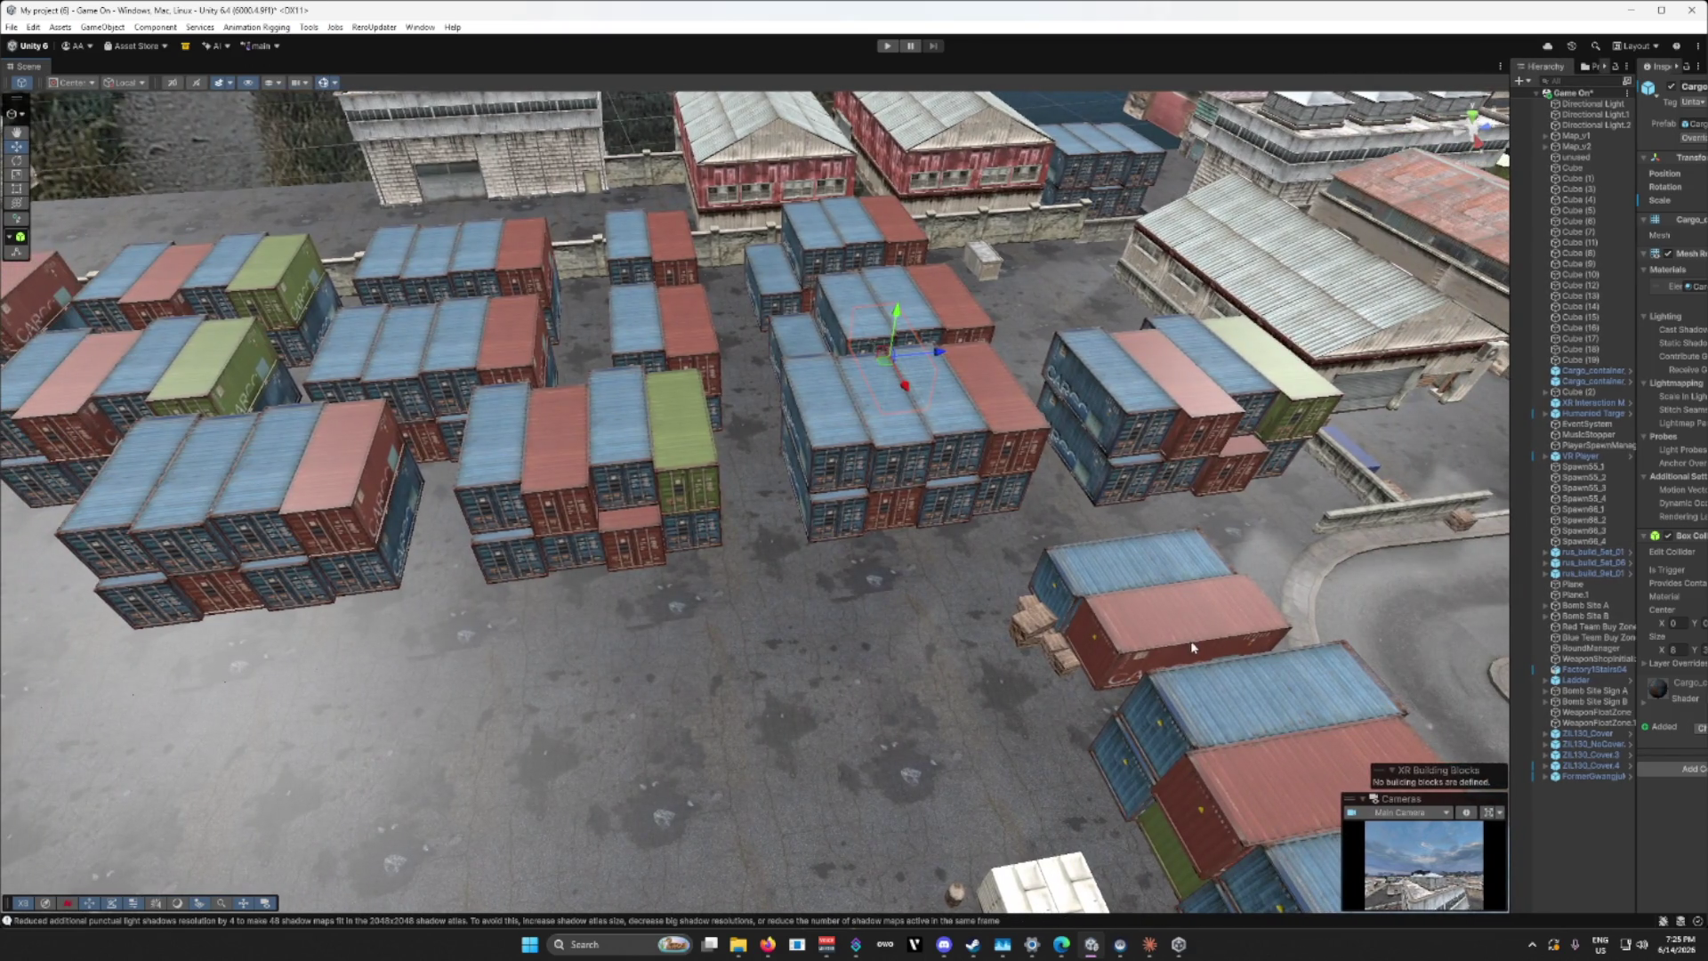
Step: Zoom and orbit toward the tanks and containers, then select the small blue box near the crates
scroll(1193, 648, "down", 5)
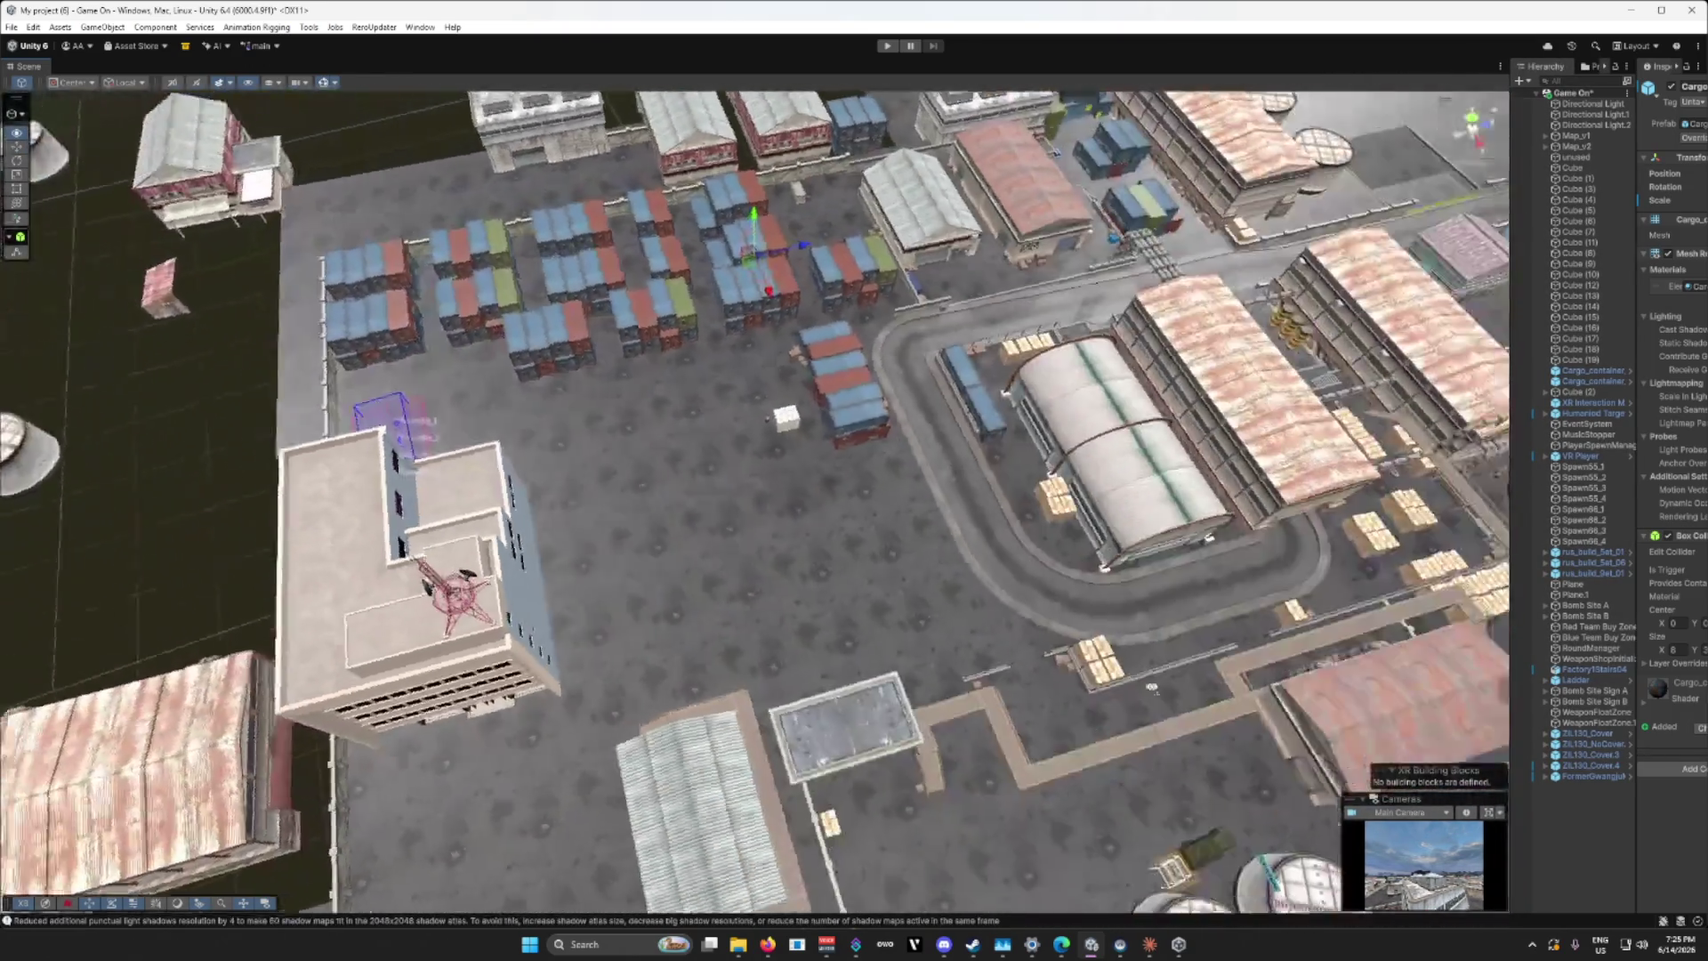
scroll(1151, 687, "down", 5)
scroll(1348, 626, "up", 2)
scroll(1348, 625, "up", 6)
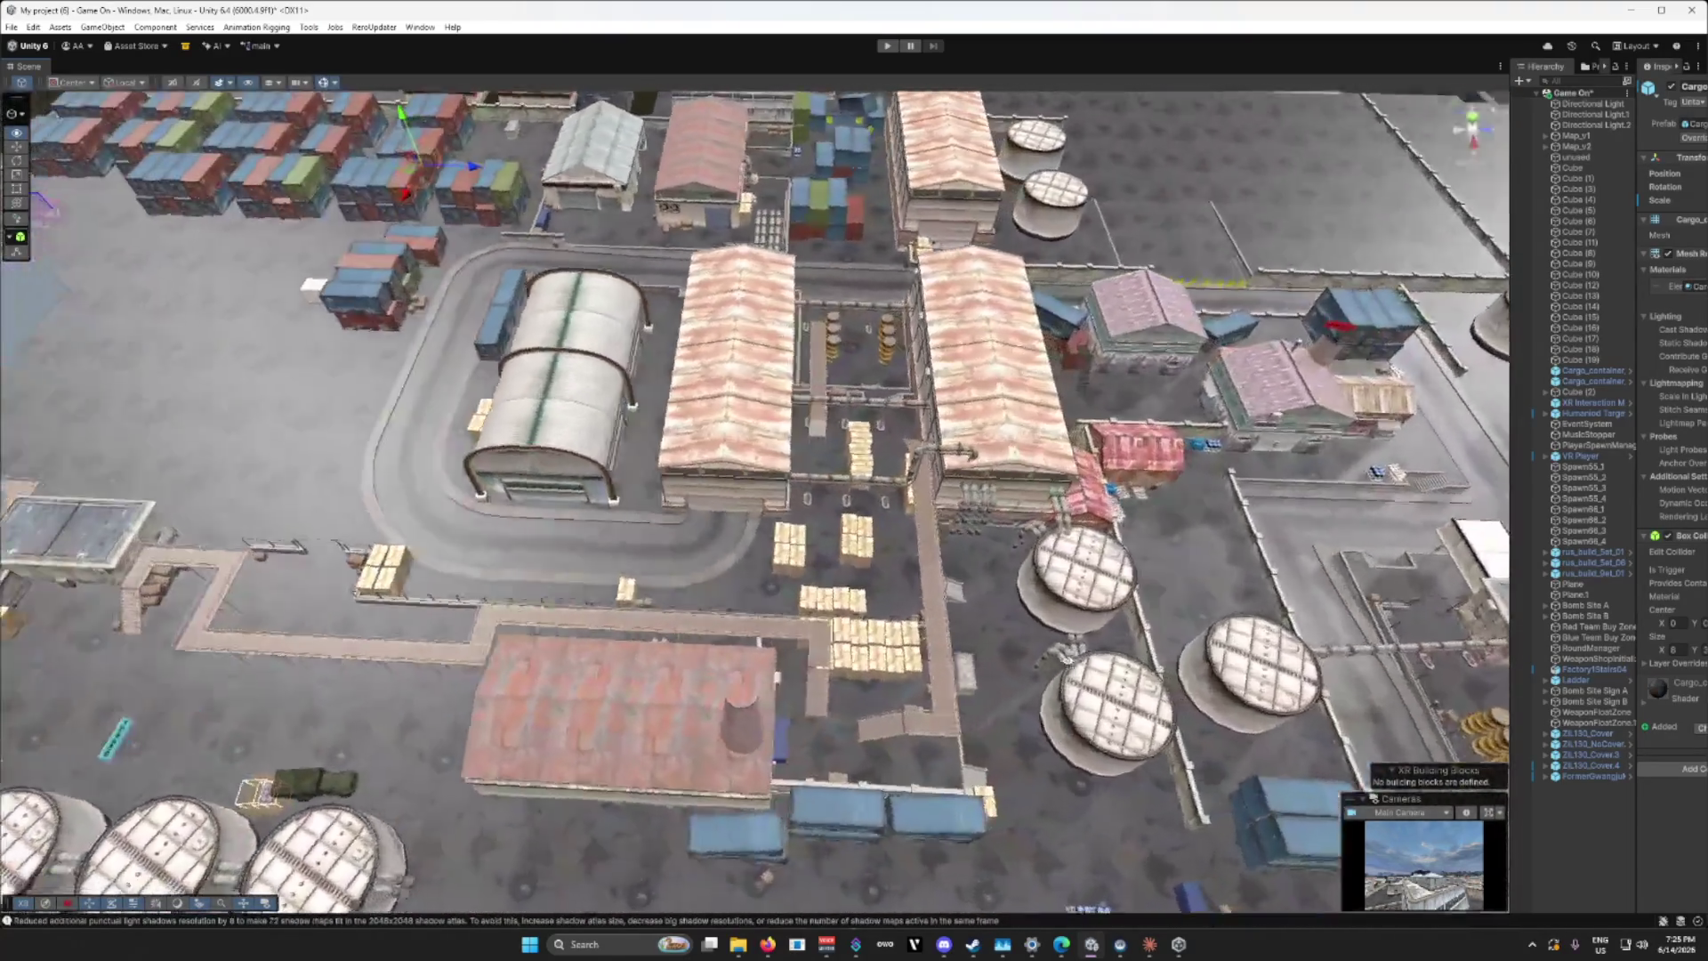
left_click_drag(623, 614, 720, 621)
mouse_move(1148, 727)
left_mouse_down()
mouse_move(953, 738)
mouse_move(943, 718)
left_mouse_up()
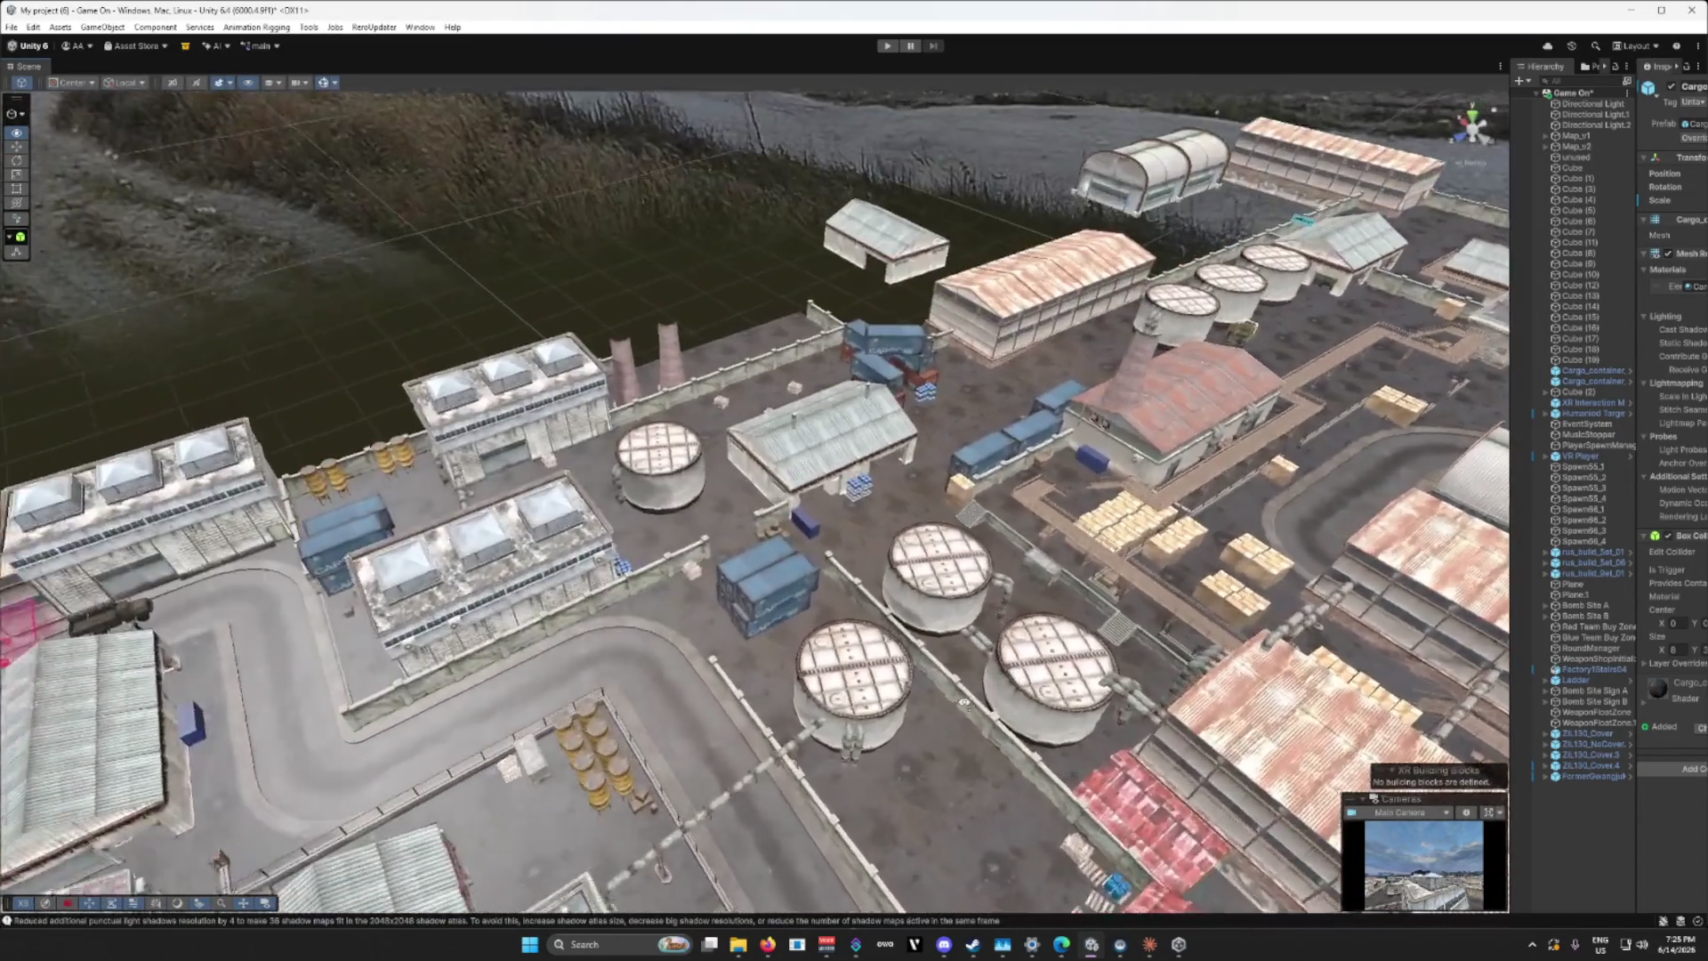
scroll(941, 712, "up", 5)
scroll(941, 712, "up", 5)
left_click(873, 533)
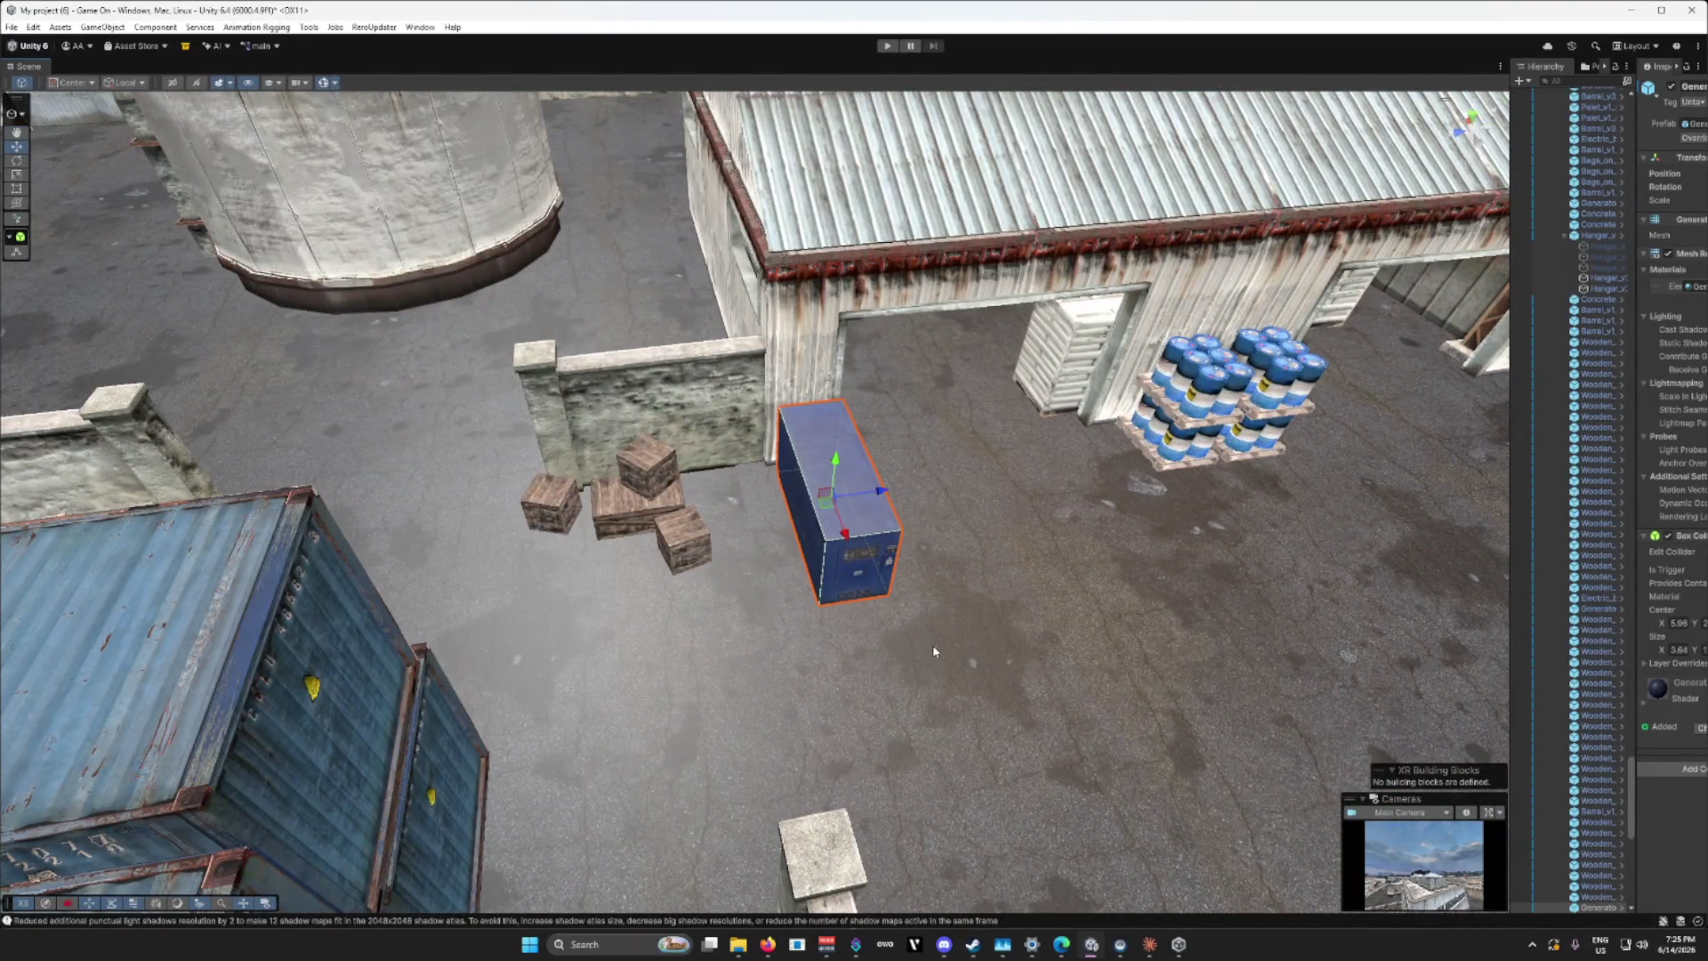
Step: Move the blue generator box beside the stairs, rotate it along the wall, and slide it left
mouse_move(827, 511)
left_mouse_down()
mouse_move(1288, 631)
mouse_move(1203, 607)
left_mouse_up()
mouse_move(627, 704)
left_mouse_down()
mouse_move(656, 598)
mouse_move(674, 333)
left_mouse_up()
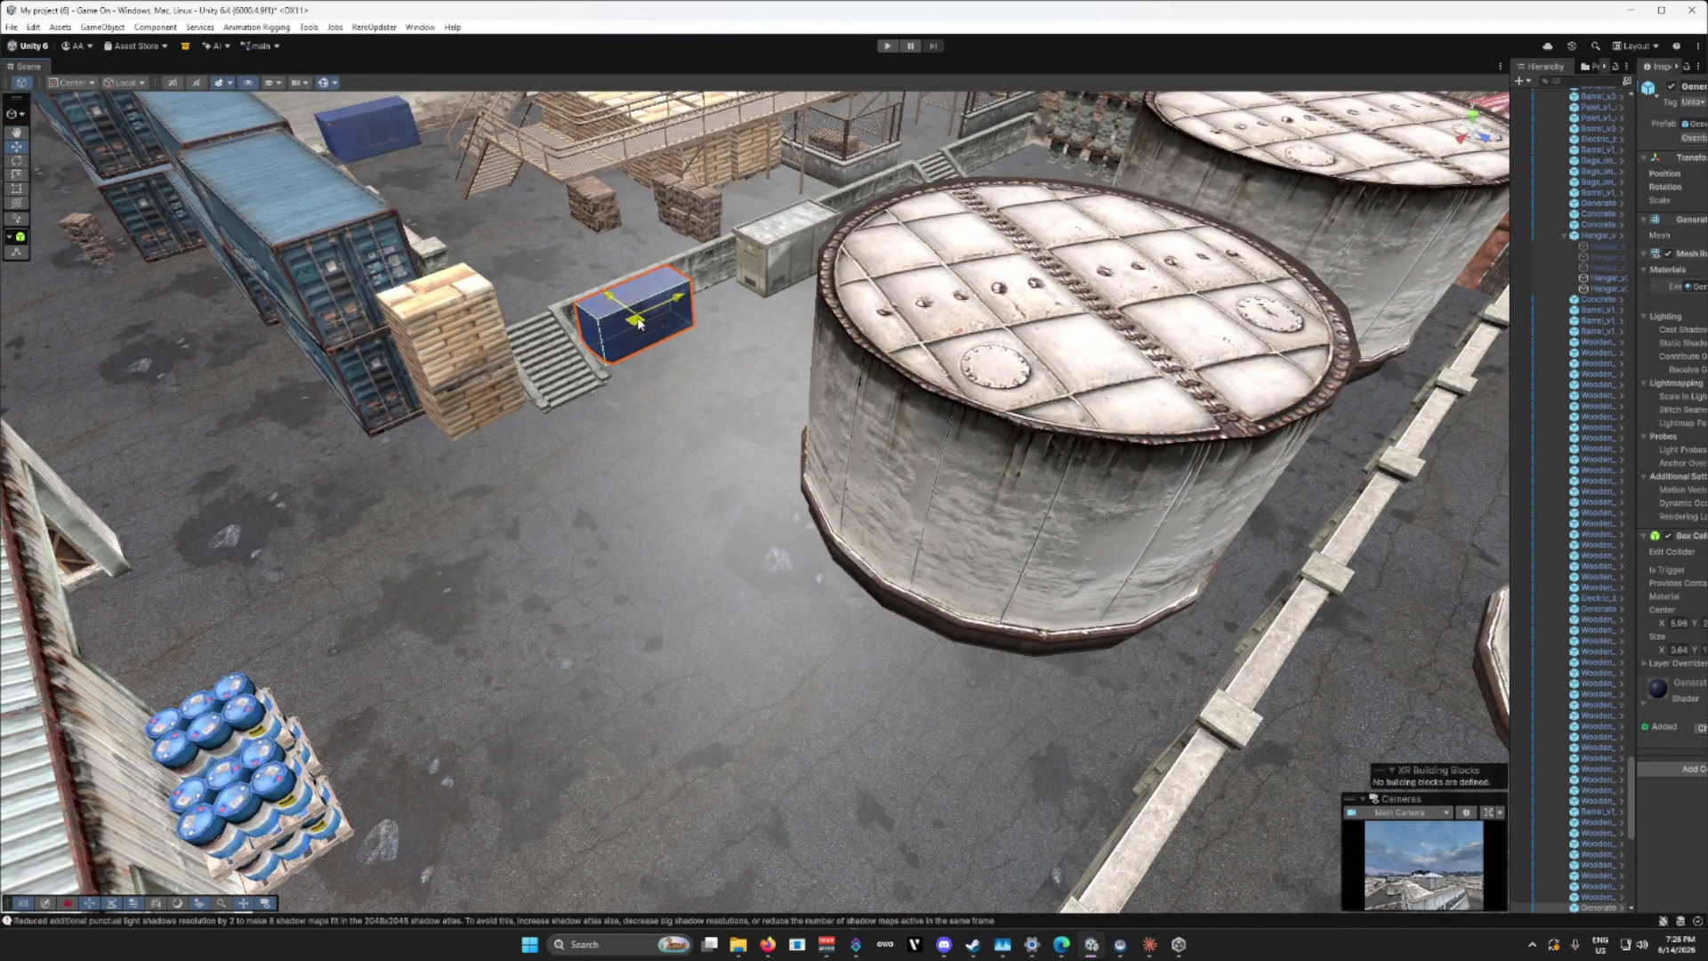
key("f")
key("e")
mouse_move(779, 525)
left_mouse_down()
mouse_move(890, 552)
mouse_move(1133, 485)
mouse_move(1004, 623)
mouse_move(899, 614)
mouse_move(959, 609)
left_mouse_up()
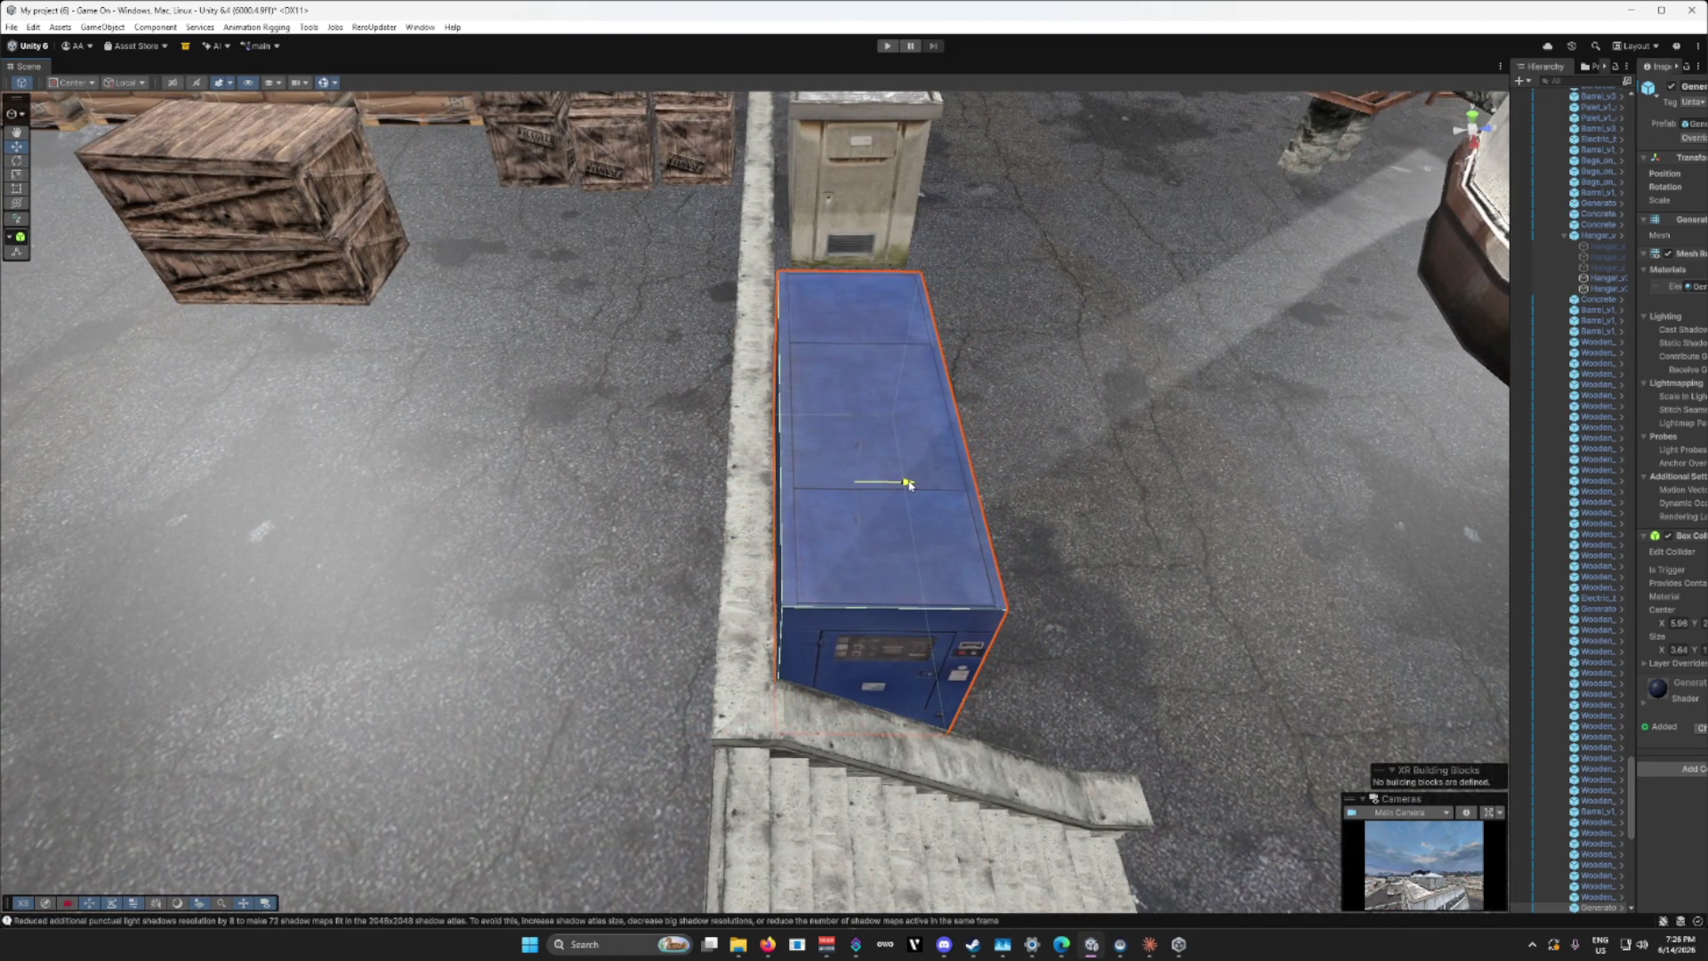
mouse_move(924, 492)
left_mouse_down()
mouse_move(953, 585)
mouse_move(928, 611)
mouse_move(591, 523)
mouse_move(640, 462)
mouse_move(557, 515)
mouse_move(526, 480)
mouse_move(457, 484)
mouse_move(669, 473)
left_mouse_up()
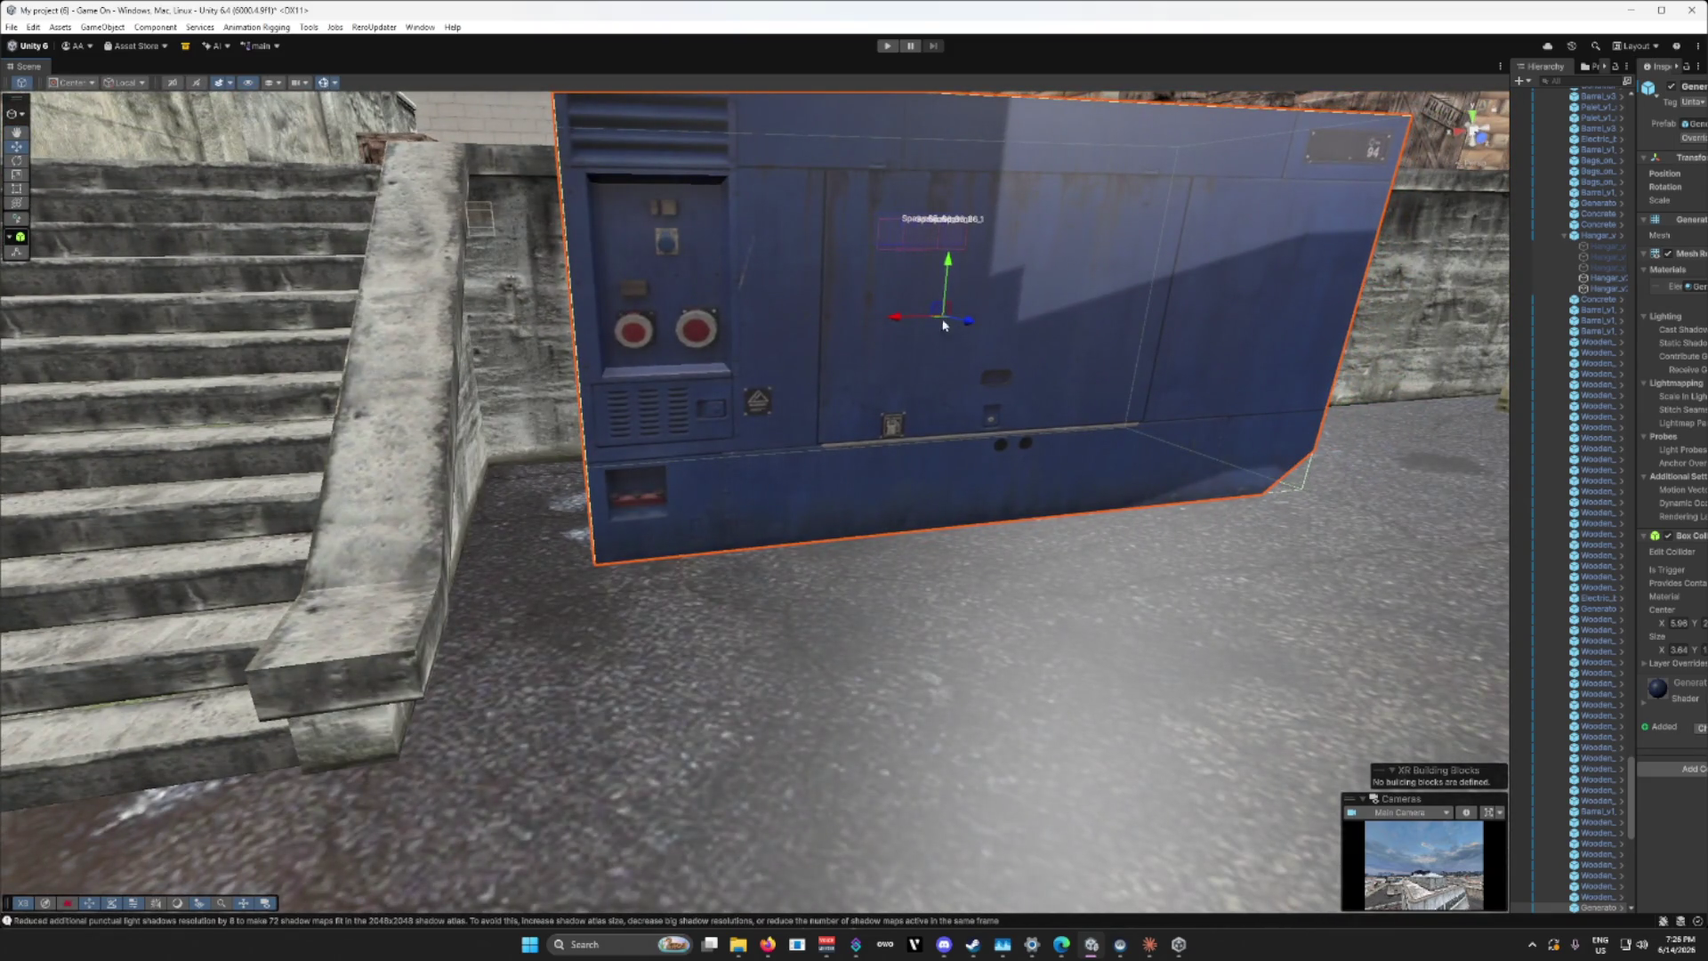
left_click_drag(900, 322, 821, 329)
Step: Nudge the concrete electrical box slightly left along X
scroll(820, 323, "down", 10)
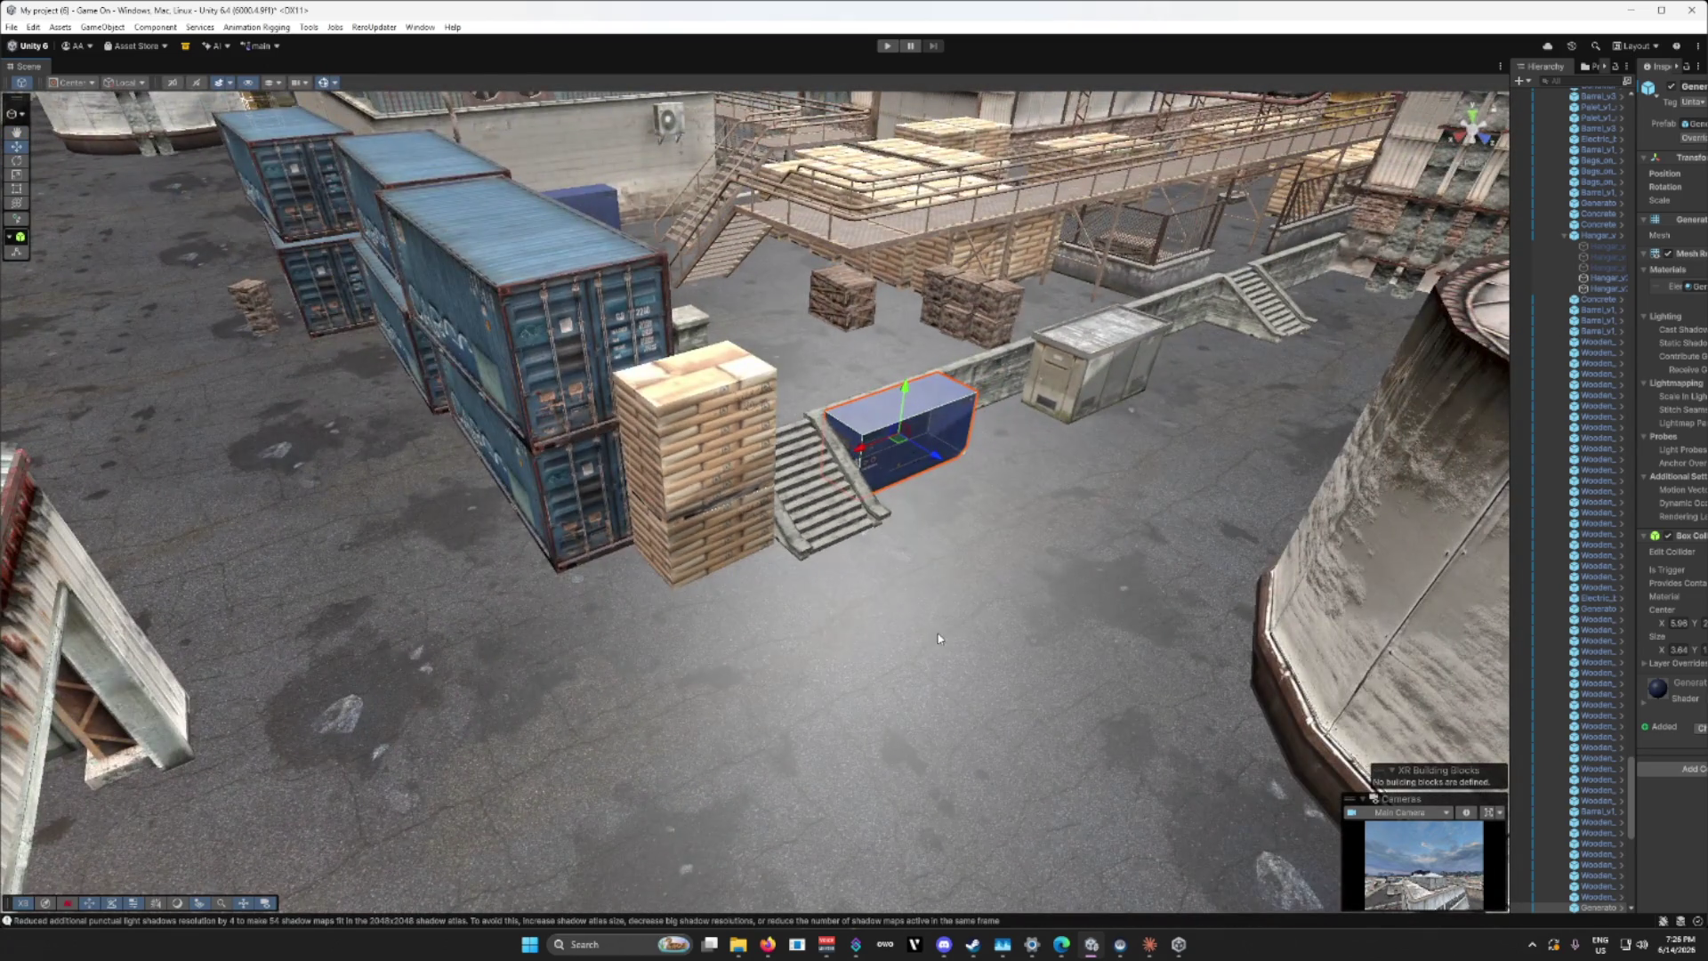
left_click_drag(938, 633, 1133, 611)
left_click(927, 595)
mouse_move(982, 509)
left_mouse_down()
mouse_move(642, 598)
mouse_move(745, 630)
mouse_move(1133, 597)
mouse_move(983, 599)
left_mouse_up()
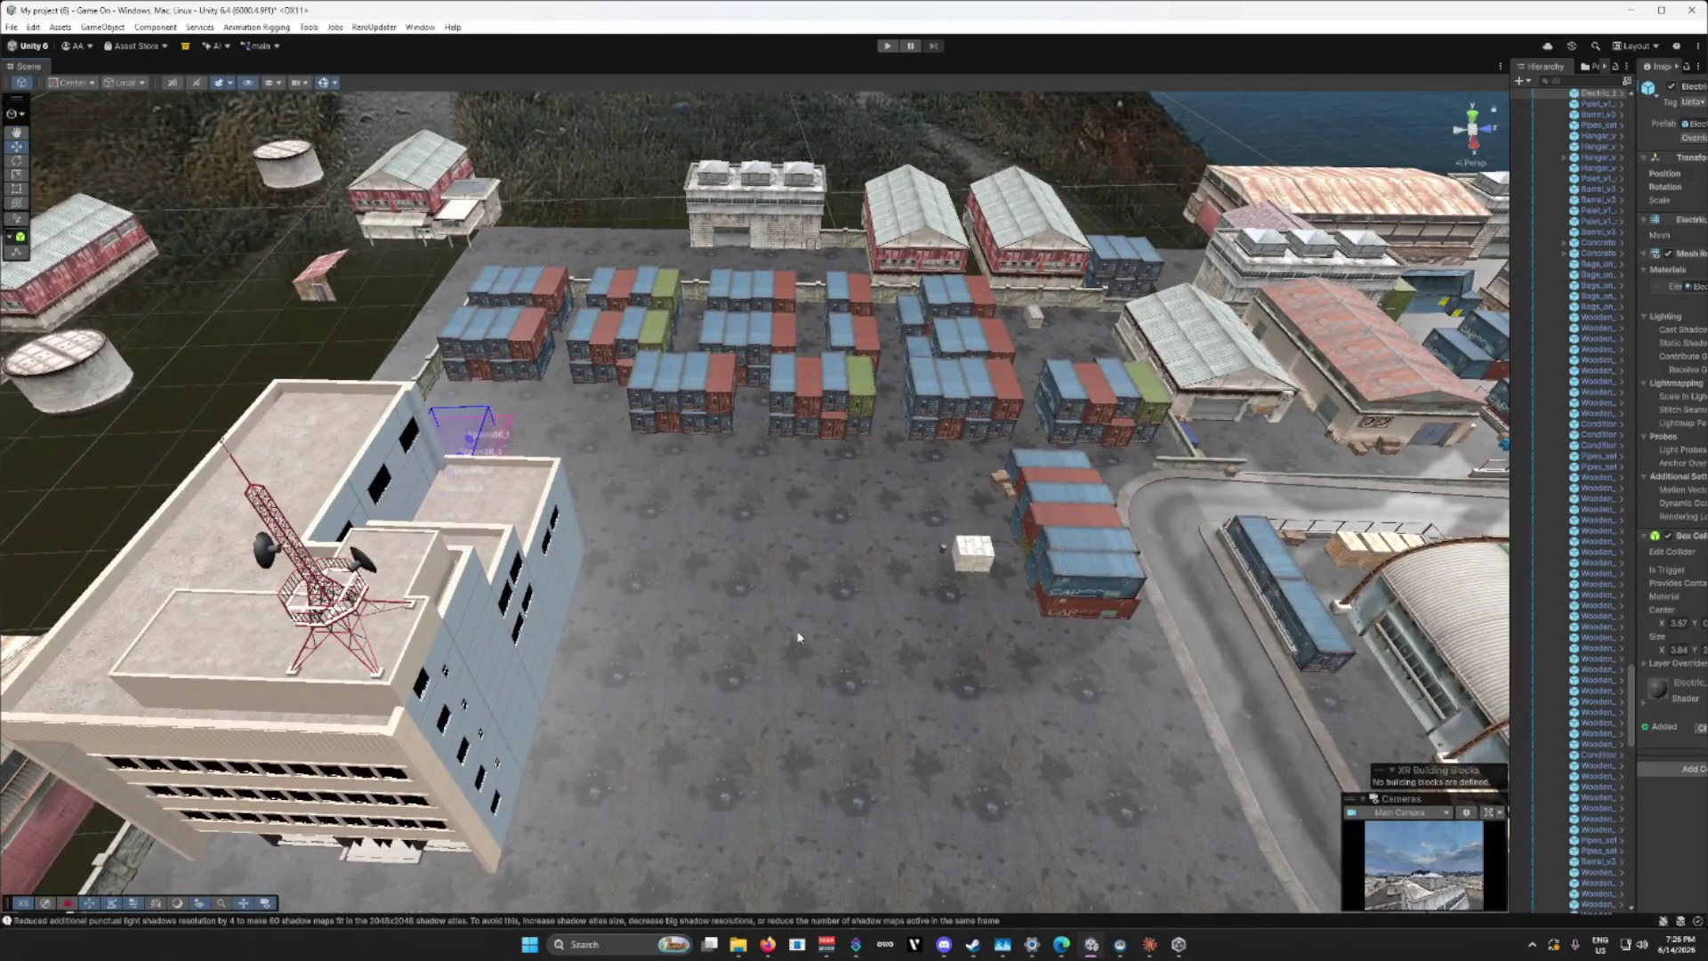
Step: Pull back over the port, orbit down over the electrical box, and select the road by the warehouse
mouse_move(765, 644)
left_mouse_down()
mouse_move(1077, 586)
mouse_move(1059, 609)
left_mouse_up()
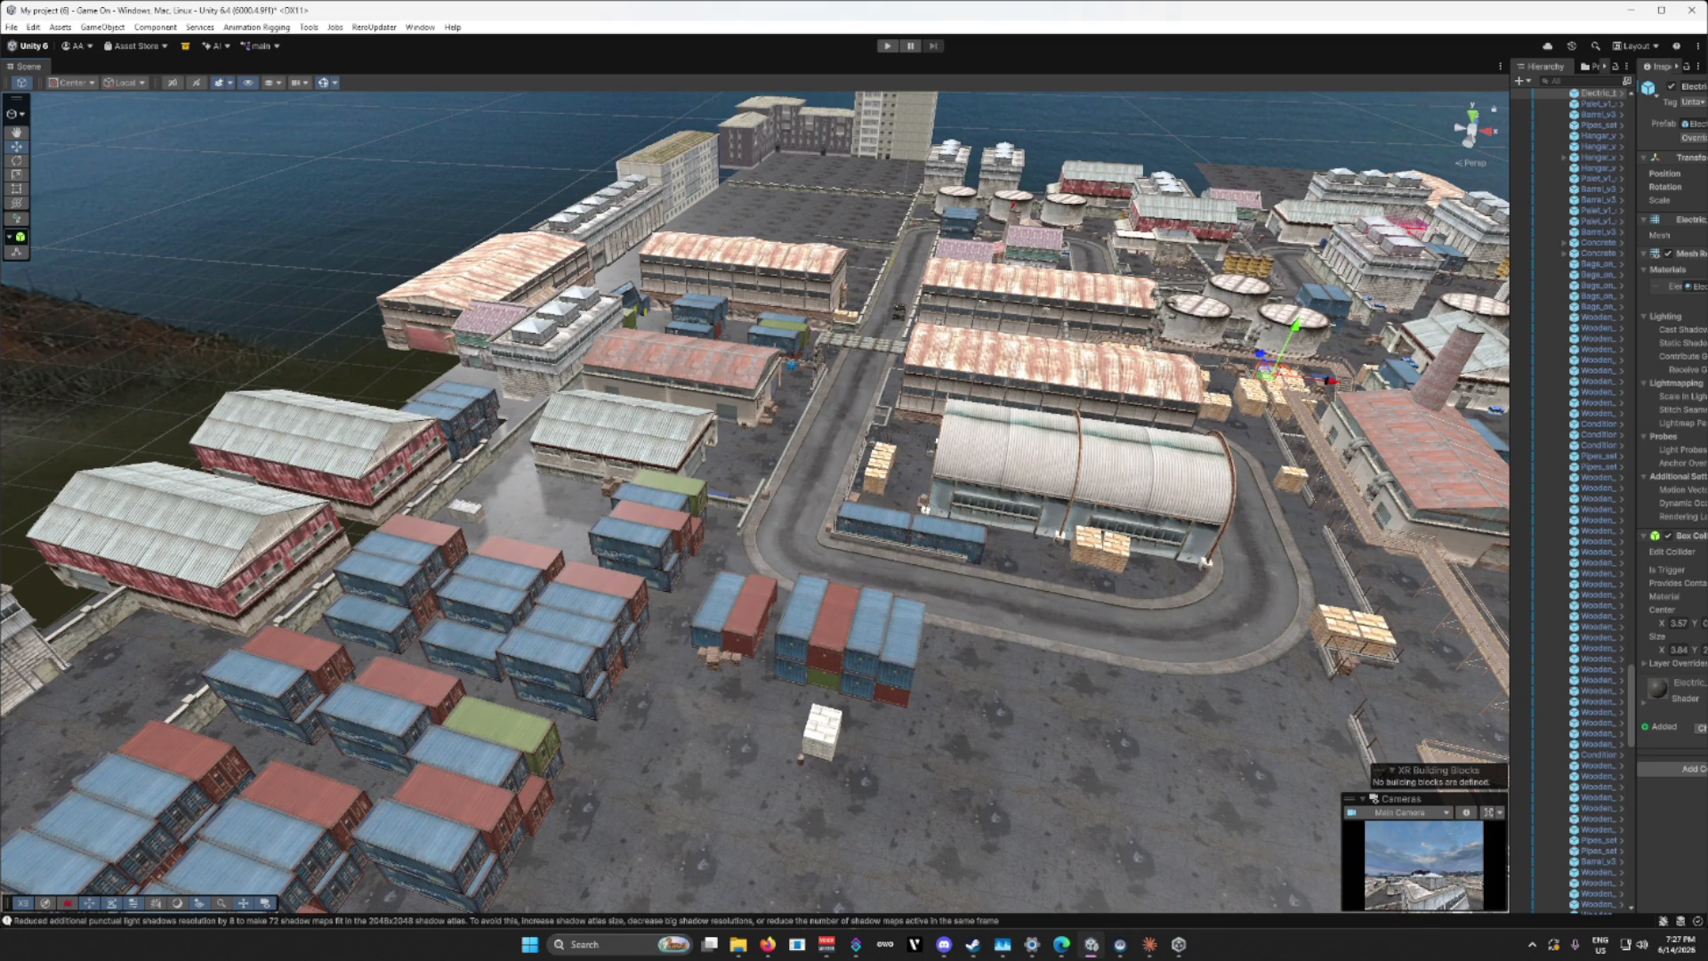
mouse_move(611, 384)
left_mouse_down()
mouse_move(414, 453)
mouse_move(744, 646)
mouse_move(1181, 719)
left_mouse_up()
left_click(746, 640)
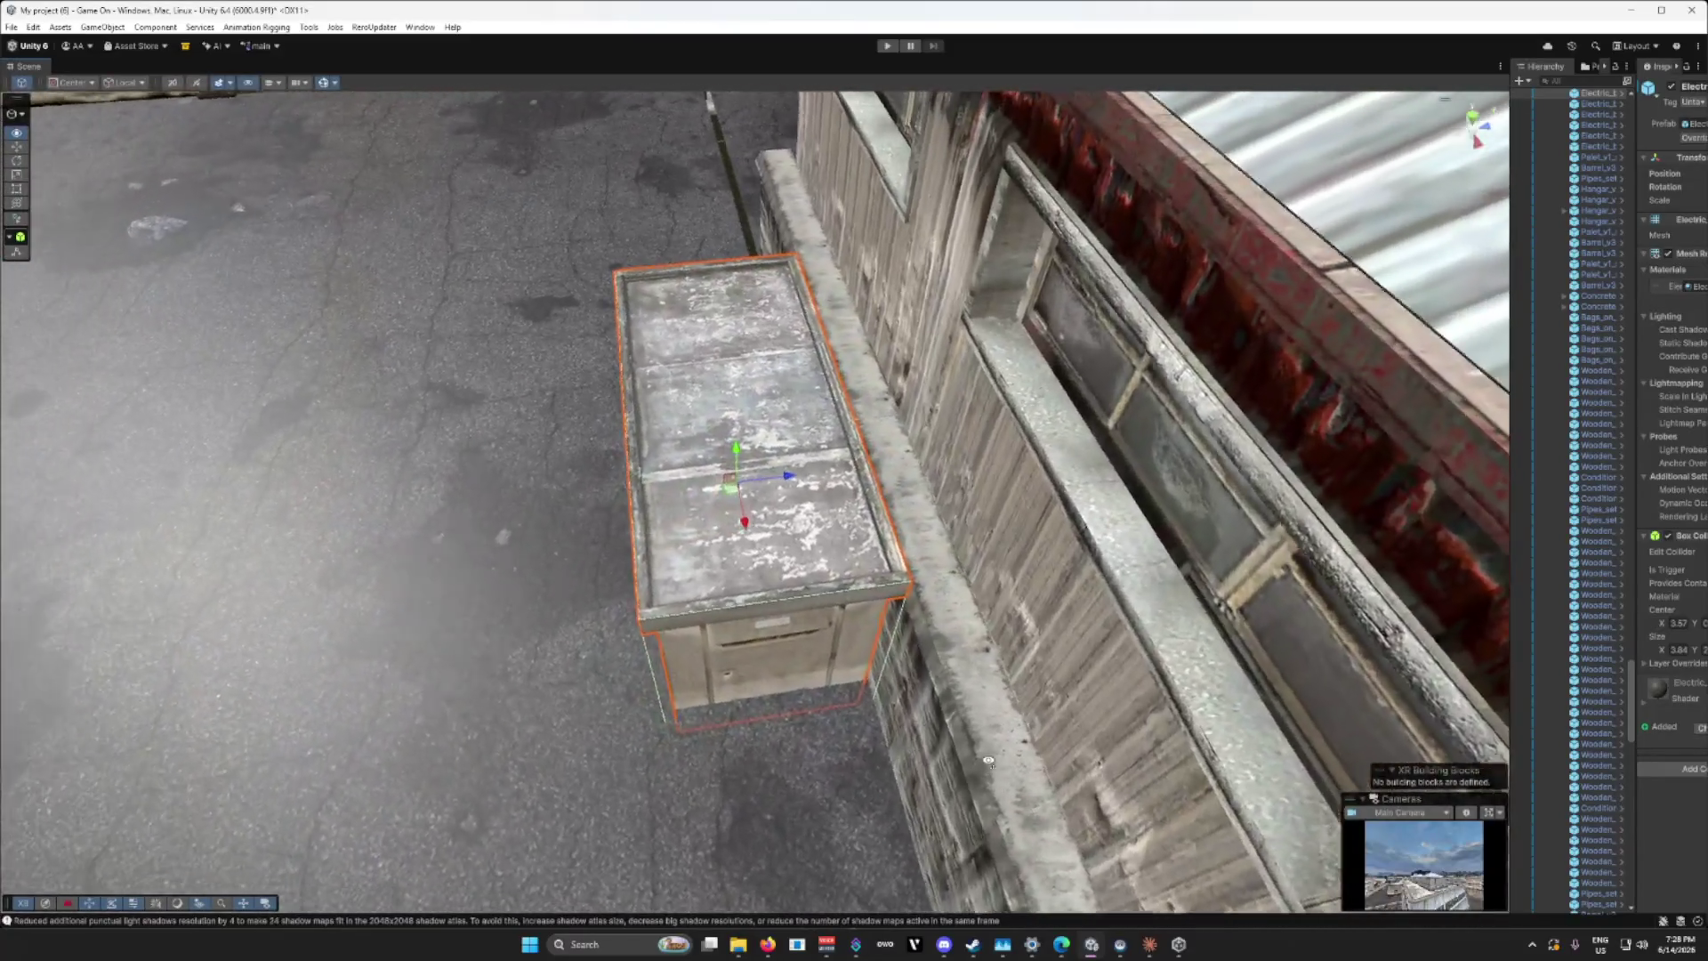
left_click_drag(989, 761, 911, 700)
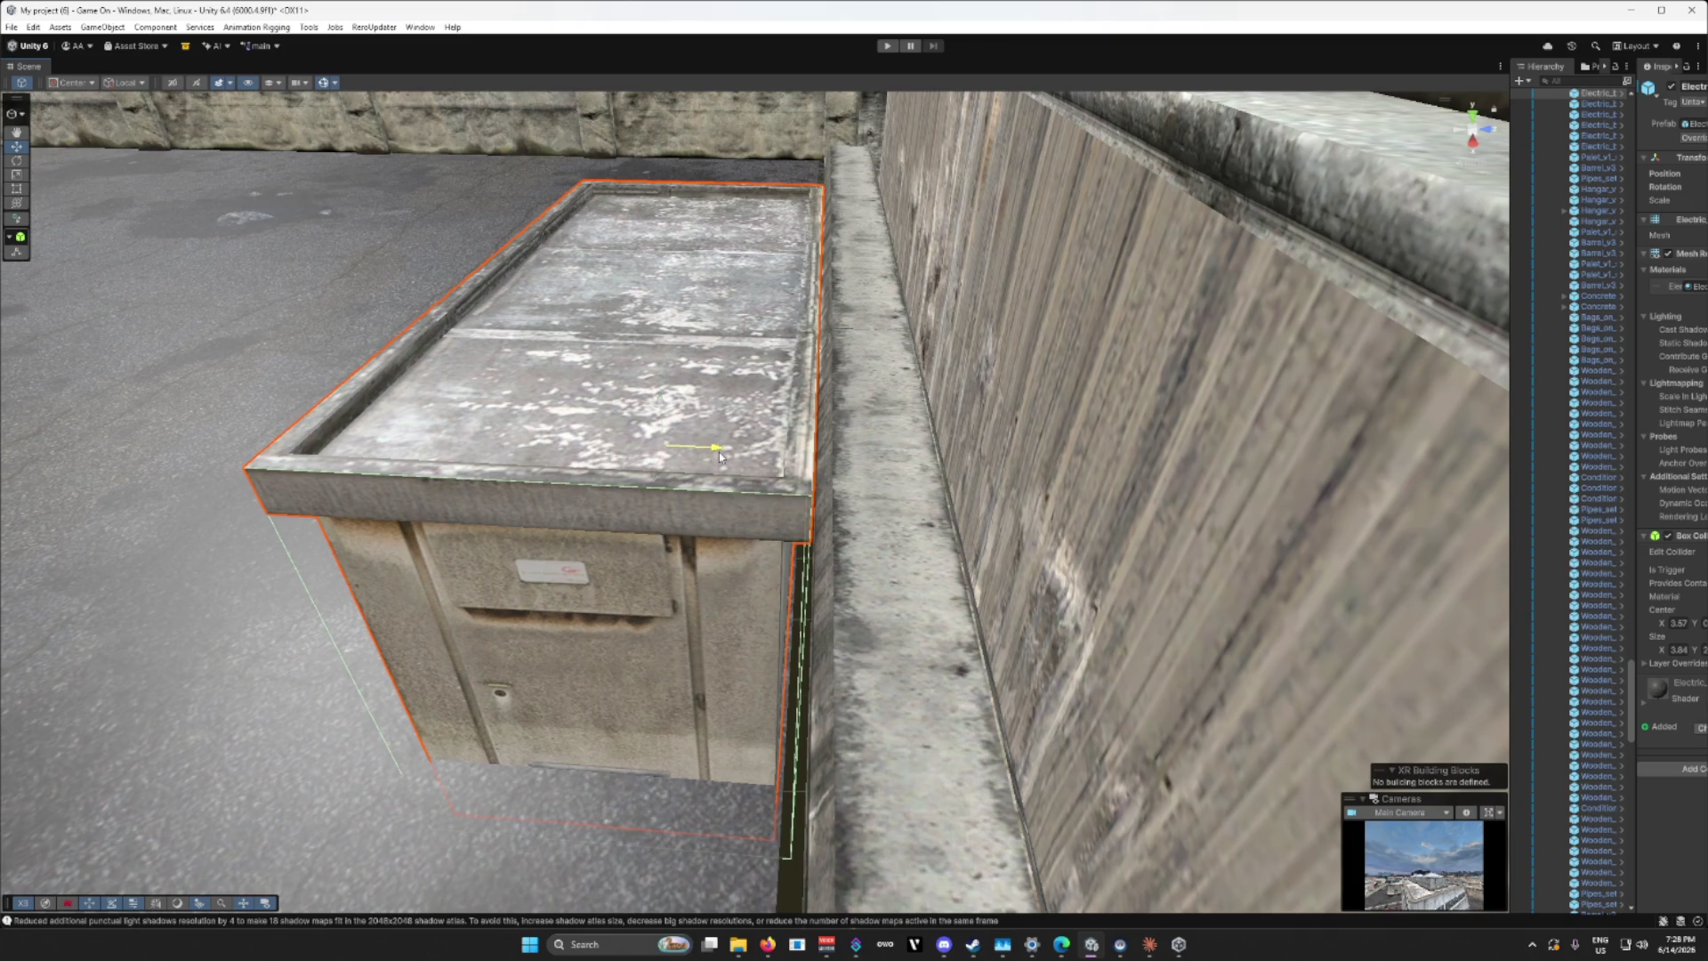
mouse_move(721, 456)
left_mouse_down()
mouse_move(739, 634)
mouse_move(1055, 701)
mouse_move(710, 541)
mouse_move(1251, 531)
mouse_move(595, 589)
mouse_move(856, 657)
left_mouse_up()
left_click(712, 634)
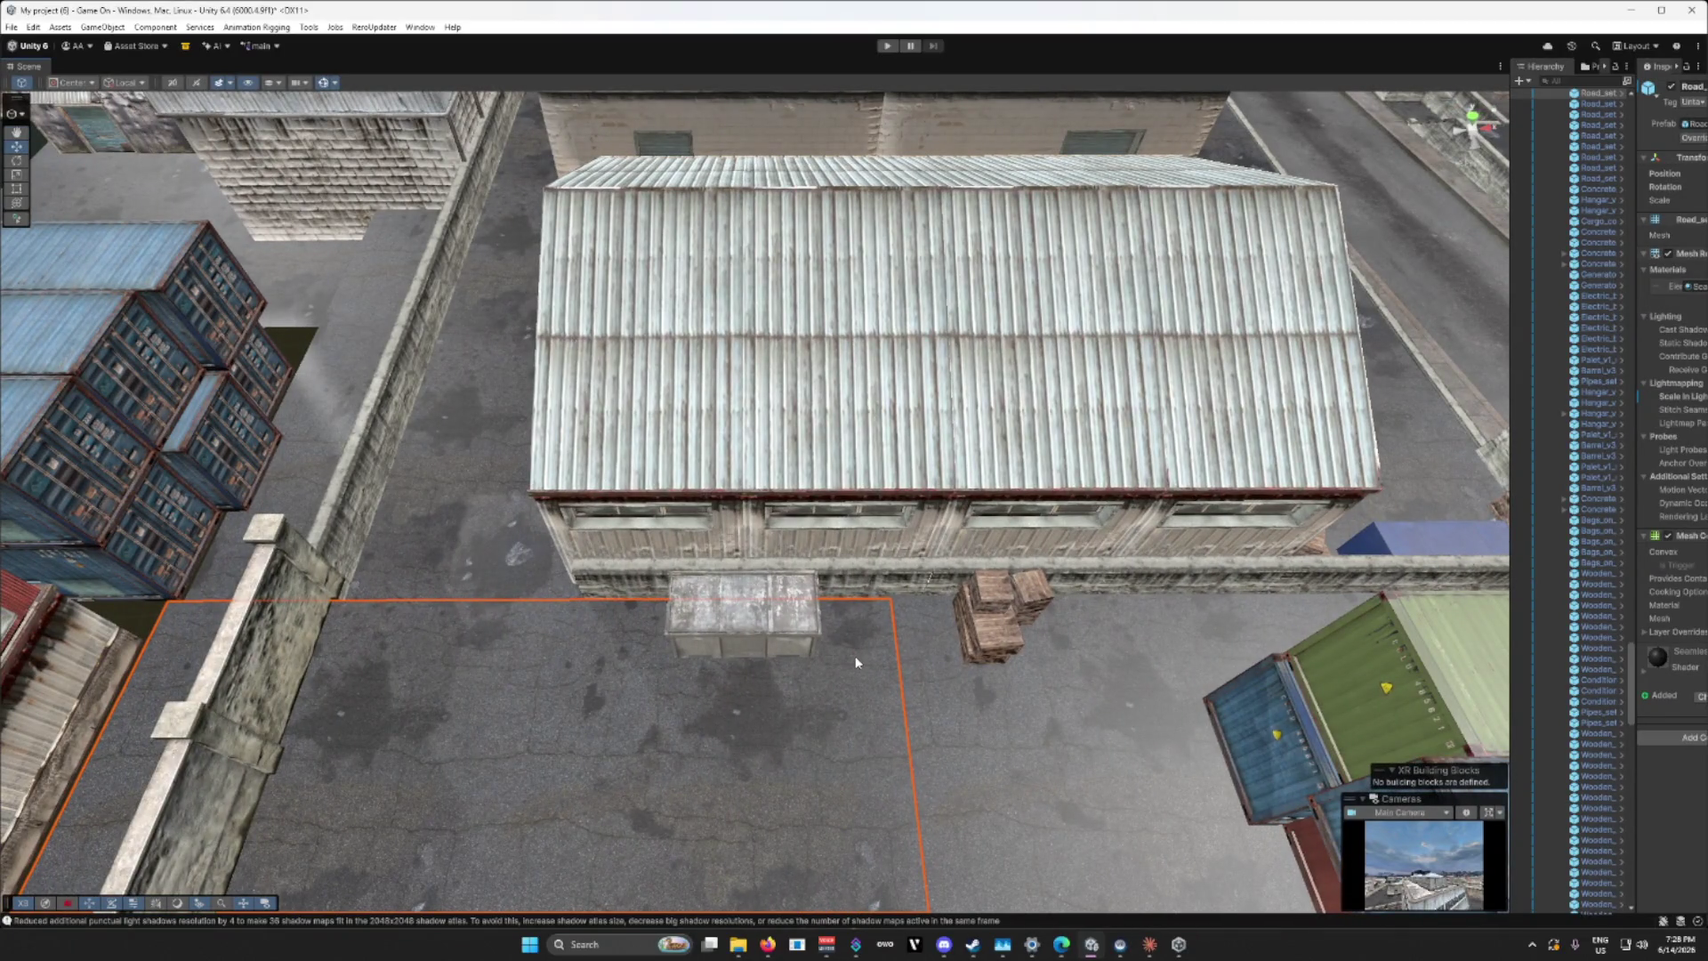
Step: Delete the thin concrete strip, the warehouse-base ledge and the wall segment by the blue container
left_click(835, 574)
key("Delete")
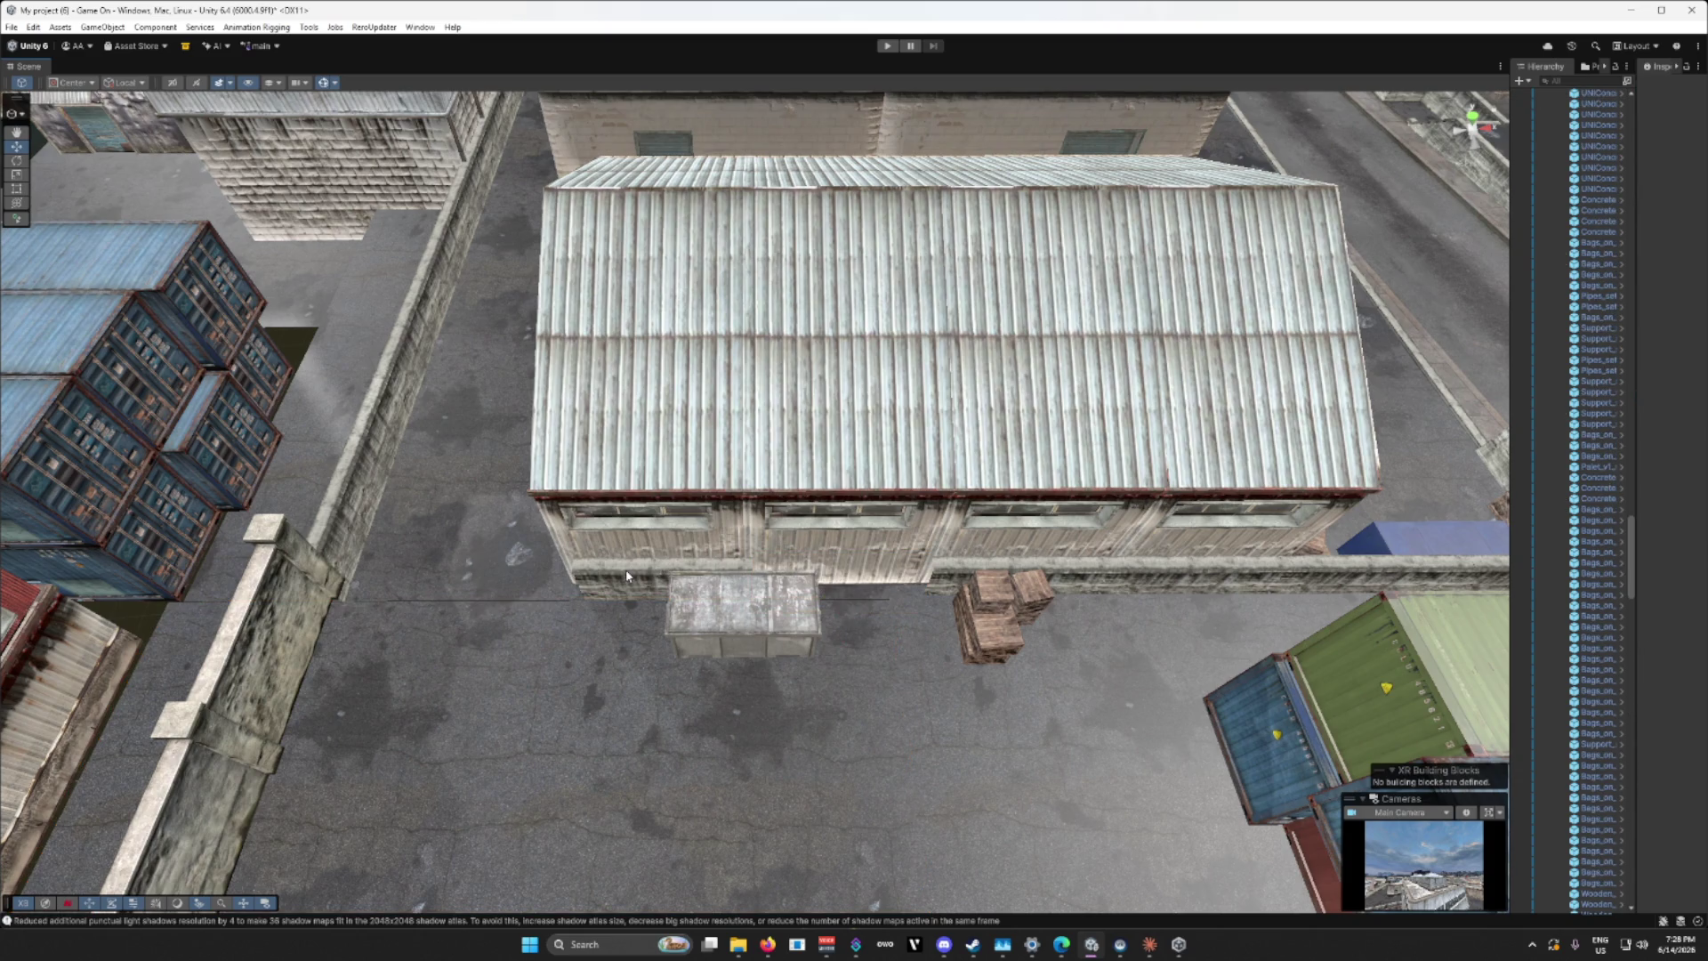
left_click(627, 576)
key("Delete")
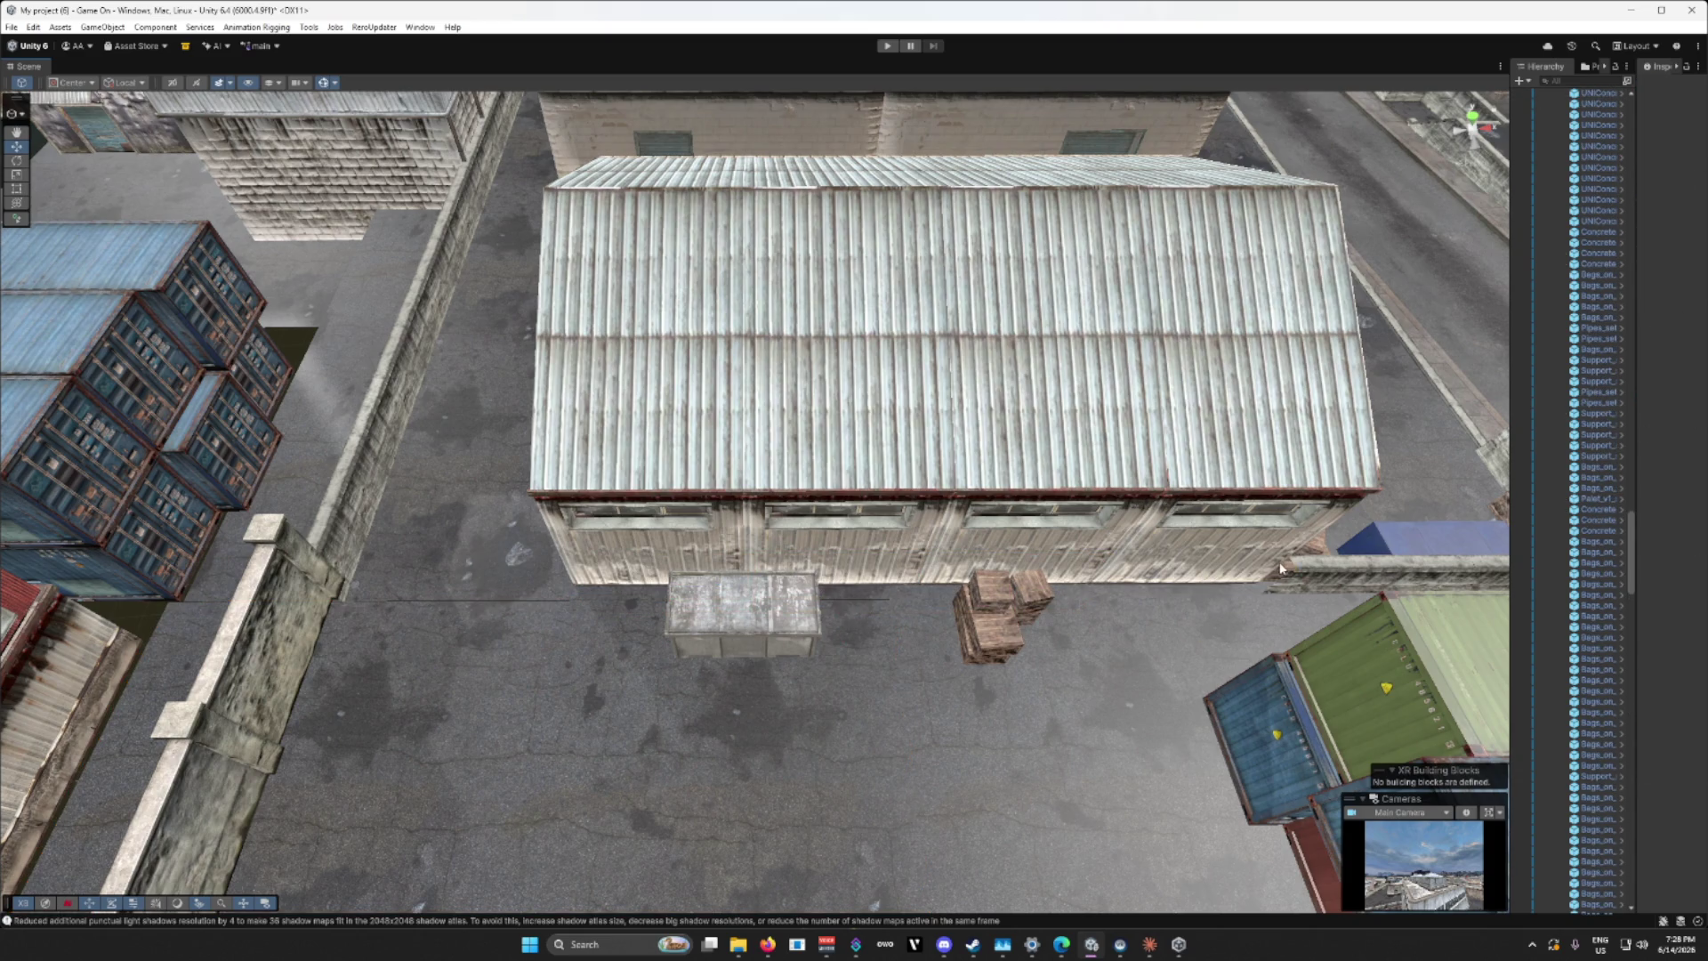
mouse_move(1305, 574)
left_mouse_down()
mouse_move(1301, 605)
mouse_move(1223, 578)
left_mouse_up()
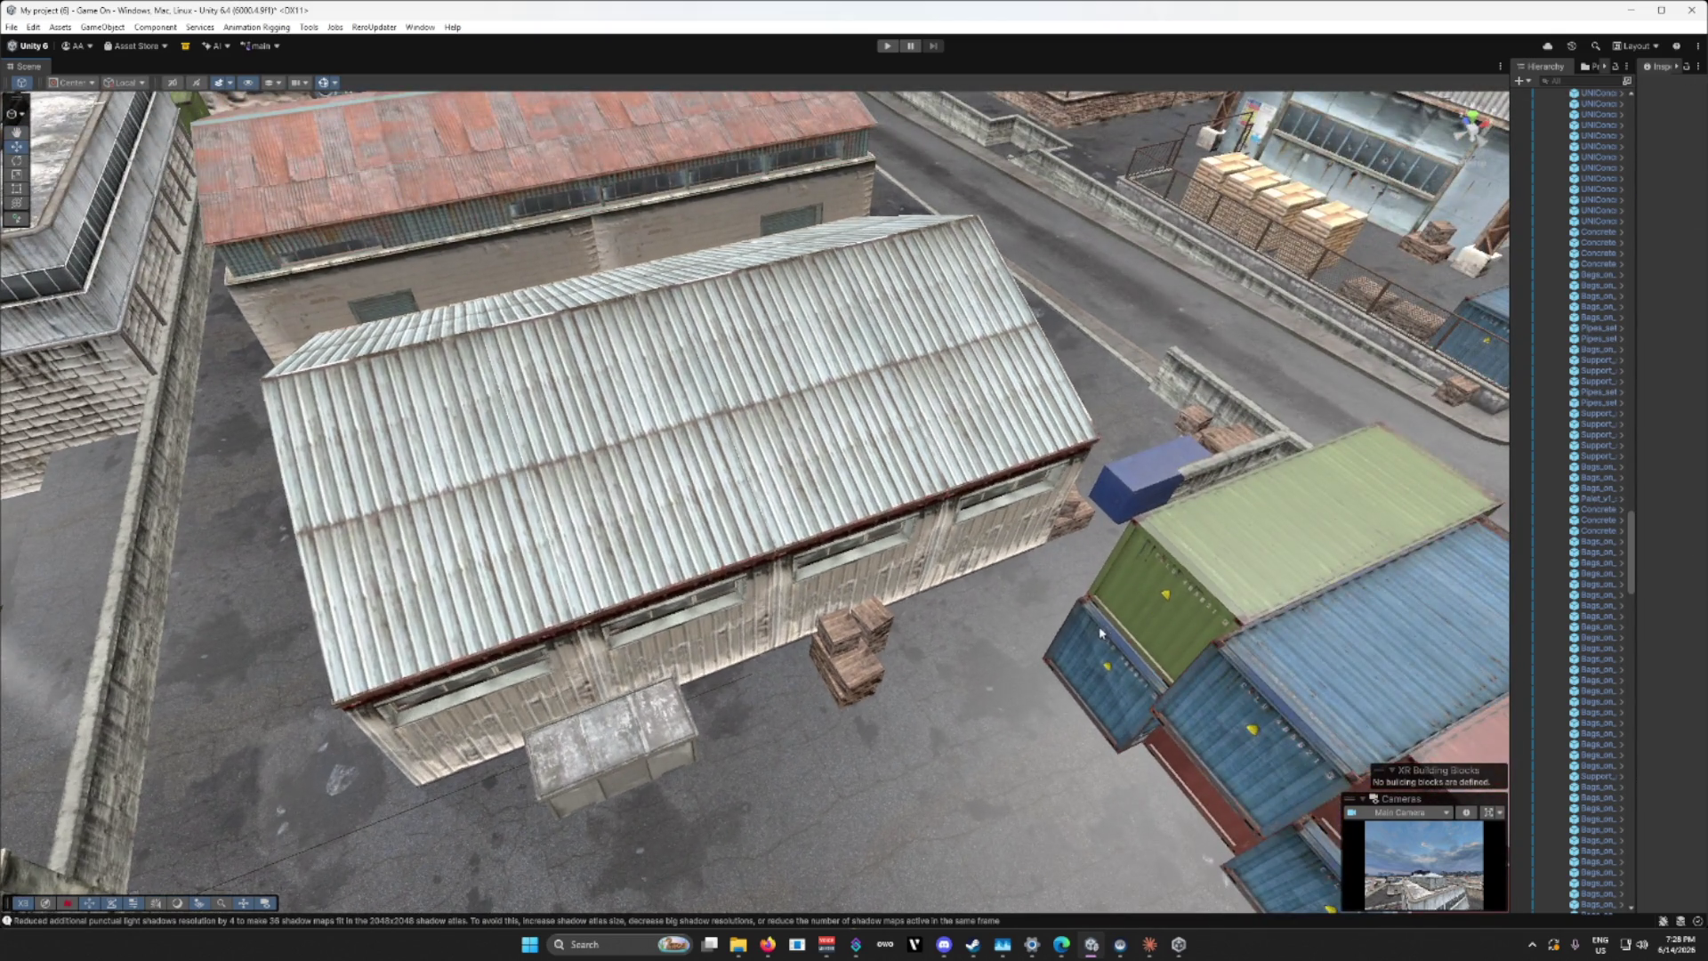
mouse_move(1096, 633)
left_mouse_down()
mouse_move(1233, 572)
mouse_move(1023, 516)
left_mouse_up()
left_click(961, 484)
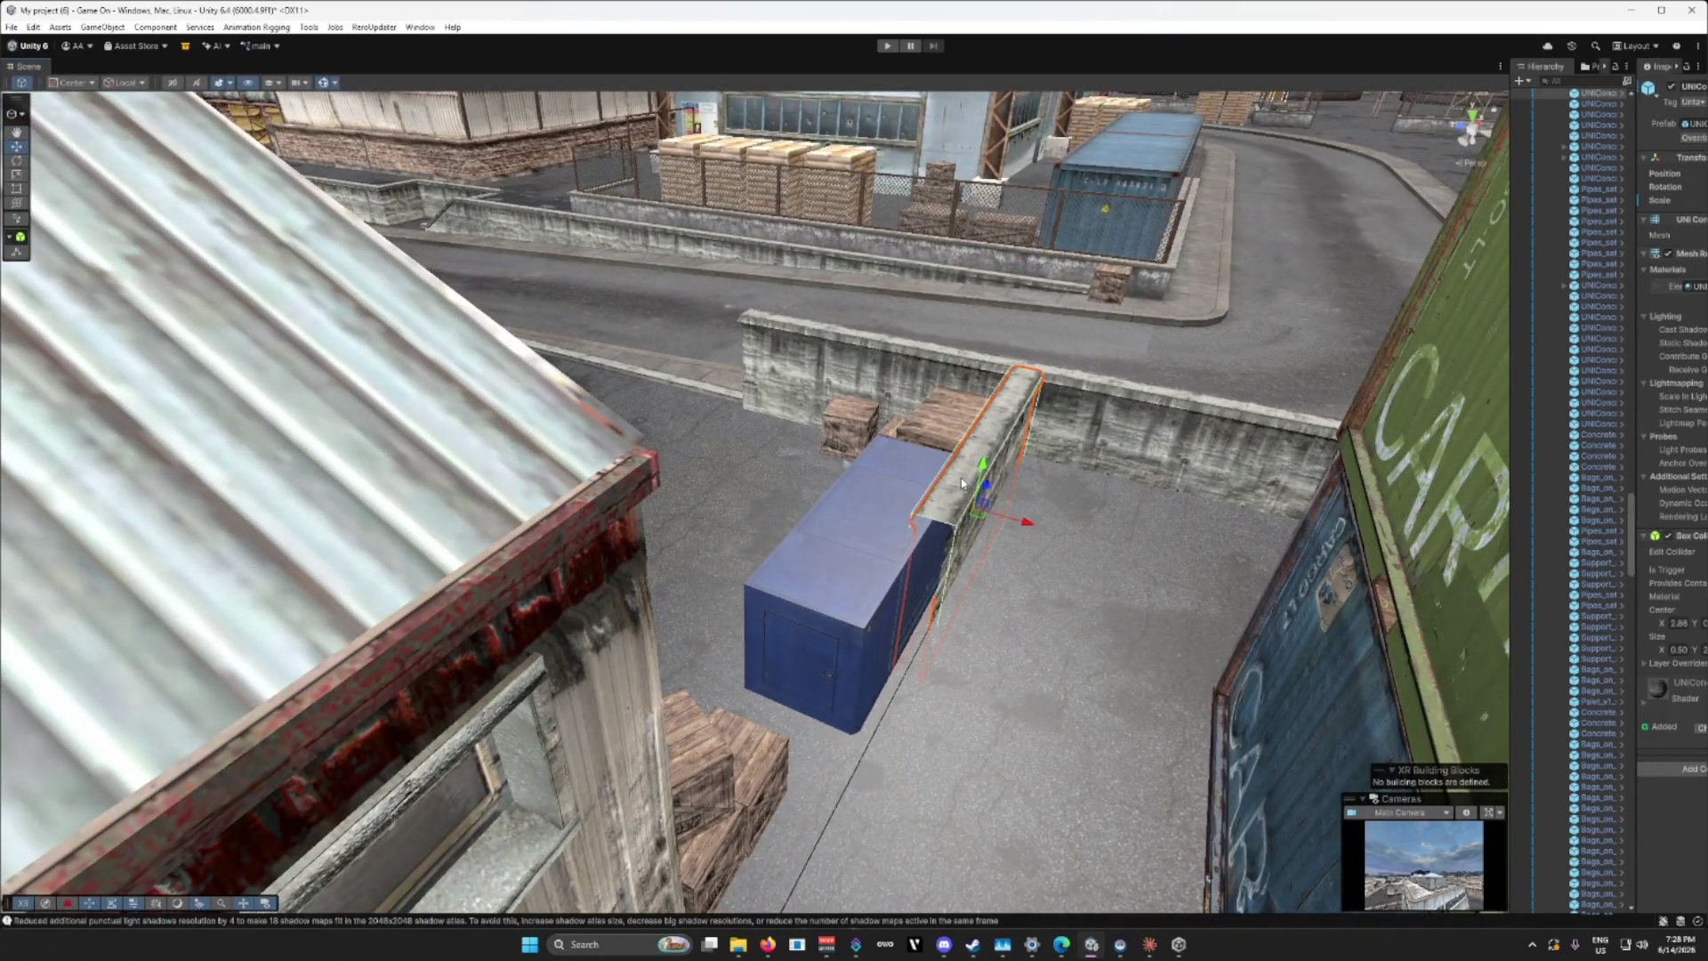
key("Delete")
Step: Shift the blue container left, then duplicate the red-building concrete wall, placing it near the warehouse rotated 90°
left_click(919, 542)
left_click_drag(823, 568, 783, 555)
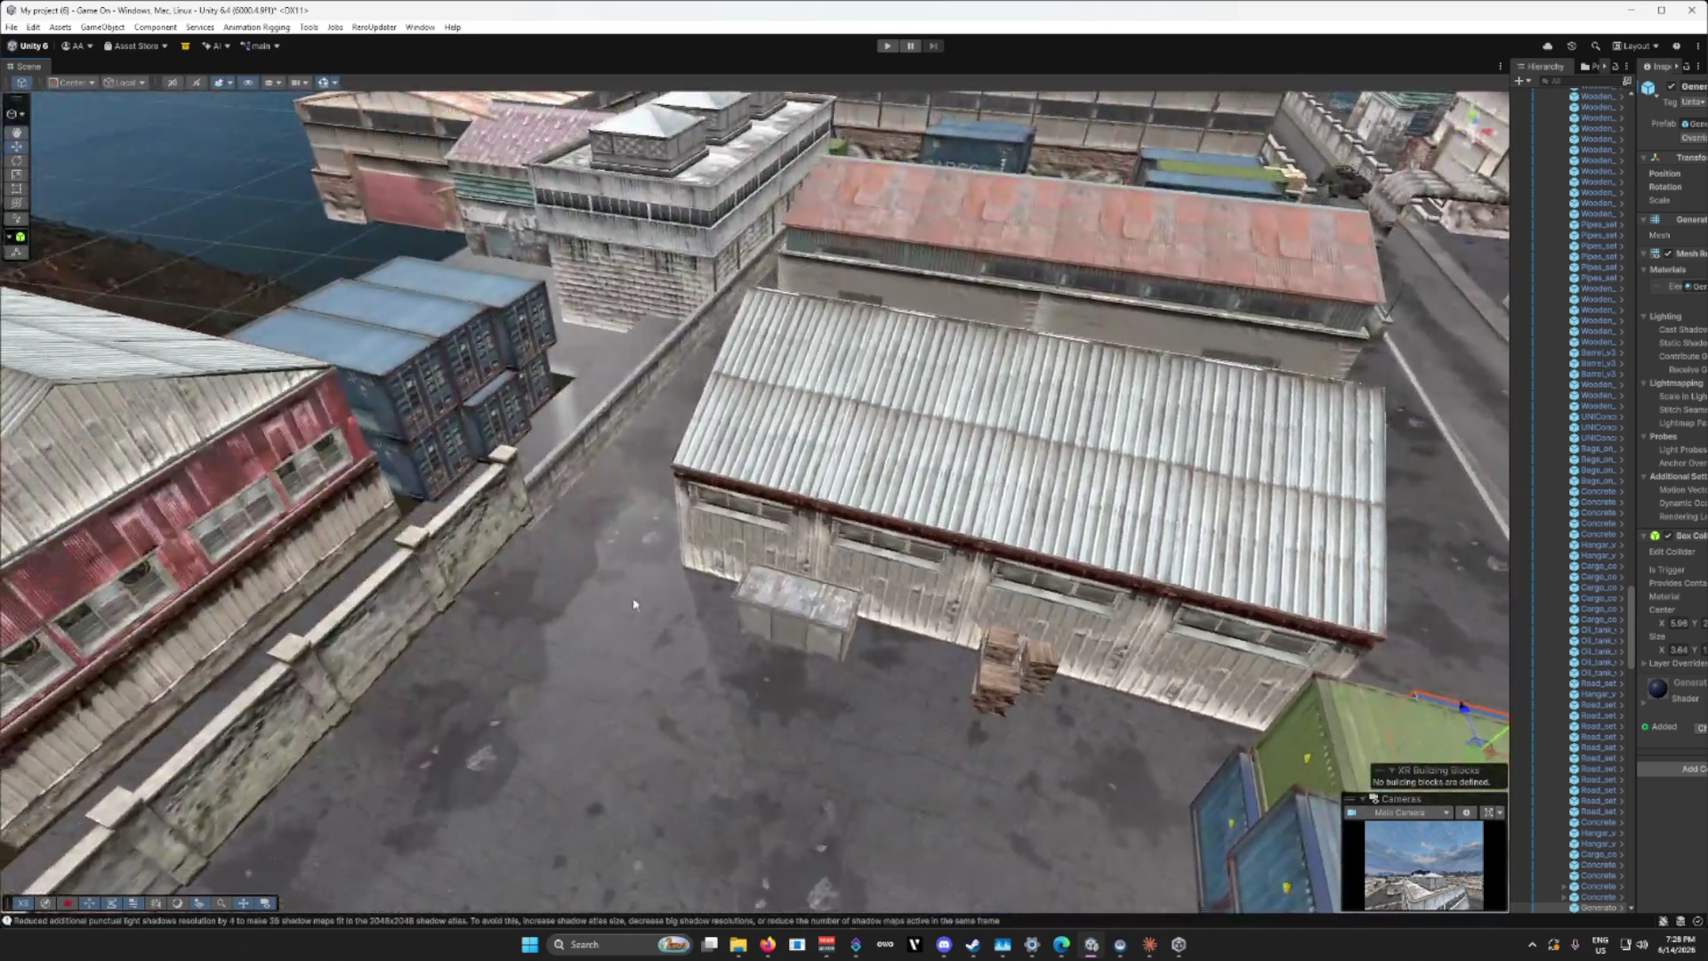
left_click(438, 574)
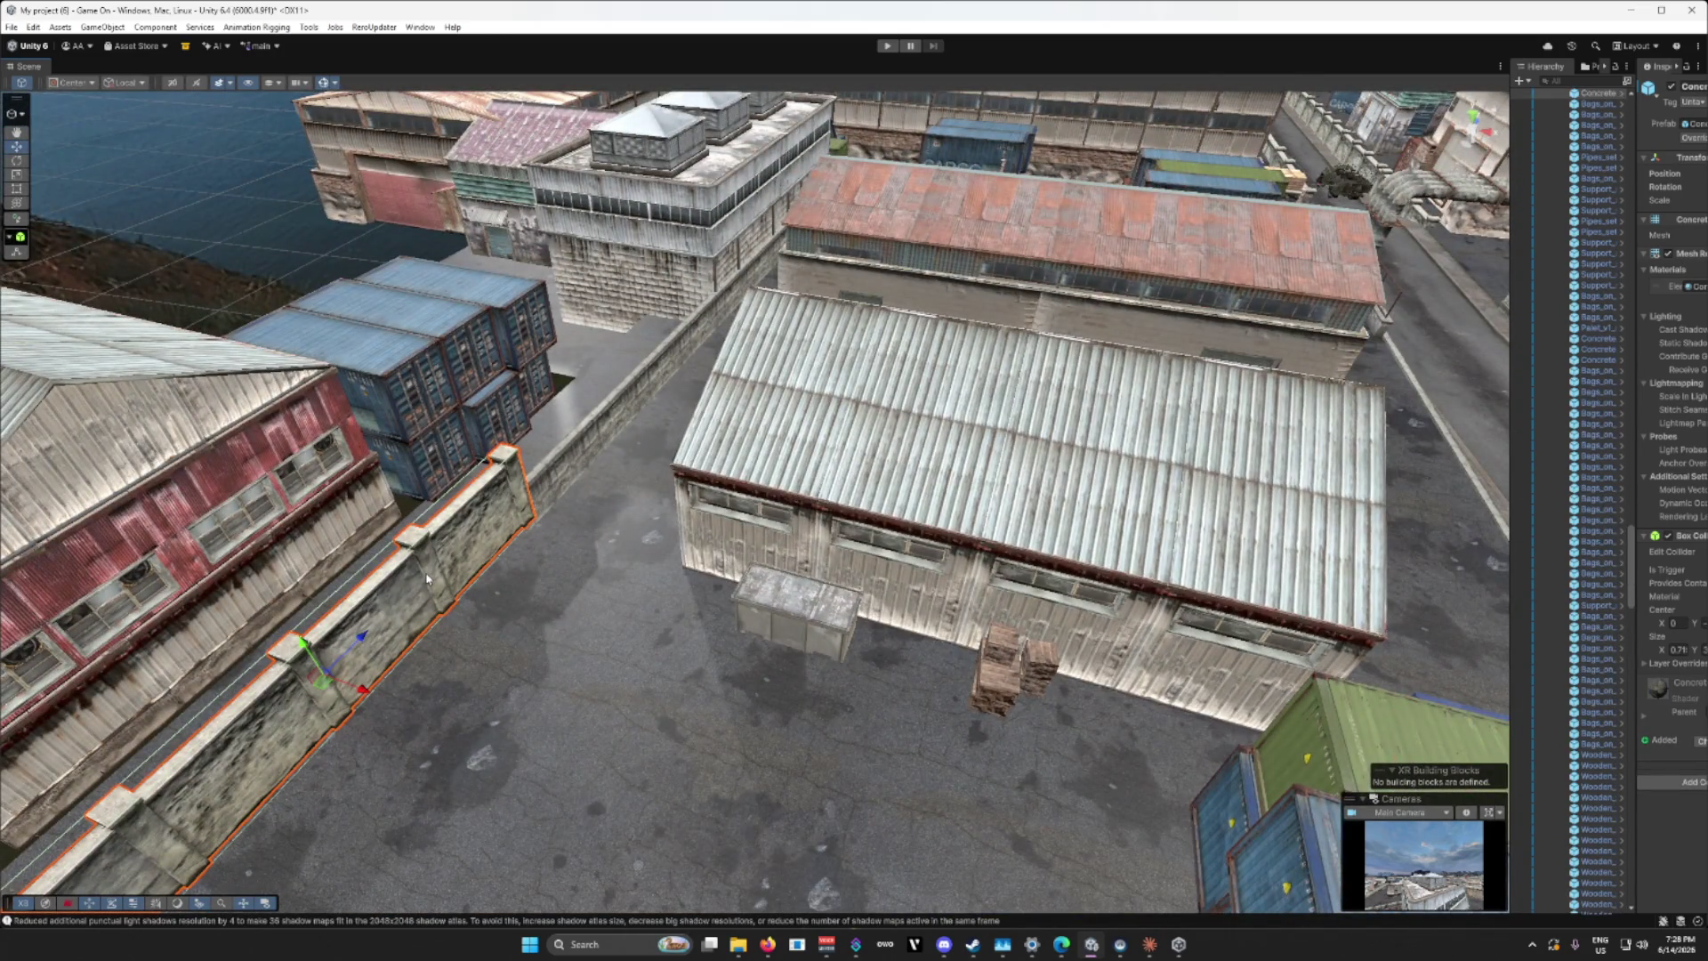
key("ctrl+d")
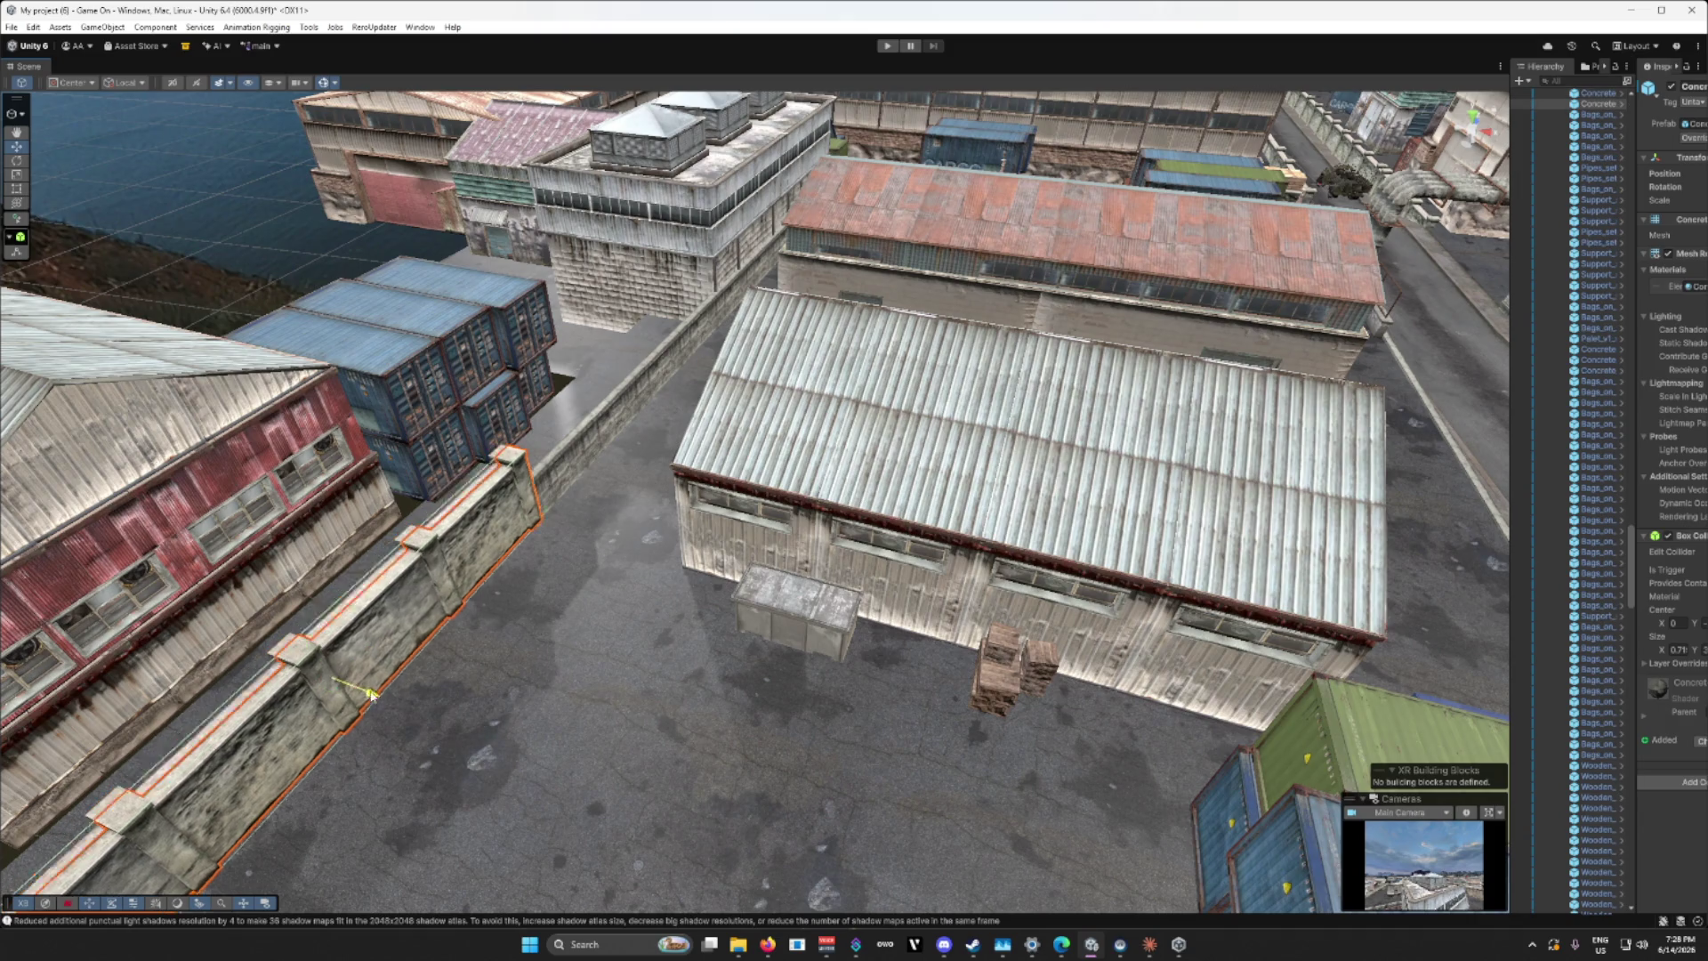
left_click_drag(439, 660, 807, 723)
key("e")
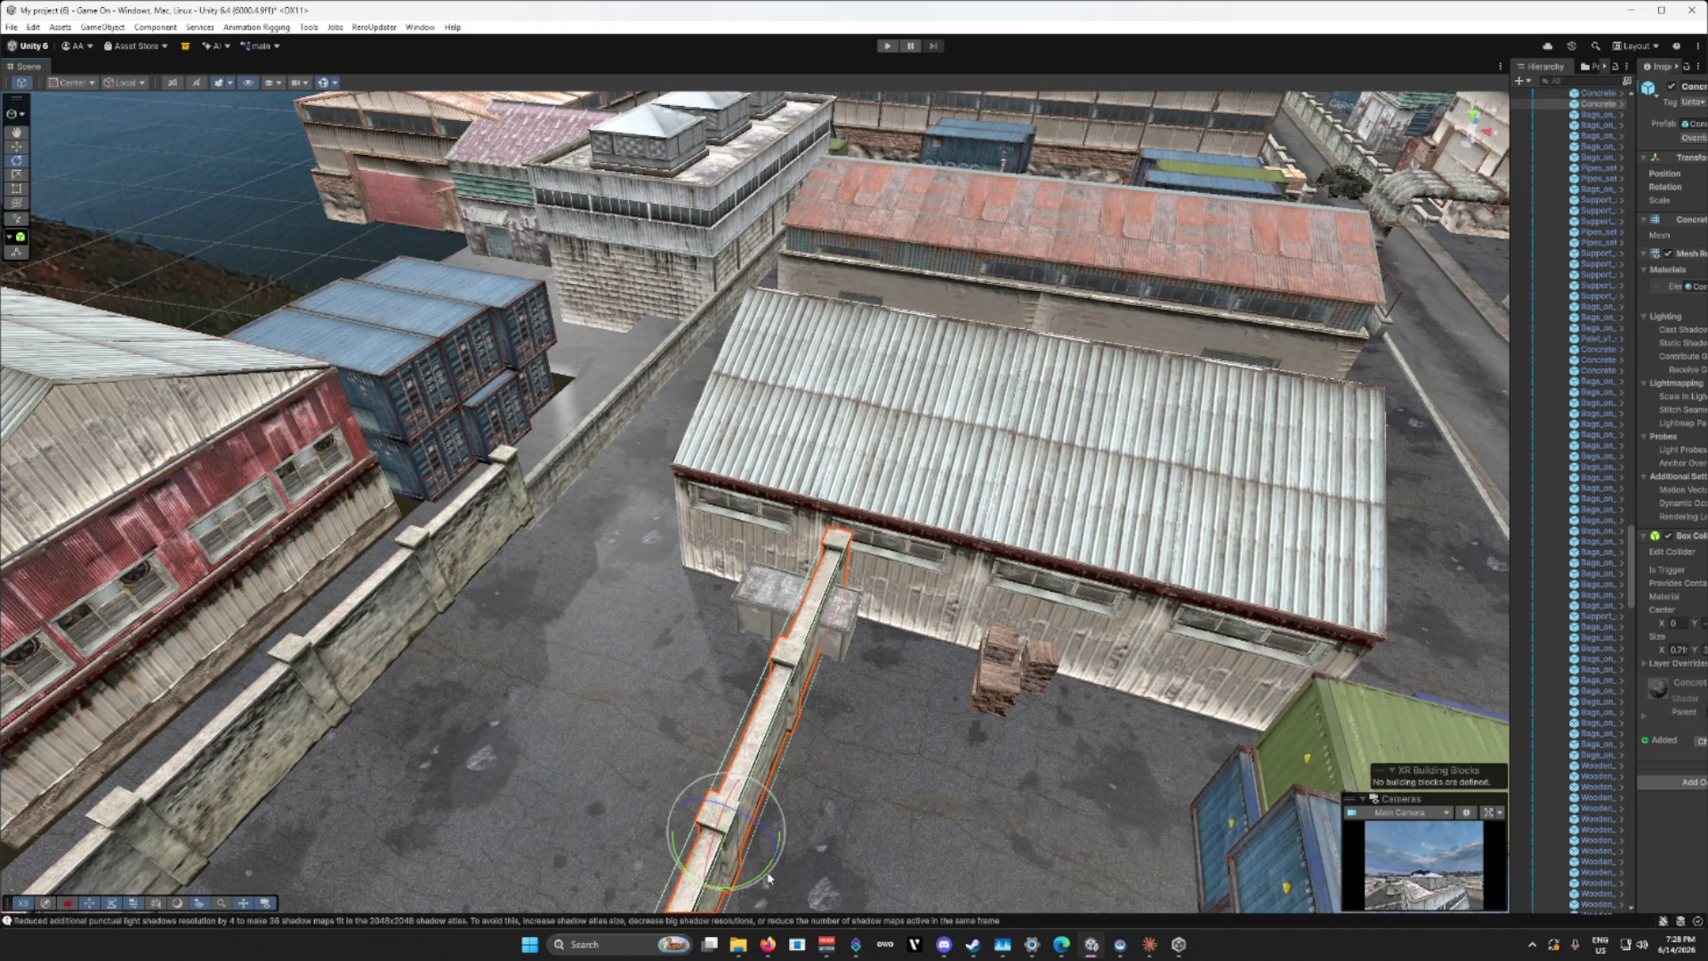
mouse_move(769, 878)
left_mouse_down()
mouse_move(532, 879)
mouse_move(730, 877)
mouse_move(983, 841)
mouse_move(985, 811)
mouse_move(731, 589)
mouse_move(895, 716)
mouse_move(856, 340)
left_mouse_up()
key("w")
mouse_move(811, 239)
left_mouse_down()
mouse_move(626, 428)
mouse_move(975, 451)
mouse_move(330, 381)
mouse_move(802, 495)
mouse_move(729, 530)
mouse_move(323, 524)
left_mouse_up()
Step: Lower the concrete wall in front of the warehouse to the ground and shift the electric box
left_click(756, 563)
left_click(680, 458)
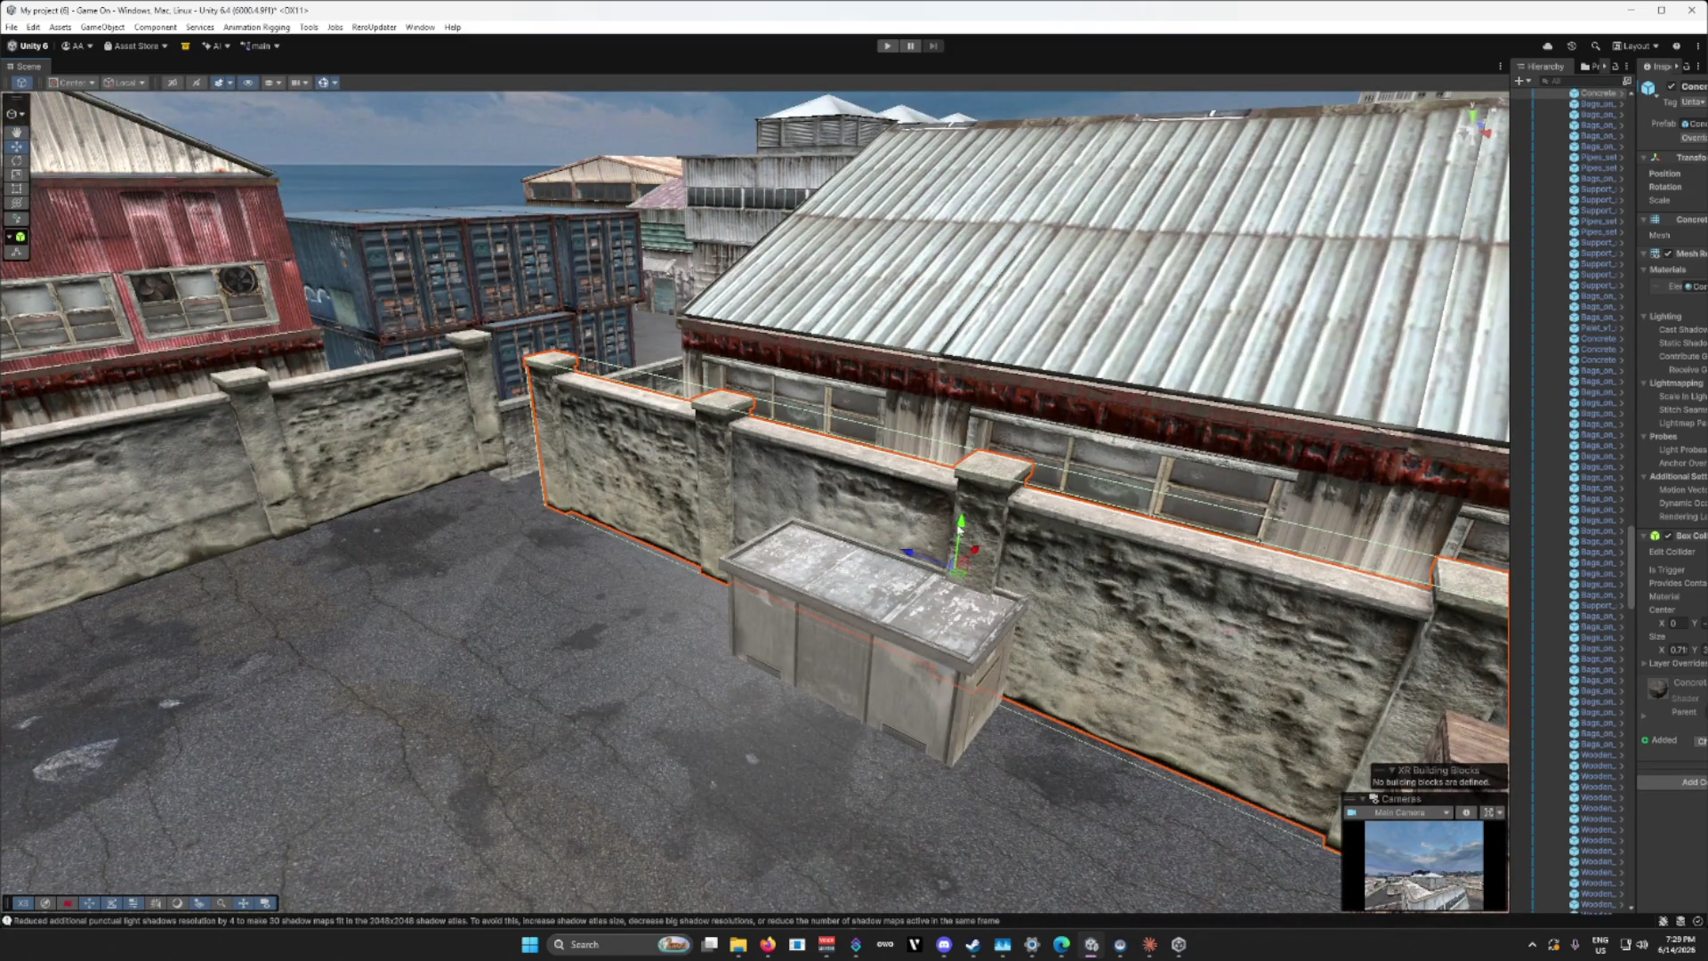
mouse_move(961, 528)
left_mouse_down()
mouse_move(957, 587)
mouse_move(867, 643)
mouse_move(800, 616)
mouse_move(1011, 567)
mouse_move(755, 499)
left_mouse_up()
left_click(894, 619)
left_click(754, 499)
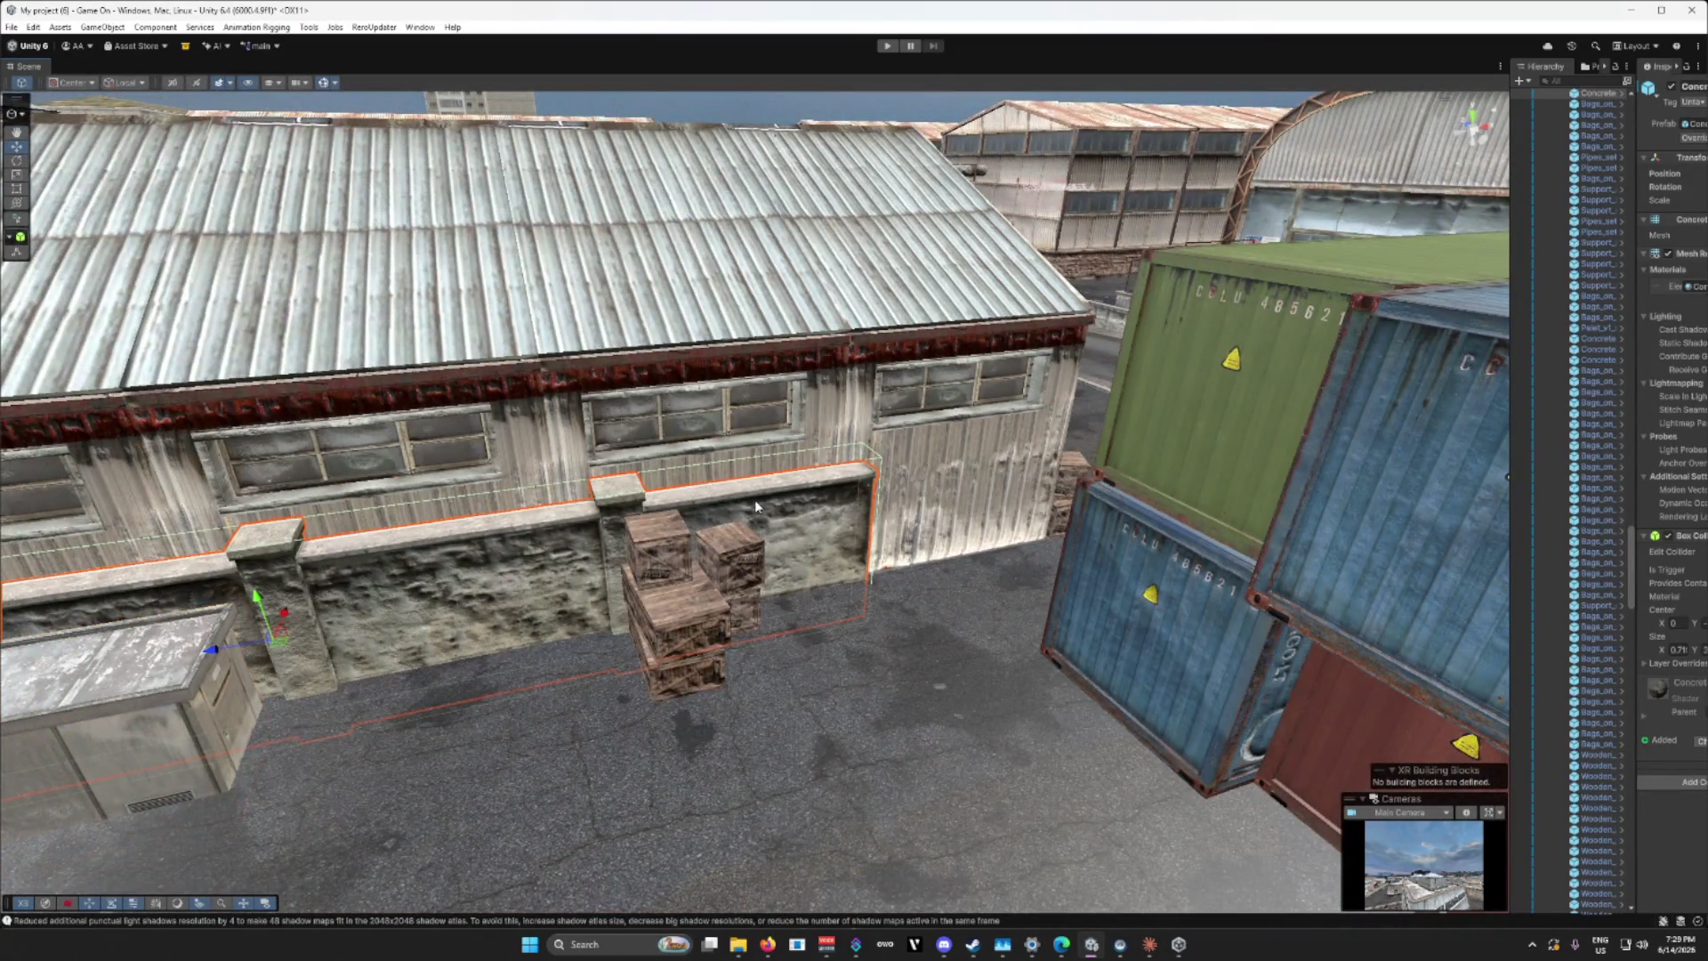
key("f")
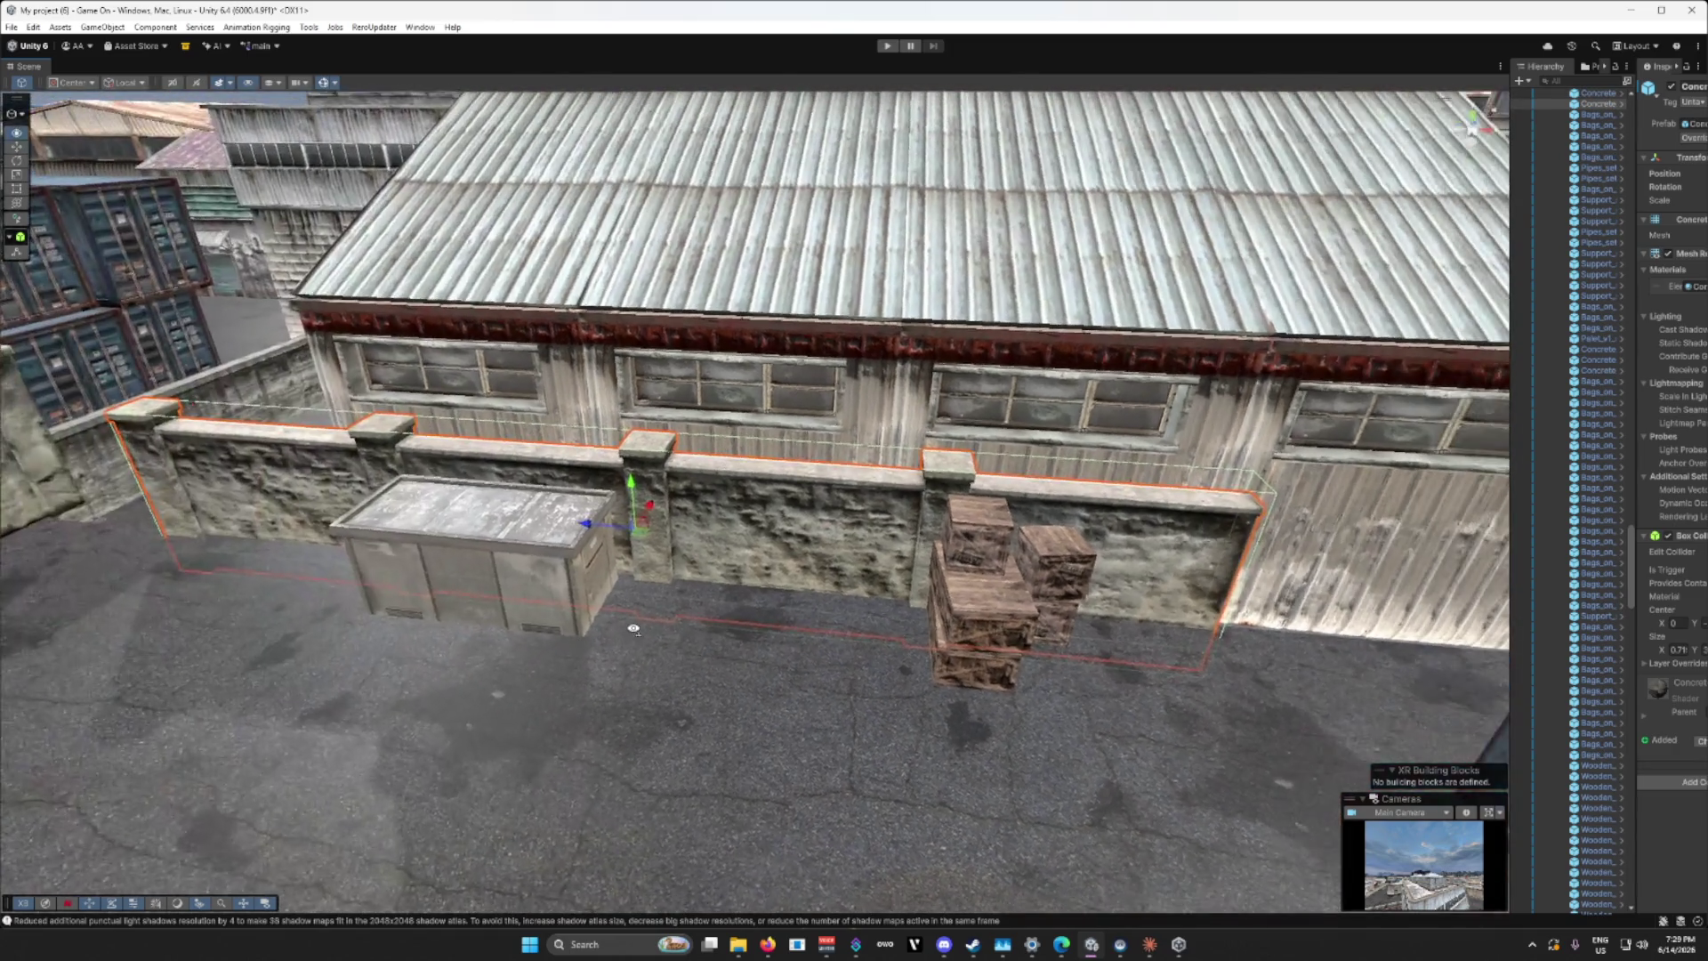
Step: Rotate the next wall segment to line up with the warehouse and slide it along its side
left_click(1590, 616)
mouse_move(1194, 605)
left_mouse_down()
mouse_move(1242, 534)
mouse_move(704, 637)
mouse_move(826, 710)
left_mouse_up()
key("e")
mouse_move(712, 565)
left_mouse_down()
mouse_move(1080, 571)
mouse_move(833, 600)
left_mouse_up()
key("q")
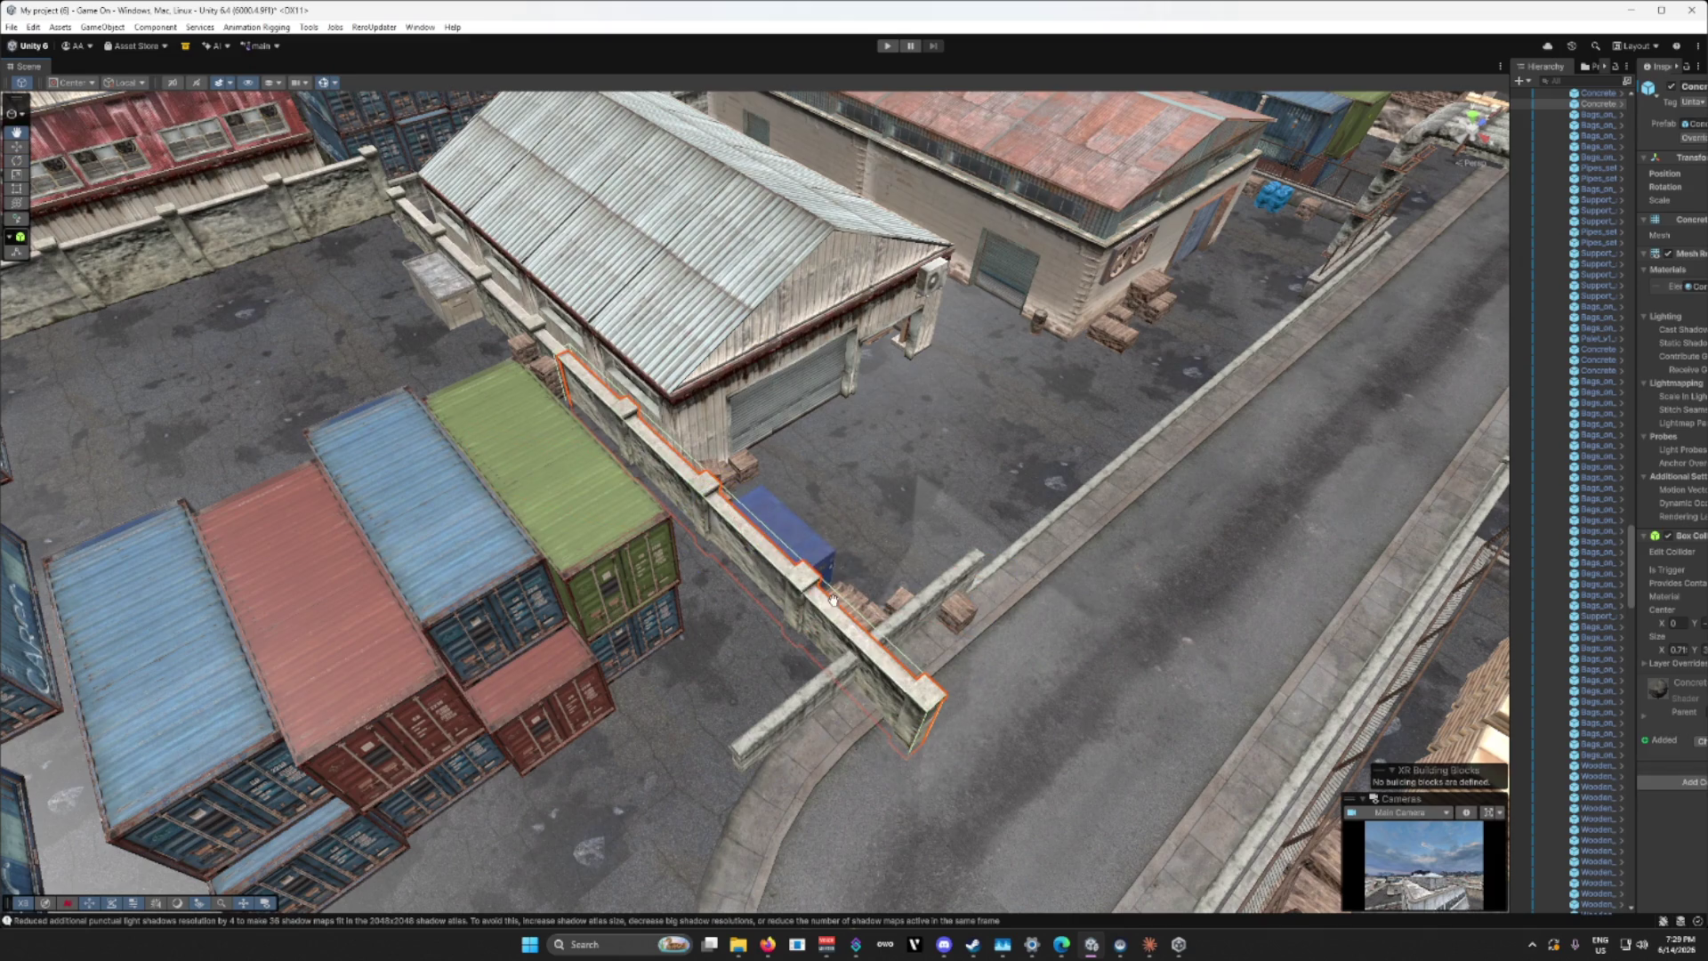
left_click_drag(718, 544, 690, 524)
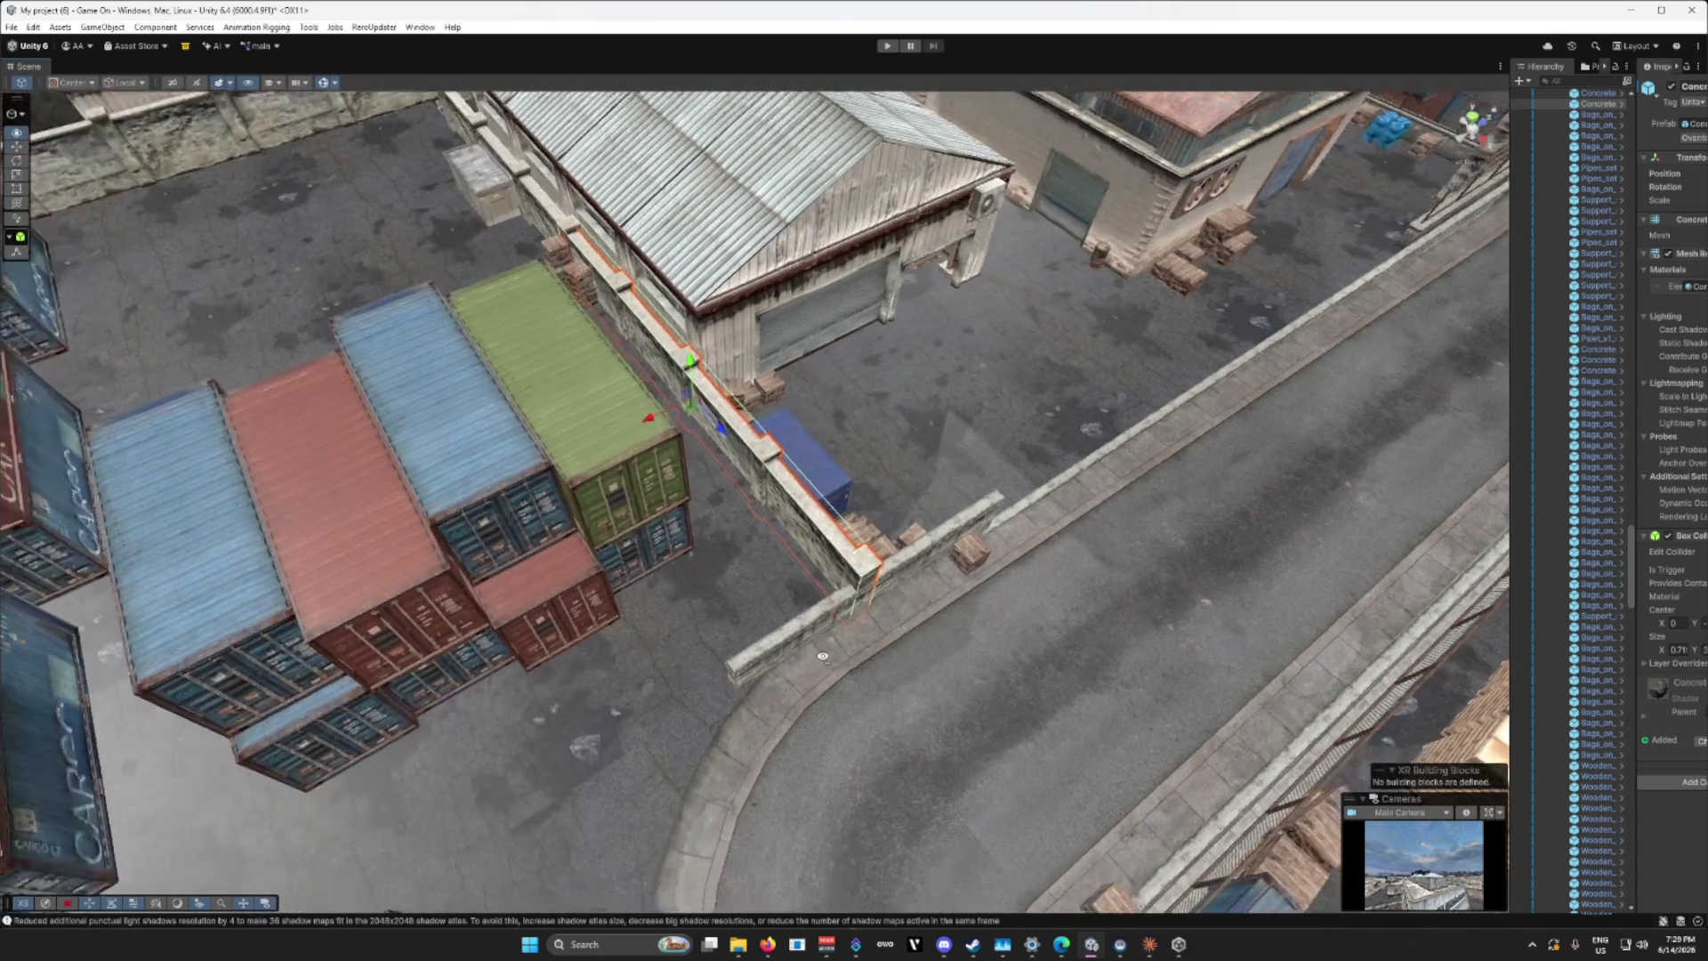
Step: Delete the low wall at the curb corner, the low concrete wall by the crates, and the thin post
scroll(747, 618, "up", 5)
left_click(744, 613)
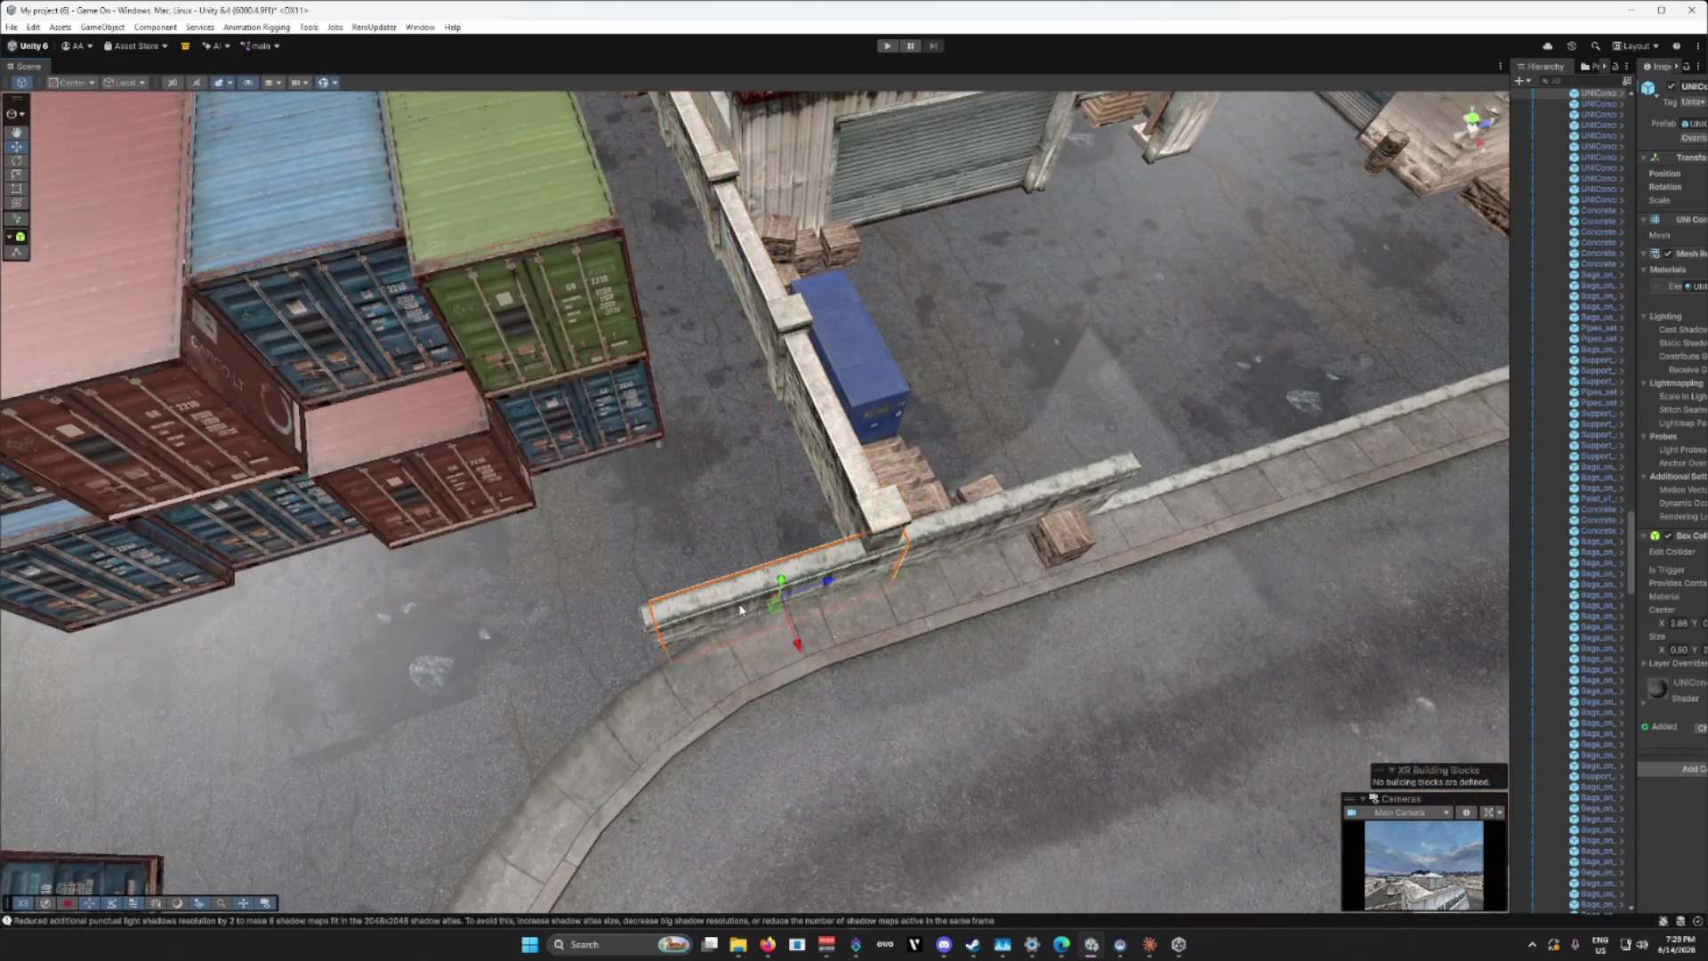
key("Delete")
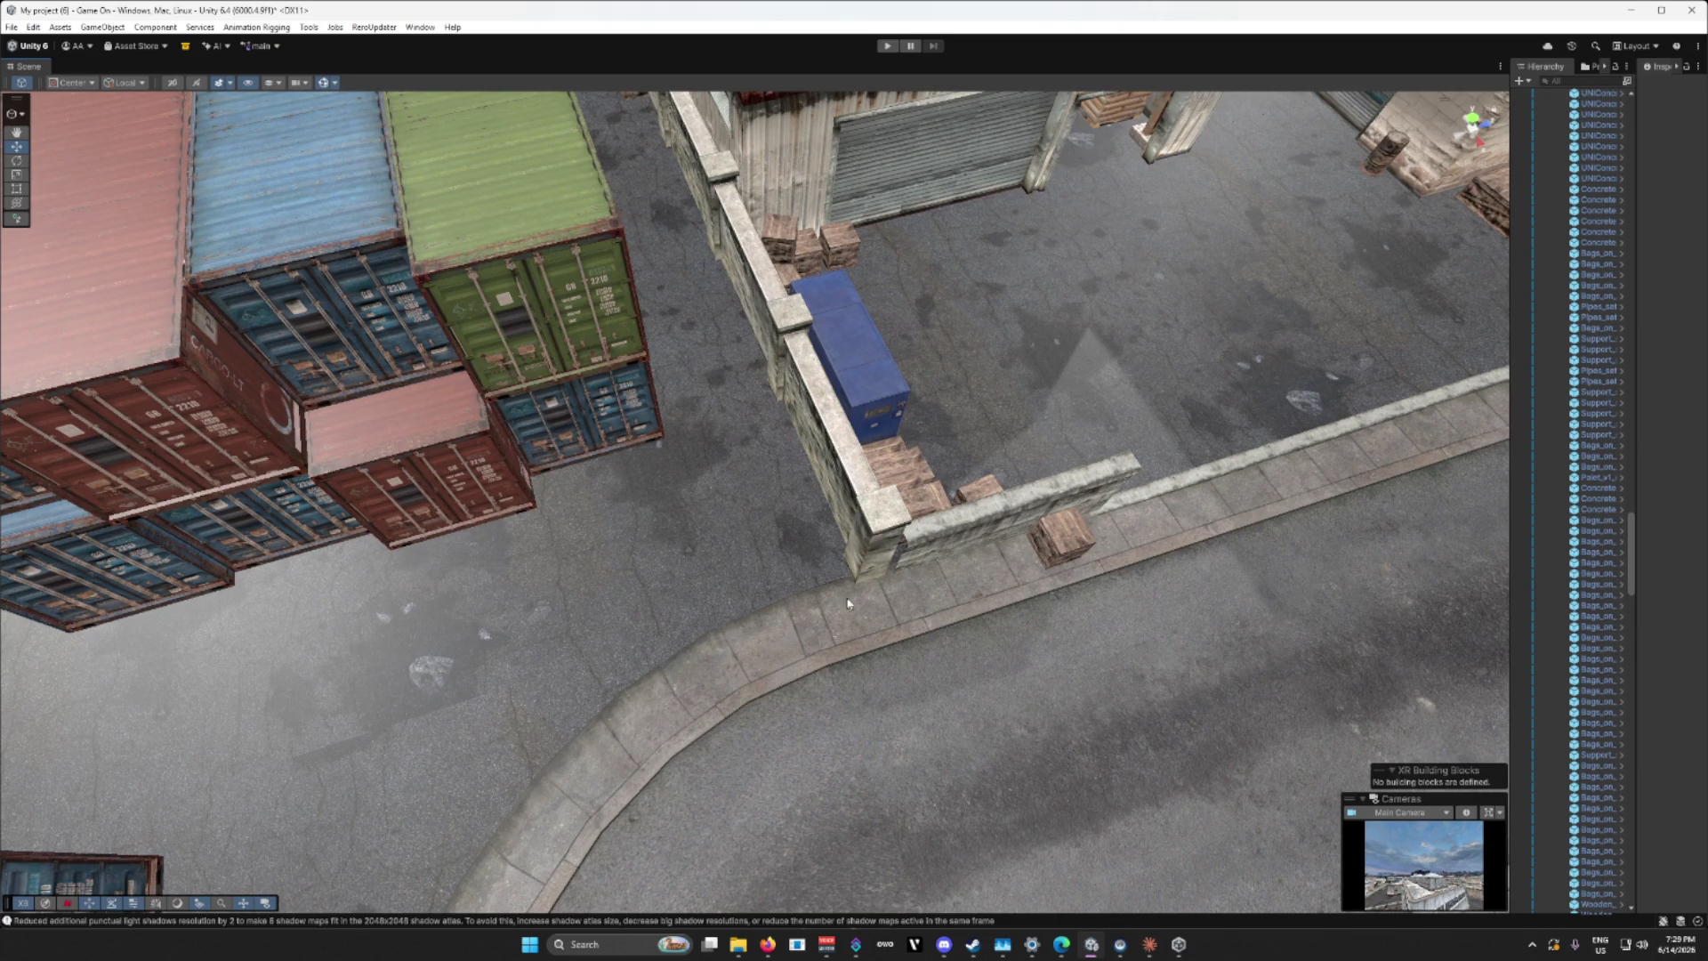
left_click(914, 546)
key("Delete")
left_click(1133, 465)
key("Delete")
Step: Shift the stone wall beside the crates along its length, then review the yard and road from above
scroll(1017, 558, "up", 10)
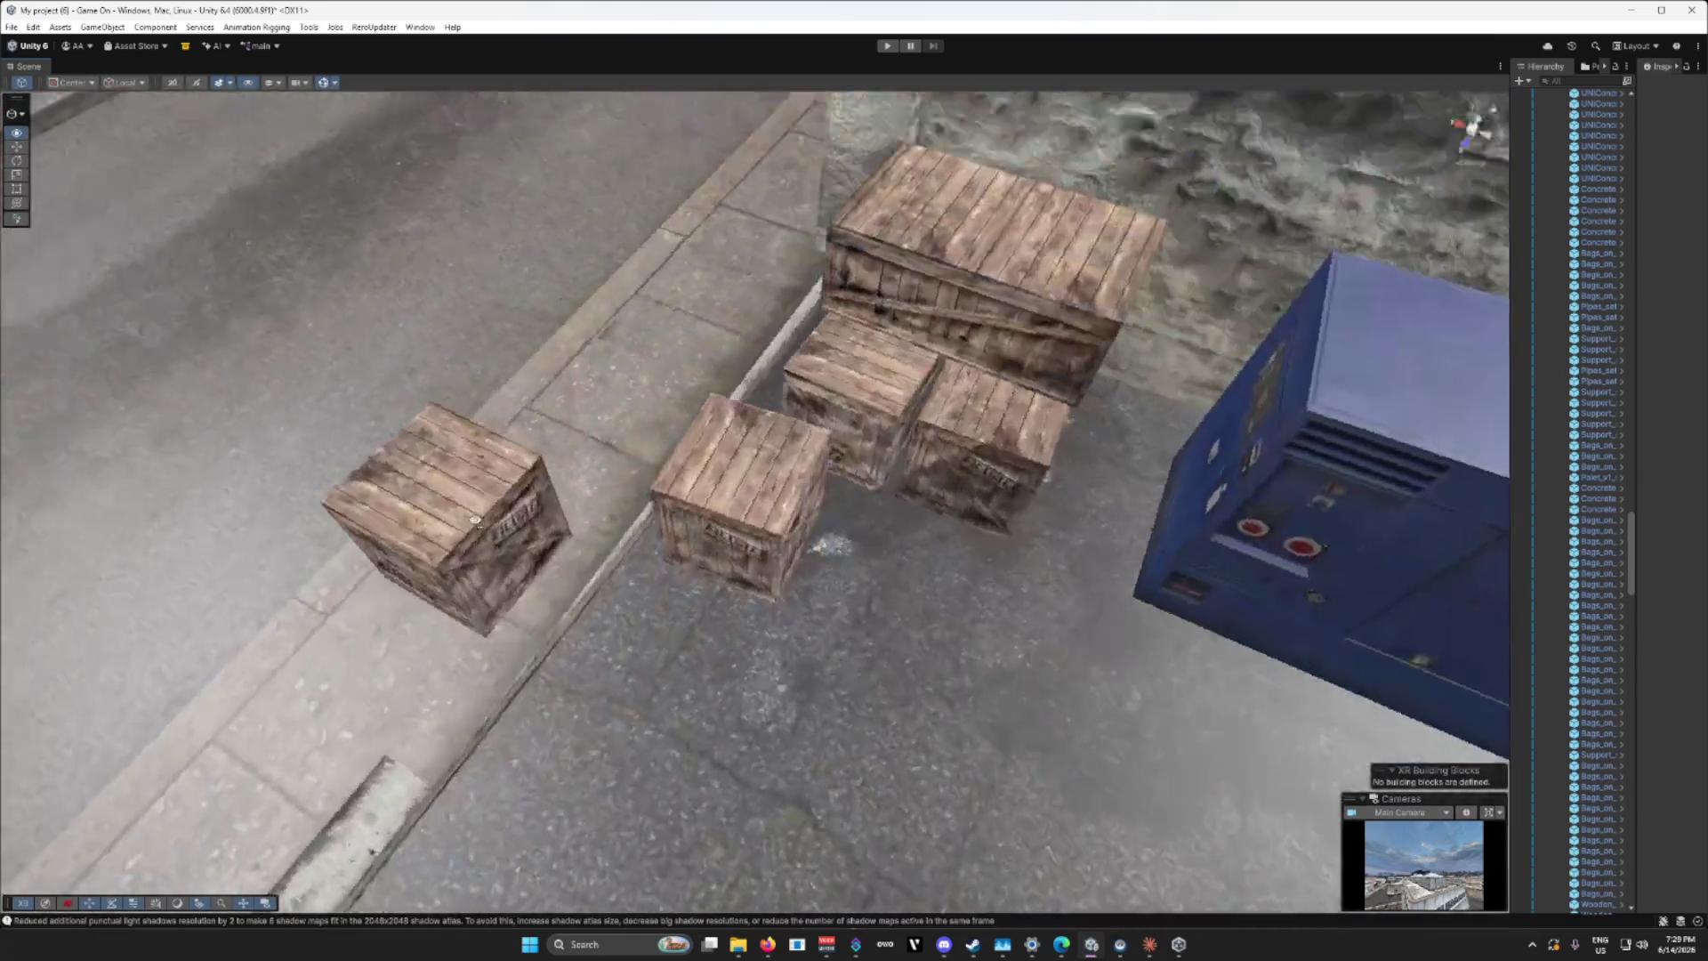
mouse_move(475, 520)
left_mouse_down()
mouse_move(951, 462)
mouse_move(935, 481)
left_mouse_up()
mouse_move(738, 589)
left_mouse_down()
mouse_move(807, 574)
mouse_move(851, 612)
mouse_move(457, 534)
mouse_move(775, 579)
mouse_move(872, 551)
mouse_move(801, 548)
mouse_move(858, 543)
mouse_move(820, 562)
mouse_move(1096, 534)
mouse_move(1023, 552)
mouse_move(1084, 514)
mouse_move(1208, 589)
left_mouse_up()
left_click(752, 595)
mouse_move(752, 595)
left_mouse_down()
mouse_move(889, 556)
mouse_move(627, 591)
mouse_move(757, 631)
mouse_move(1007, 620)
left_mouse_up()
key("e")
scroll(739, 589, "down", 5)
mouse_move(738, 589)
left_mouse_down()
mouse_move(597, 625)
mouse_move(289, 615)
left_mouse_up()
scroll(289, 616, "up", 5)
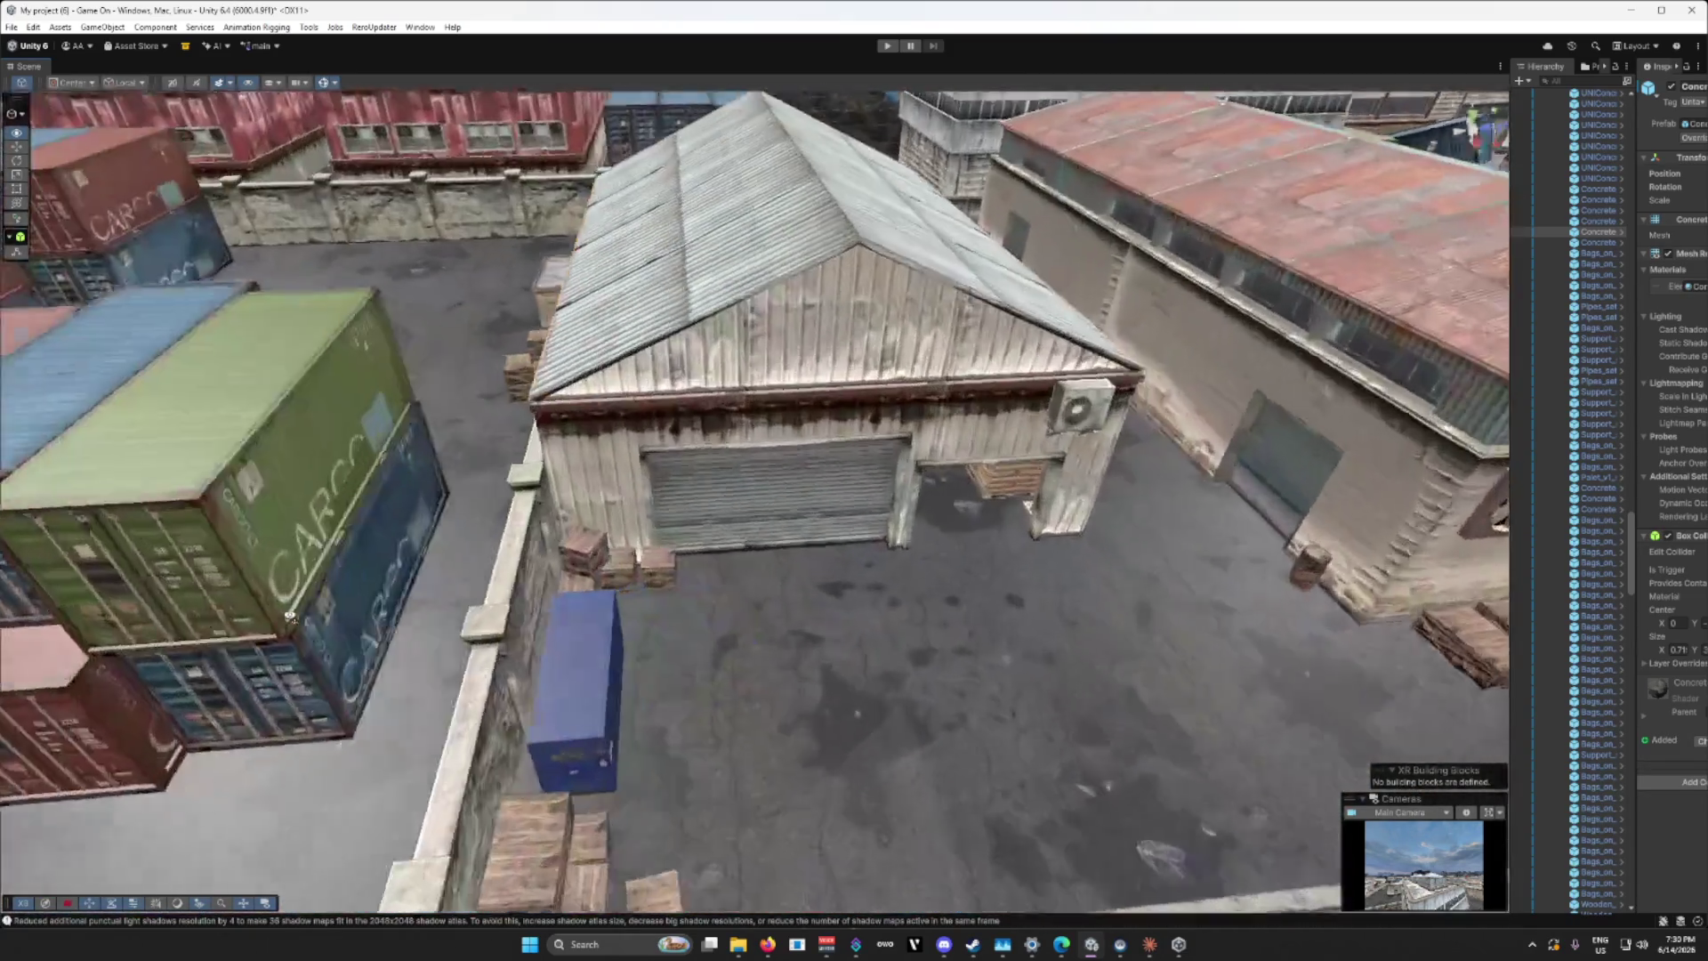
left_click_drag(742, 494, 743, 507)
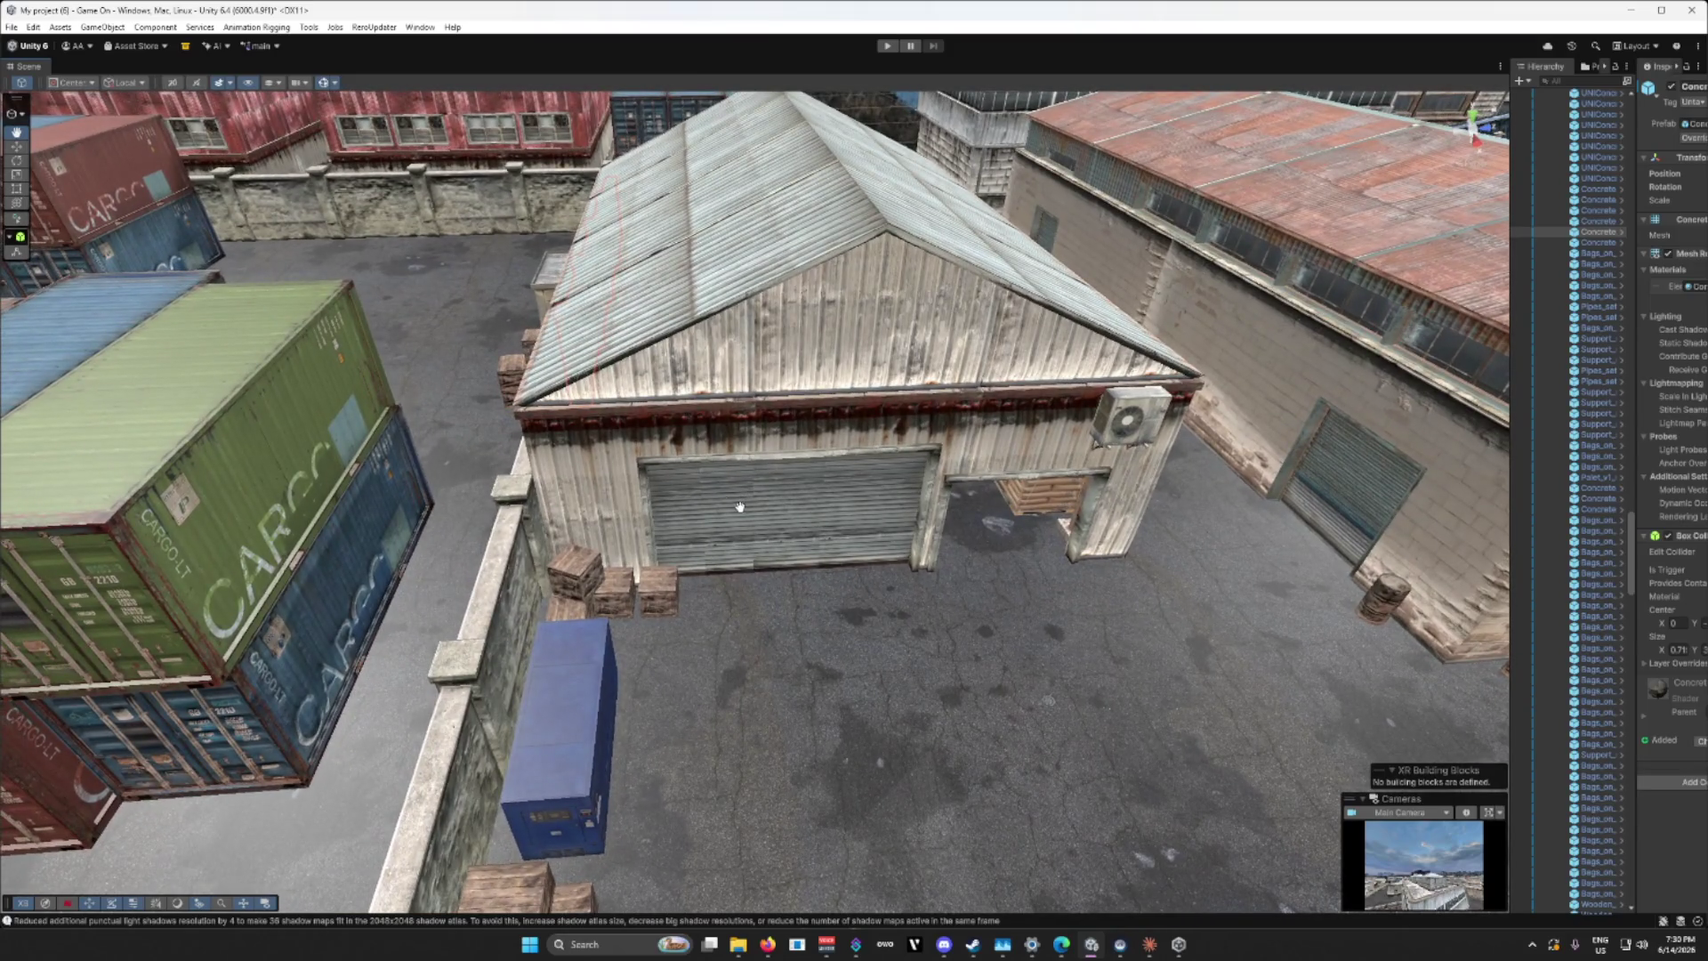
scroll(868, 624, "down", 3)
mouse_move(869, 624)
left_mouse_down()
mouse_move(1122, 664)
mouse_move(1328, 631)
left_mouse_up()
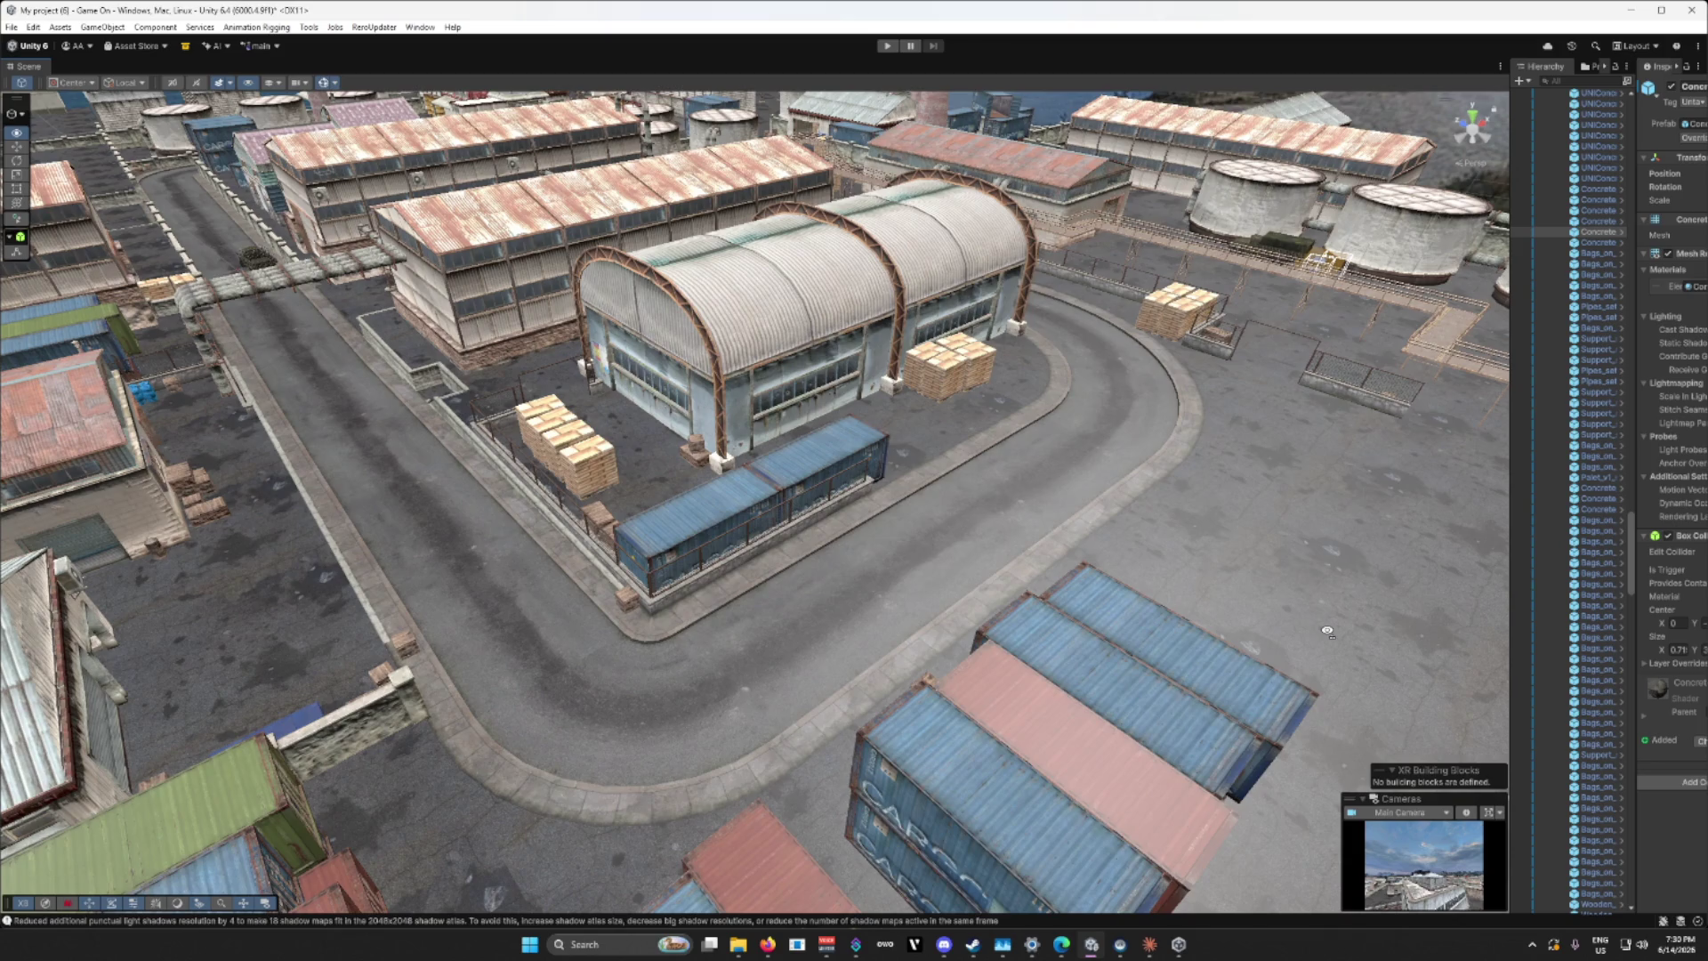
Step: Delete the bag pallet, the small wooden pallet and the wooden pallet stack beside the containers
left_click_drag(1328, 632, 881, 658)
left_click(759, 589)
key("f")
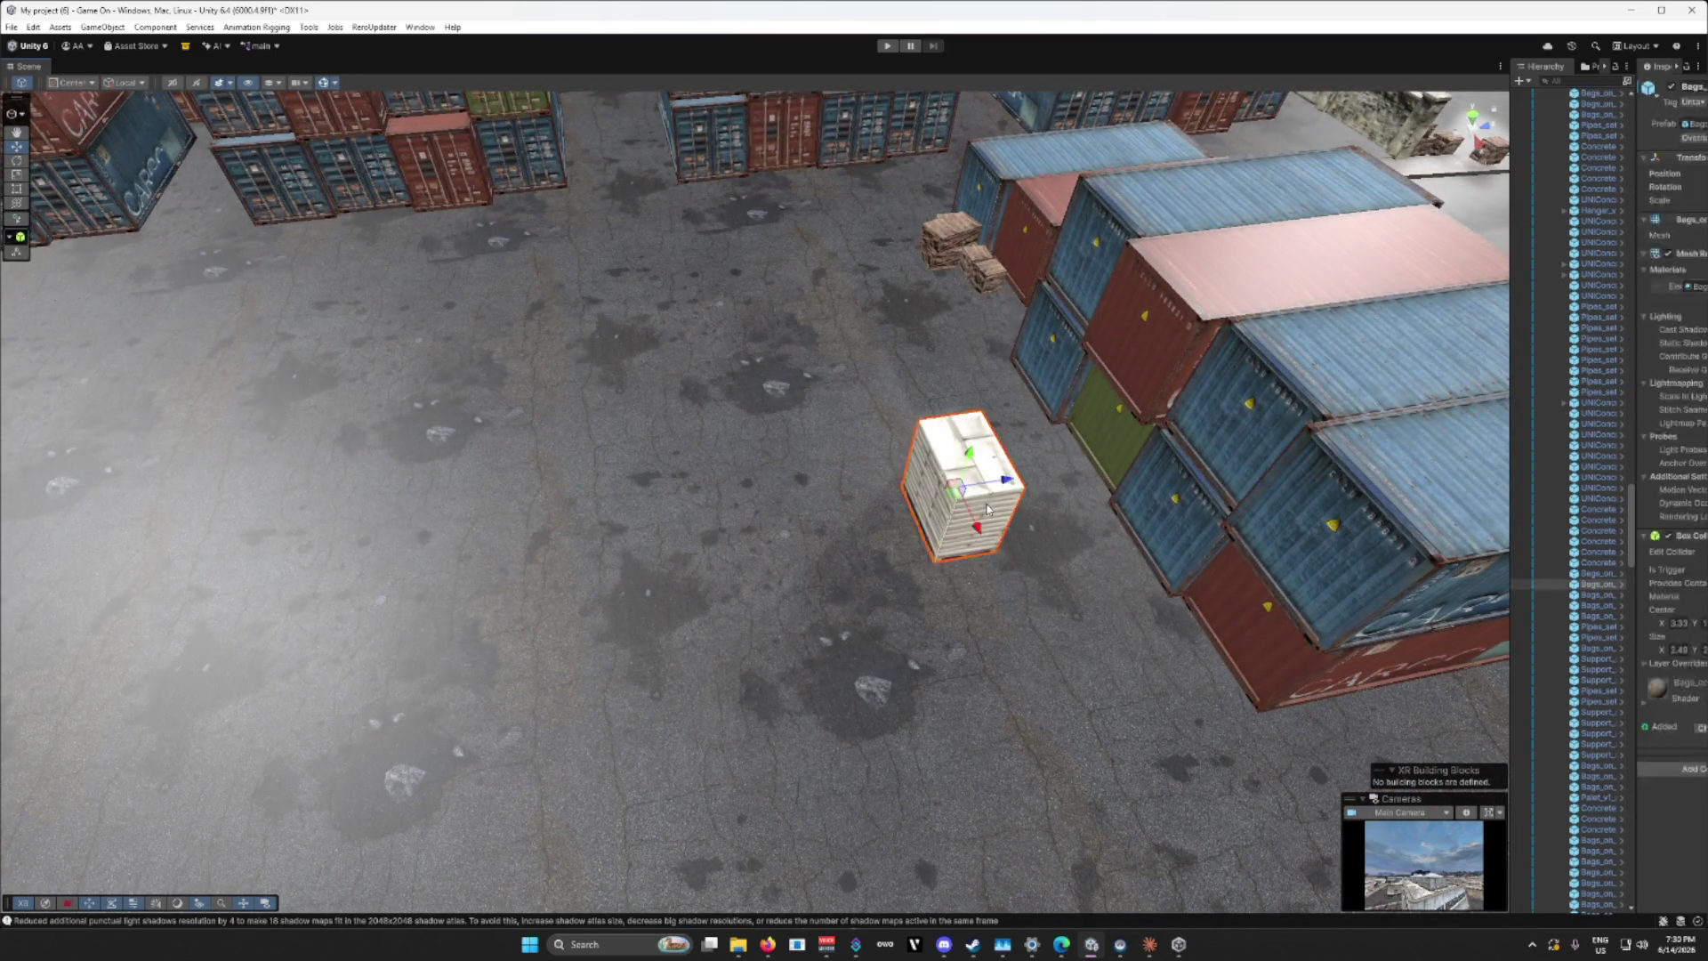
key("Delete")
left_click(986, 271)
key("Delete")
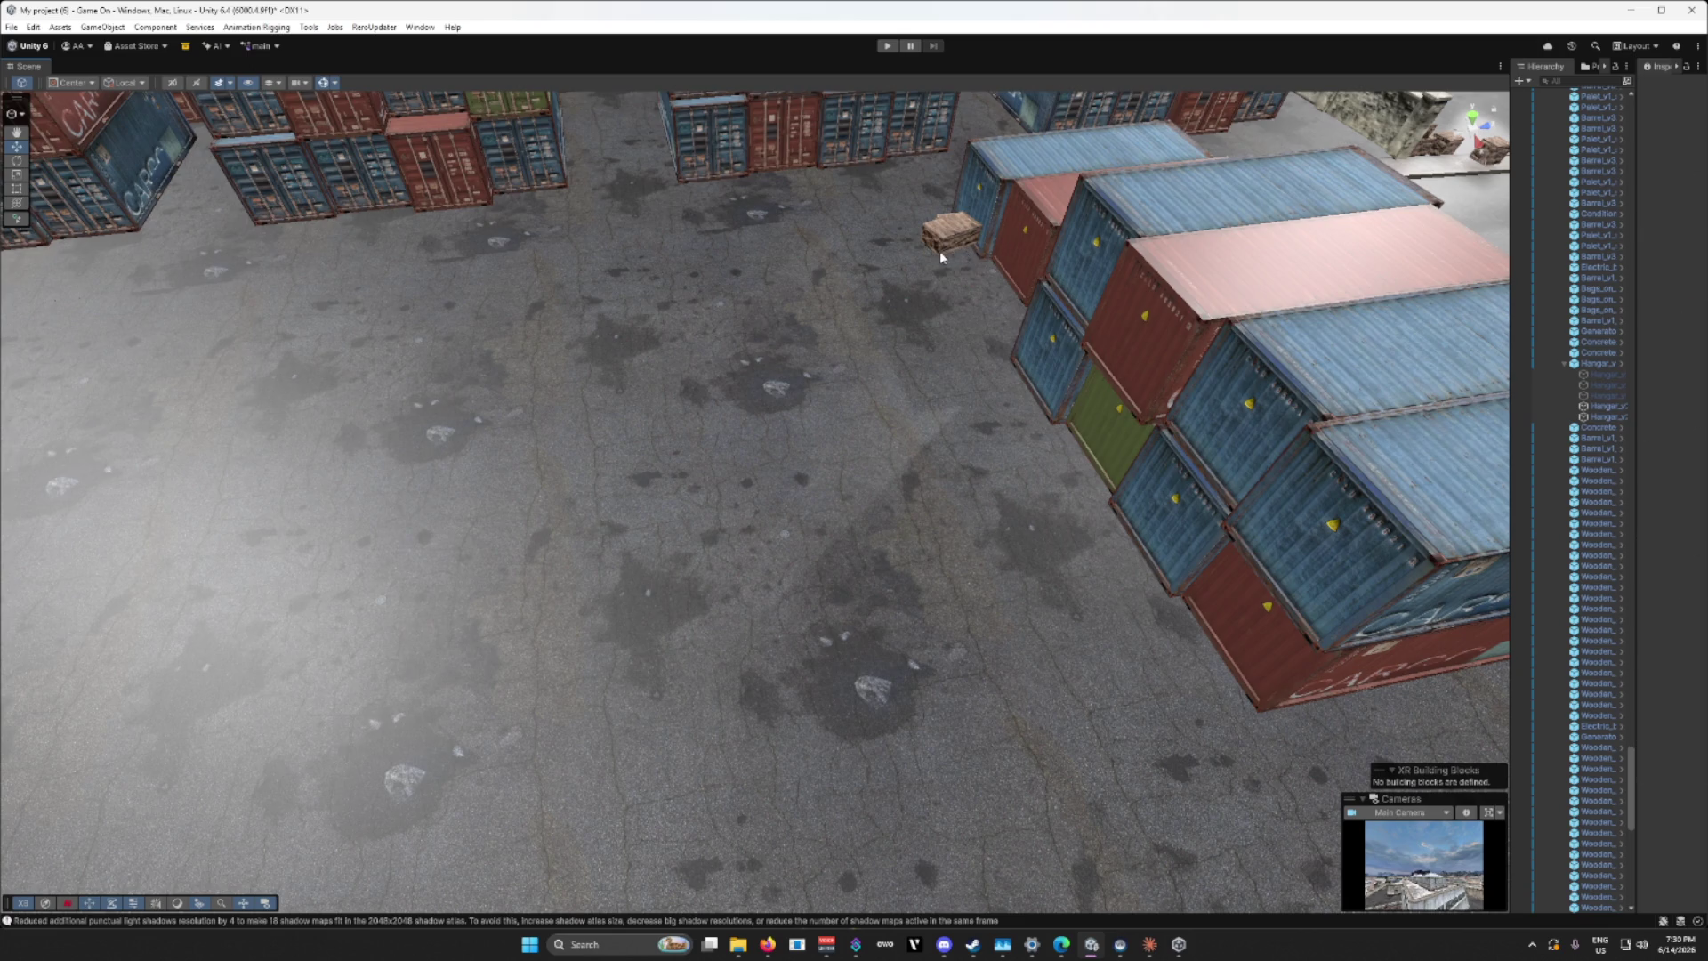
left_click(948, 236)
key("Delete")
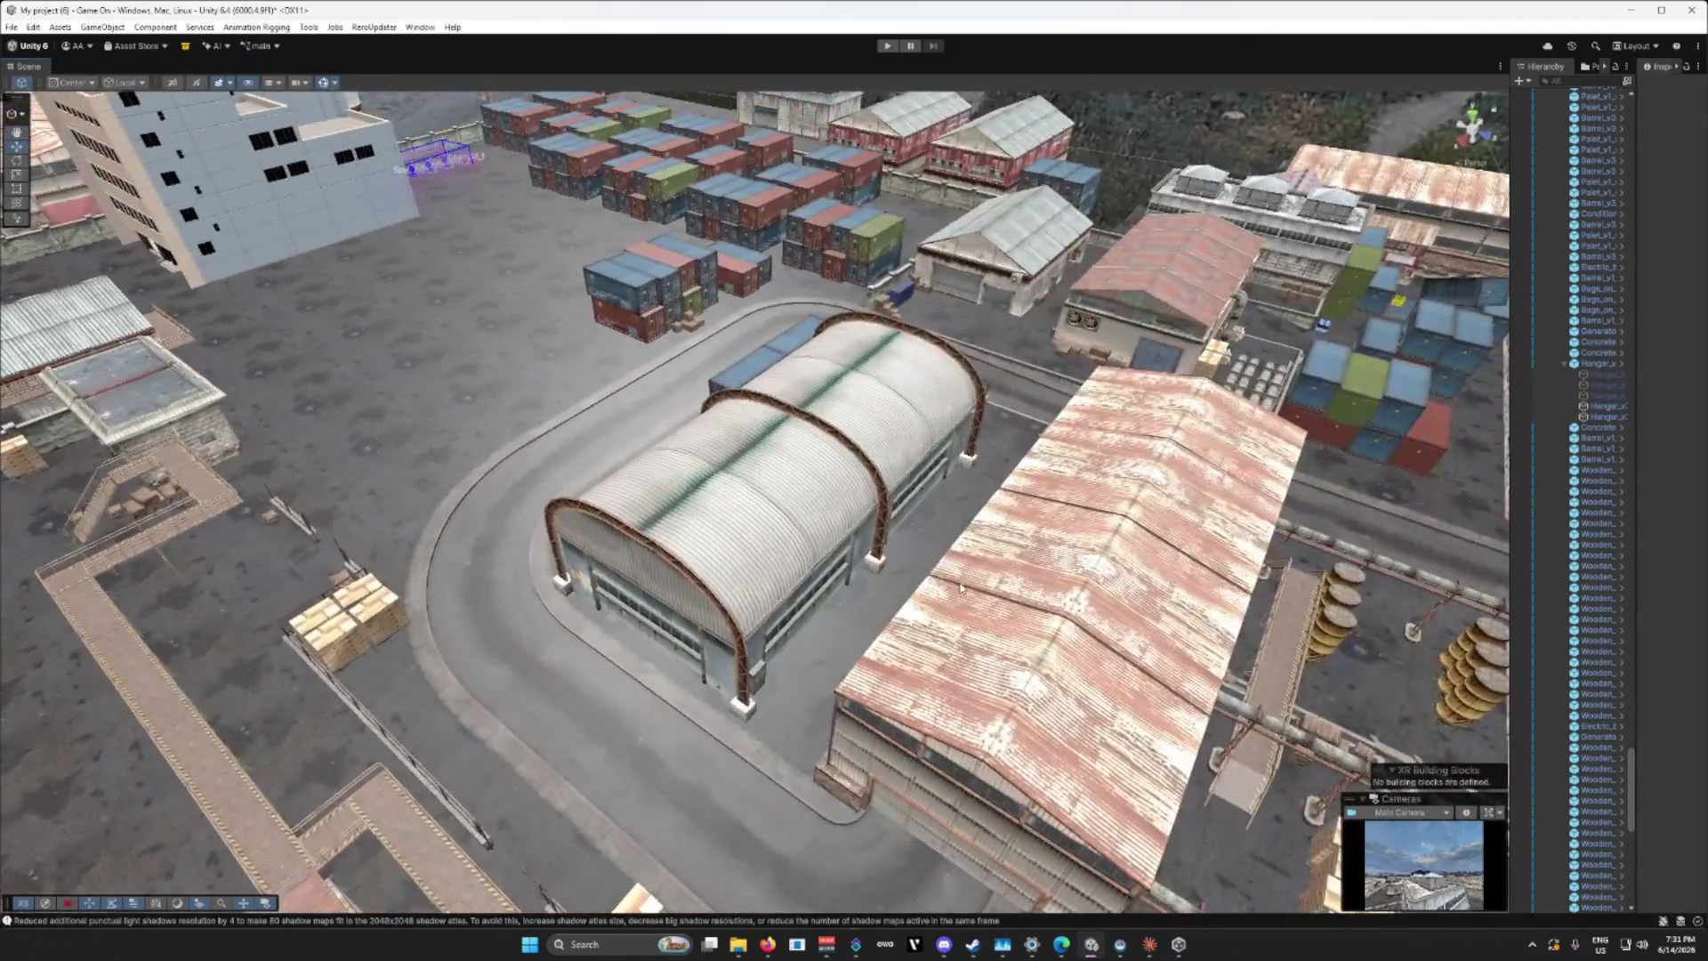
mouse_move(961, 588)
left_mouse_down()
mouse_move(1184, 581)
mouse_move(1173, 616)
mouse_move(867, 618)
left_mouse_up()
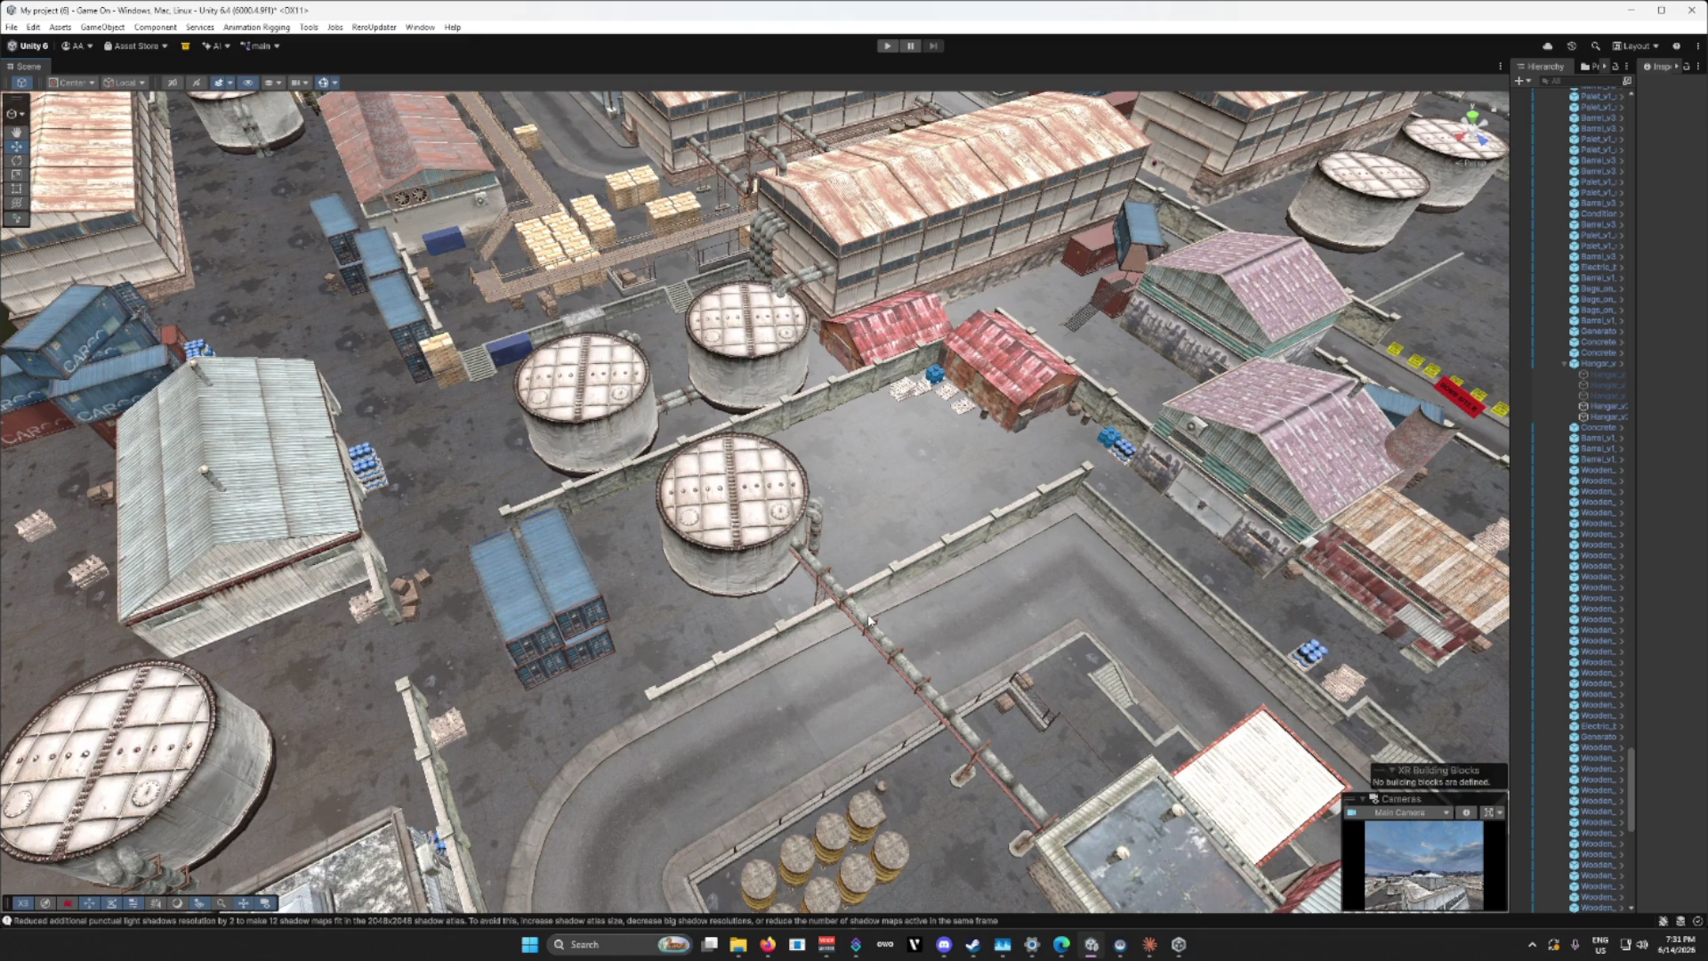
Step: Tilt the view up to the sky and city, widening the Hierarchy and Inspector panels
left_click_drag(869, 621, 1437, 541)
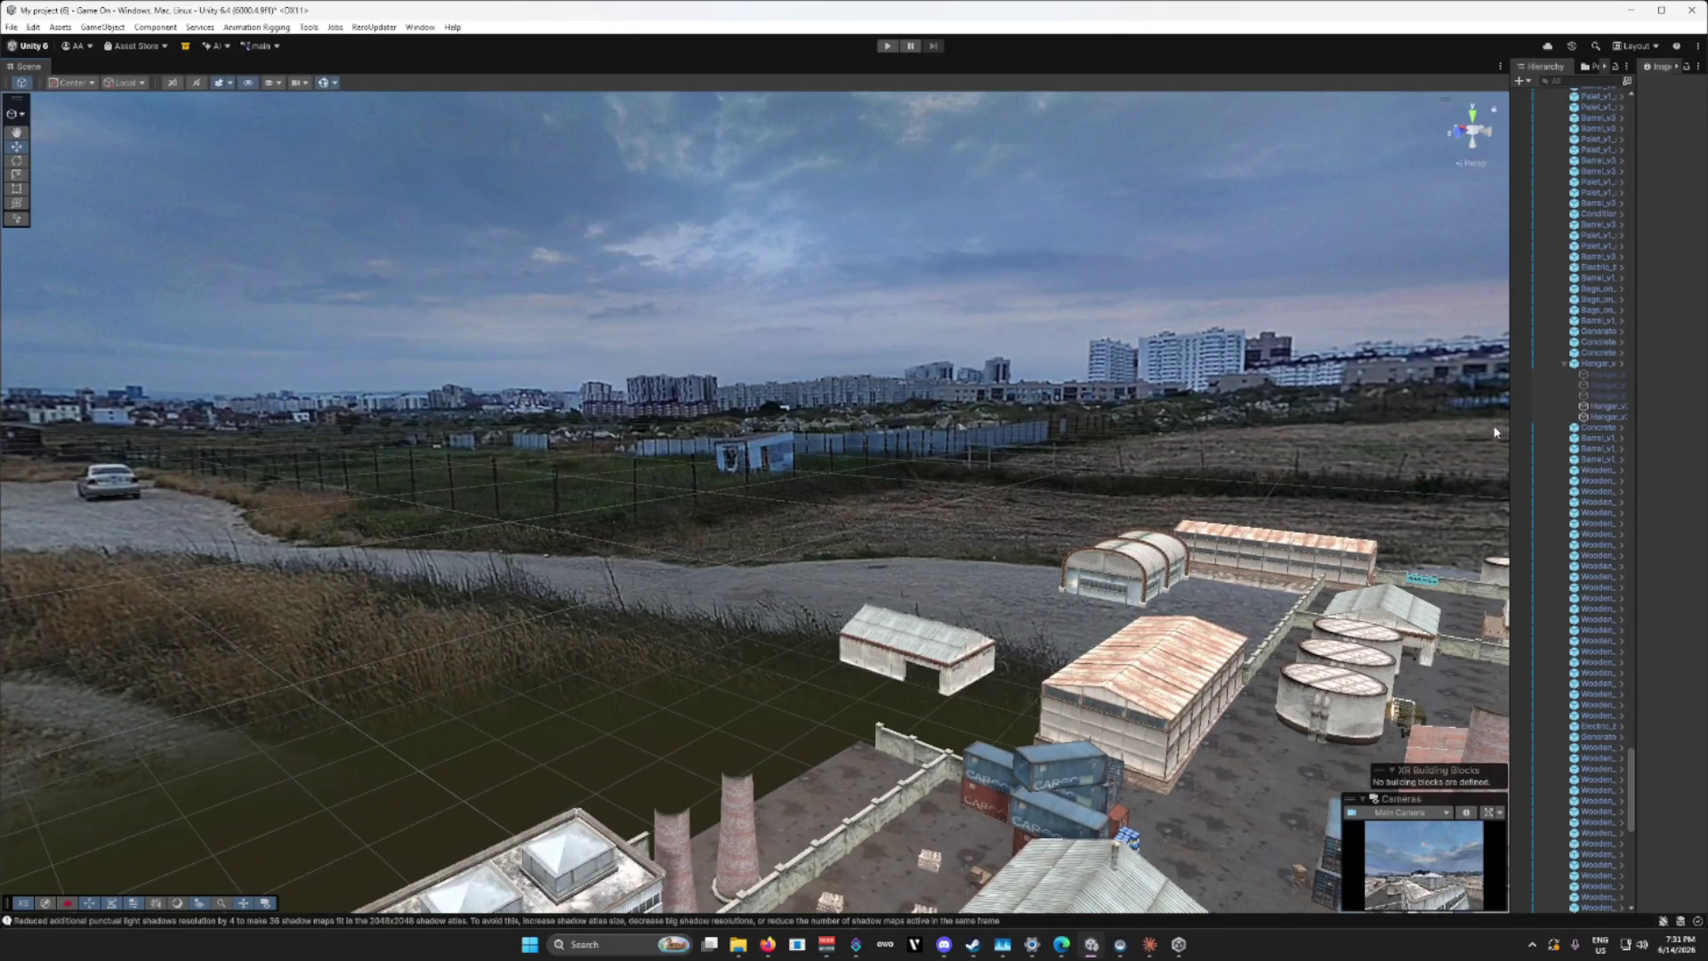
left_click_drag(1507, 424, 1406, 425)
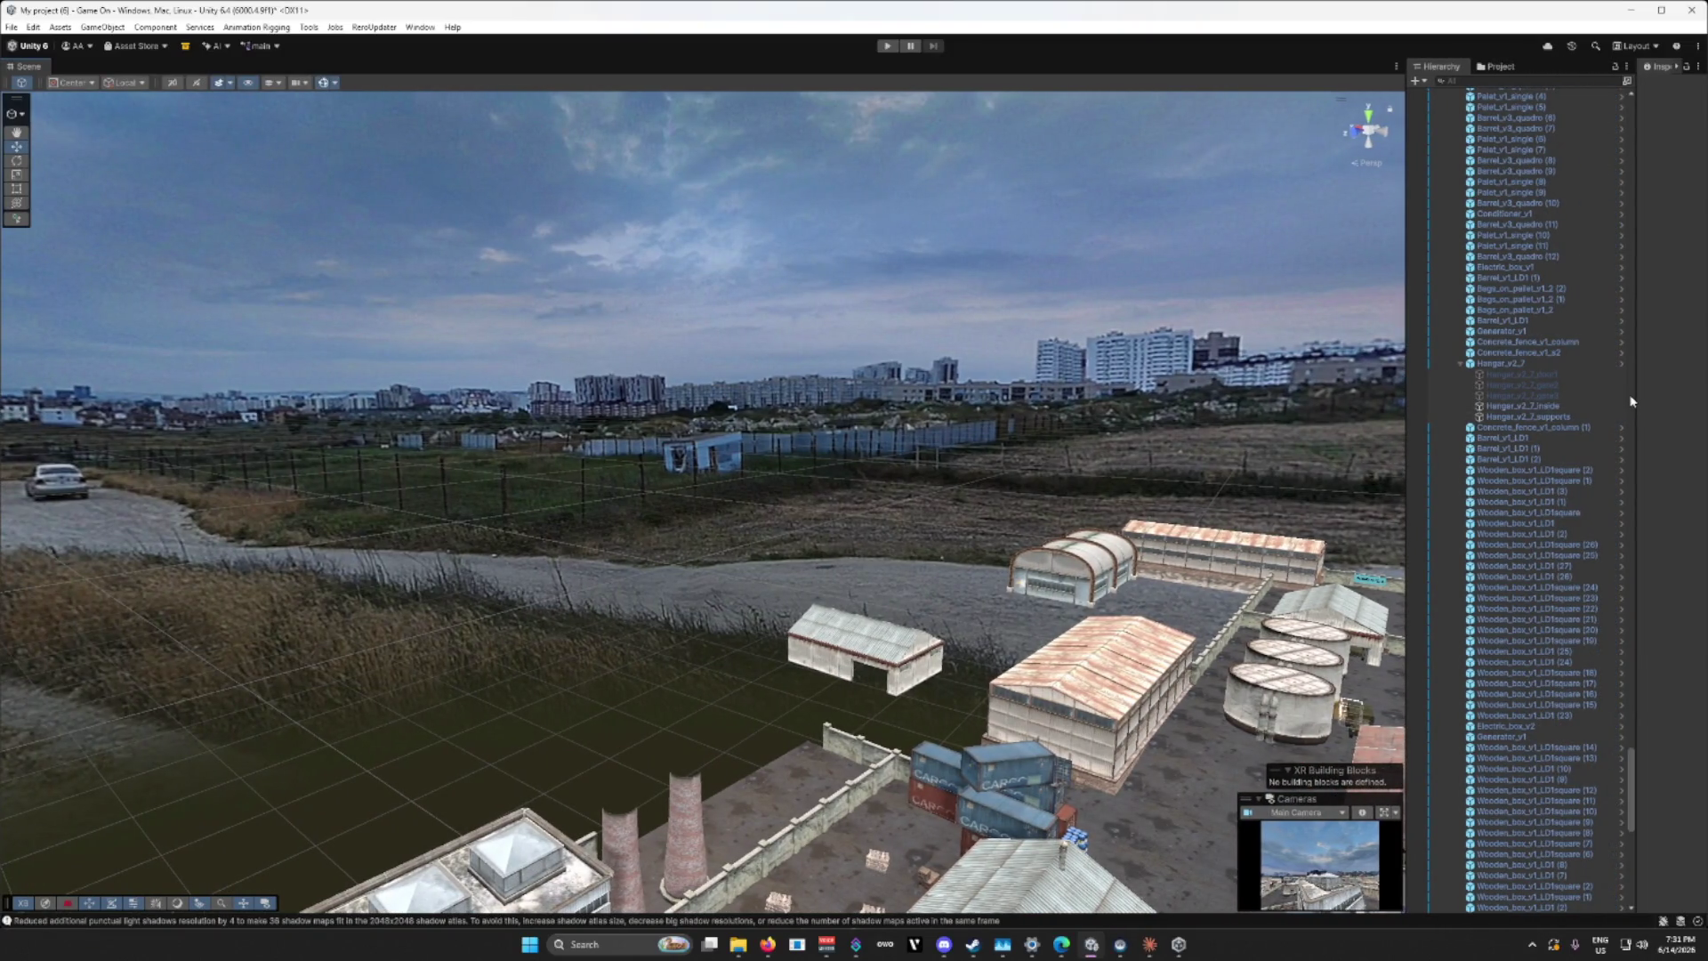
left_click_drag(1633, 395, 1612, 393)
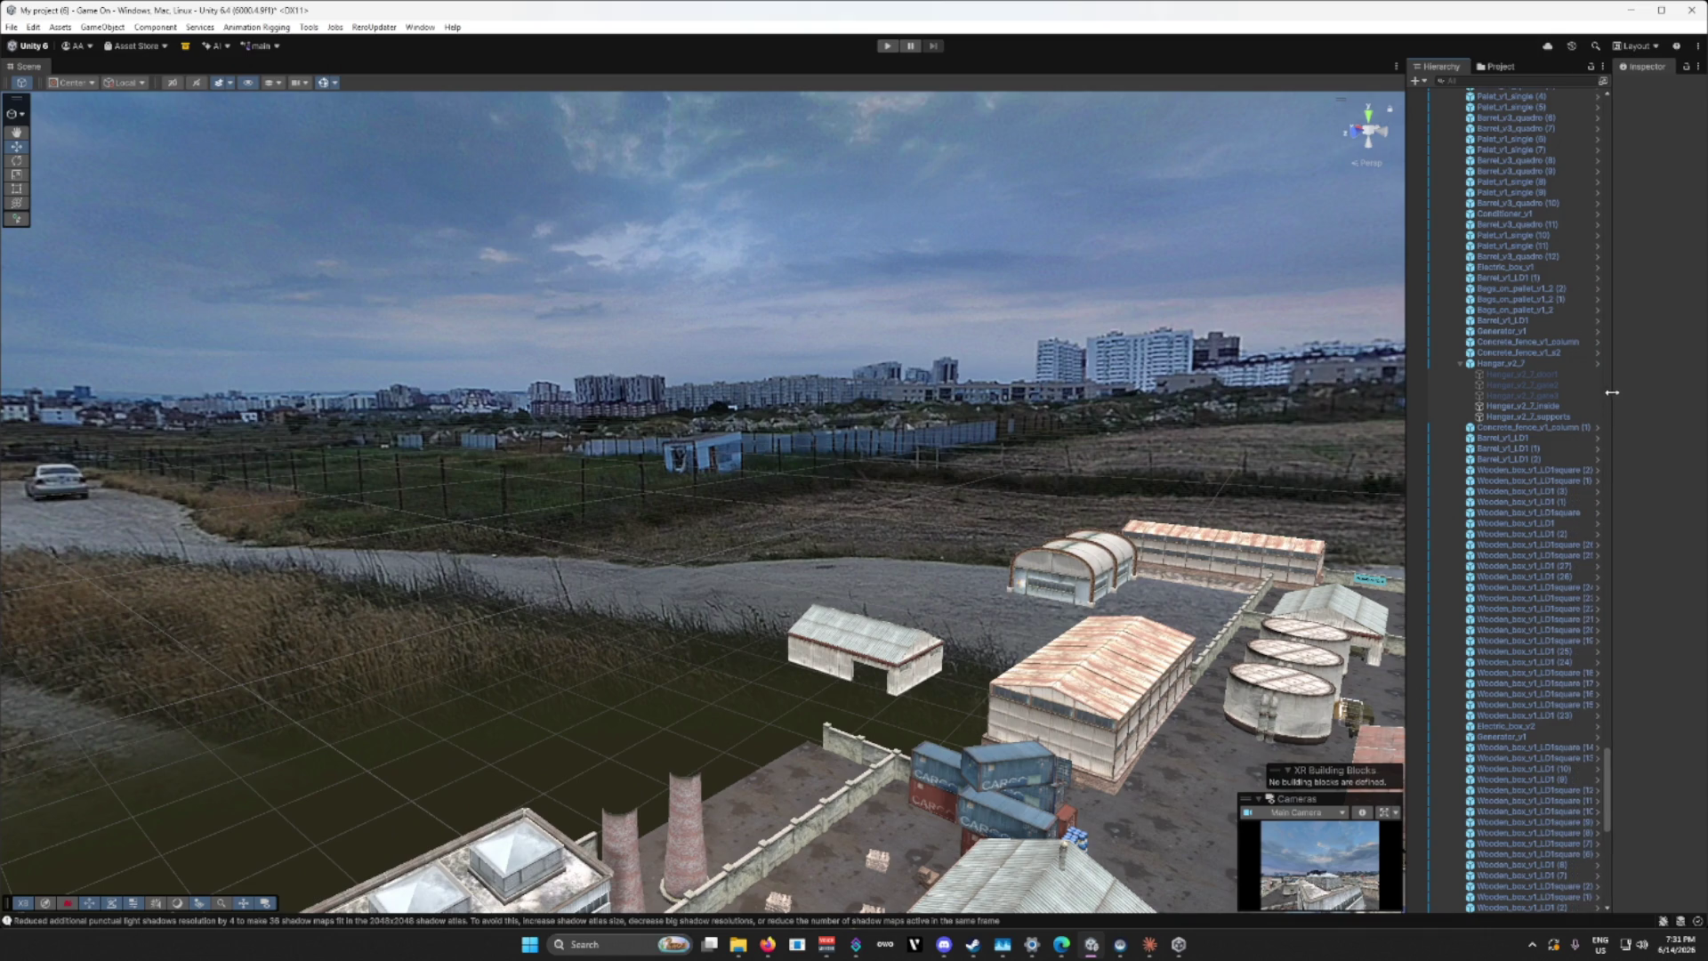
Step: In the Project panel, list All Models from Favorites and widen the asset browser
left_click(1500, 66)
scroll(1525, 344, "up", 2)
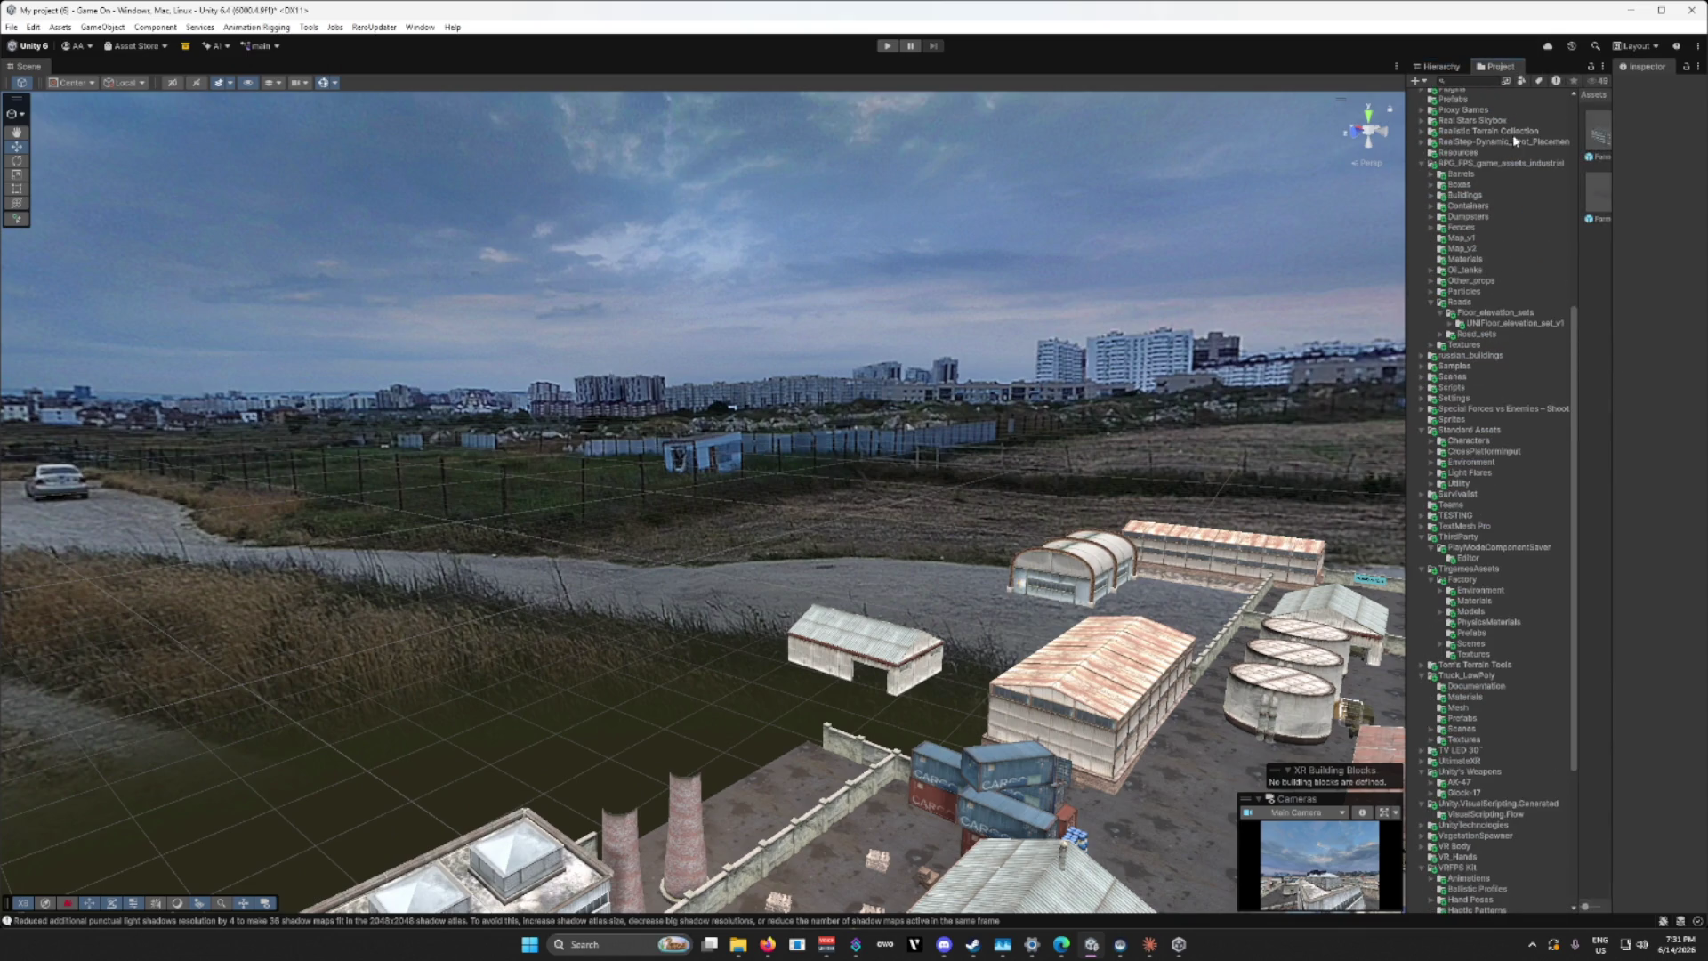
scroll(1513, 283, "up", 7)
left_click(1473, 104)
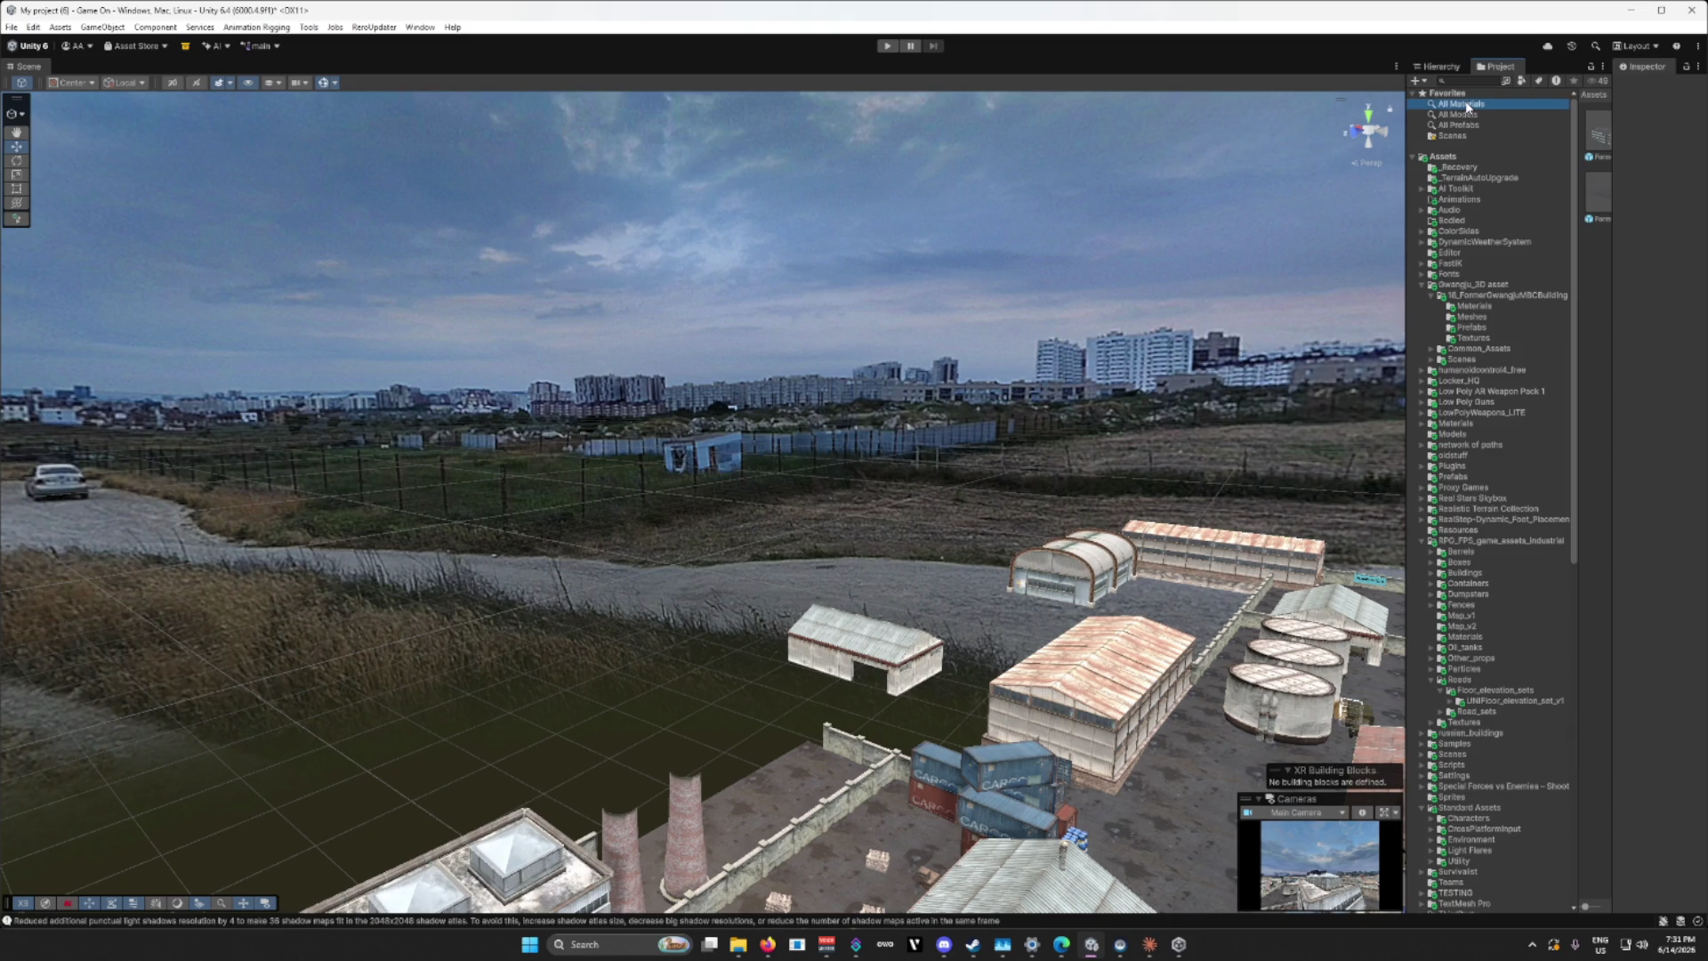
left_click_drag(1407, 131, 1330, 131)
left_click(1381, 115)
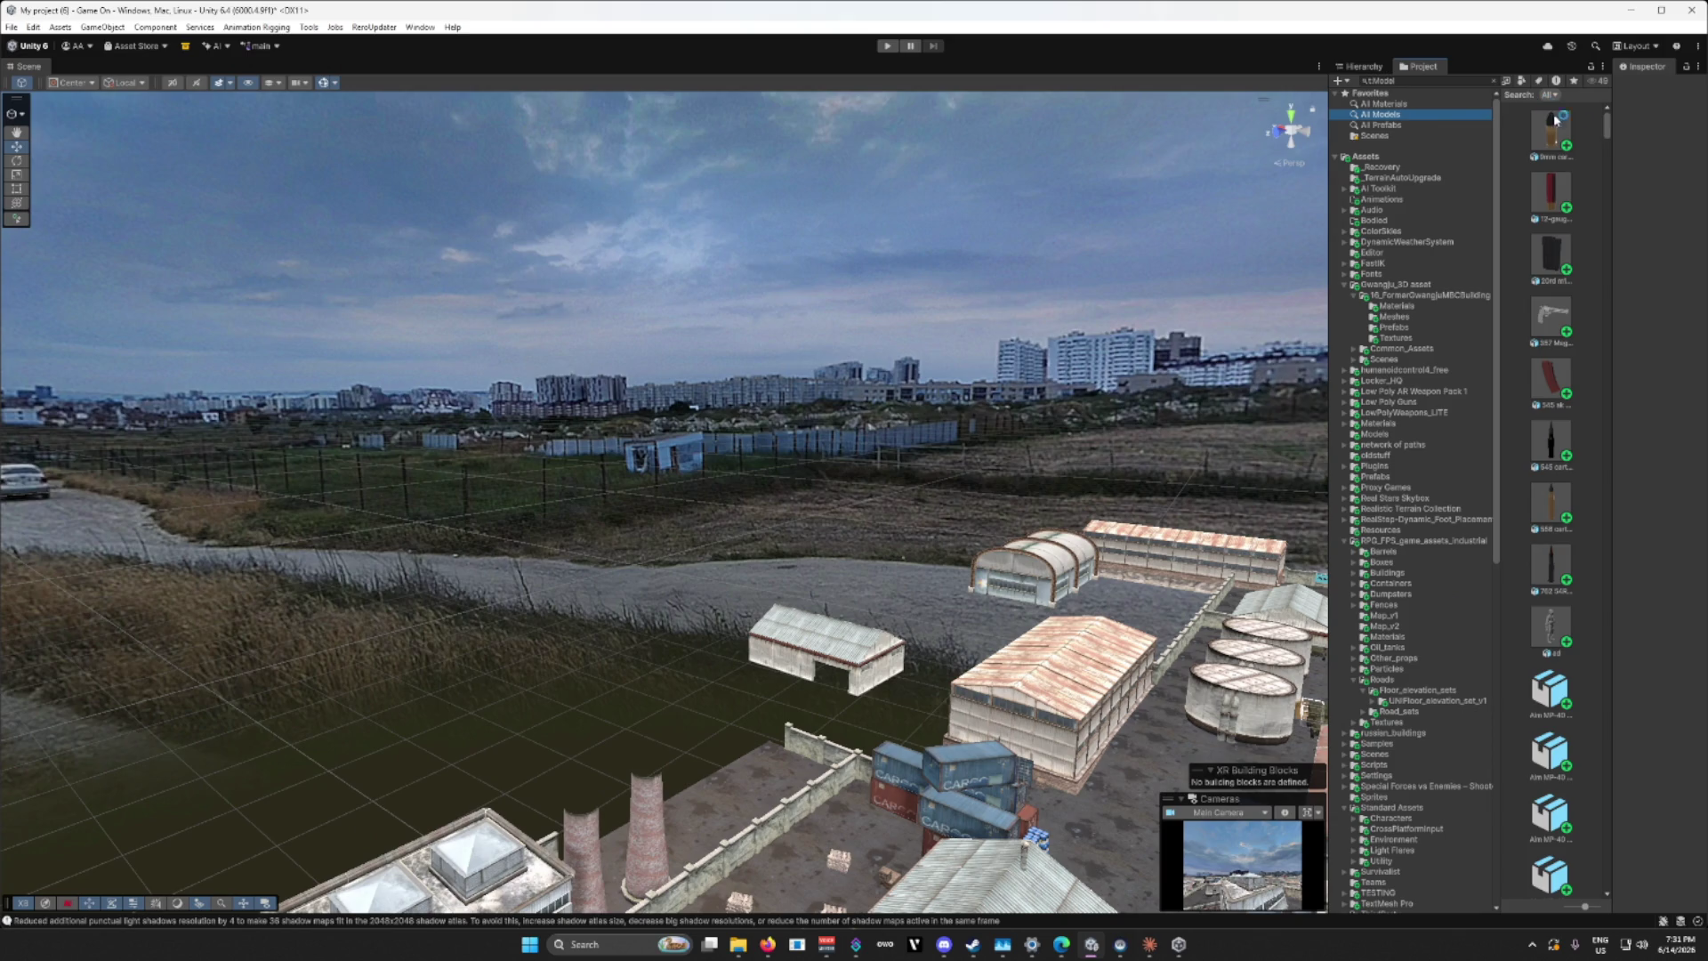
left_click_drag(1611, 133, 1697, 154)
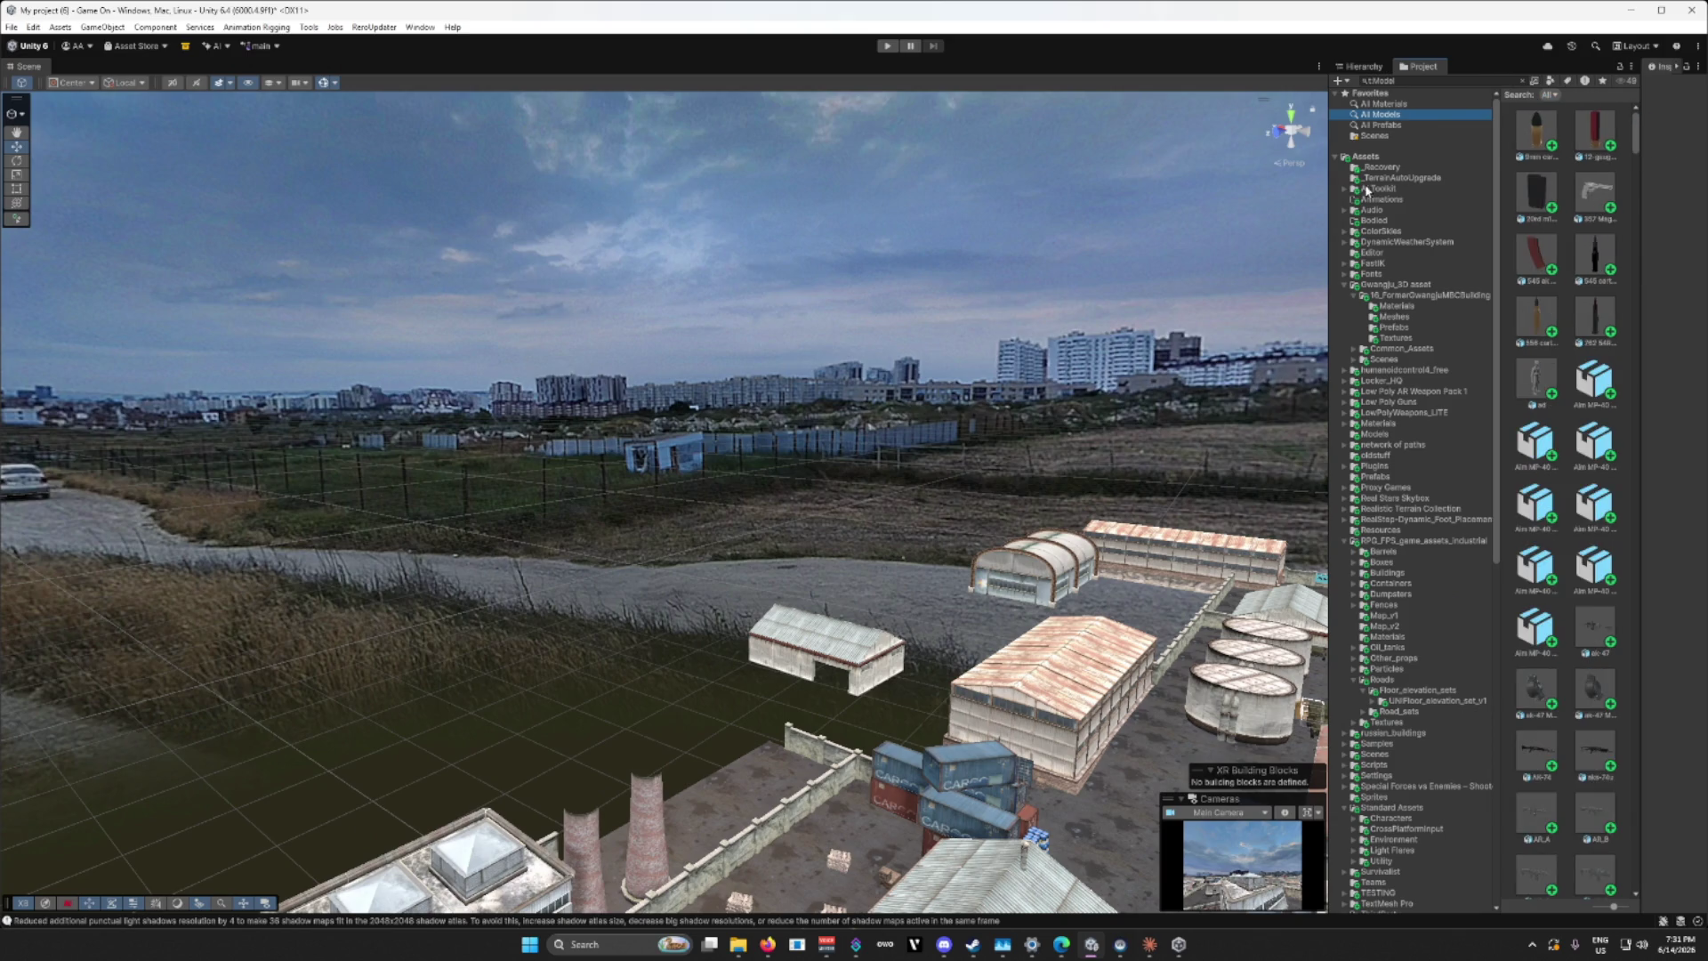
left_click_drag(1330, 188, 1200, 189)
left_click(1396, 79)
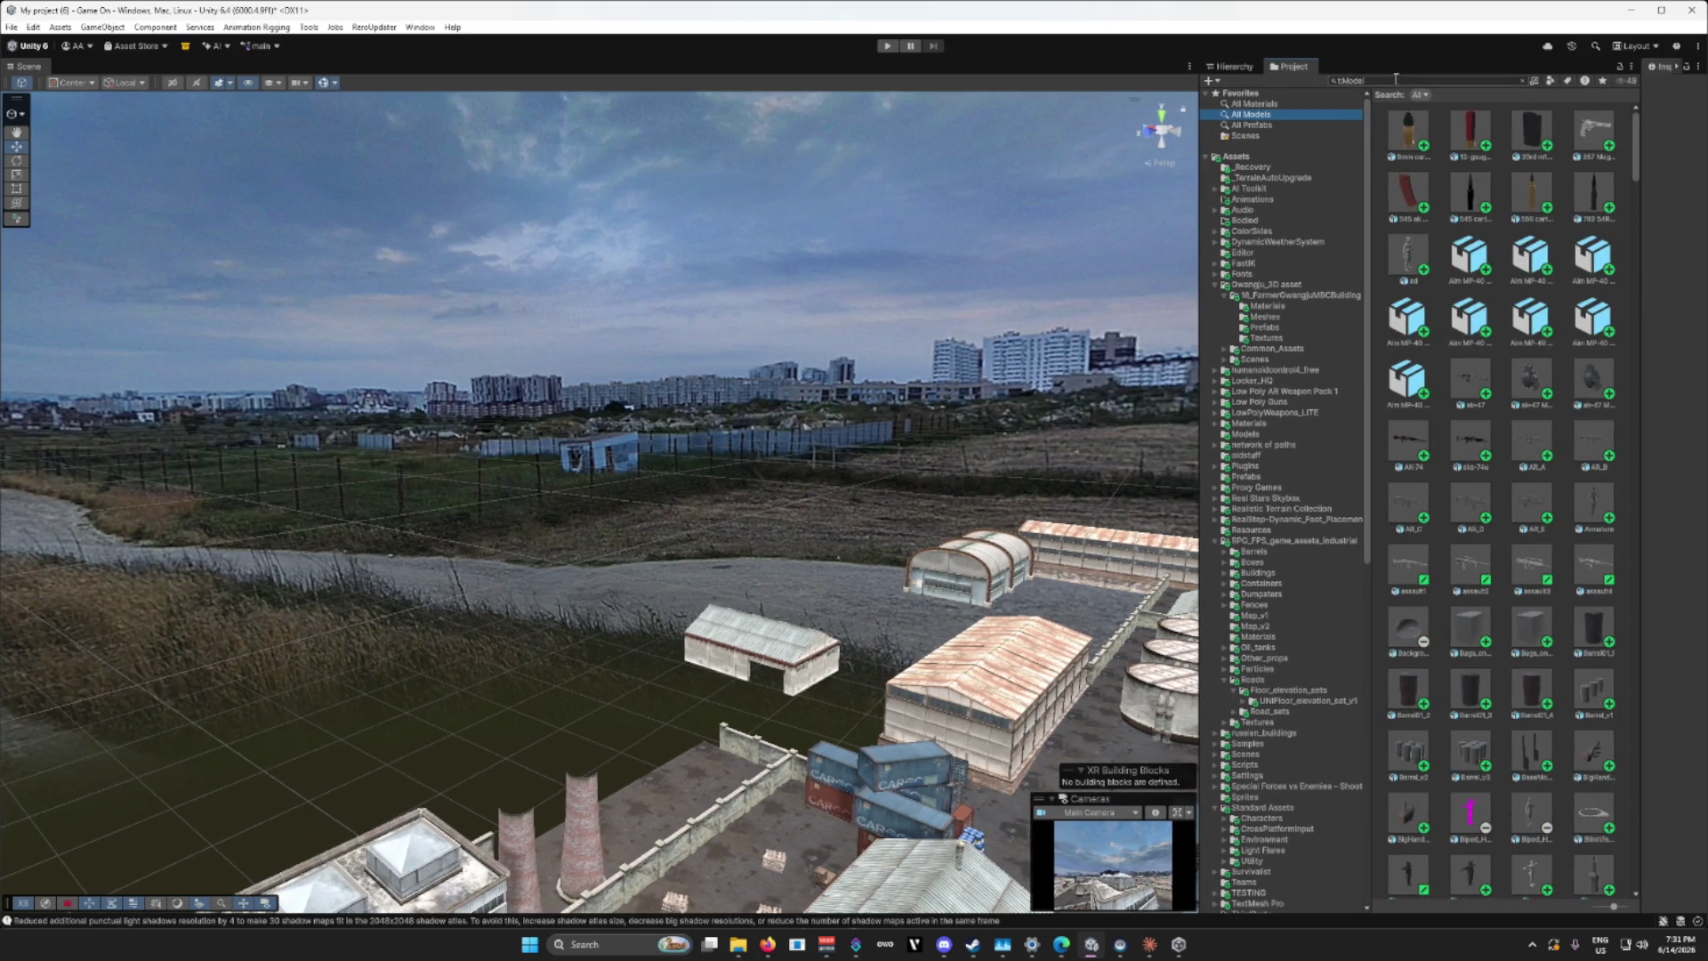
Step: Search assets for 'skybox', apply a night sky, then replace it with a cloudy day skybox
type("skybox")
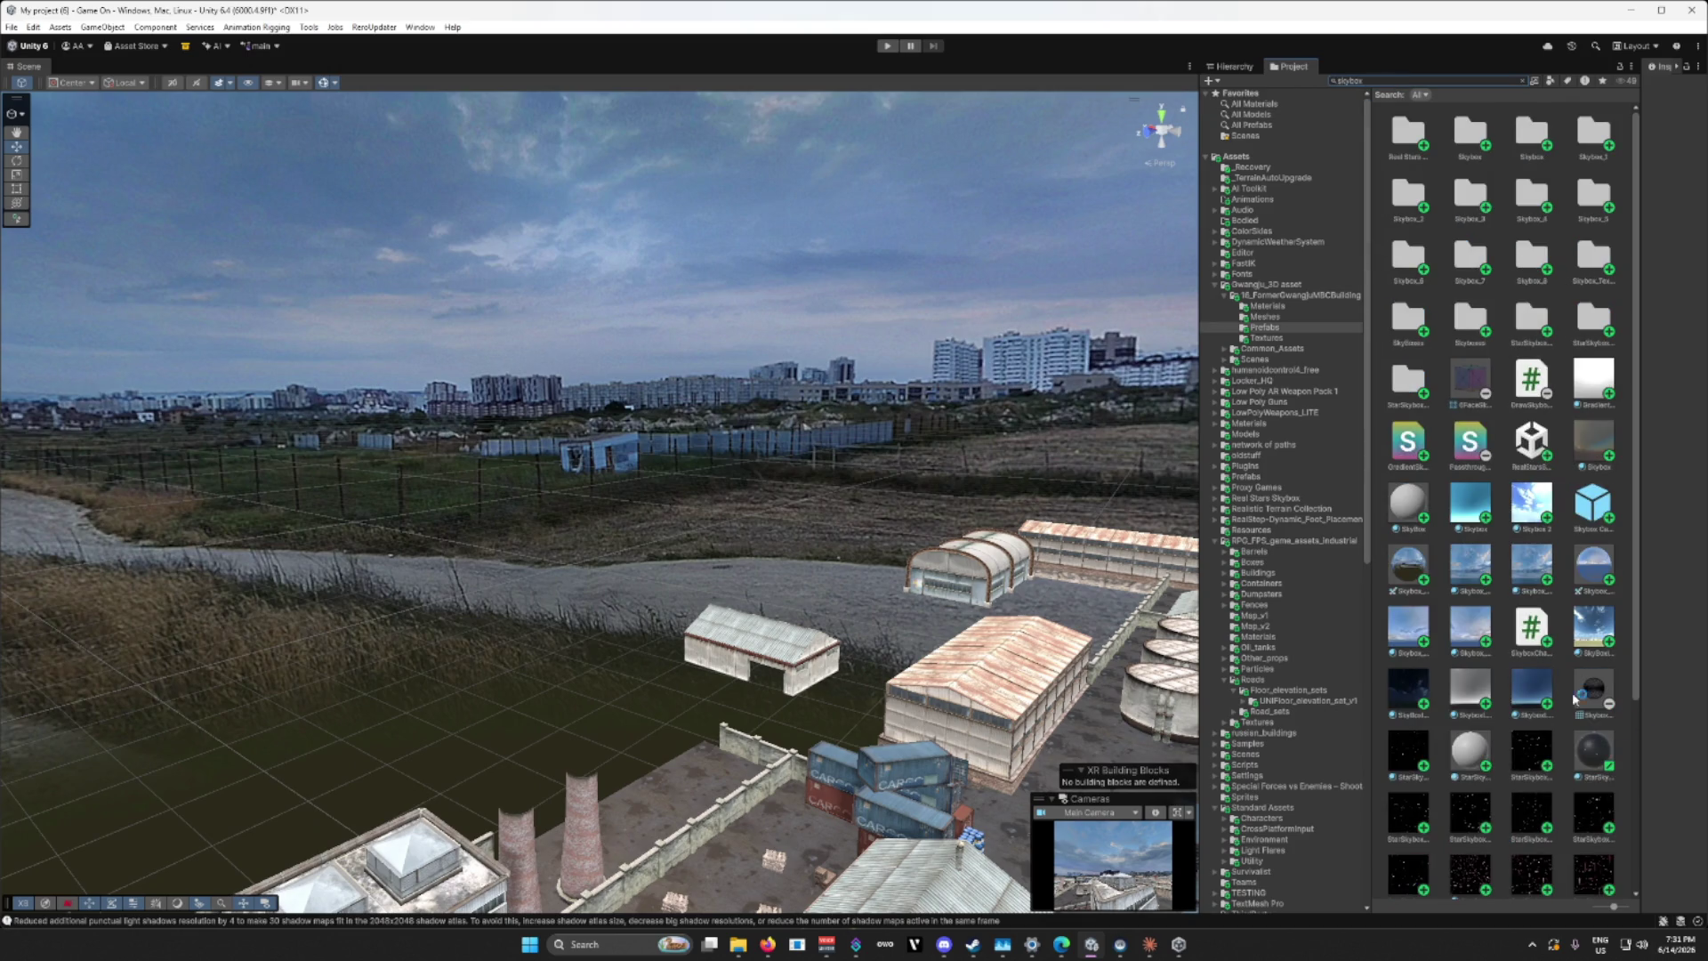
left_click_drag(1415, 714, 985, 447)
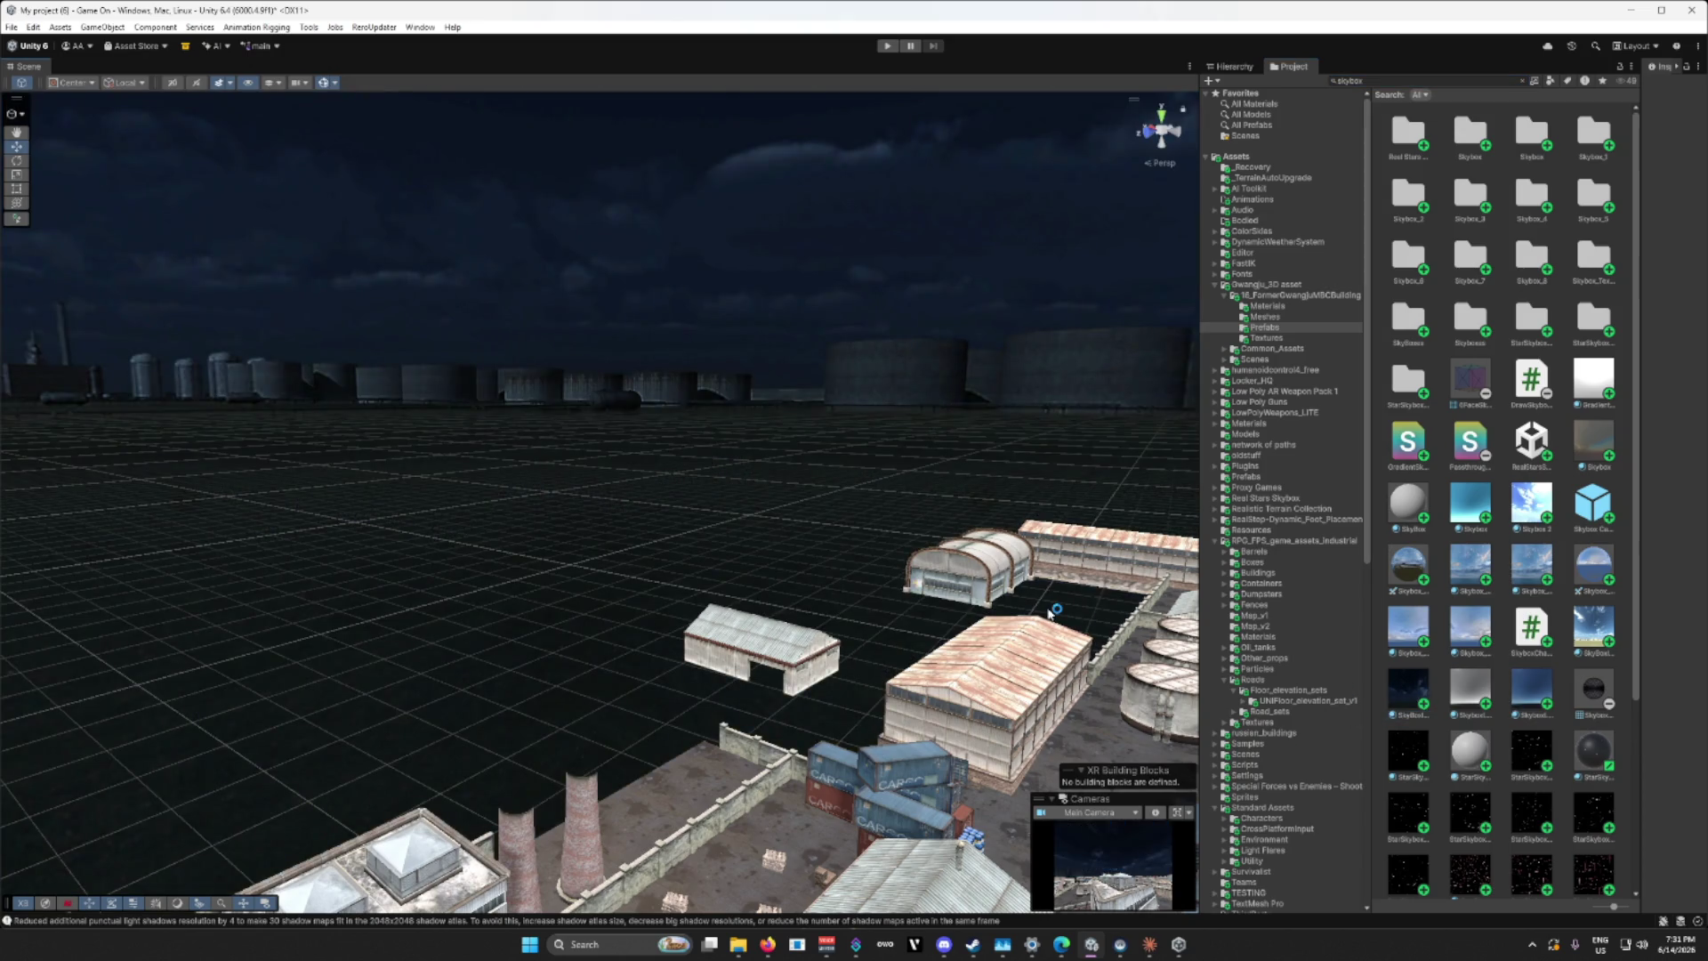
mouse_move(1593, 627)
left_mouse_down()
mouse_move(885, 477)
mouse_move(793, 498)
mouse_move(1146, 492)
mouse_move(953, 489)
mouse_move(861, 574)
mouse_move(914, 620)
mouse_move(959, 613)
mouse_move(846, 606)
mouse_move(934, 659)
mouse_move(1008, 660)
left_mouse_up()
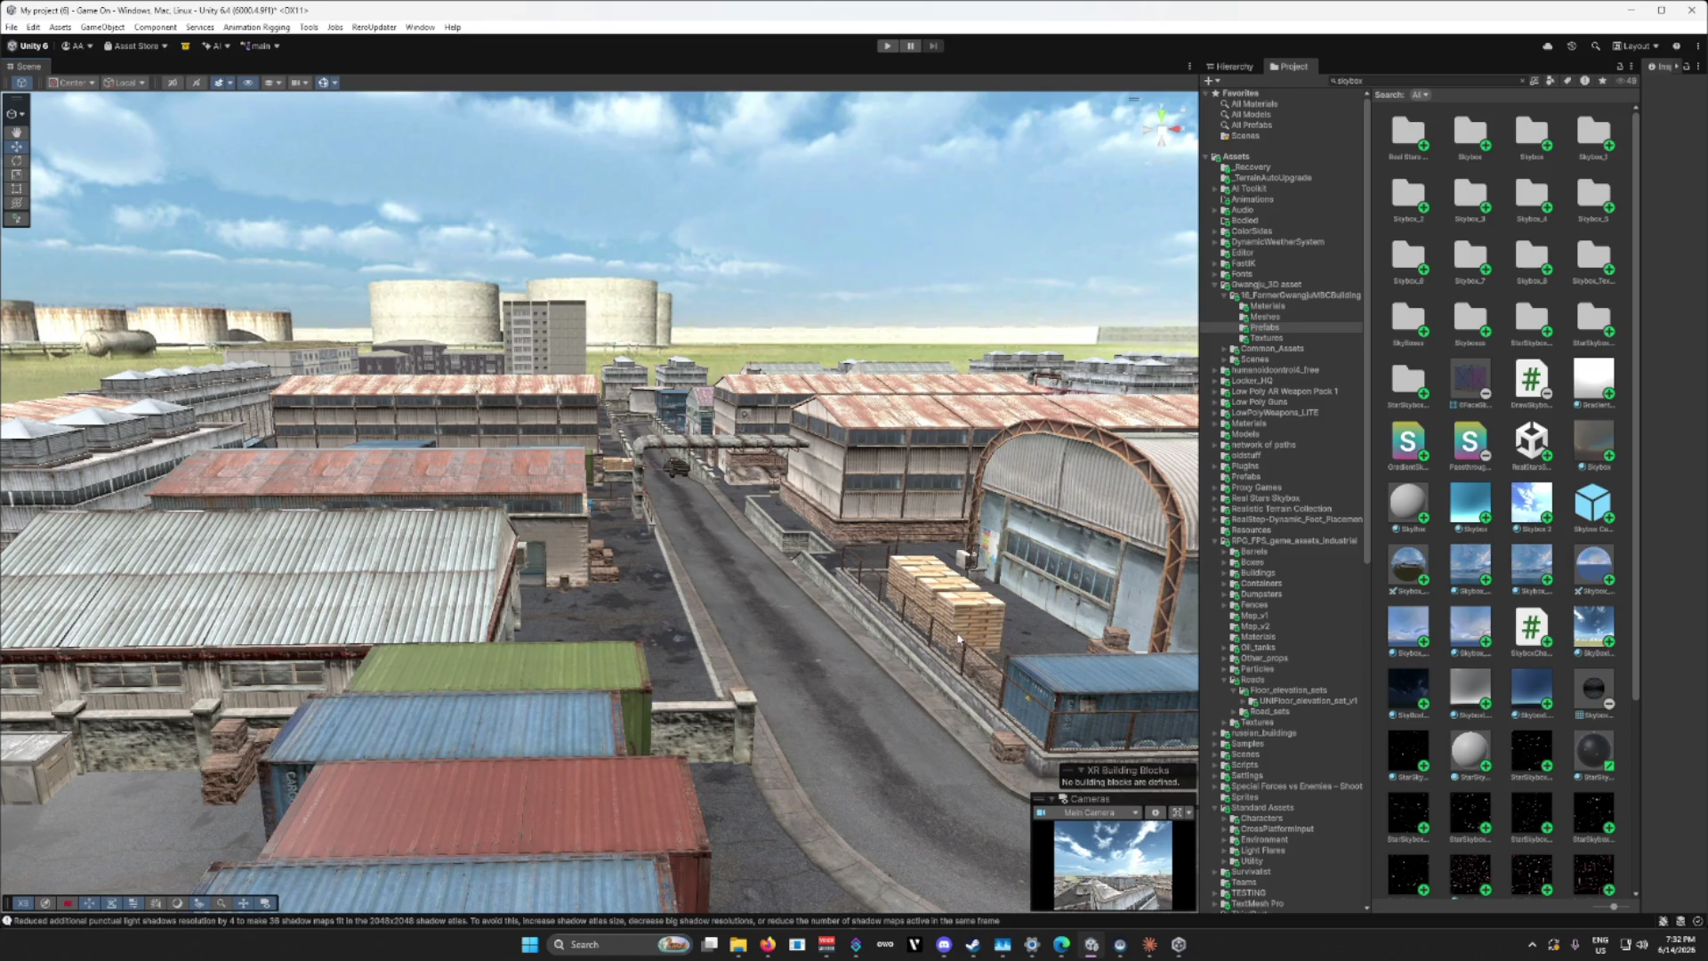
Step: Apply a sunny blue skybox to the port scene from a new angle over the yard
scroll(1399, 656, "down", 4)
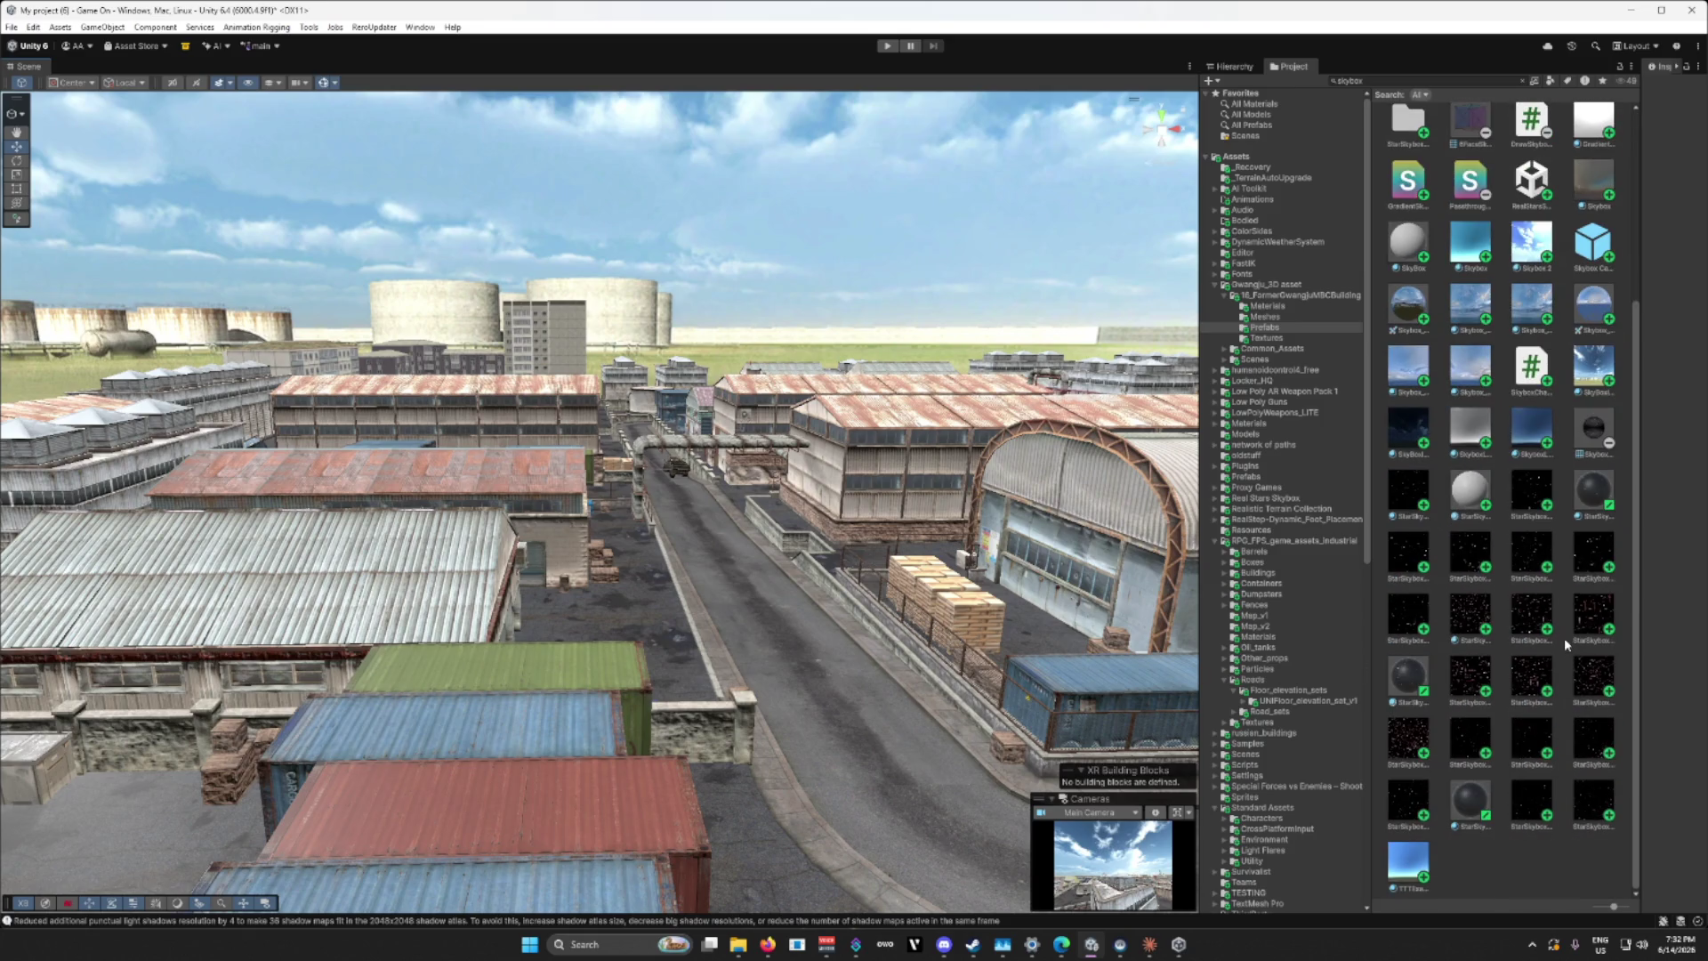
scroll(1565, 638, "up", 4)
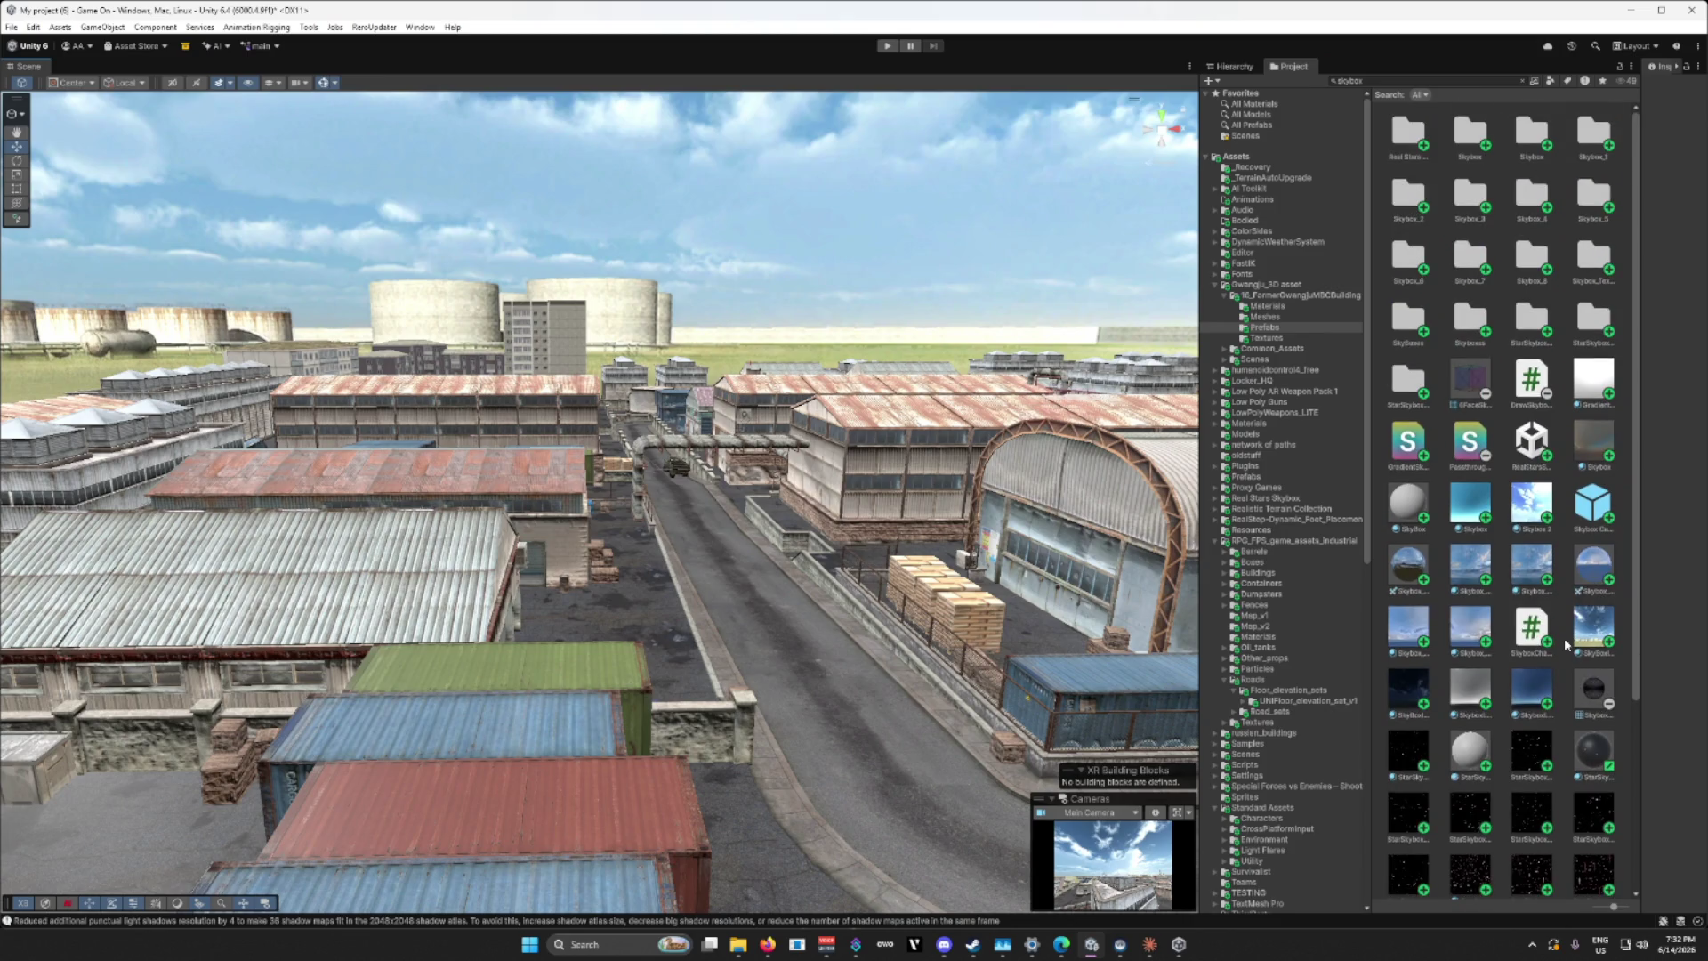
mouse_move(995, 565)
left_mouse_down()
mouse_move(1430, 603)
mouse_move(512, 182)
mouse_move(733, 273)
mouse_move(1106, 369)
left_mouse_up()
left_click_drag(1594, 632, 1028, 343)
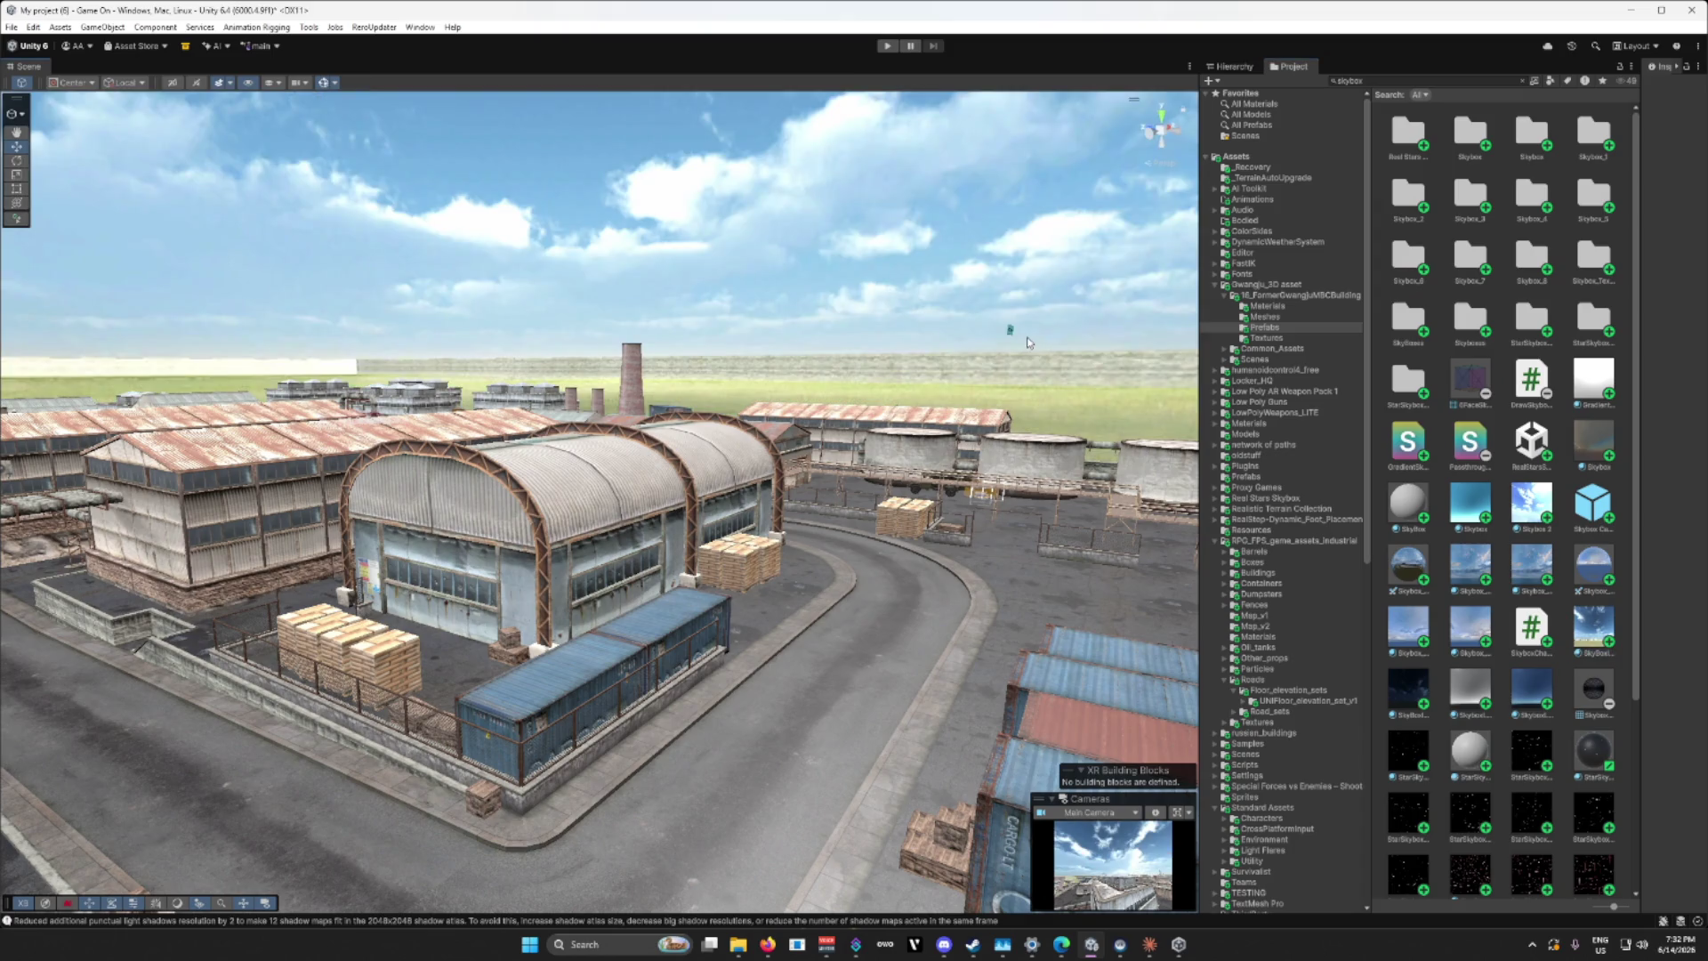
Step: Fly down the road to the arched hangars, try a dark skybox, then apply the orange sunset skybox
mouse_move(1136, 412)
left_mouse_down()
mouse_move(934, 356)
mouse_move(751, 370)
mouse_move(989, 609)
mouse_move(976, 520)
mouse_move(807, 436)
left_mouse_up()
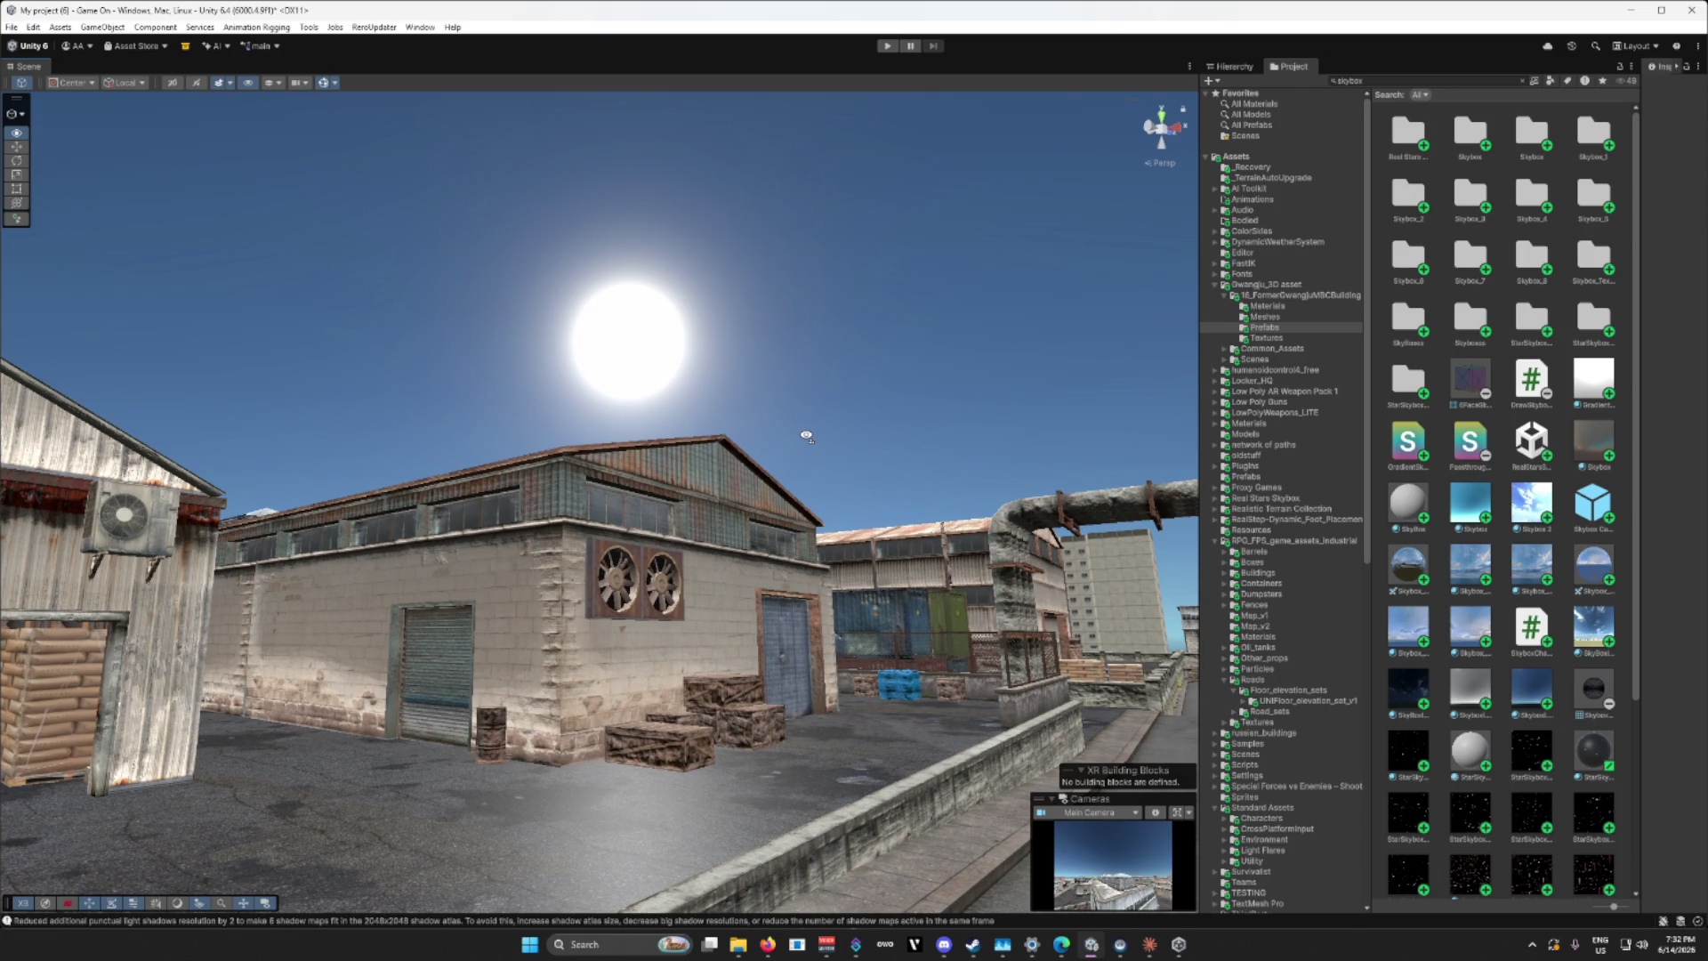
mouse_move(807, 436)
left_mouse_down()
mouse_move(1168, 545)
mouse_move(1151, 550)
left_mouse_up()
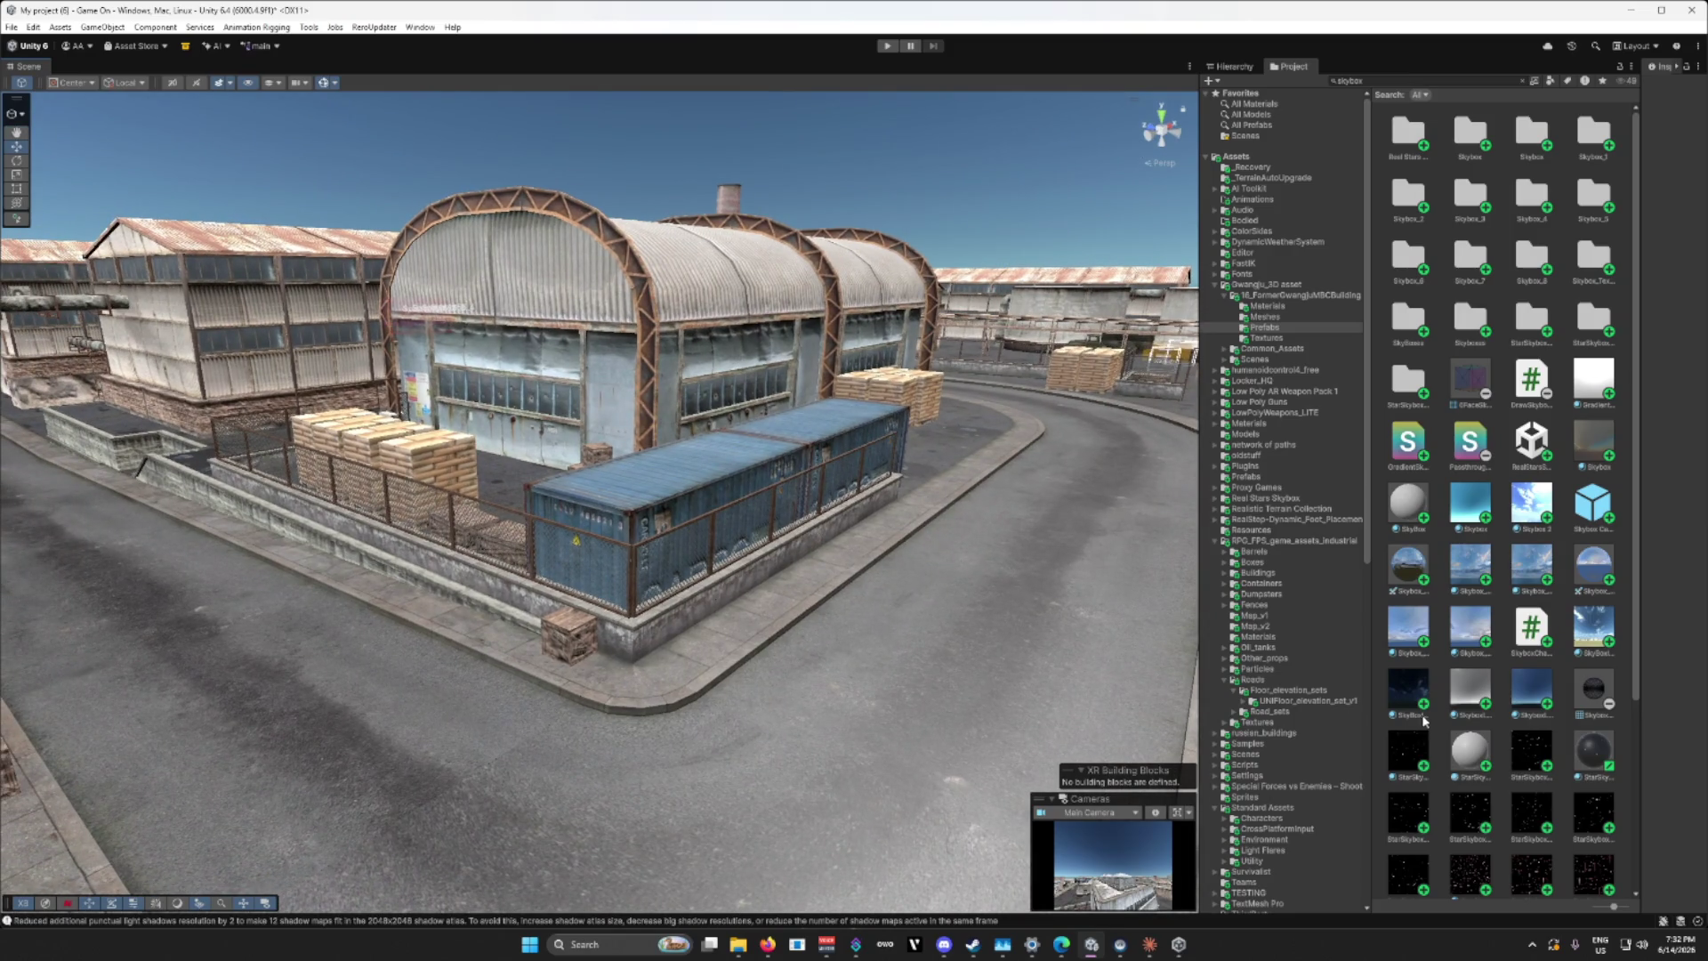
mouse_move(1166, 417)
left_mouse_down()
mouse_move(767, 463)
mouse_move(1010, 485)
left_mouse_up()
mouse_move(1606, 659)
left_mouse_down()
mouse_move(1593, 449)
mouse_move(1029, 259)
mouse_move(1087, 526)
mouse_move(751, 259)
mouse_move(873, 199)
mouse_move(553, 495)
mouse_move(564, 431)
mouse_move(297, 419)
mouse_move(249, 459)
mouse_move(1073, 666)
left_mouse_up()
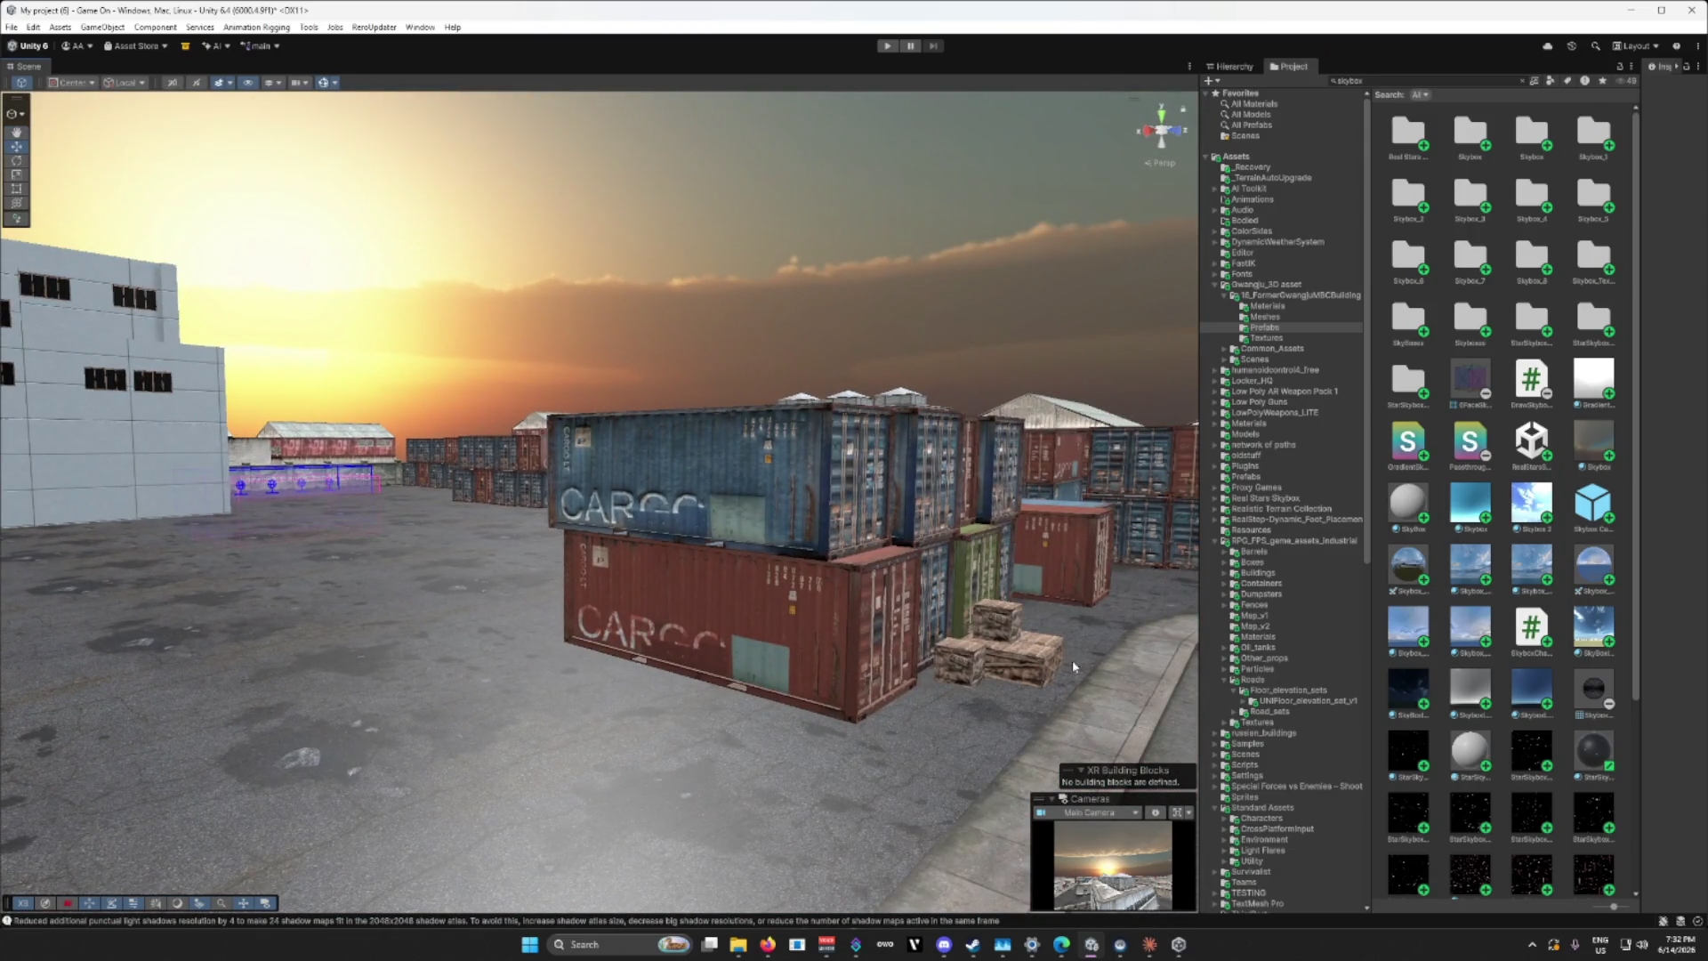
Step: Try the cloudy city panorama skybox, then the dusky orange-teal one, near the arched warehouse
mouse_move(1409, 561)
left_mouse_down()
mouse_move(1290, 572)
mouse_move(1069, 339)
left_mouse_up()
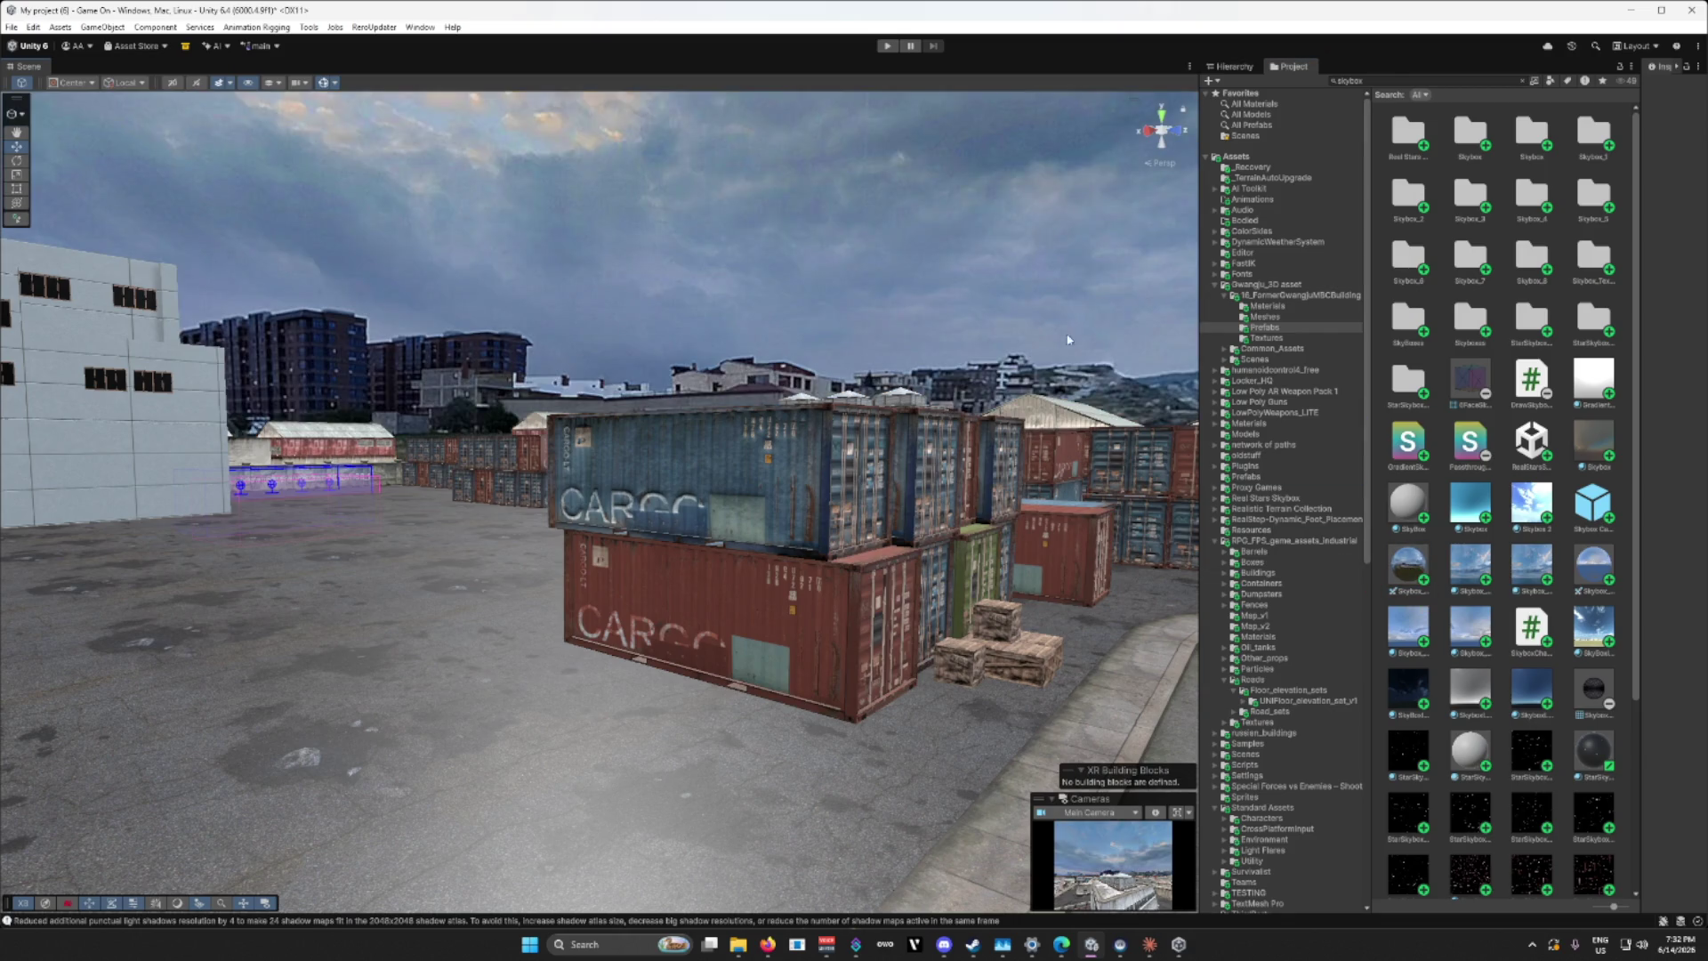
mouse_move(1135, 496)
left_mouse_down()
mouse_move(327, 505)
mouse_move(979, 489)
left_mouse_up()
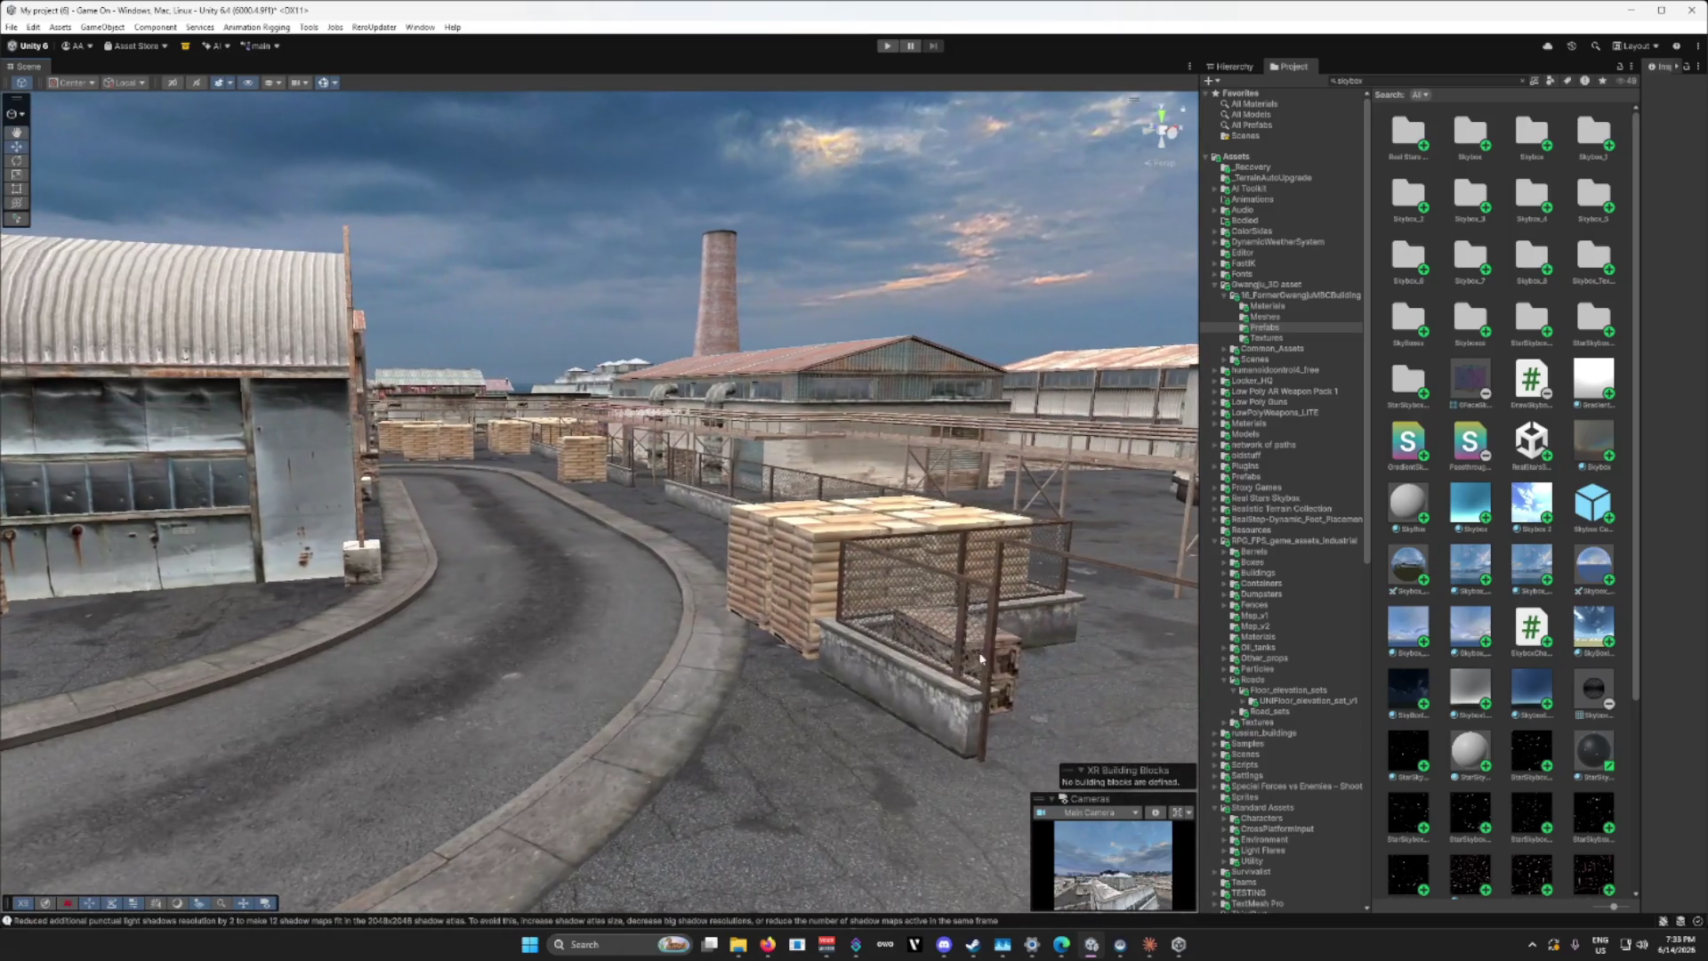
mouse_move(1593, 440)
left_mouse_down()
mouse_move(1133, 309)
mouse_move(1538, 470)
mouse_move(1492, 560)
left_mouse_up()
Step: Fly past the containers, swap in a cloudy skybox, and finish with the bright blue sky
mouse_move(1220, 388)
left_mouse_down()
mouse_move(1510, 647)
mouse_move(1532, 752)
mouse_move(1017, 297)
mouse_move(1500, 719)
mouse_move(1308, 640)
mouse_move(1082, 322)
left_mouse_up()
mouse_move(1148, 454)
left_mouse_down()
mouse_move(1067, 445)
mouse_move(1244, 448)
mouse_move(1562, 738)
left_mouse_up()
mouse_move(1474, 563)
left_mouse_down()
mouse_move(1094, 355)
mouse_move(1028, 645)
mouse_move(567, 632)
mouse_move(1189, 629)
left_mouse_up()
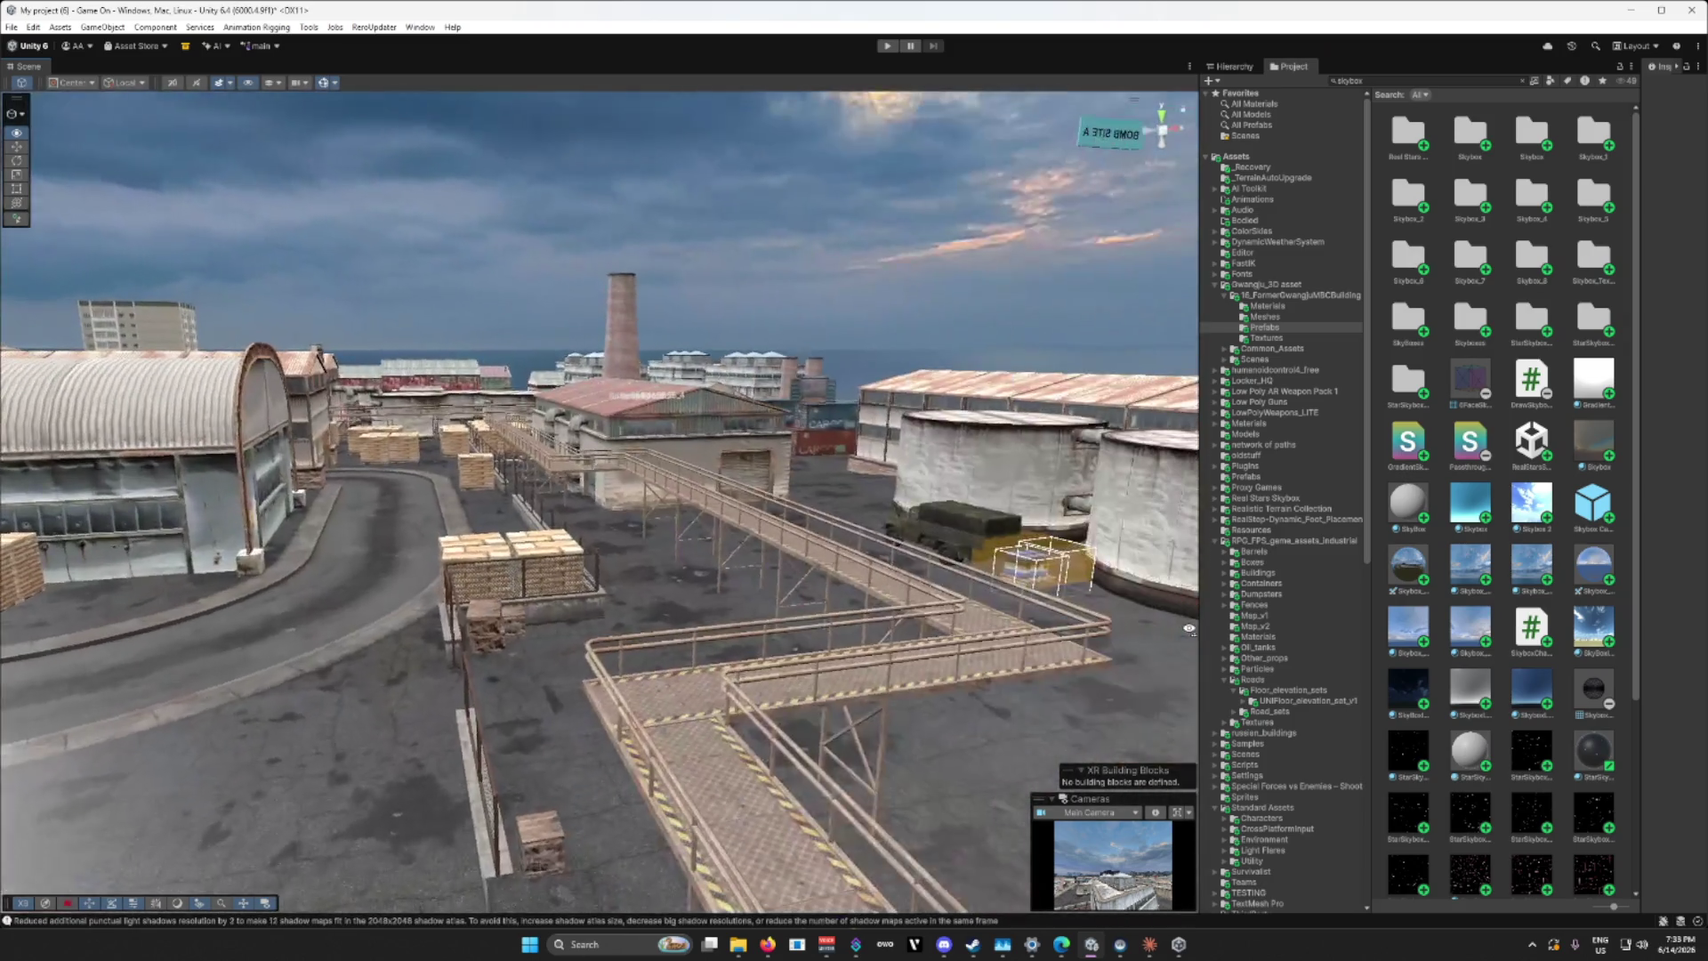
mouse_move(1597, 623)
left_mouse_down()
mouse_move(1104, 360)
mouse_move(851, 467)
mouse_move(903, 371)
mouse_move(890, 457)
mouse_move(791, 552)
mouse_move(1190, 589)
left_mouse_up()
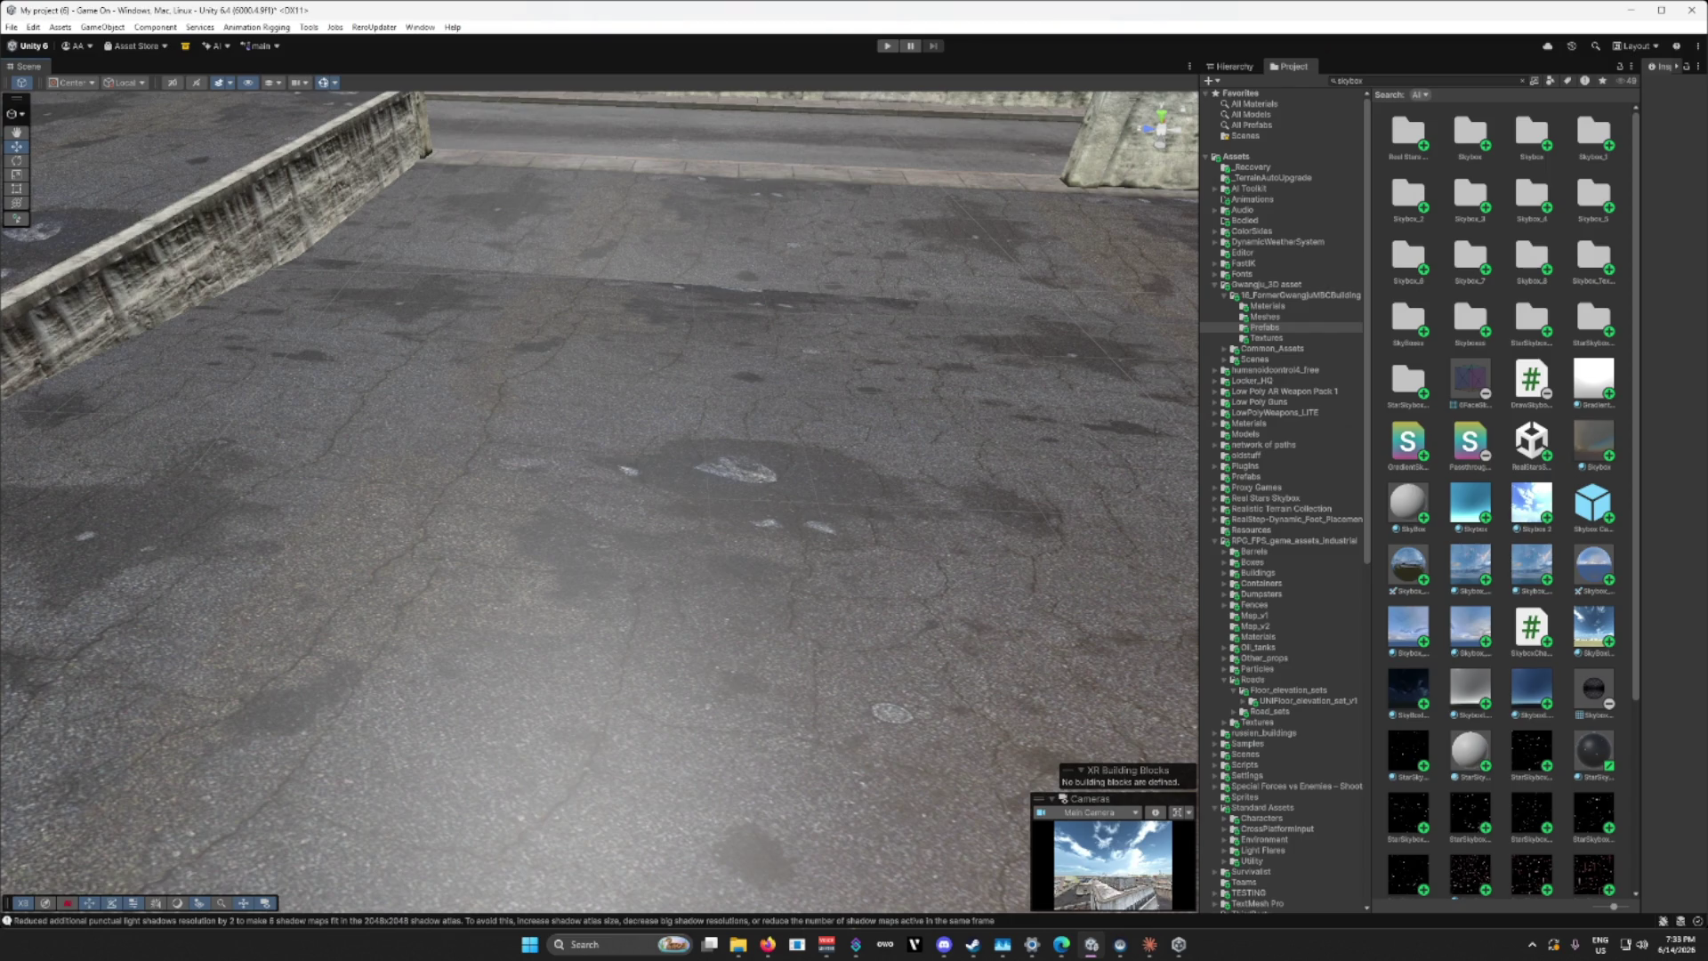
mouse_move(735, 489)
left_mouse_down()
mouse_move(418, 451)
mouse_move(383, 376)
left_mouse_up()
scroll(383, 376, "up", 5)
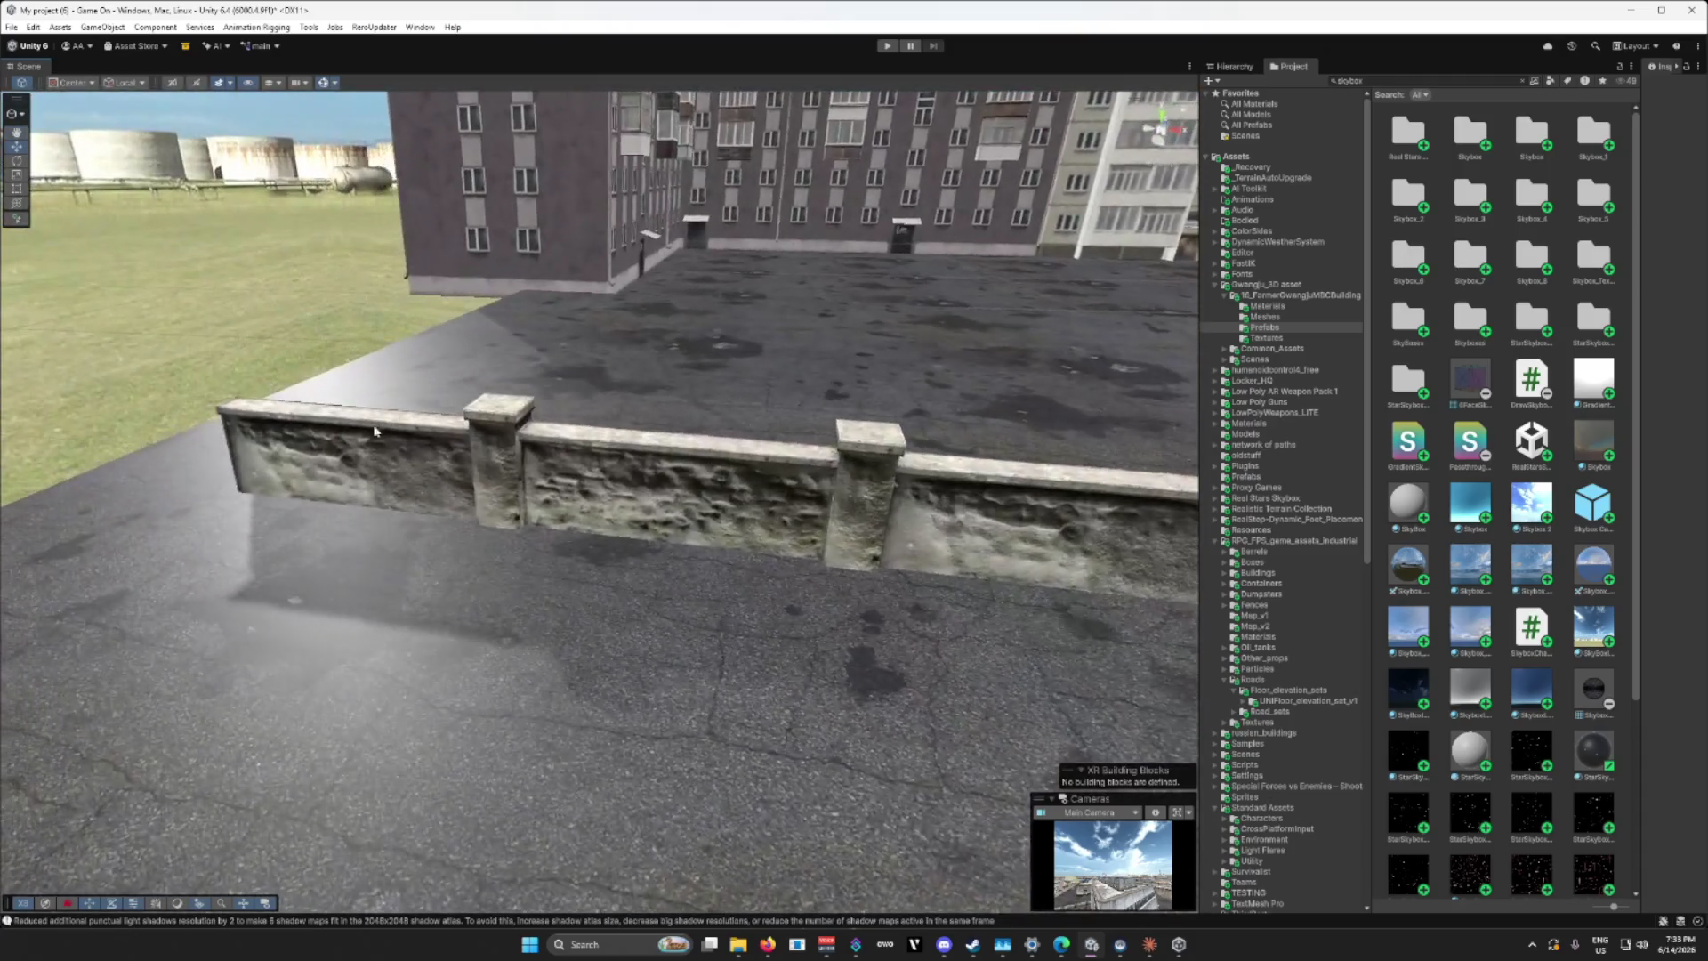
left_click(370, 483)
left_click_drag(399, 484, 271, 523)
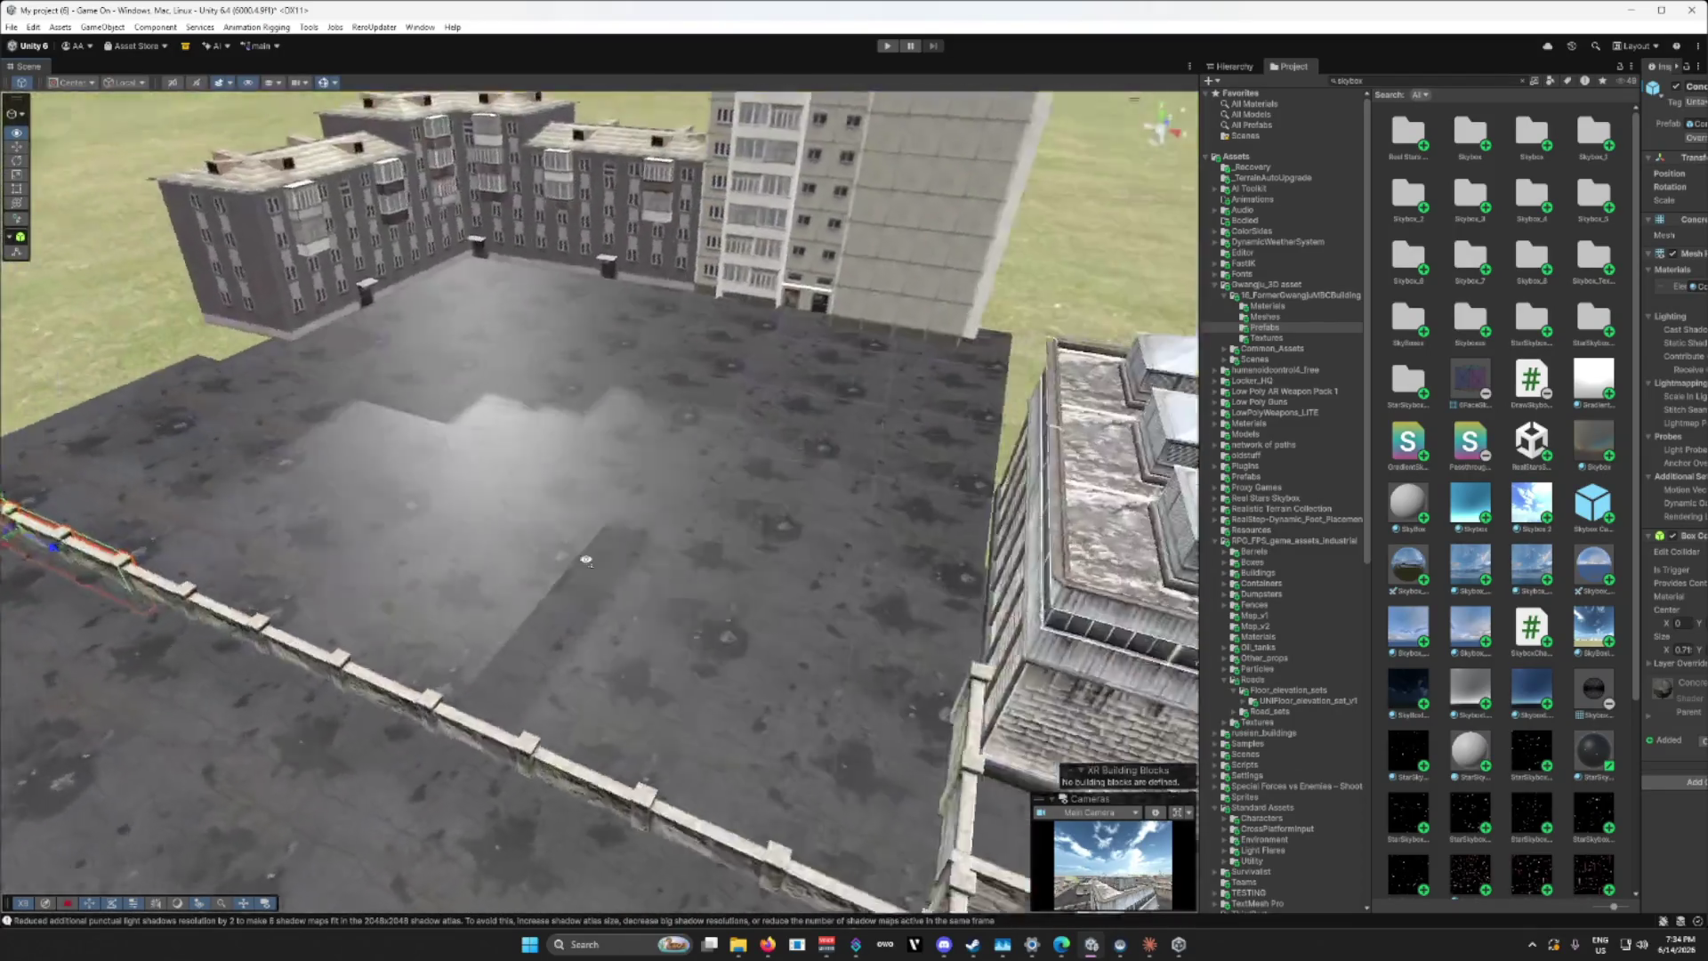
left_click_drag(586, 560, 714, 582)
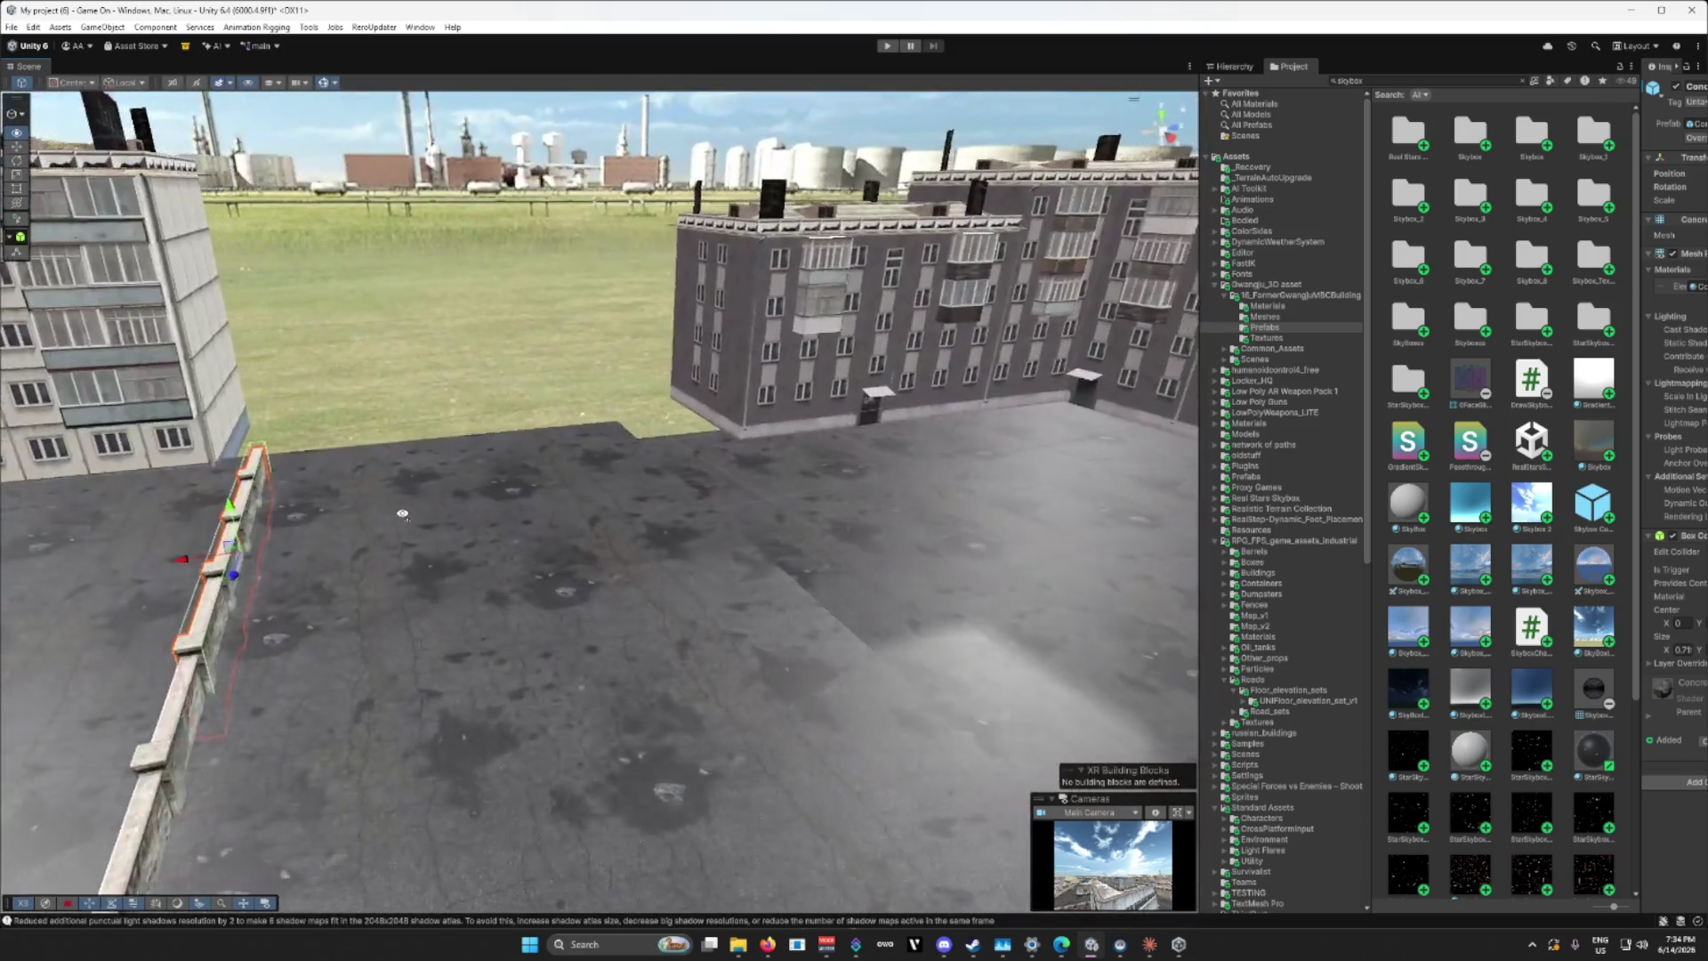
mouse_move(402, 514)
left_mouse_down()
mouse_move(247, 546)
mouse_move(456, 557)
left_mouse_up()
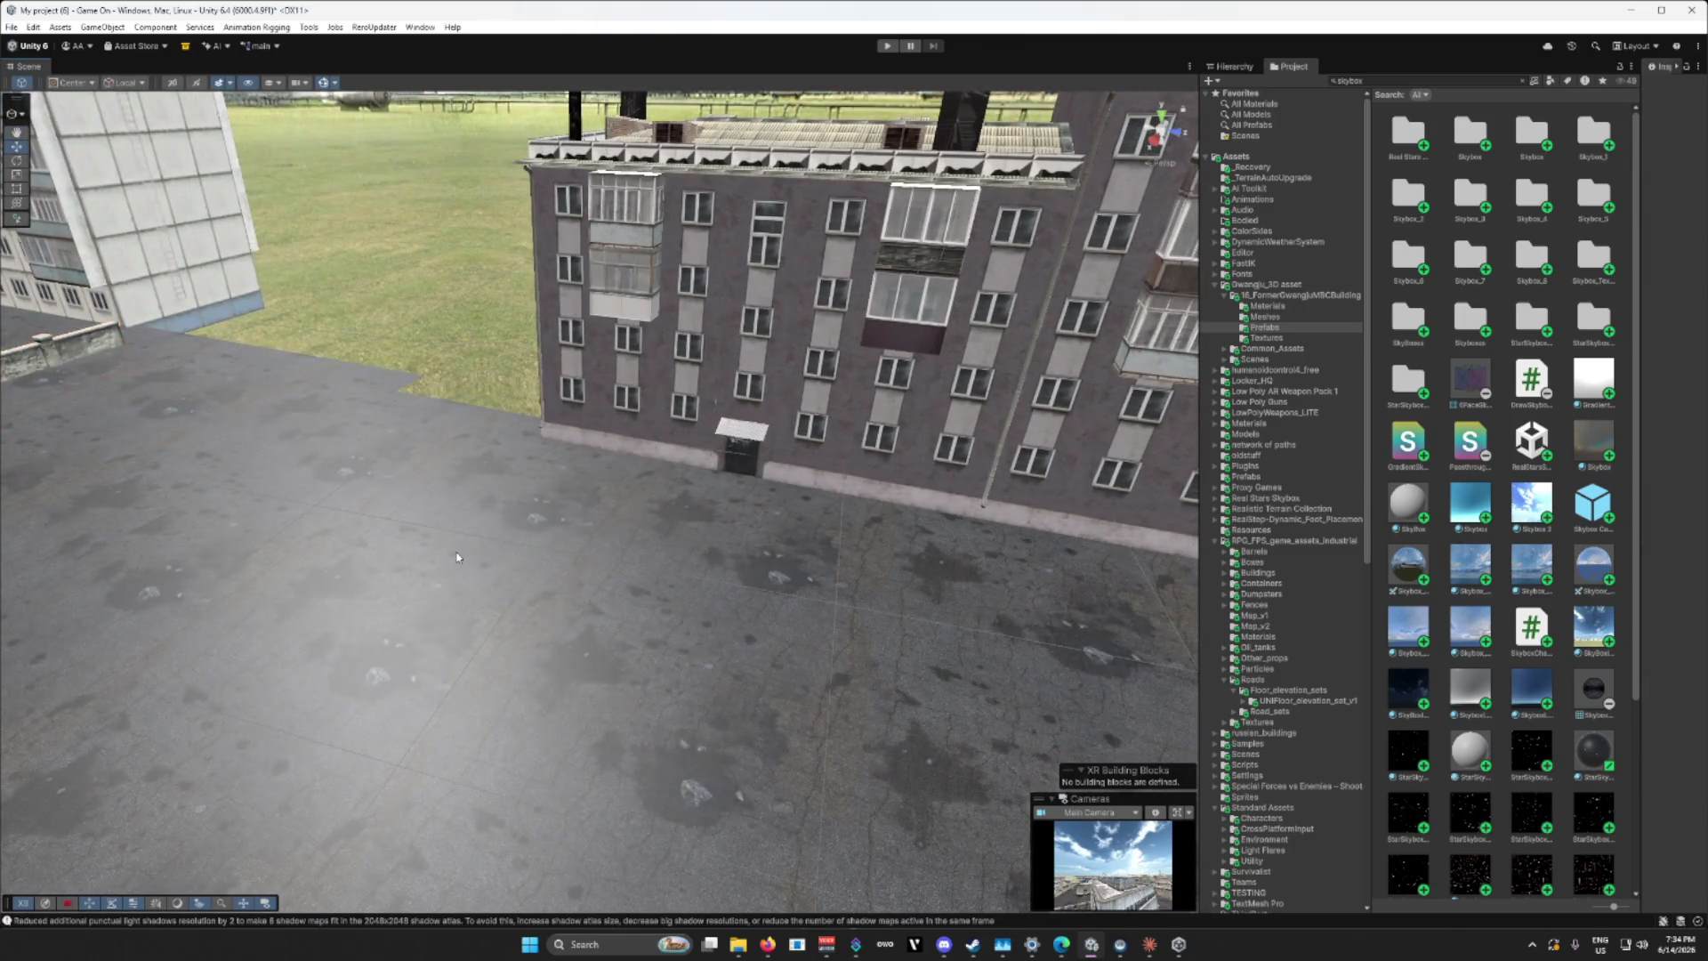
mouse_move(592, 558)
left_mouse_down()
mouse_move(810, 541)
mouse_move(732, 584)
mouse_move(746, 589)
mouse_move(498, 579)
left_mouse_up()
left_click(534, 391)
left_click(371, 578)
mouse_move(371, 578)
left_mouse_down()
mouse_move(266, 587)
mouse_move(68, 668)
mouse_move(540, 570)
mouse_move(481, 498)
mouse_move(267, 372)
left_mouse_up()
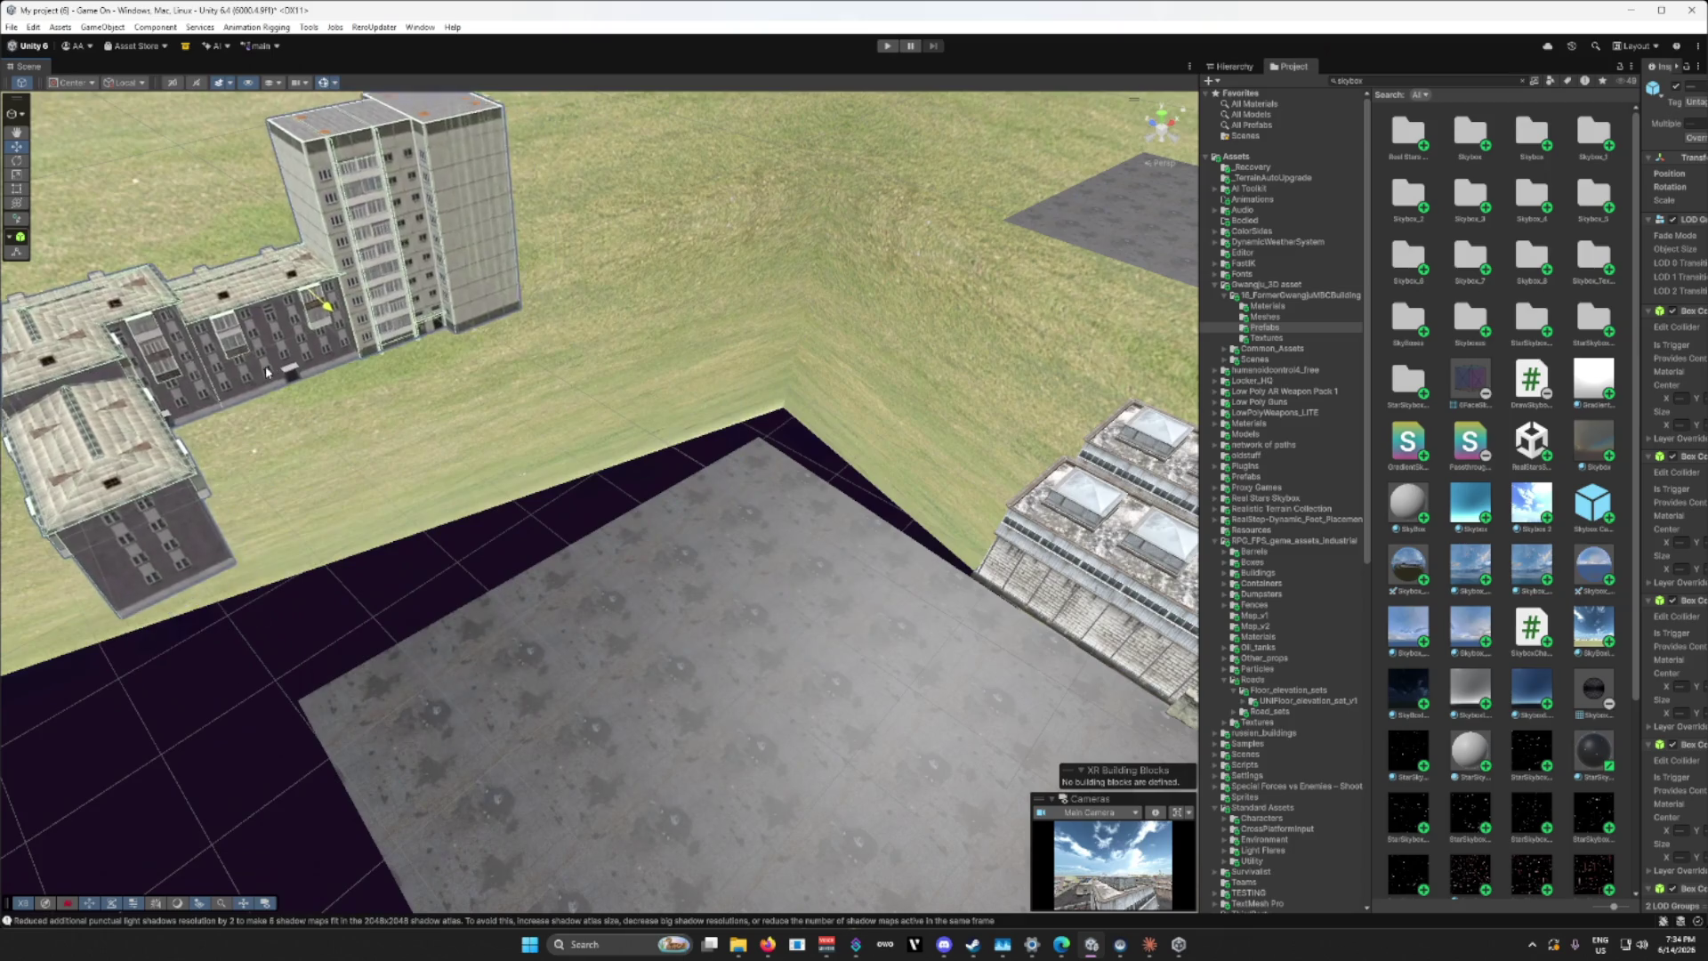
Step: Delete five grey floor tiles around the yard
left_click_drag(655, 617, 638, 472)
left_click(639, 472)
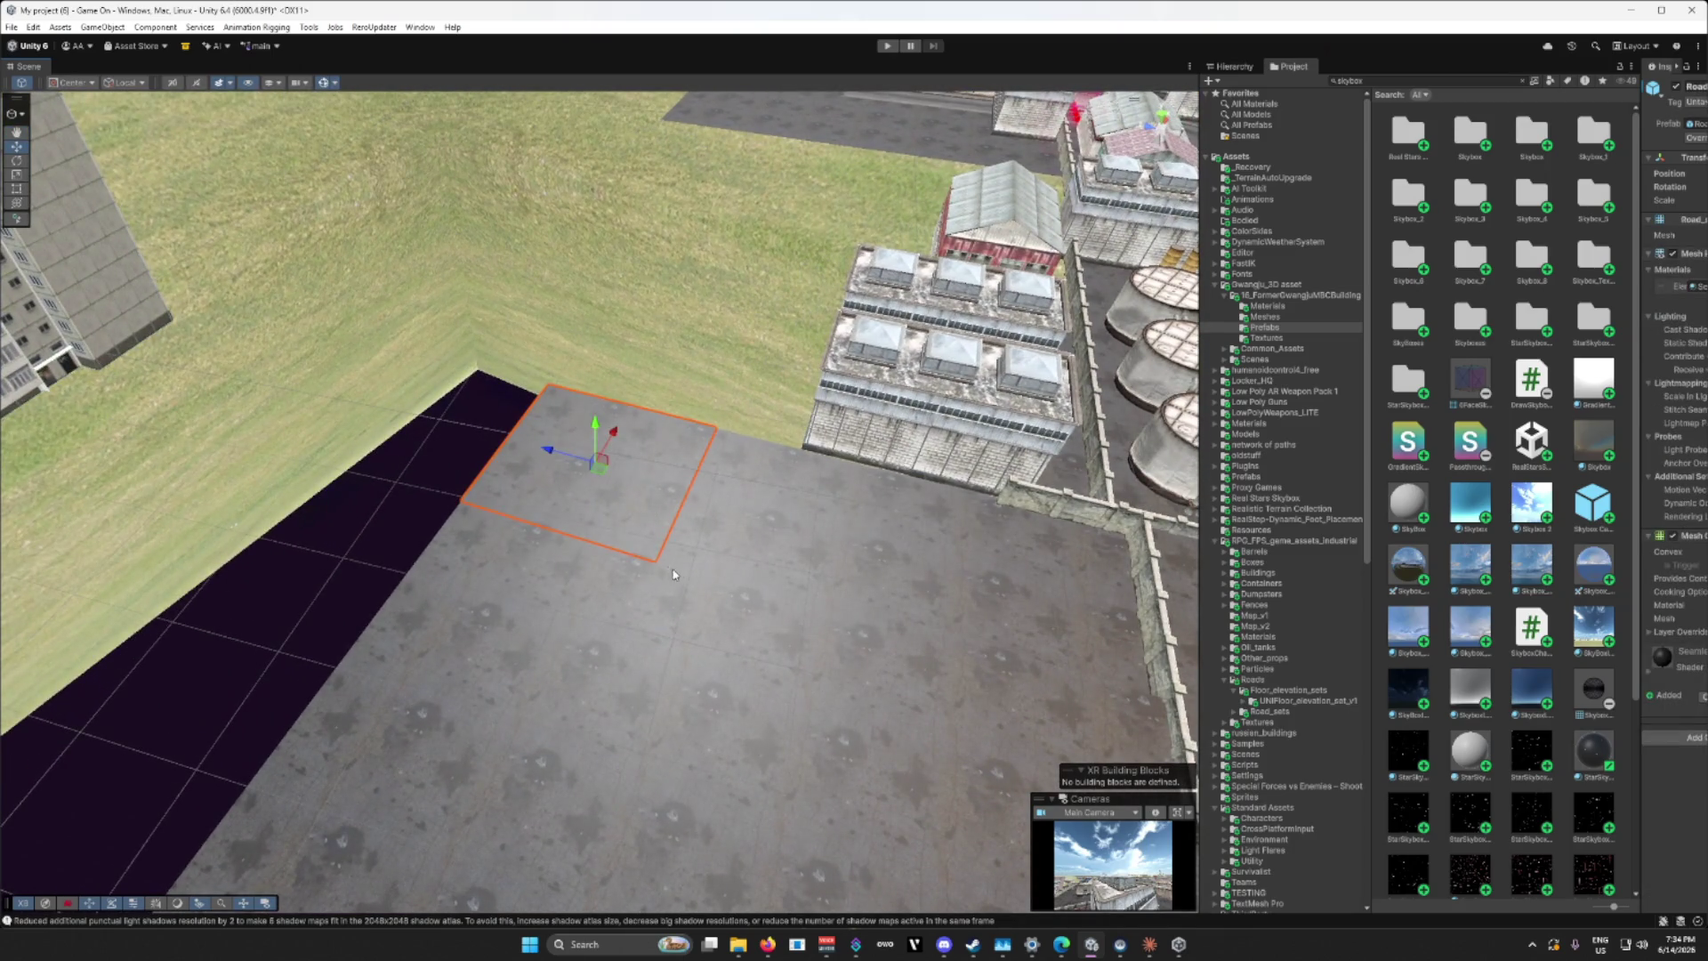
scroll(548, 686, "up", 2)
key("Delete")
left_click(715, 616)
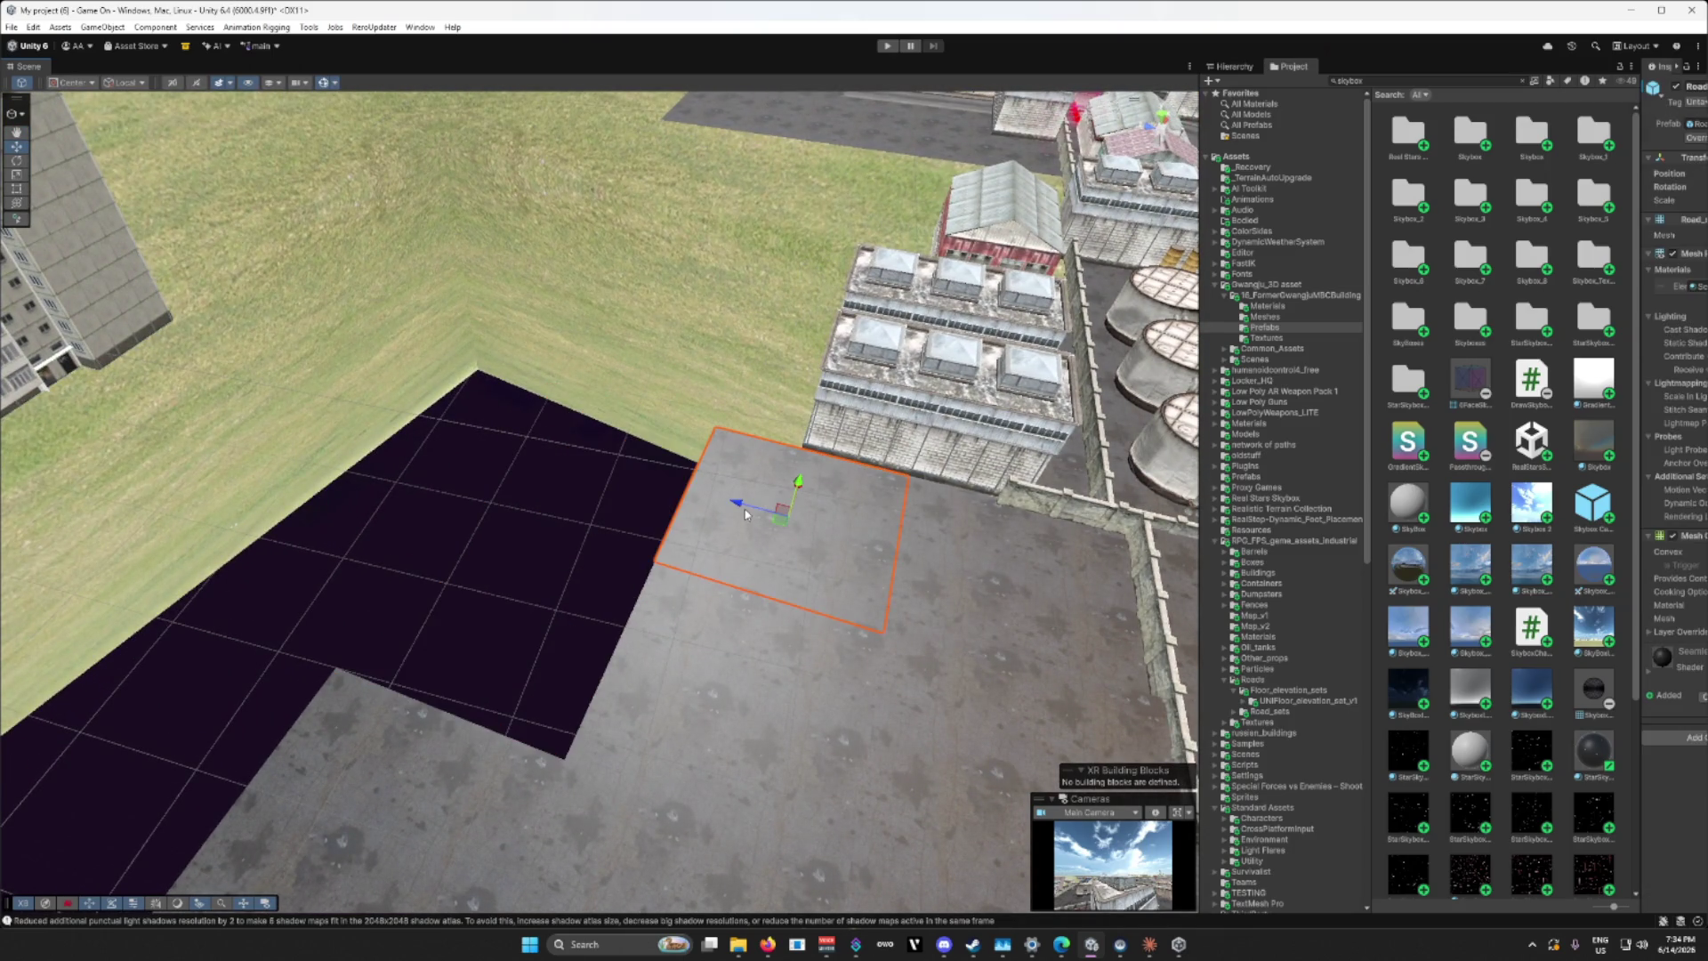
key("Delete")
left_click(715, 655)
key("Delete")
left_click(456, 751)
key("Delete")
left_click(640, 825)
key("Delete")
Step: Delete the road floor along the wall and the road plane by the rooftop buildings
mouse_move(576, 641)
left_mouse_down()
mouse_move(668, 679)
mouse_move(1022, 610)
mouse_move(1074, 581)
mouse_move(820, 567)
mouse_move(930, 545)
mouse_move(976, 499)
mouse_move(950, 501)
mouse_move(1073, 514)
mouse_move(670, 589)
mouse_move(1017, 600)
mouse_move(899, 532)
mouse_move(569, 613)
mouse_move(670, 575)
left_mouse_up()
left_click(950, 501)
key("Delete")
left_click(669, 576)
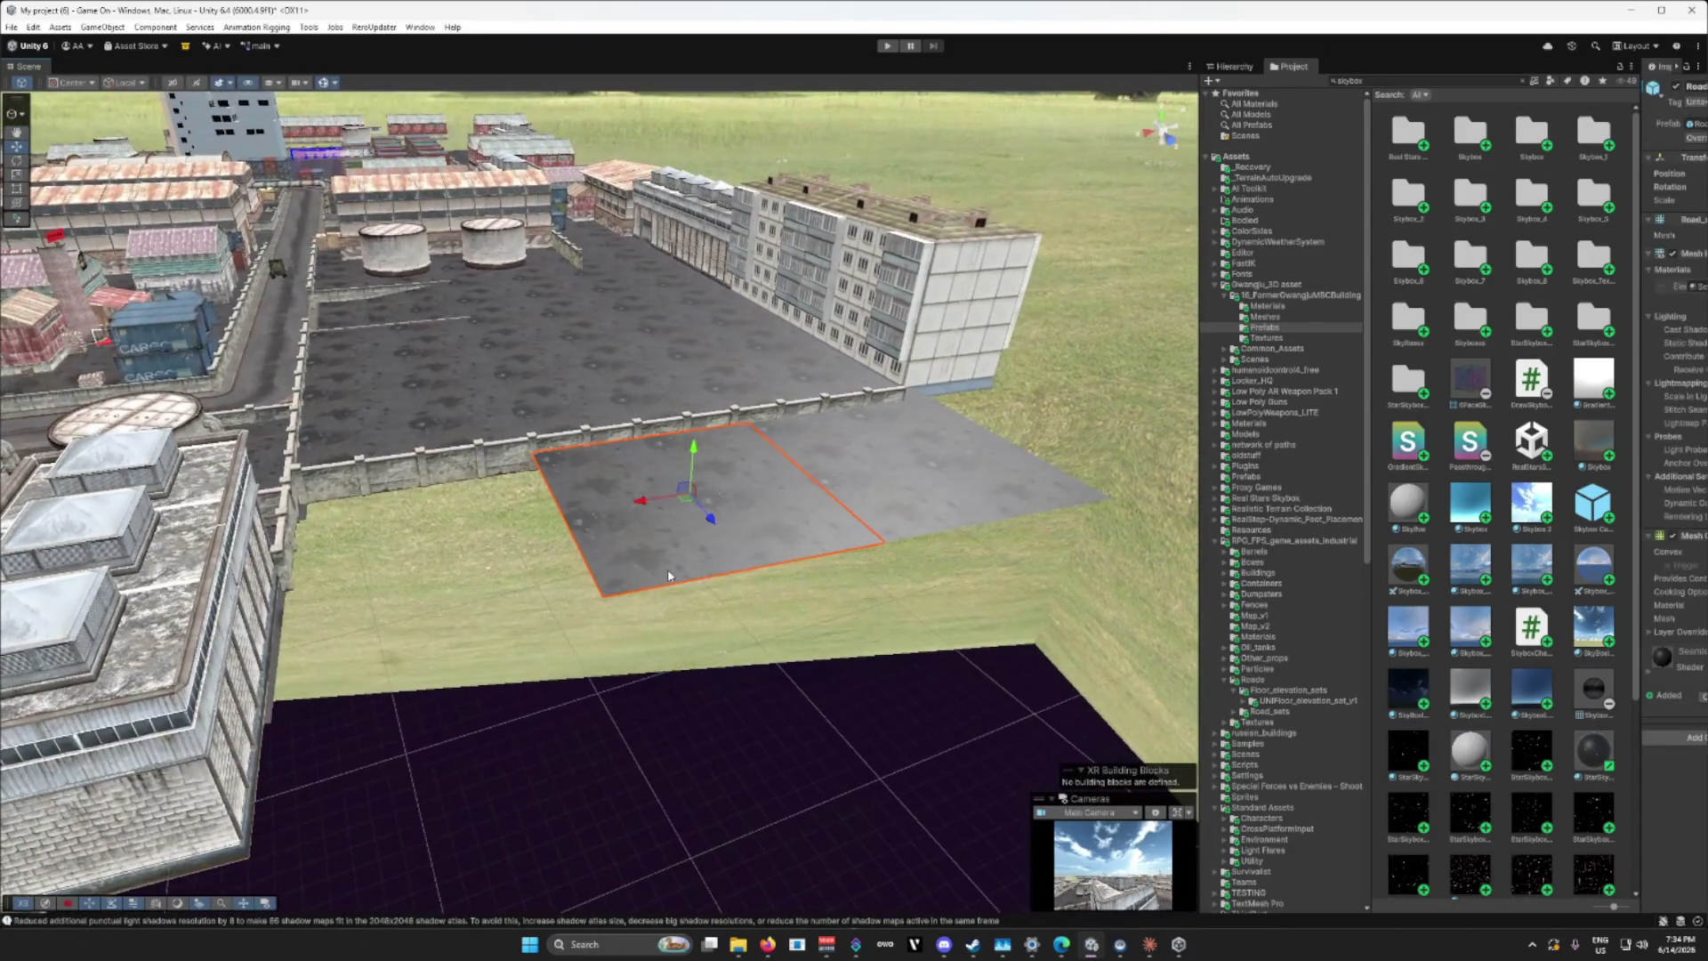
key("Delete")
Step: Select the remaining road piece and slide it right toward the neighbouring tile
mouse_move(773, 550)
left_mouse_down()
mouse_move(686, 511)
mouse_move(675, 479)
mouse_move(664, 524)
mouse_move(736, 513)
left_mouse_up()
left_click(746, 509)
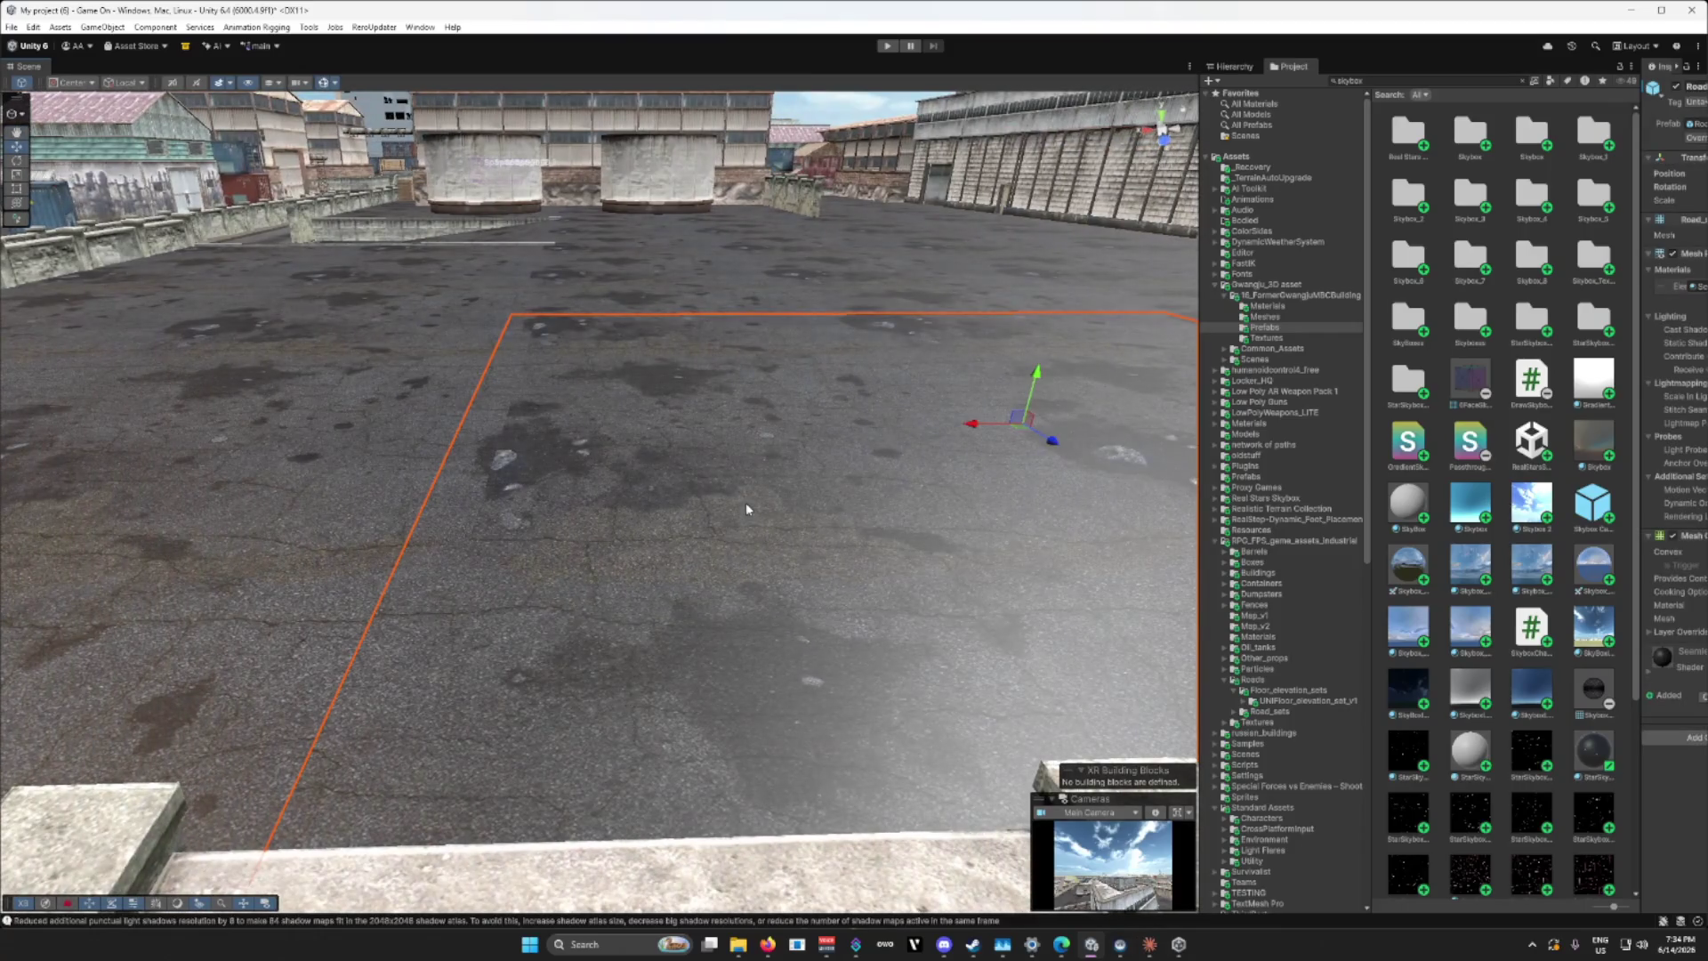
mouse_move(972, 431)
left_mouse_down()
mouse_move(1018, 443)
mouse_move(936, 468)
left_mouse_up()
left_click_drag(1145, 433, 1178, 435)
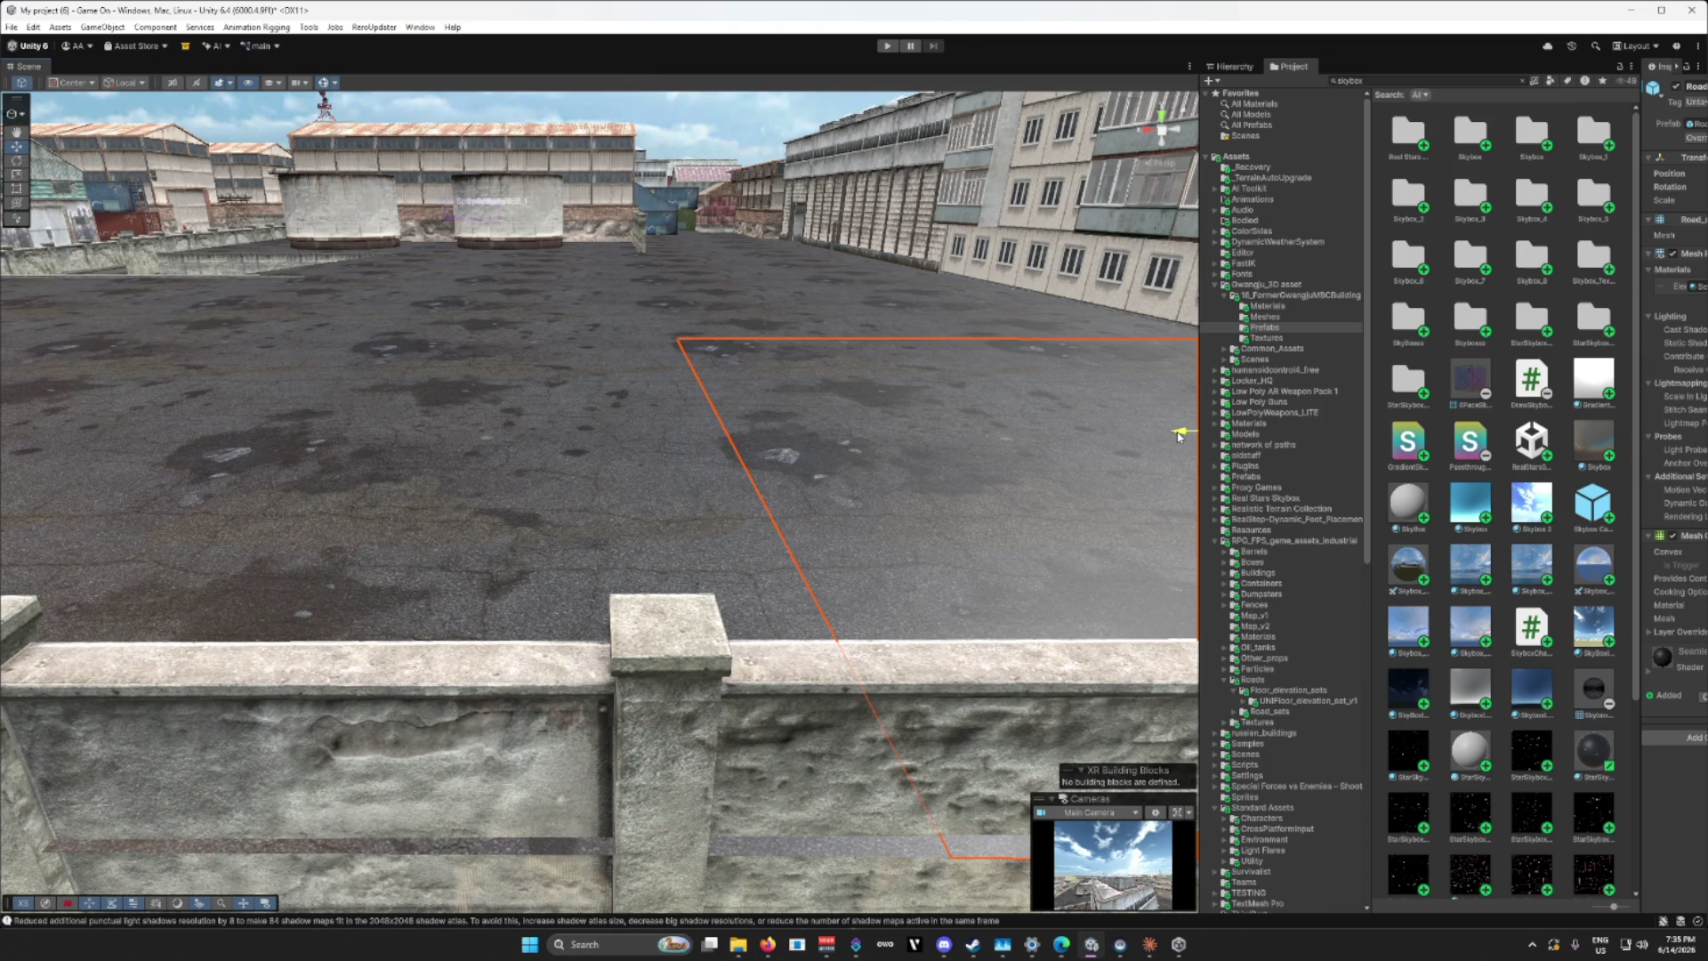
scroll(1021, 491, "down", 2)
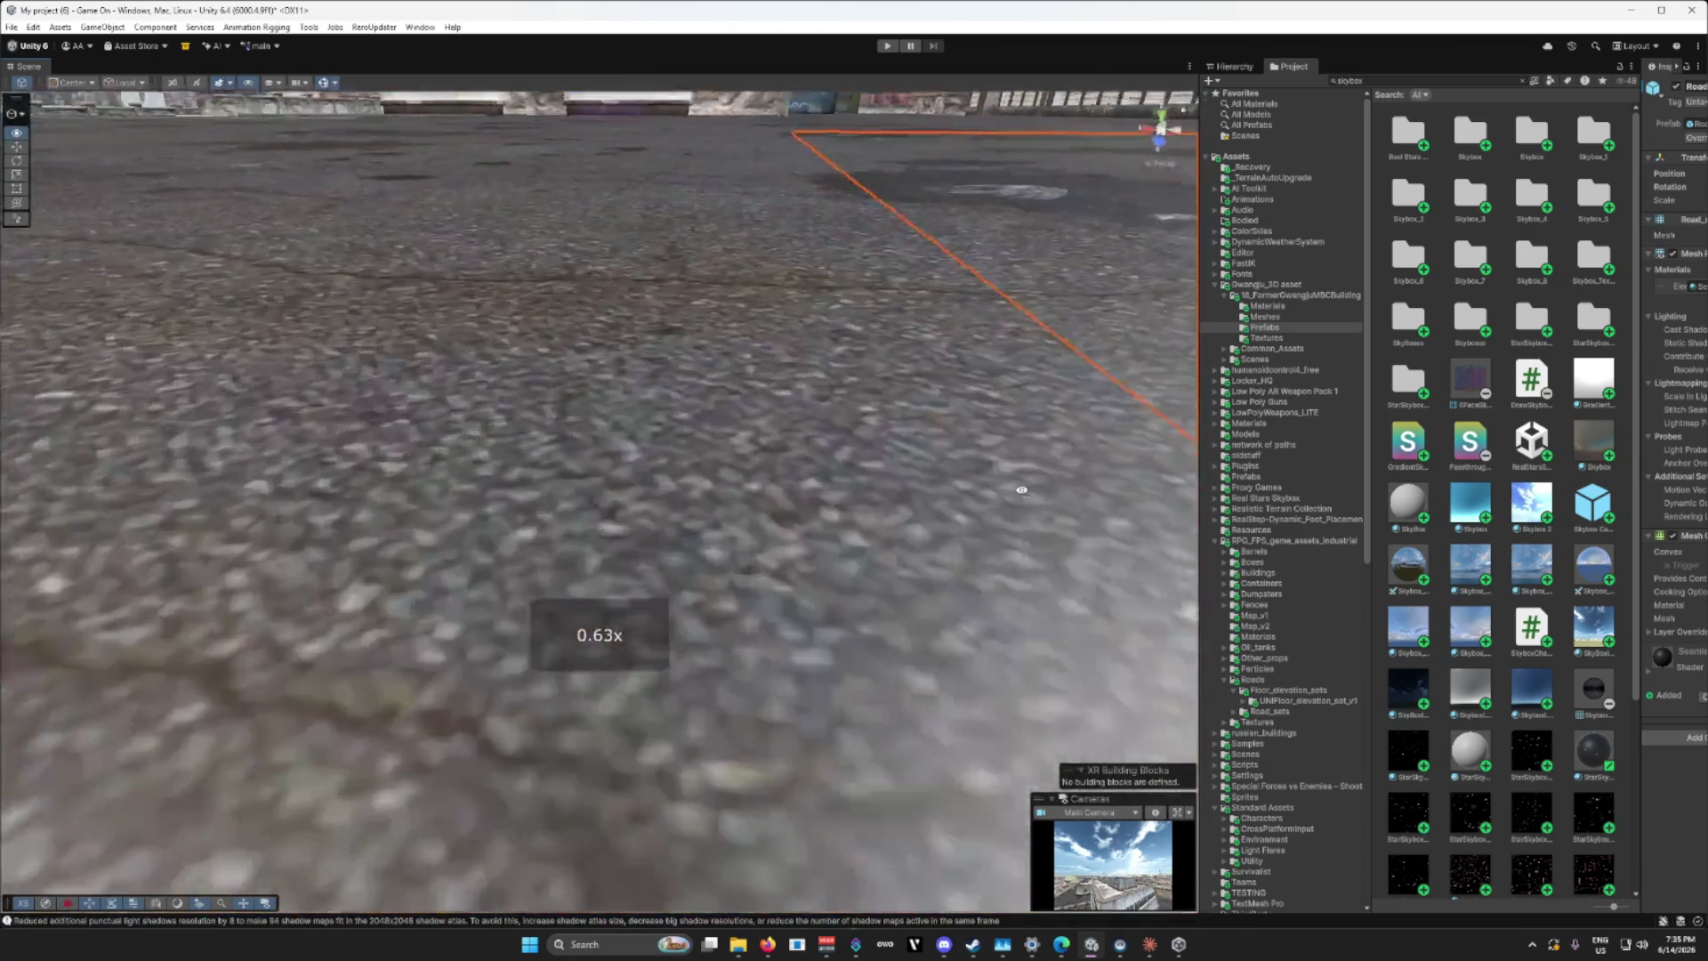
Step: From a view showing both tanks, slide the road tile farther along X to close the gap
key("a")
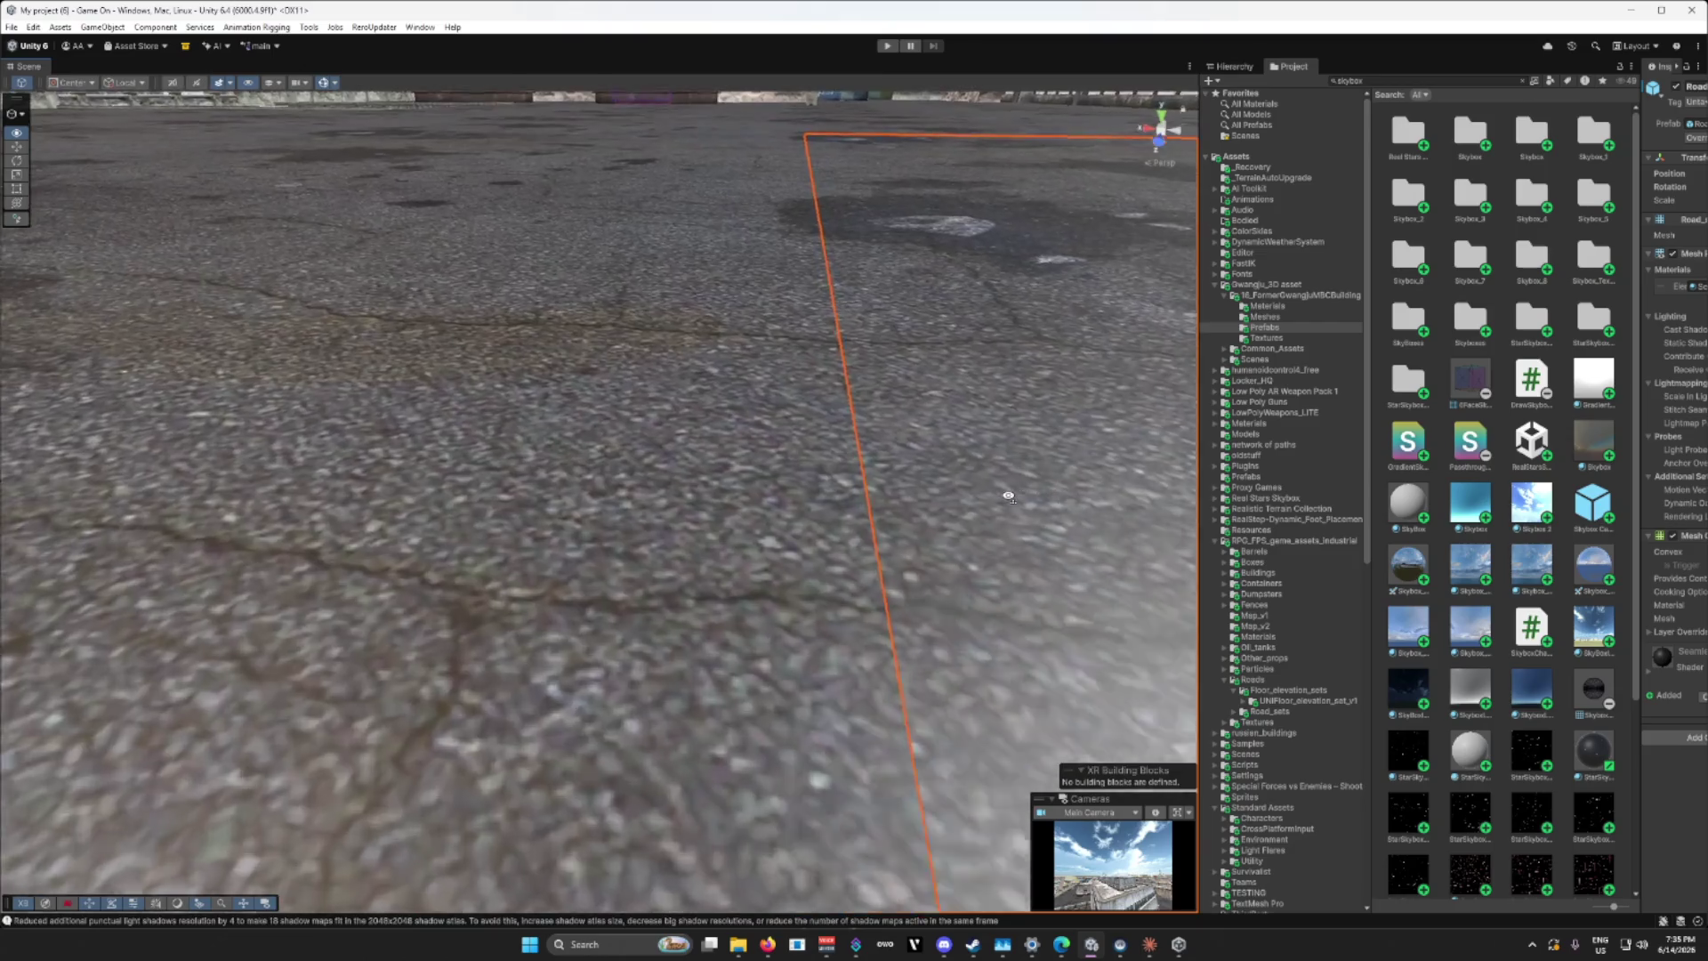
key("s")
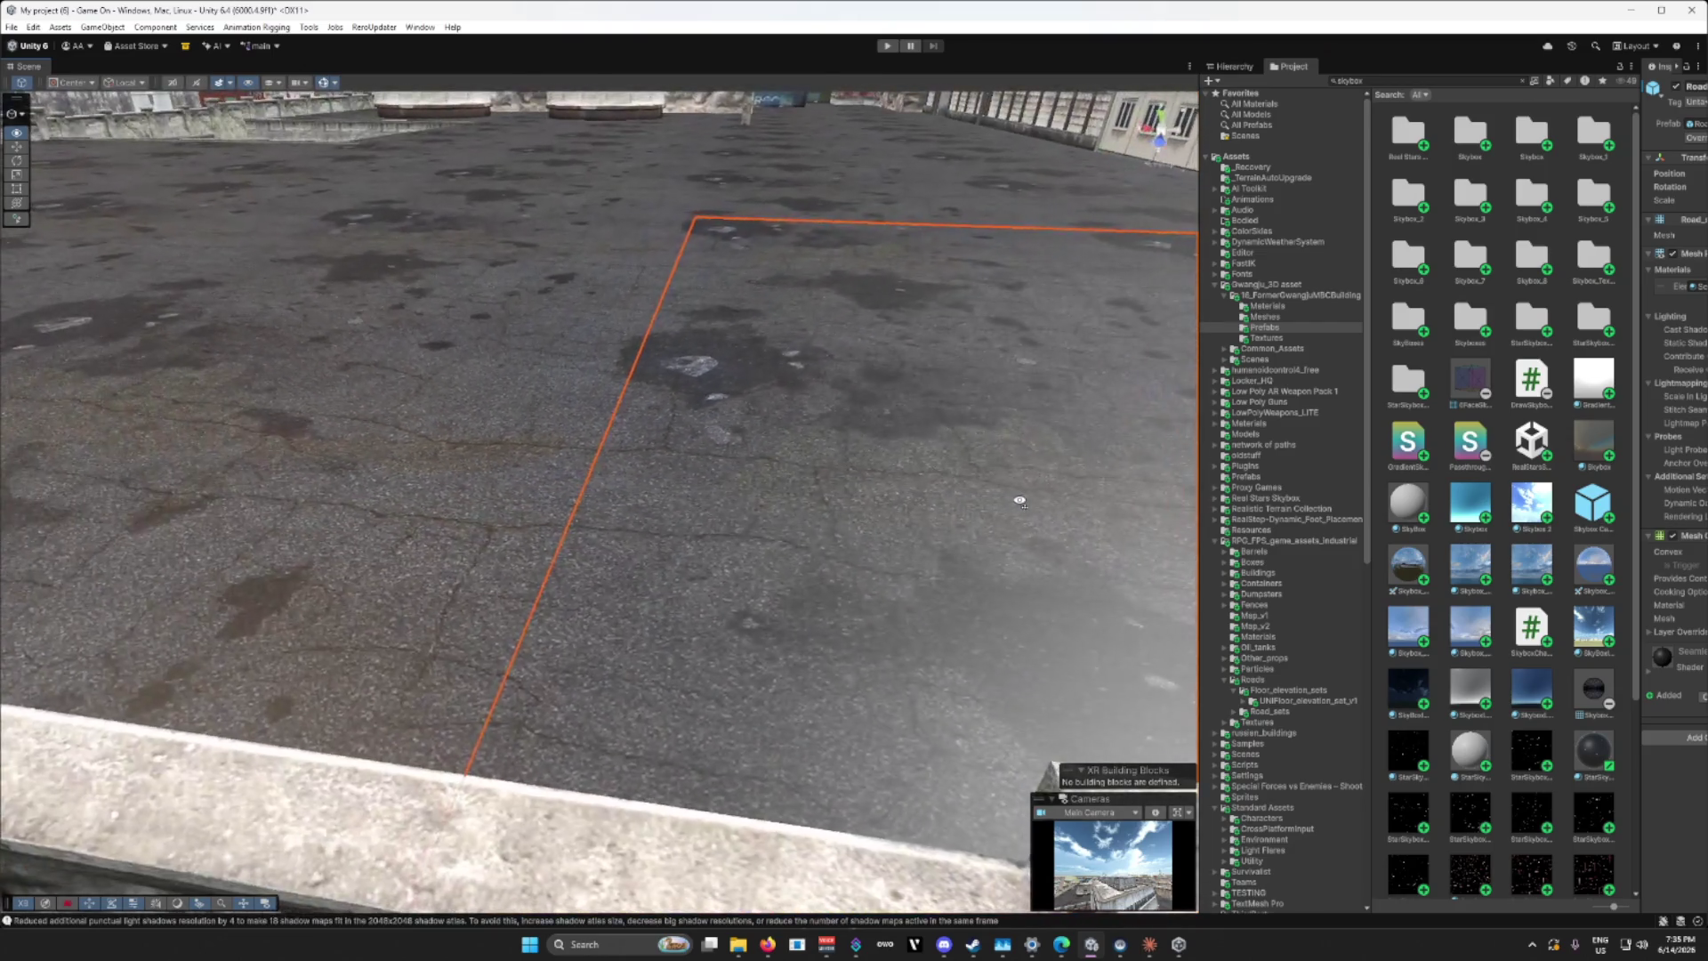
key("d")
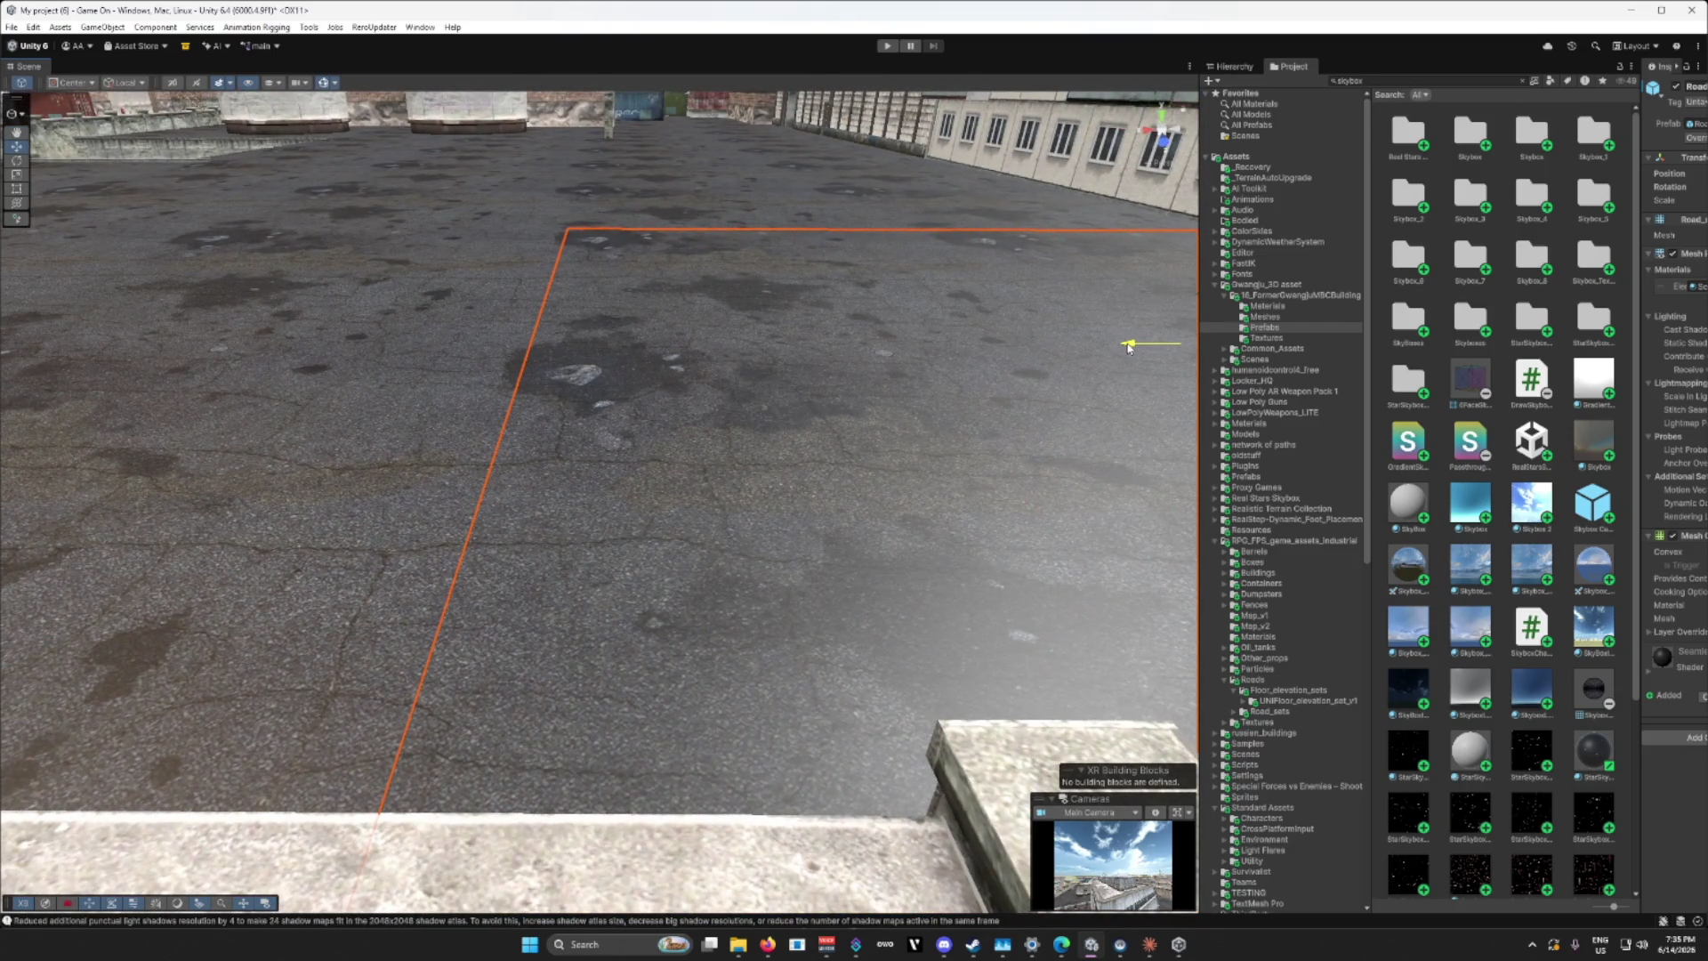
key("w")
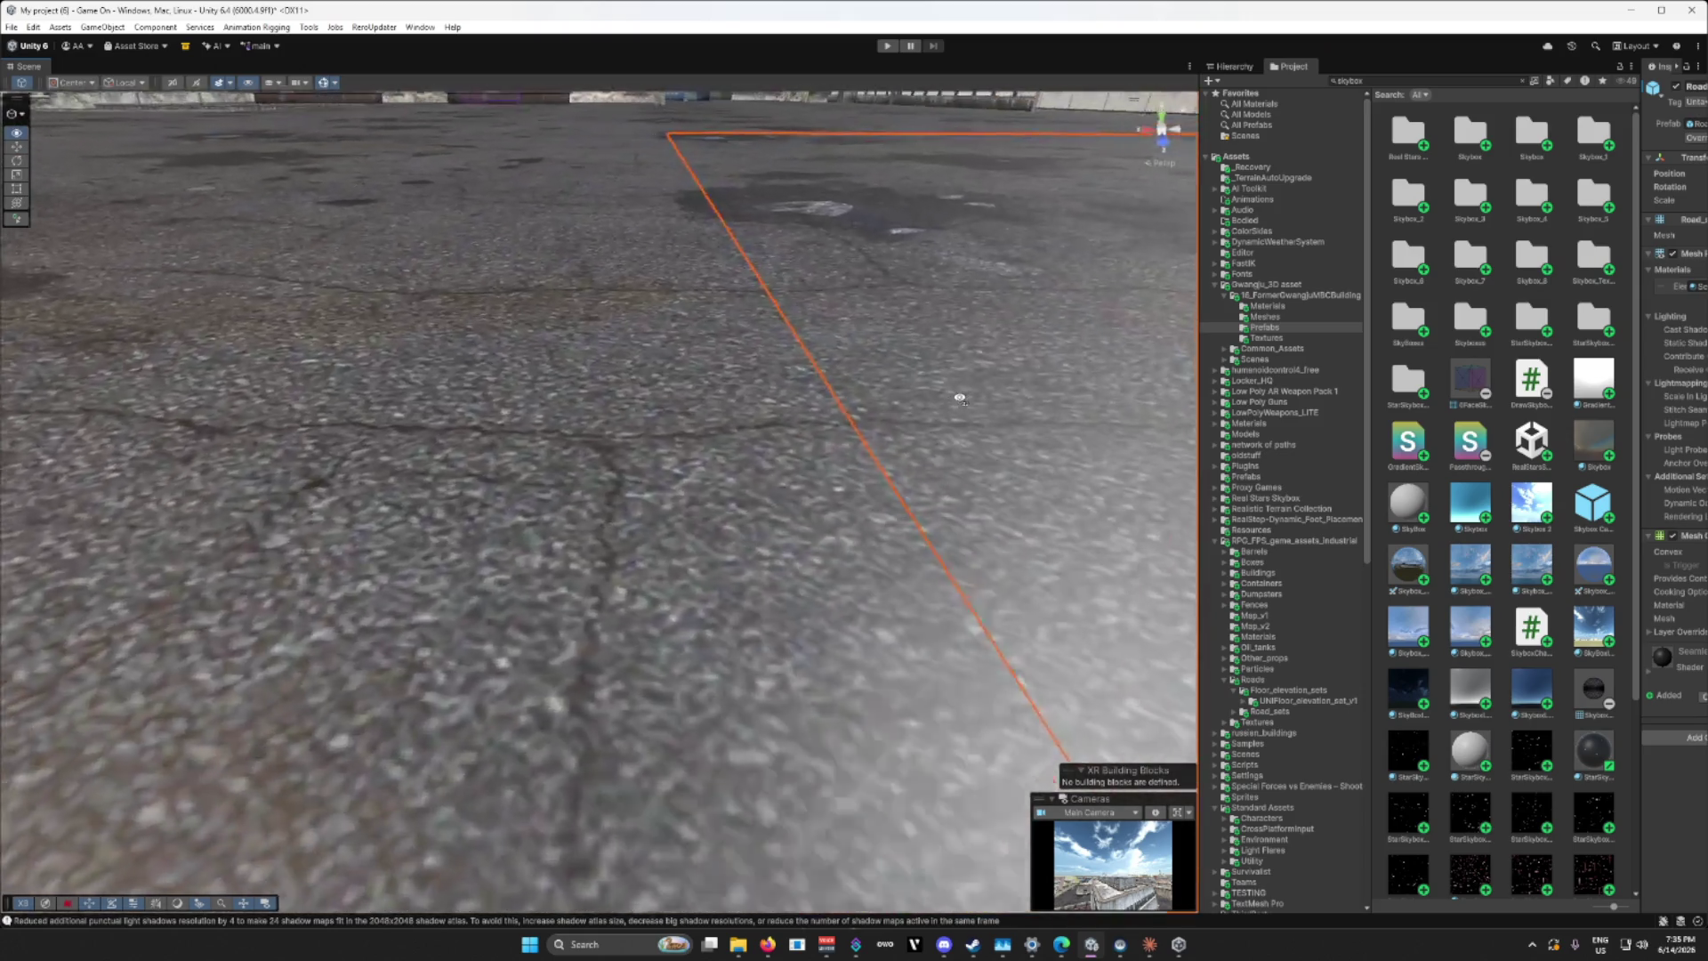
key("s")
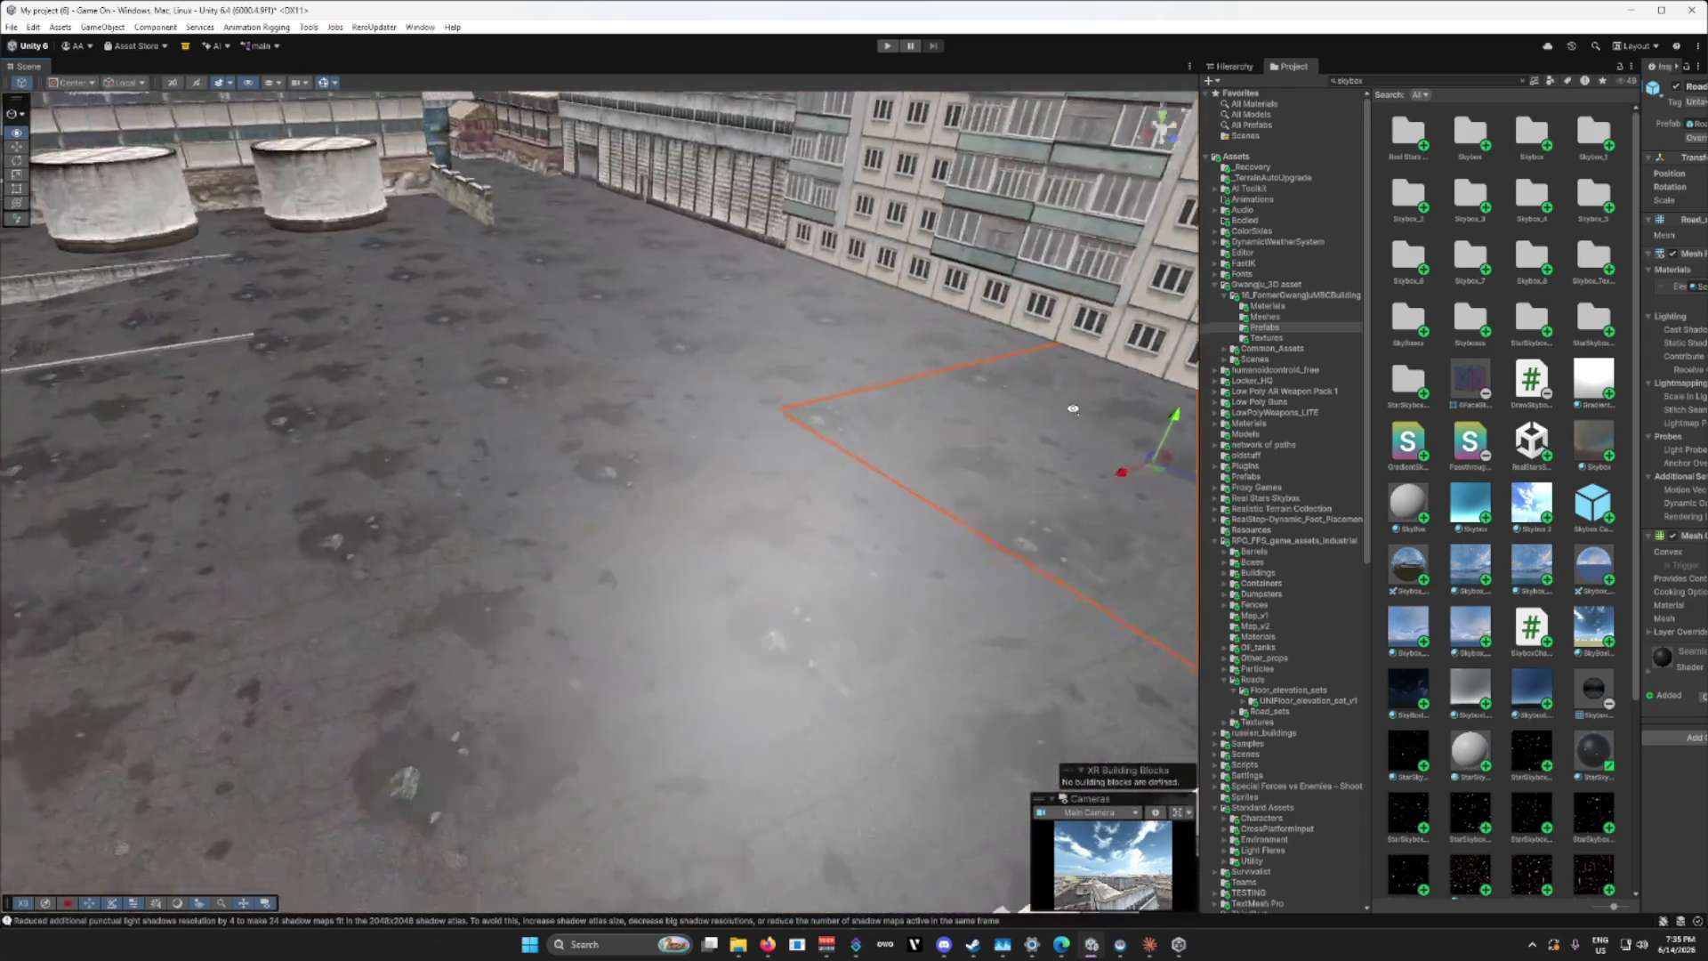
key("s")
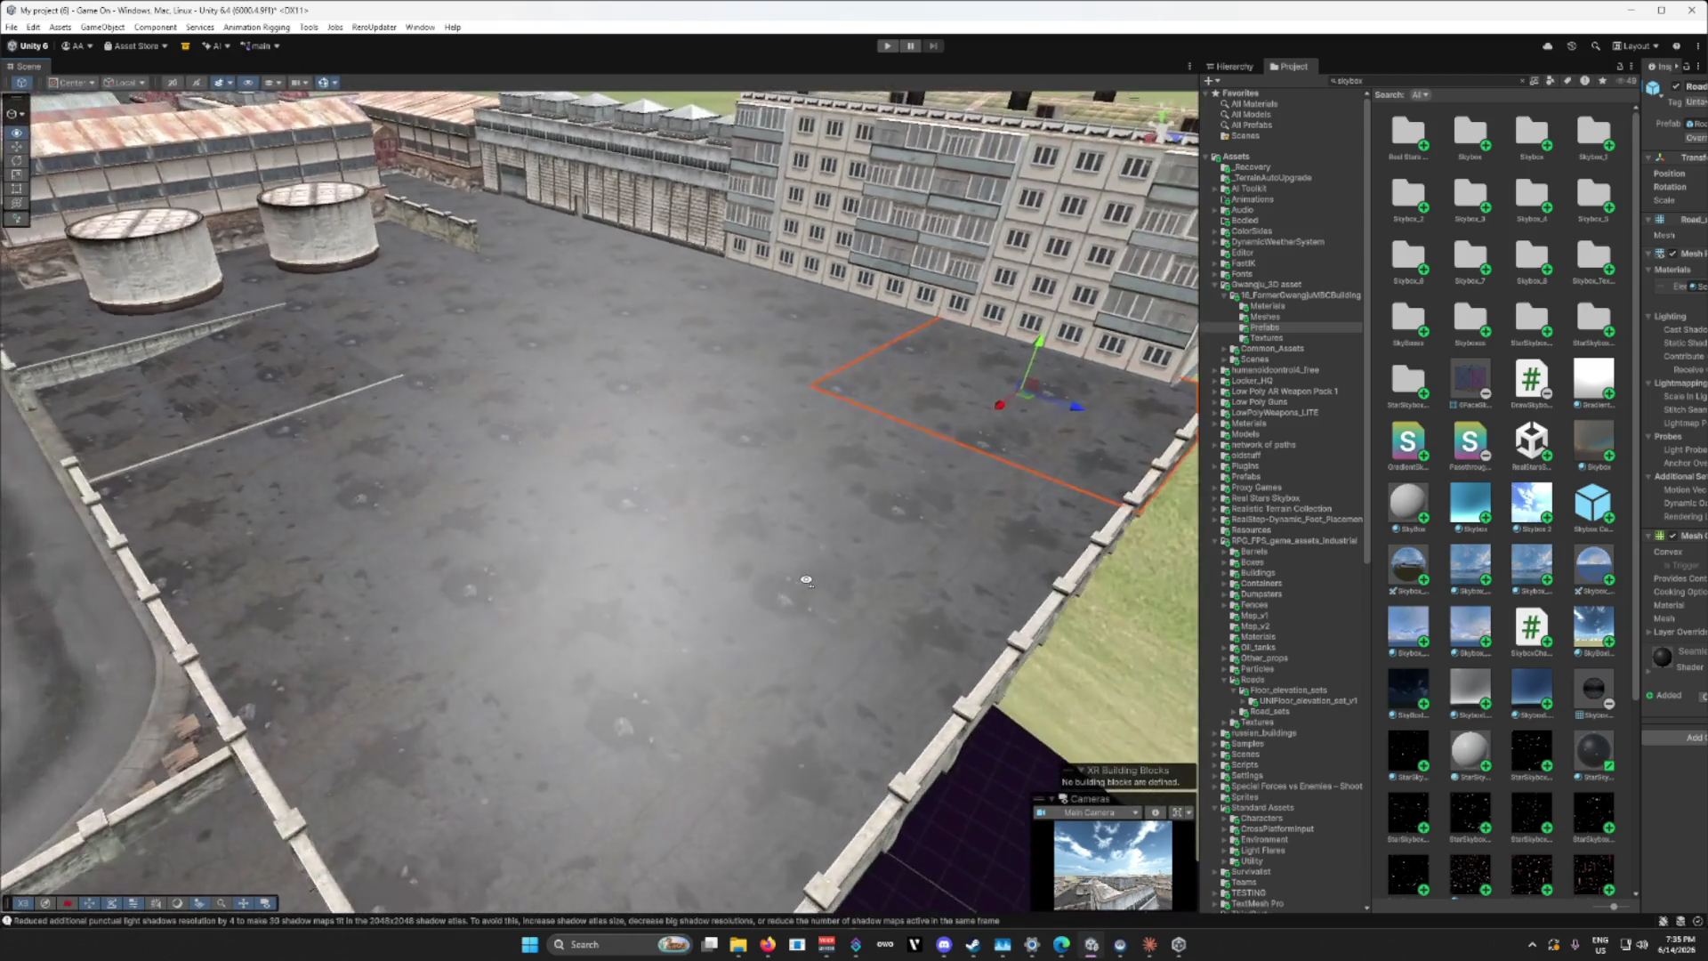
key("w")
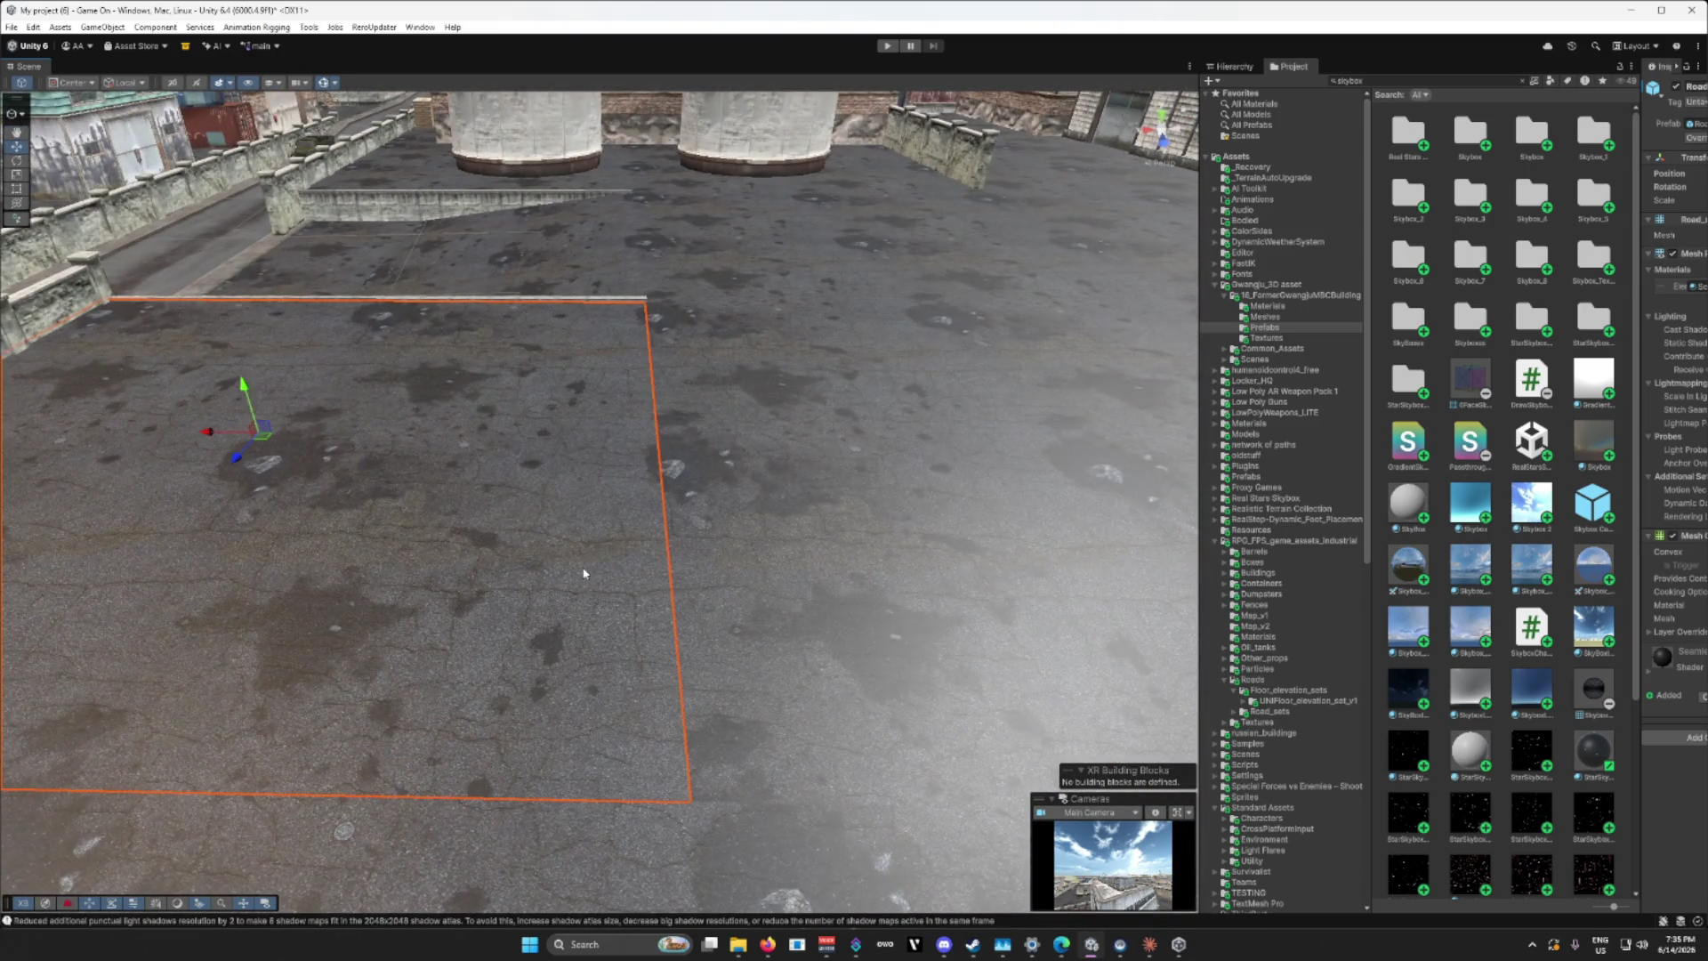
left_click_drag(990, 443, 1018, 447)
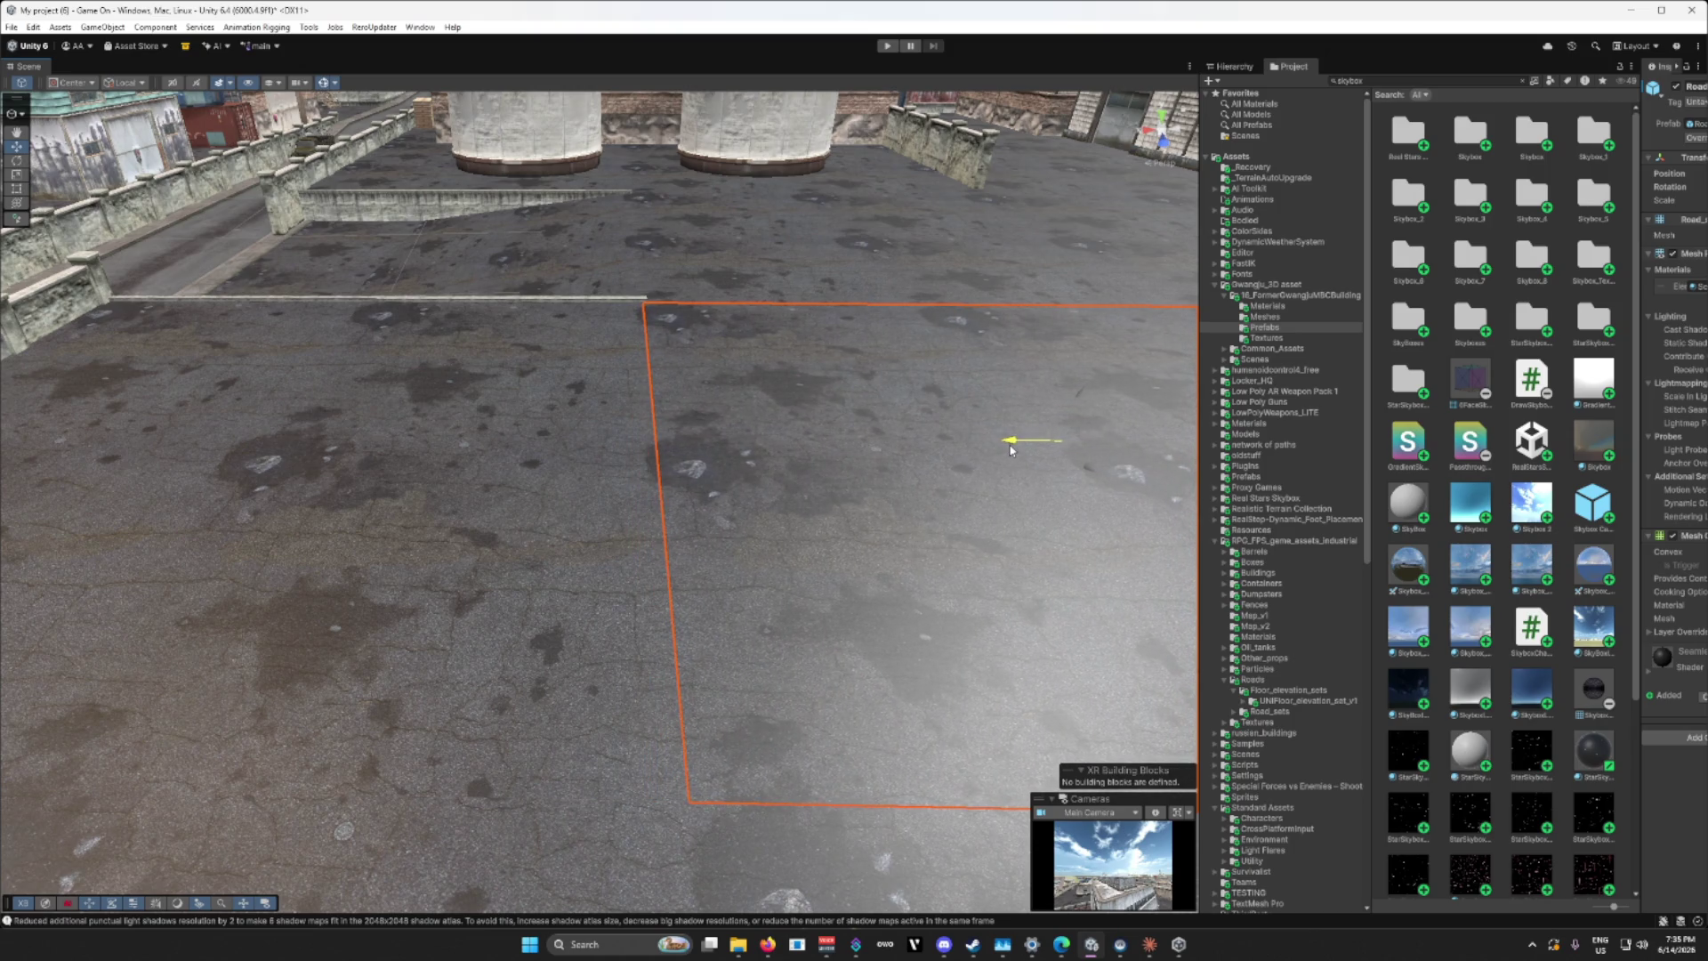
Step: Nudge the road tile once more along X and check the seam from street level
key("w")
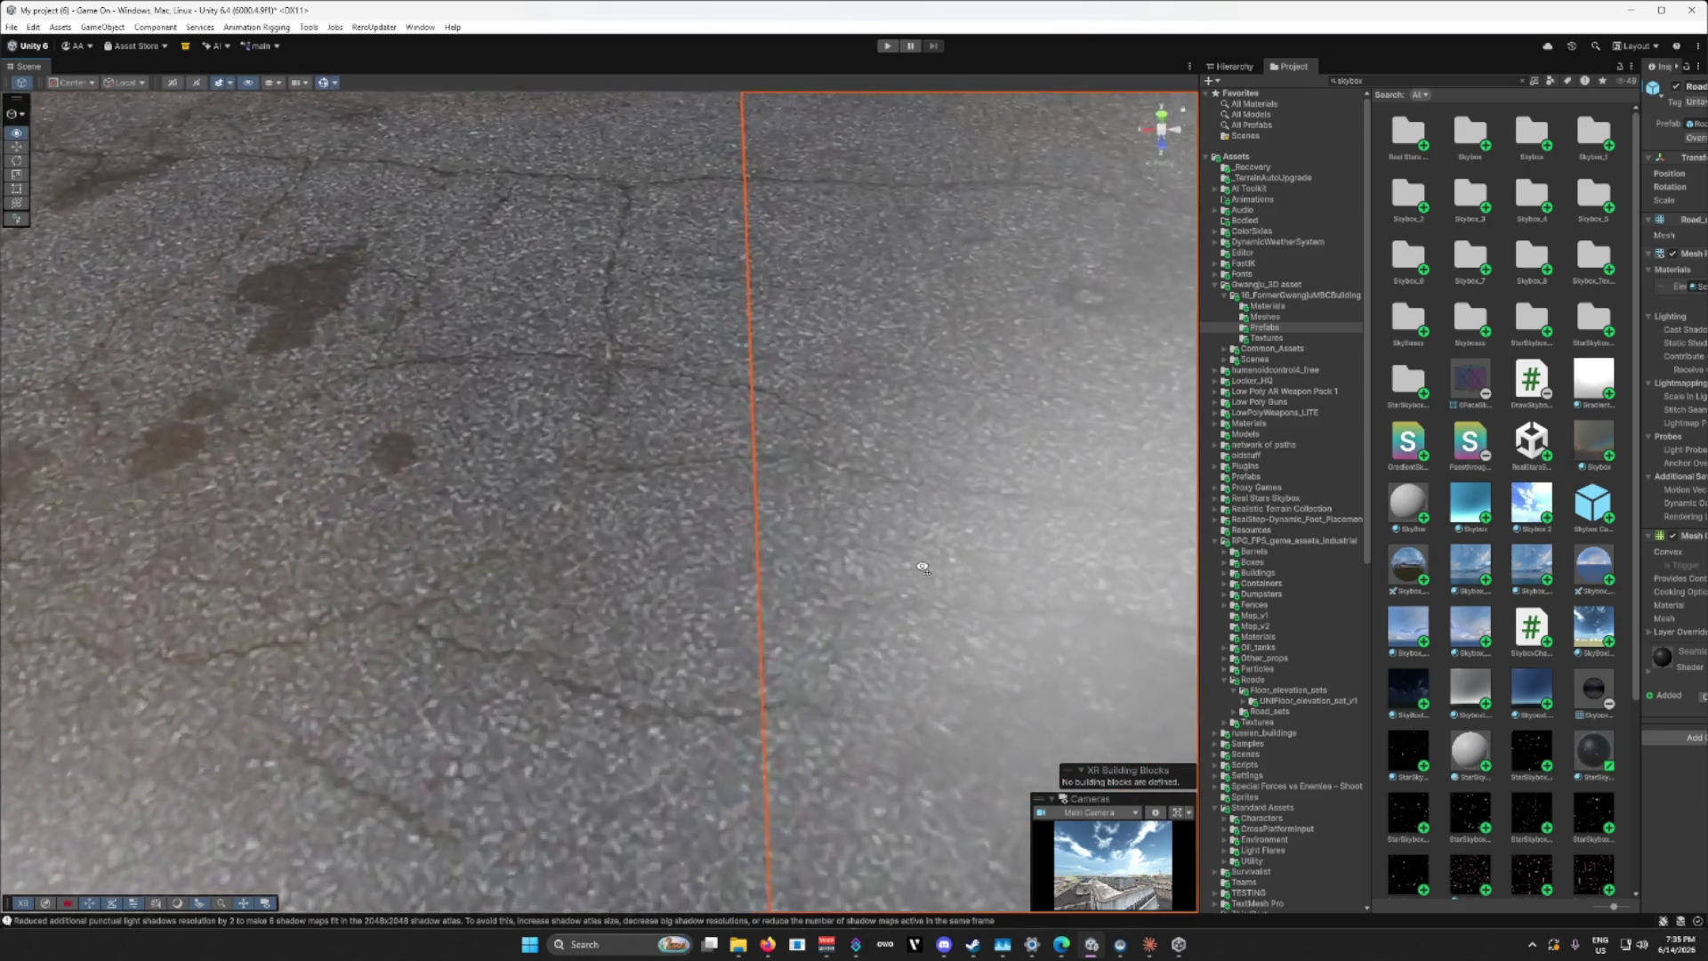
key("s")
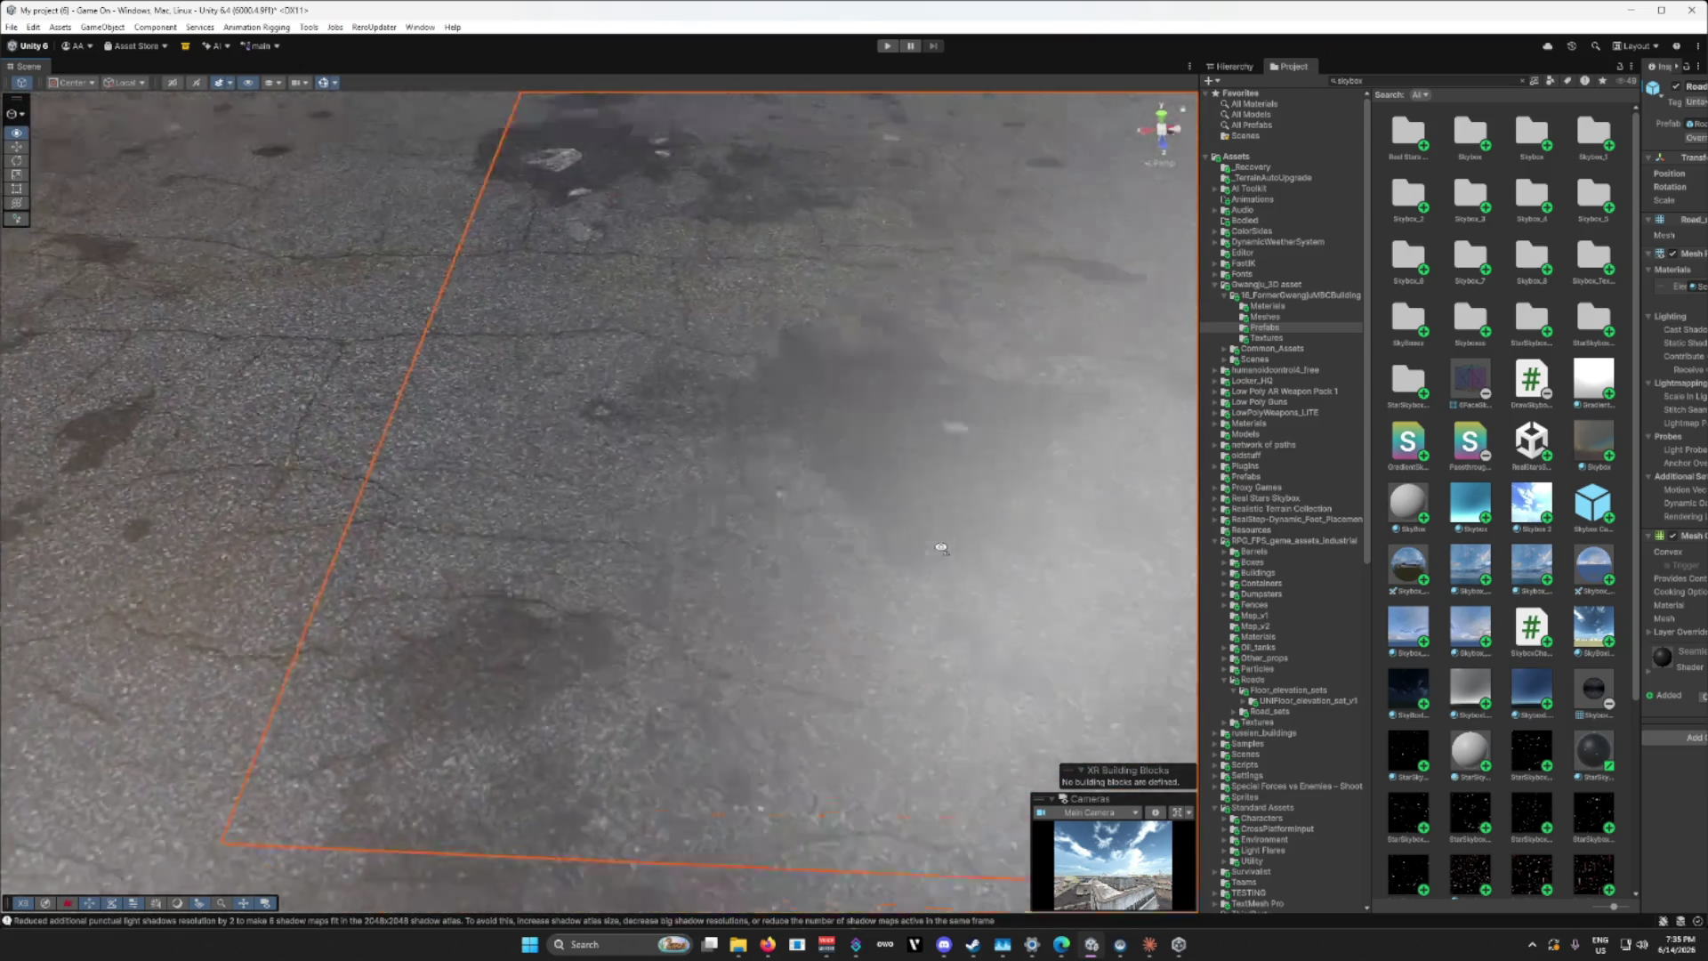
key("d")
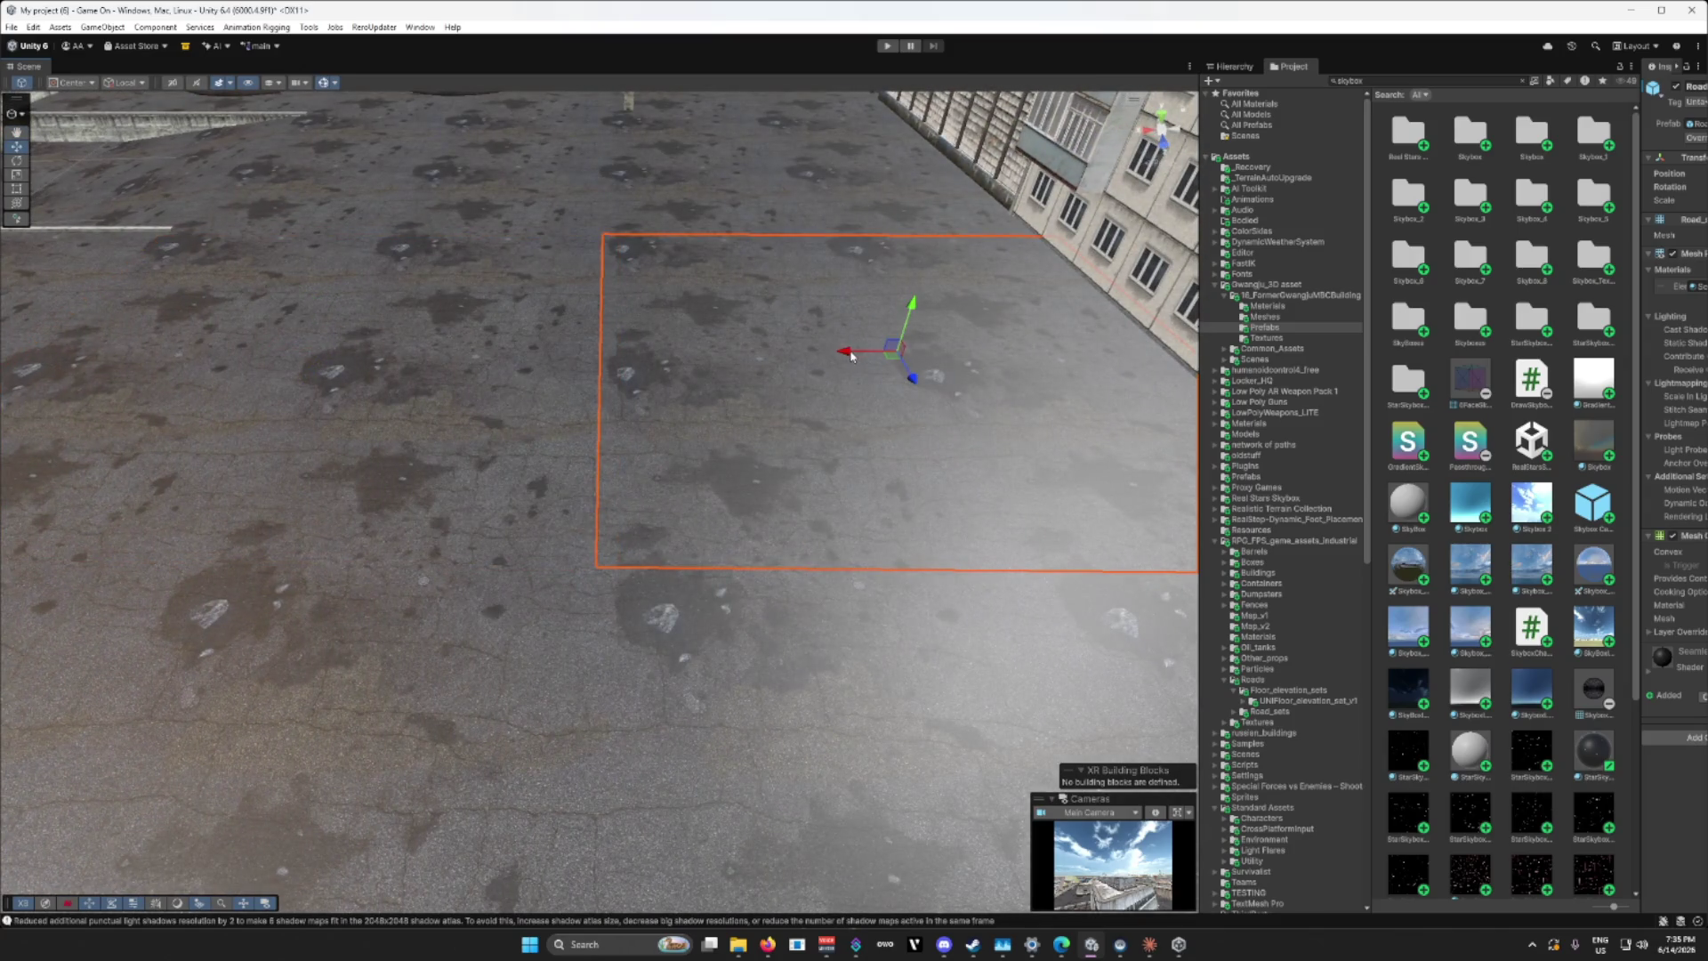
left_click_drag(851, 356, 876, 359)
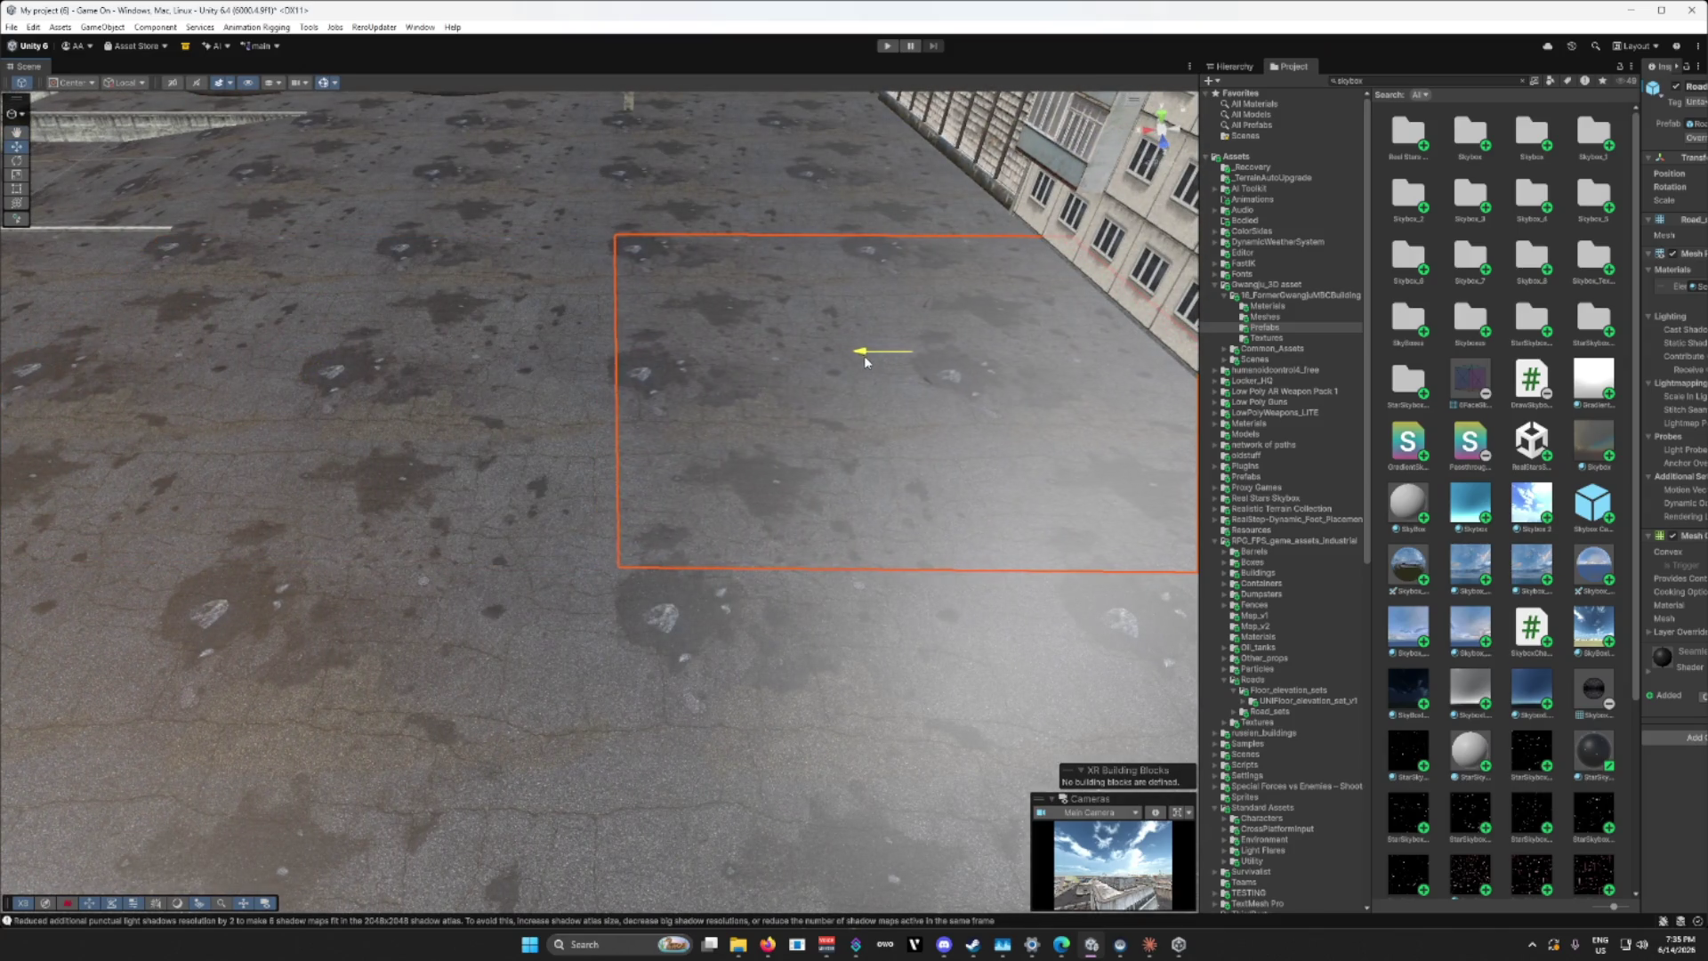
key("w")
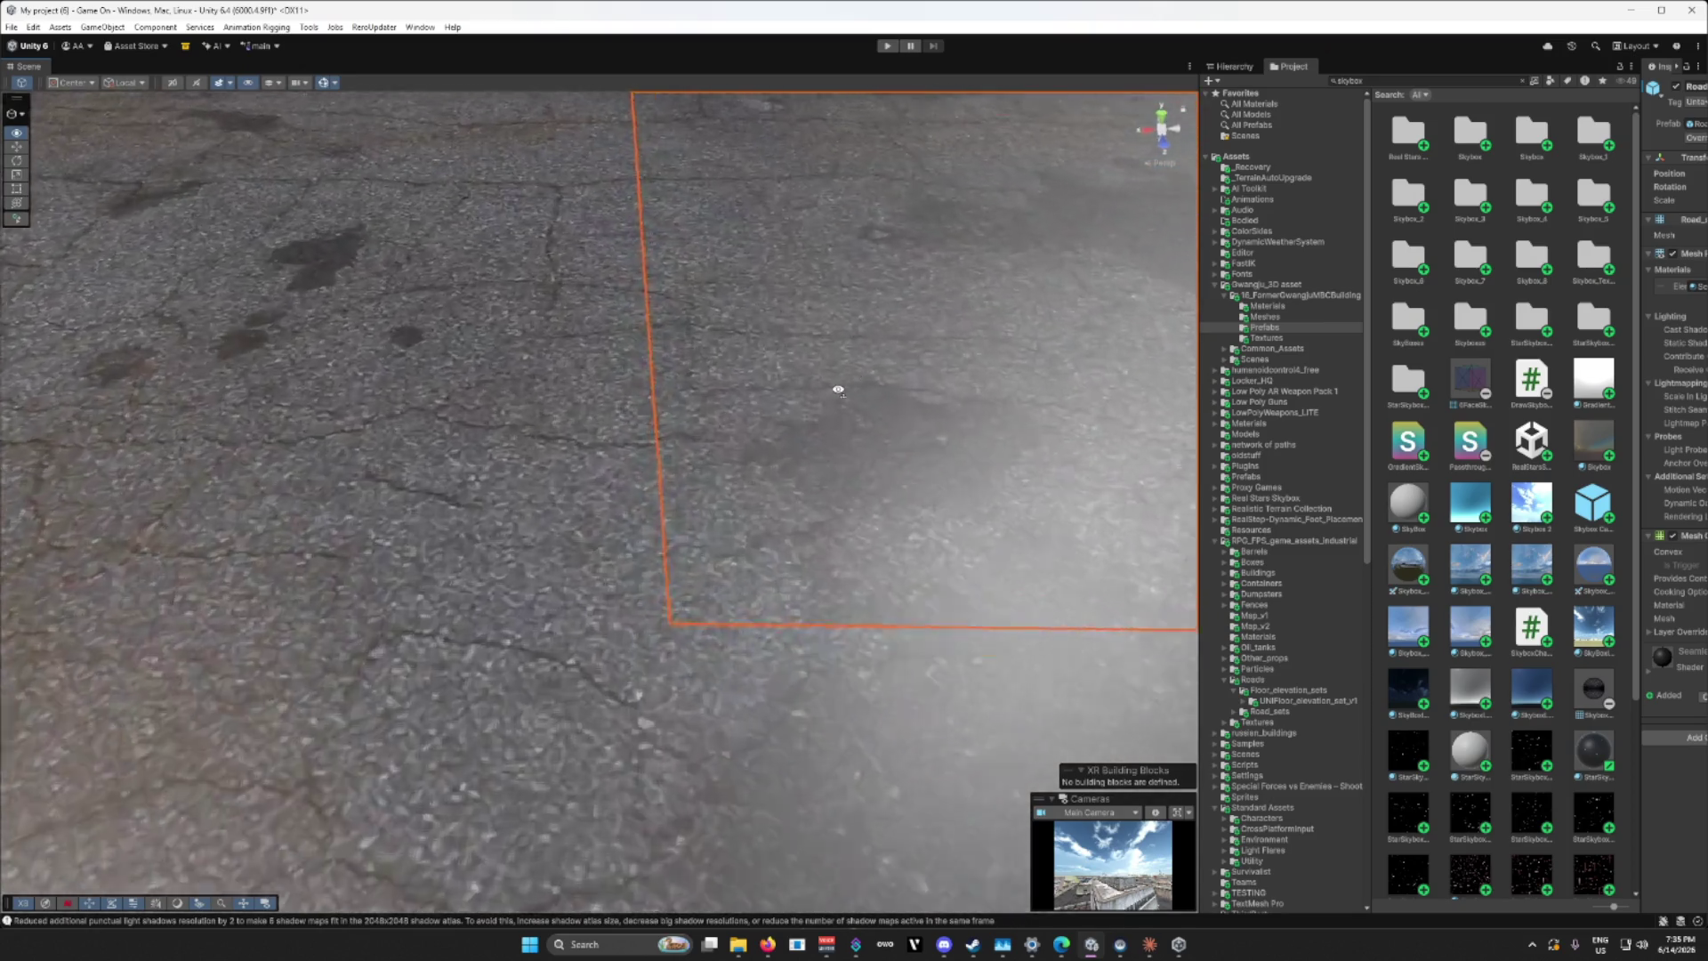
key("s")
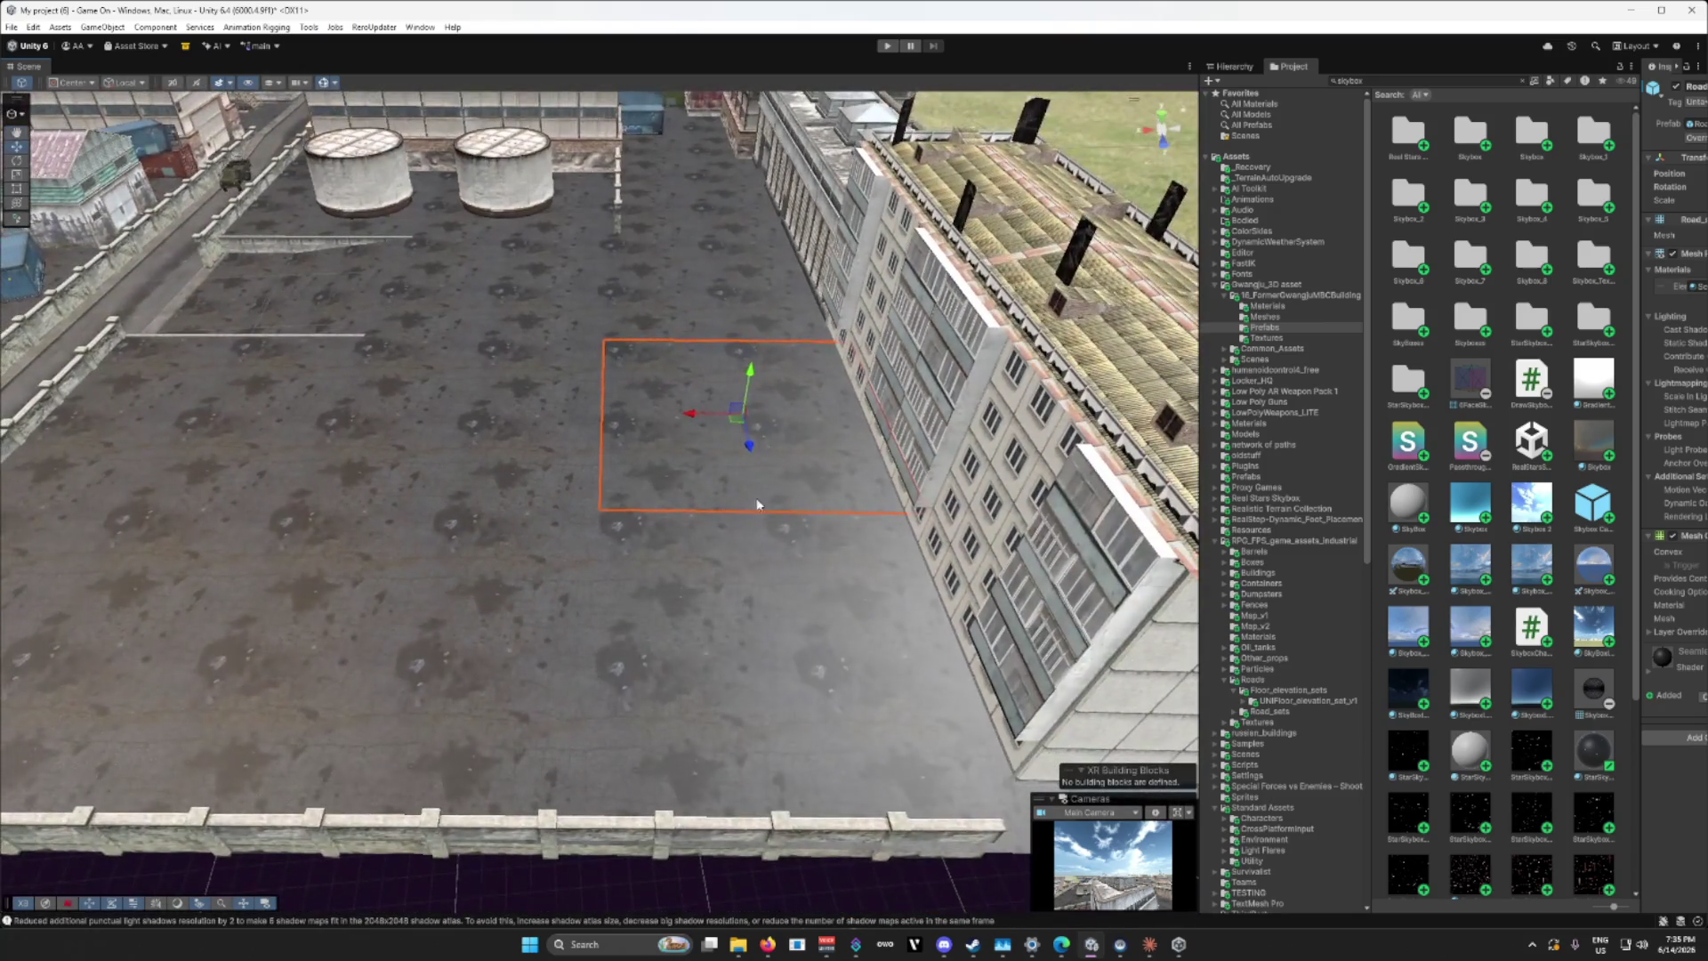
mouse_move(757, 504)
left_mouse_down()
mouse_move(682, 526)
mouse_move(1003, 531)
mouse_move(948, 537)
mouse_move(946, 473)
mouse_move(1015, 431)
left_mouse_up()
key("w")
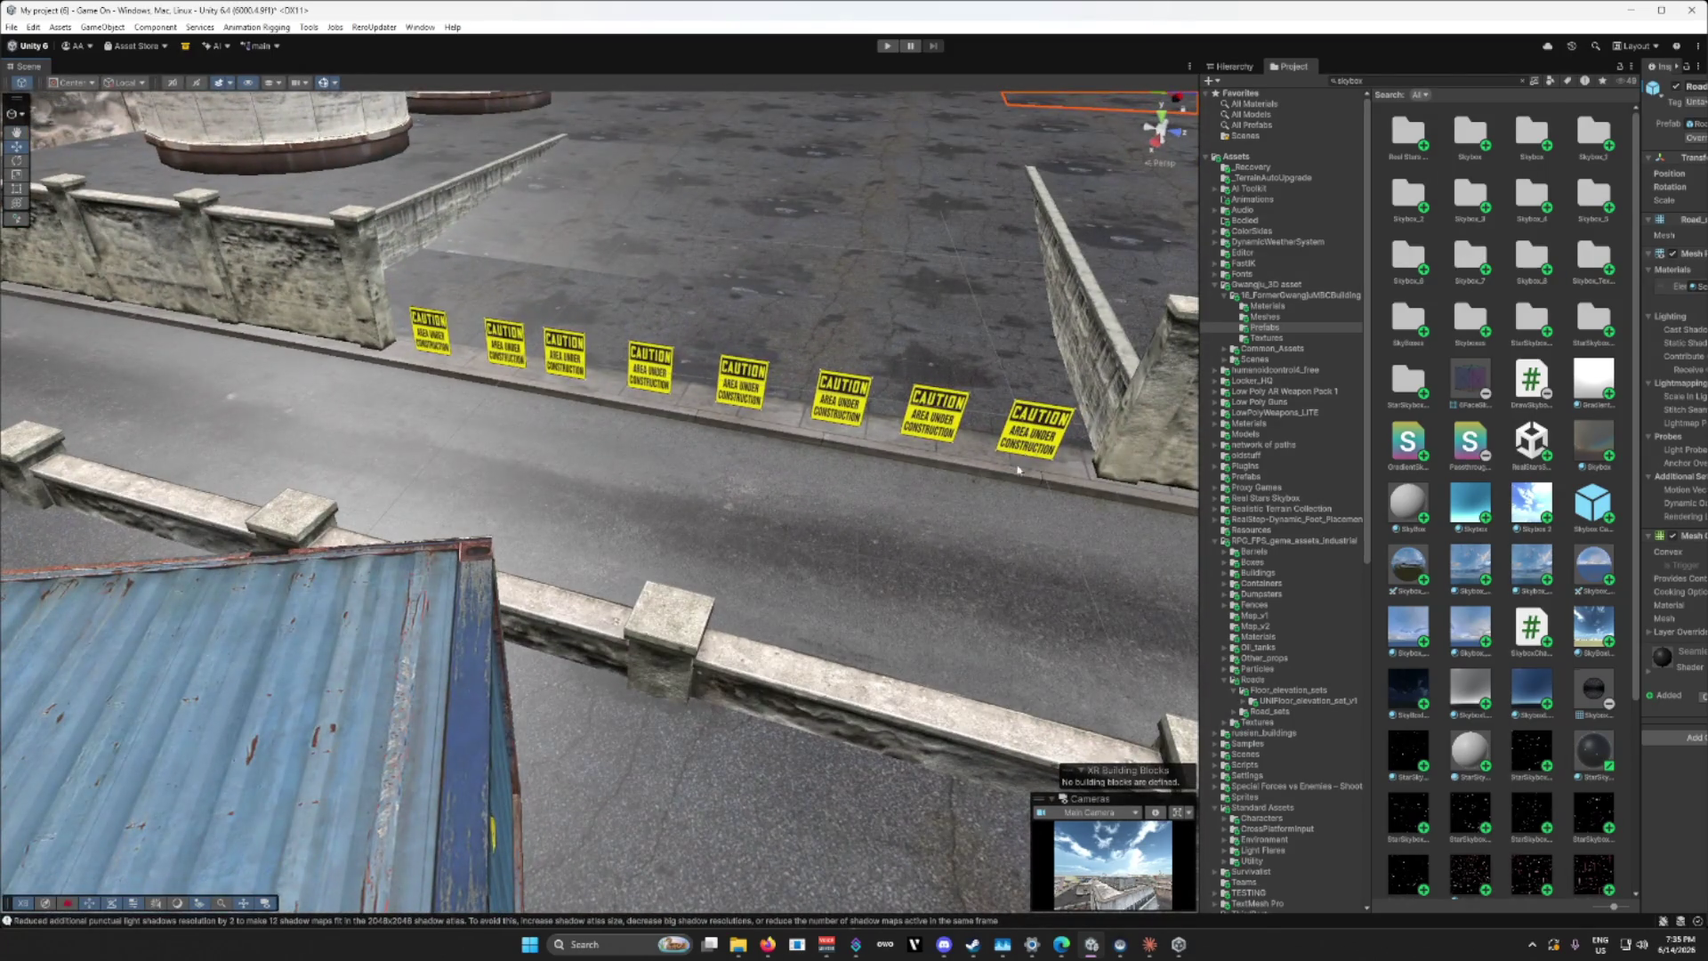
Step: Delete the caution signs along the street curb one by one
left_click(1029, 424)
key("Delete")
left_click(743, 383)
left_click(650, 366, "shift")
key("Delete")
left_click(564, 352)
key("Delete")
left_click(507, 344)
key("Delete")
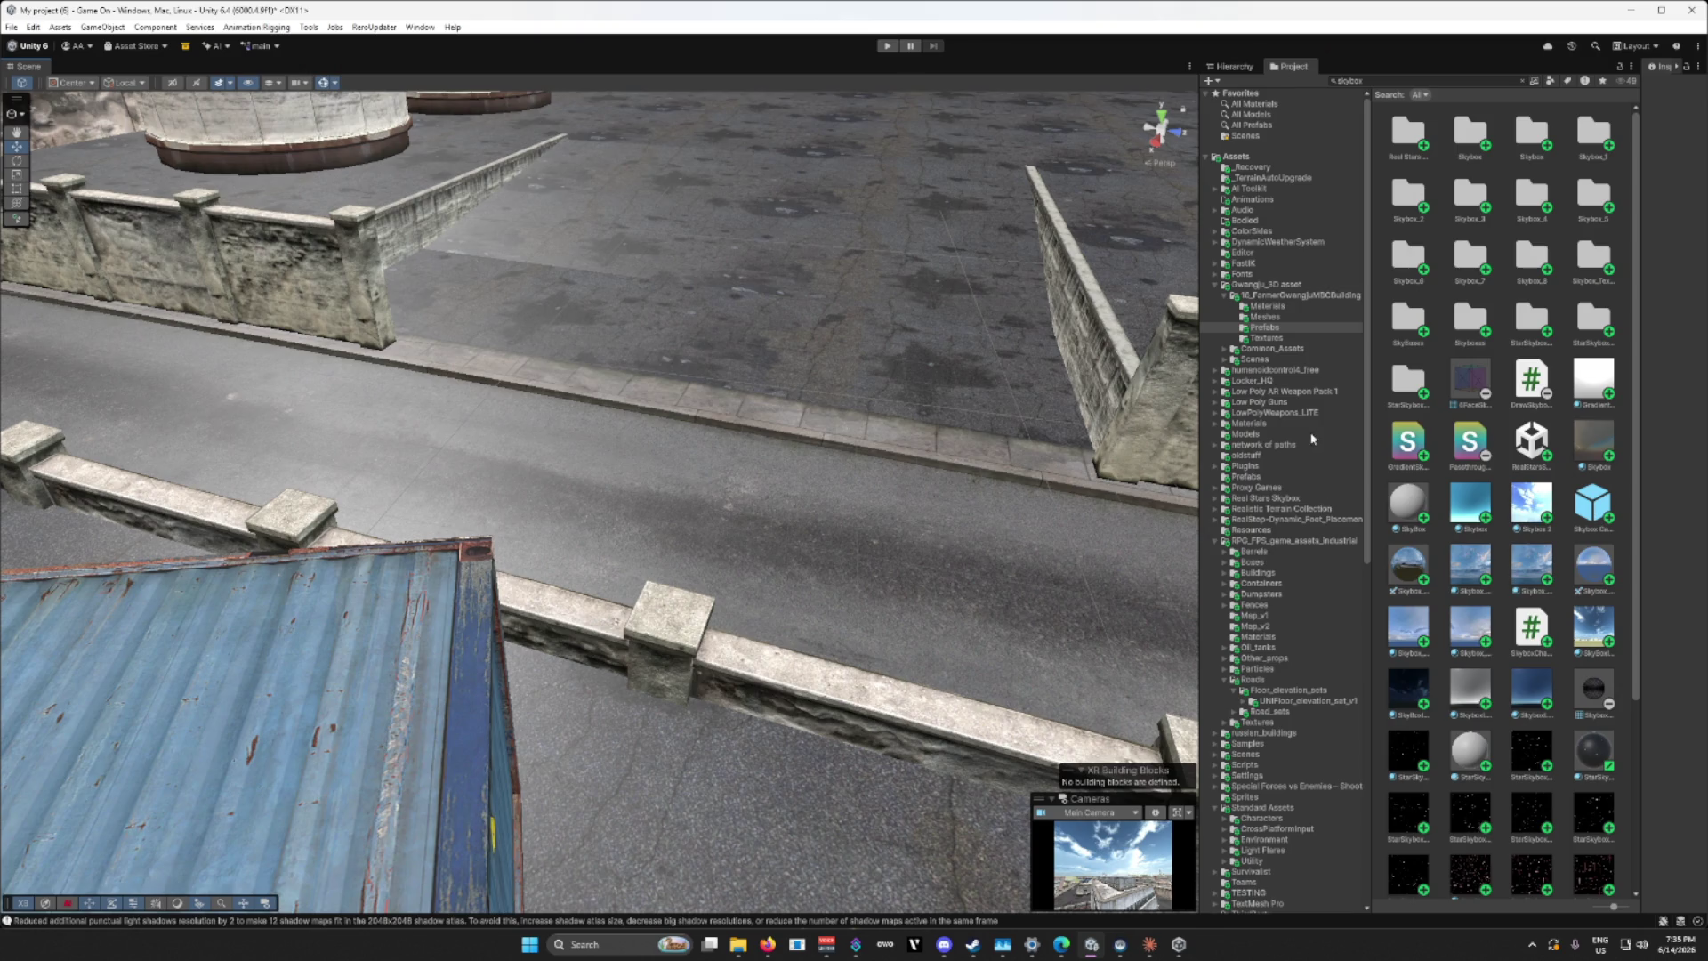
Step: Collapse the Assets folder tree and bring up the Hierarchy list of scene objects
scroll(1299, 445, "down", 5)
scroll(1276, 456, "up", 5)
left_click(1210, 160)
left_click(1233, 68)
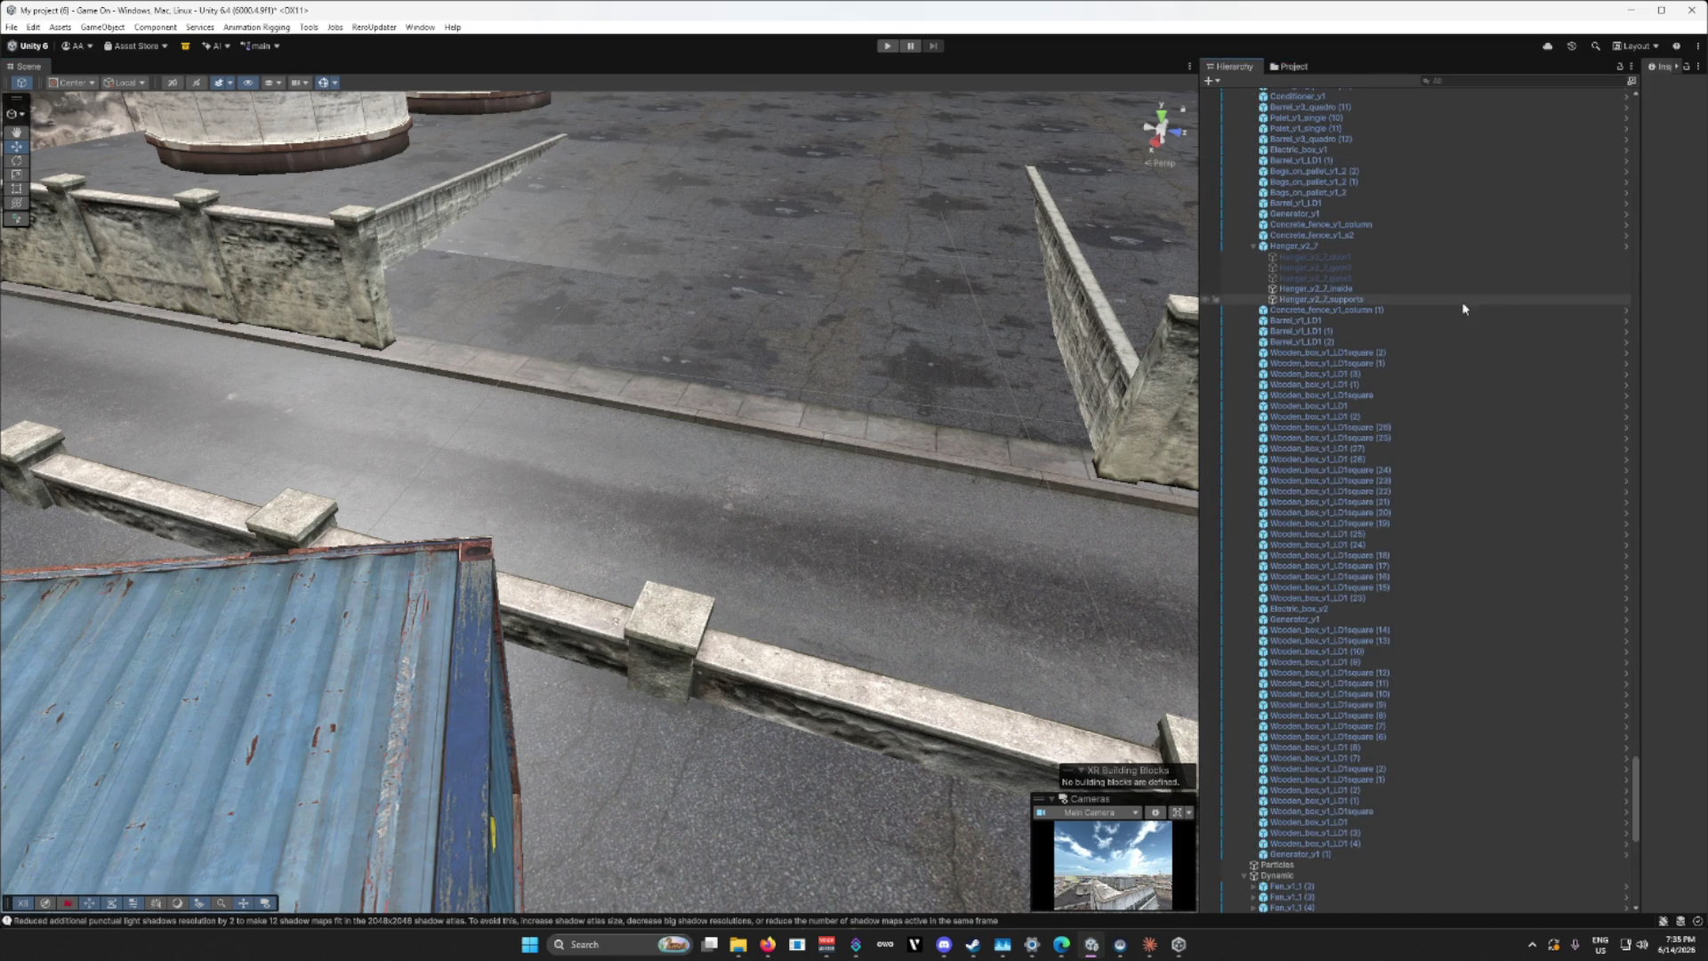
mouse_move(1638, 792)
left_mouse_down()
mouse_move(1594, 259)
mouse_move(1601, 96)
left_mouse_up()
Step: Expand and fold Map_v1 and Map_v2, then select Cube (6)
left_click(1235, 146)
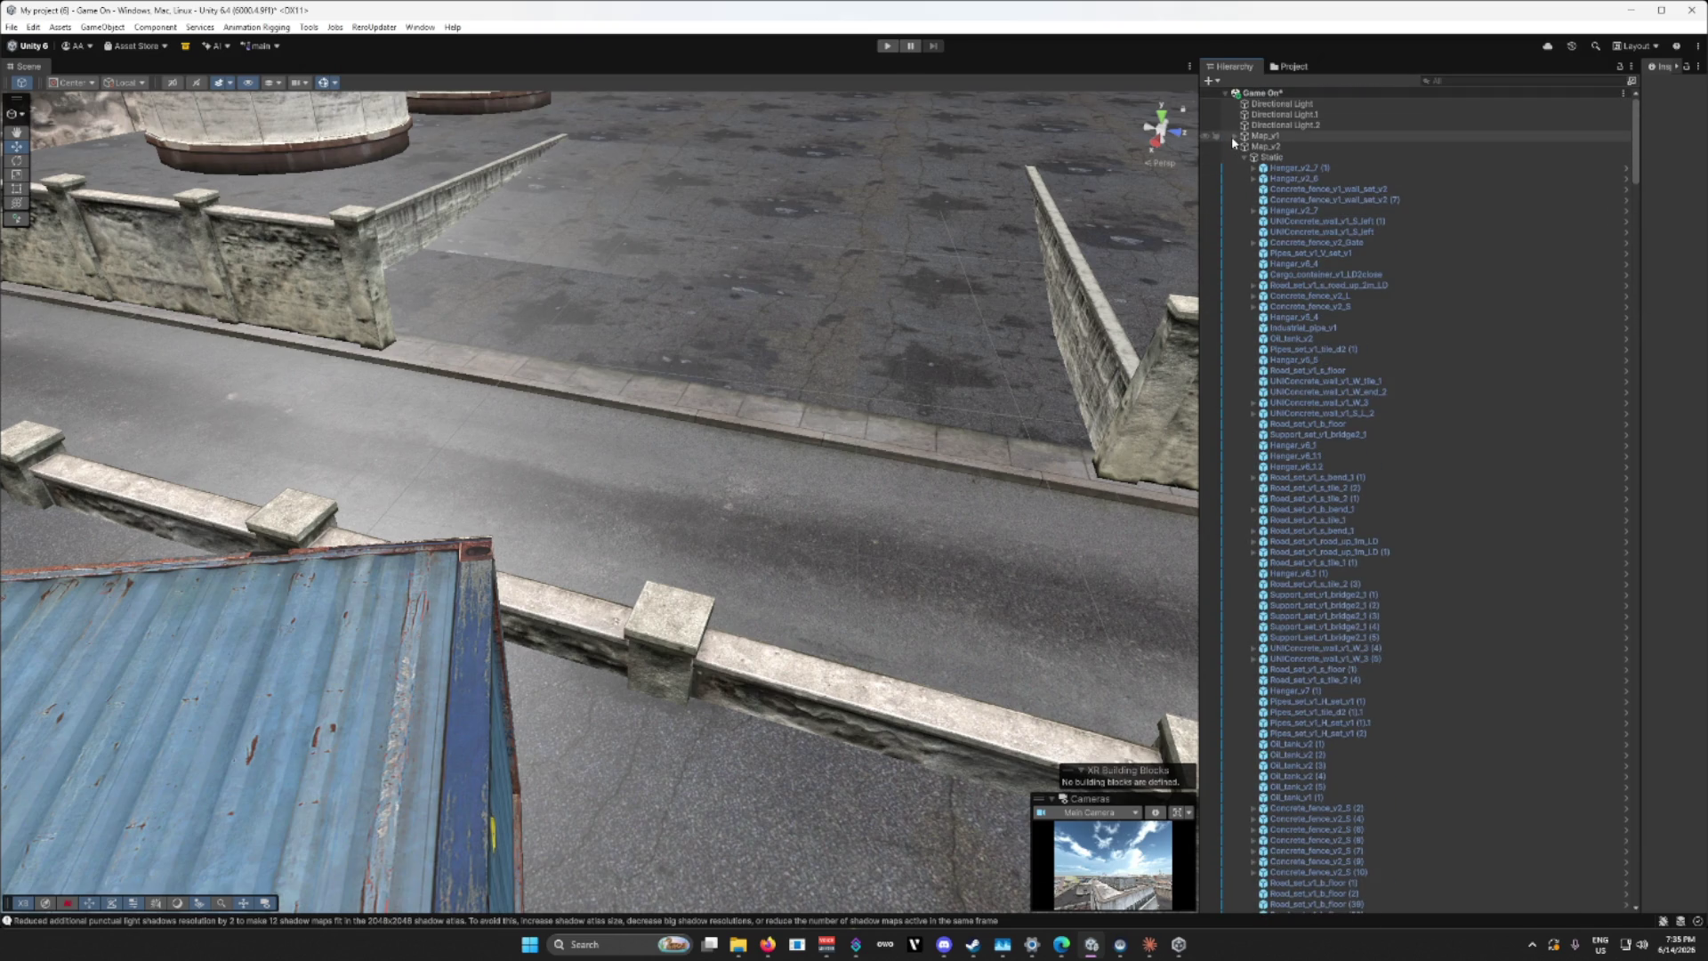
left_click(1233, 136)
left_click(1235, 135)
left_click(1237, 146)
left_click(1235, 146)
left_click(1264, 221)
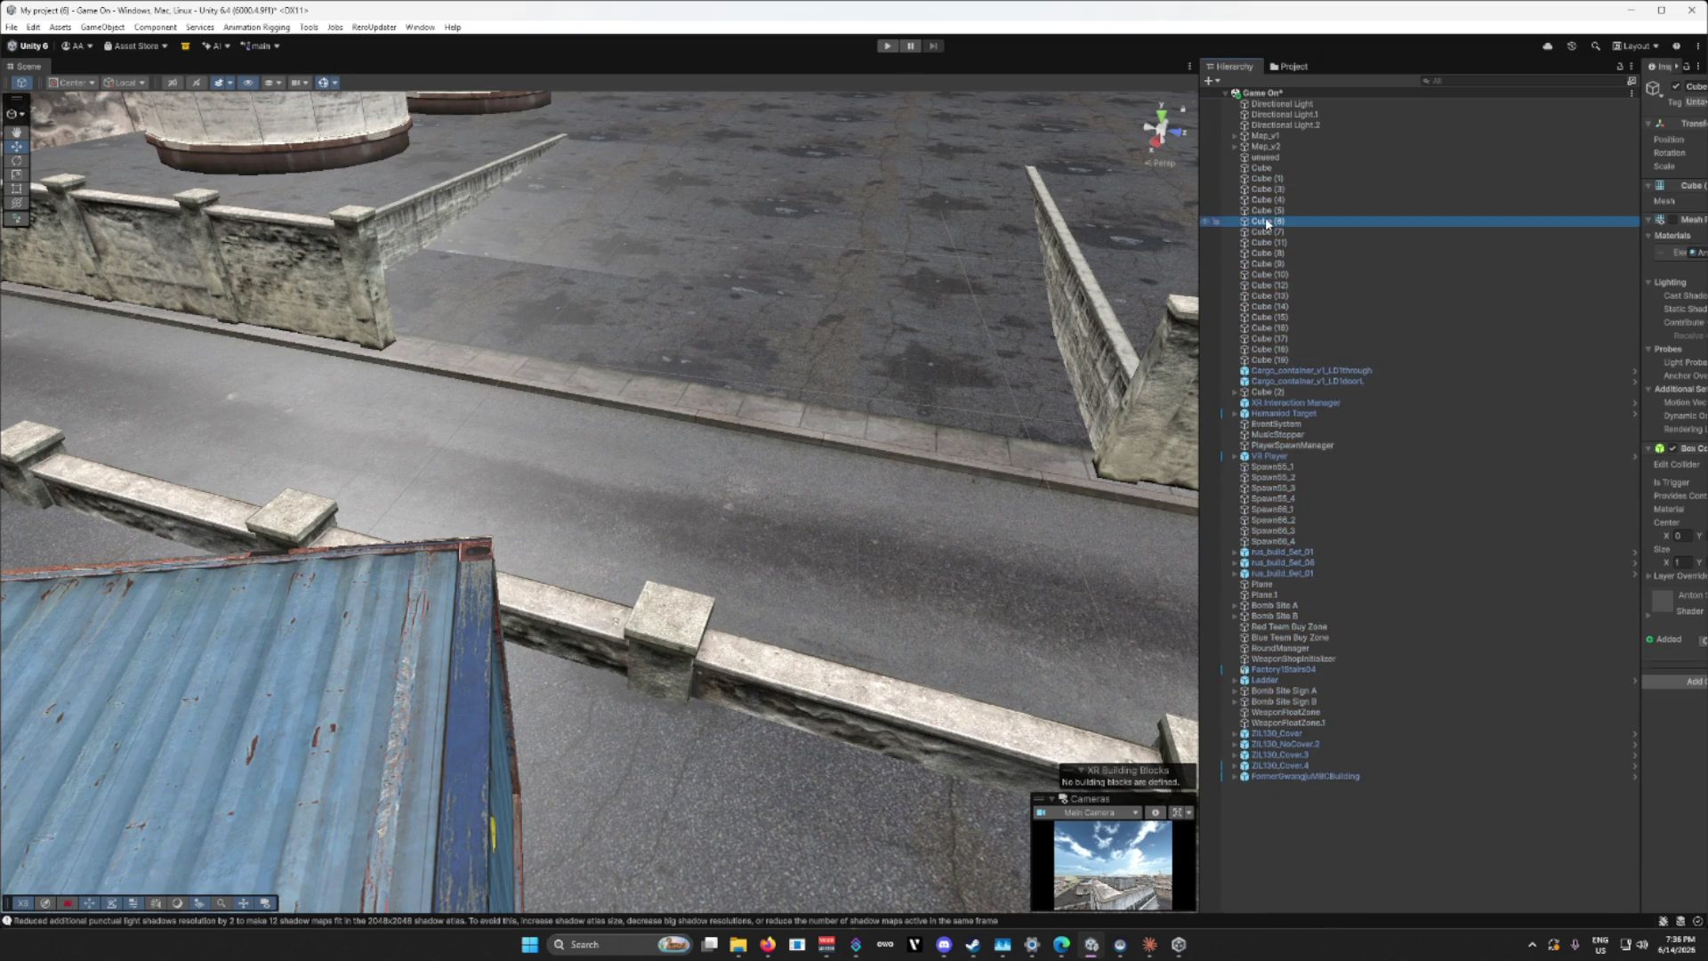
Step: Frame Cube (6), then step through Cubes (1) to (11) in the Hierarchy, framing Cube (9)
key("f")
scroll(1052, 433, "down", 10)
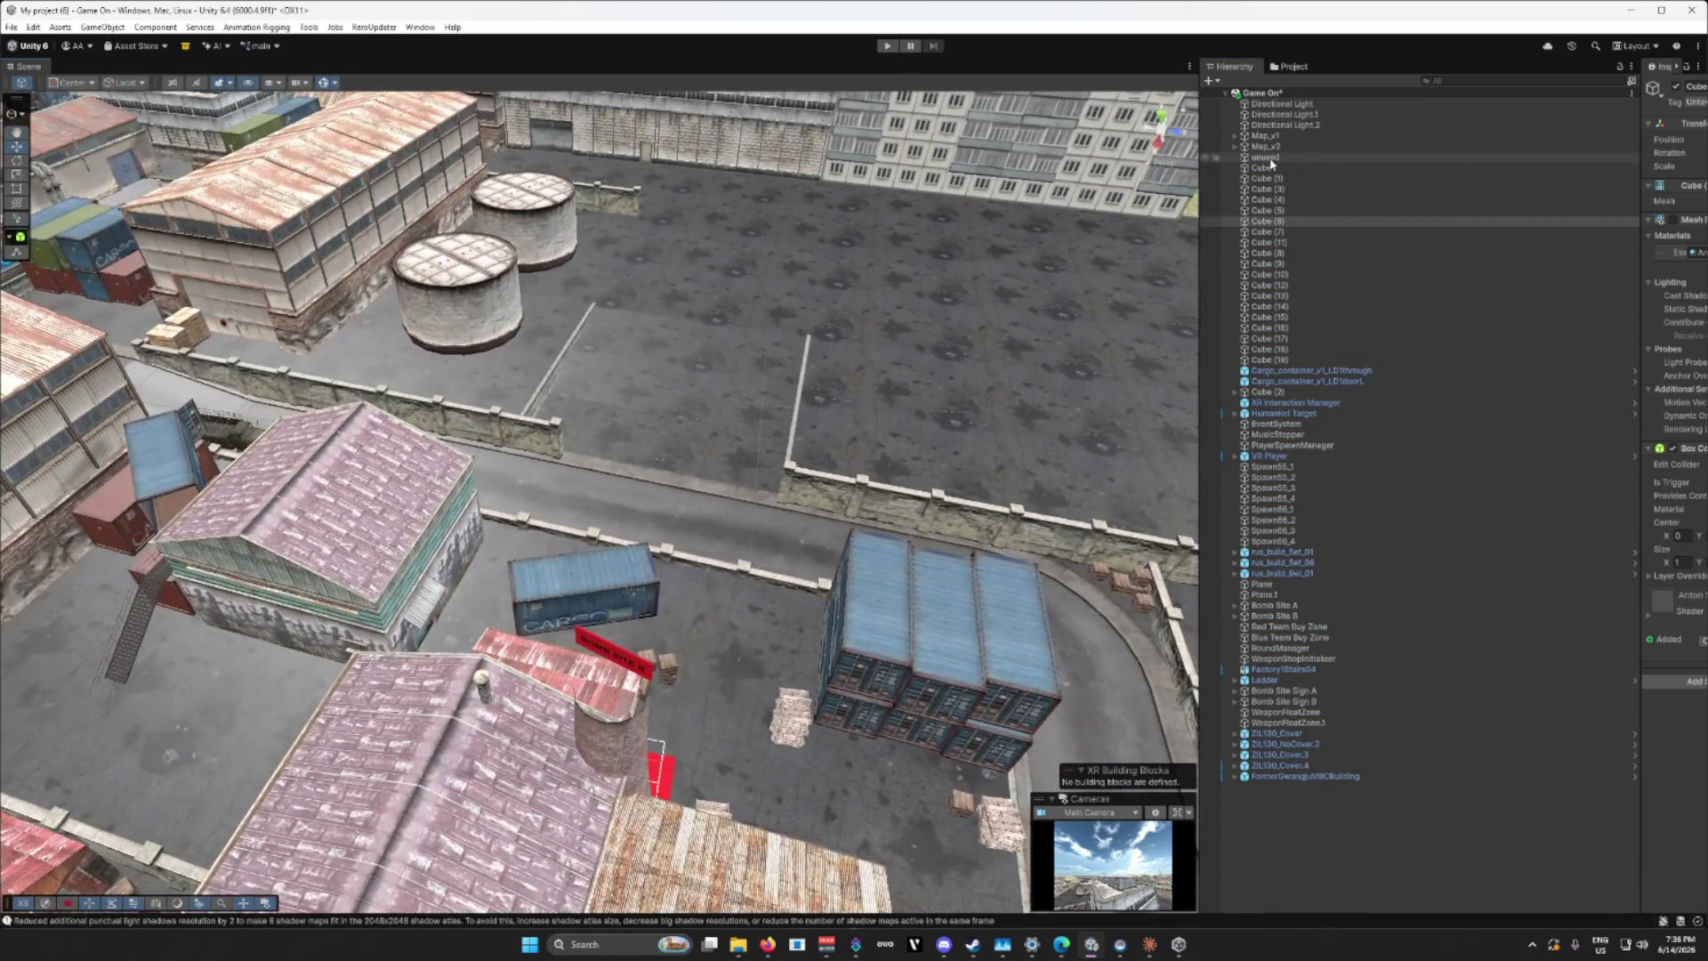
left_click(1266, 179)
left_click(1268, 189)
left_click(1270, 200)
left_click(1273, 211)
left_click(1273, 220)
left_click(1270, 199)
left_click(1268, 242)
left_click(1265, 264)
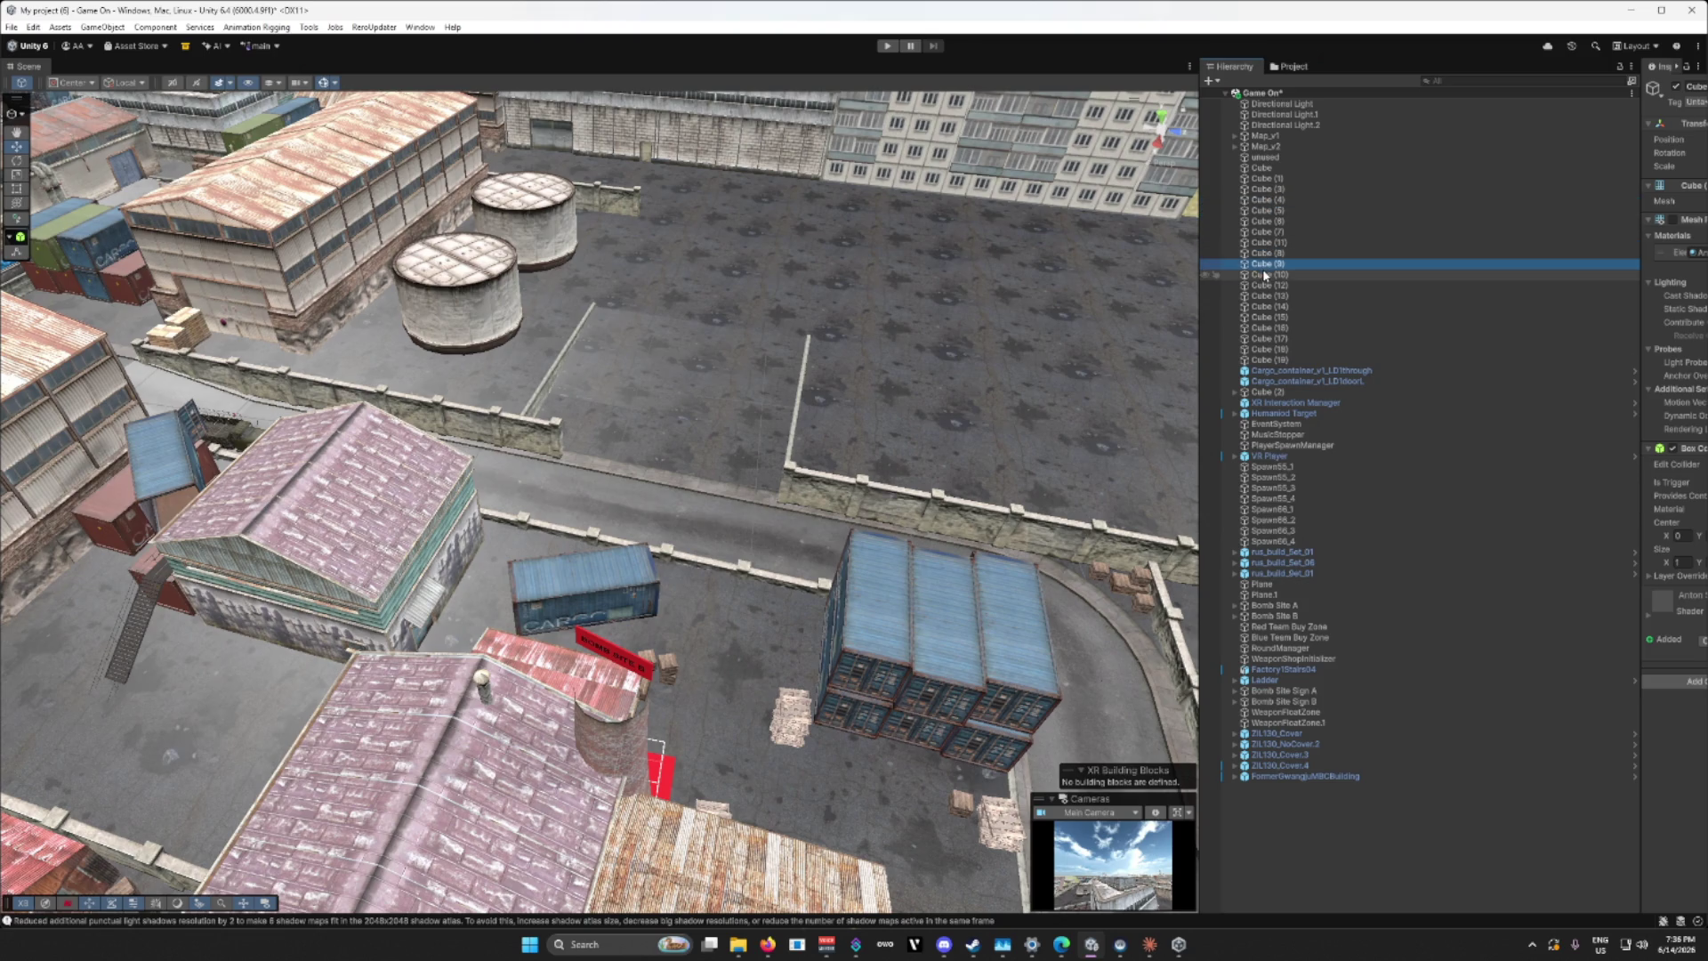
key("f")
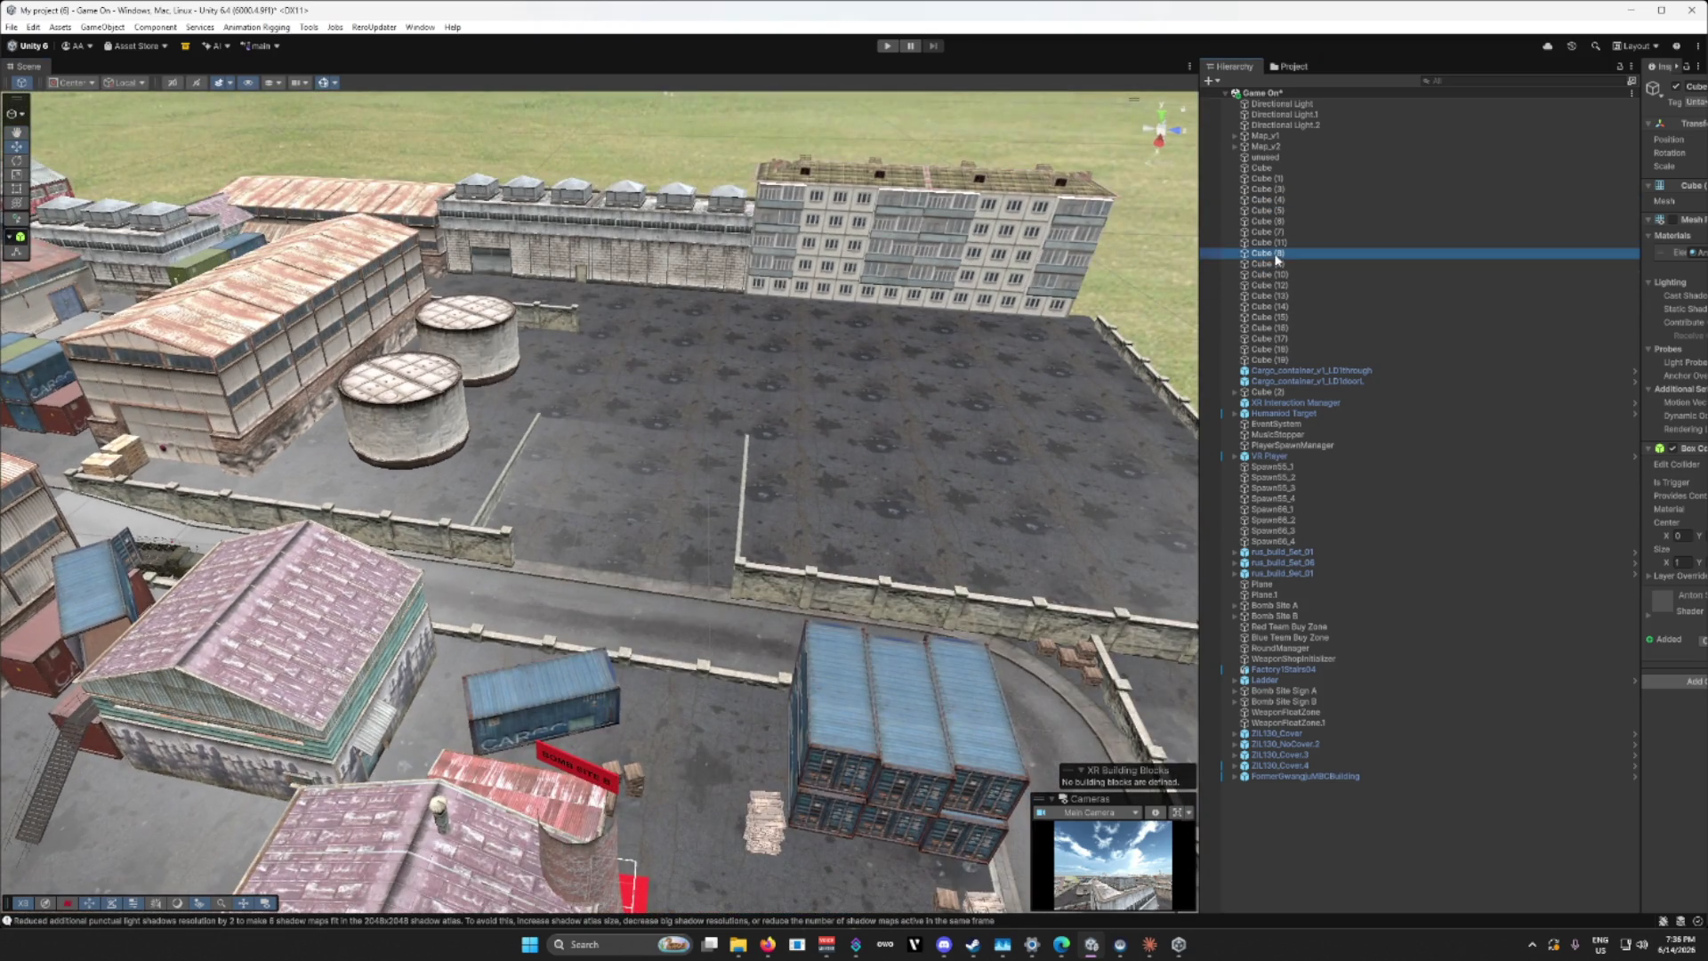
Step: Select Cube (13) and drag it back along X toward the far apartment building
left_click(1269, 274)
left_click(1267, 285)
left_click(1265, 296)
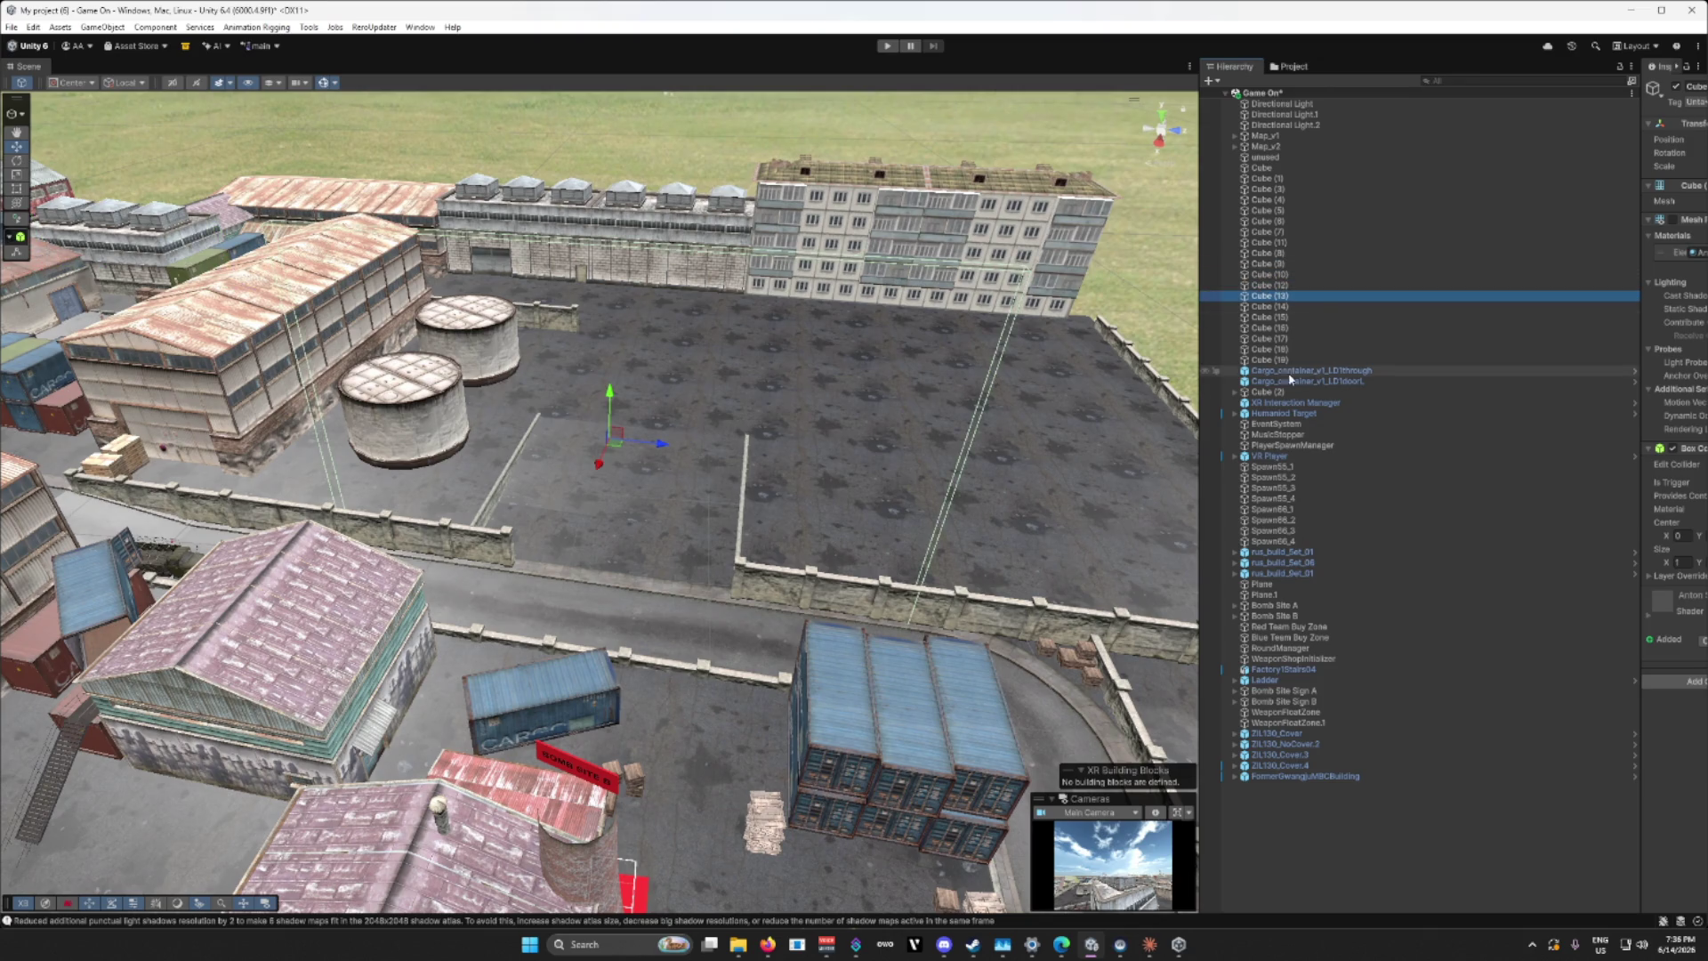
key("Down")
key("Up")
key("Up")
key("Up")
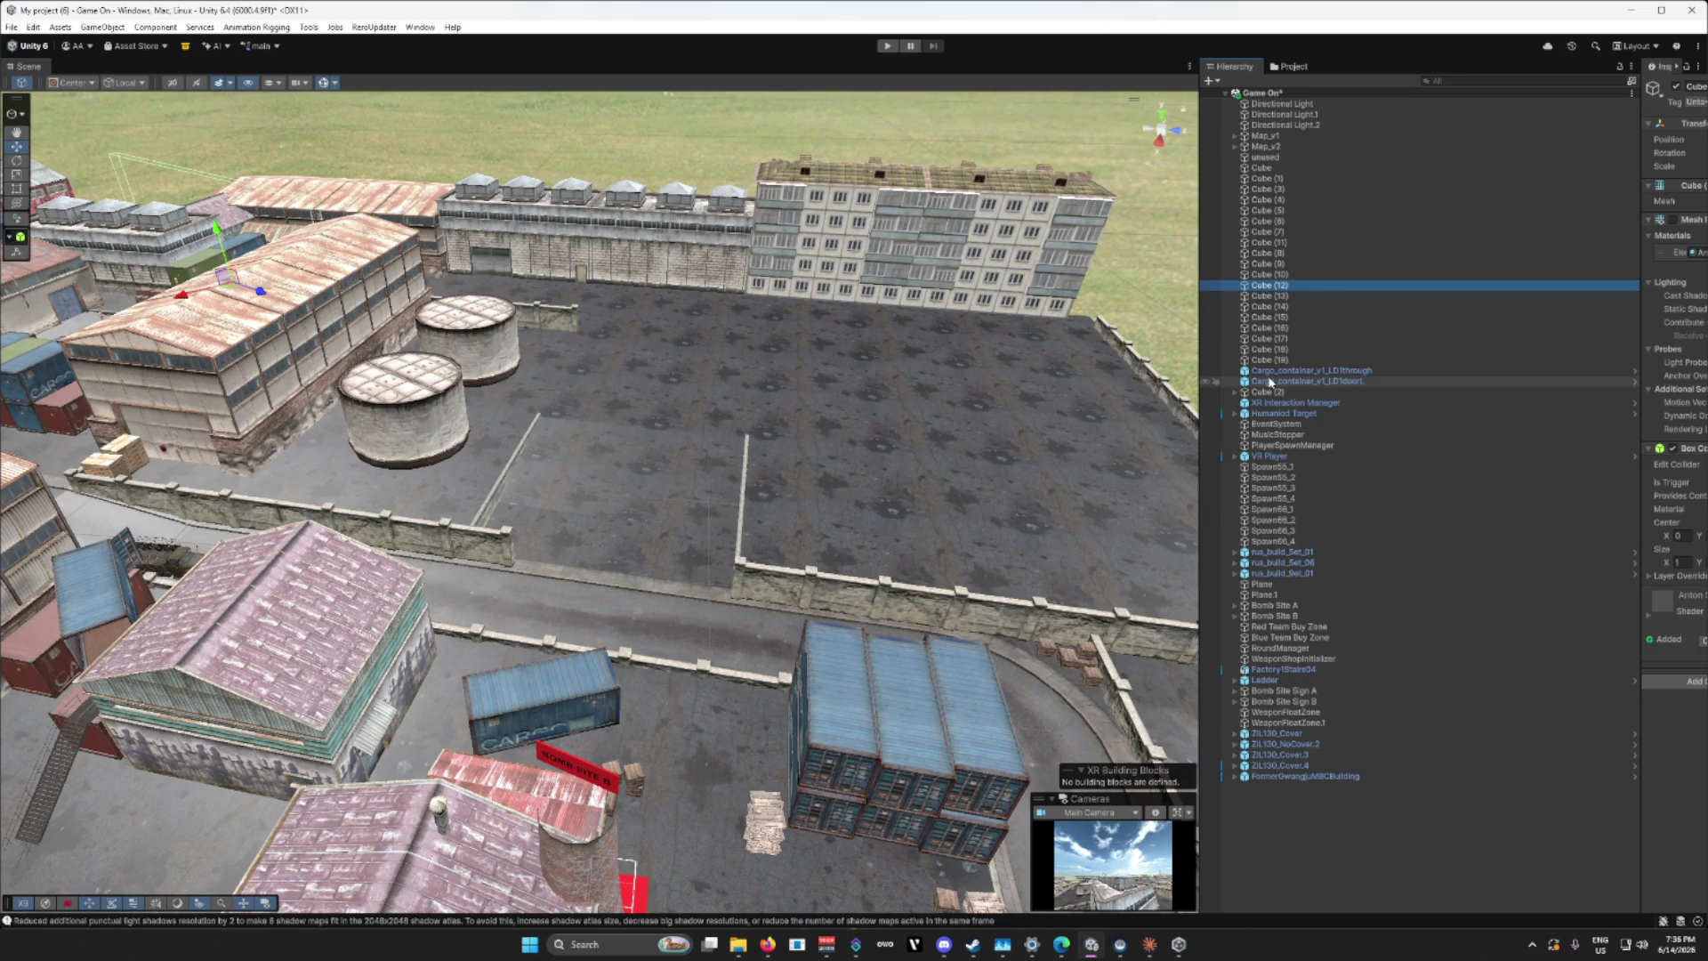
key("Down")
key("Down")
key("Down")
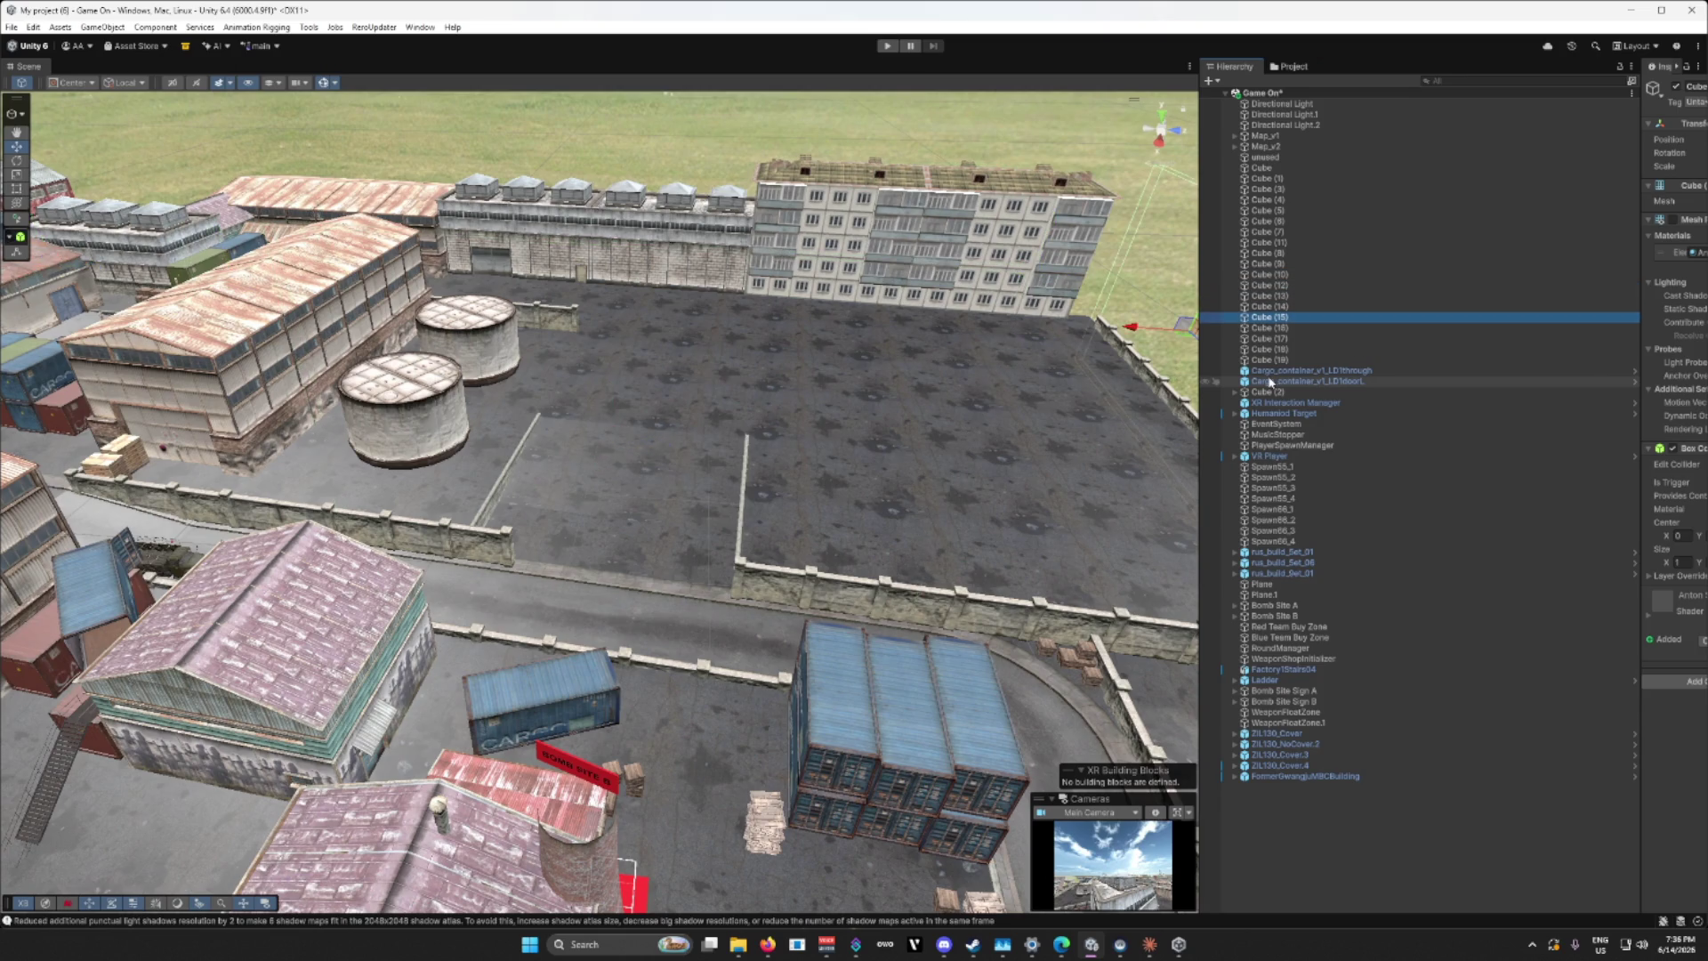
key("Up")
key("Up")
left_click_drag(594, 472, 639, 291)
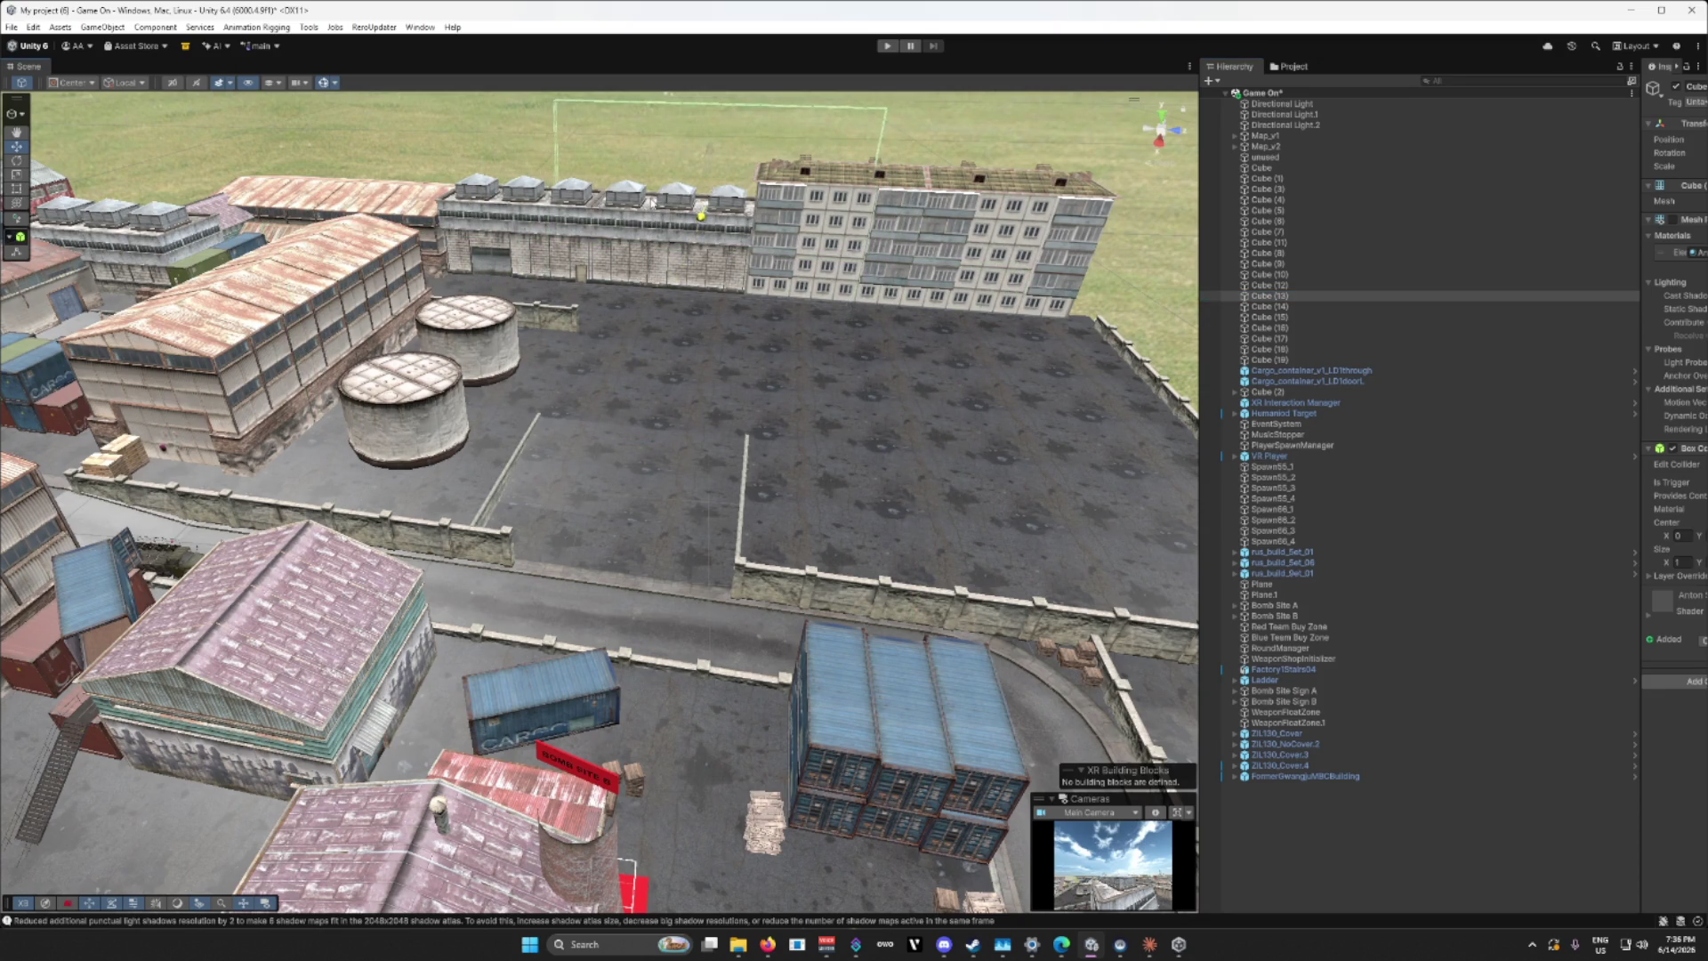
mouse_move(652, 202)
left_mouse_down()
mouse_move(1033, 404)
mouse_move(606, 491)
mouse_move(759, 415)
left_mouse_up()
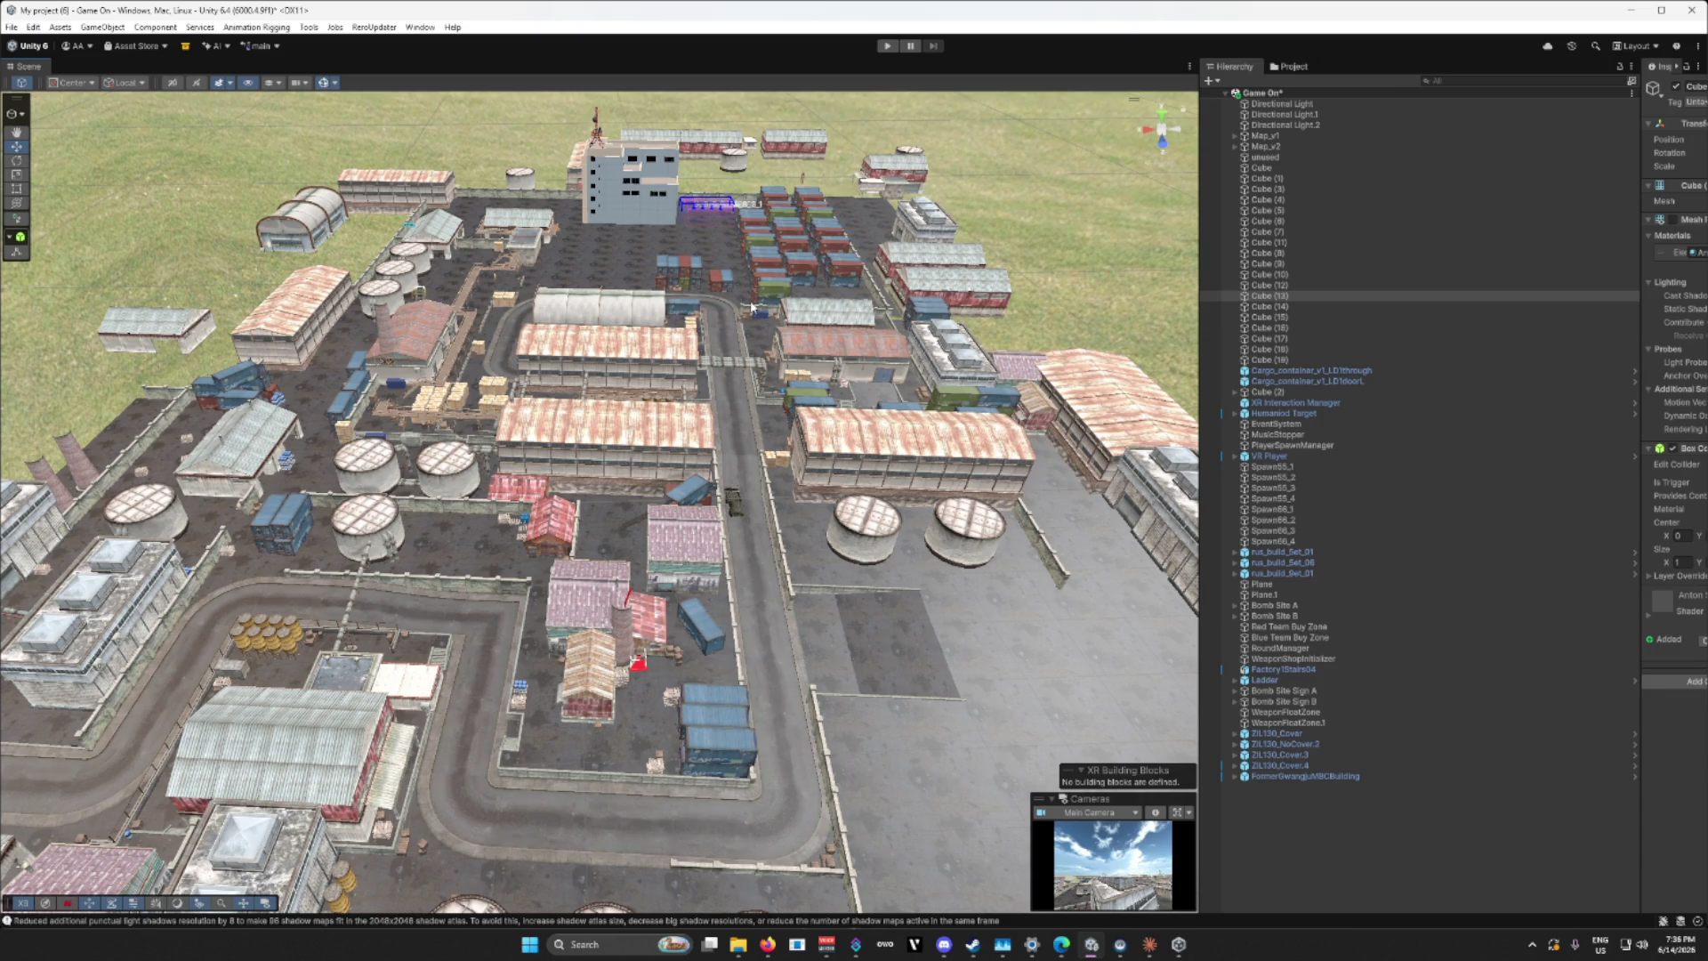
Step: Fly over the whole map and dock the Cameras preview overlay in the right toolbar
mouse_move(524, 503)
left_mouse_down()
mouse_move(644, 383)
mouse_move(428, 649)
left_mouse_up()
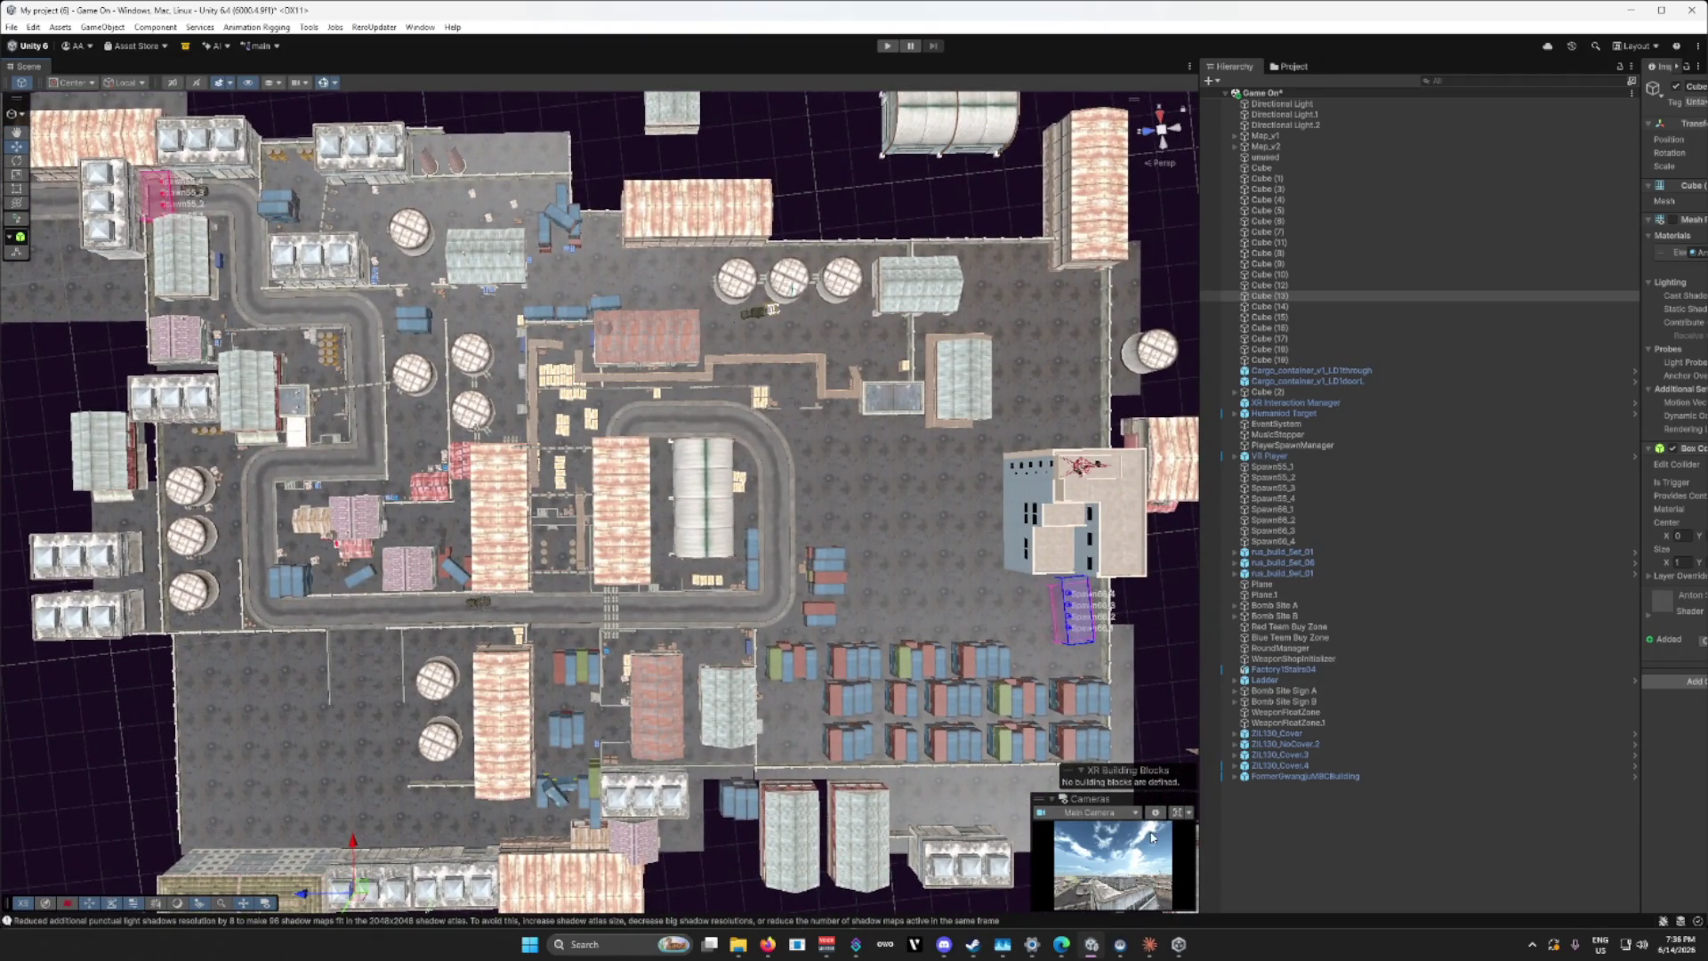
left_click_drag(1101, 804, 1098, 850)
left_click_drag(1096, 792, 1188, 761)
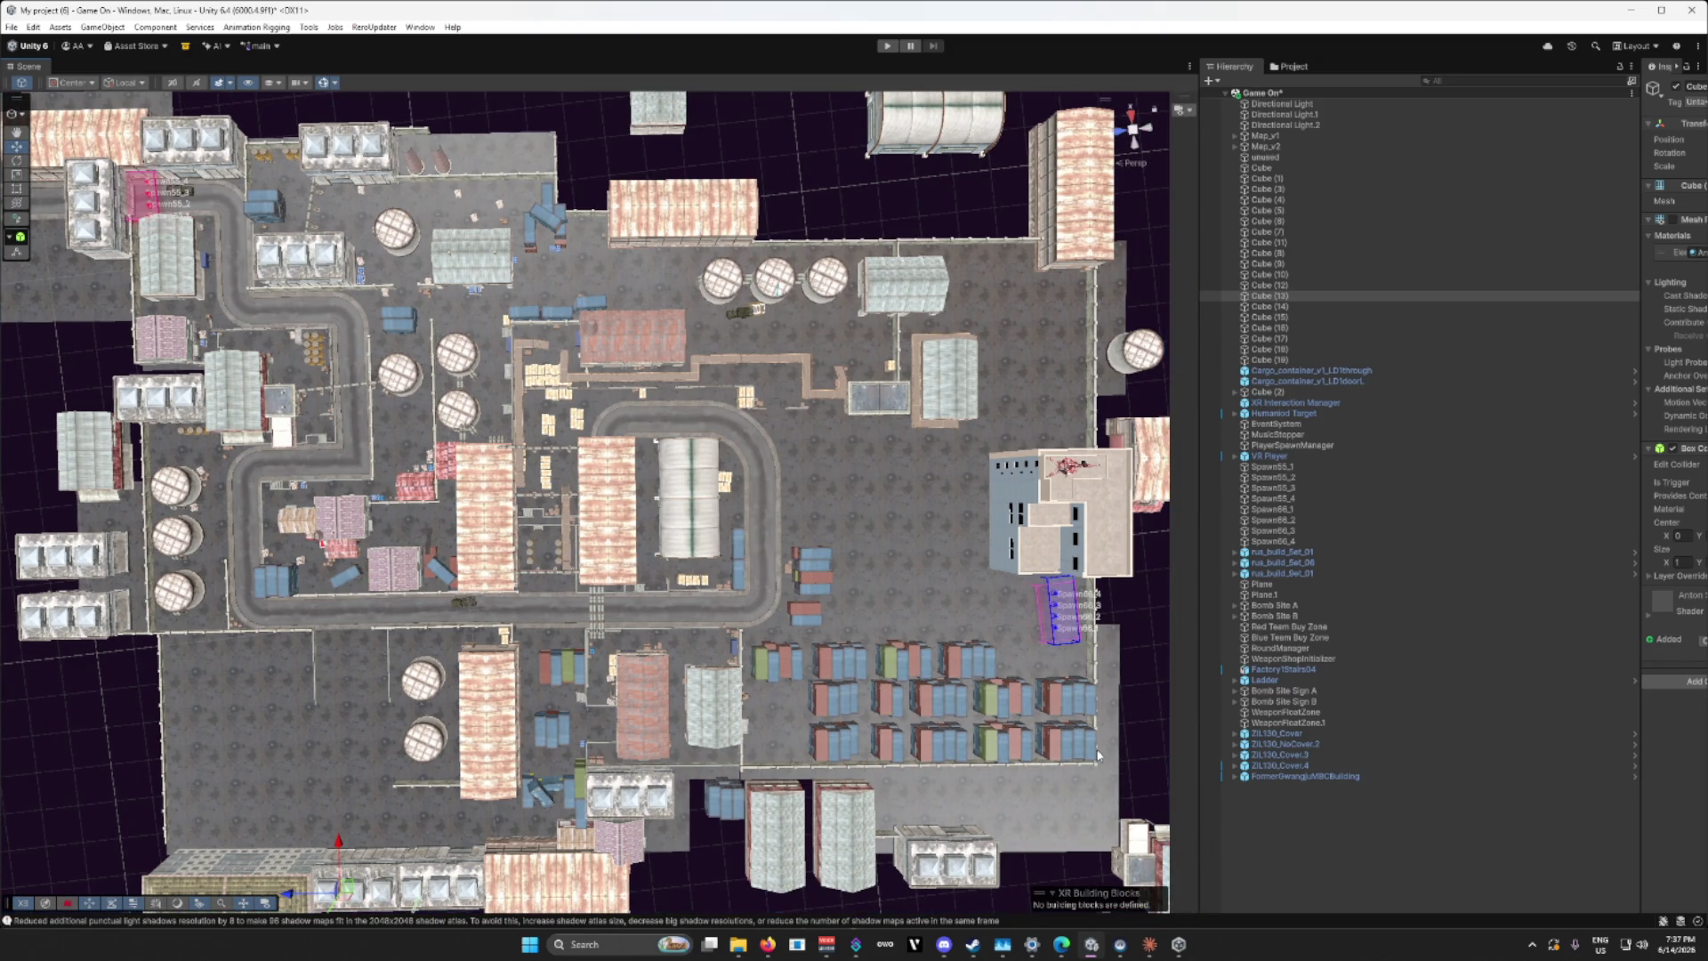
Step: Bring the overhead view closer and tilt it down onto the central yard
left_click_drag(1027, 726, 1024, 725)
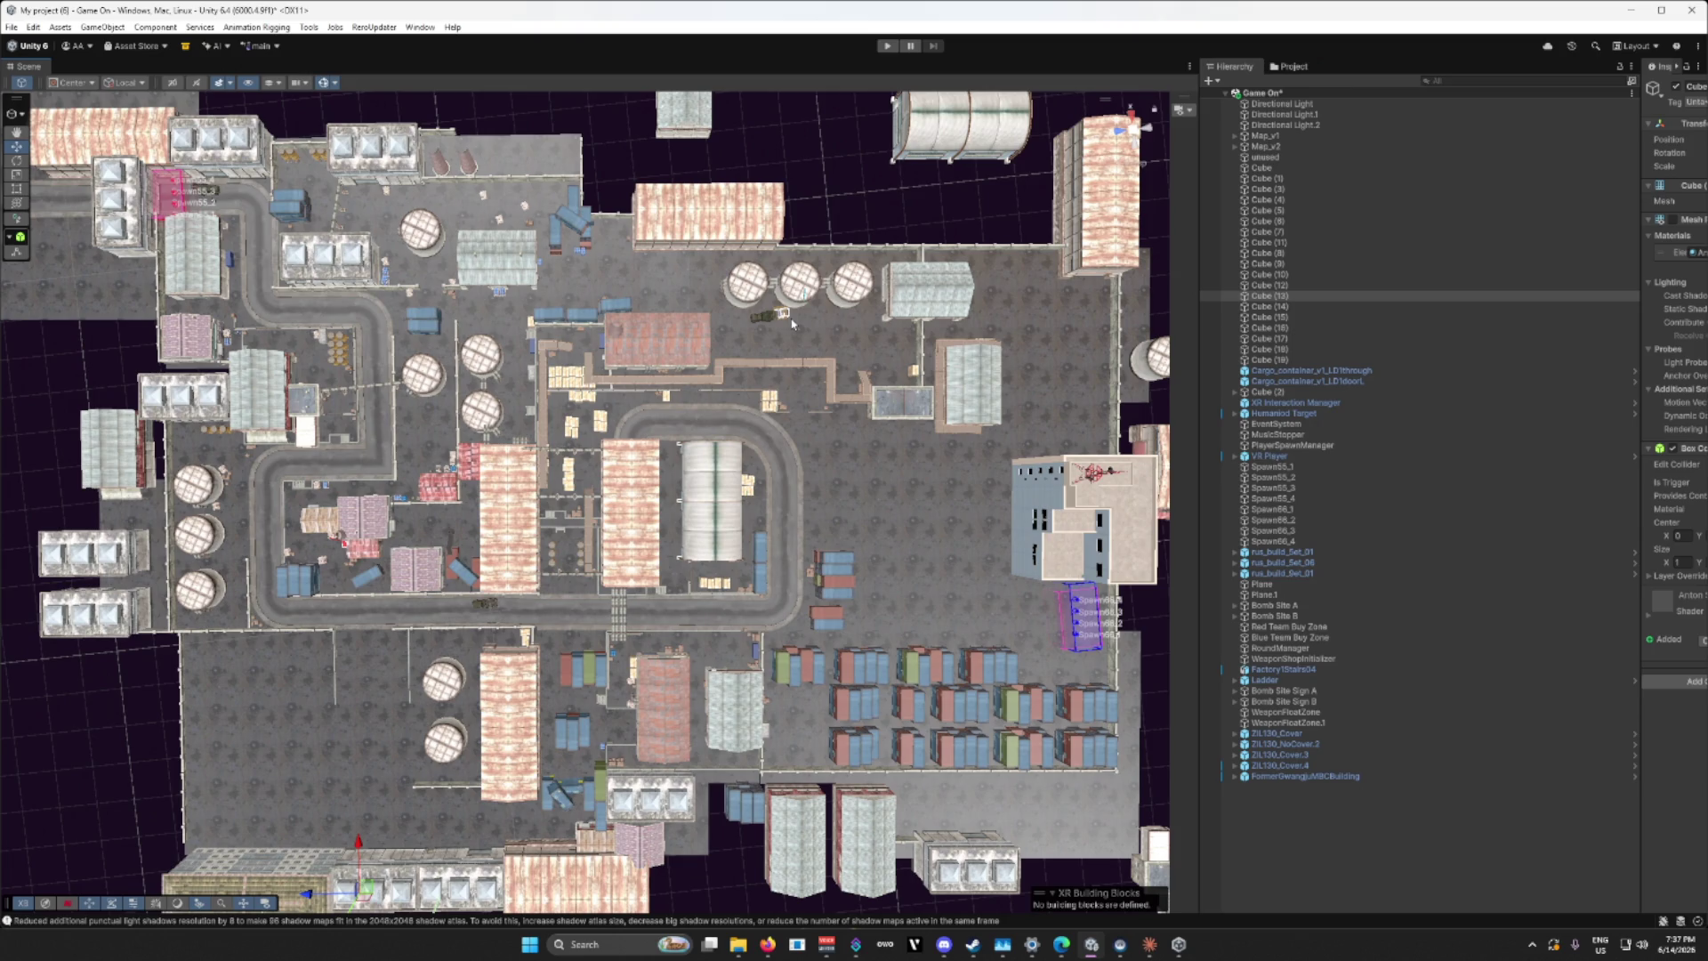
right_click(762, 408)
left_click(780, 53)
mouse_move(798, 380)
left_mouse_down()
mouse_move(998, 337)
mouse_move(588, 231)
left_mouse_up()
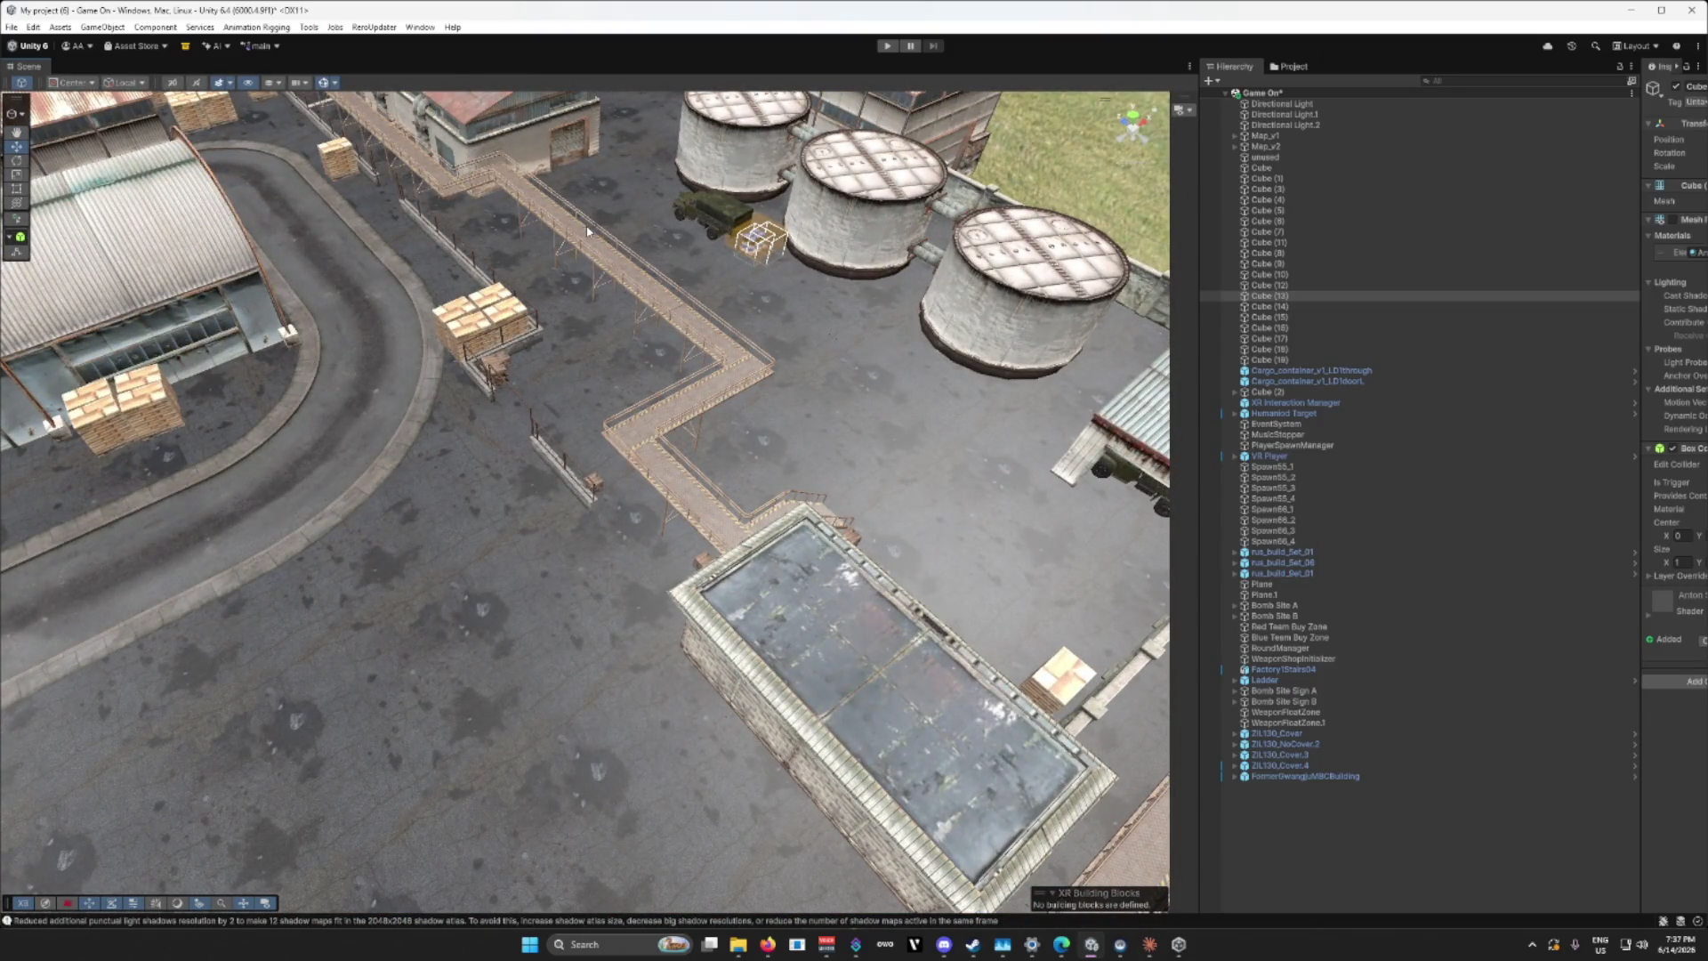
Step: Orbit over the factory yard and storage tanks, then drag the splitter right to widen the Scene view
left_click_drag(682, 388, 473, 319)
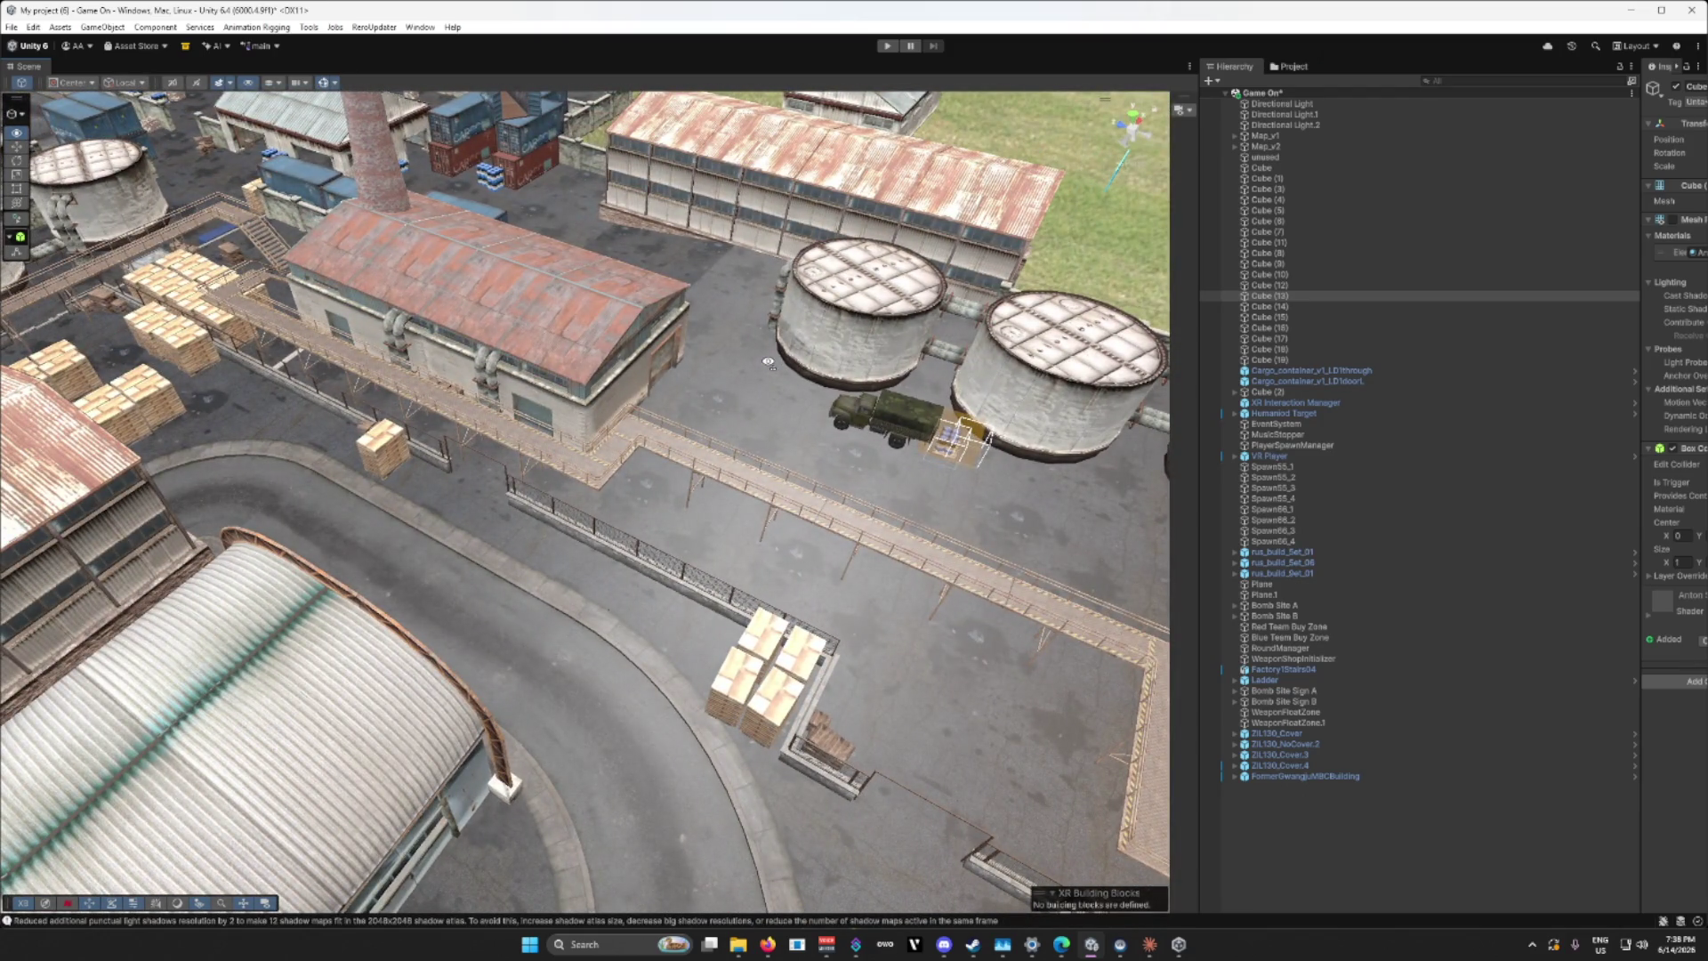
left_click_drag(768, 362, 341, 359)
mouse_move(746, 410)
left_mouse_down()
mouse_move(525, 415)
mouse_move(563, 412)
left_mouse_up()
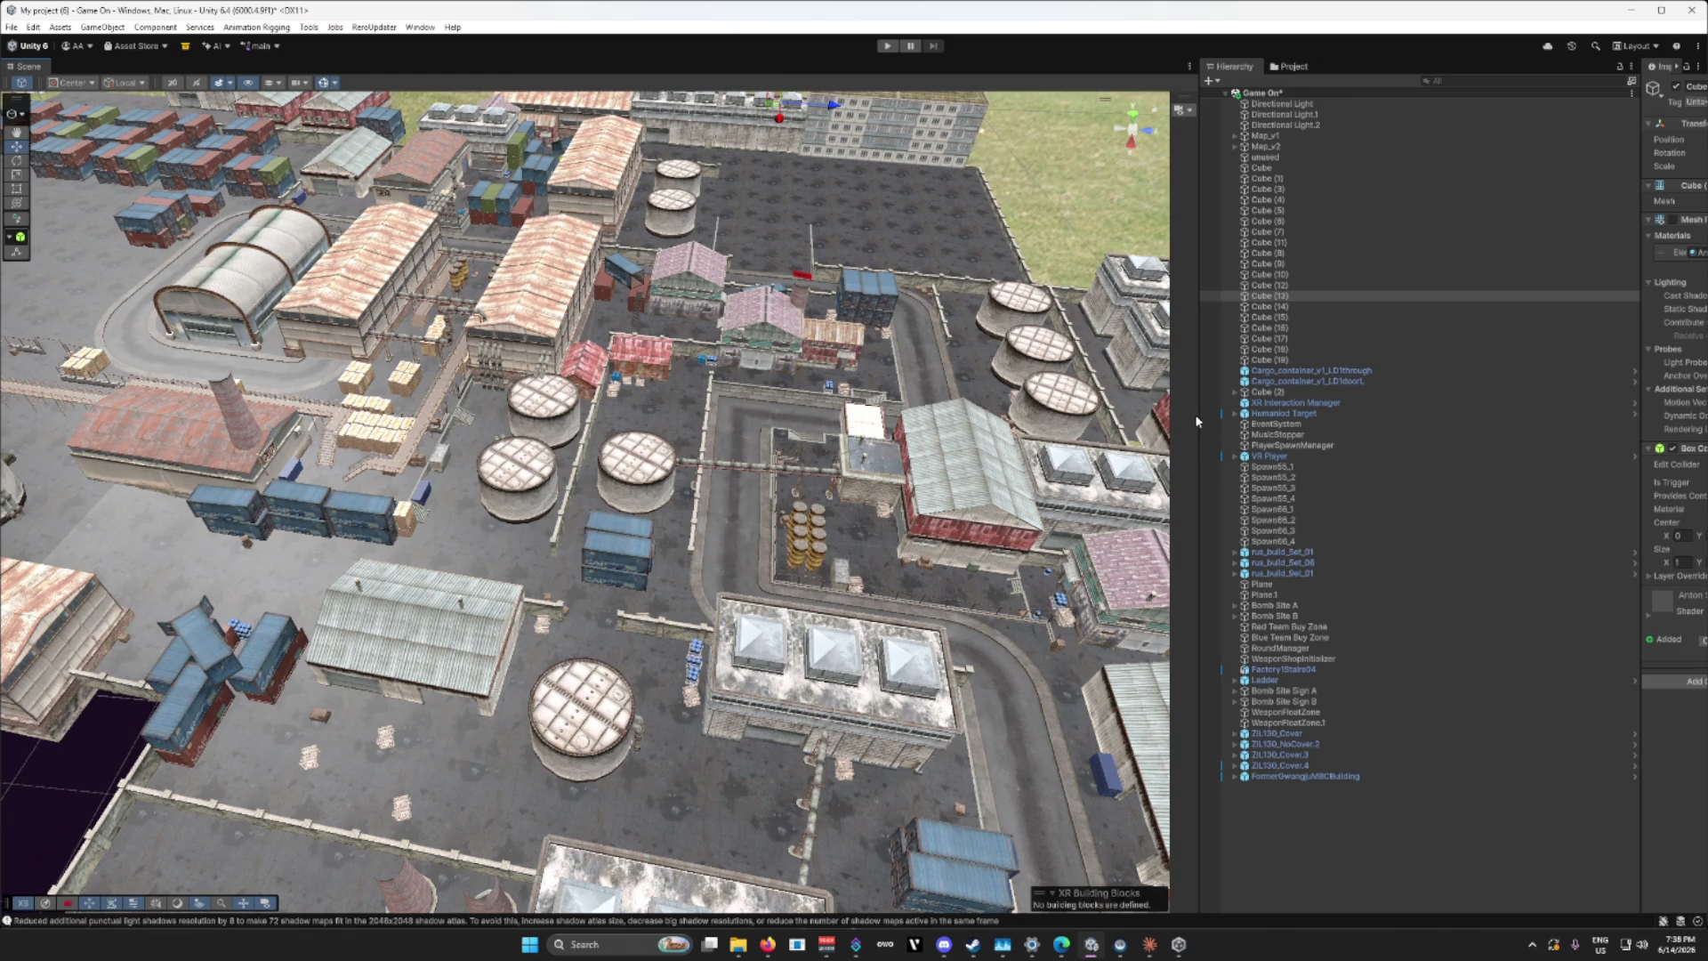
left_click_drag(1199, 422, 1500, 432)
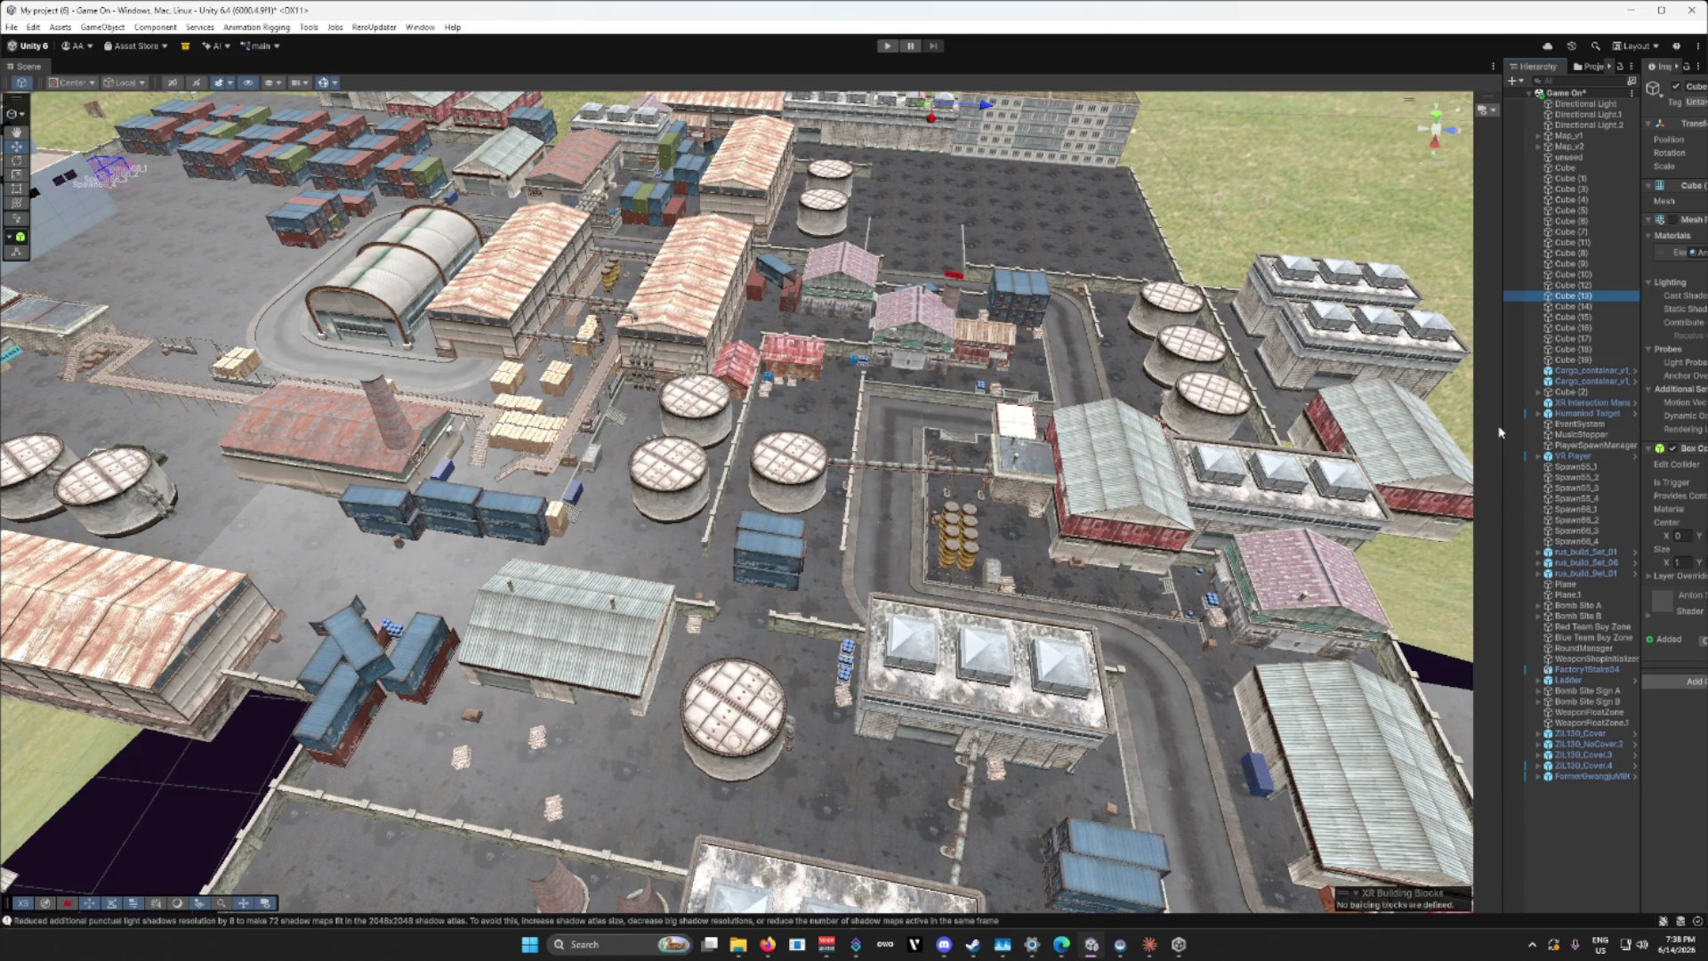
left_click_drag(1474, 436, 1487, 474)
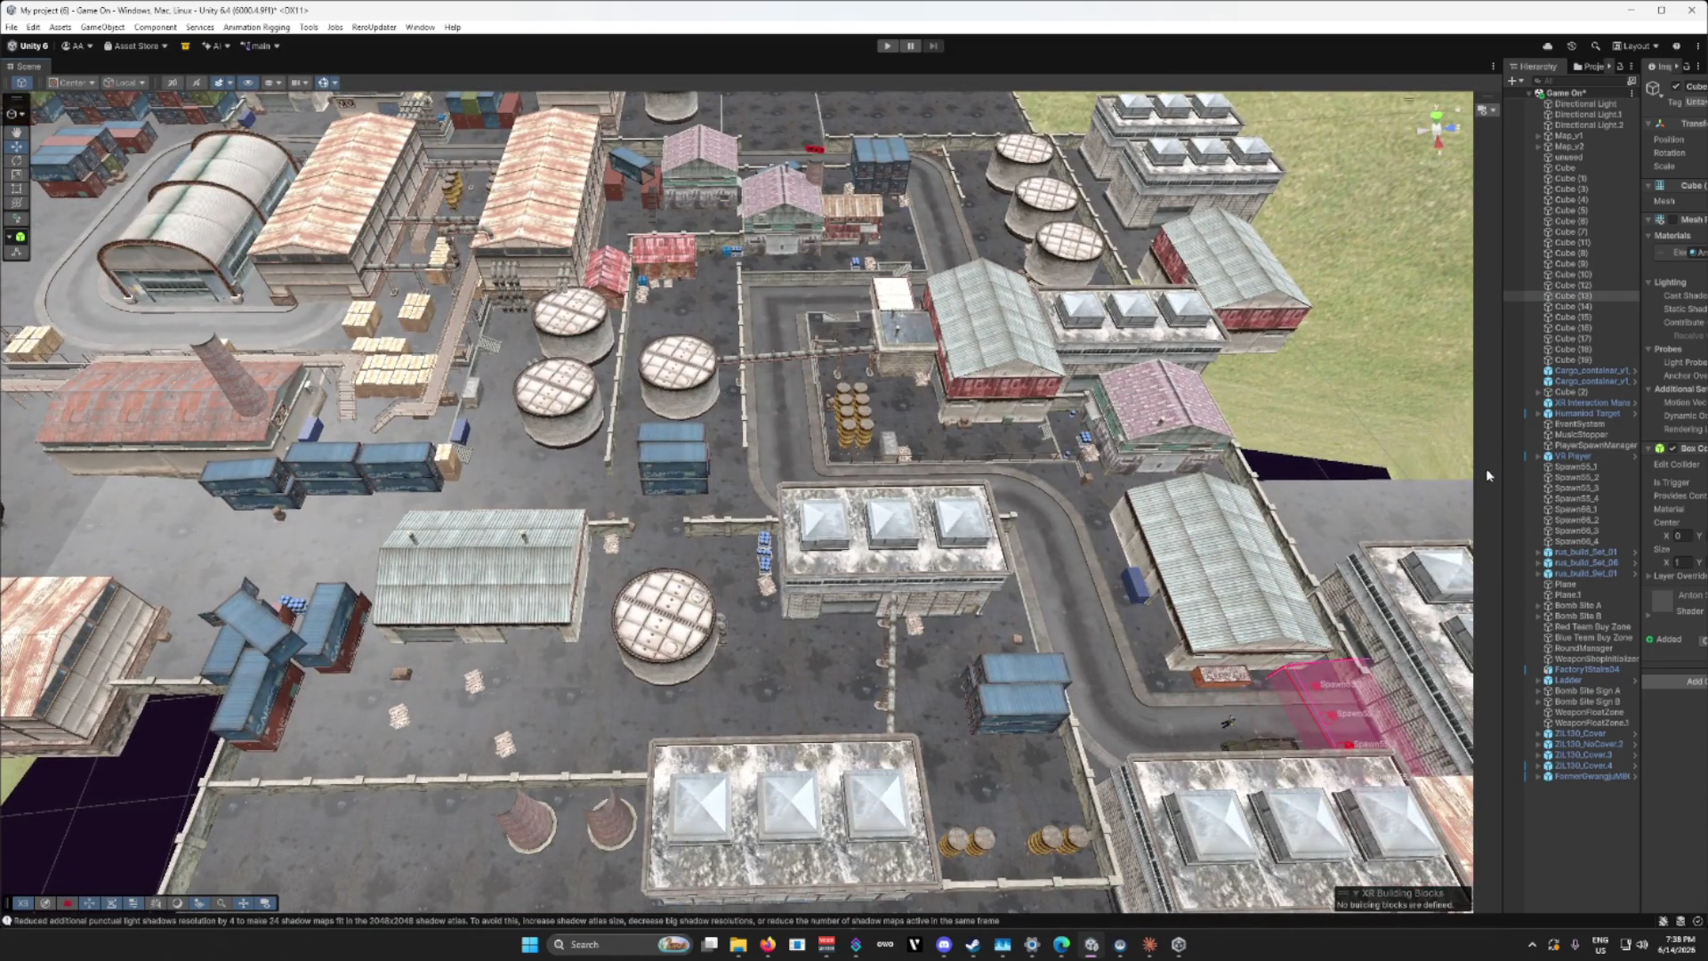
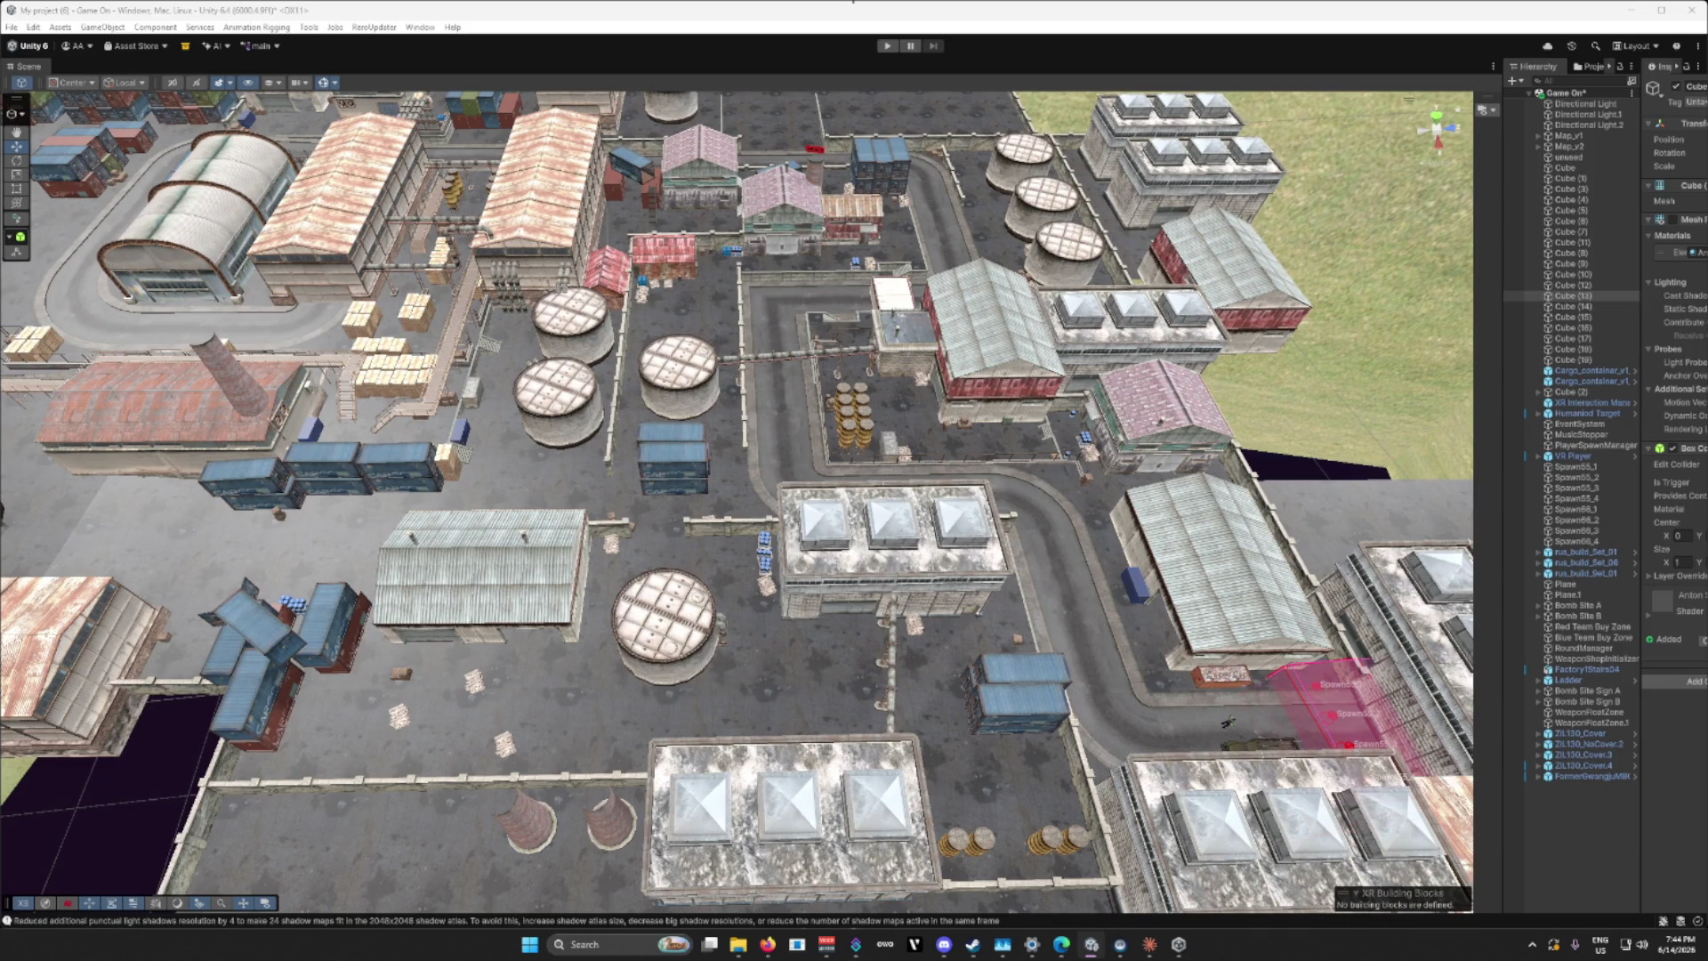
Step: Fly the Scene view from the map overview down over the yard toward the red-roofed shed and concrete wall
mouse_move(753, 478)
left_mouse_down()
mouse_move(686, 519)
mouse_move(634, 414)
mouse_move(676, 410)
left_mouse_up()
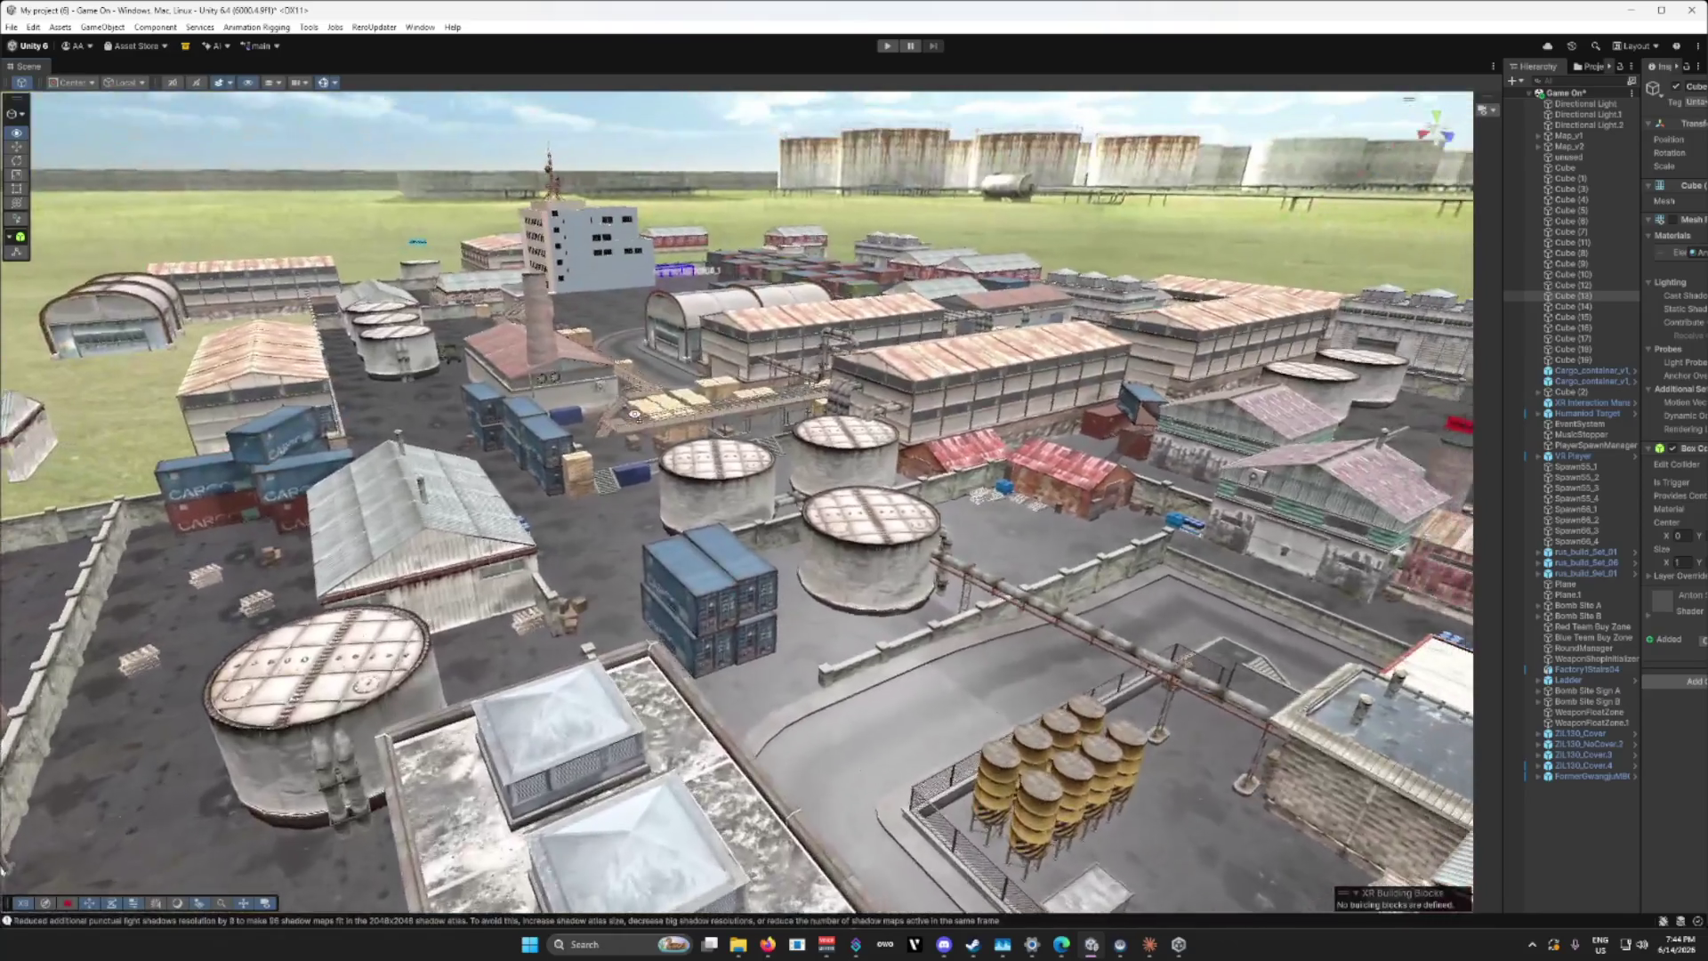
key("d")
left_click_drag(593, 412, 575, 414)
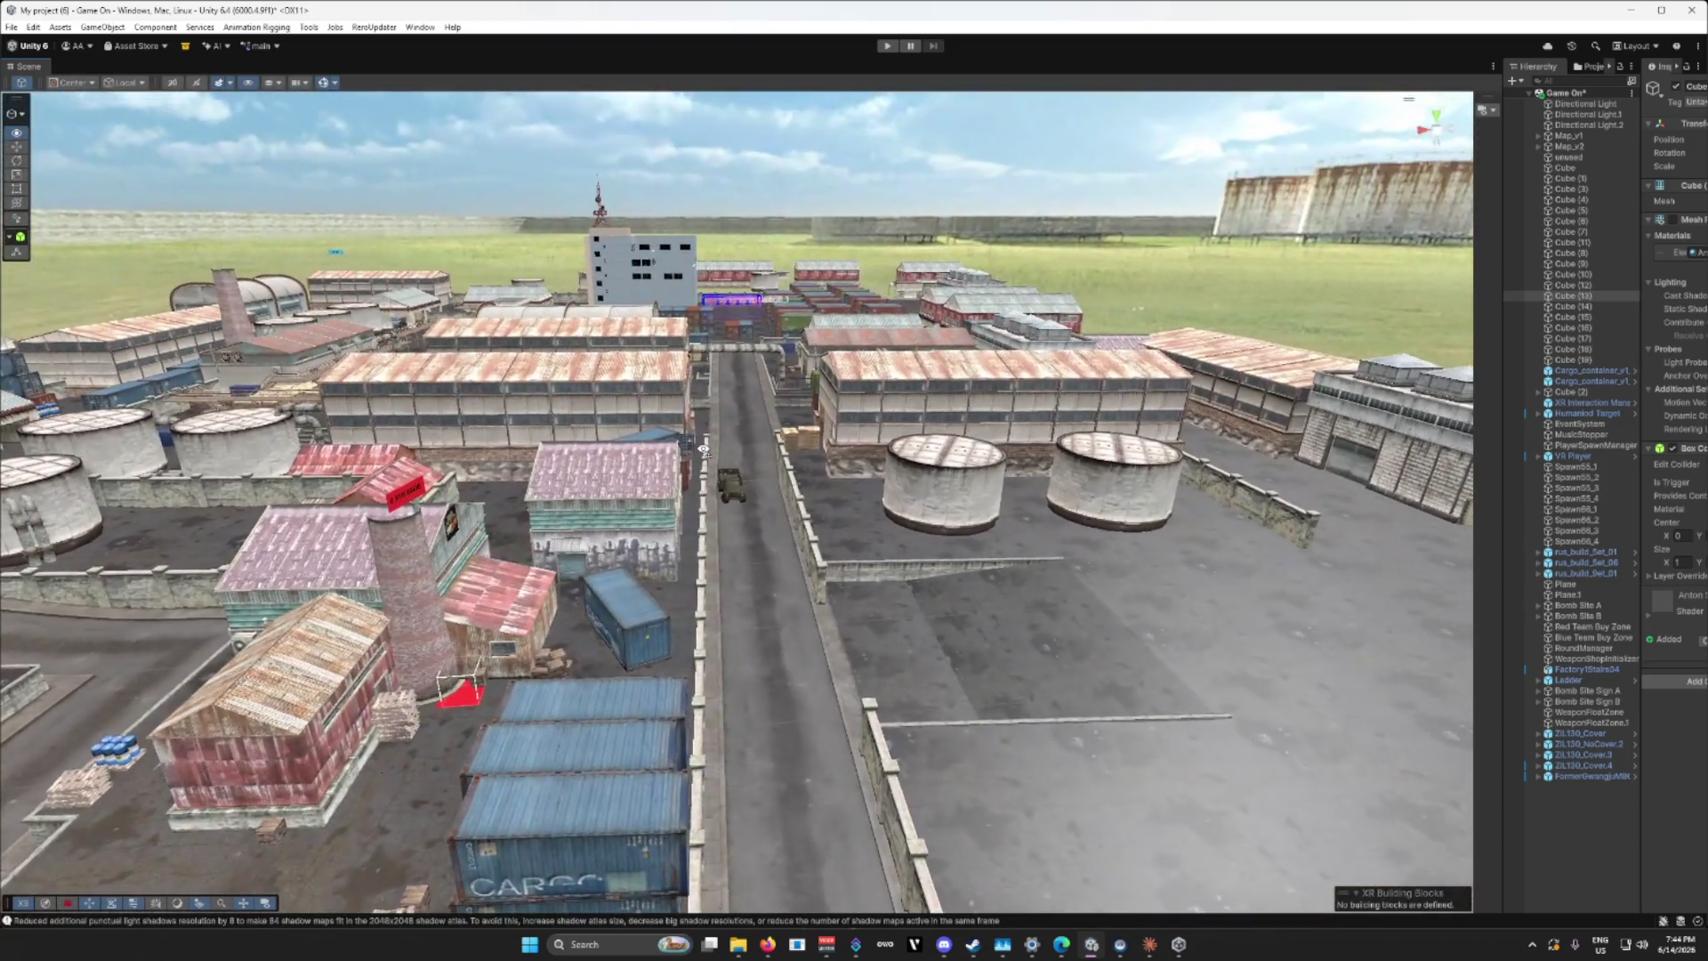
key("w")
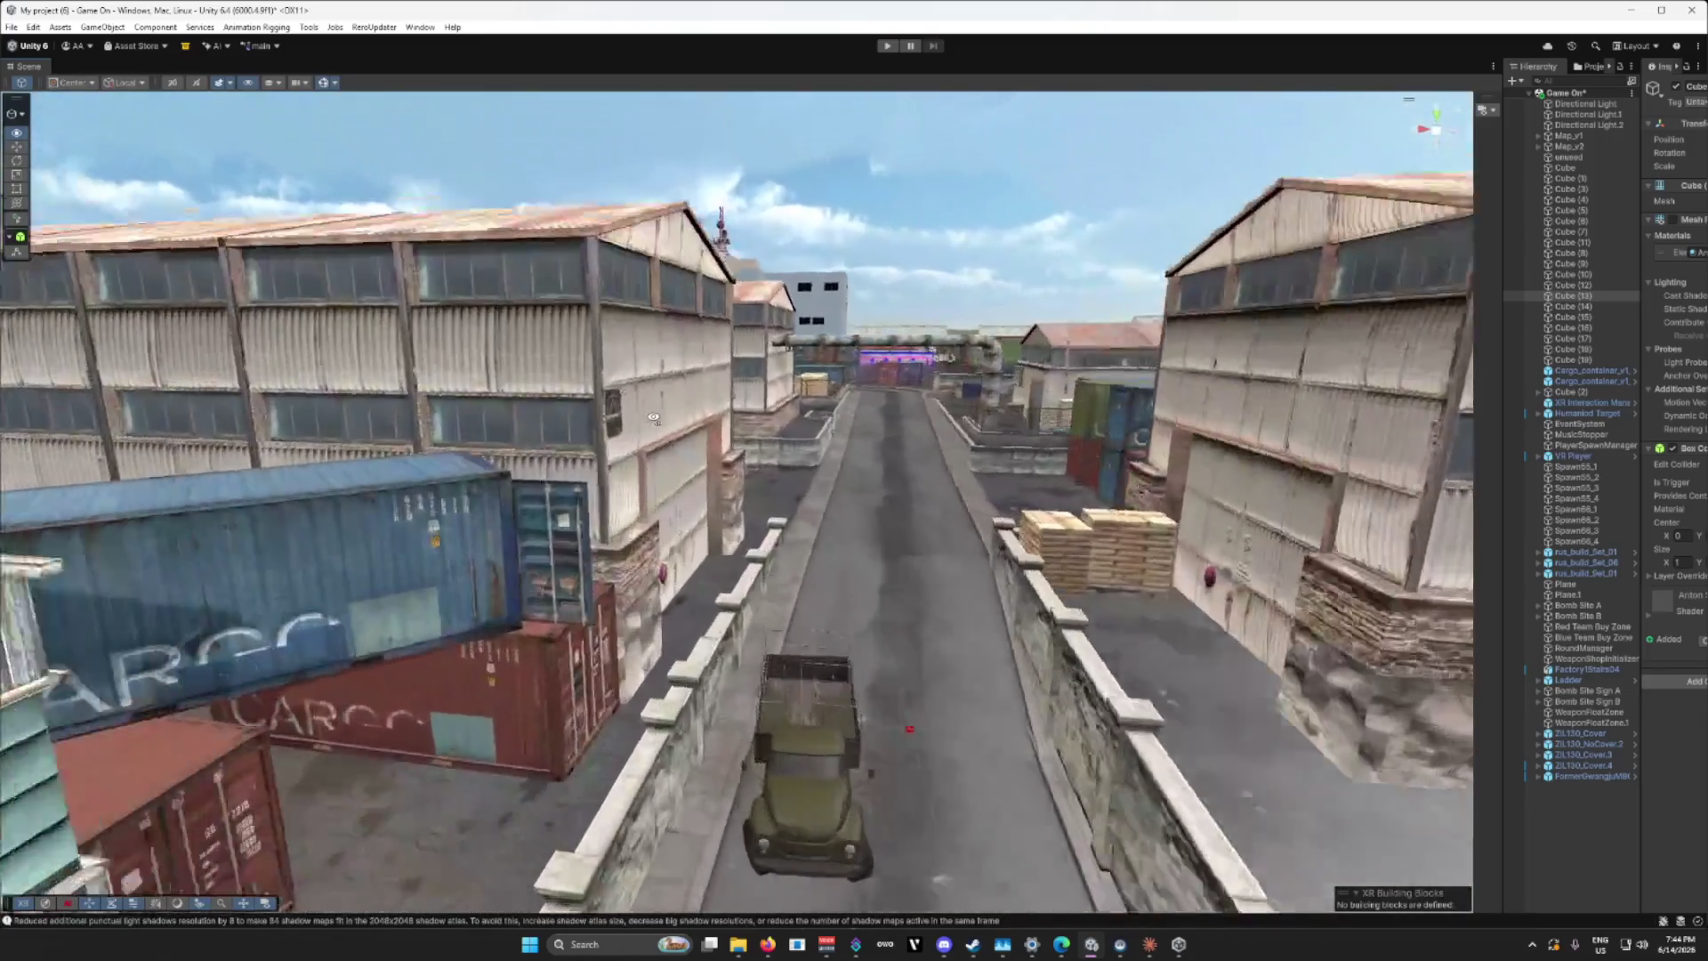
key("s")
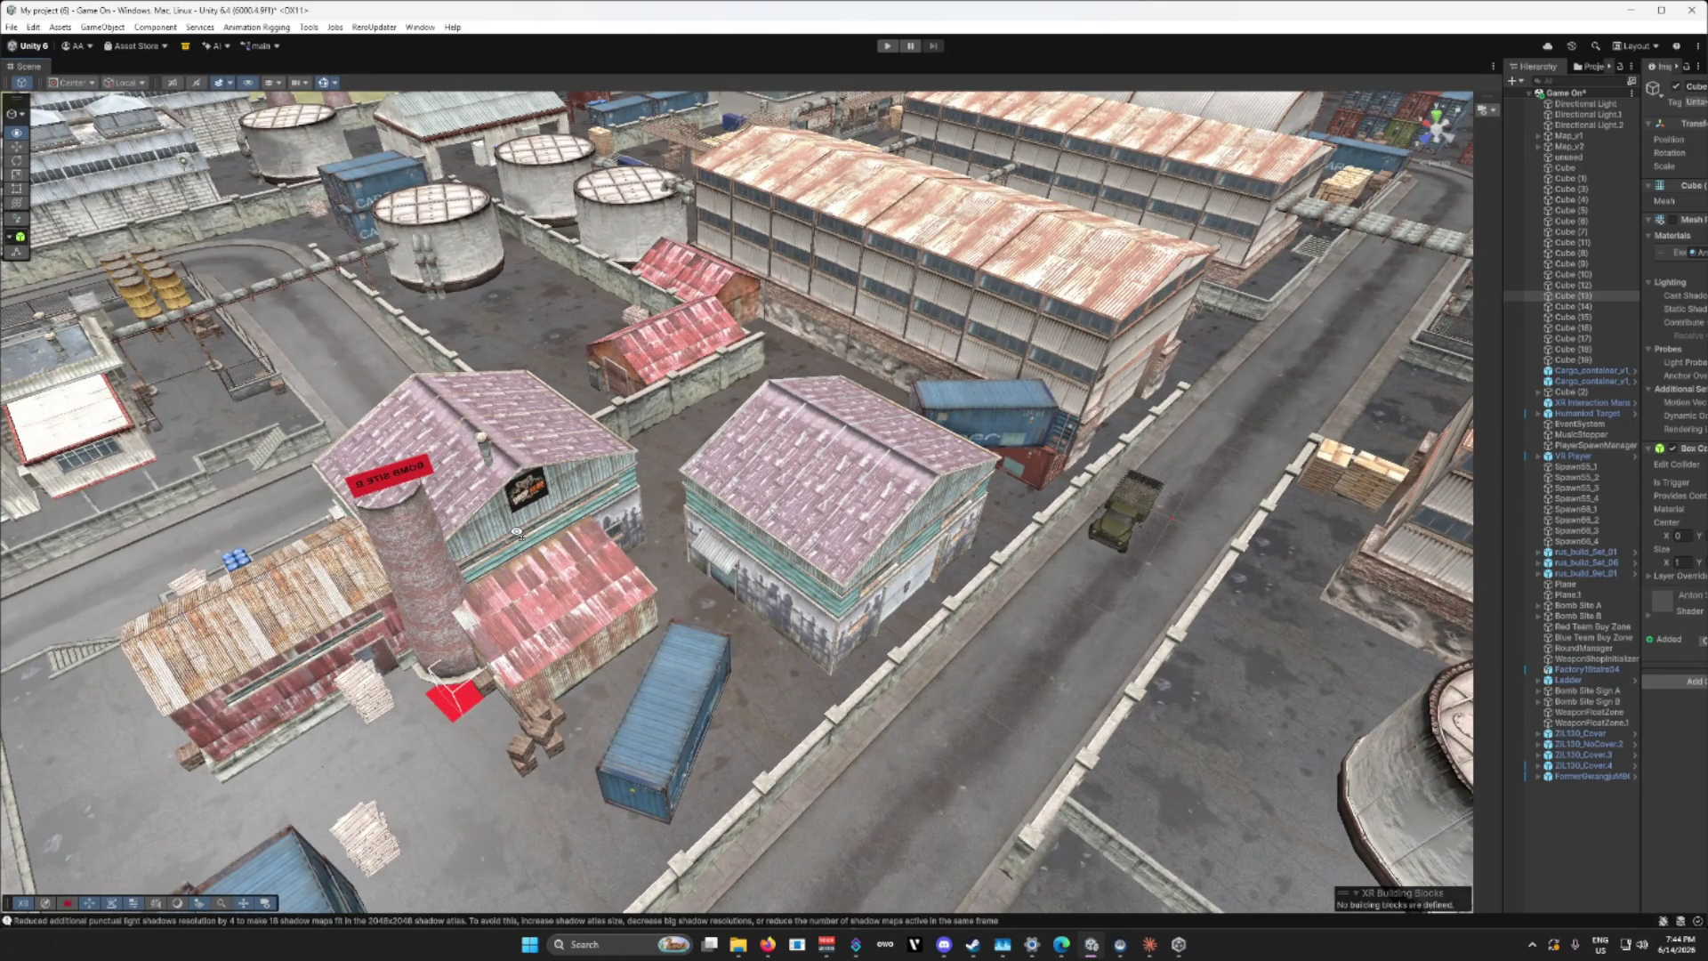
Step: Rotate the concrete wall slightly and shift it beside the shed, then move the hangar forward
key("w")
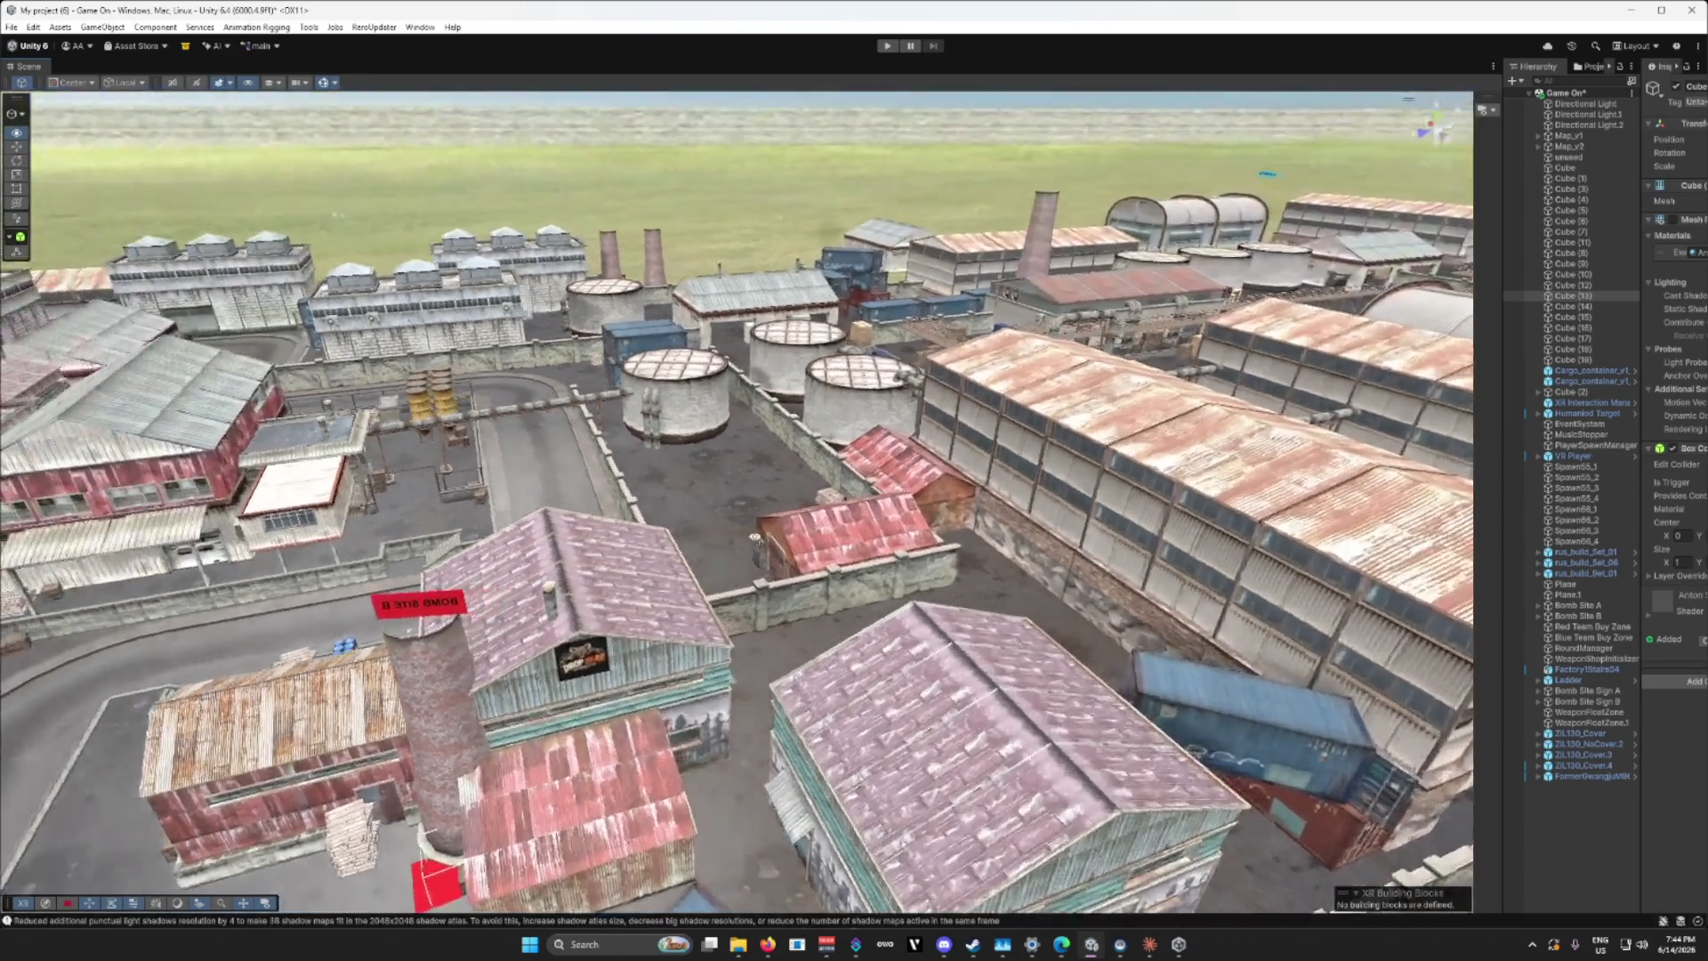
key("w")
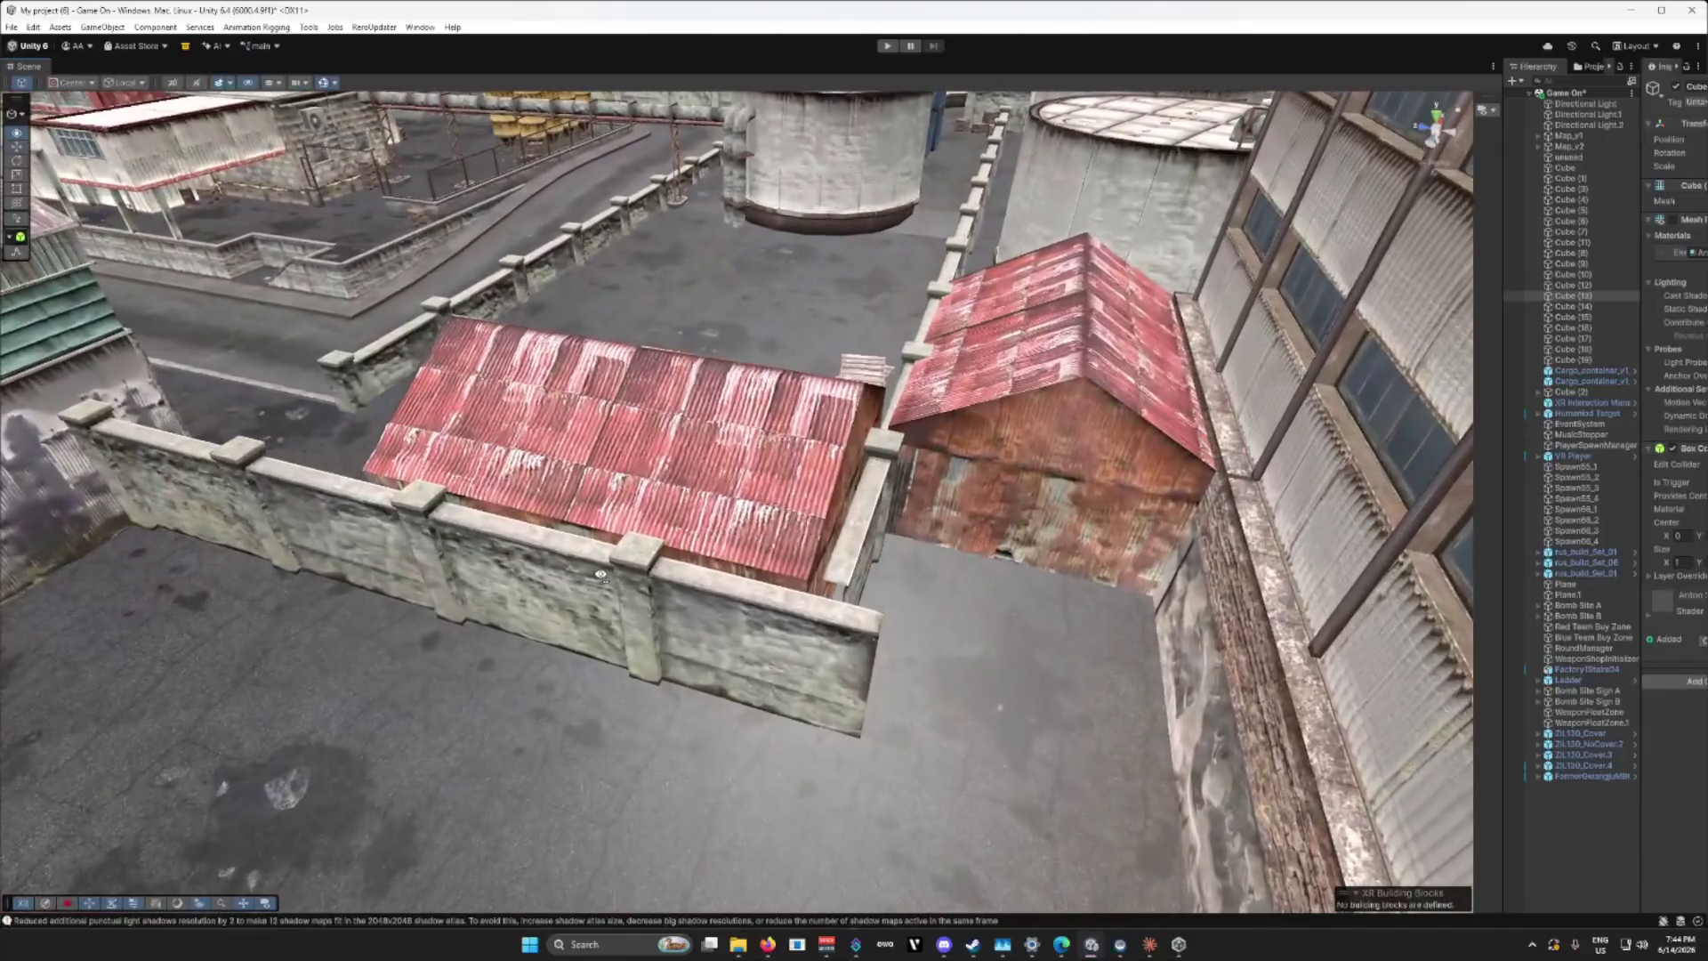
left_click(674, 626)
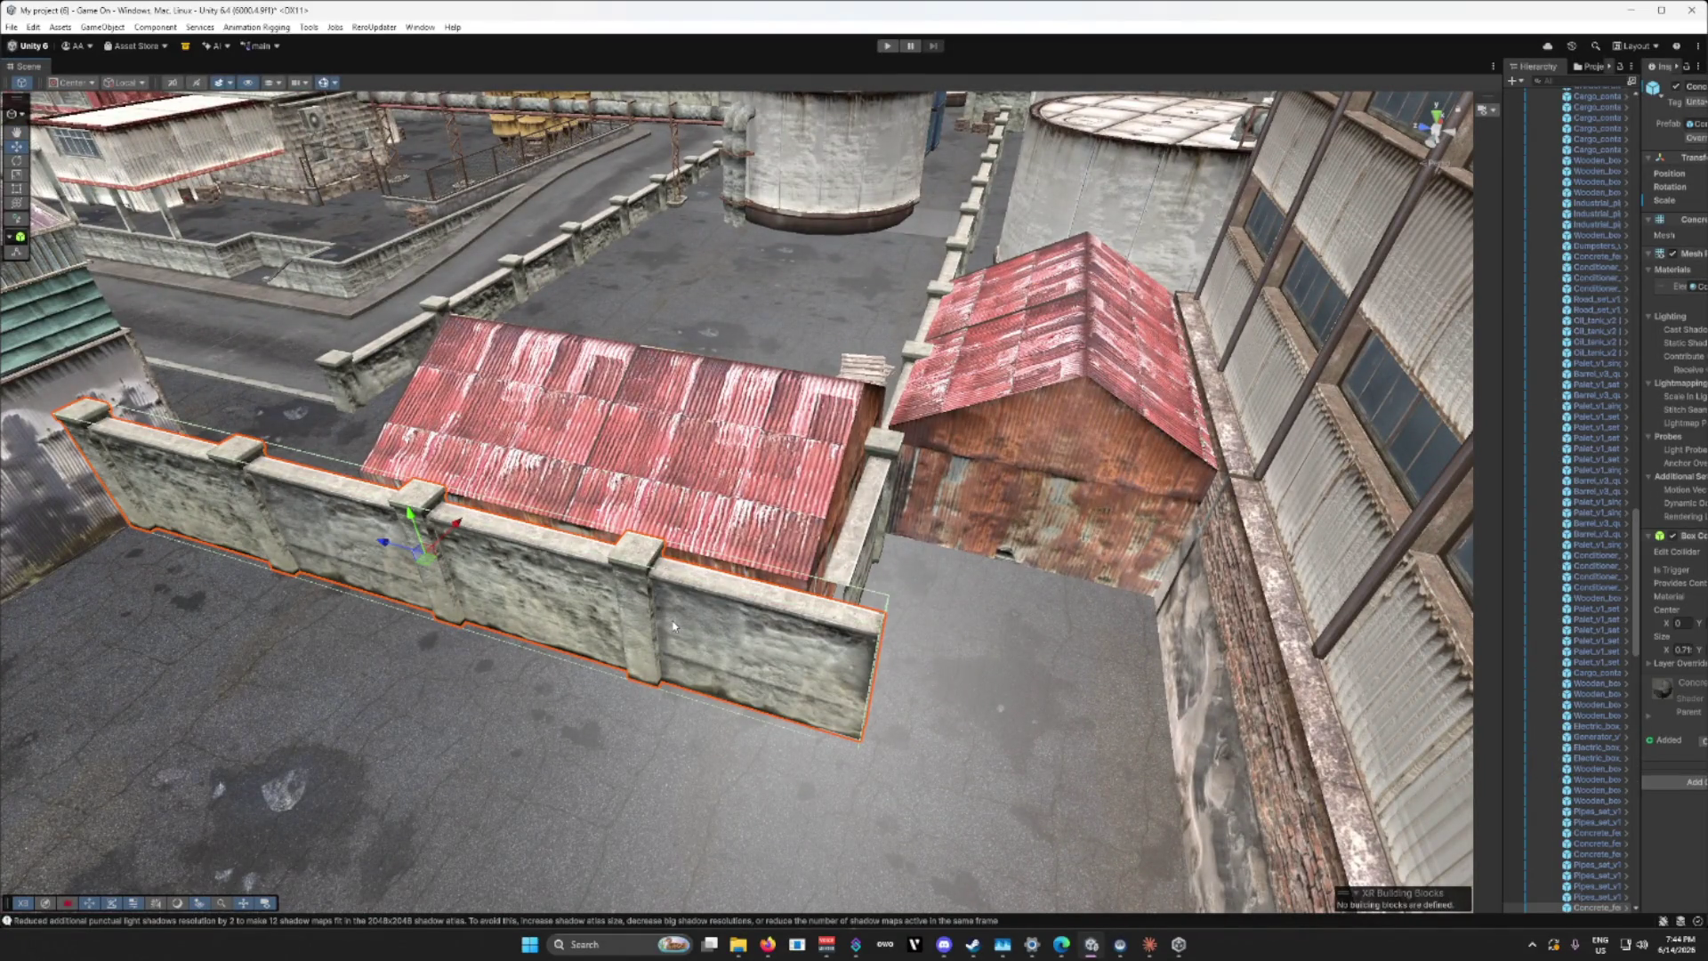
key("e")
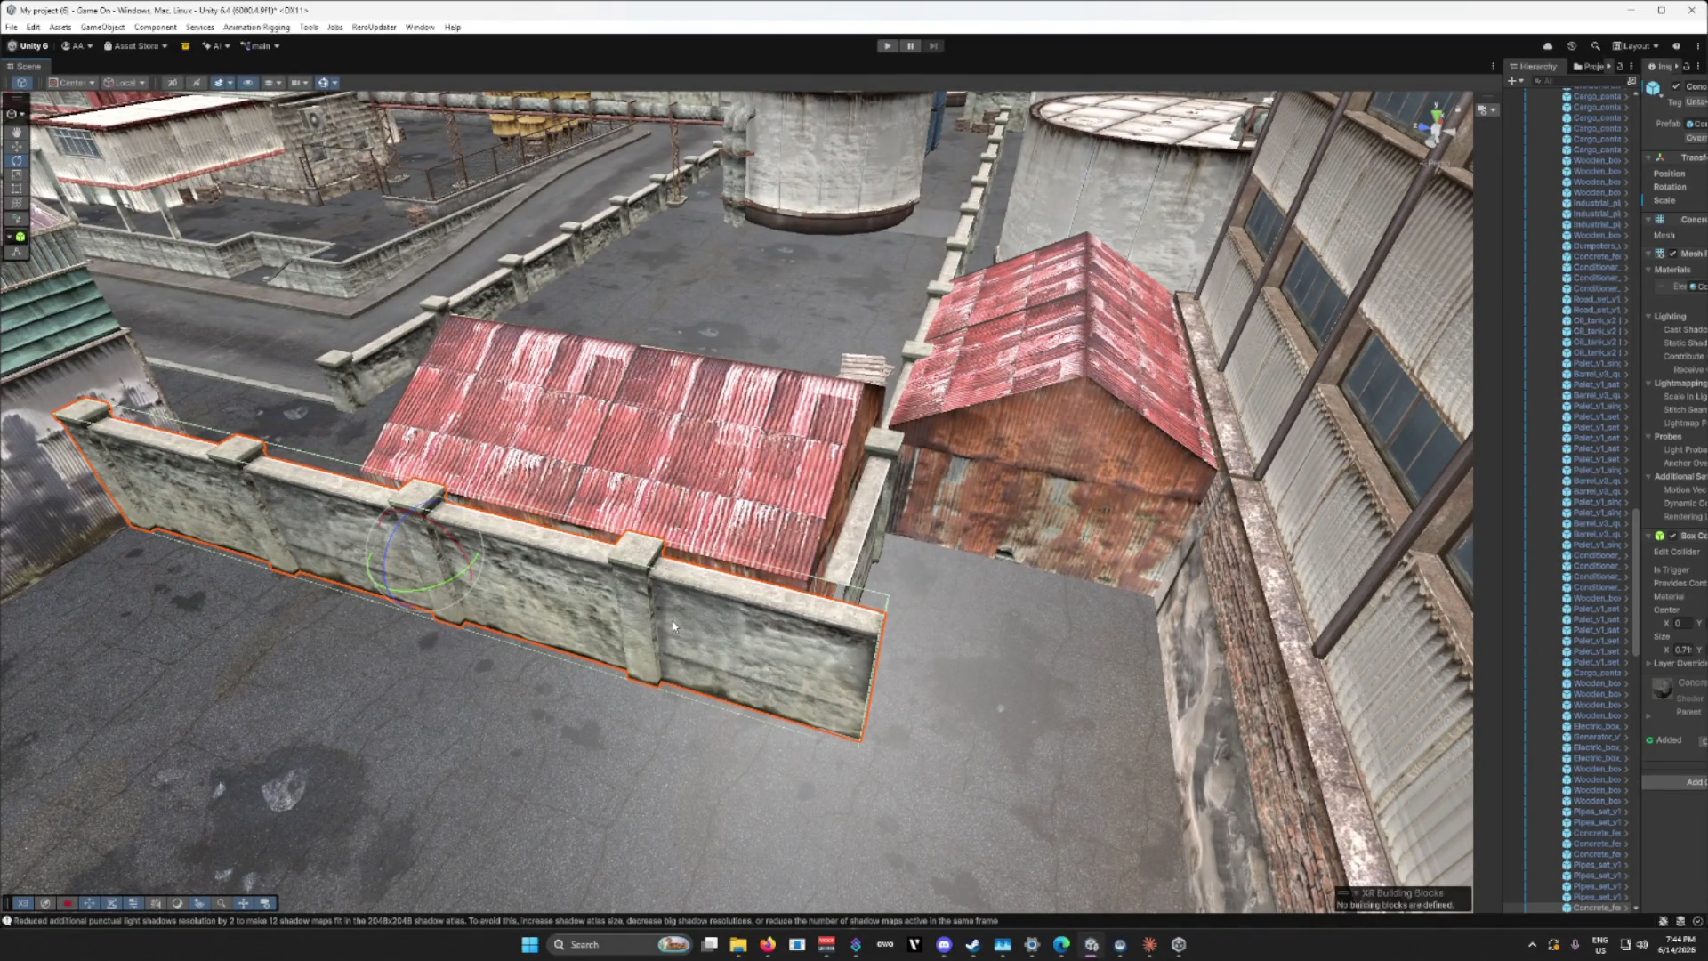
left_click_drag(471, 574, 800, 593)
key("w")
mouse_move(470, 571)
left_mouse_down()
mouse_move(448, 561)
mouse_move(615, 671)
mouse_move(681, 658)
left_mouse_up()
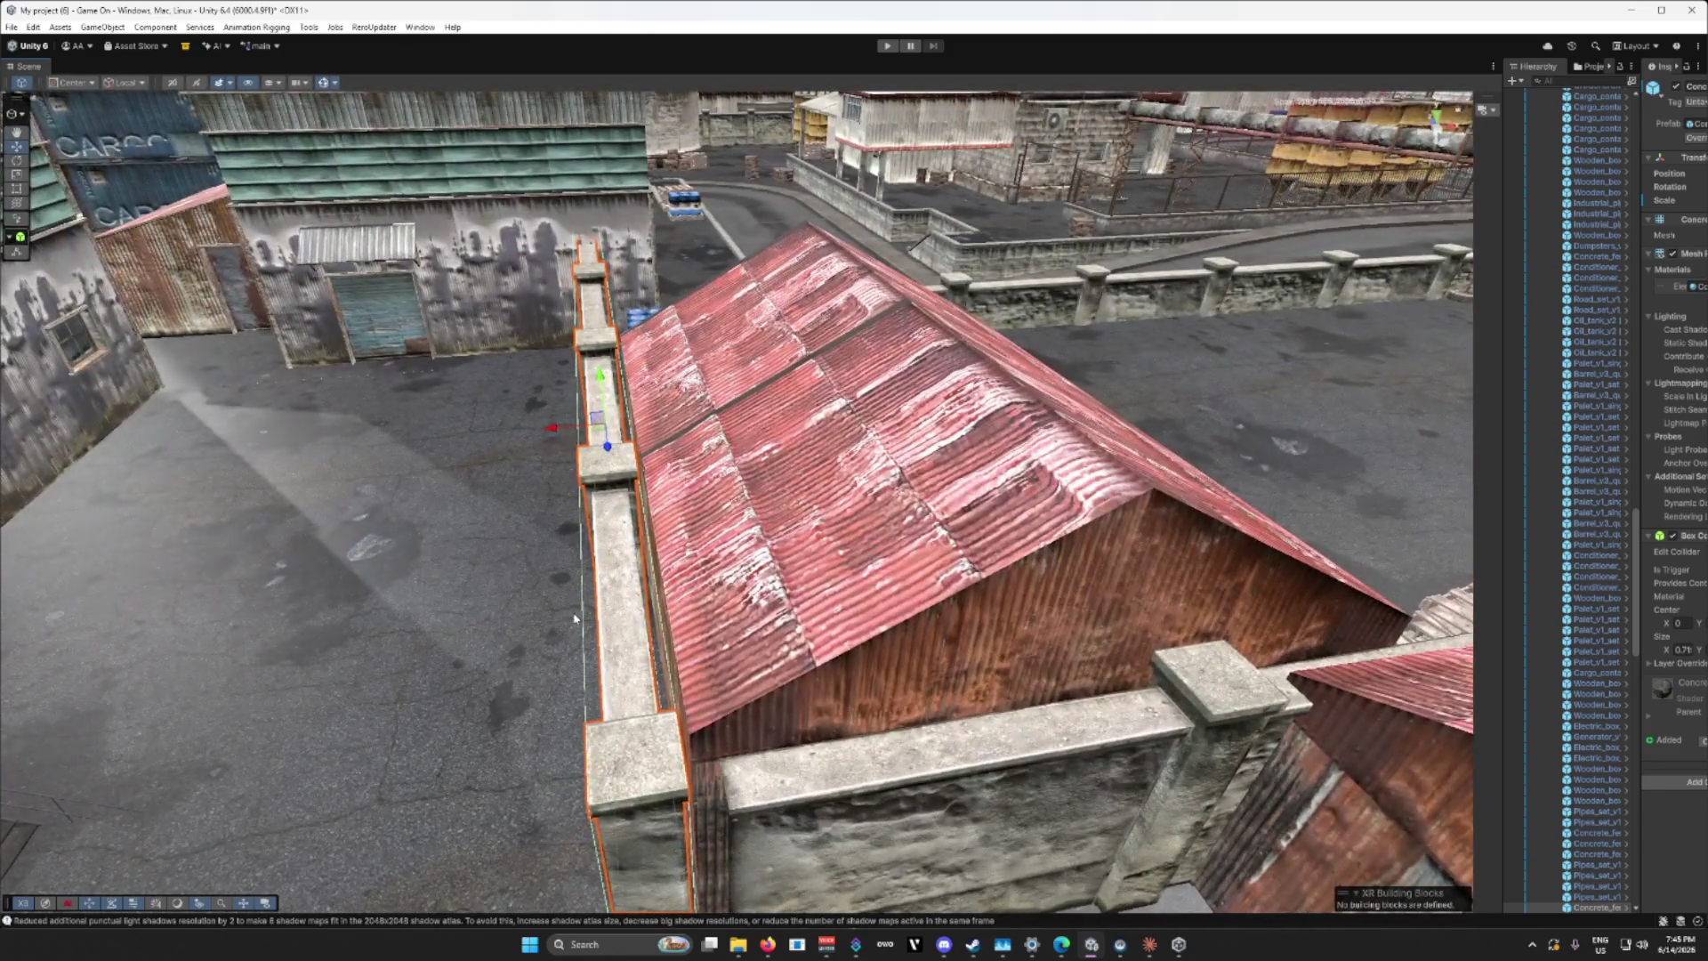
left_click(746, 611)
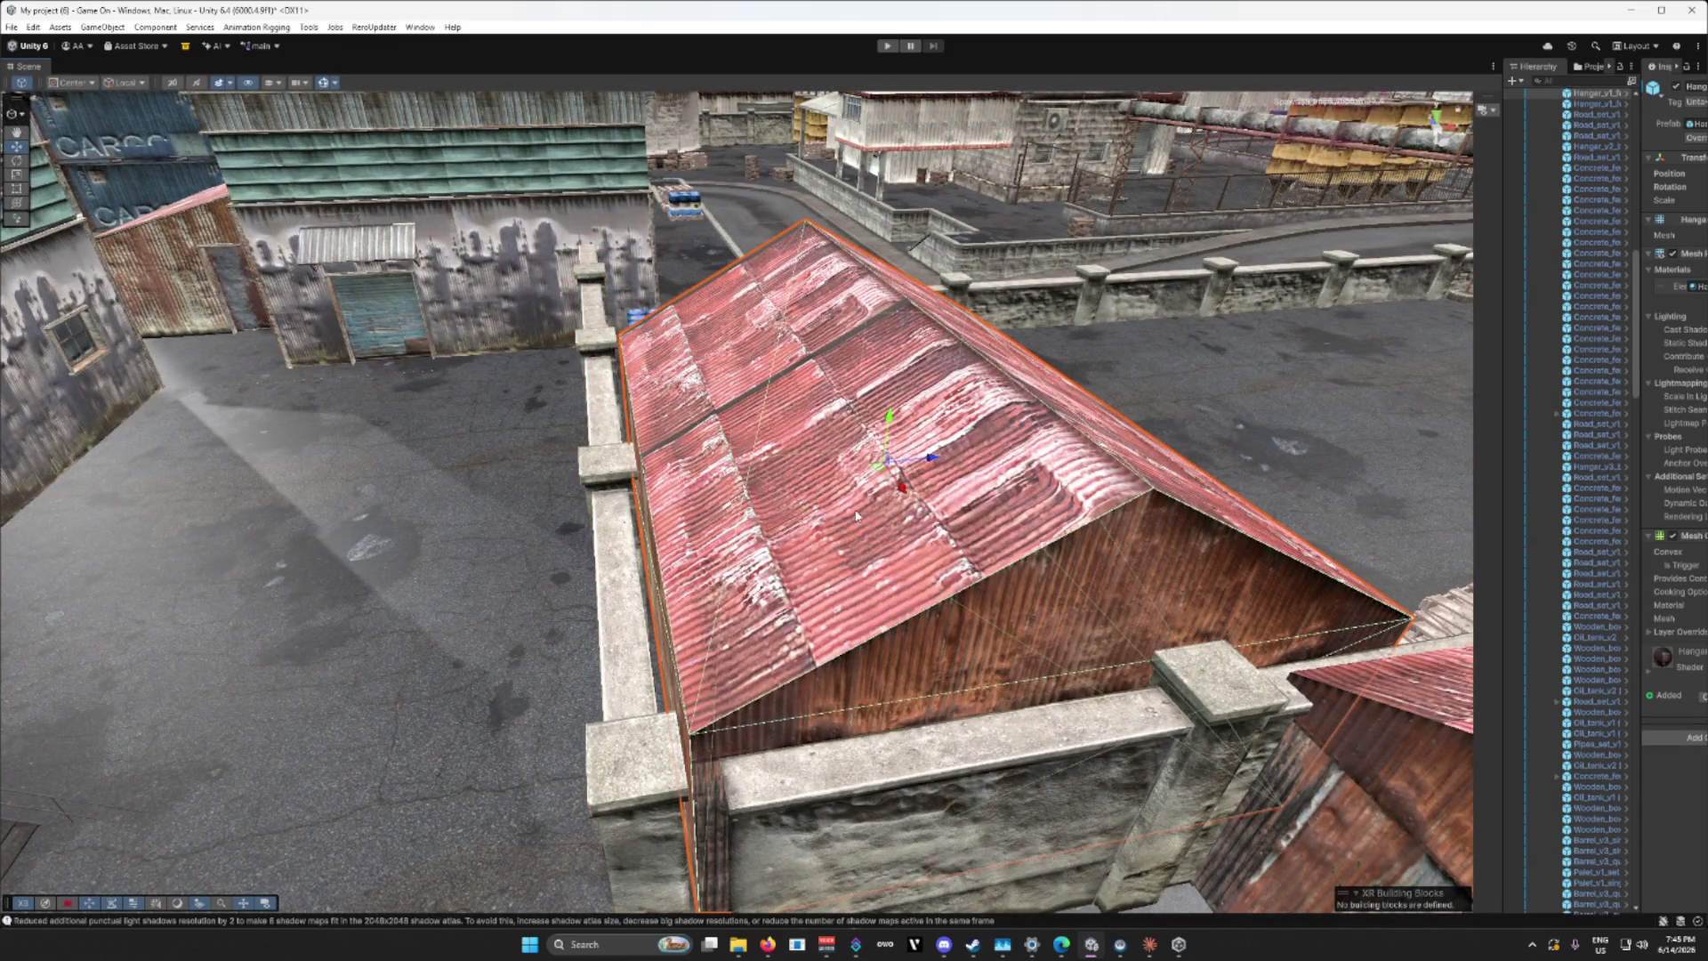
left_click_drag(931, 459, 982, 460)
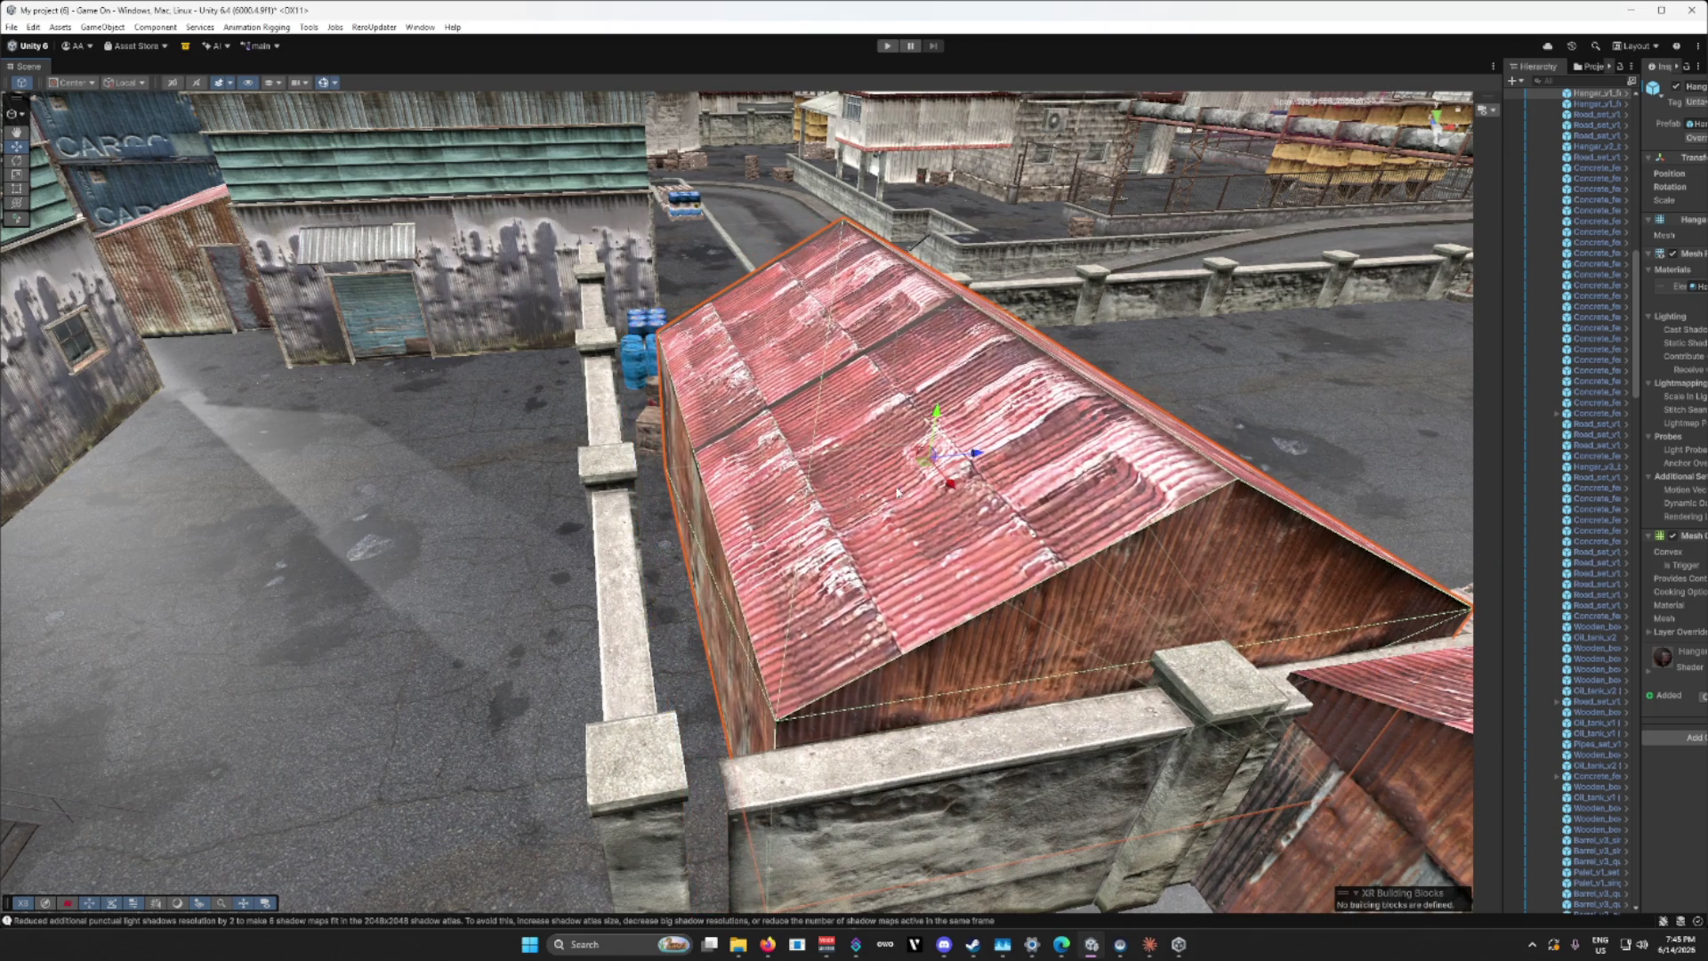
Step: Lower the wall to the ground, slide it along the hangar and adjust its height
left_click(601, 560)
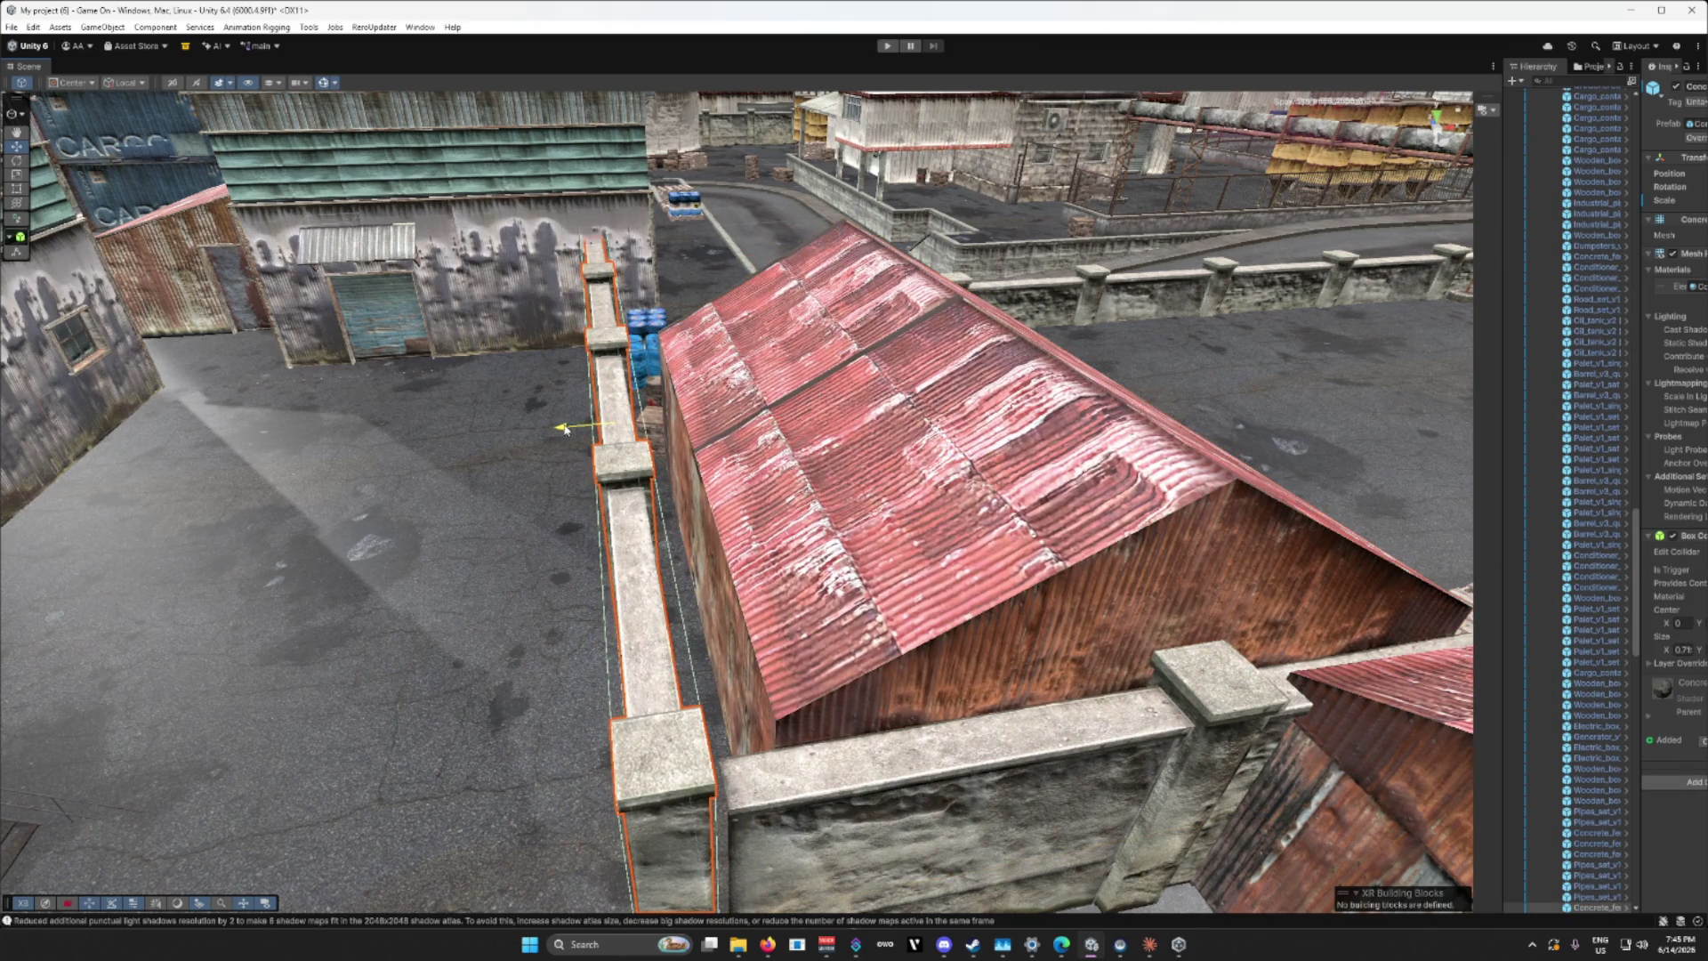
mouse_move(554, 430)
left_mouse_down()
mouse_move(575, 566)
mouse_move(694, 541)
mouse_move(499, 302)
left_mouse_up()
scroll(428, 228, "up", 1)
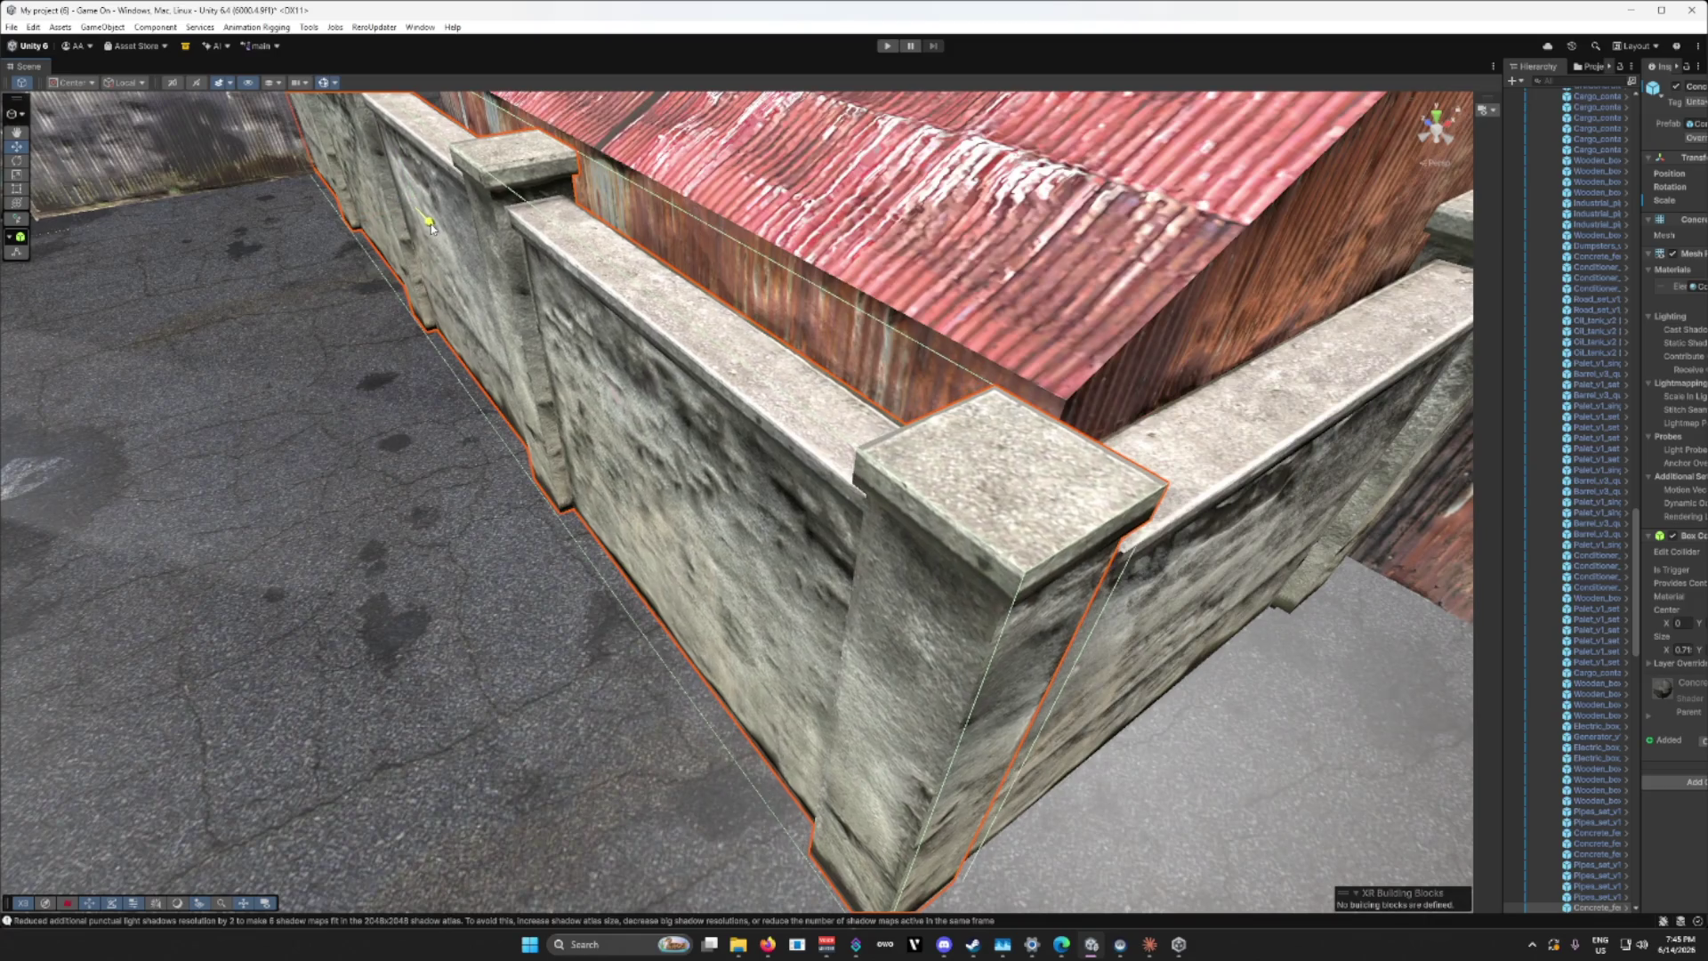
scroll(431, 228, "up", 1)
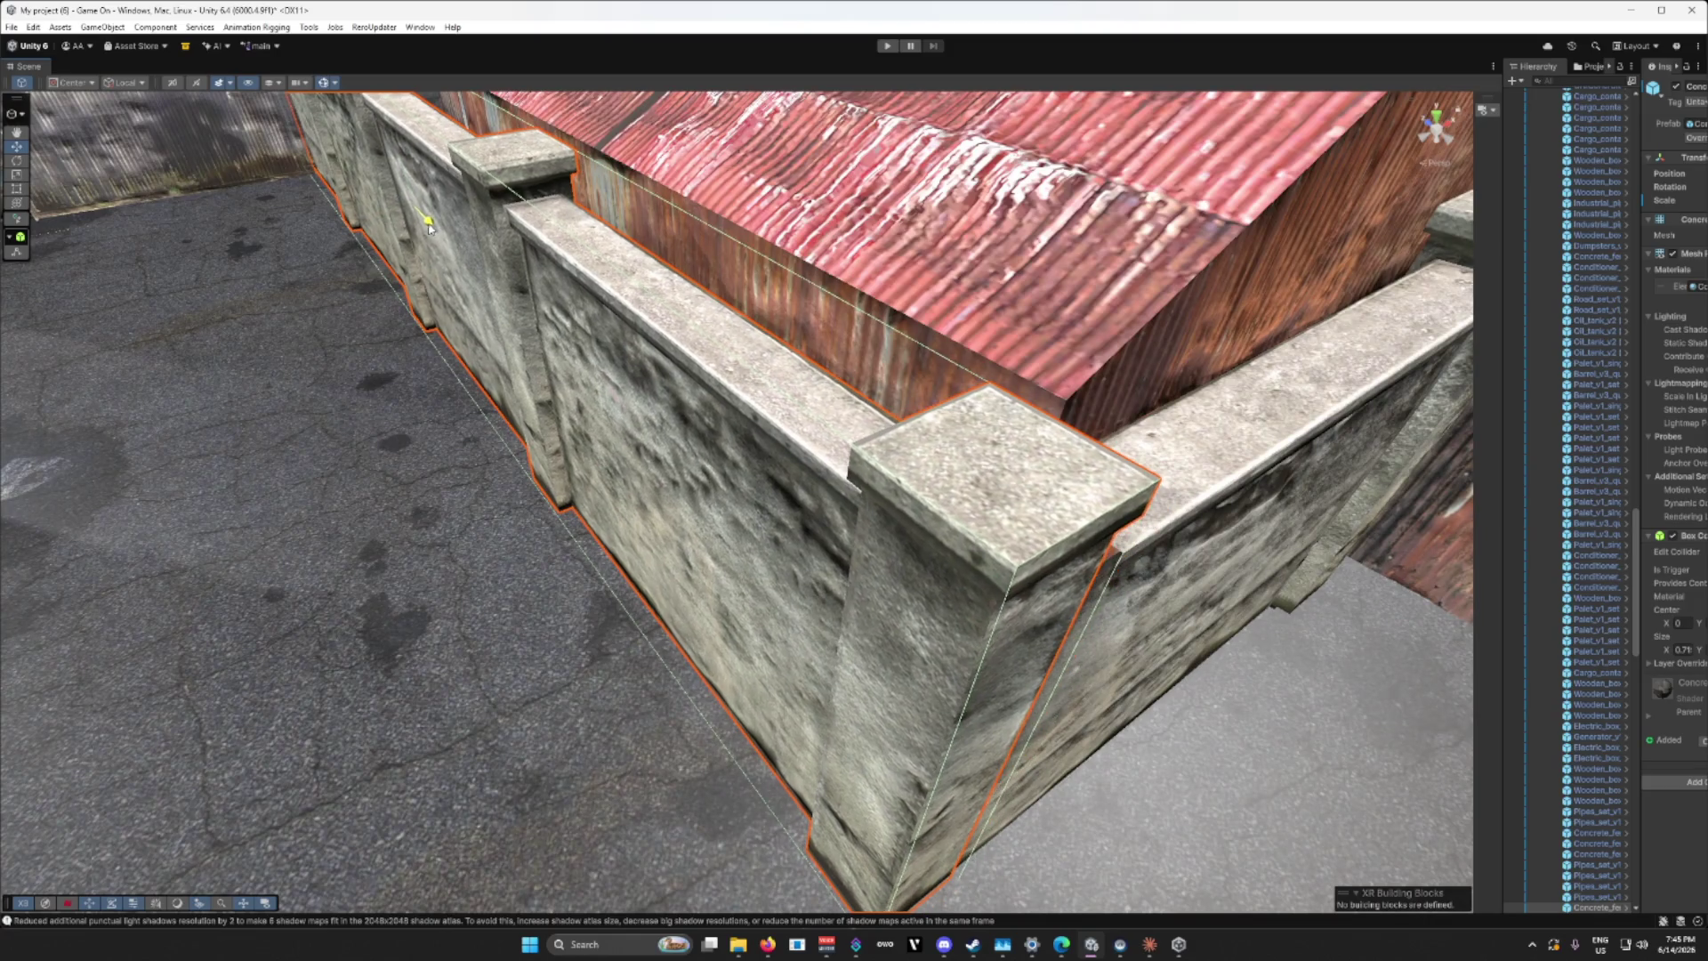
scroll(431, 228, "up", 1)
scroll(431, 229, "down", 1)
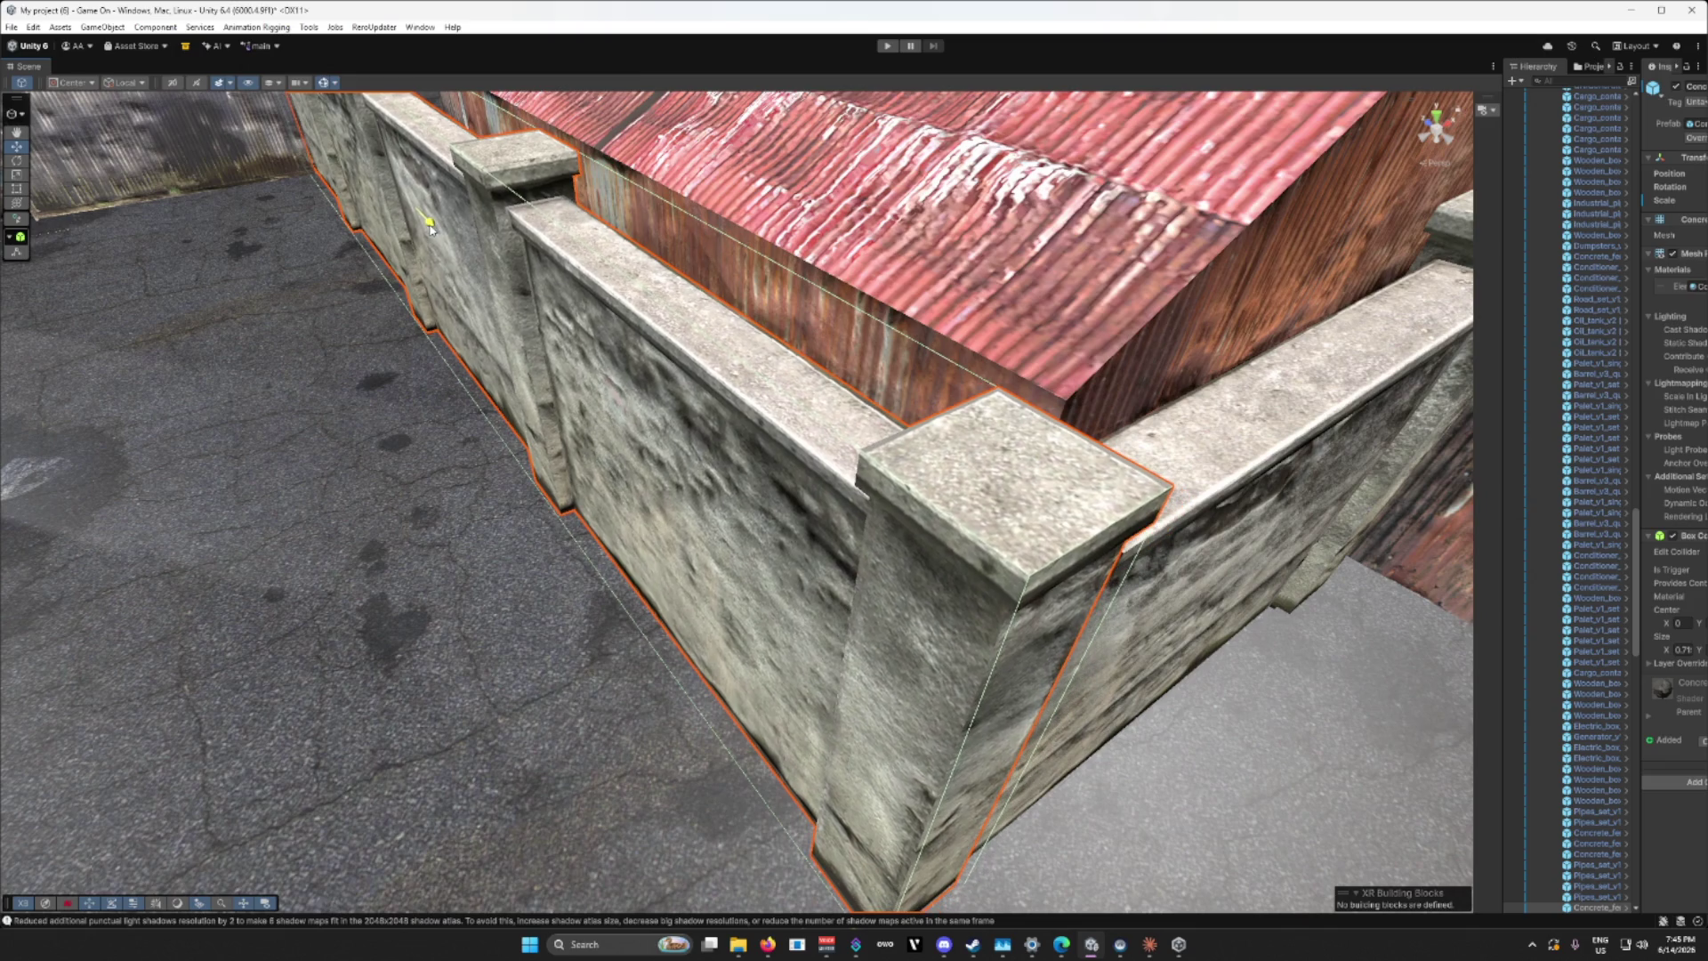
left_click_drag(402, 158, 402, 186)
mouse_move(436, 253)
left_mouse_down()
mouse_move(443, 470)
mouse_move(378, 465)
mouse_move(382, 374)
left_mouse_up()
mouse_move(1068, 239)
left_mouse_down()
mouse_move(852, 495)
mouse_move(828, 501)
left_mouse_up()
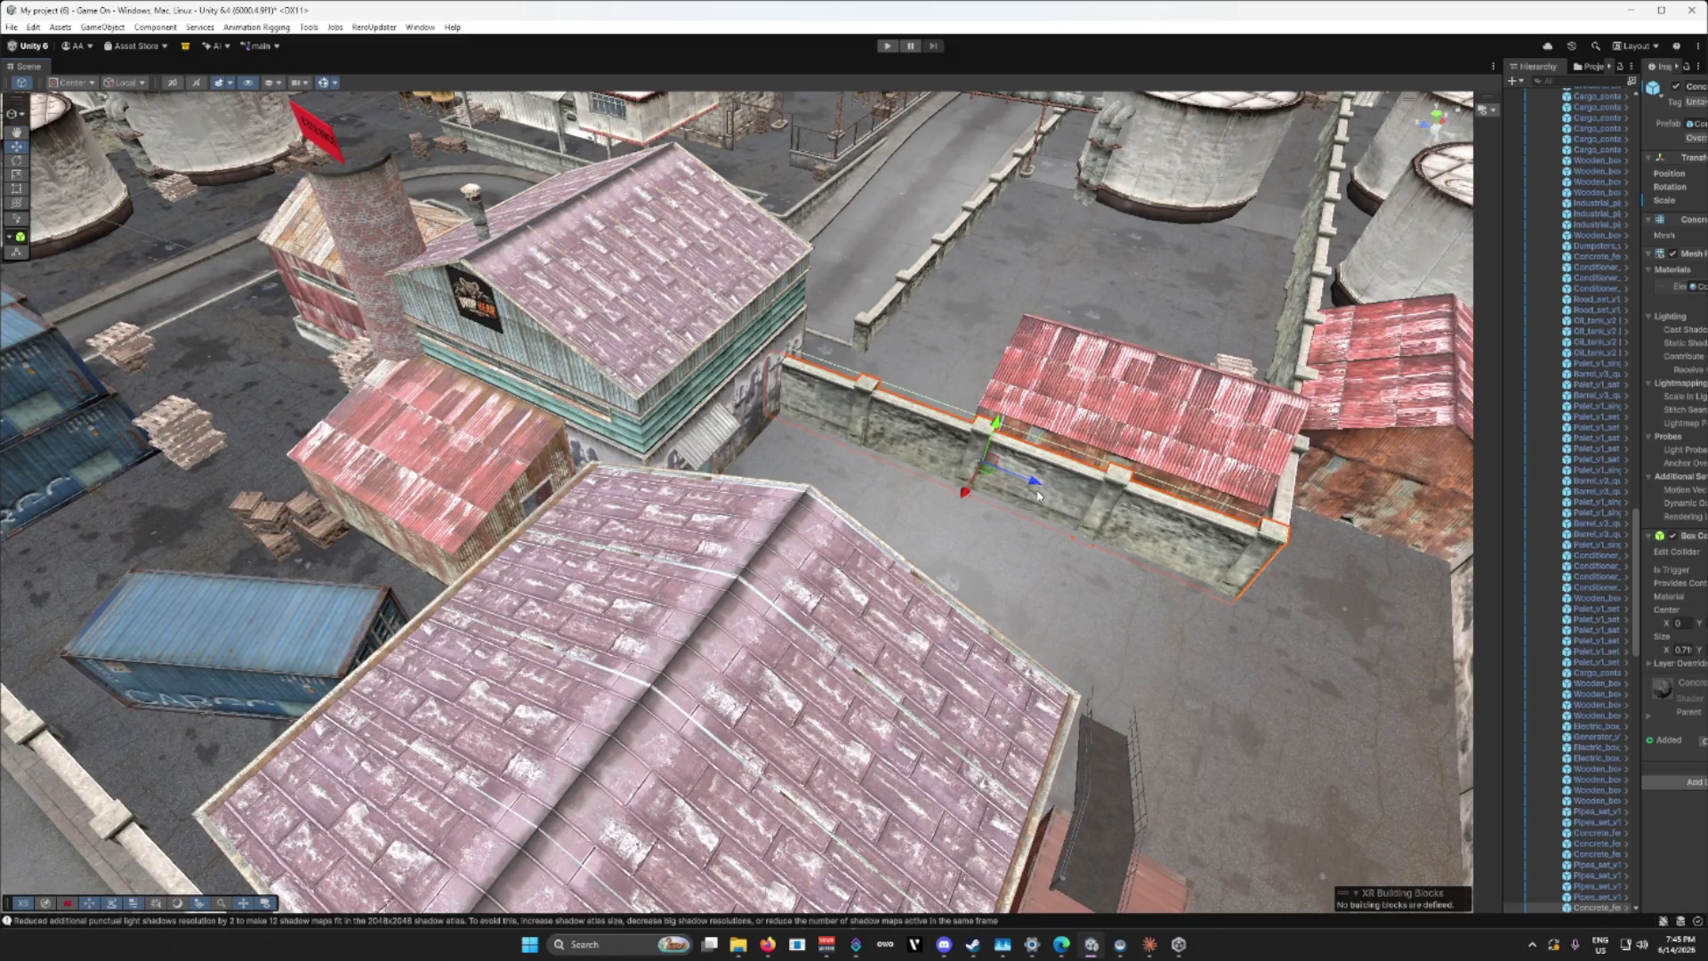
mouse_move(1038, 495)
left_mouse_down()
mouse_move(999, 428)
mouse_move(1042, 431)
mouse_move(1025, 448)
left_mouse_up()
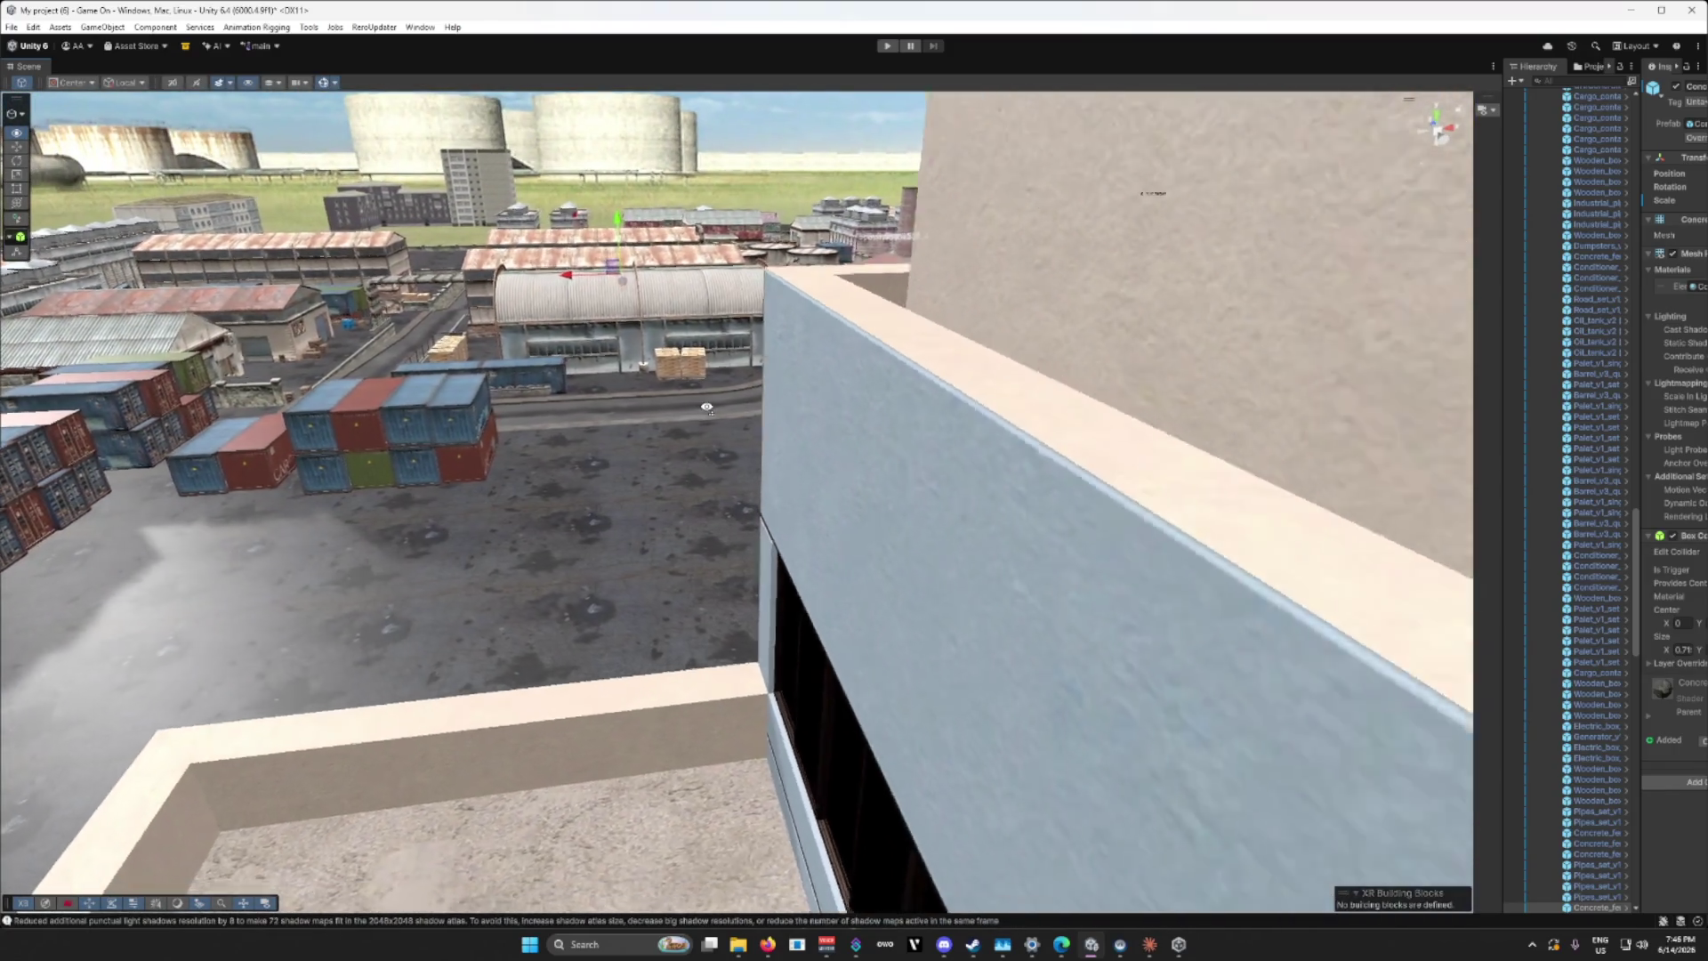
Step: Fly up to the office building's roof edge and tilt the view down over the container yard
key("w")
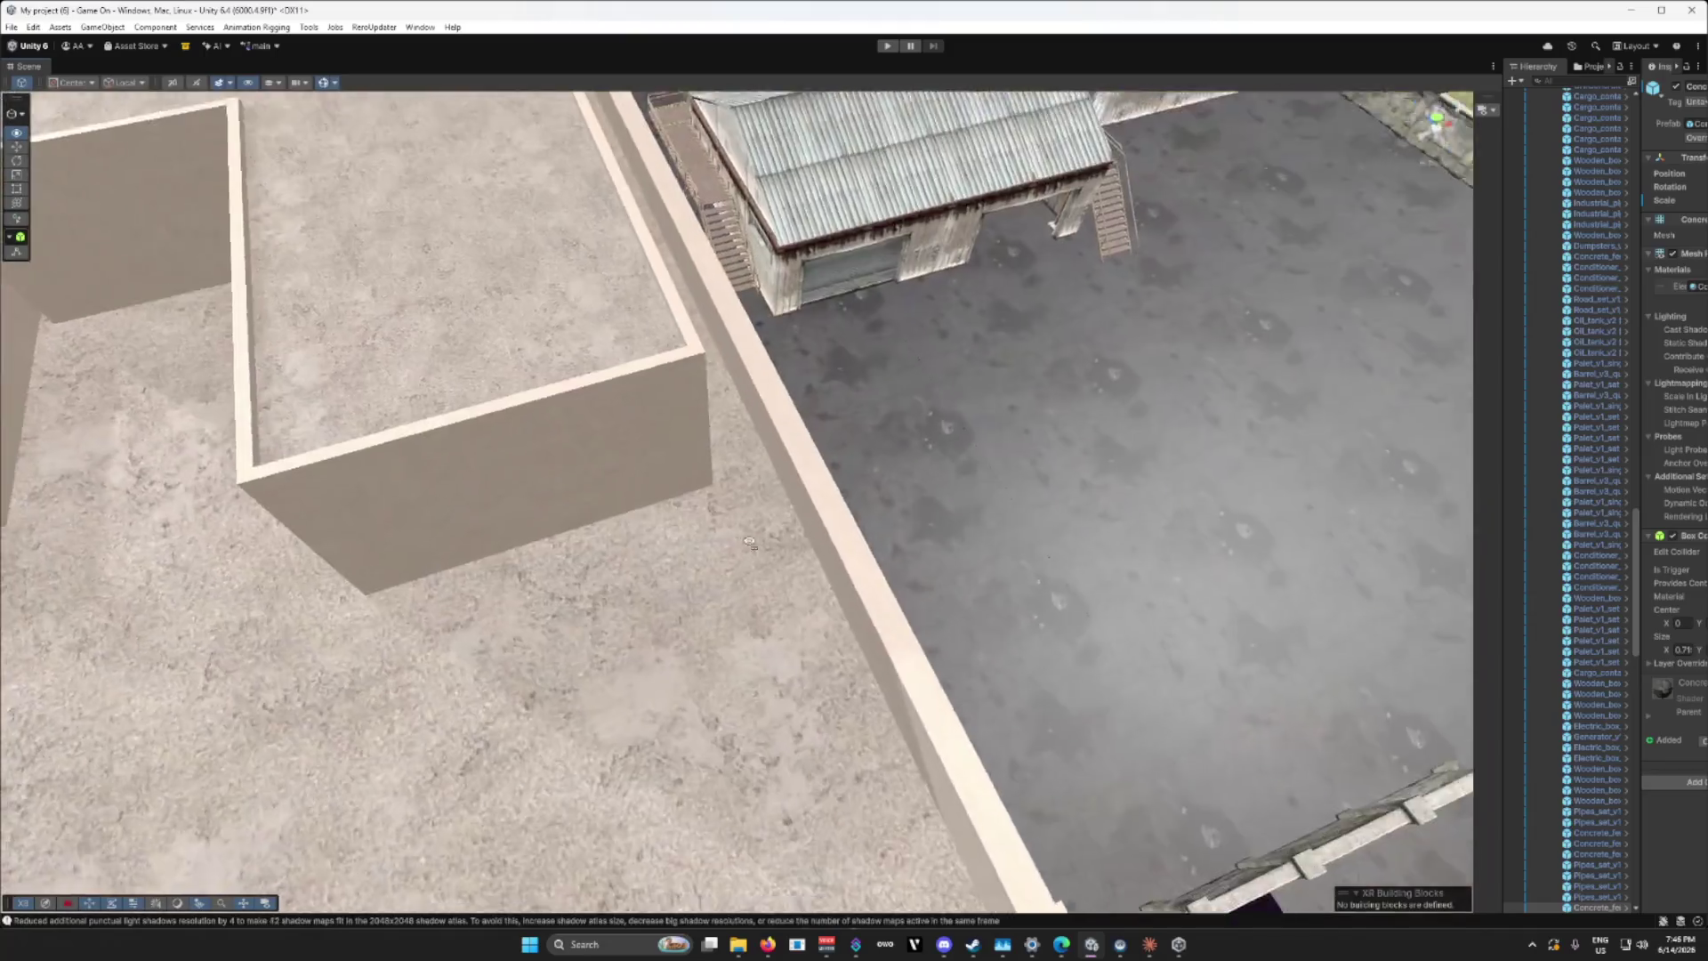
key("s")
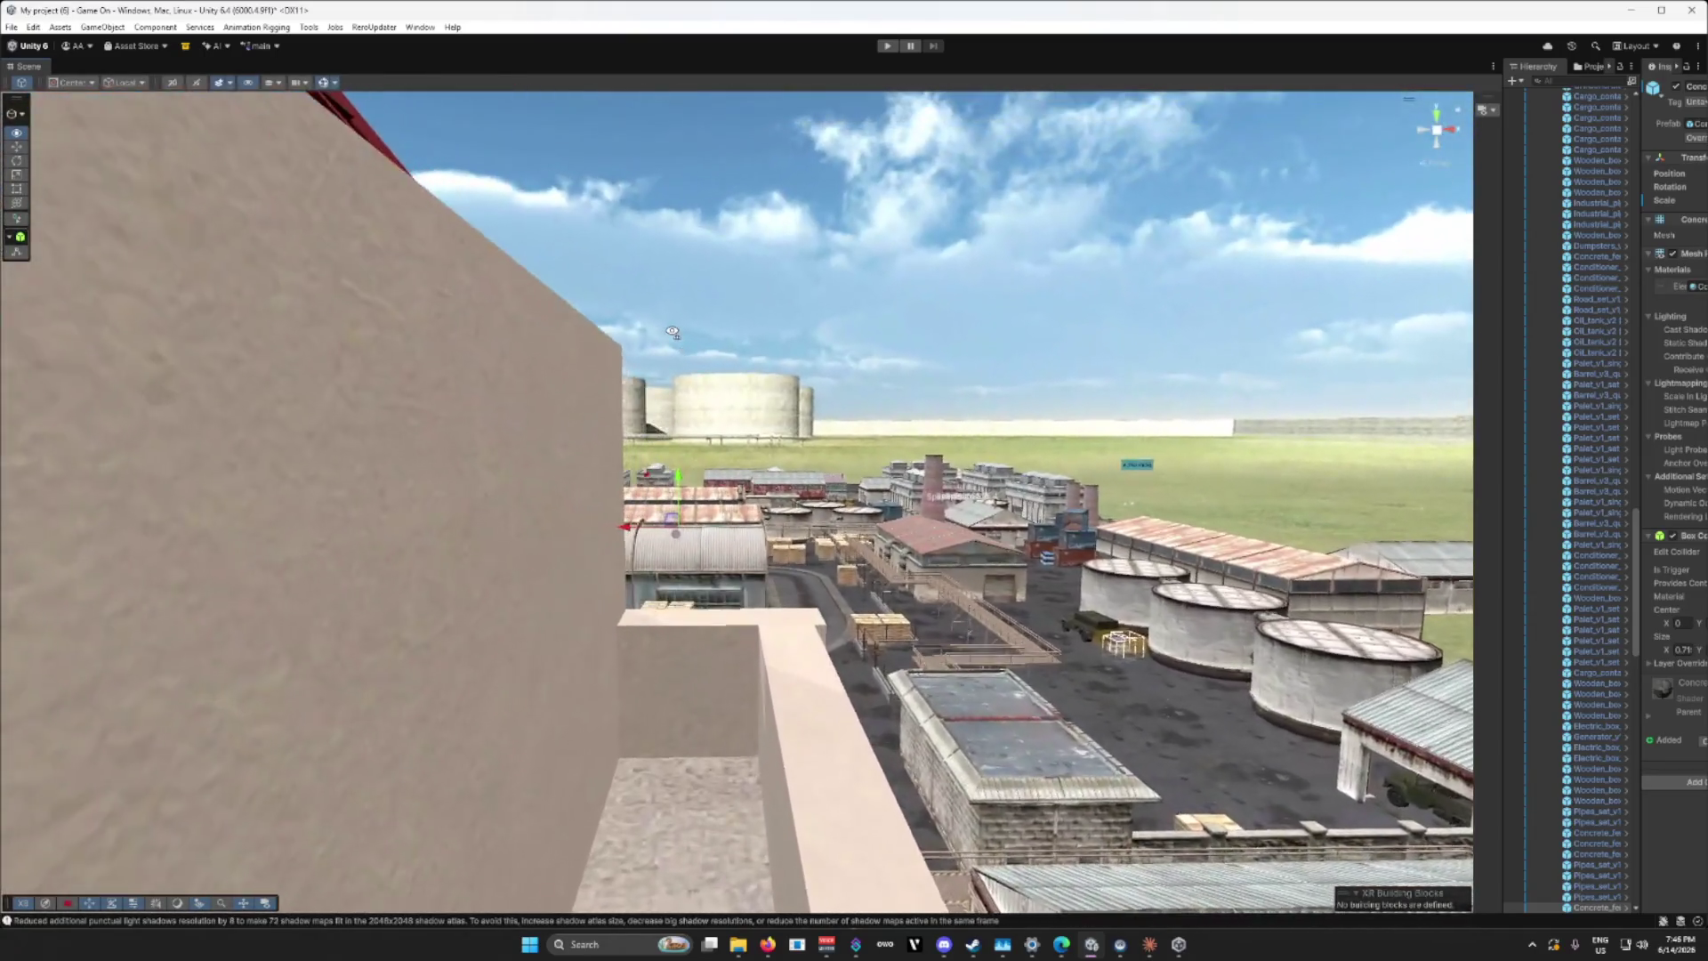
mouse_move(681, 333)
left_mouse_down()
mouse_move(968, 402)
mouse_move(1092, 409)
mouse_move(738, 363)
mouse_move(495, 378)
mouse_move(473, 489)
mouse_move(457, 493)
left_mouse_up()
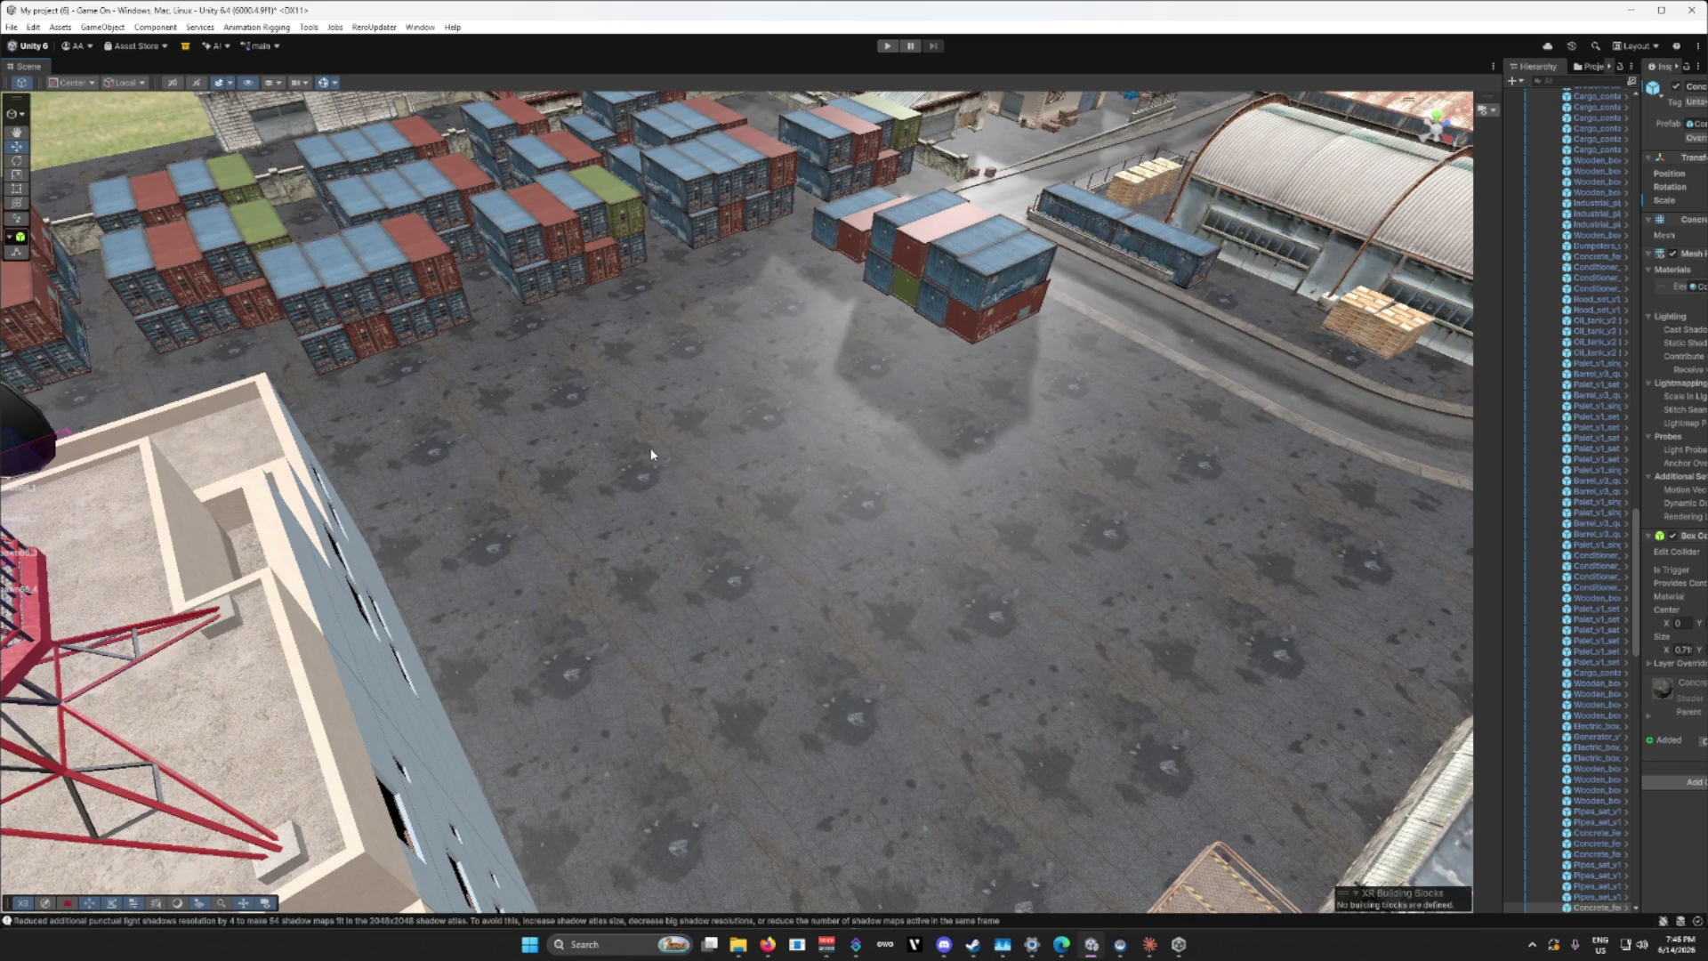
mouse_move(653, 454)
left_mouse_down()
mouse_move(562, 349)
mouse_move(540, 589)
left_mouse_up()
Step: Select two container stacks in the yard and move them toward the front
left_click(538, 519)
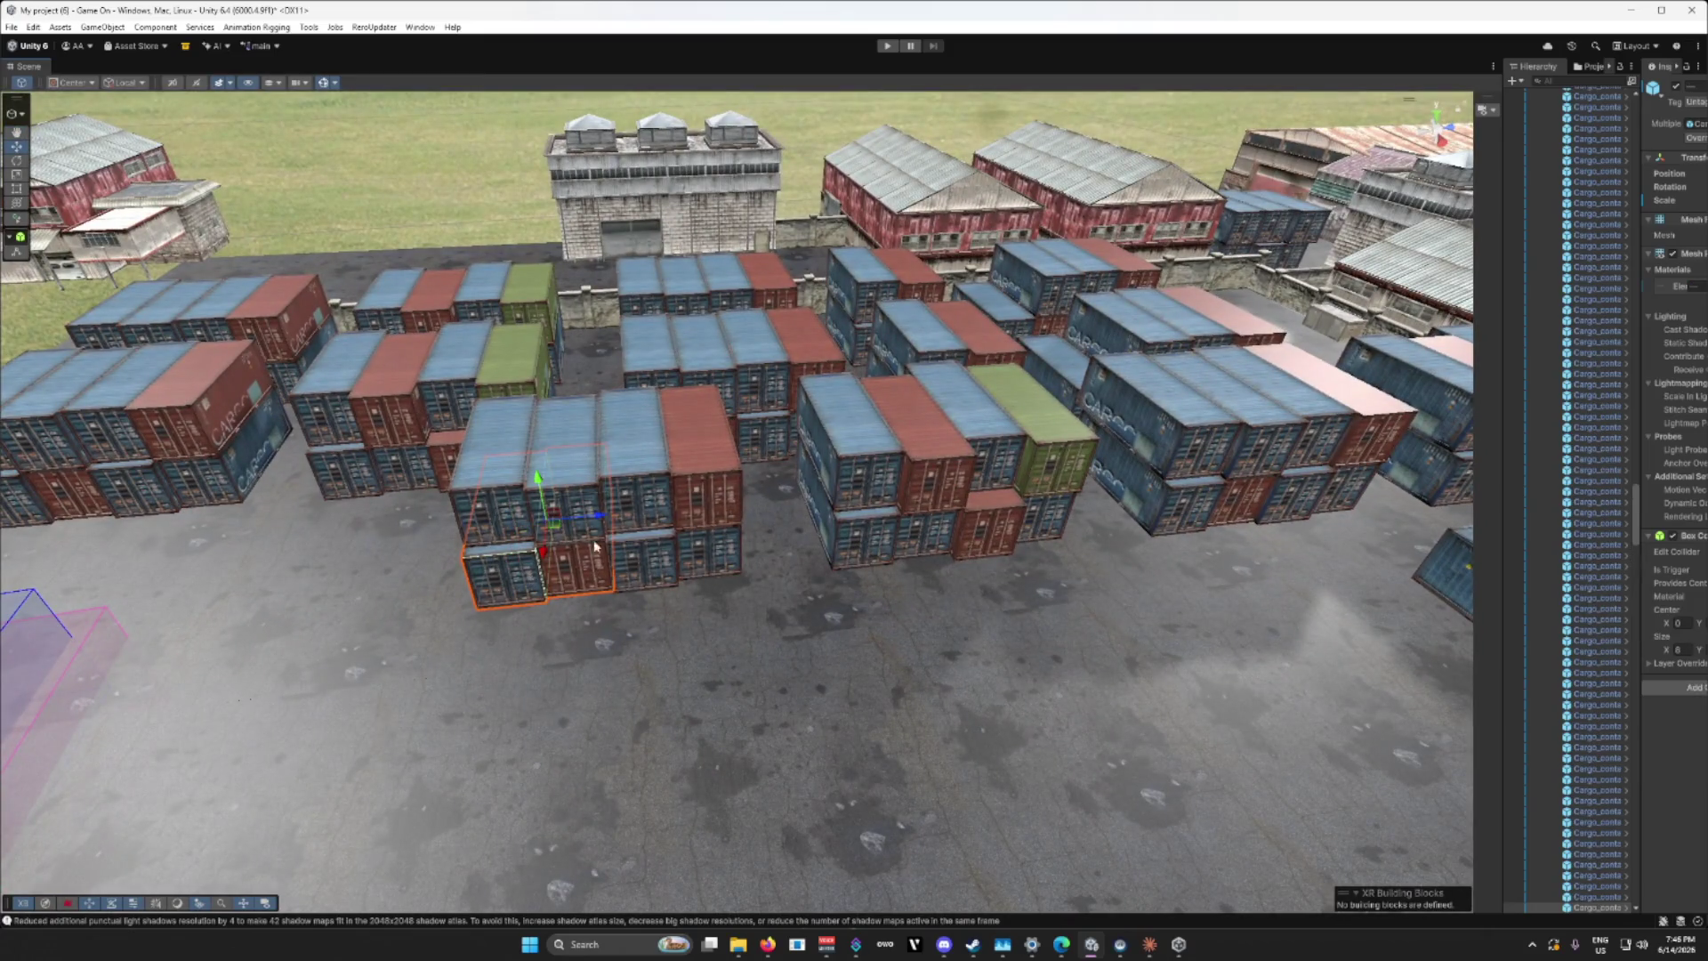
left_click_drag(537, 519, 710, 565)
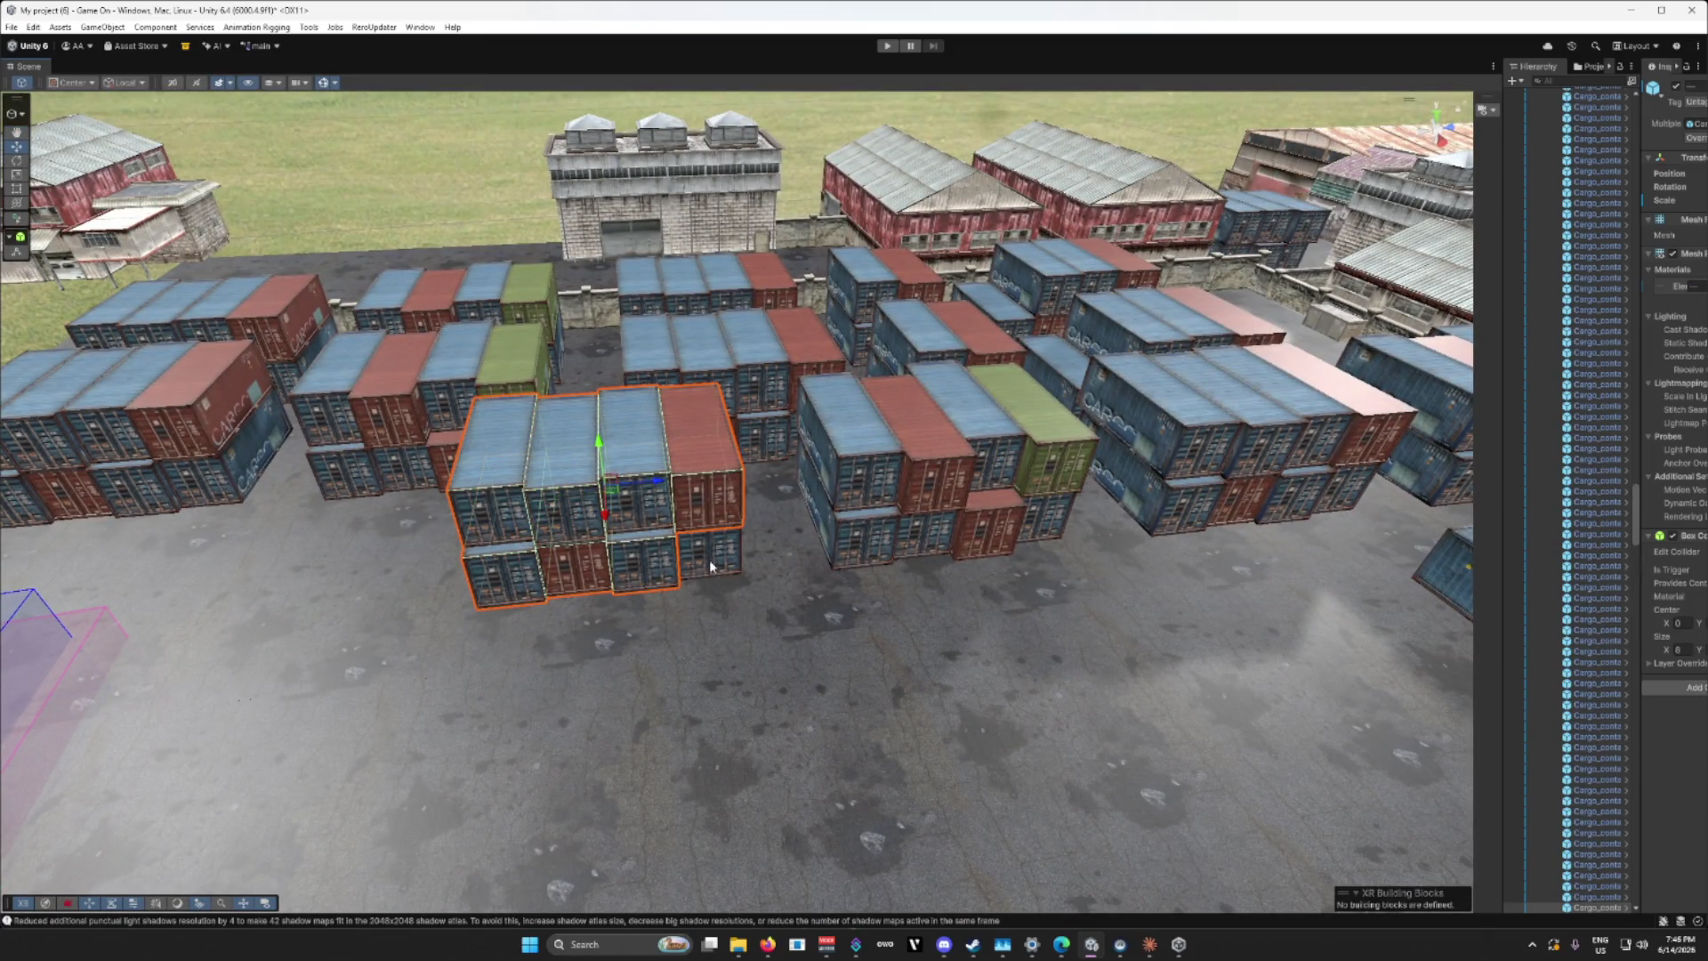
mouse_move(868, 538)
left_mouse_down()
mouse_move(930, 532)
mouse_move(1059, 460)
mouse_move(1063, 507)
mouse_move(1267, 494)
mouse_move(1281, 516)
mouse_move(1259, 552)
mouse_move(836, 463)
left_mouse_up()
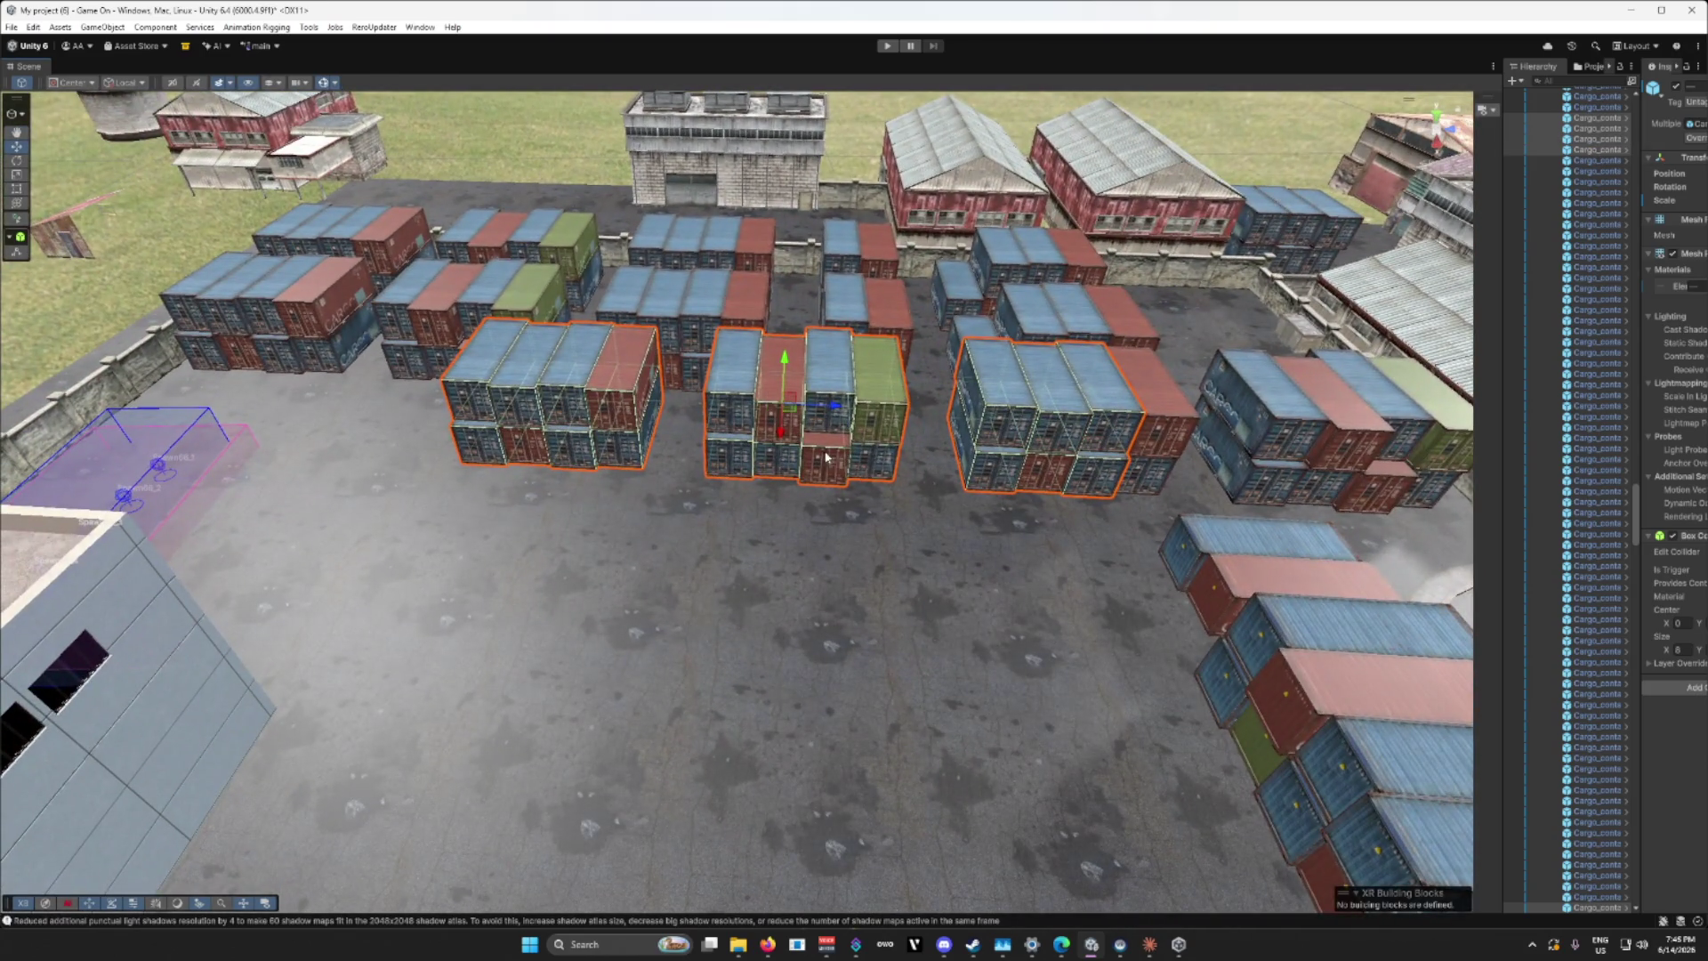
mouse_move(785, 441)
left_mouse_down()
mouse_move(767, 553)
mouse_move(780, 583)
mouse_move(805, 550)
mouse_move(779, 540)
mouse_move(768, 561)
mouse_move(1114, 523)
mouse_move(909, 528)
mouse_move(819, 498)
mouse_move(794, 525)
left_mouse_up()
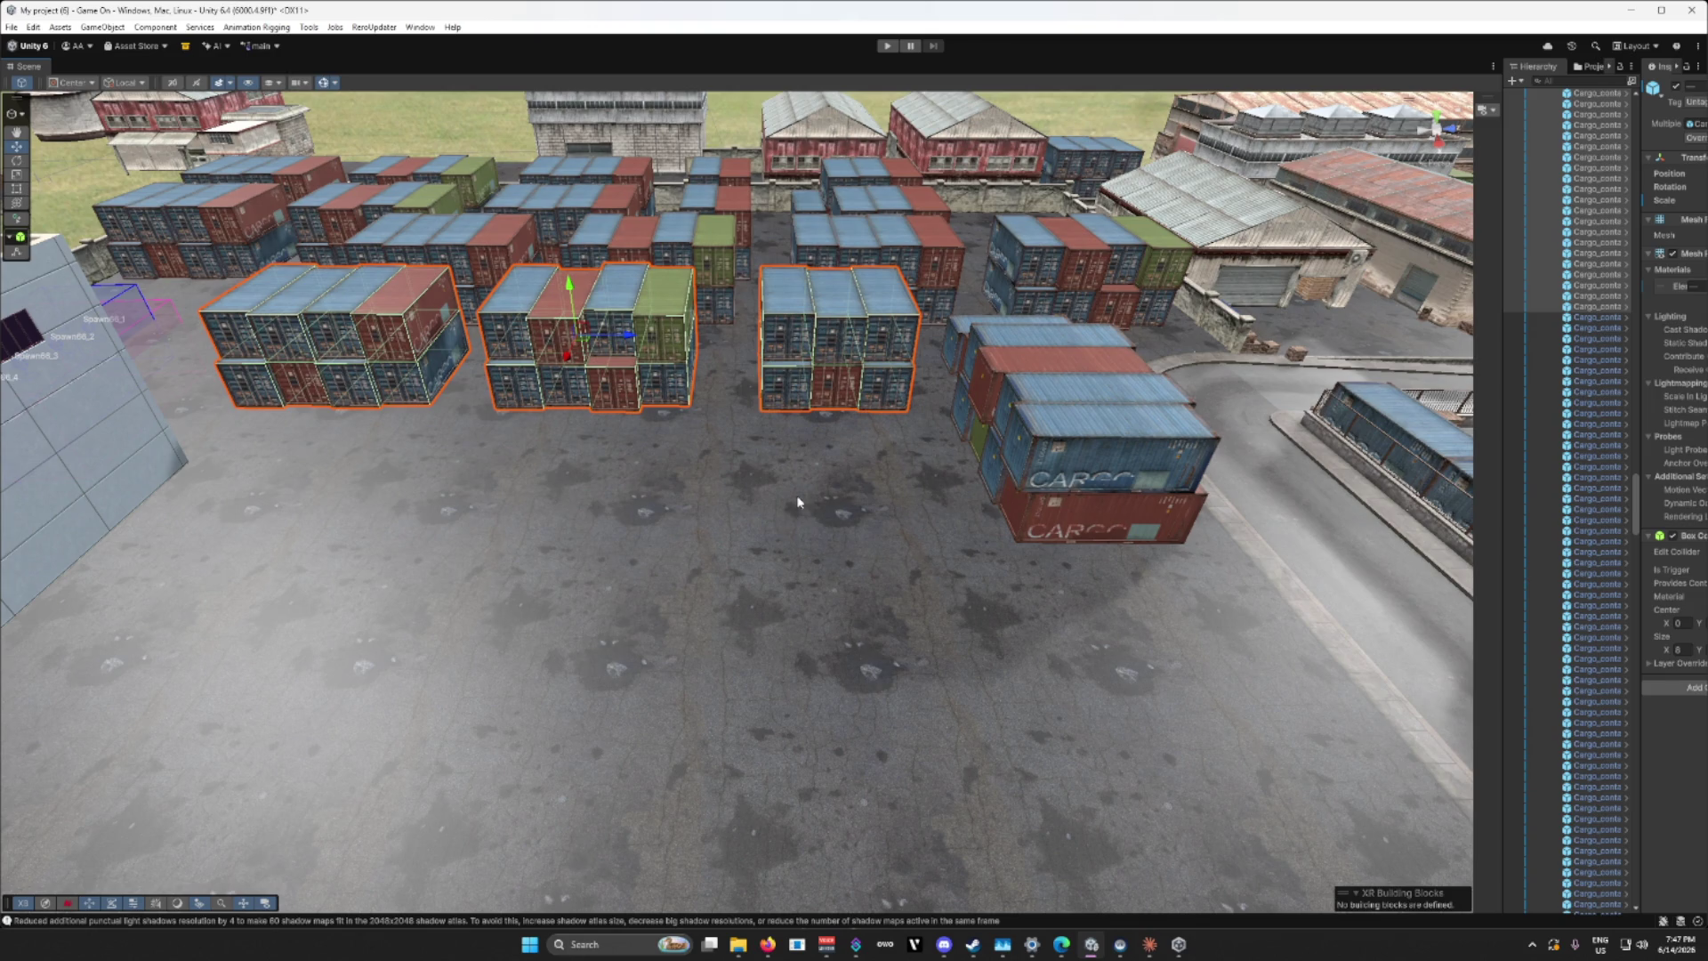
Step: Rotate the selected stacks 90° around the vertical axis and shift them to the yard's centre
key("e")
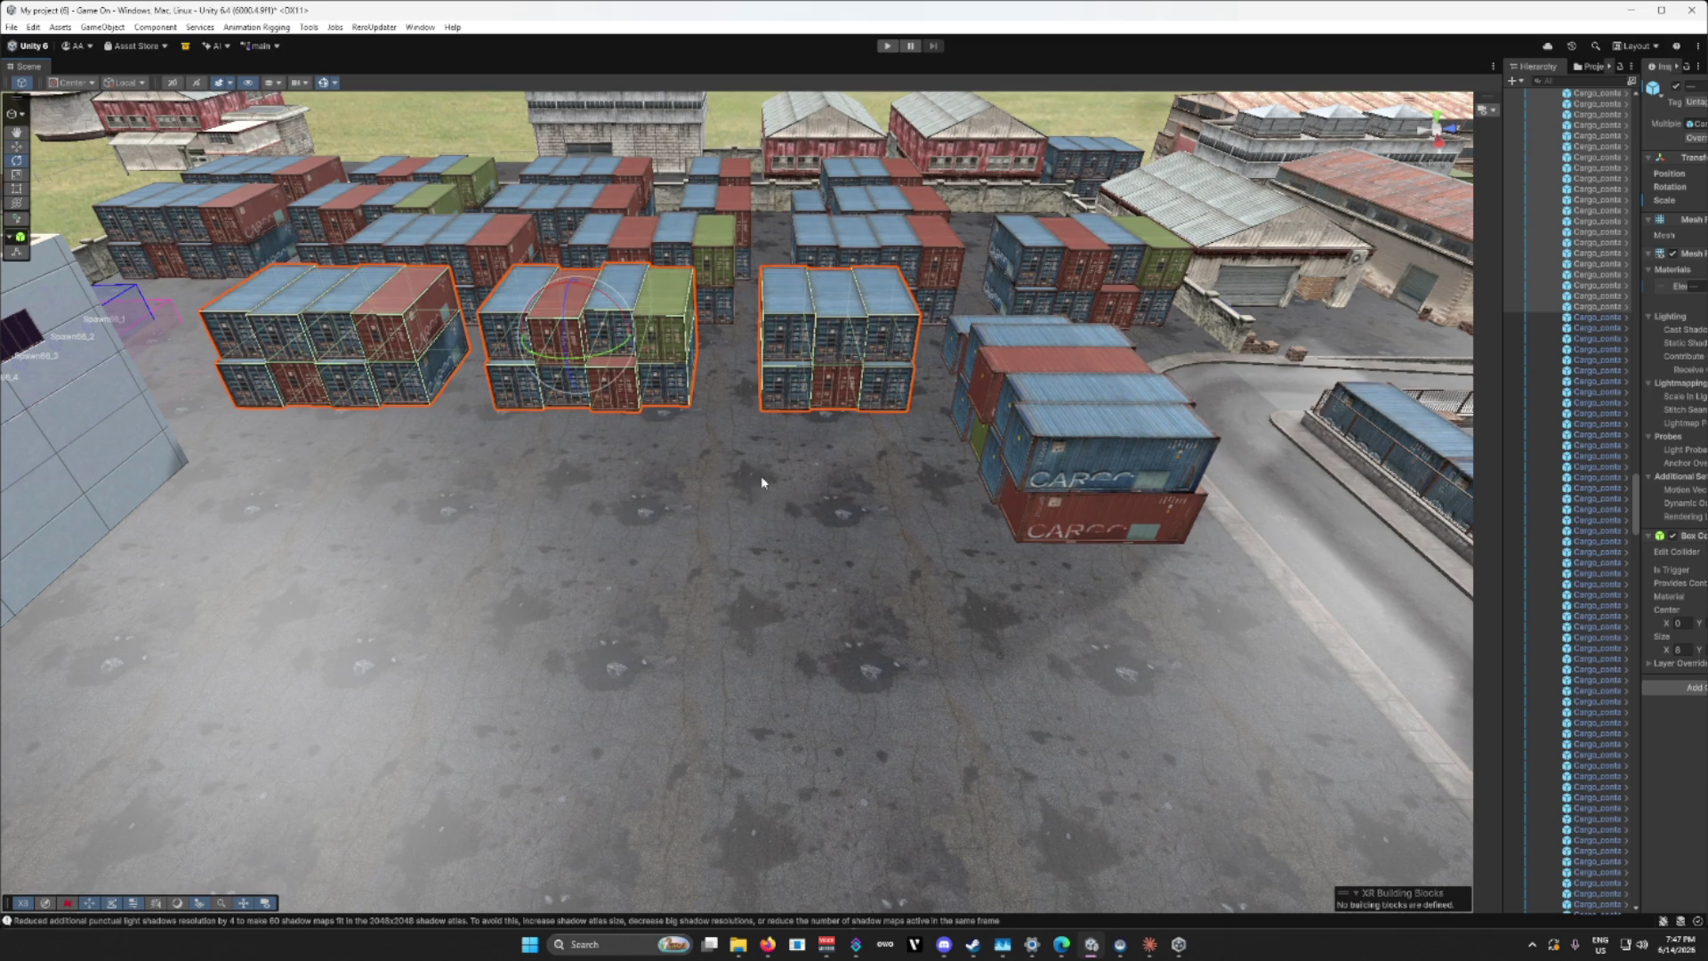
left_click_drag(614, 349, 487, 390)
key("w")
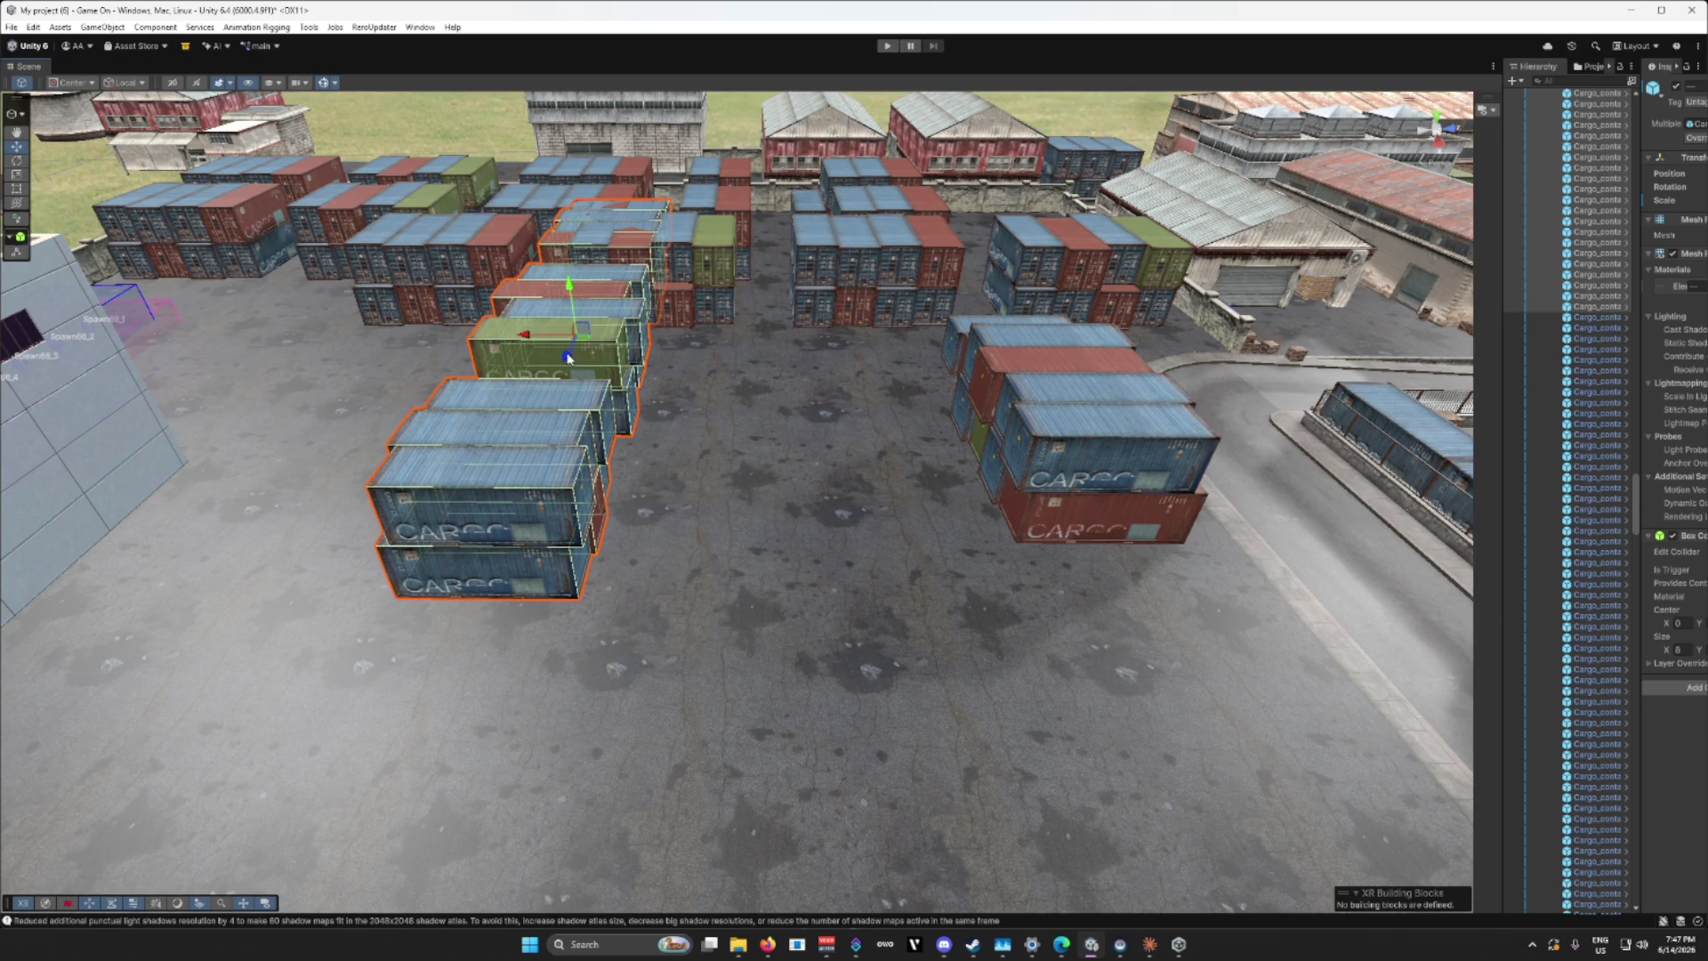
mouse_move(585, 333)
left_mouse_down()
mouse_move(694, 450)
mouse_move(886, 516)
mouse_move(854, 507)
left_mouse_up()
mouse_move(673, 485)
left_mouse_down()
mouse_move(694, 494)
mouse_move(713, 443)
mouse_move(583, 420)
mouse_move(663, 463)
left_mouse_up()
scroll(756, 451, "up", 3)
Step: Duplicate the container stacks with Ctrl+D and place the copies to their left
key("ctrl+d")
mouse_move(833, 450)
left_mouse_down()
mouse_move(414, 497)
mouse_move(585, 485)
left_mouse_up()
key("ctrl+d")
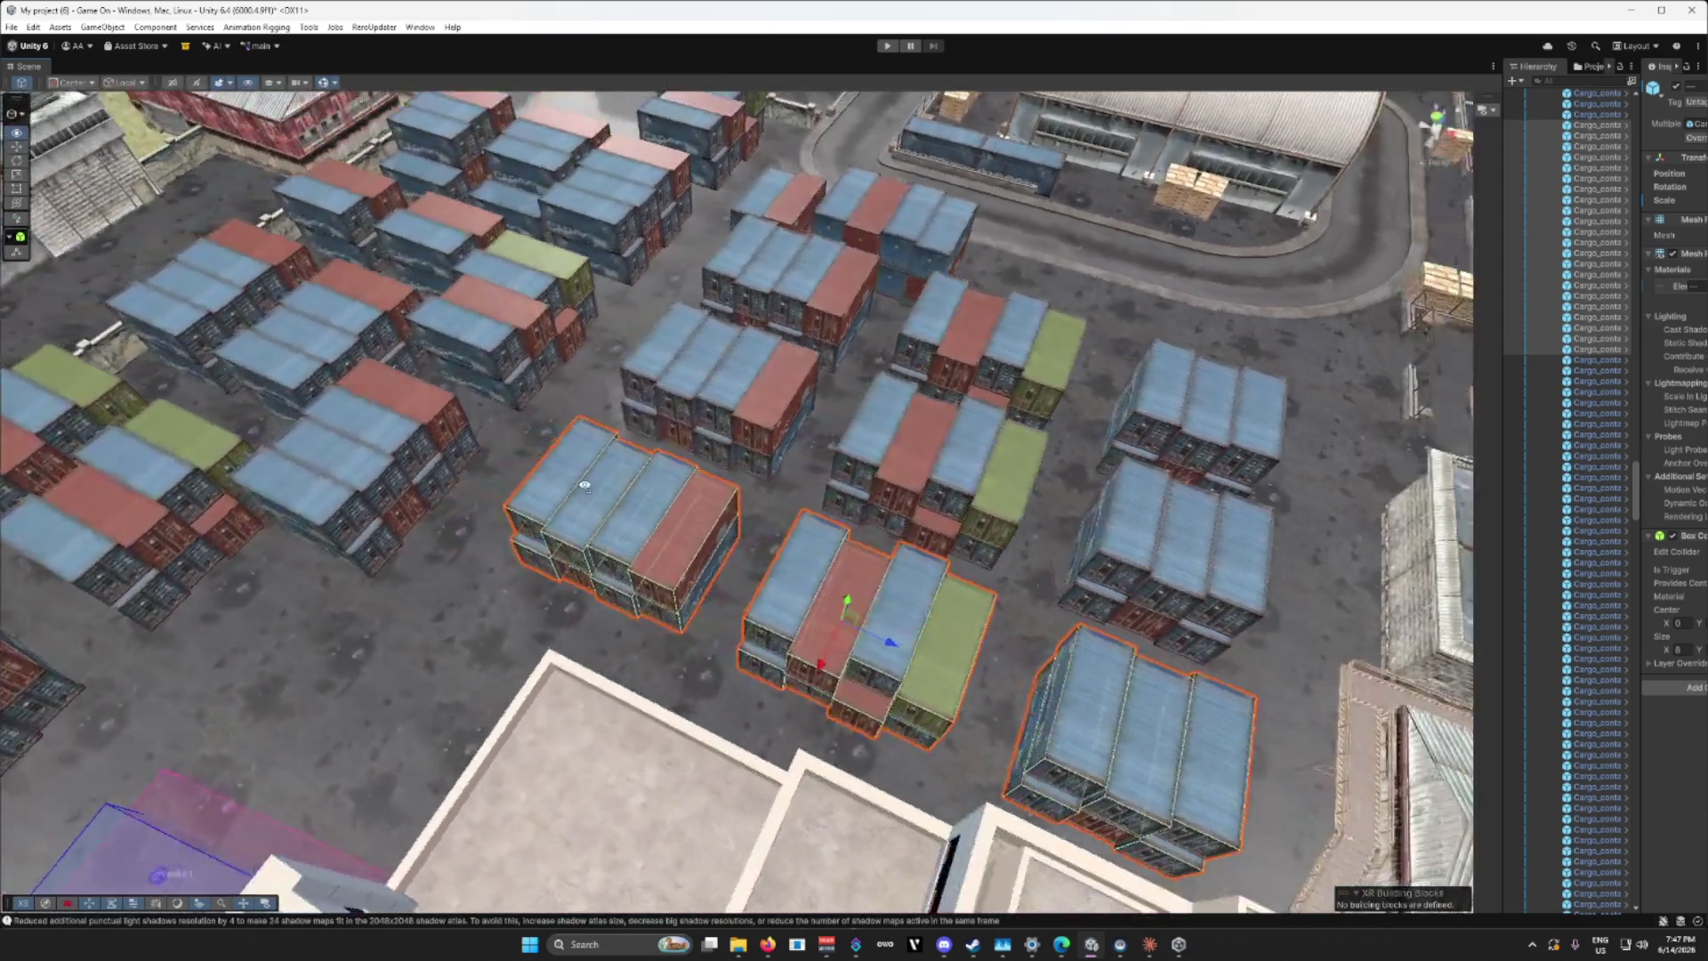
scroll(745, 489, "down", 10)
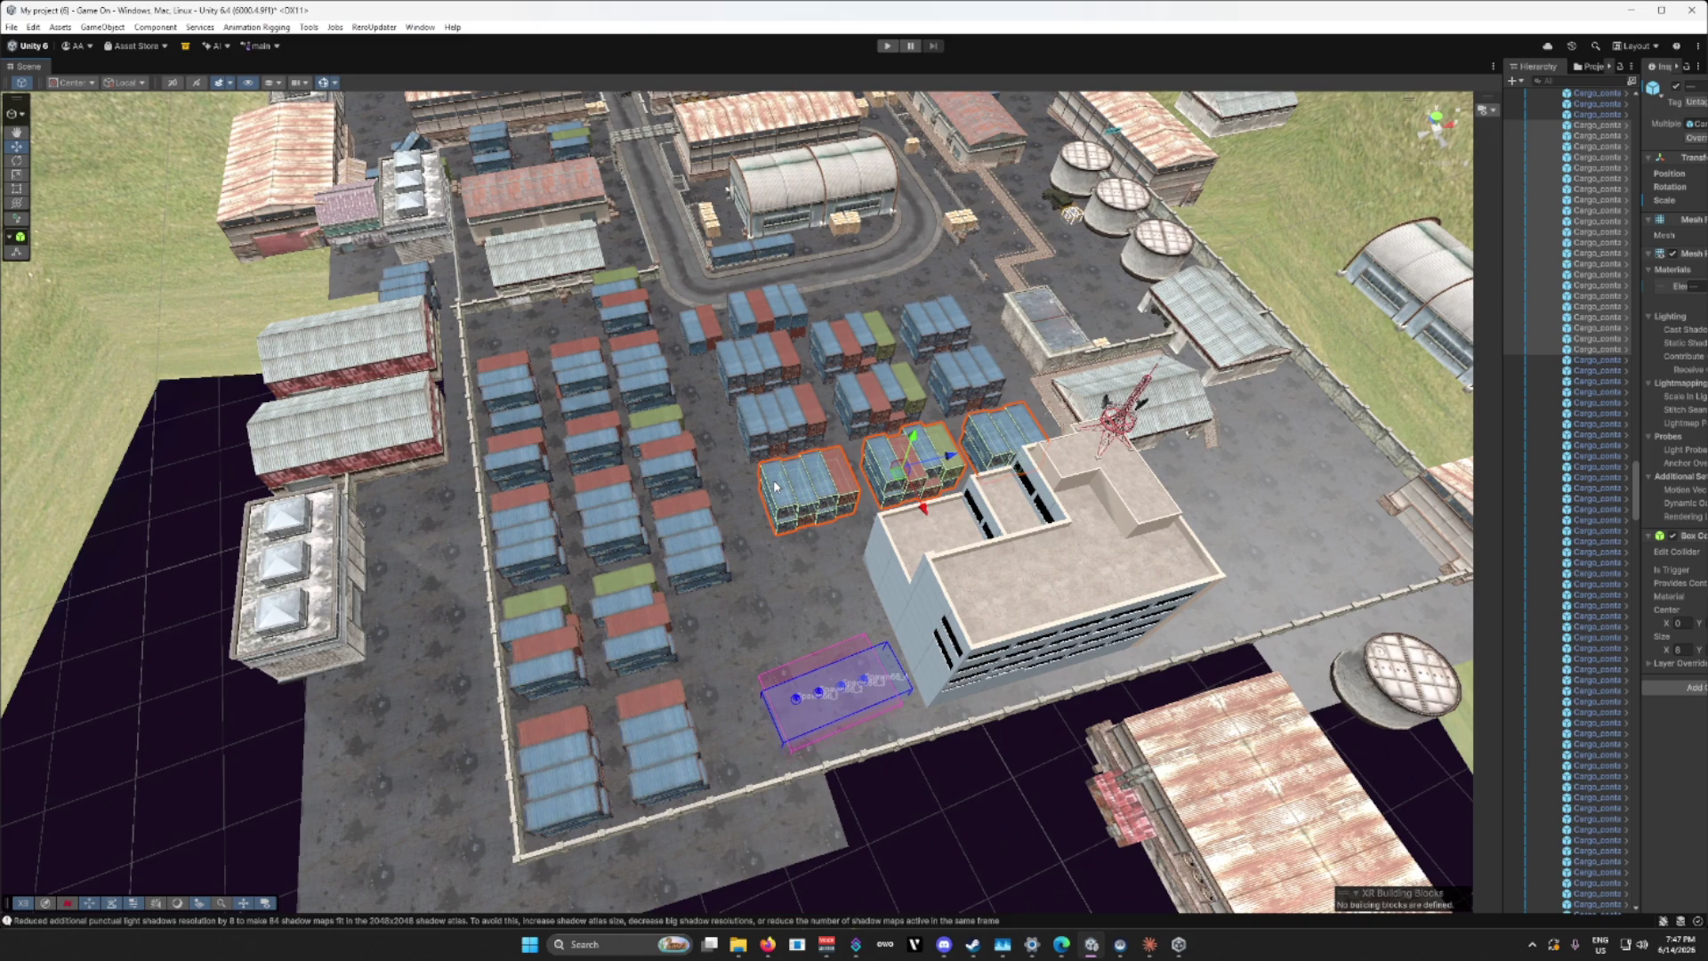
mouse_move(777, 485)
left_mouse_down()
mouse_move(481, 446)
mouse_move(586, 442)
mouse_move(289, 439)
left_mouse_up()
key("d")
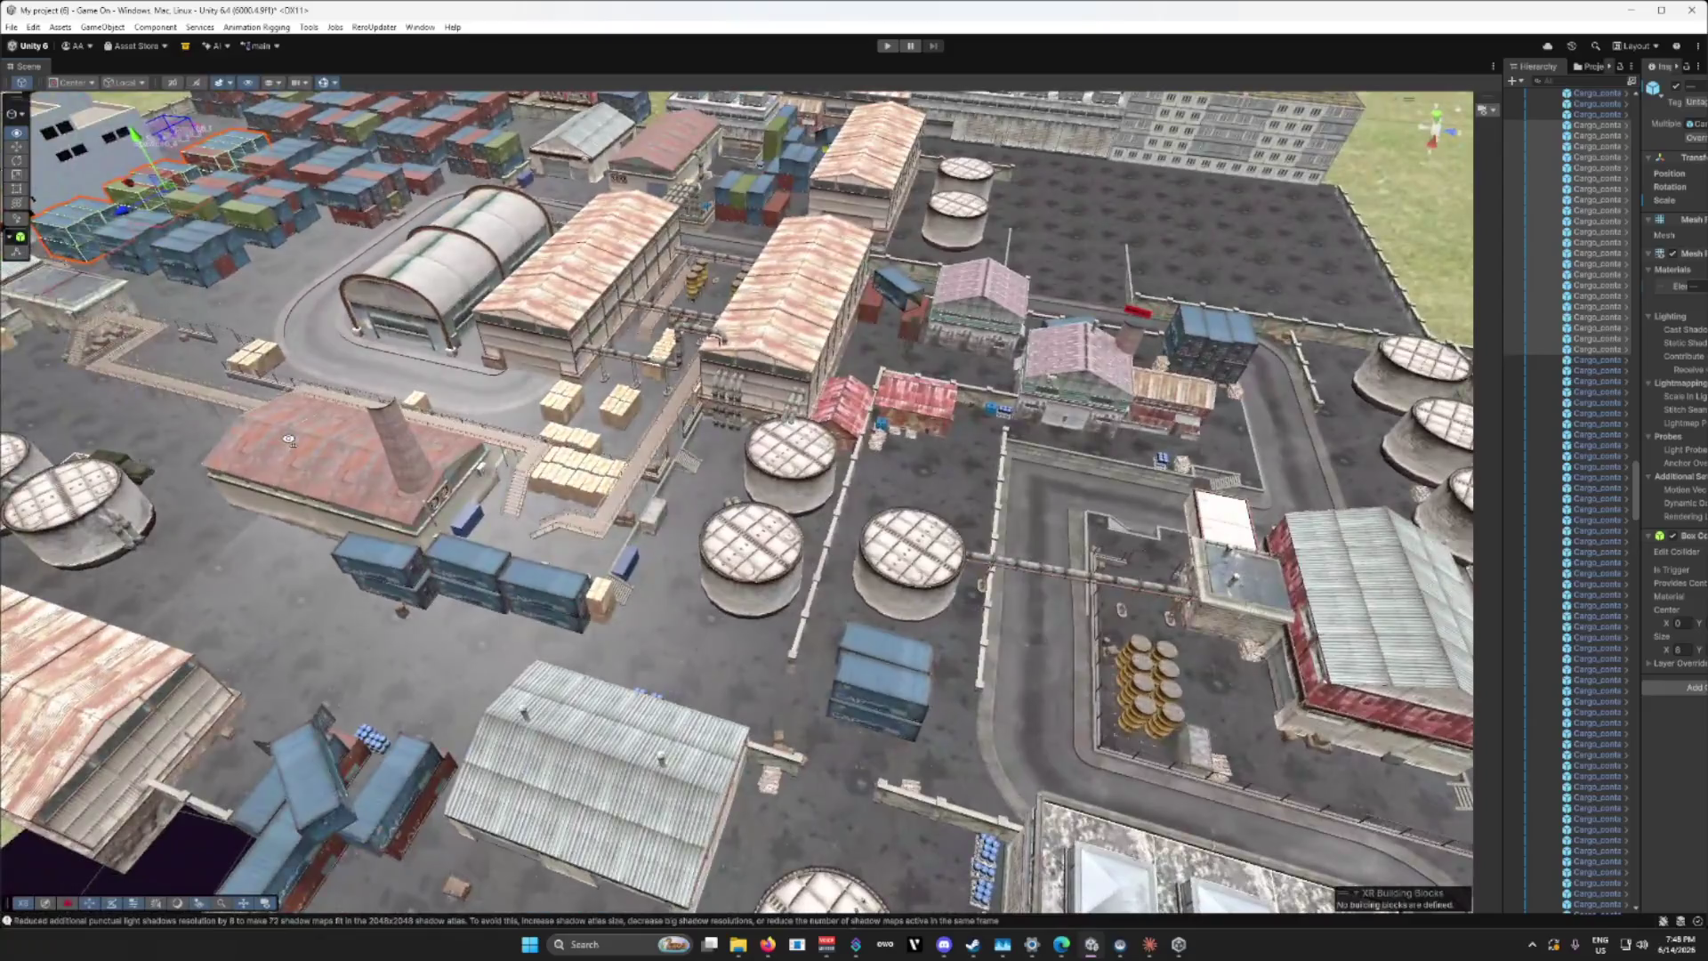
mouse_move(766, 612)
left_mouse_down()
mouse_move(691, 581)
mouse_move(781, 593)
mouse_move(774, 575)
left_mouse_up()
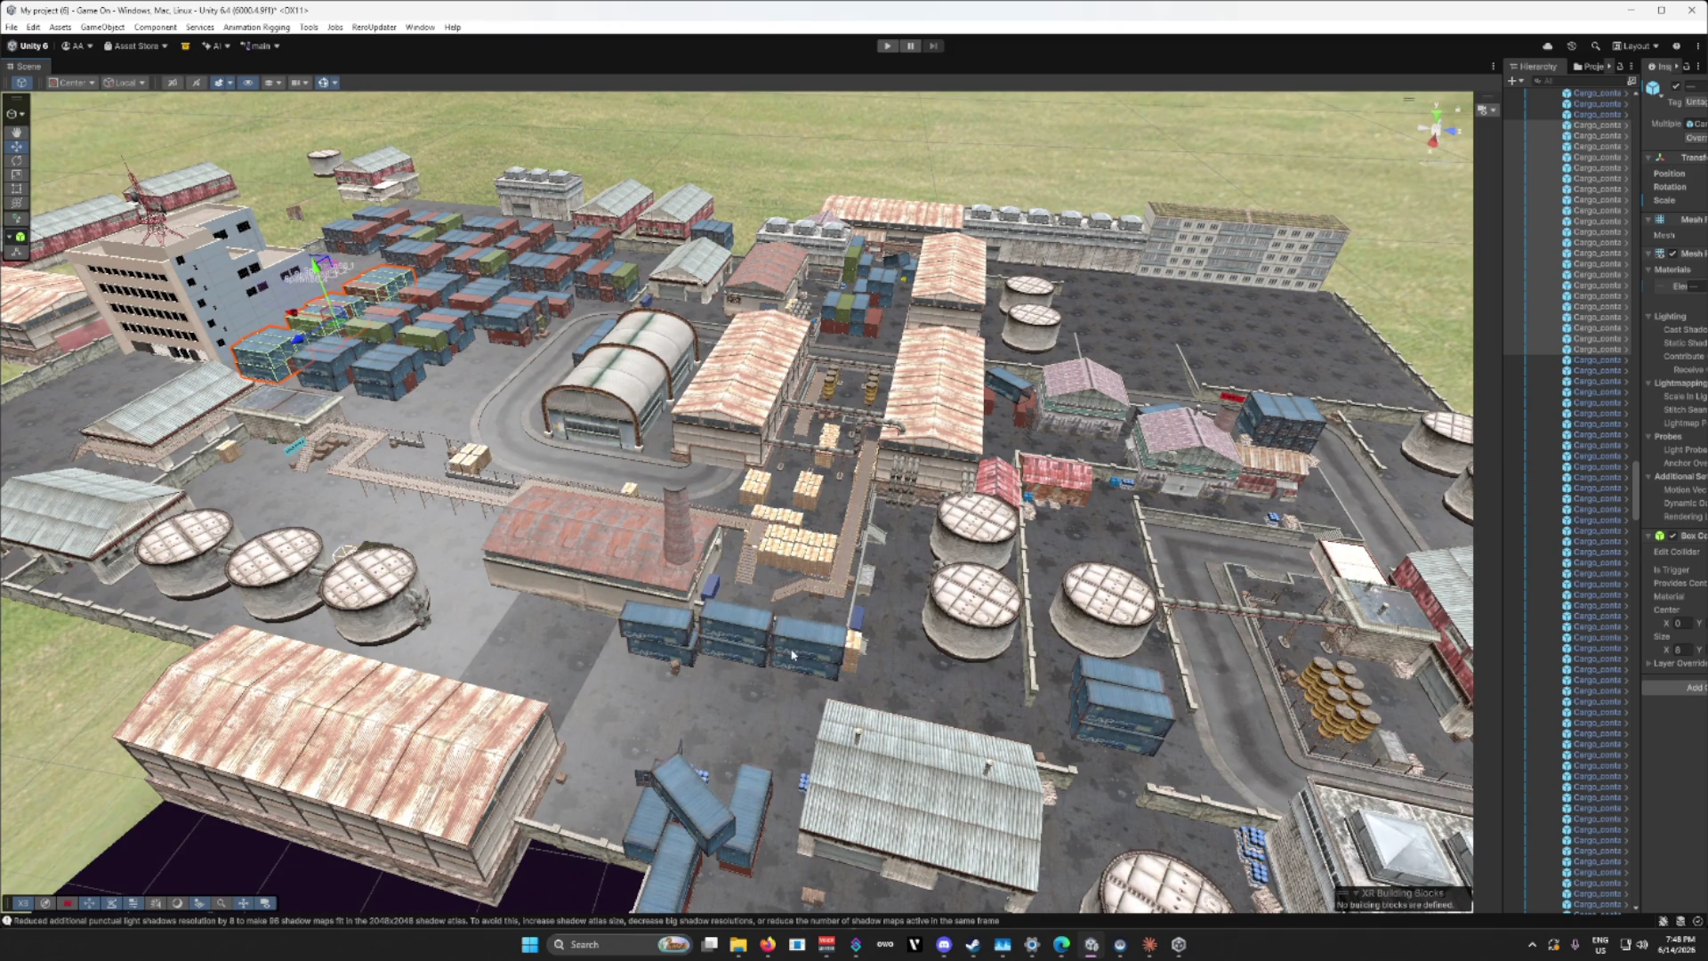
mouse_move(804, 640)
left_mouse_down()
mouse_move(1108, 651)
mouse_move(965, 564)
mouse_move(490, 537)
mouse_move(514, 523)
left_mouse_up()
key("a")
key("w")
key("s")
key("w")
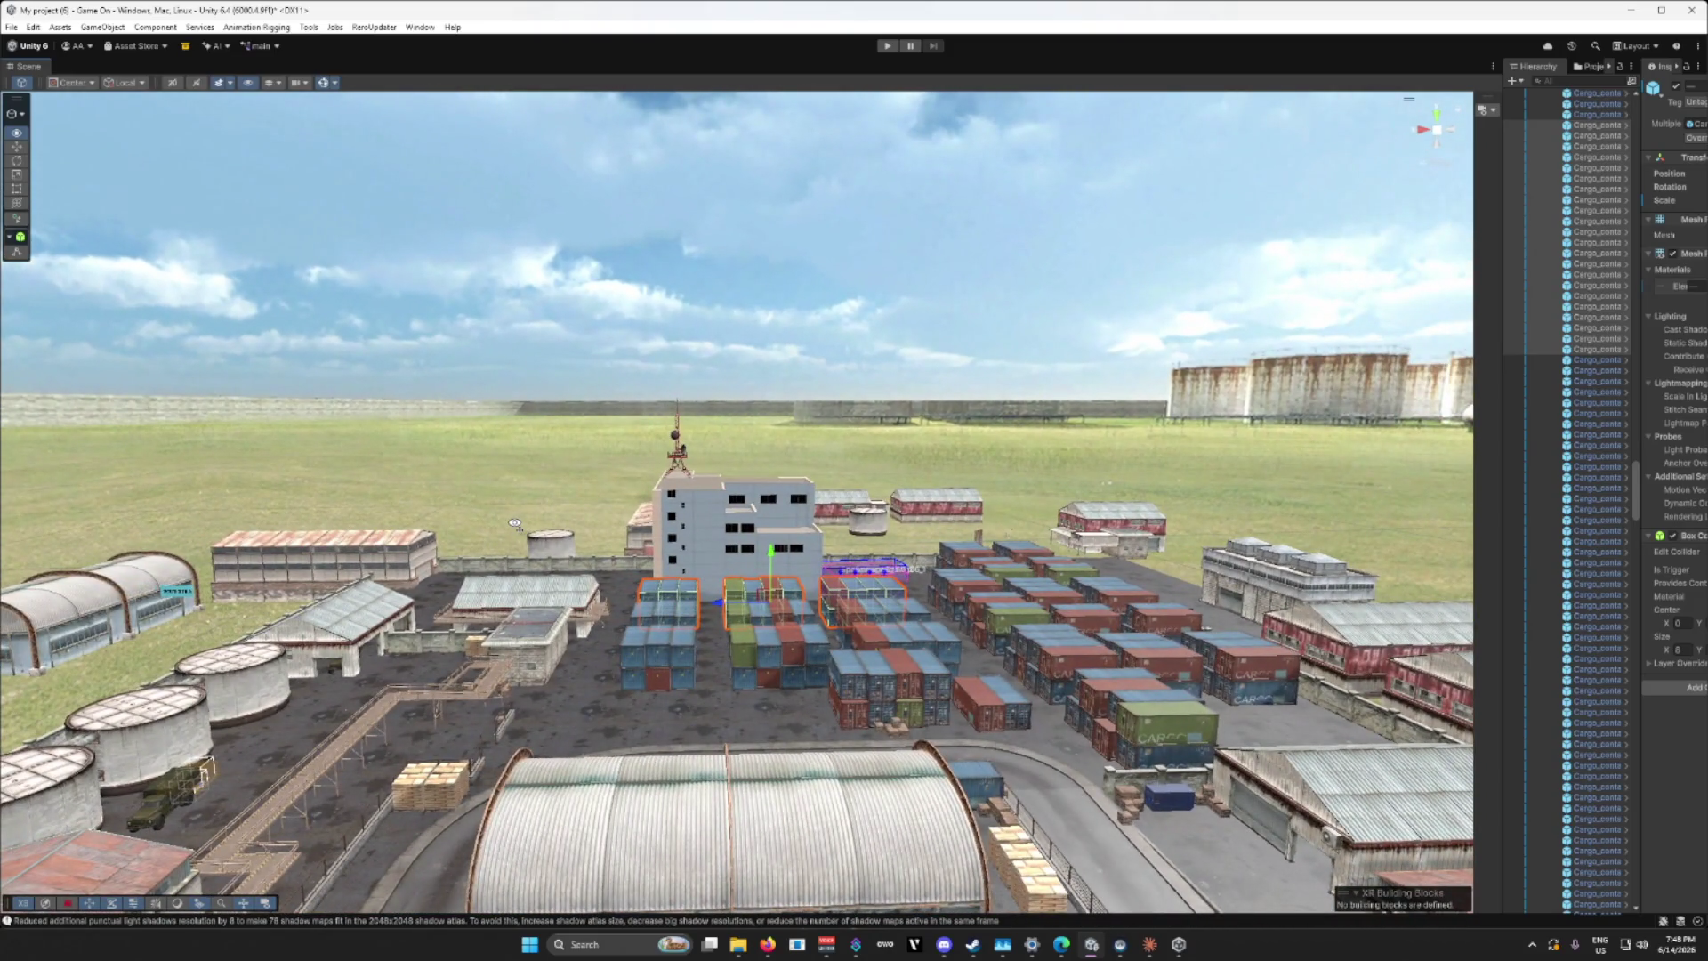
mouse_move(514, 523)
left_mouse_down()
mouse_move(476, 618)
mouse_move(164, 656)
mouse_move(250, 649)
left_mouse_up()
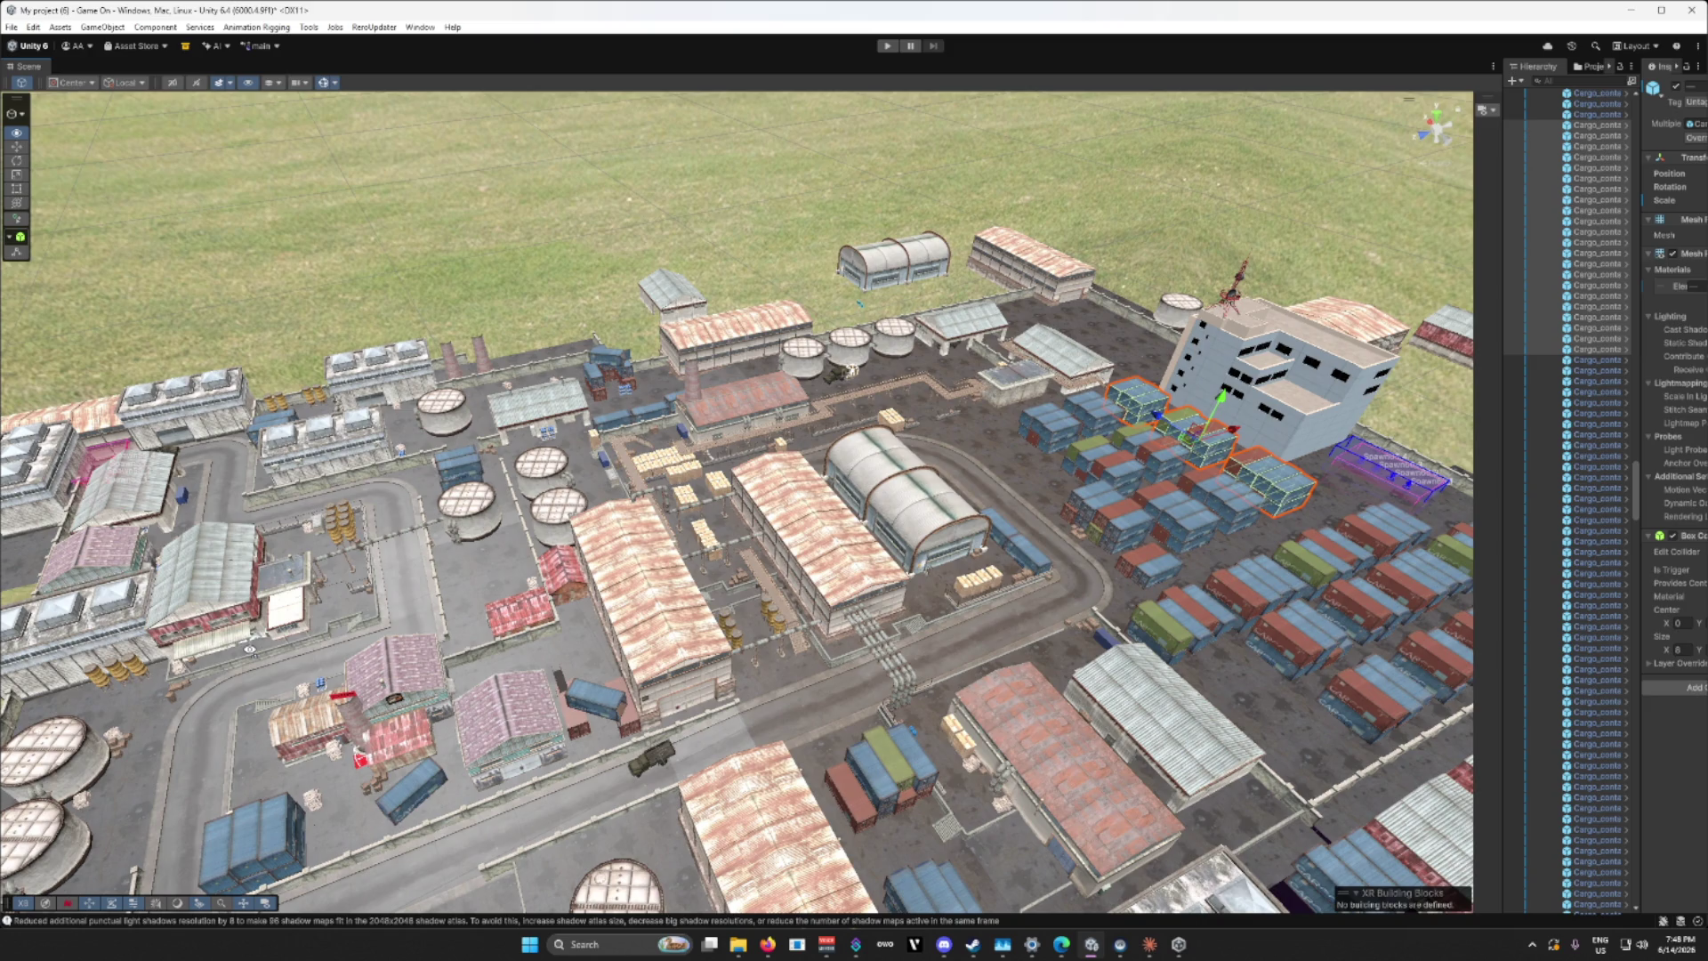
mouse_move(250, 649)
left_mouse_down()
mouse_move(198, 648)
mouse_move(436, 654)
mouse_move(622, 532)
mouse_move(748, 491)
mouse_move(435, 385)
left_mouse_up()
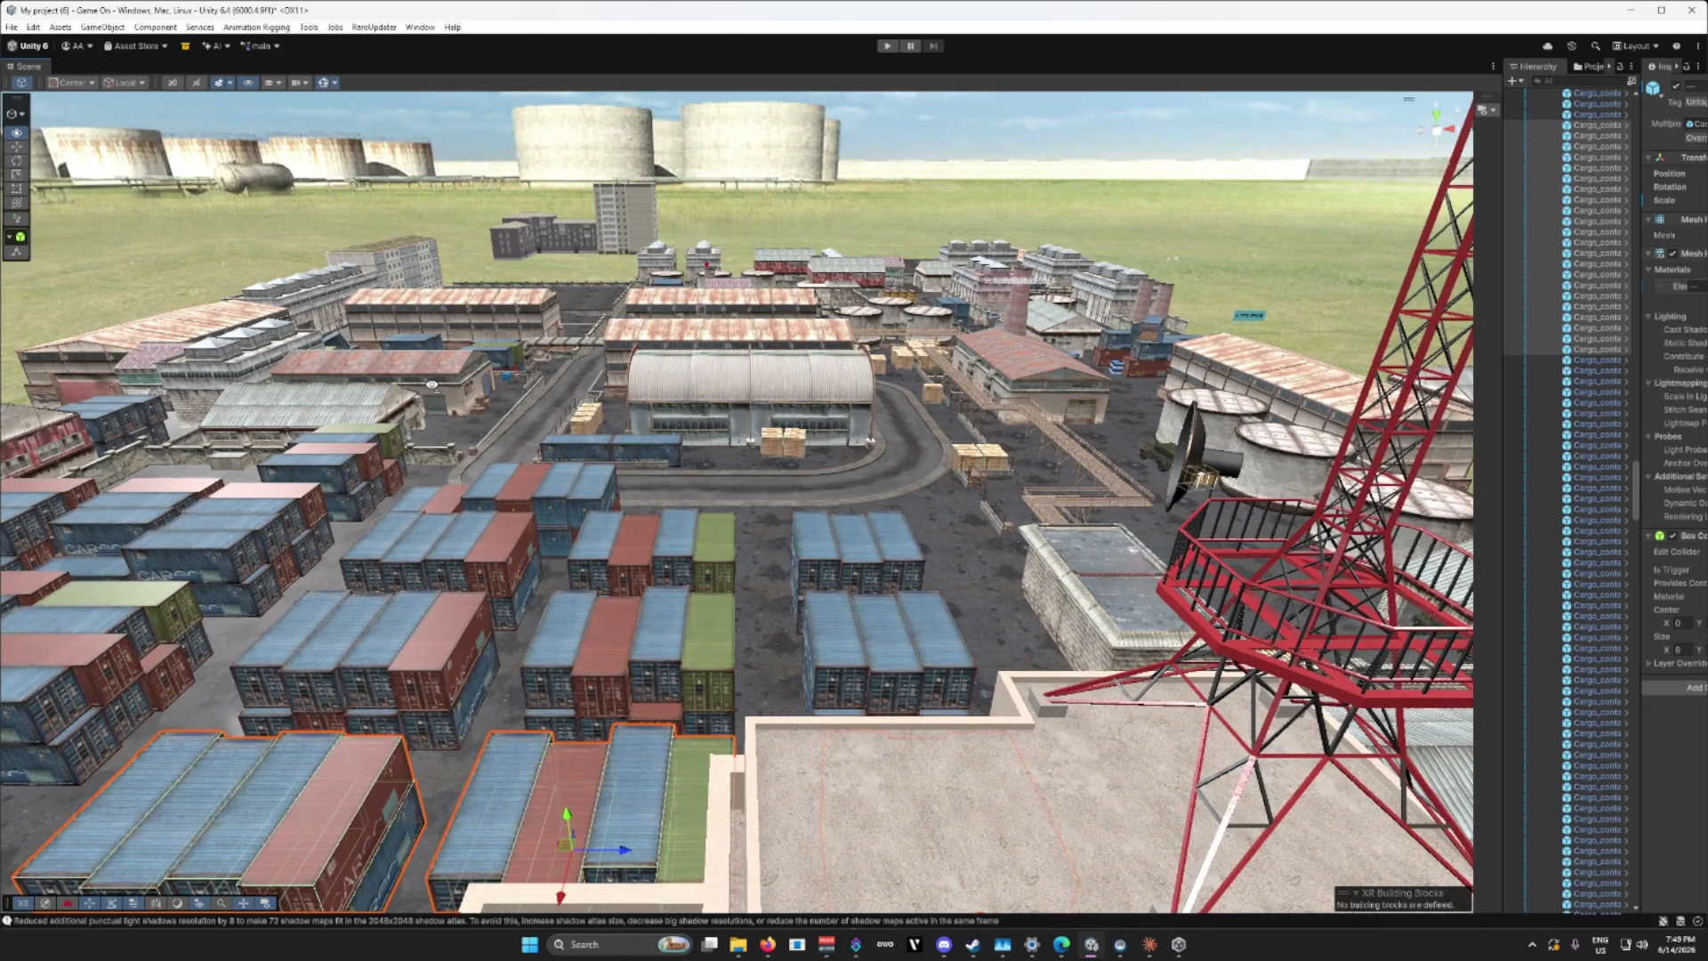
left_click_drag(431, 384, 431, 384)
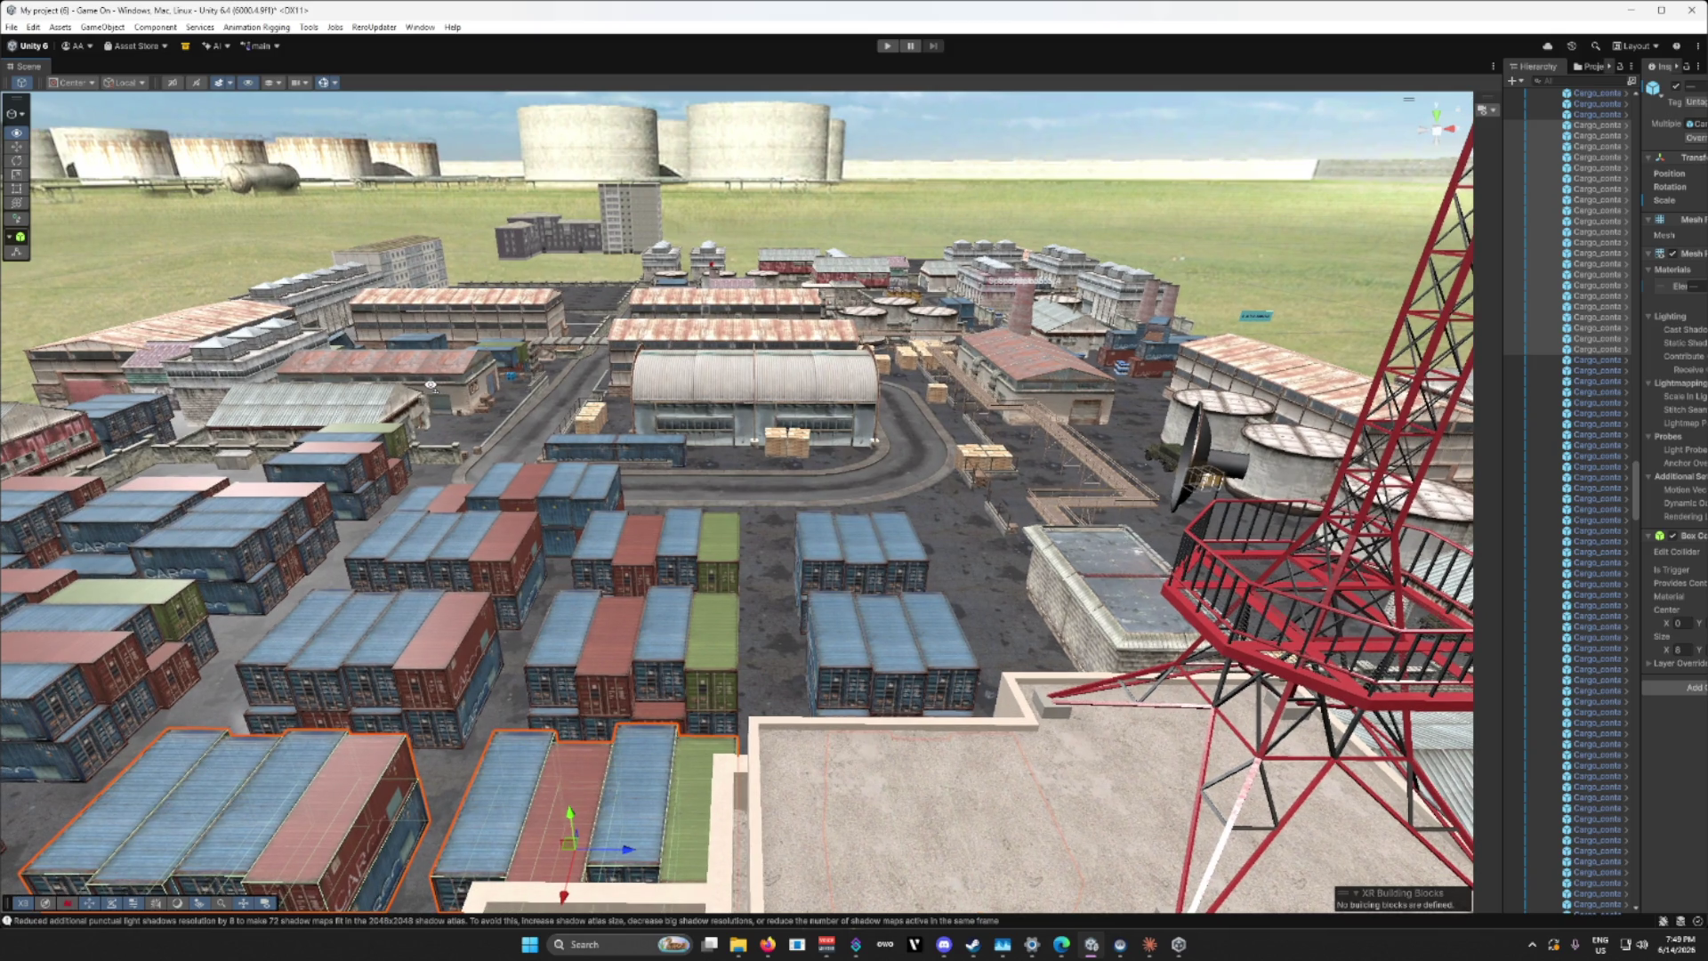
mouse_move(431, 385)
left_mouse_down()
mouse_move(523, 286)
mouse_move(433, 424)
mouse_move(321, 378)
mouse_move(553, 432)
left_mouse_up()
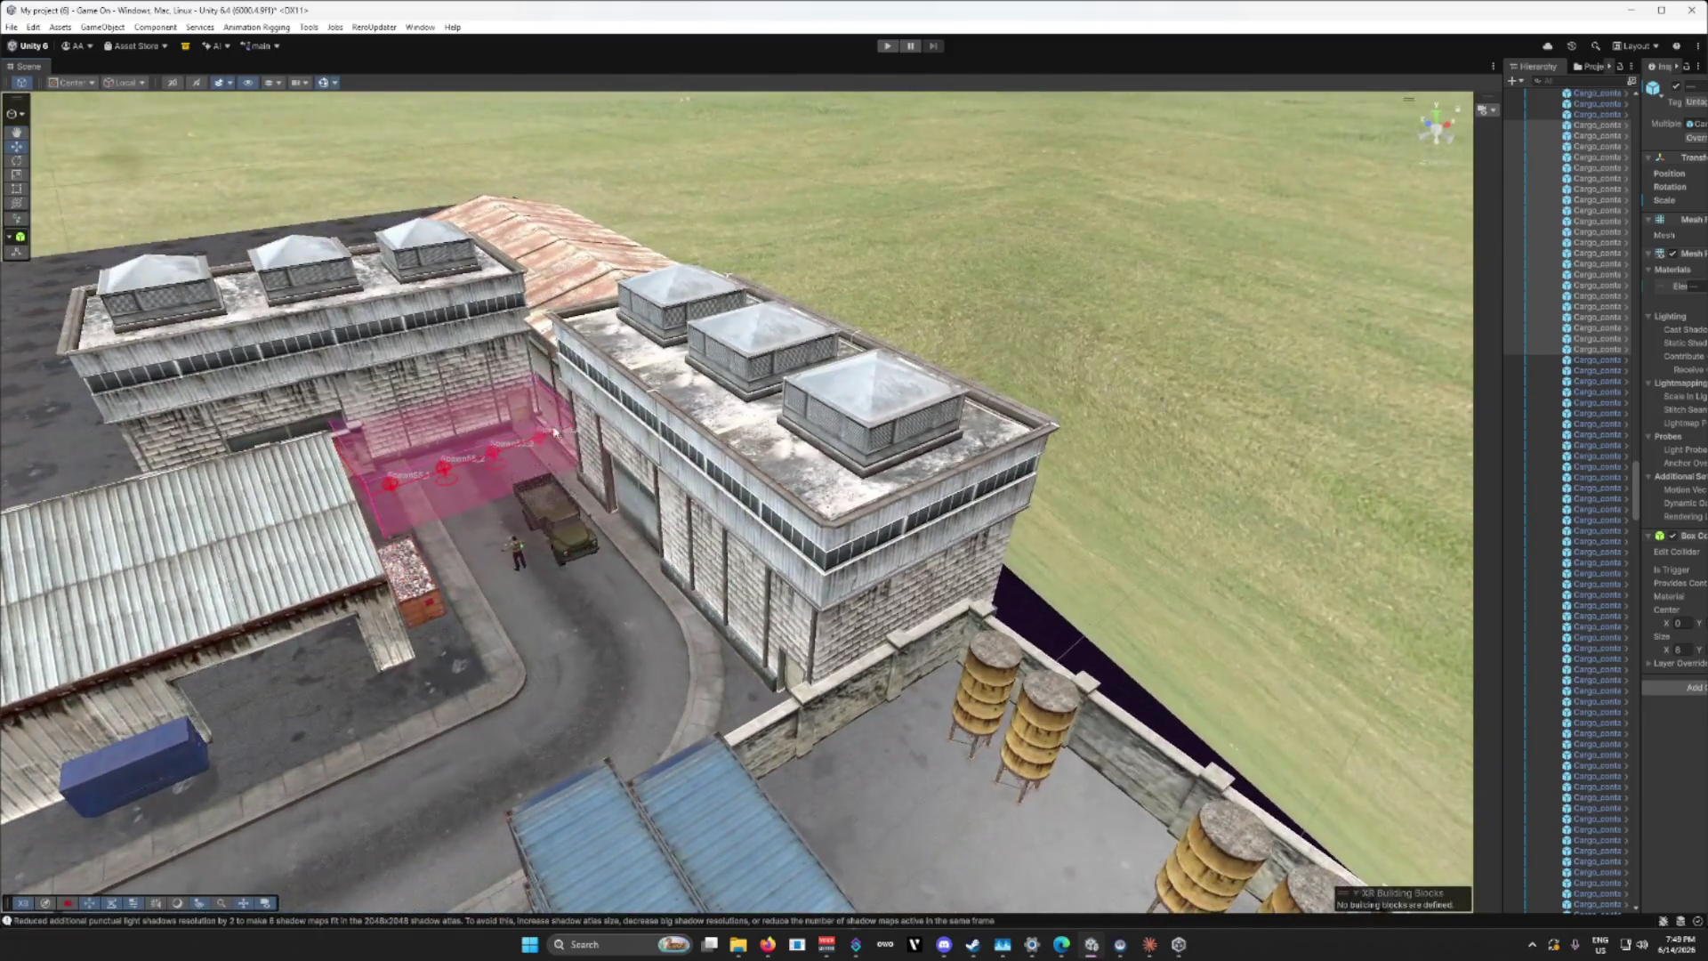
Step: Delete the front hangar and push the rear warehouse building far back
left_click(744, 501)
key("Delete")
left_click(639, 367)
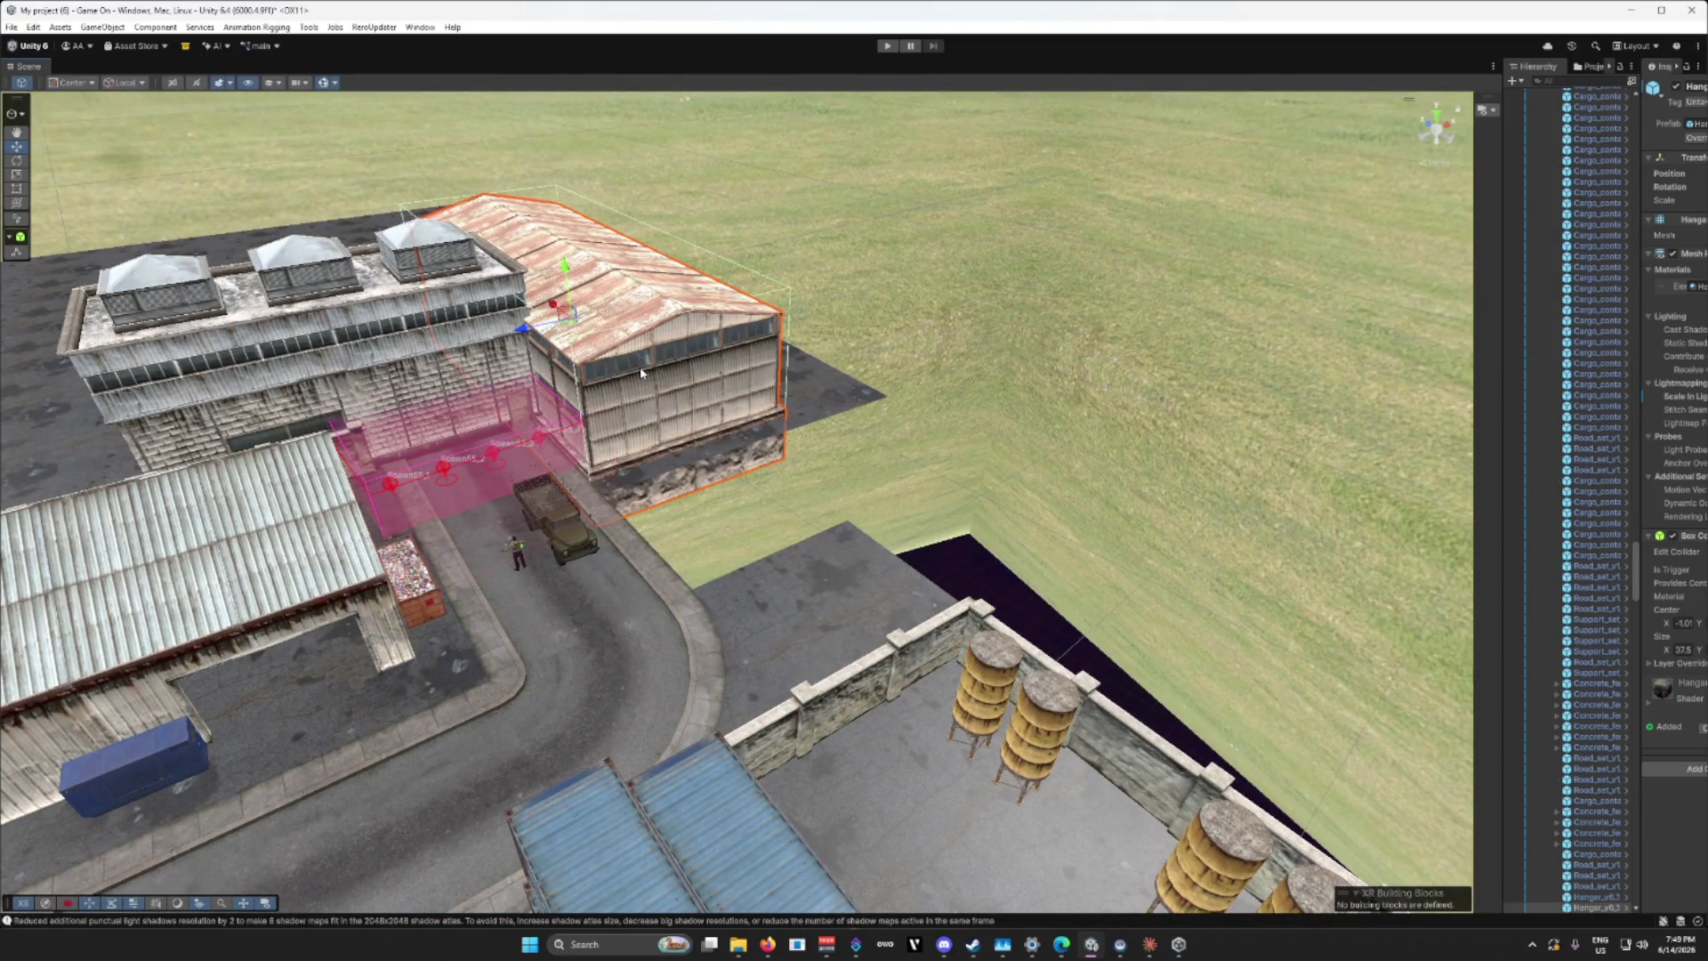
mouse_move(436, 335)
left_mouse_down()
mouse_move(419, 191)
mouse_move(459, 183)
mouse_move(423, 160)
mouse_move(503, 316)
mouse_move(733, 470)
mouse_move(634, 440)
left_mouse_up()
Step: Slide the road tile beside the wall to the right and frame it
left_click(634, 441)
scroll(606, 437, "up", 3)
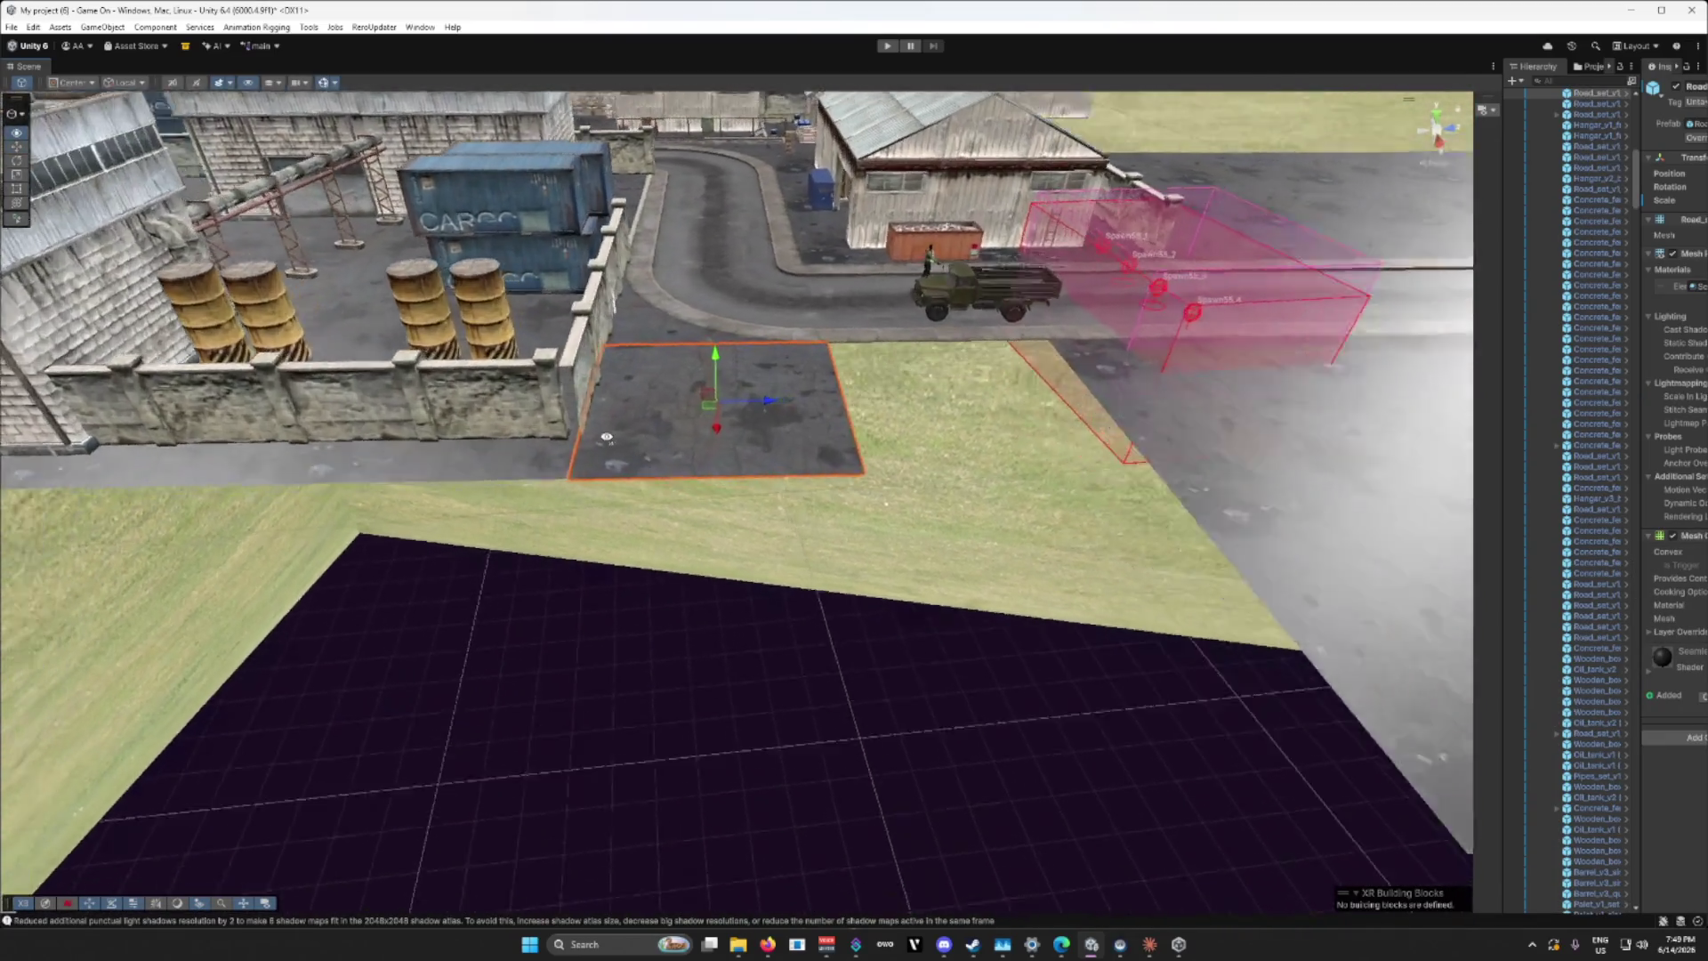
scroll(607, 437, "up", 6)
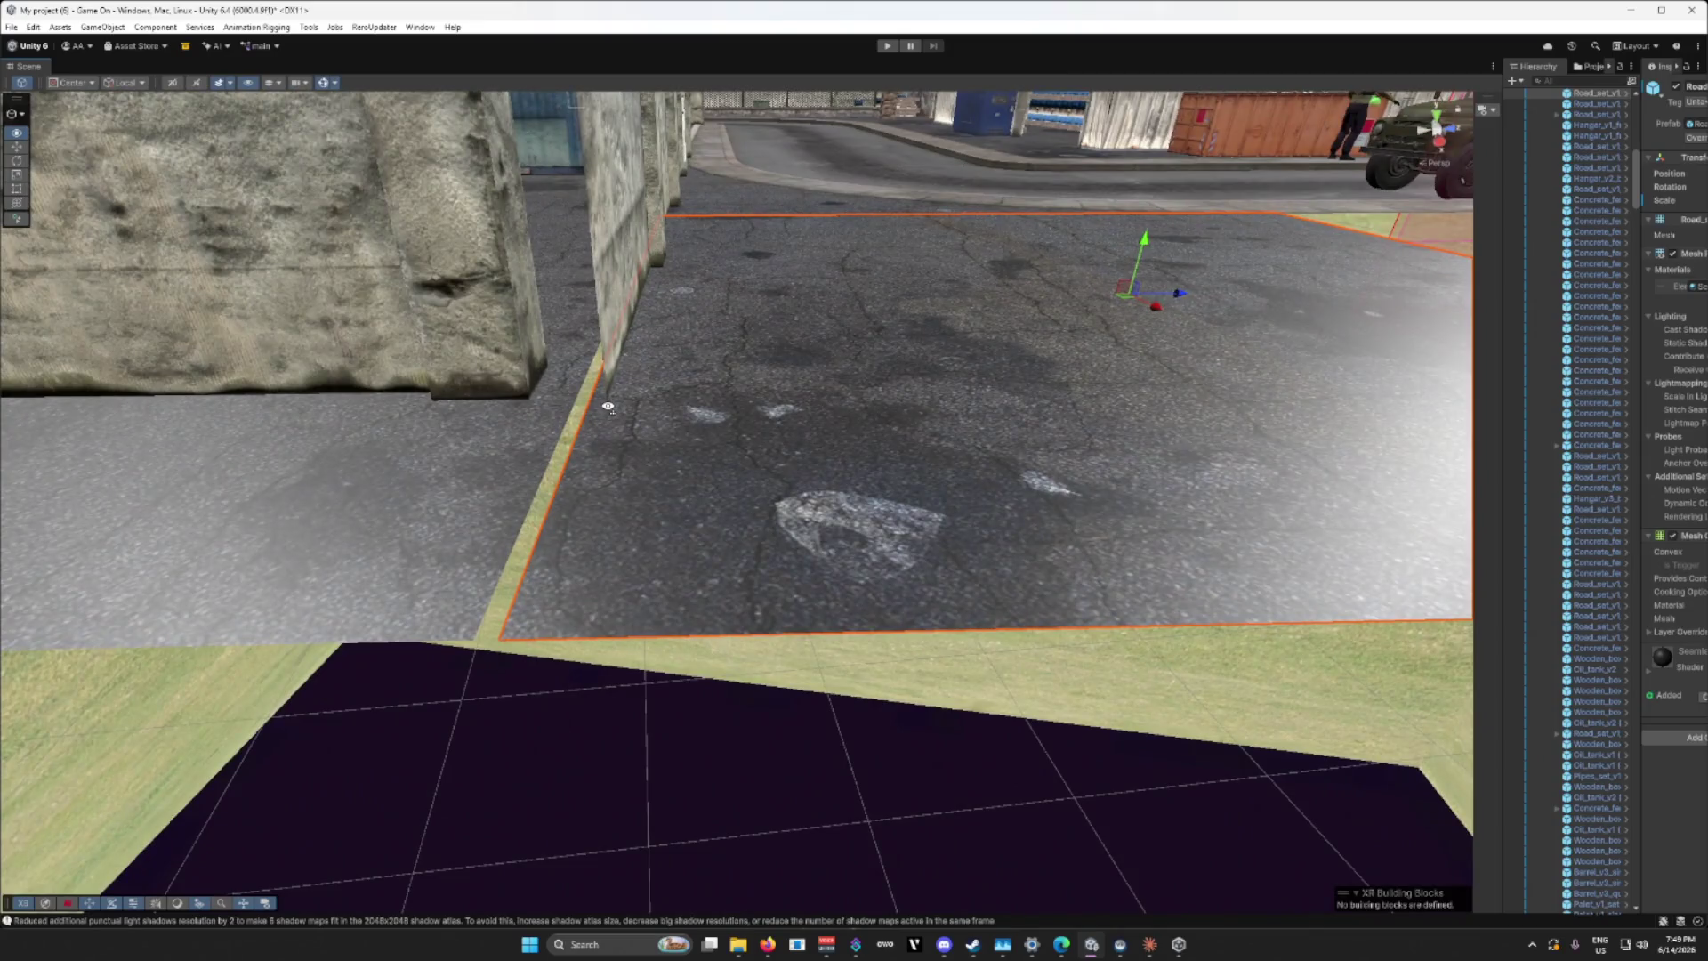
scroll(609, 408, "down", 10)
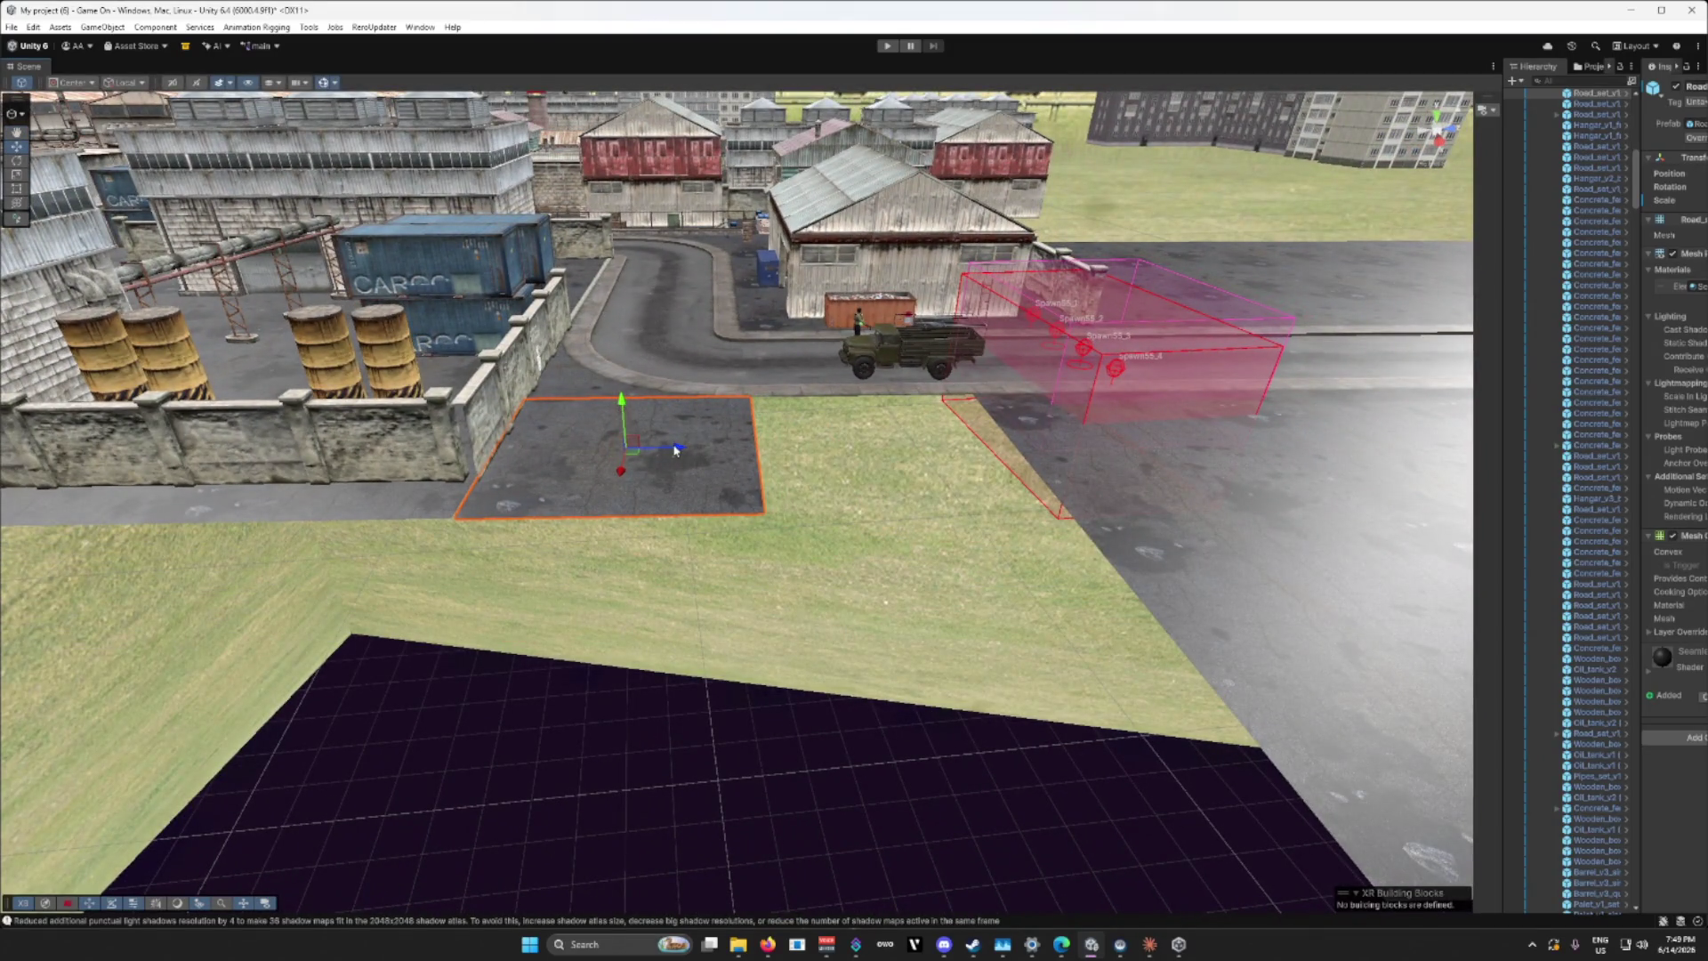
scroll(676, 452, "up", 5)
scroll(681, 454, "down", 8)
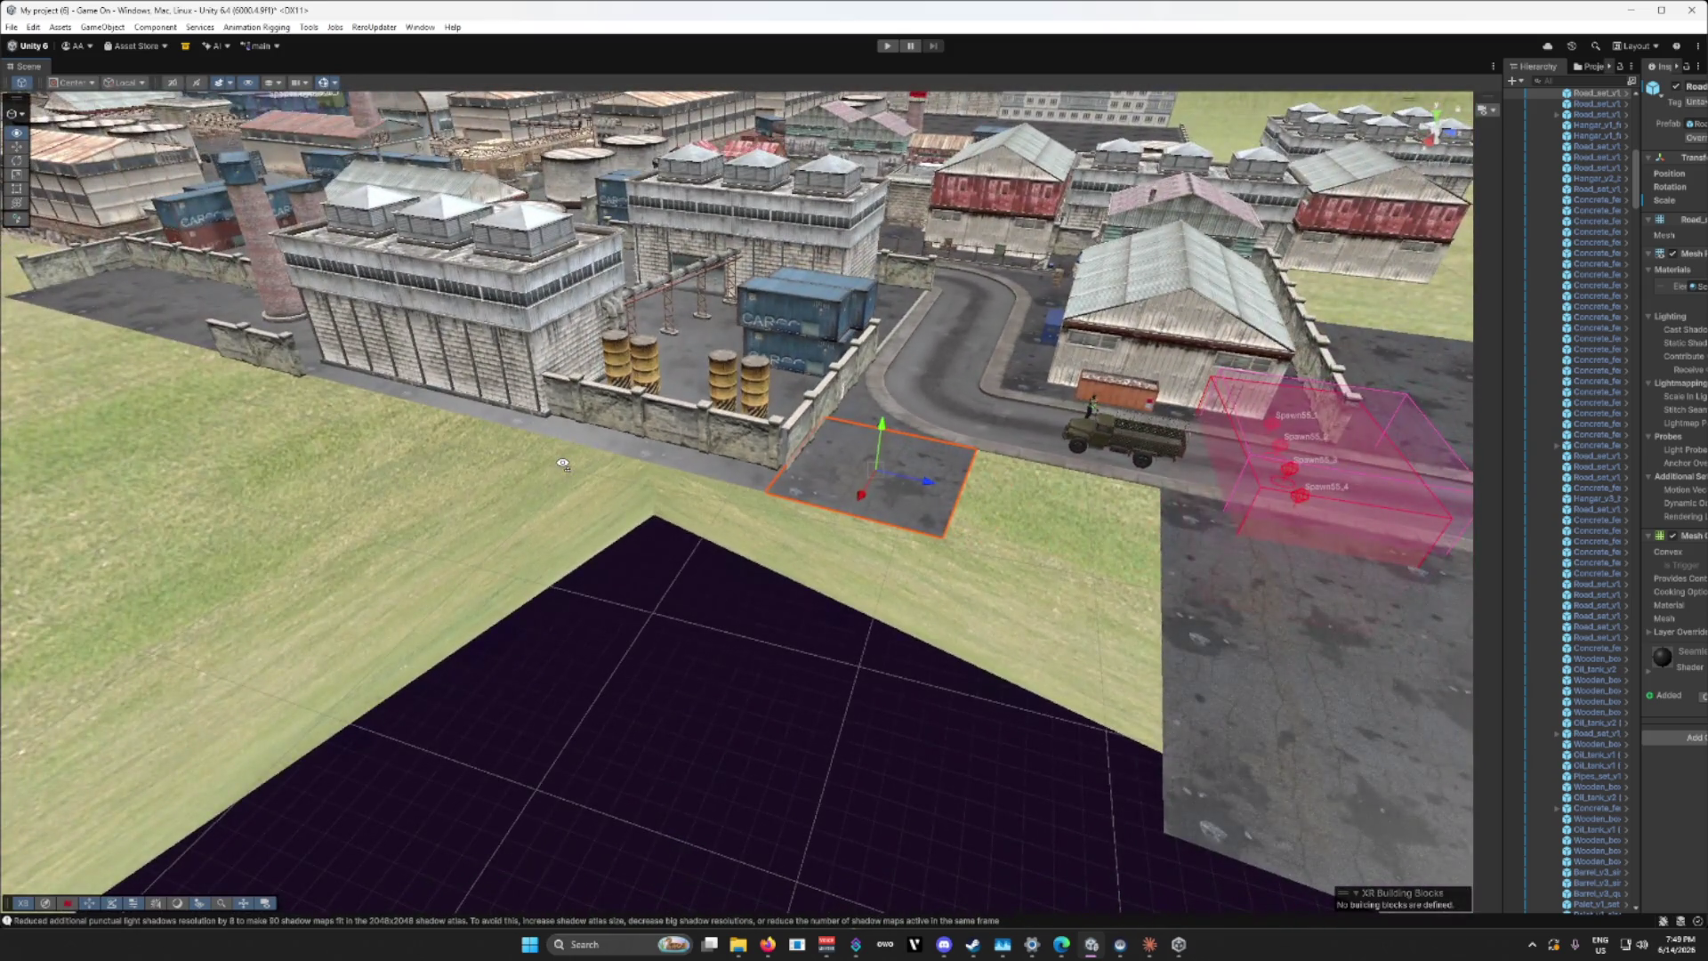
left_click_drag(564, 463, 647, 460)
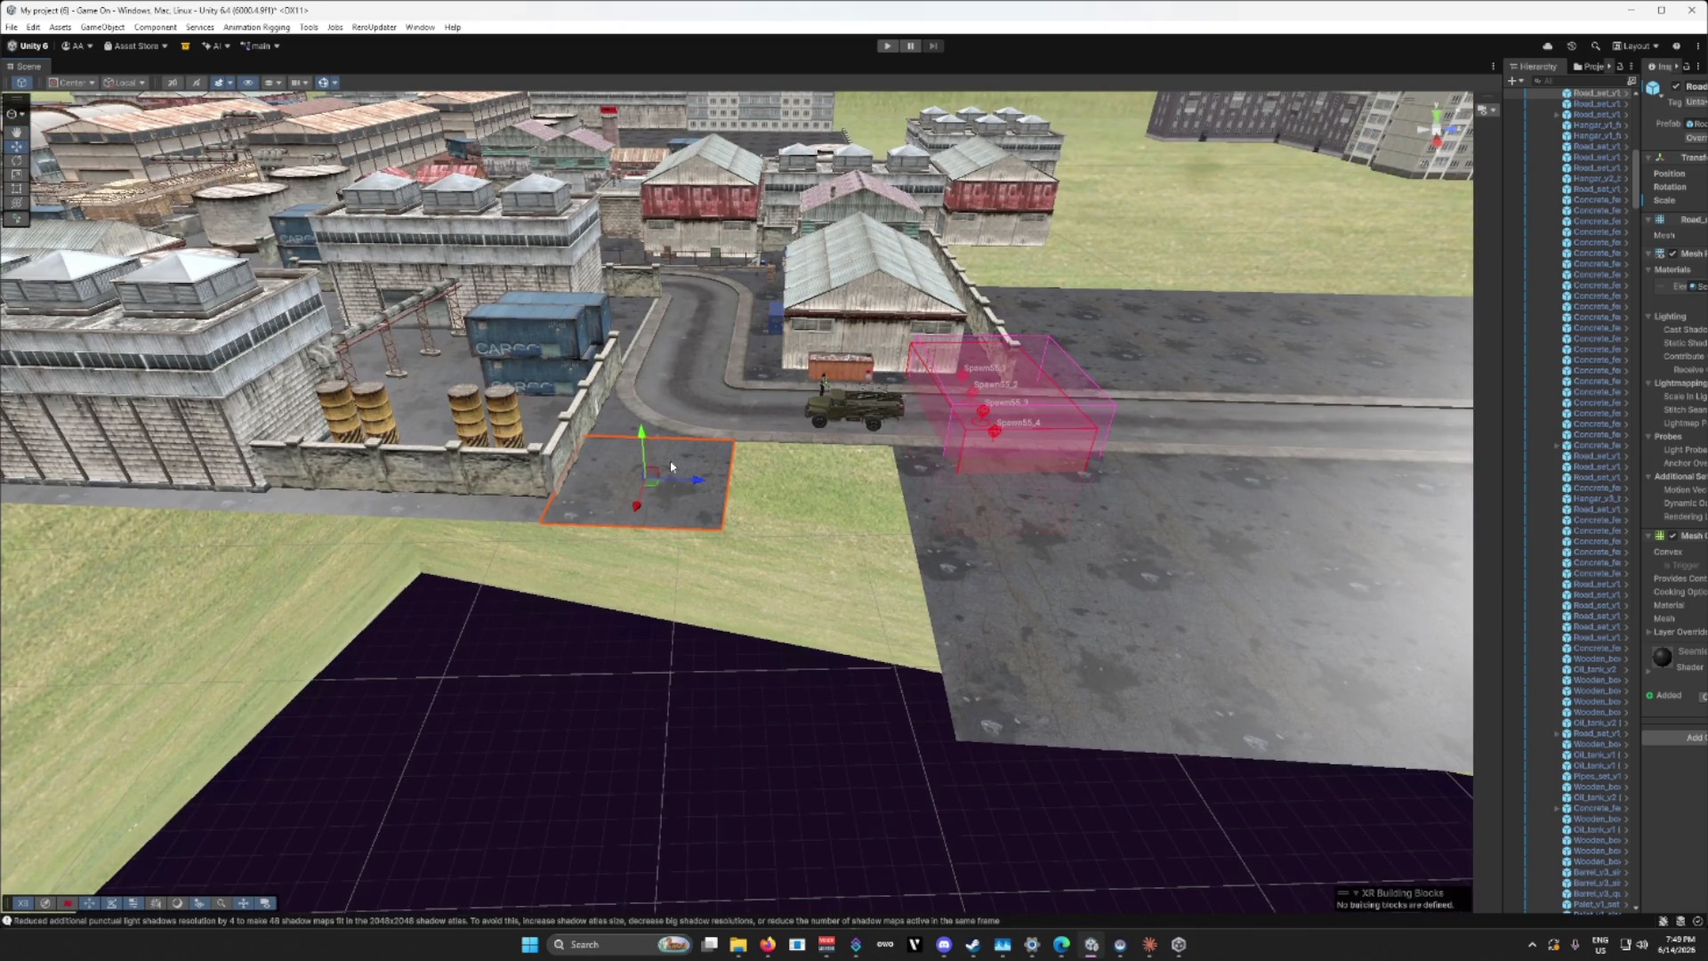
mouse_move(694, 478)
left_mouse_down()
mouse_move(883, 497)
mouse_move(865, 506)
left_mouse_up()
key("f")
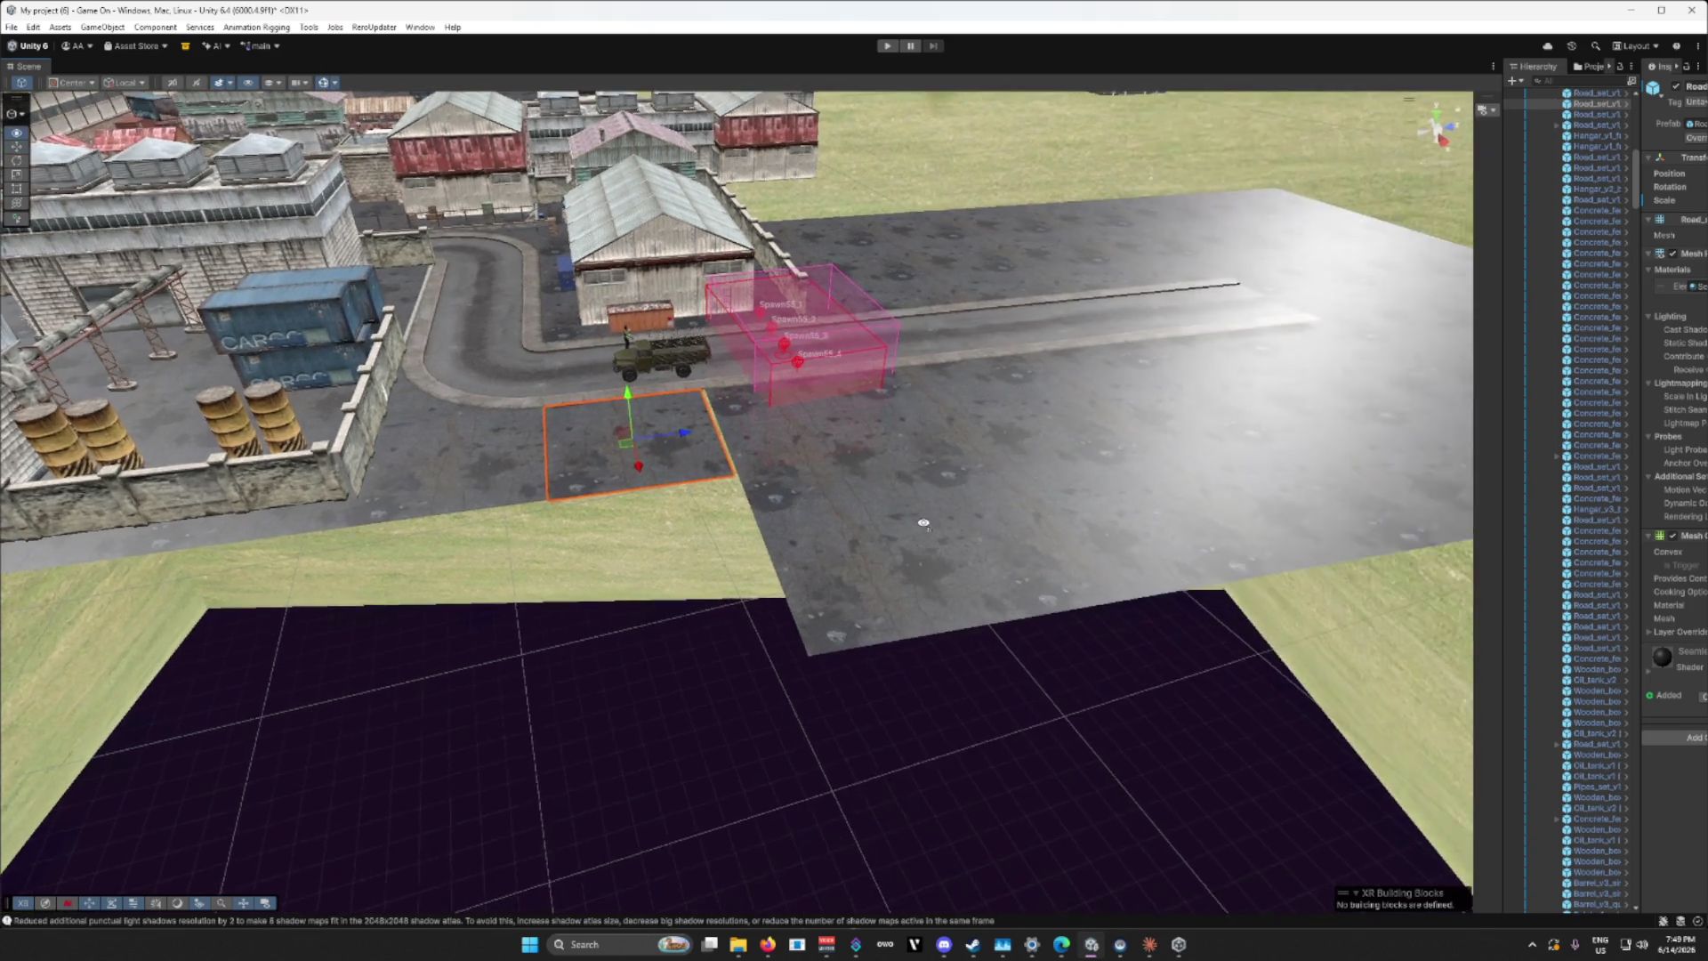
Step: Check the smaller and large concrete tiles and undo to restore the removed road tile
left_click(668, 463)
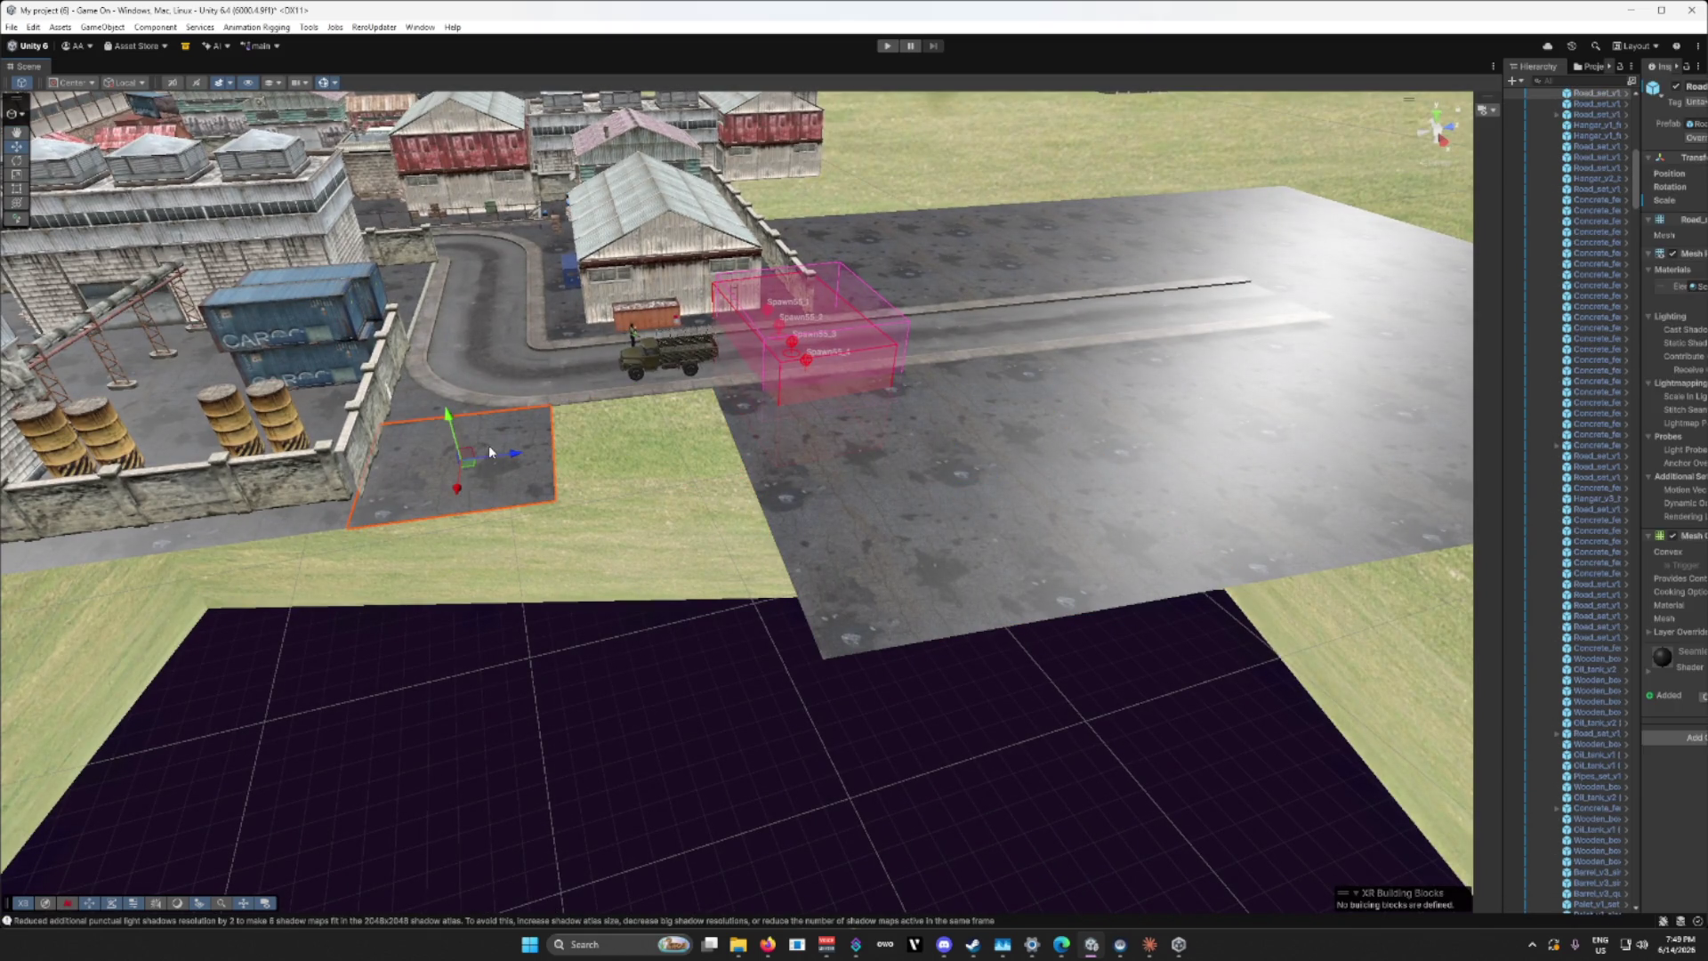
left_click(823, 508)
left_click_drag(779, 520, 718, 534)
left_click(687, 545)
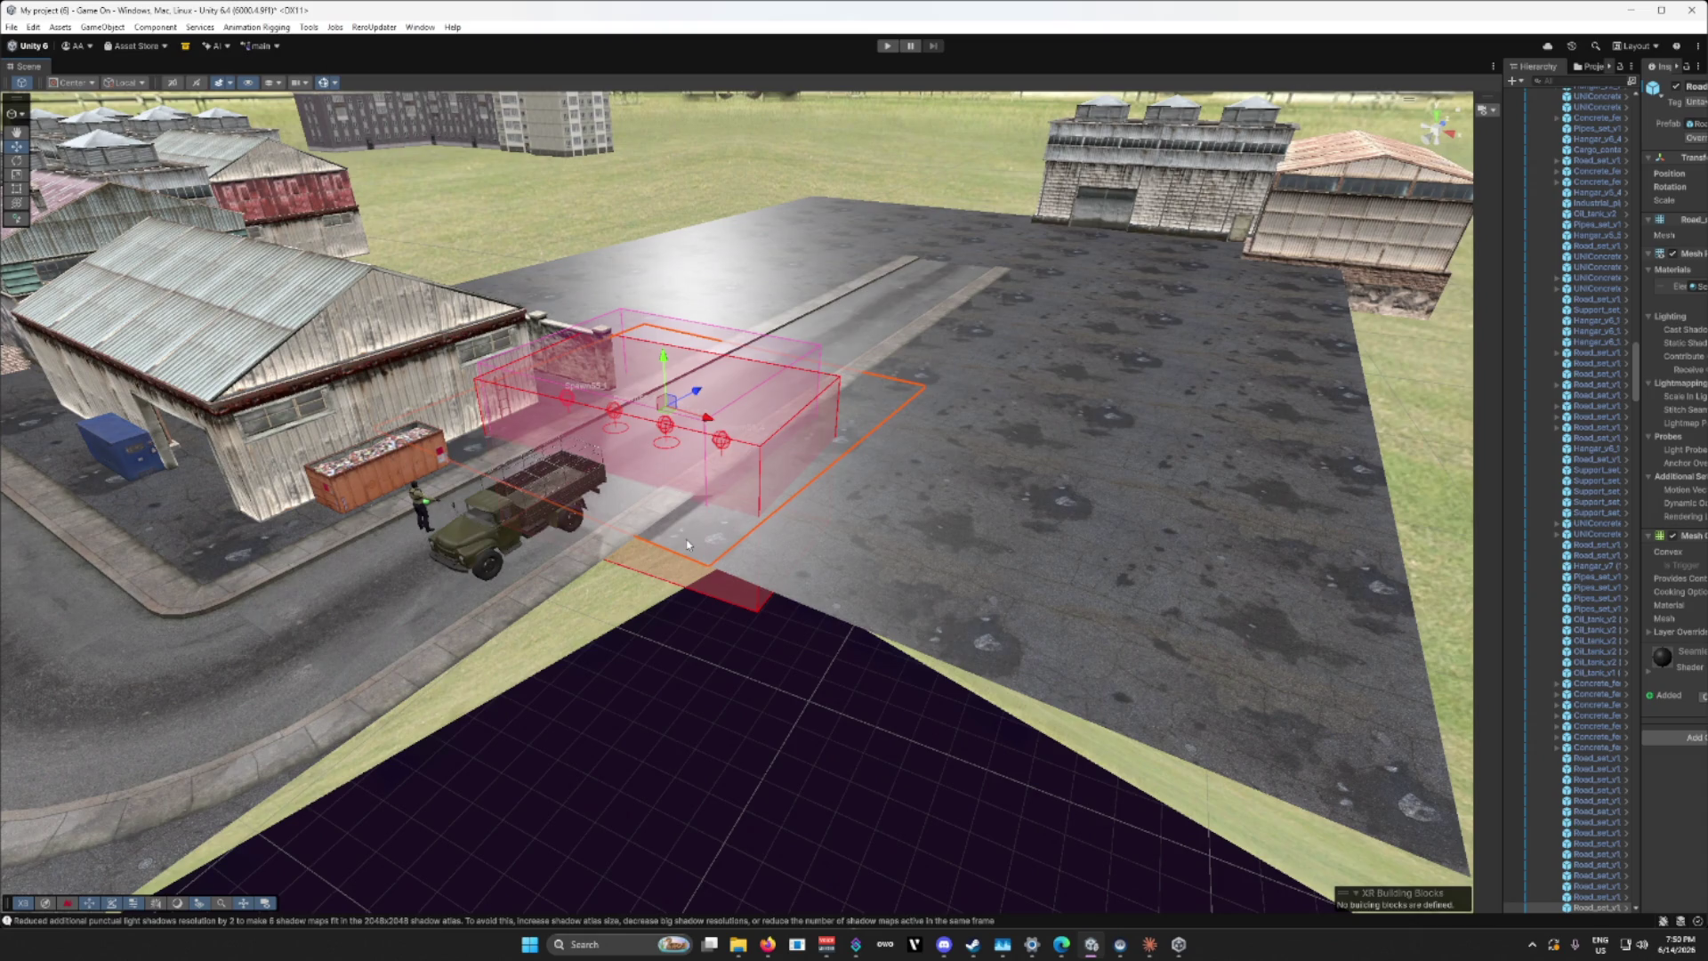
left_click_drag(686, 545, 560, 551)
left_click(561, 552)
key("ctrl+z")
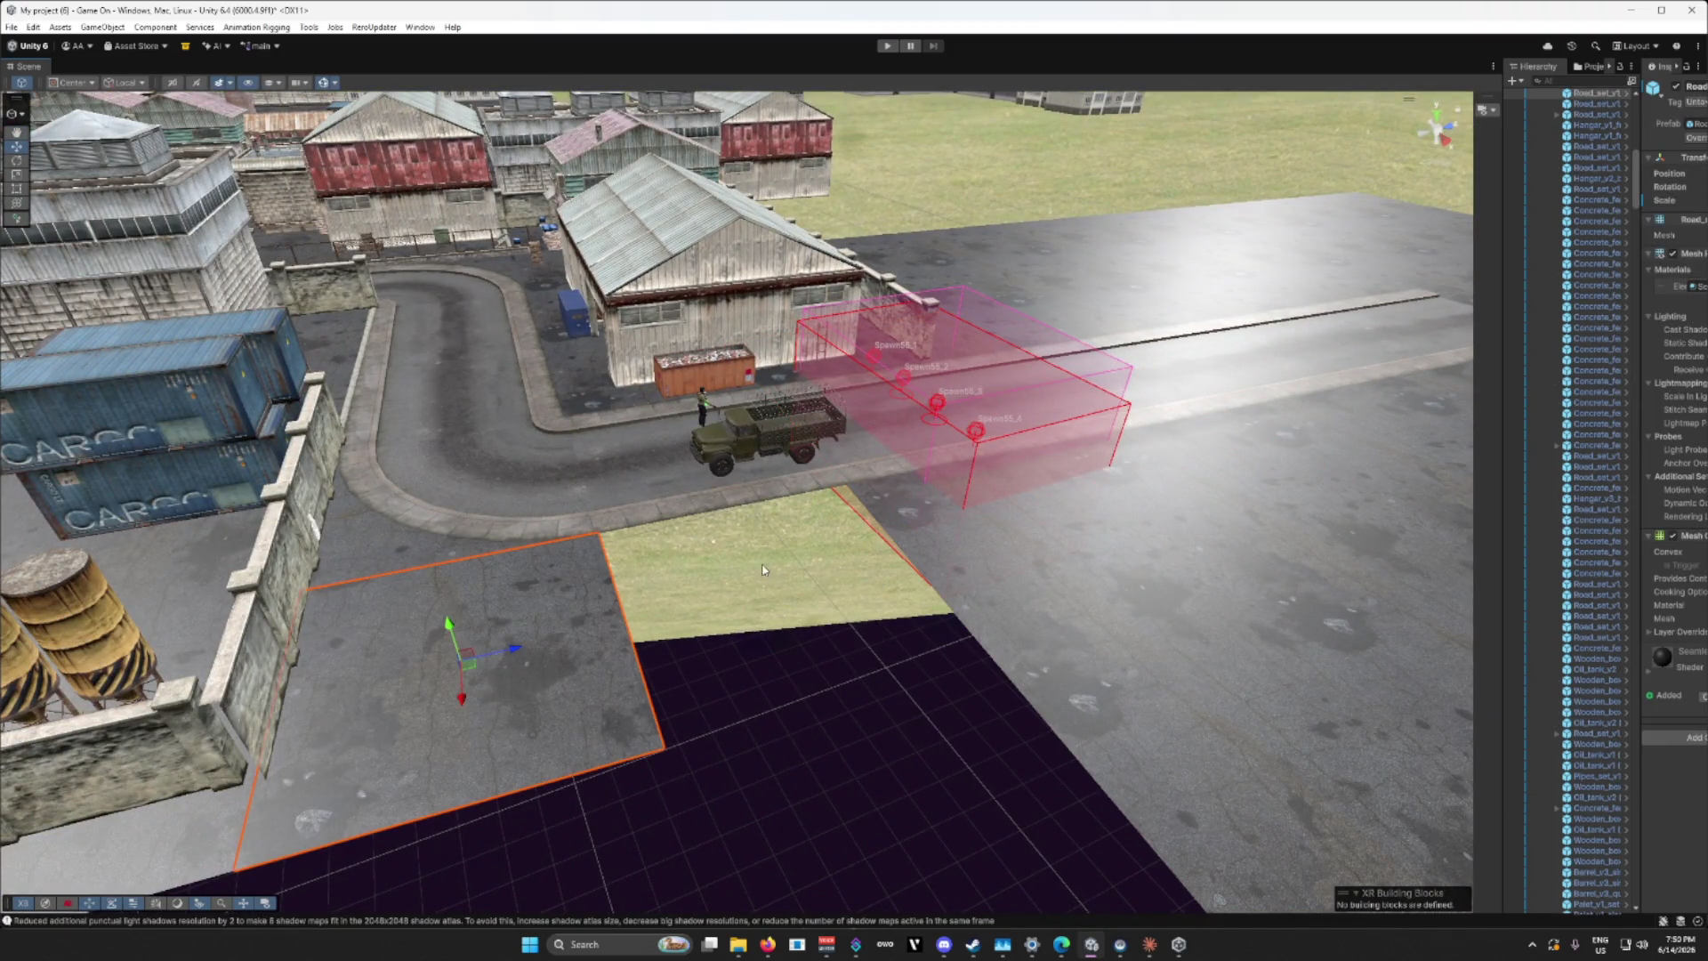
left_click_drag(762, 570, 913, 576)
Step: Delete the central and right-centre concrete tiles and three road tiles further back
left_click(875, 569)
key("Delete")
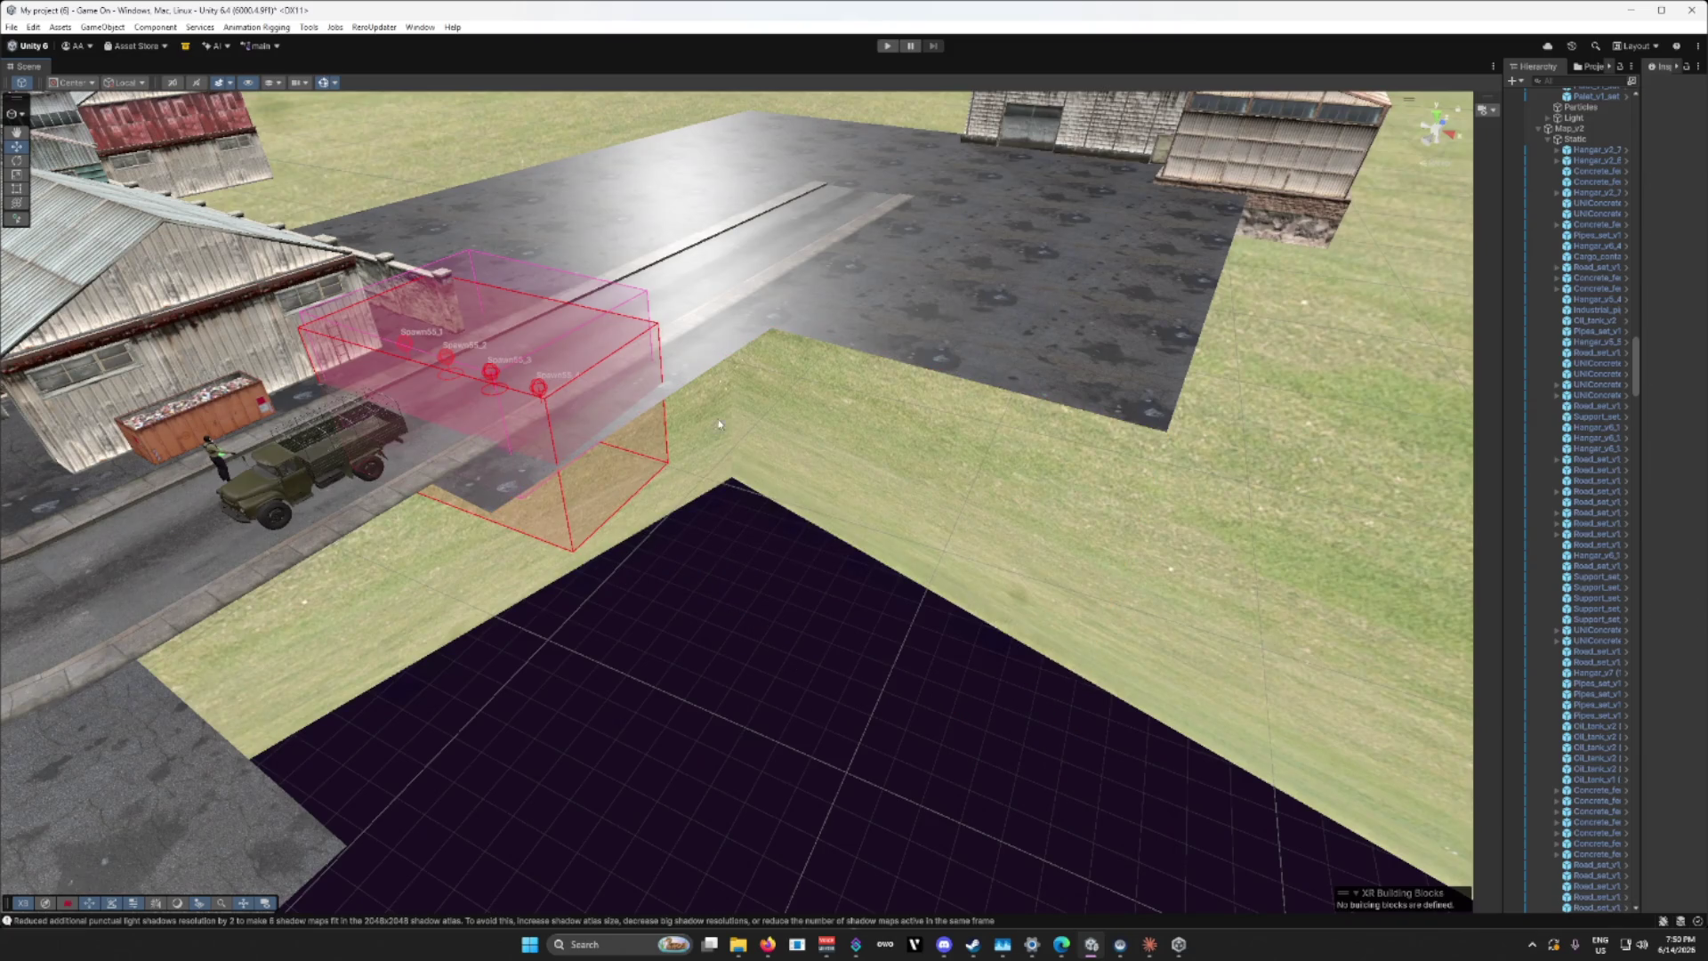
left_click(889, 374)
key("Delete")
left_click(977, 236)
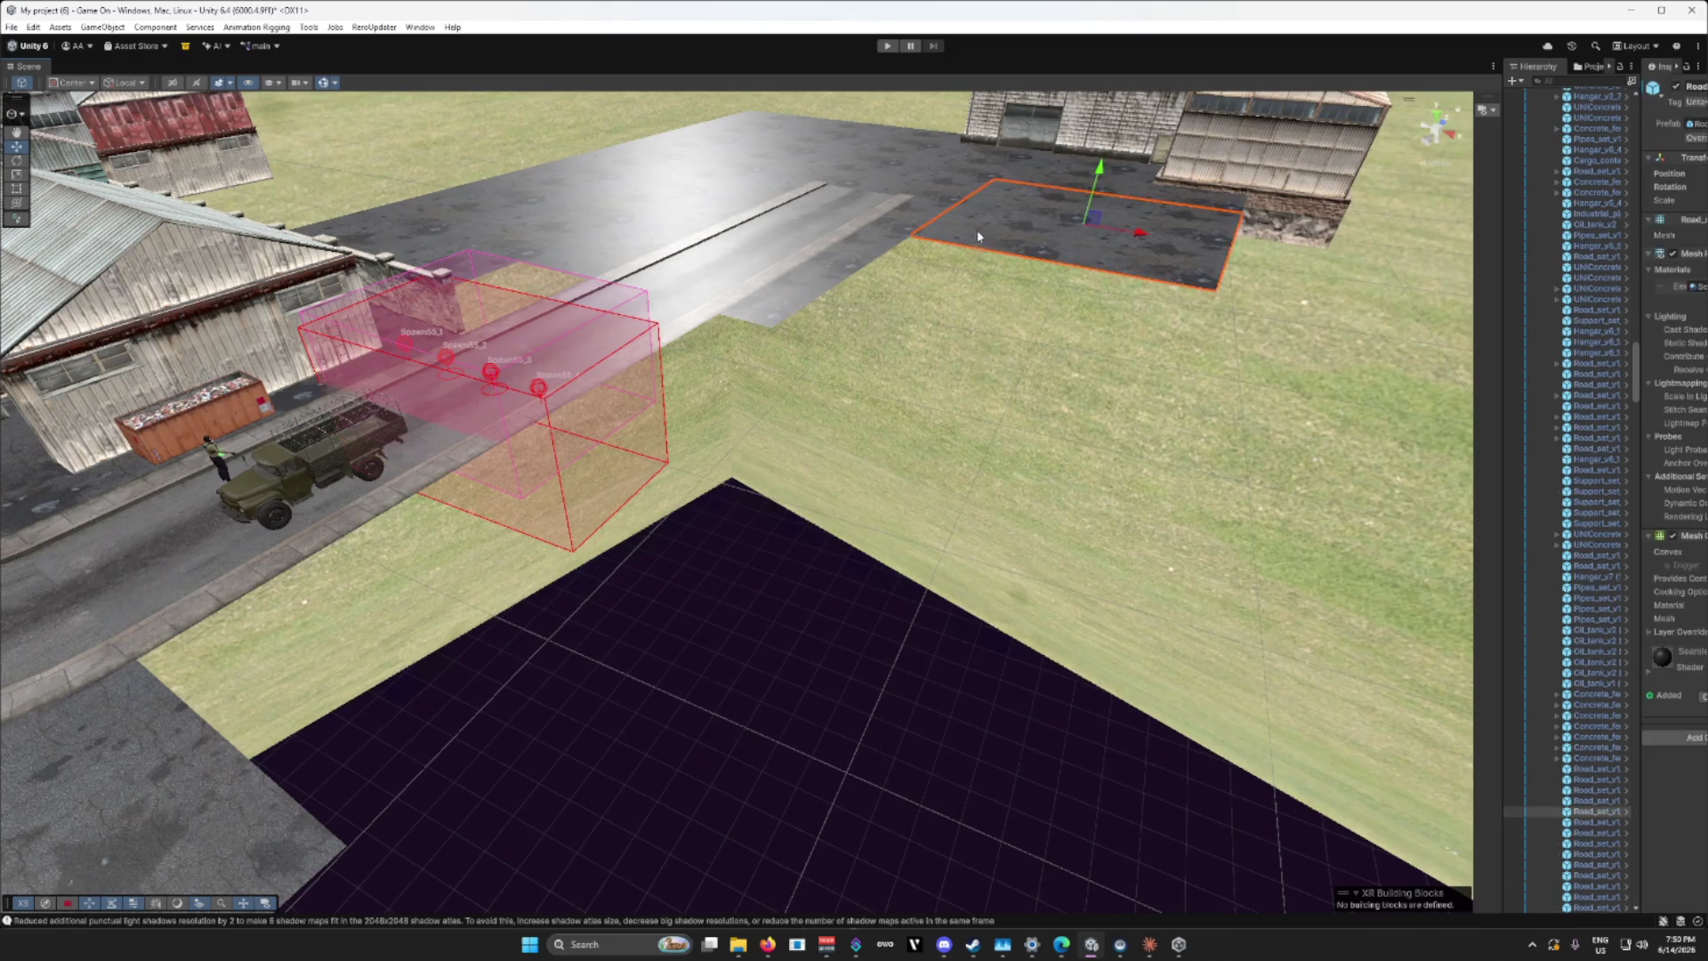
key("Delete")
left_click(729, 236)
key("Delete")
left_click(899, 221)
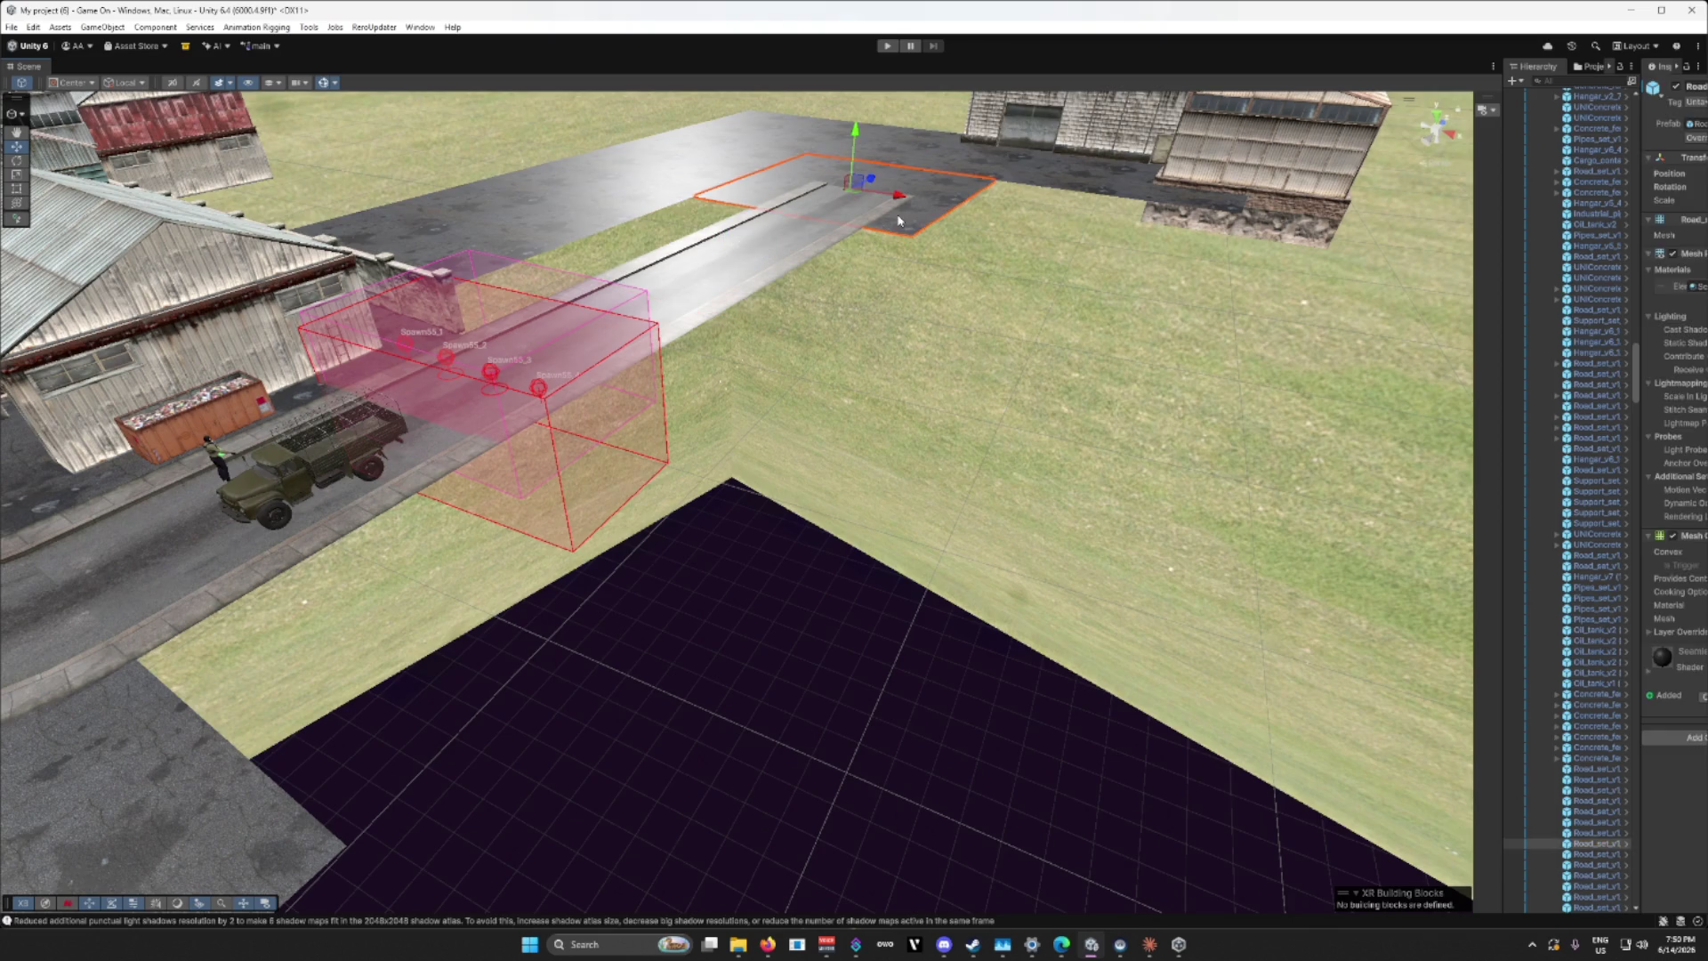
key("Delete")
Step: Delete the remaining asphalt tile, the top concrete strip and the dark asphalt strips near the hangars
left_click(598, 212)
key("Delete")
left_click(824, 140)
key("Delete")
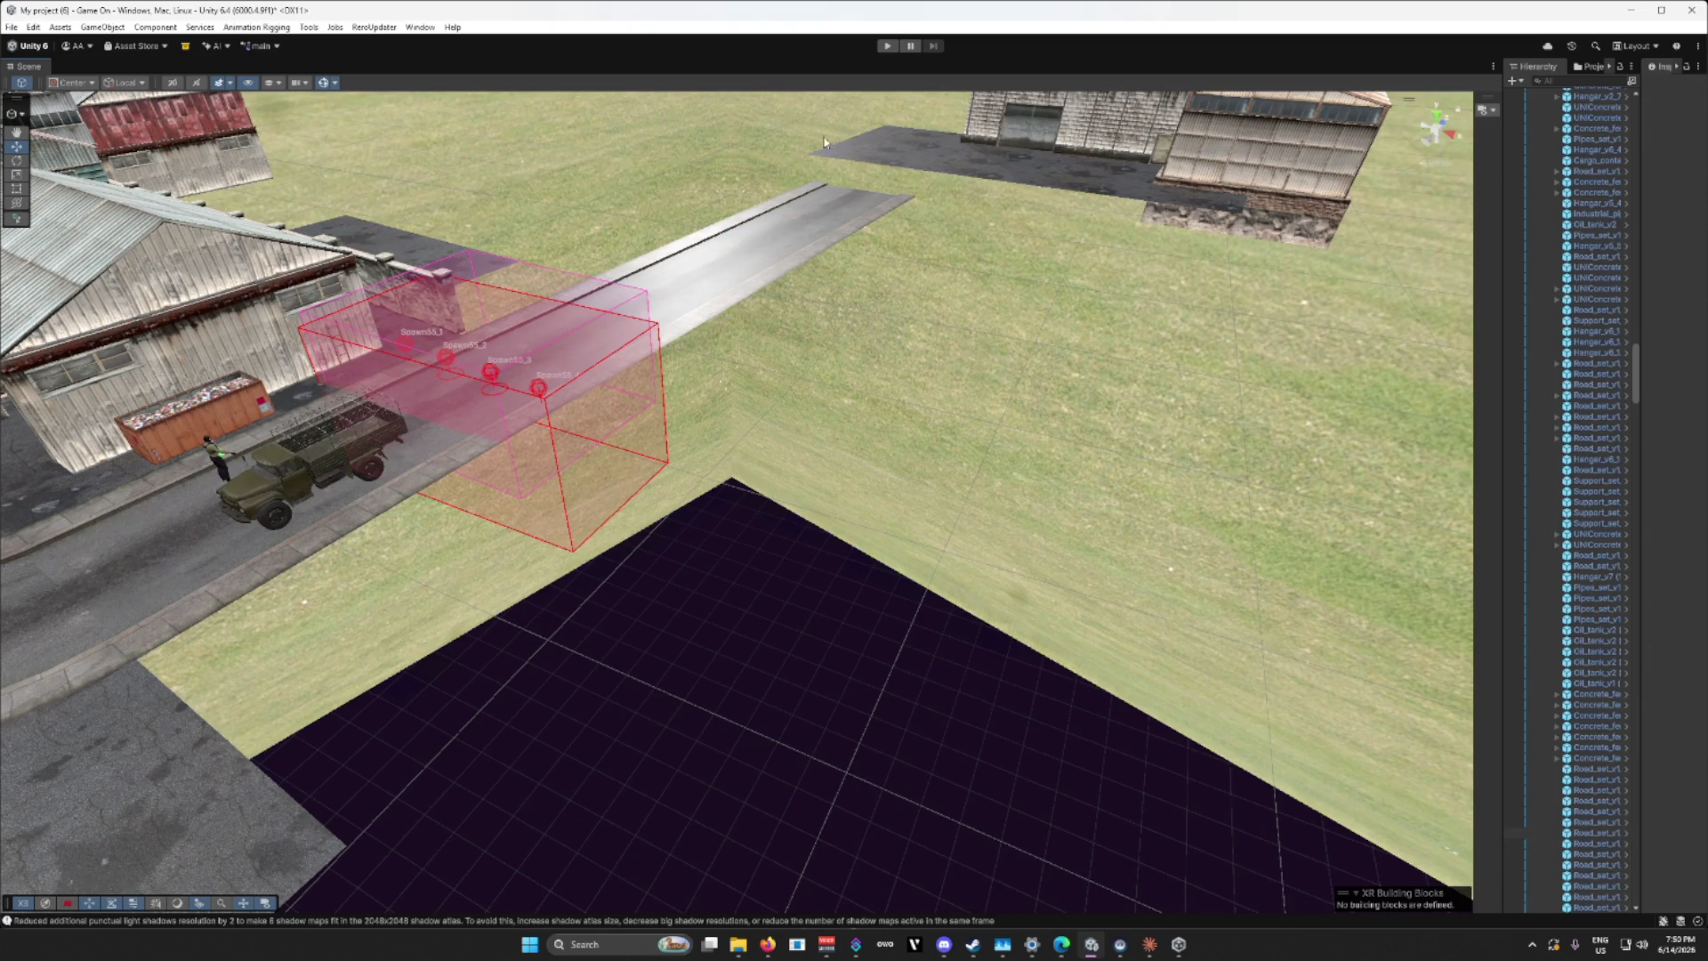
key("Delete")
left_click(1007, 163)
key("Delete")
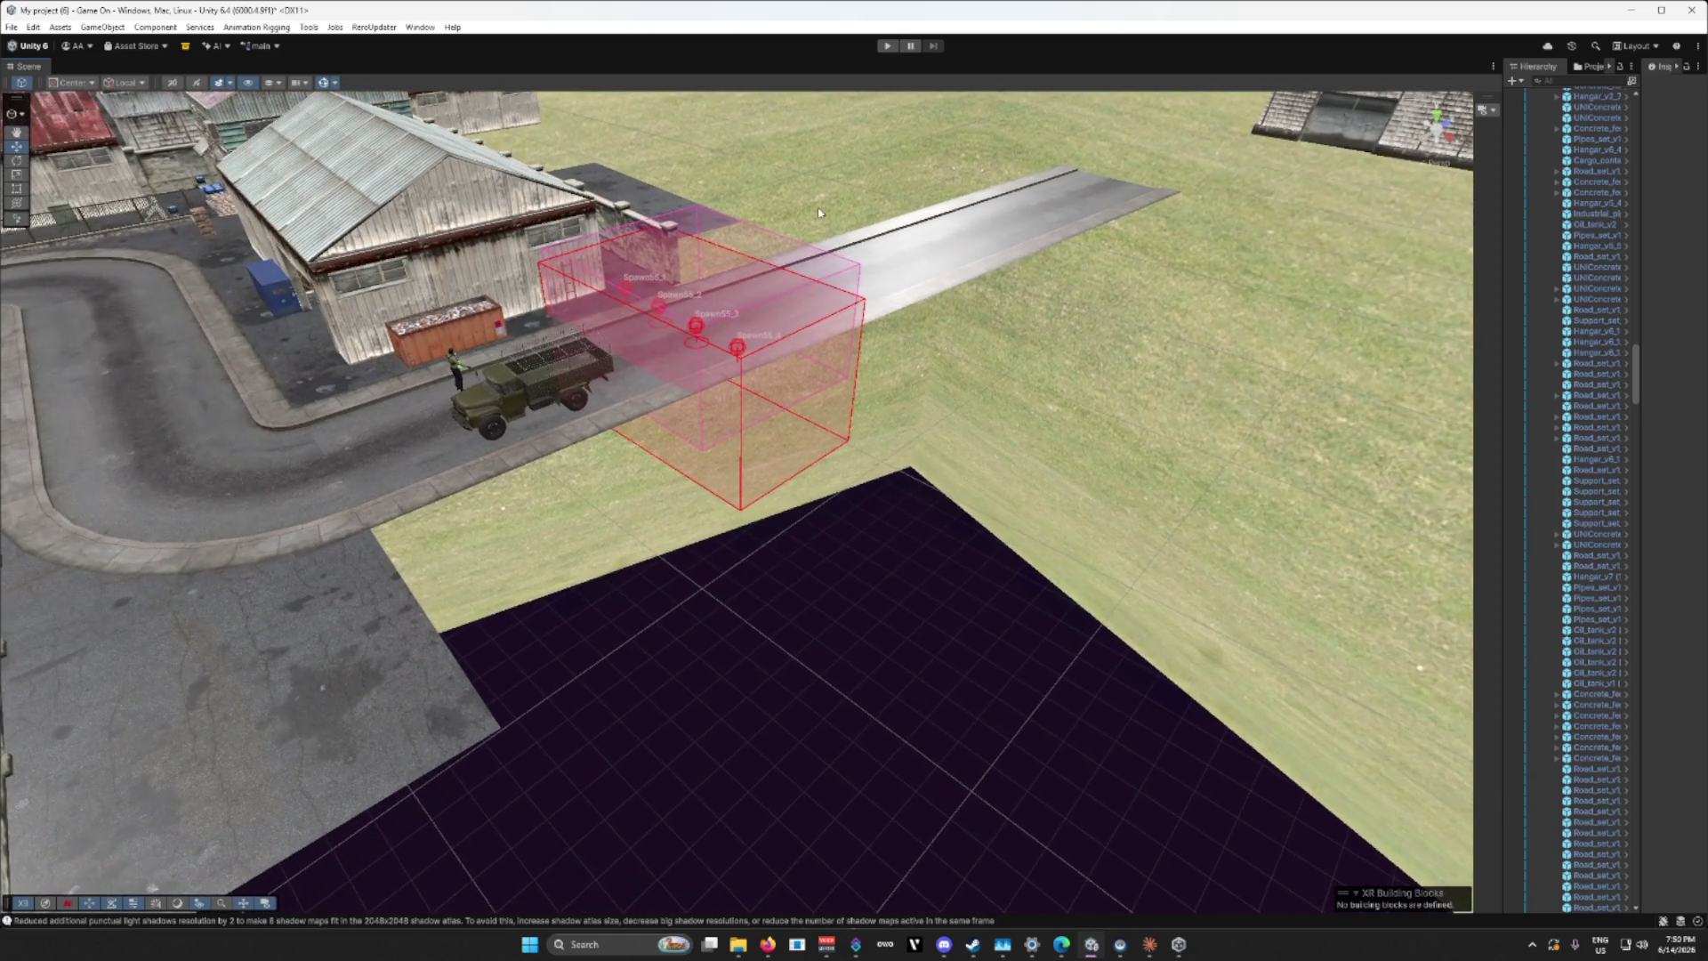
Step: Shift the left road tile sideways and slide the right tile along X to close the gap
mouse_move(795, 458)
left_mouse_down()
mouse_move(660, 477)
mouse_move(629, 445)
mouse_move(629, 397)
mouse_move(583, 427)
mouse_move(663, 482)
mouse_move(856, 434)
mouse_move(1068, 424)
mouse_move(987, 526)
mouse_move(926, 492)
mouse_move(969, 488)
left_mouse_up()
left_click(663, 481)
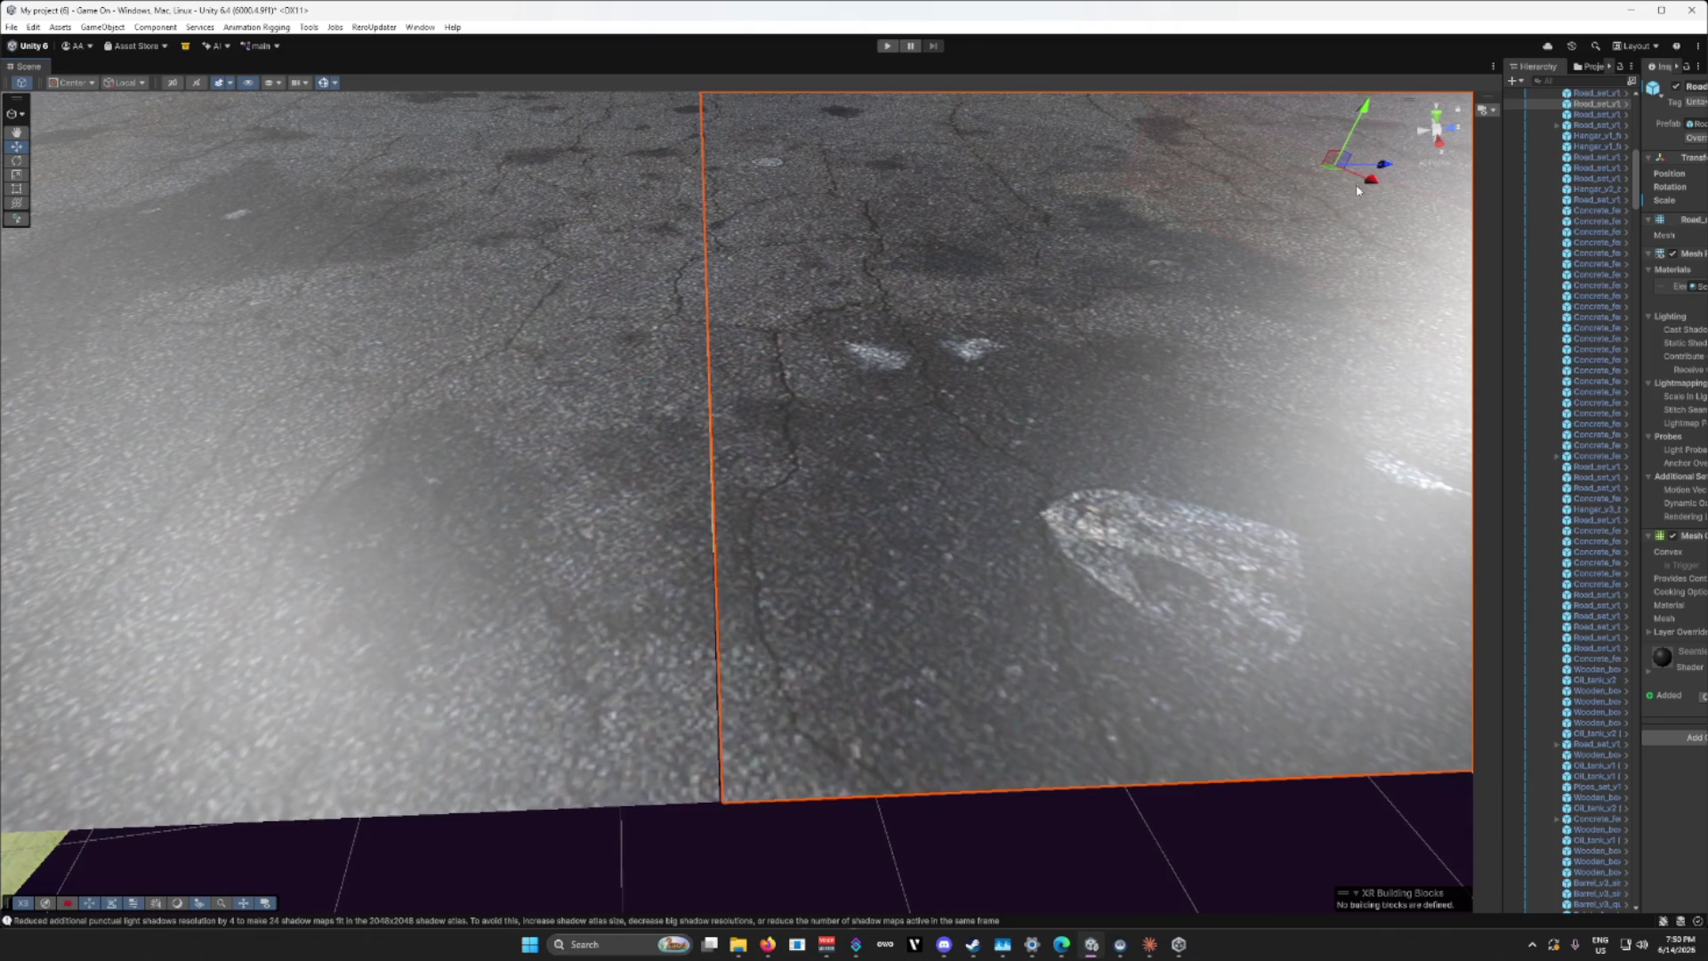
left_click_drag(1385, 169, 1385, 169)
left_click(652, 476)
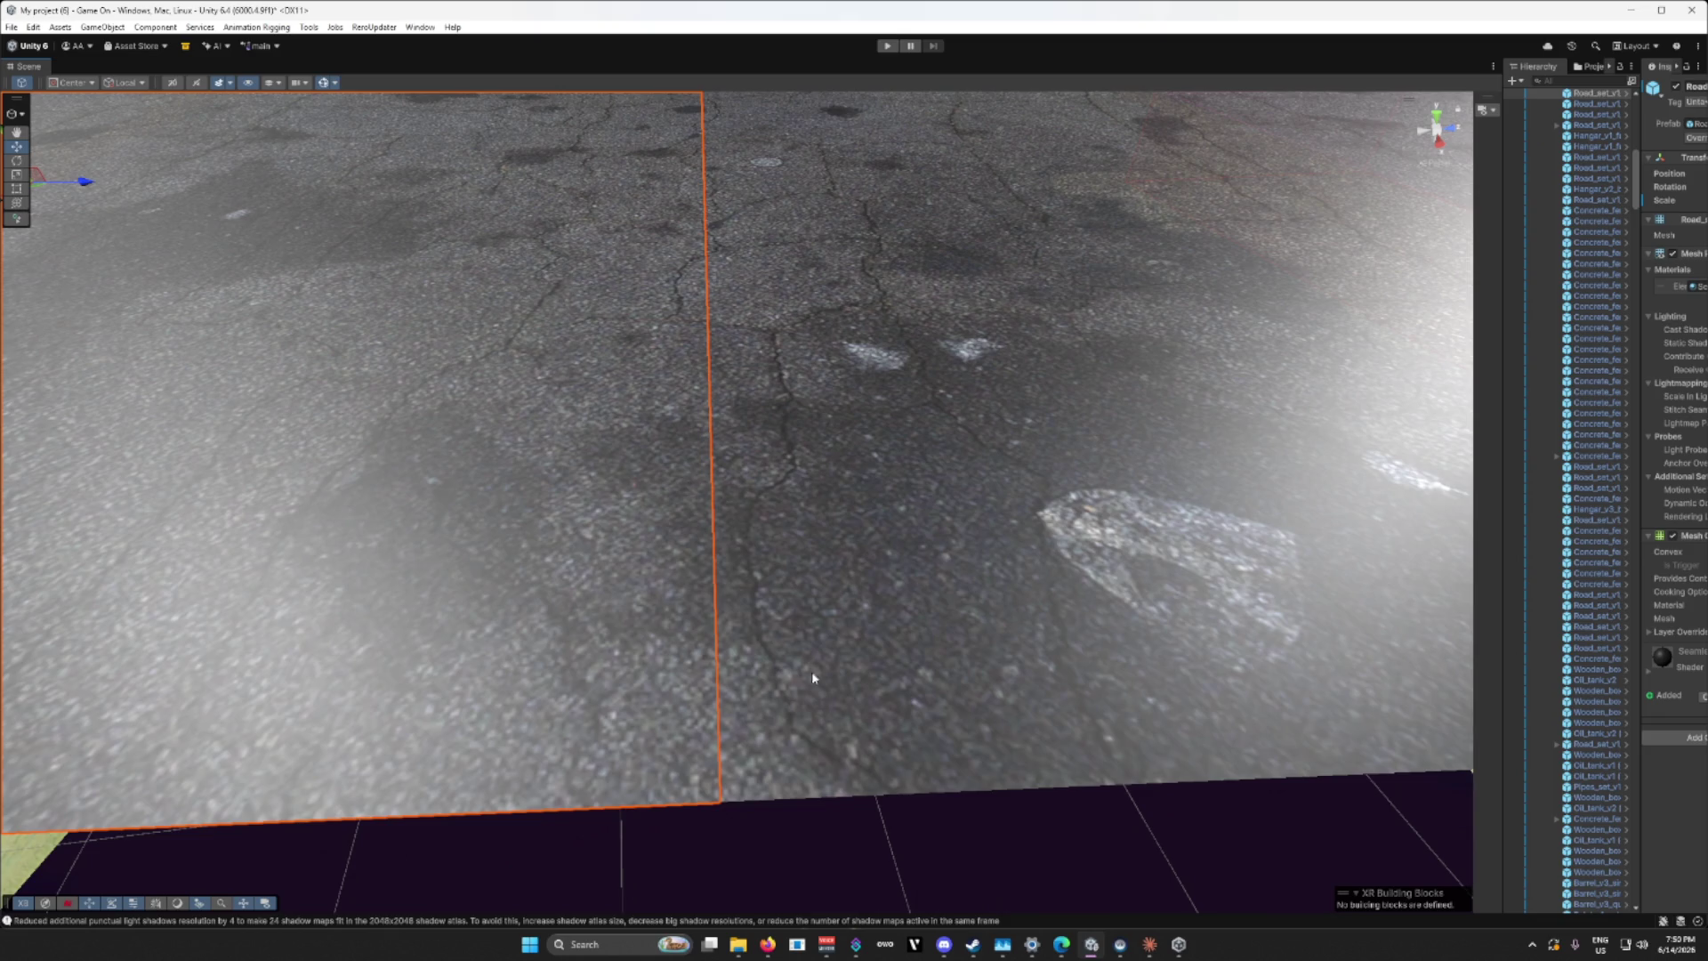
left_click(918, 845)
left_click(1028, 499)
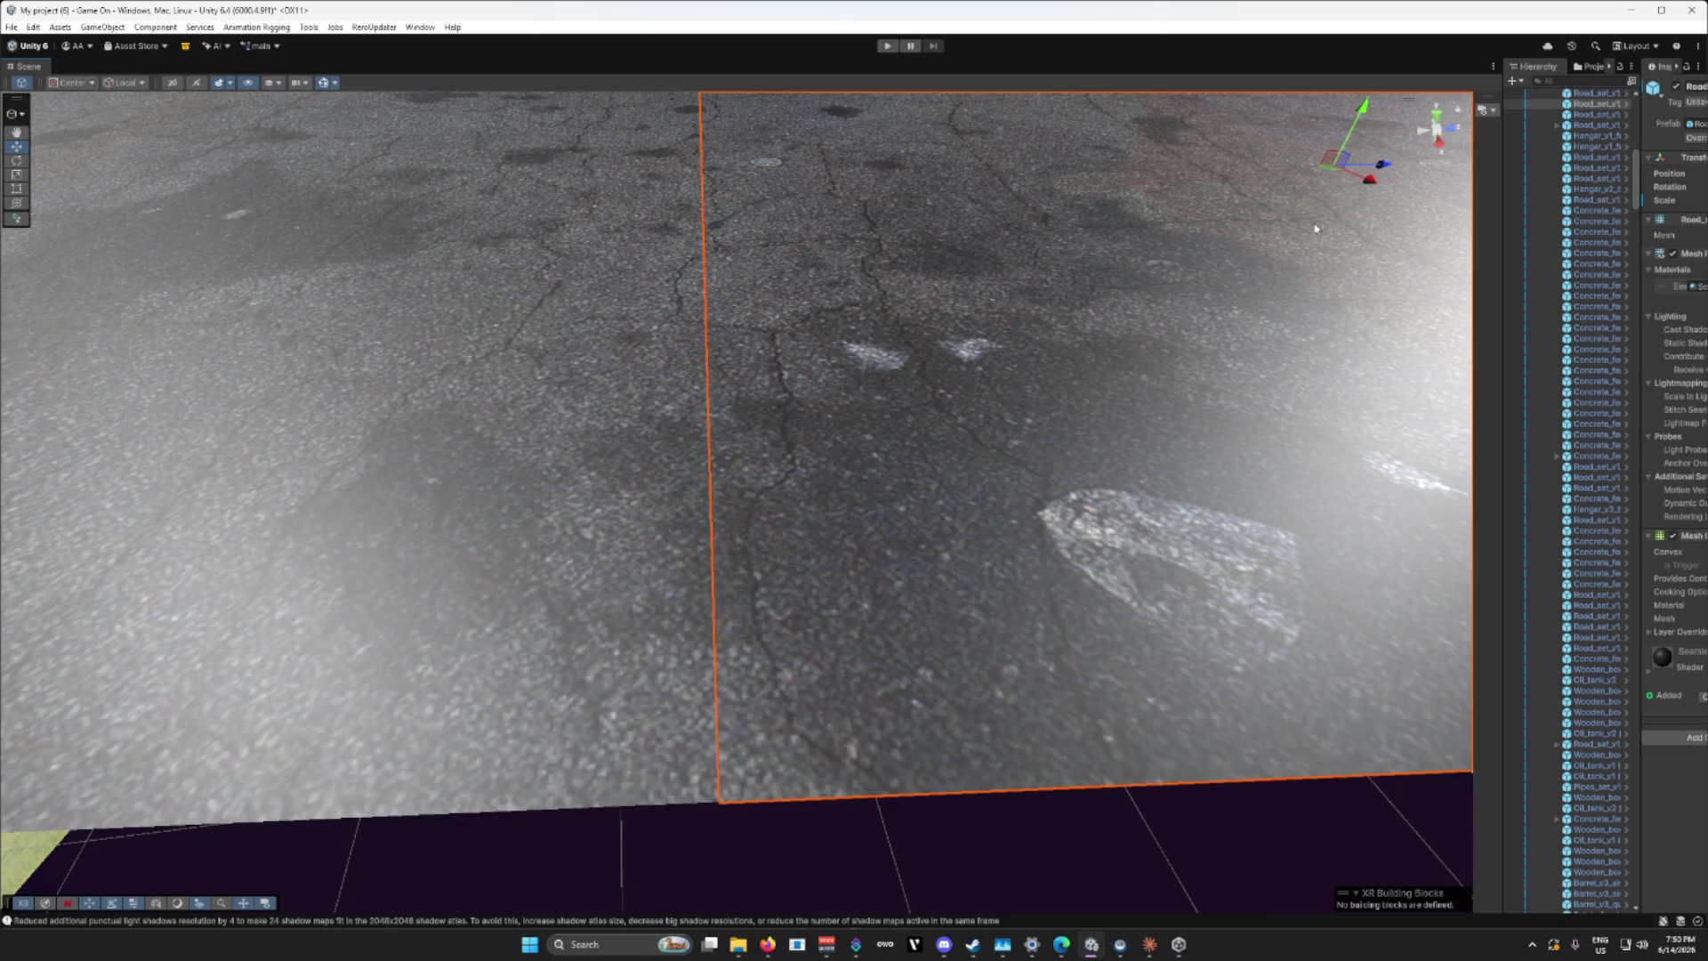
left_click_drag(1385, 162, 1386, 168)
left_click(992, 811)
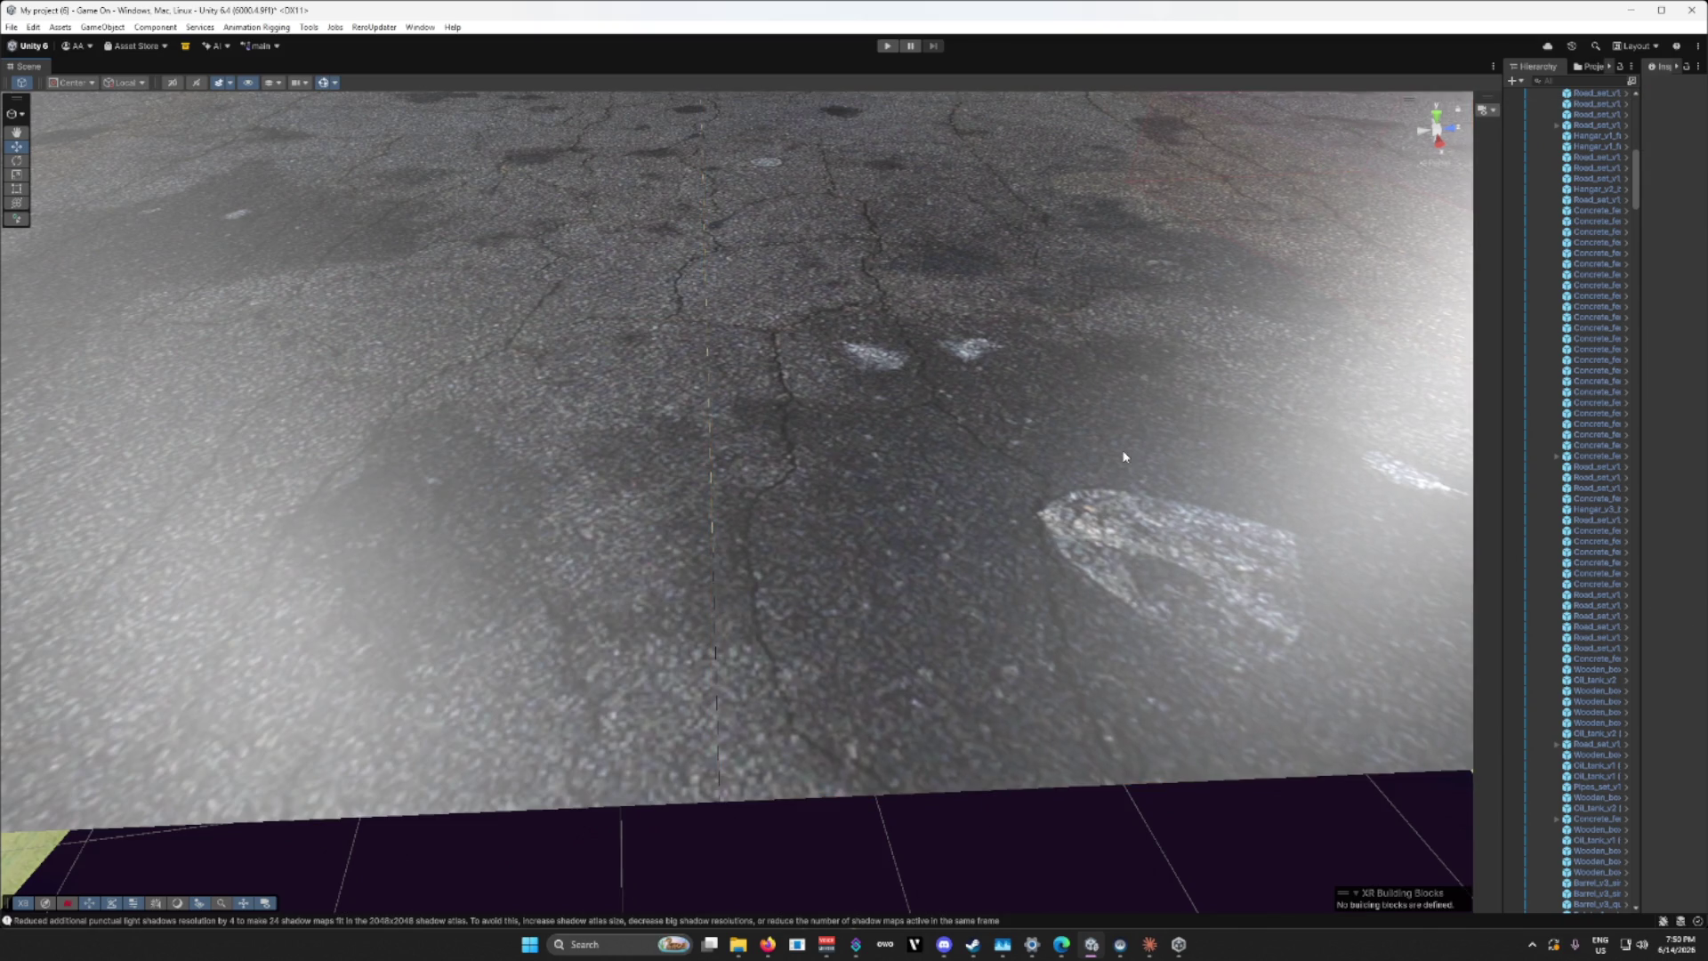
Step: Frame the road tile up close and Ctrl-select the adjacent asphalt tiles together
left_click(481, 469)
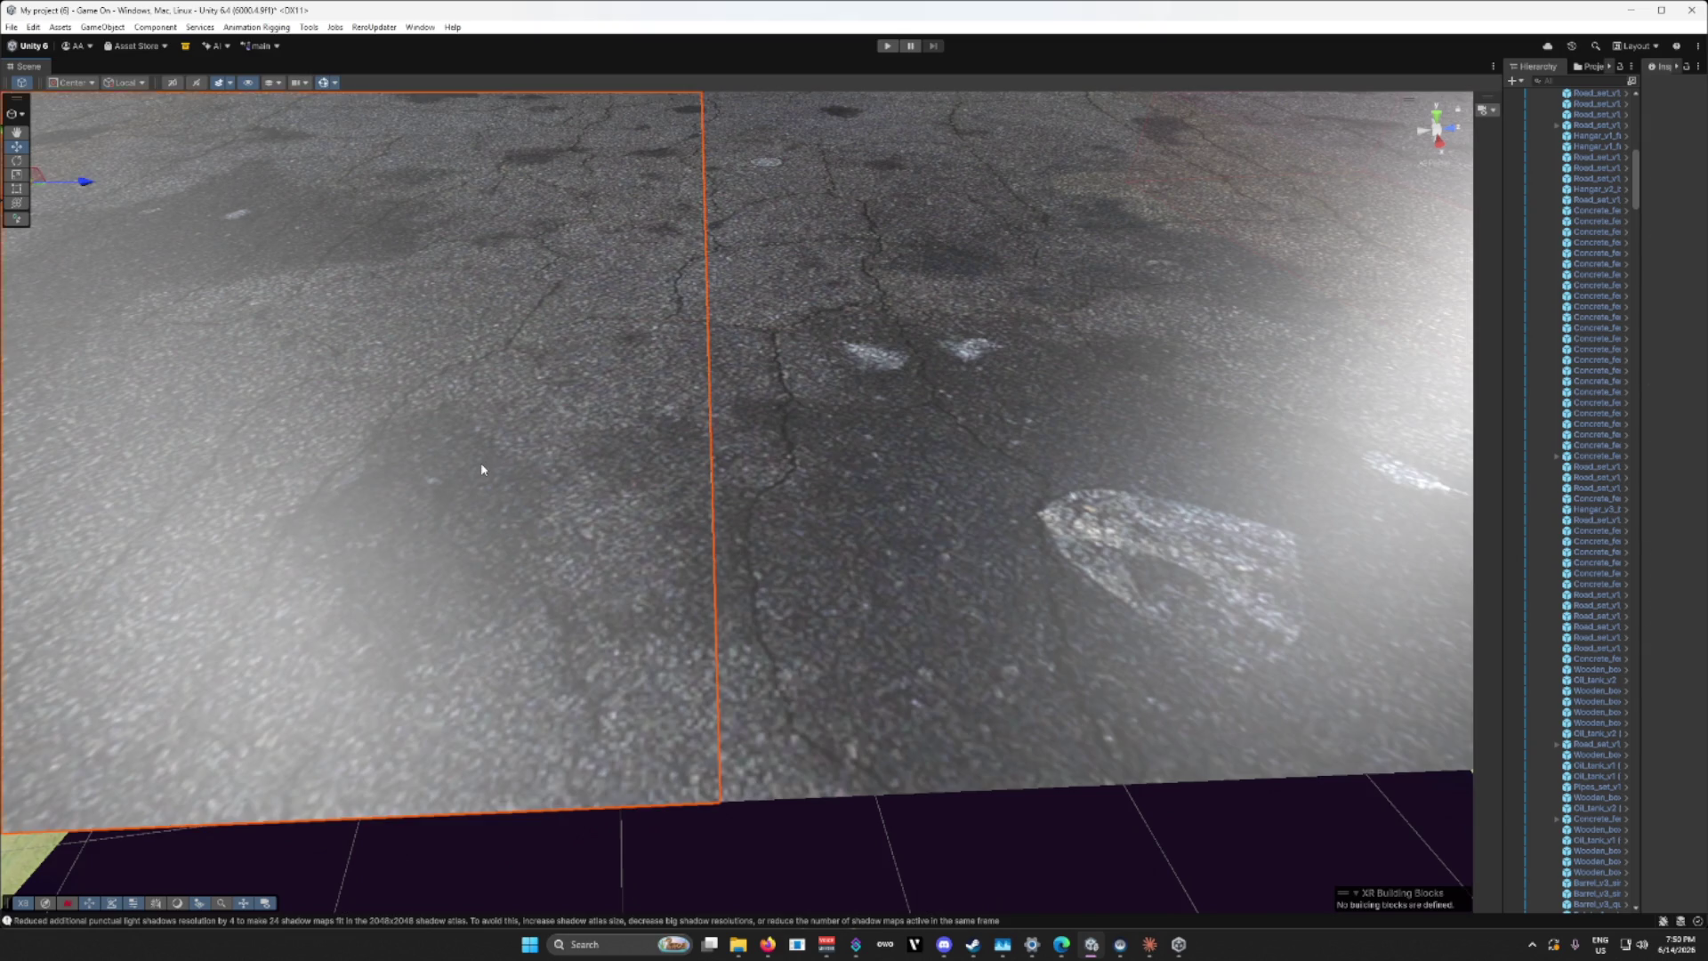
key("f")
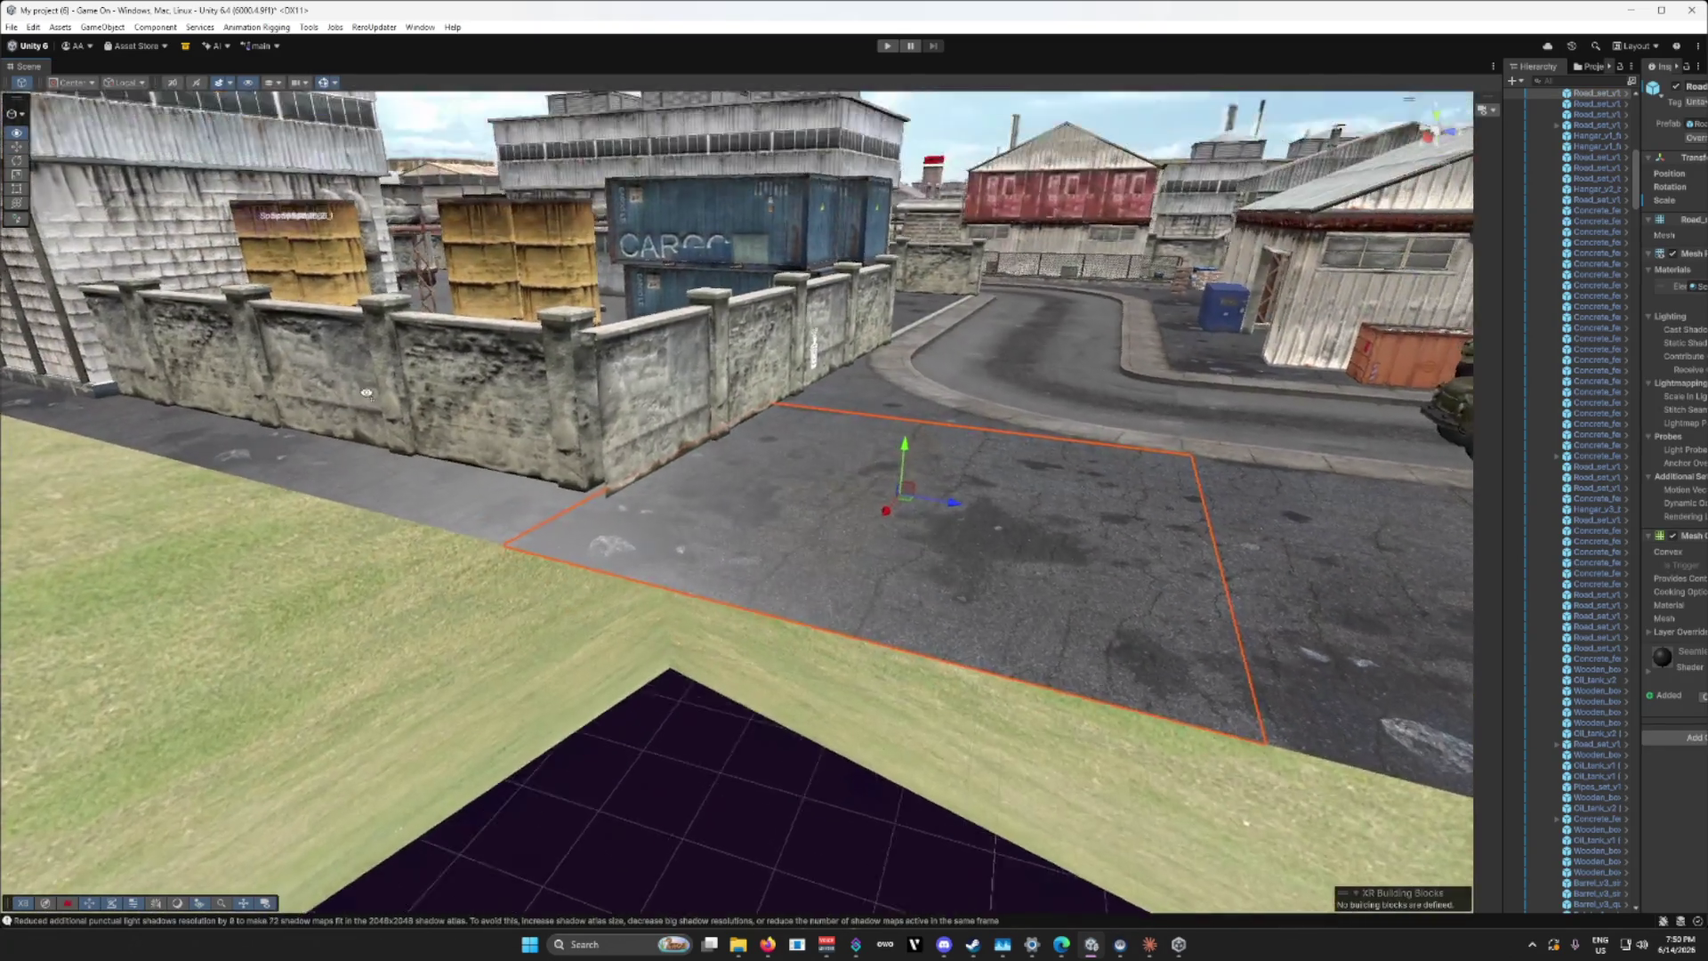
mouse_move(366, 392)
left_mouse_down()
mouse_move(491, 444)
mouse_move(469, 449)
mouse_move(477, 484)
mouse_move(546, 472)
left_mouse_up()
key("d")
left_click(1001, 594)
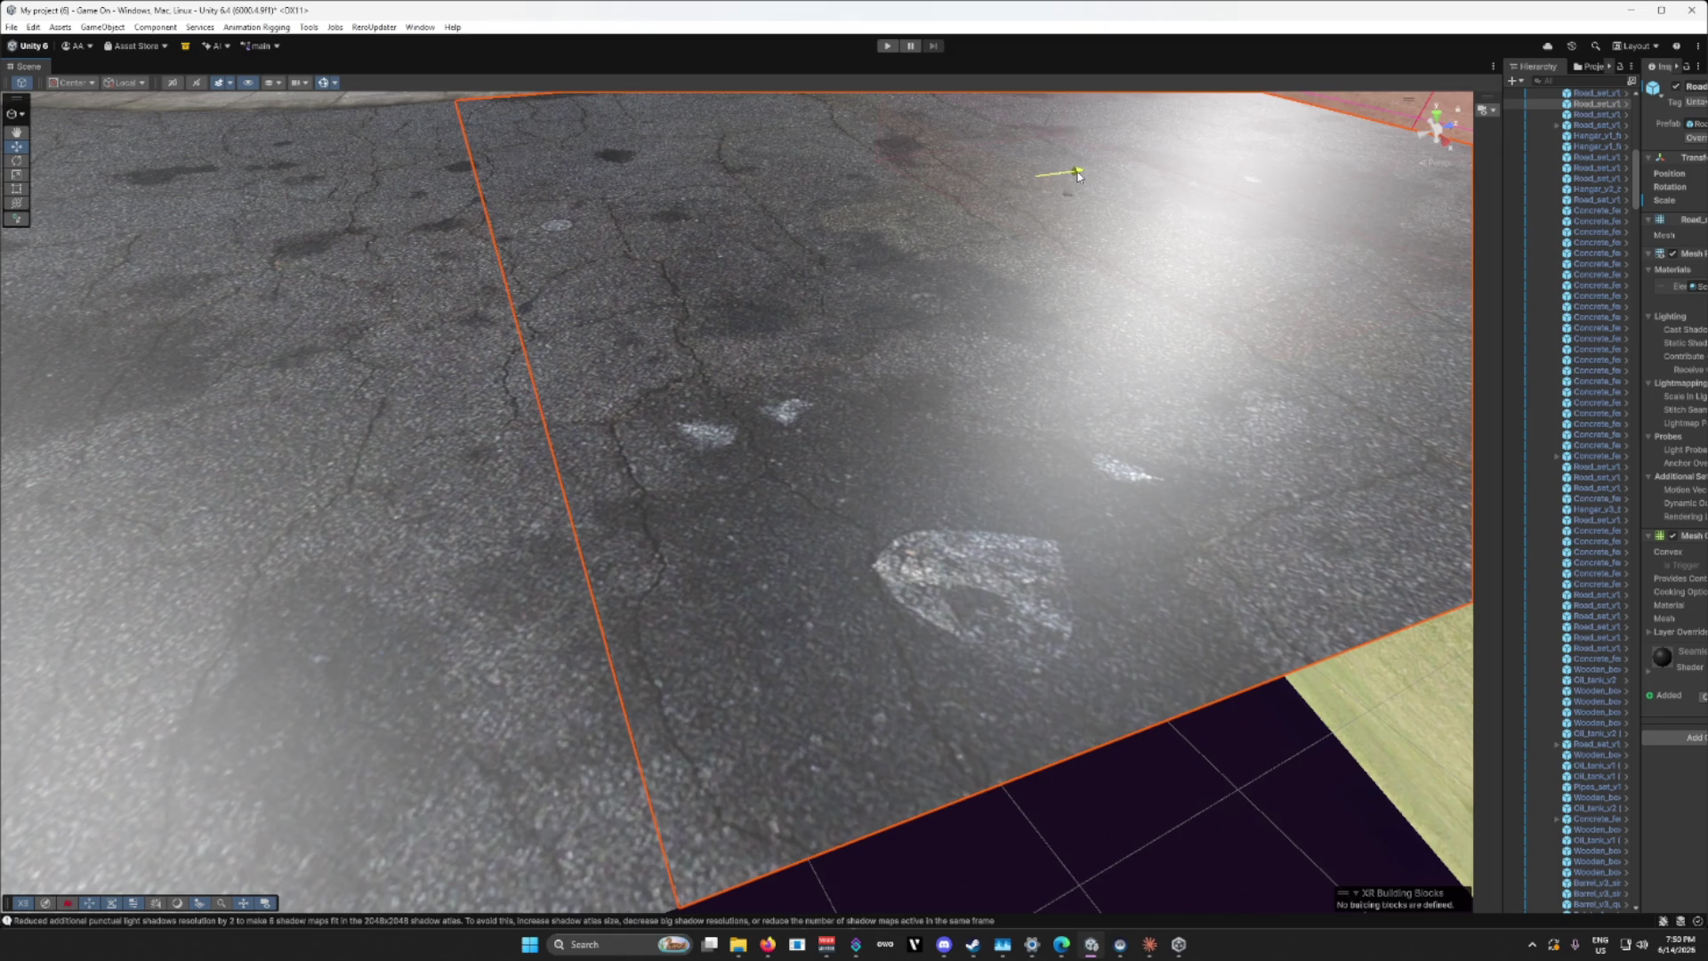
left_click(1335, 748)
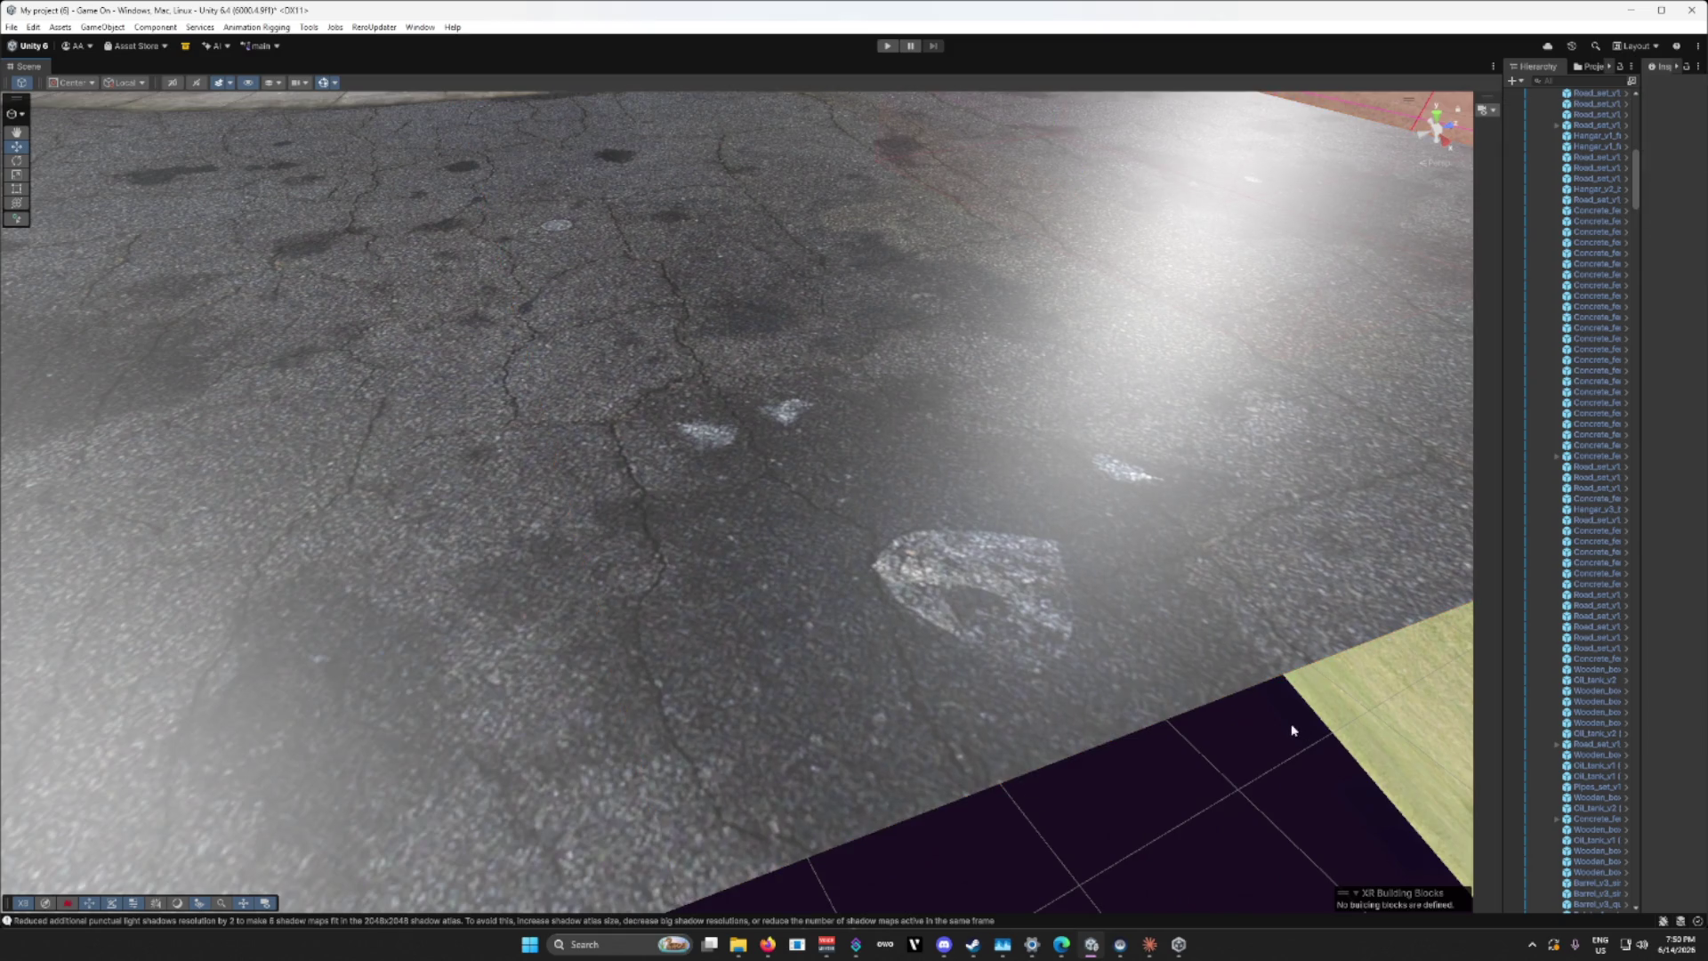
scroll(1292, 730, "down", 10)
left_click(465, 480)
left_click(602, 479, "shift")
left_click(755, 500)
left_click(1069, 508, "shift")
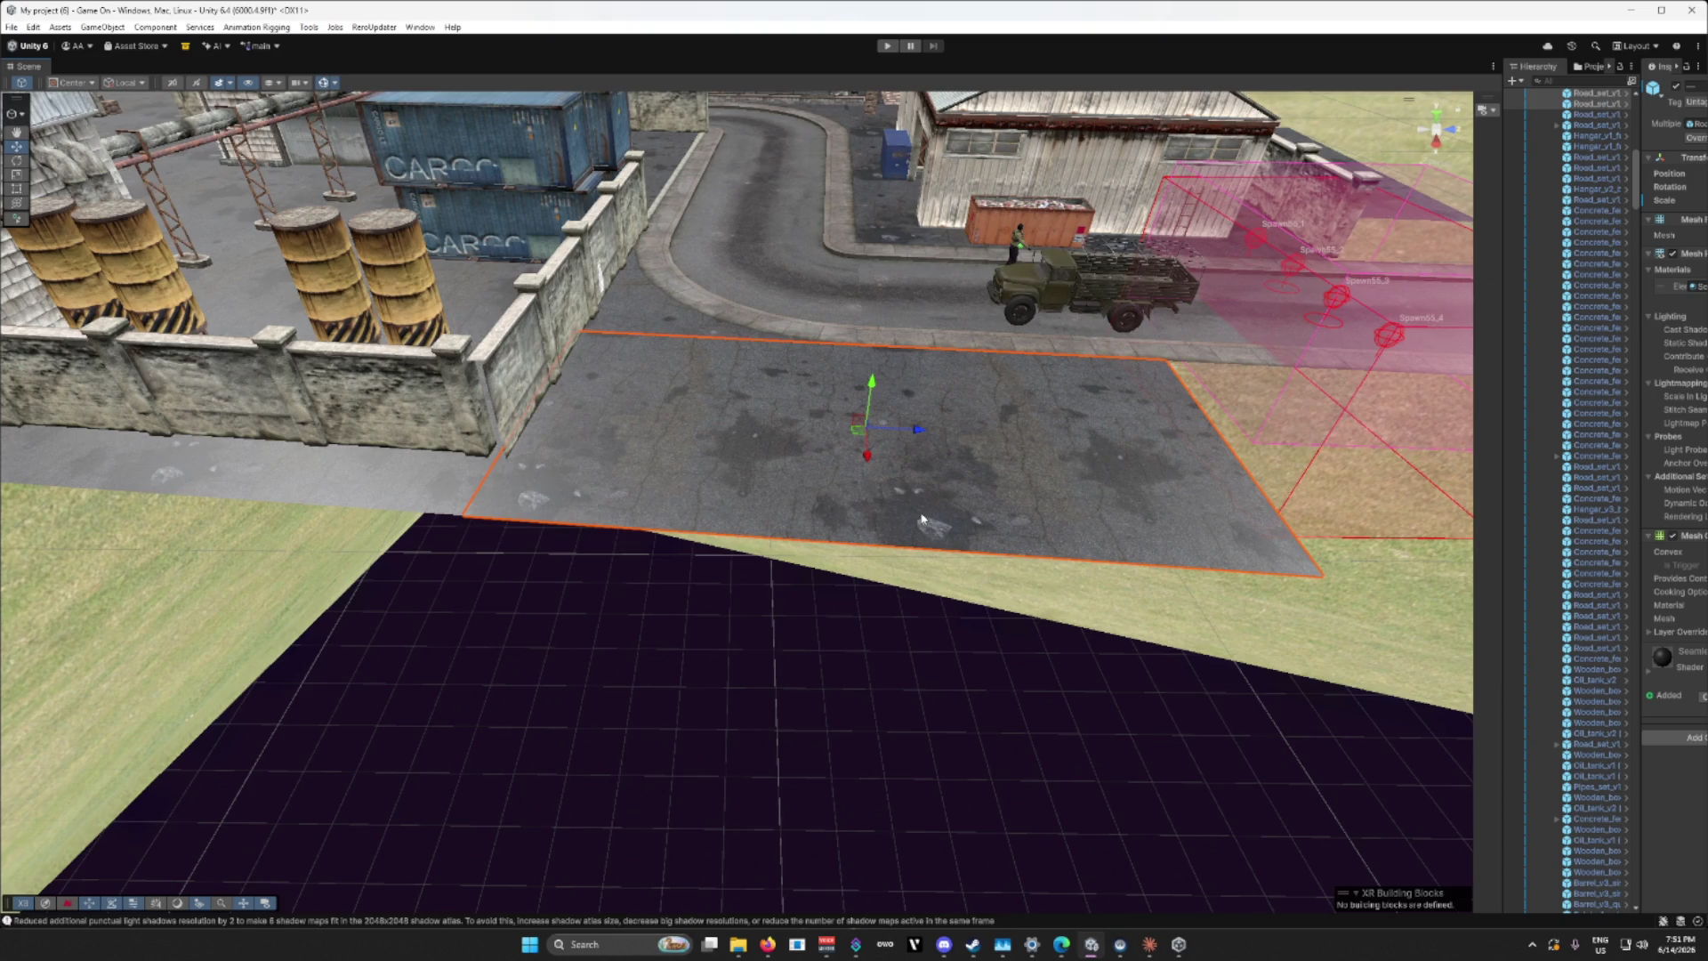
Step: Slide the road tile toward the camera and frame the larger asphalt slab
mouse_move(868, 455)
left_mouse_down()
mouse_move(864, 786)
mouse_move(845, 734)
mouse_move(572, 697)
mouse_move(569, 724)
mouse_move(496, 761)
mouse_move(505, 779)
left_mouse_up()
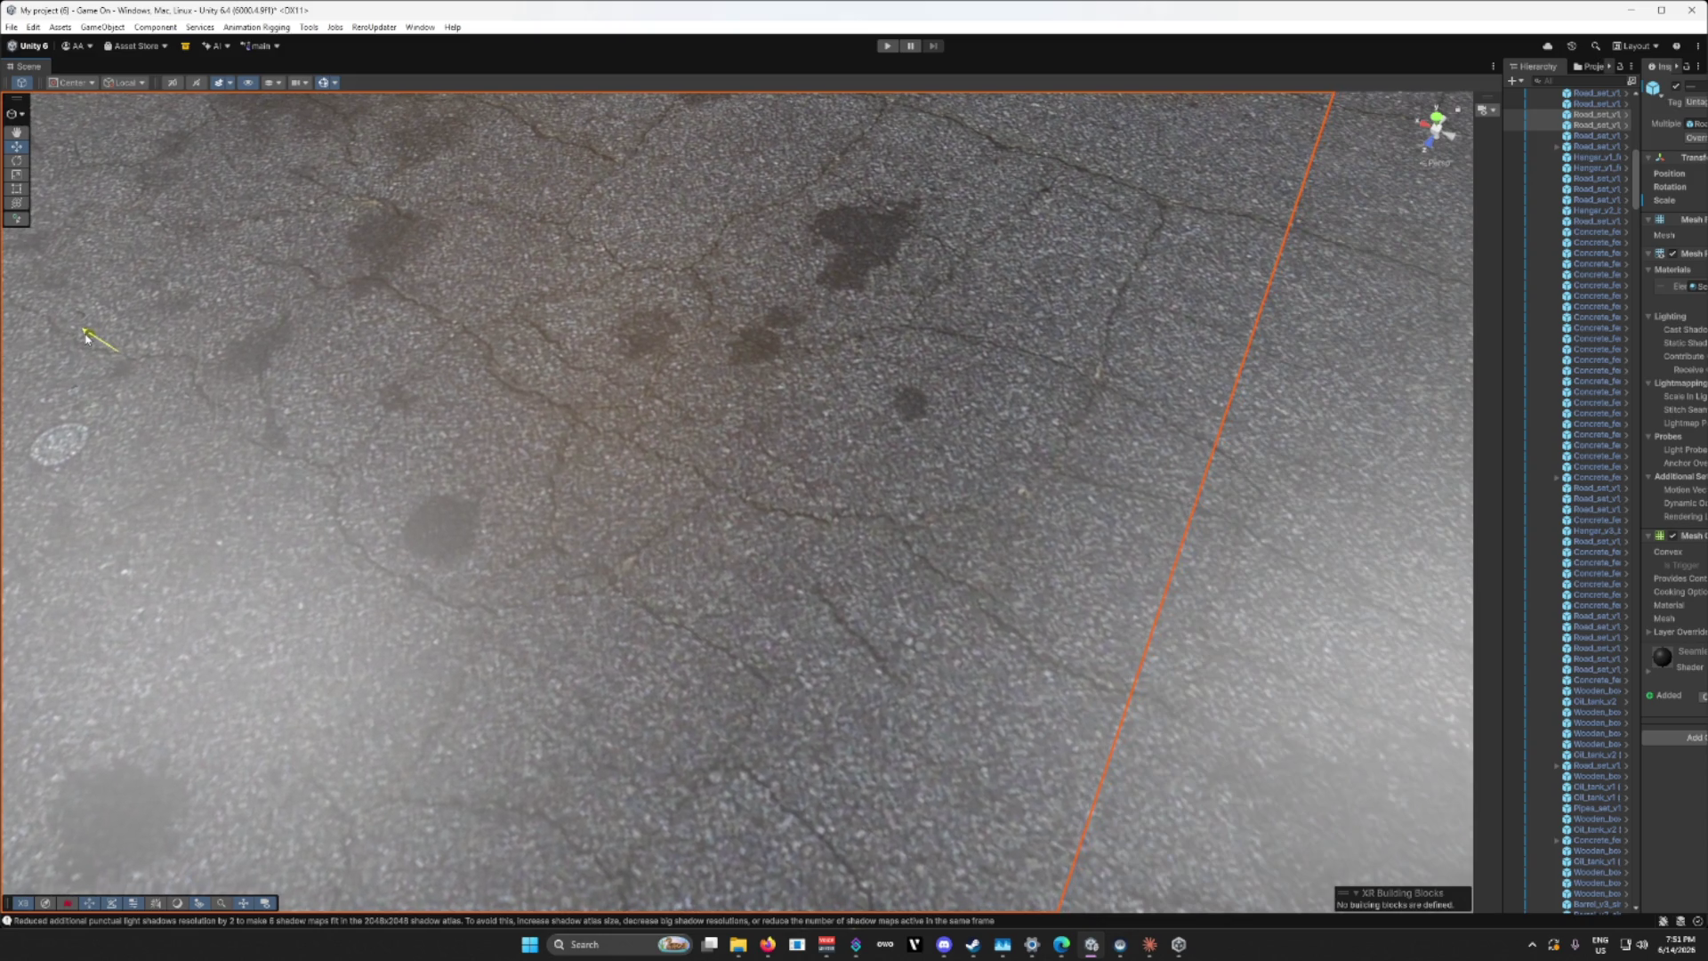
key("f")
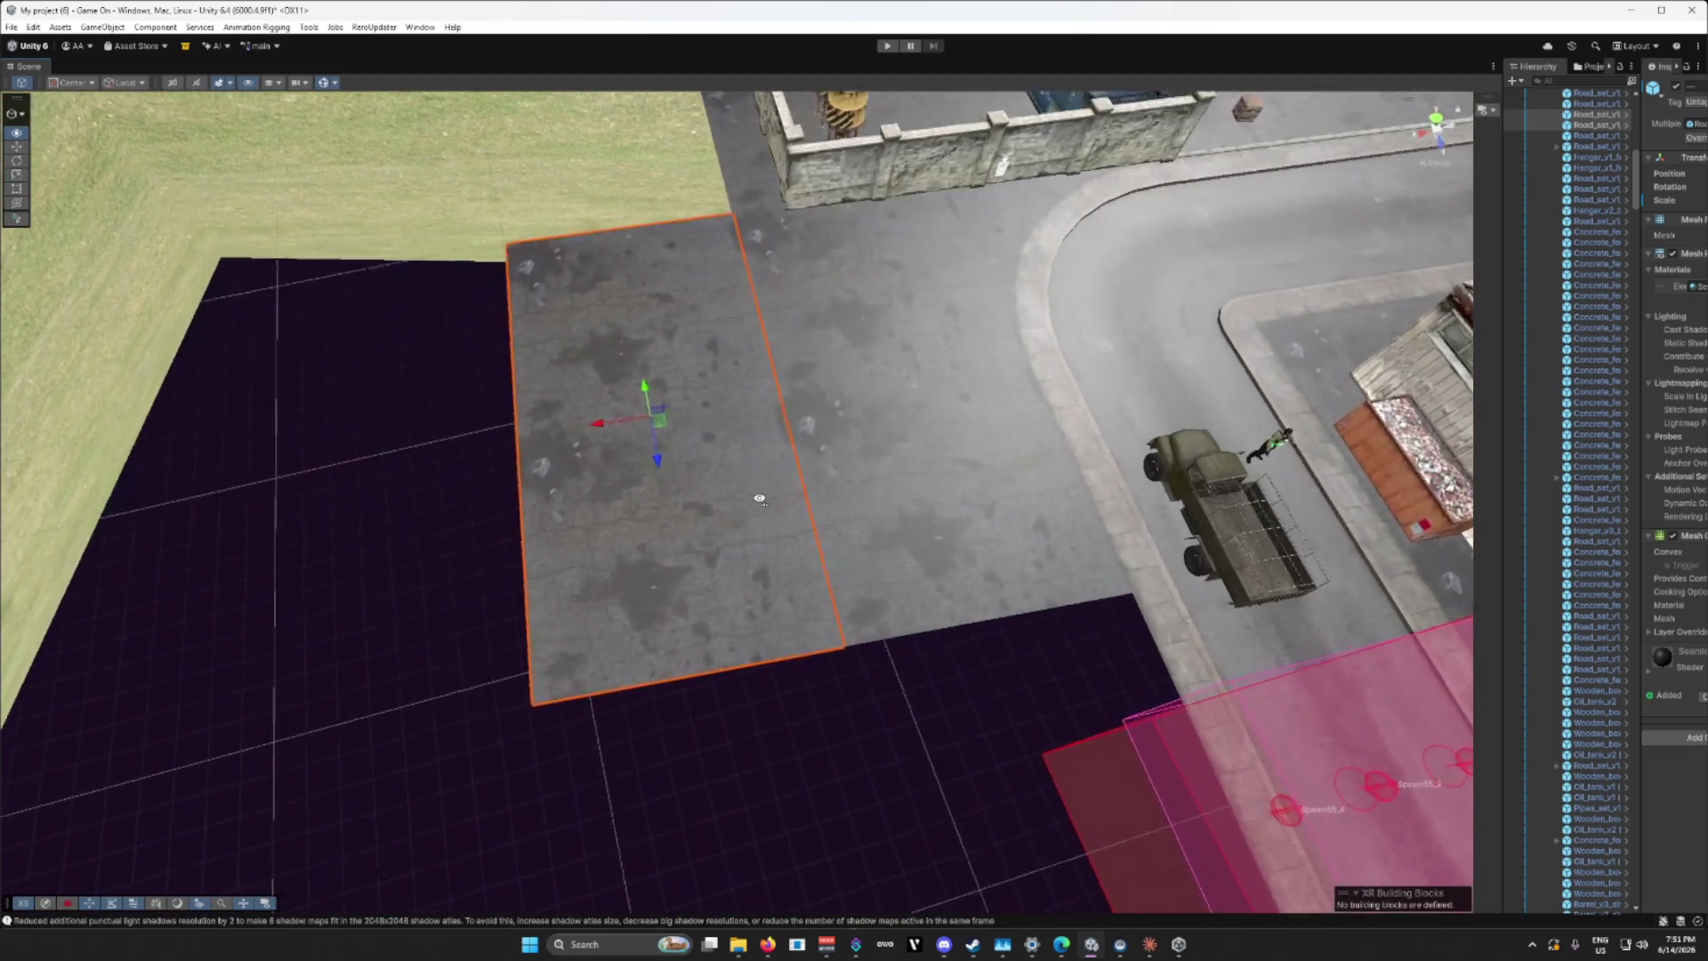
left_click(757, 502)
key("f")
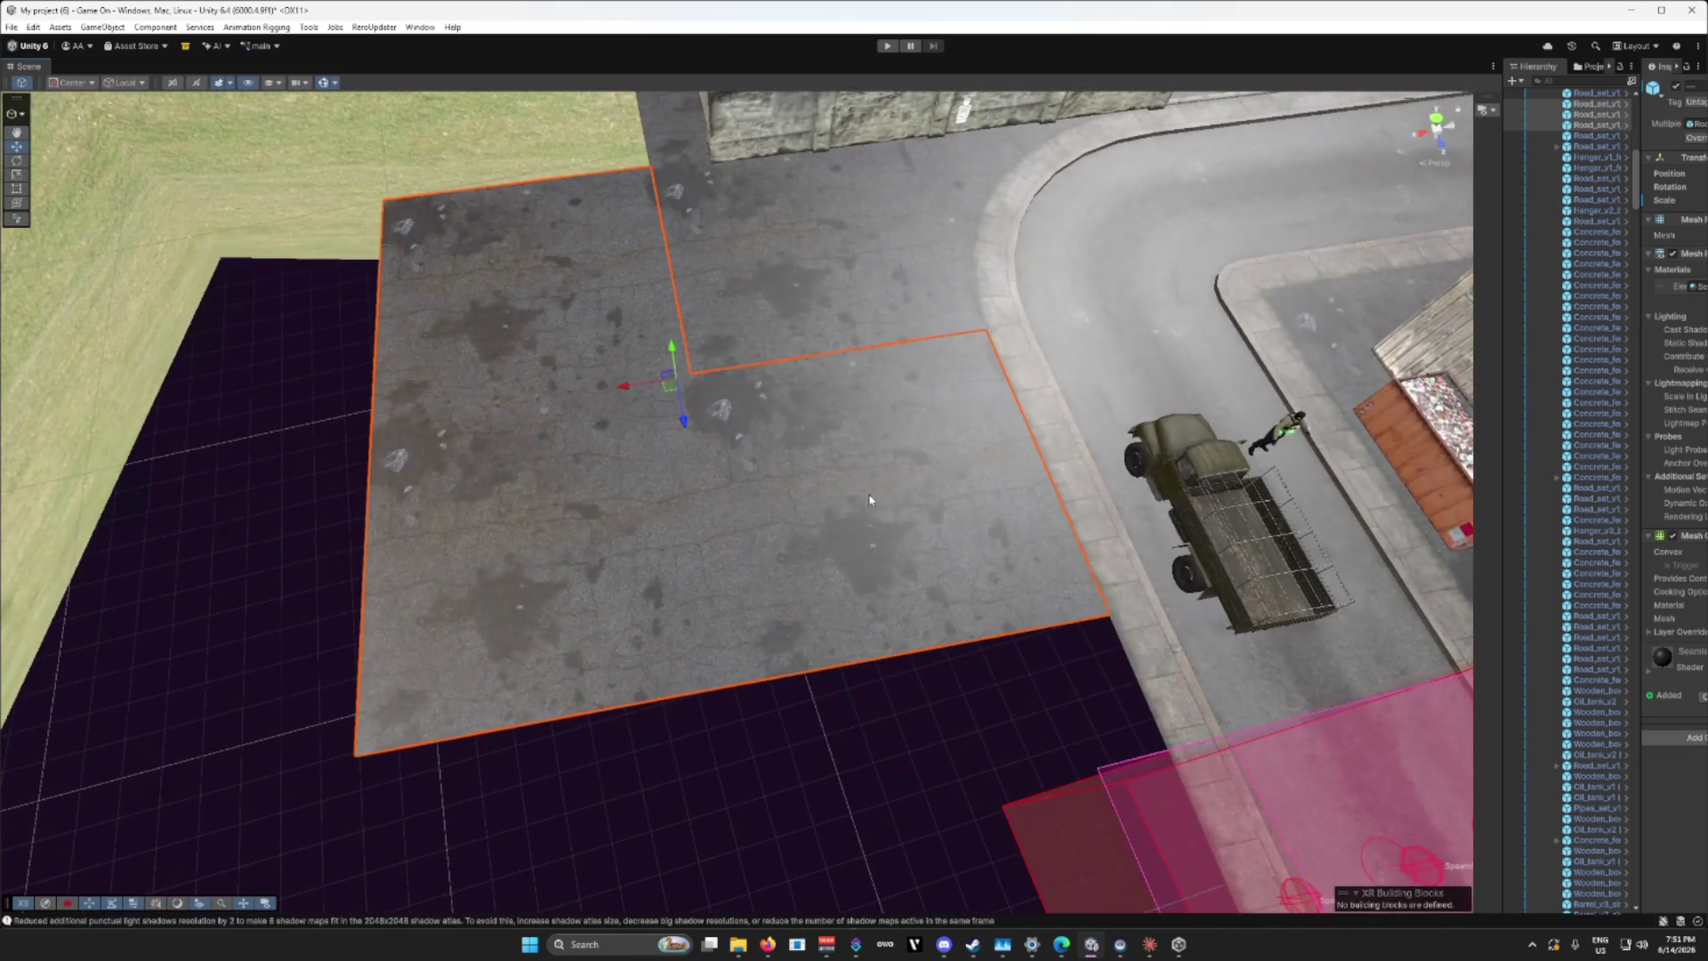
left_click_drag(745, 518, 967, 467)
key("a")
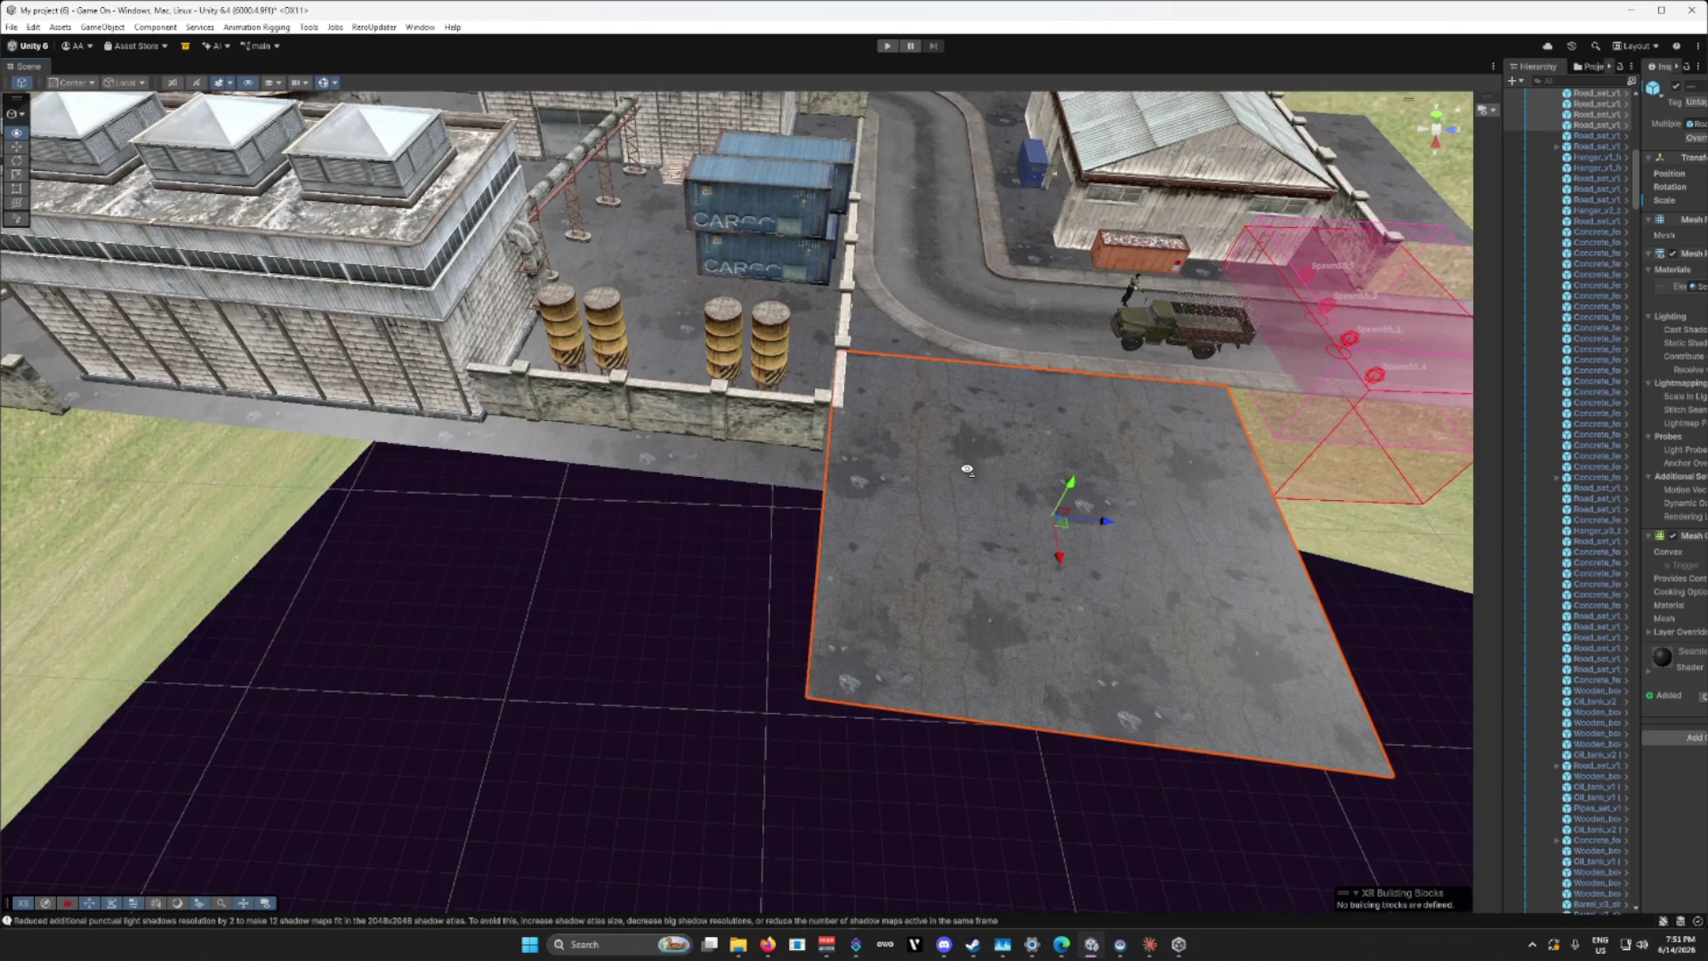
key("d")
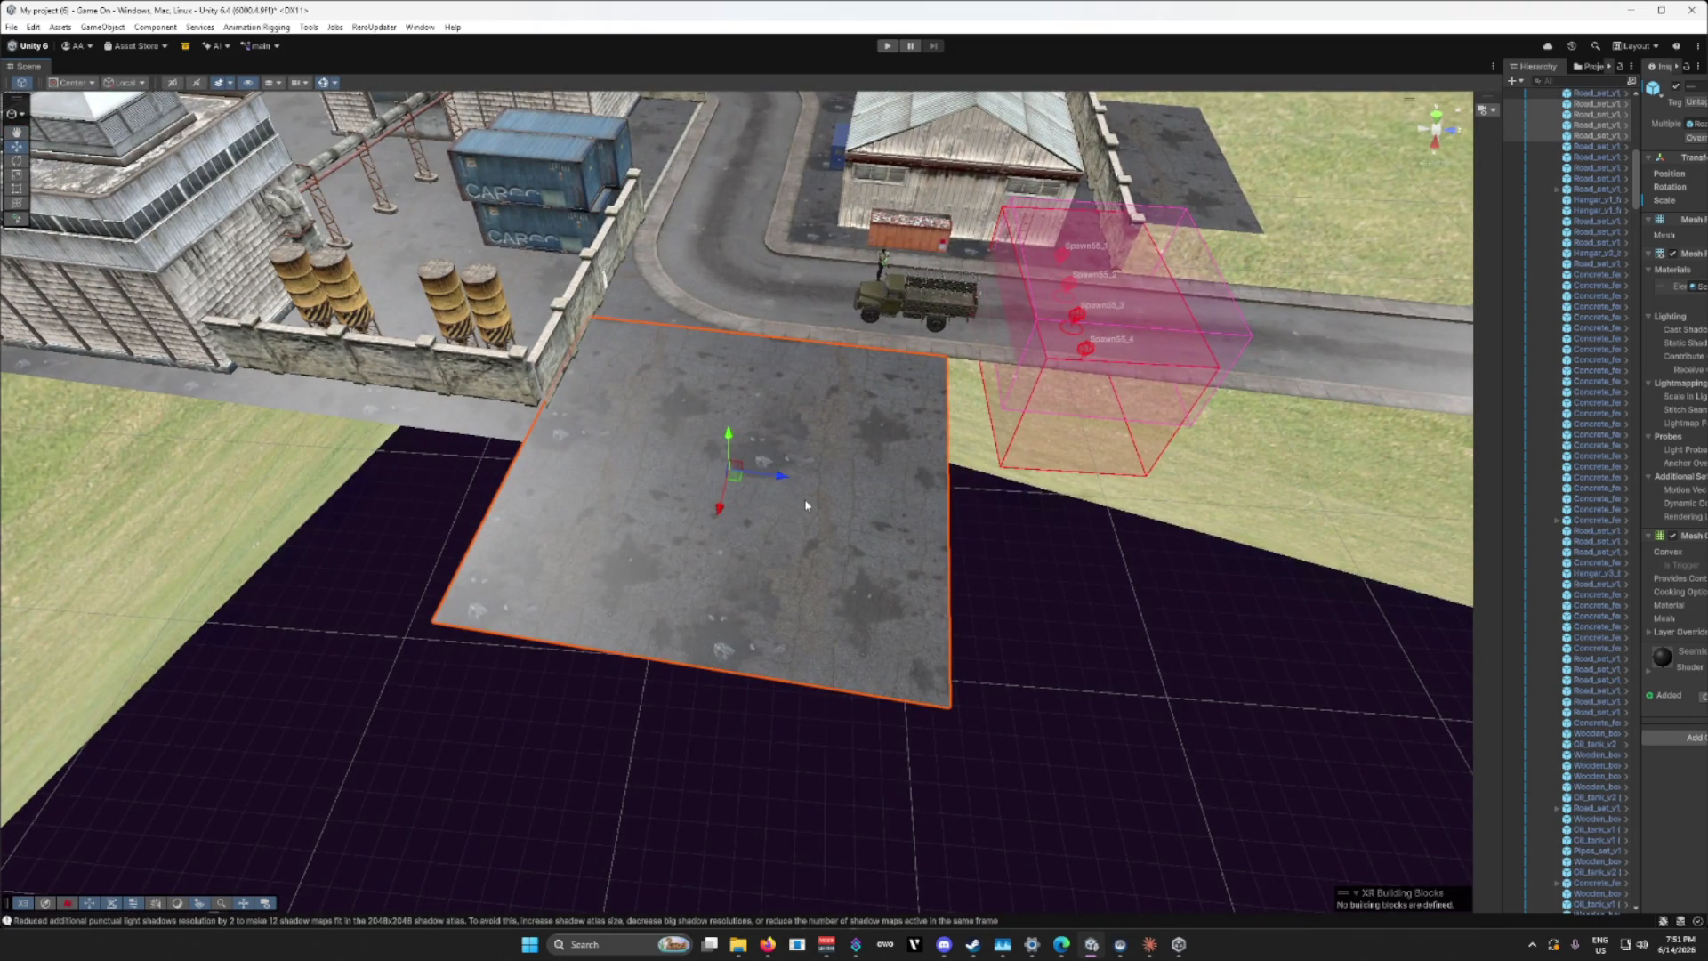
Step: Place the copied concrete slab beside the original on X and nudge it to close the seam
left_click_drag(786, 481, 1245, 523)
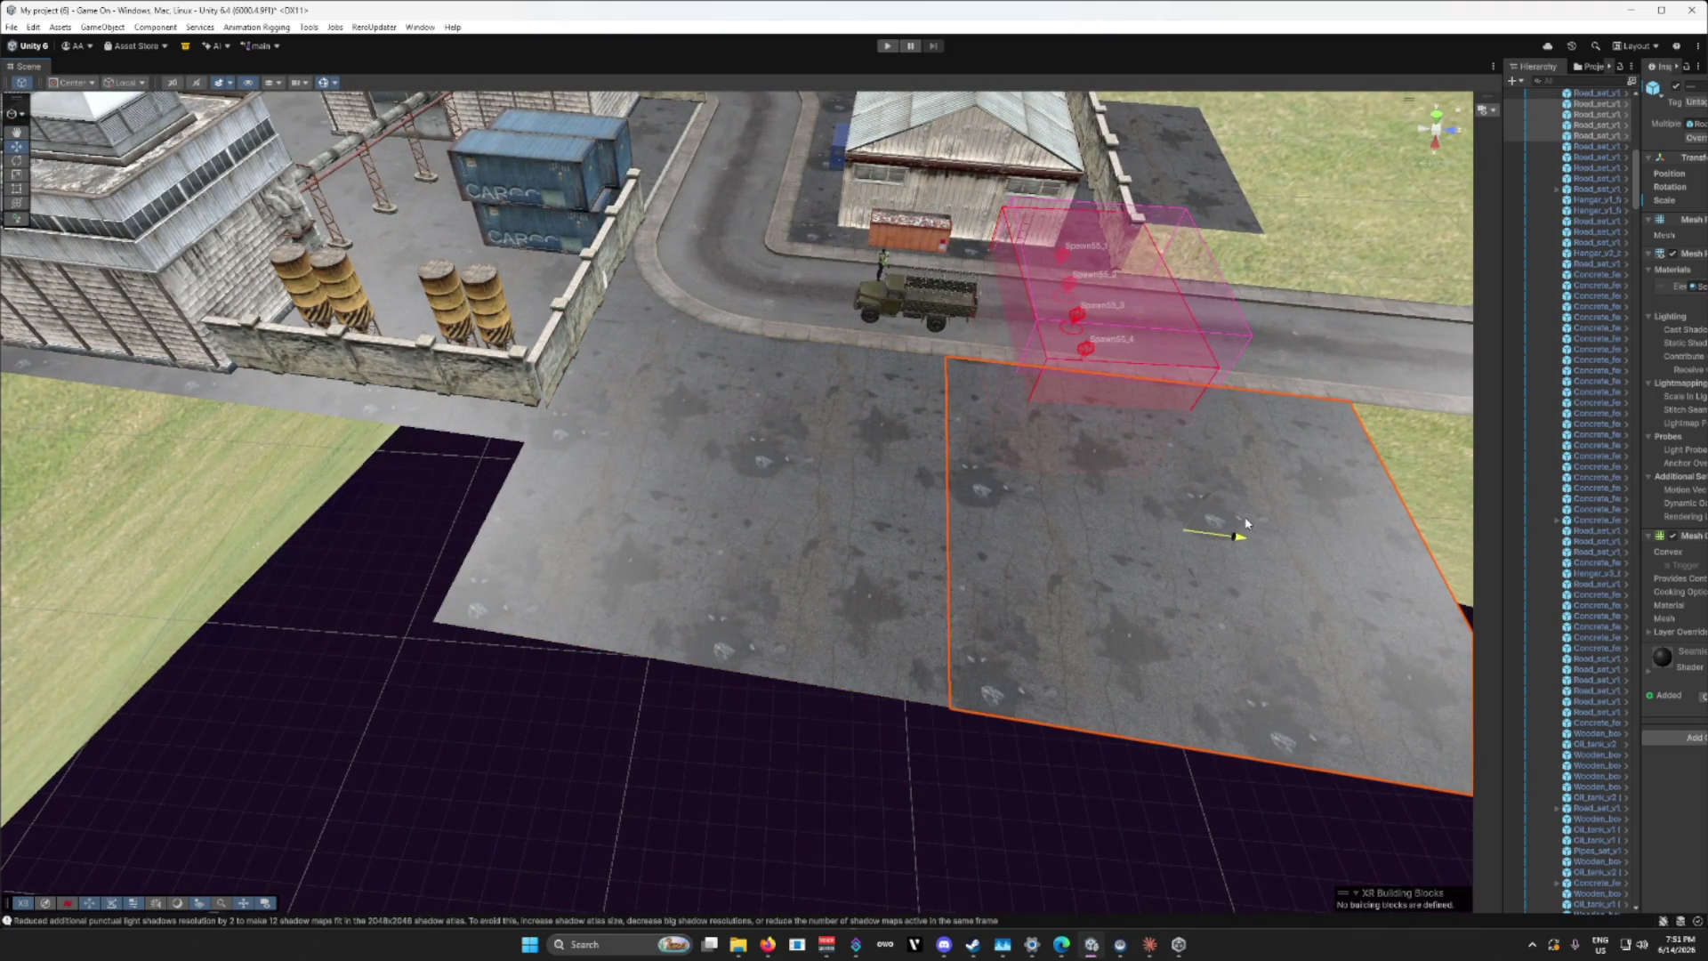
key("s")
key("w")
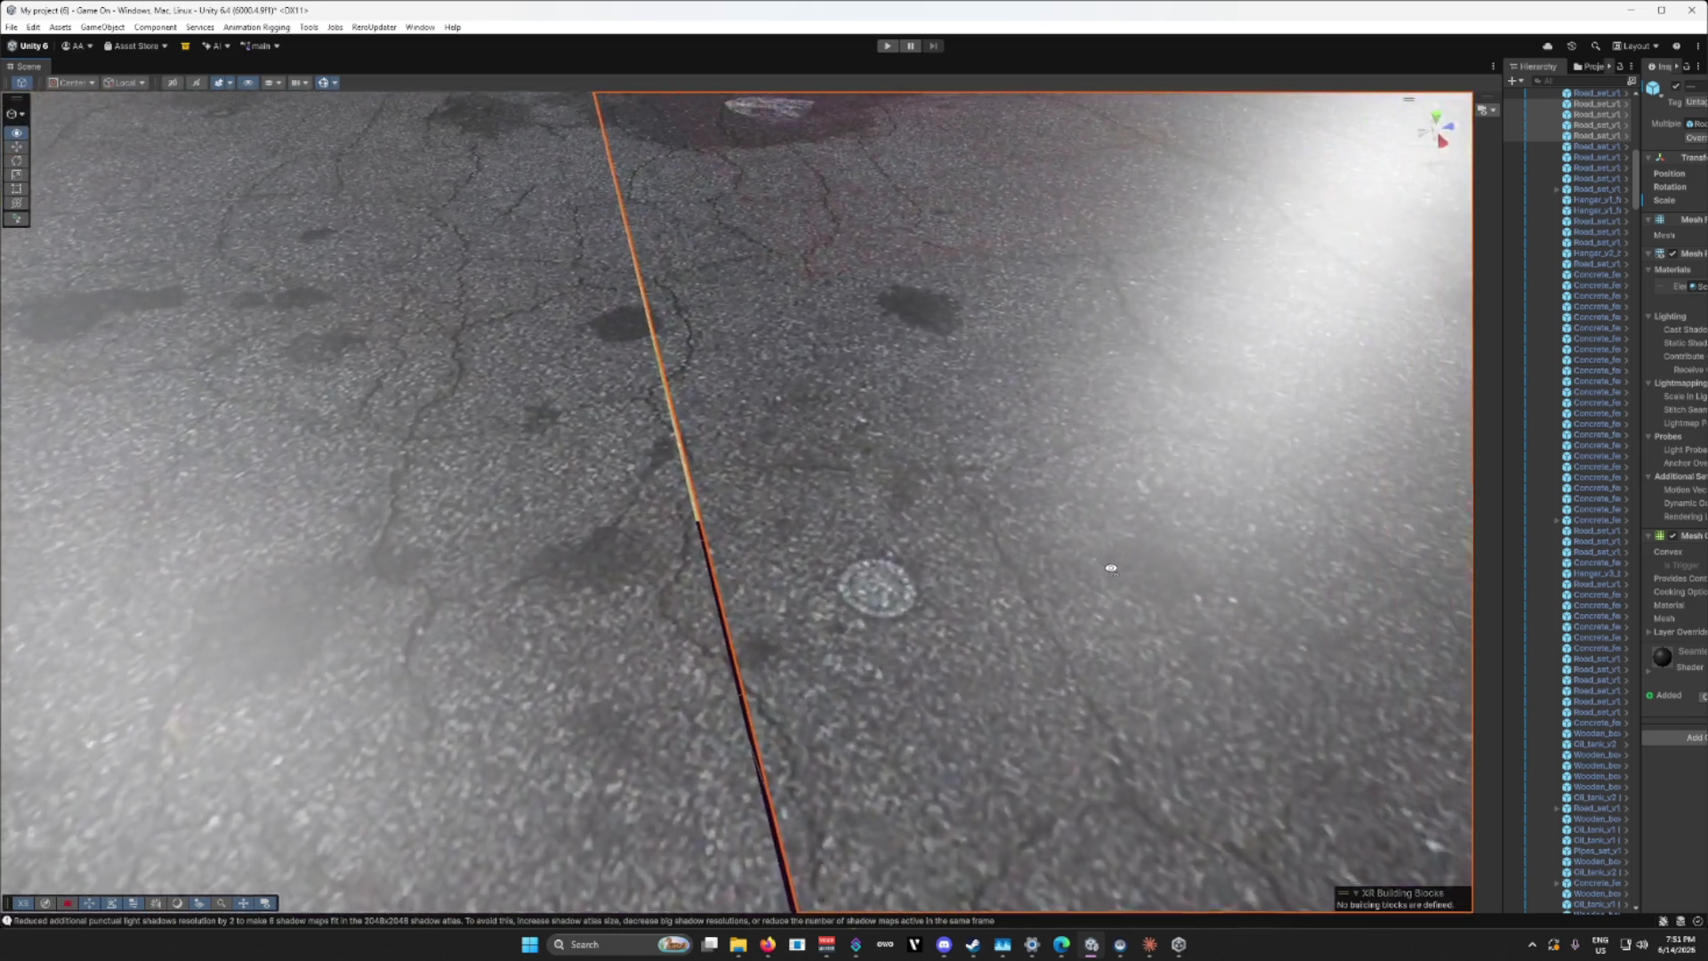
key("s")
left_click_drag(1375, 172, 1373, 171)
left_click(523, 585)
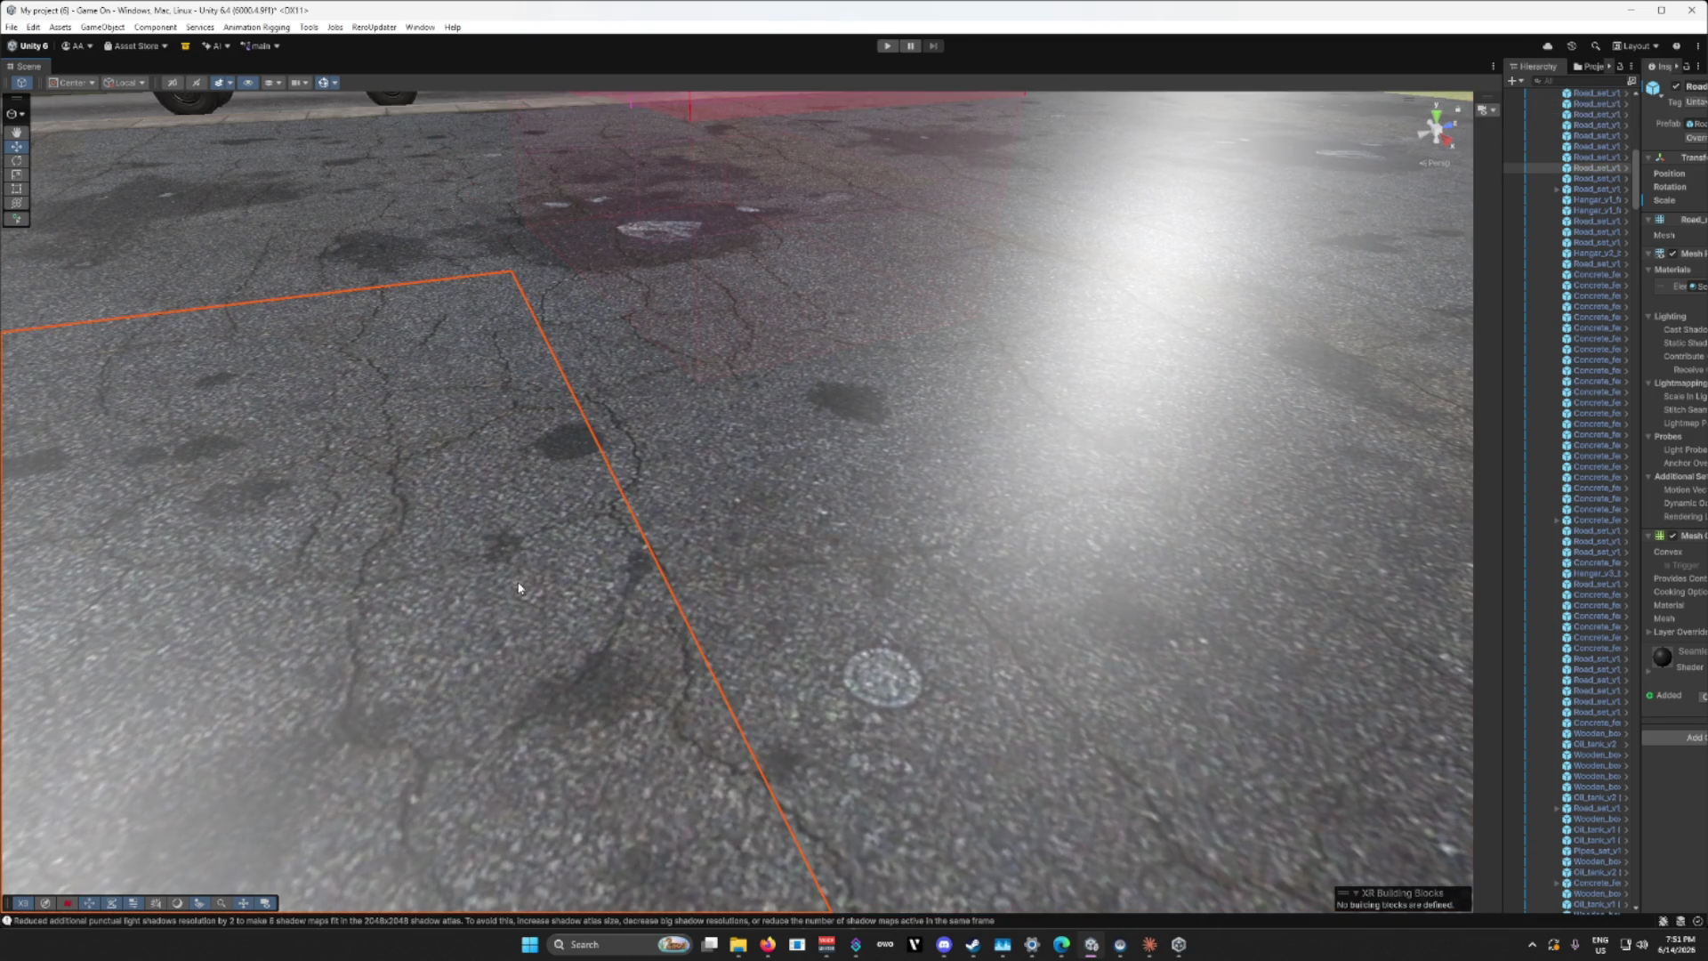
left_click(318, 251)
key("f")
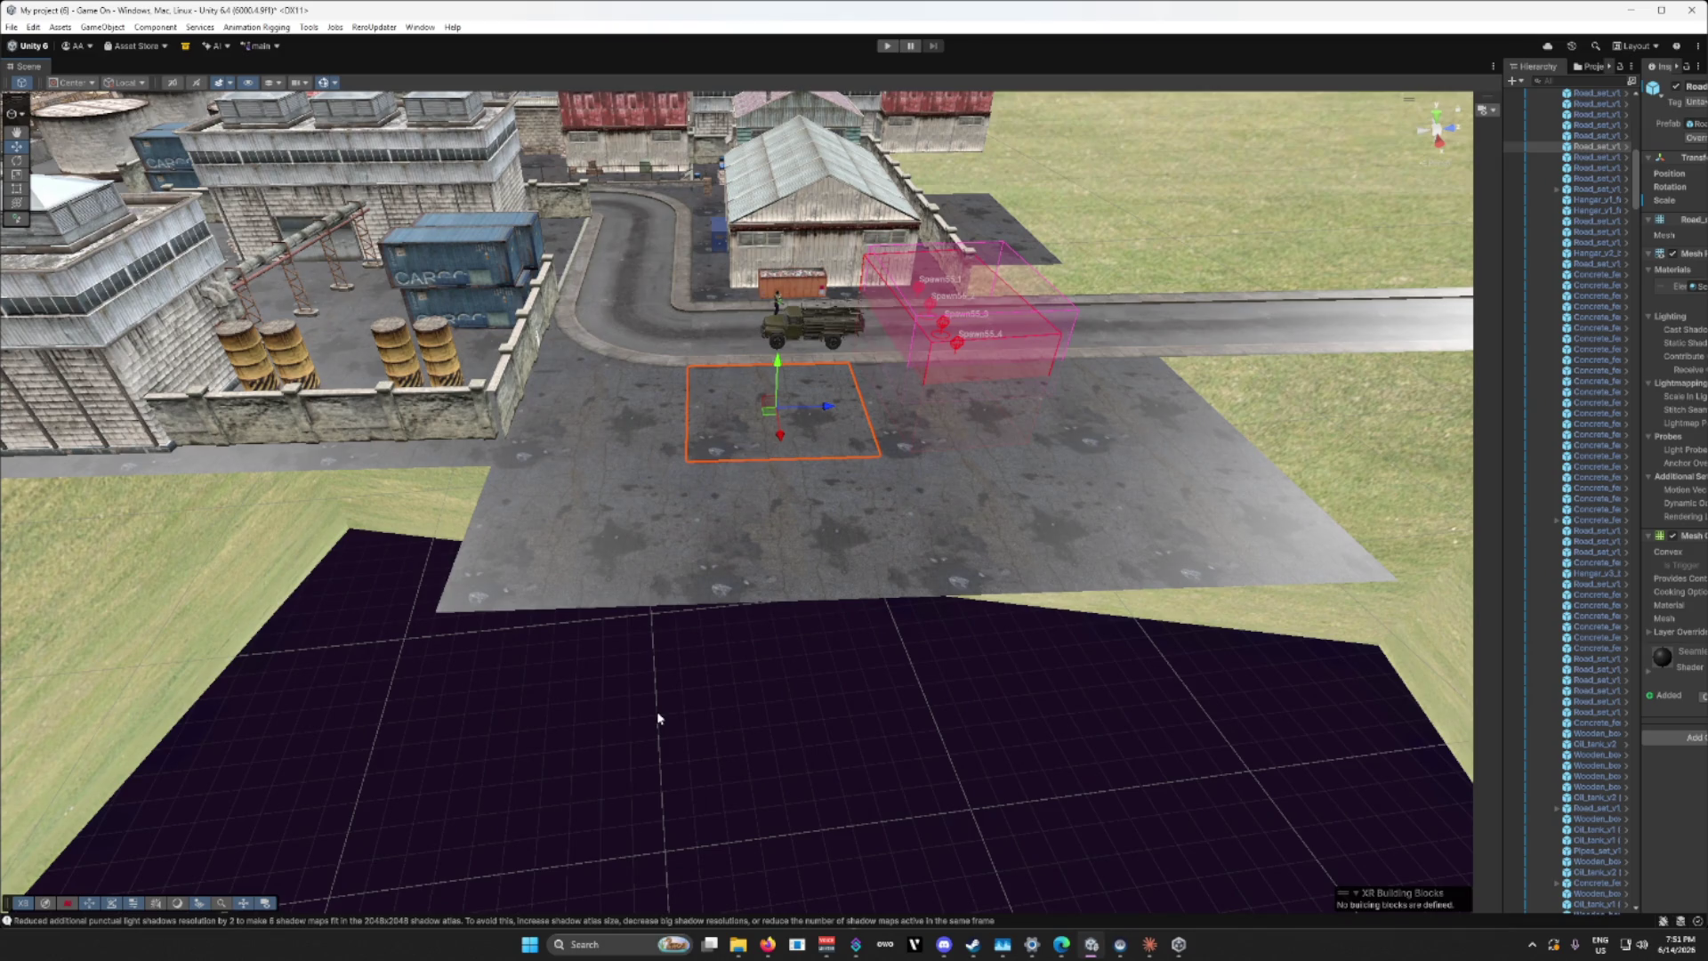
Step: Duplicate three Road_set_v1 asphalt tiles and drag the copies onto the empty ground before the compound
left_click_drag(864, 603, 705, 545)
scroll(704, 545, "up", 10)
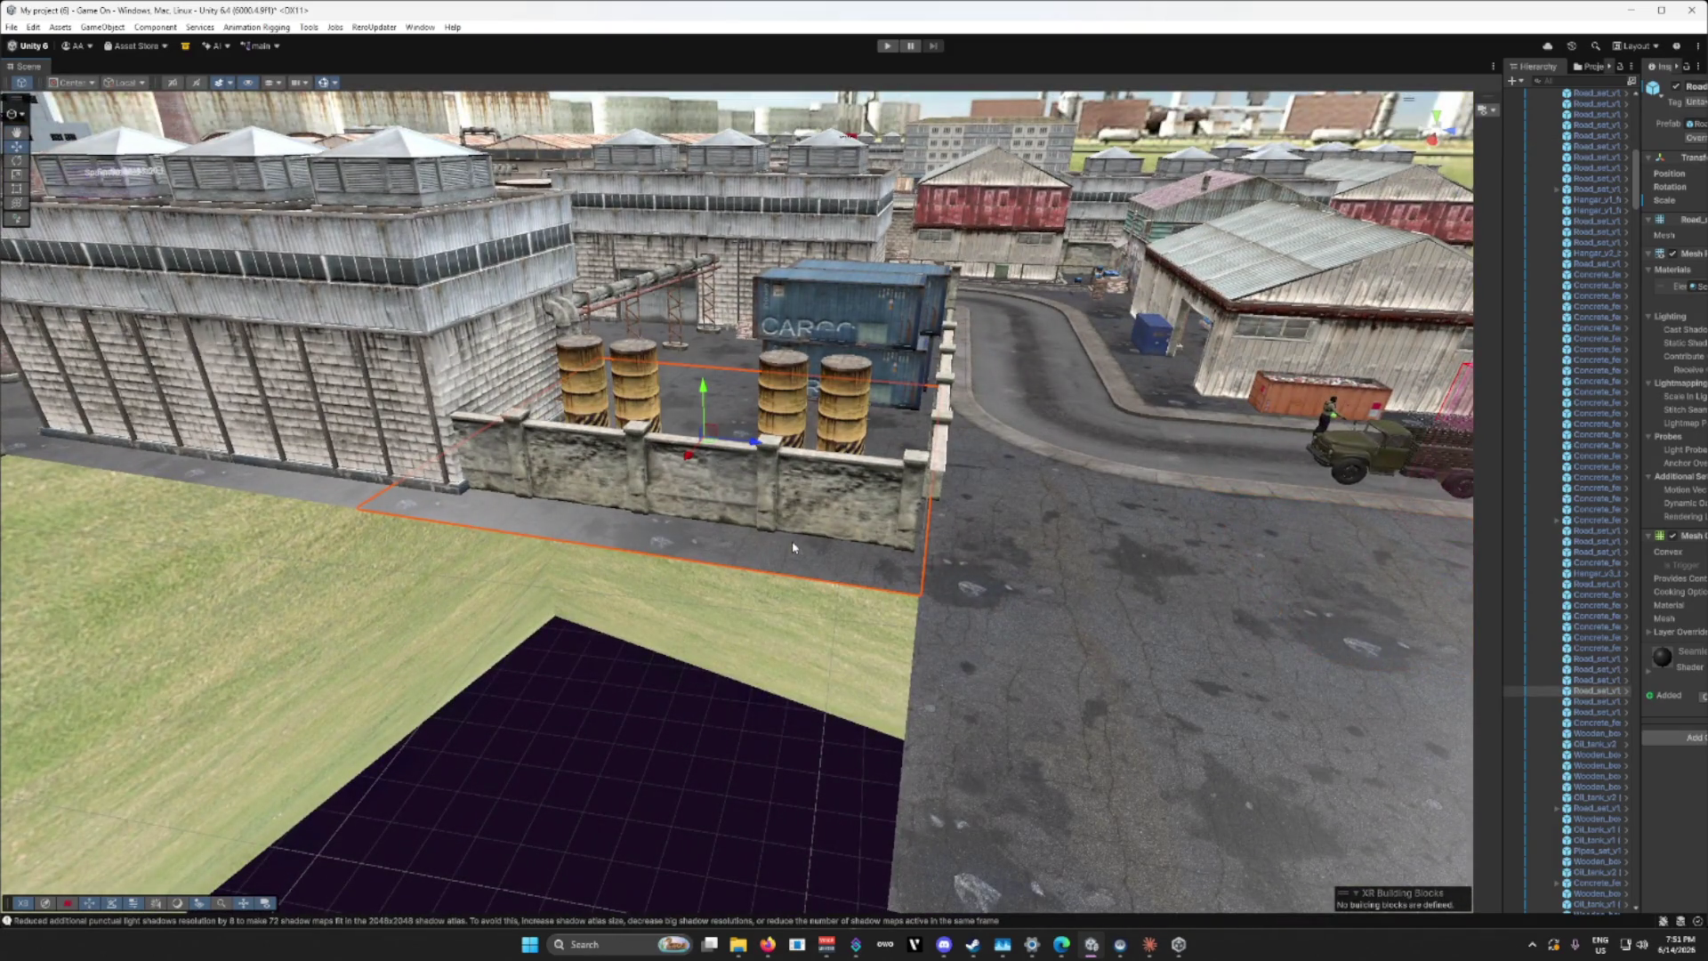
mouse_move(795, 548)
left_mouse_down()
mouse_move(694, 540)
mouse_move(888, 599)
left_mouse_up()
scroll(886, 599, "down", 6)
left_click(729, 505, "shift")
left_click(505, 478, "shift")
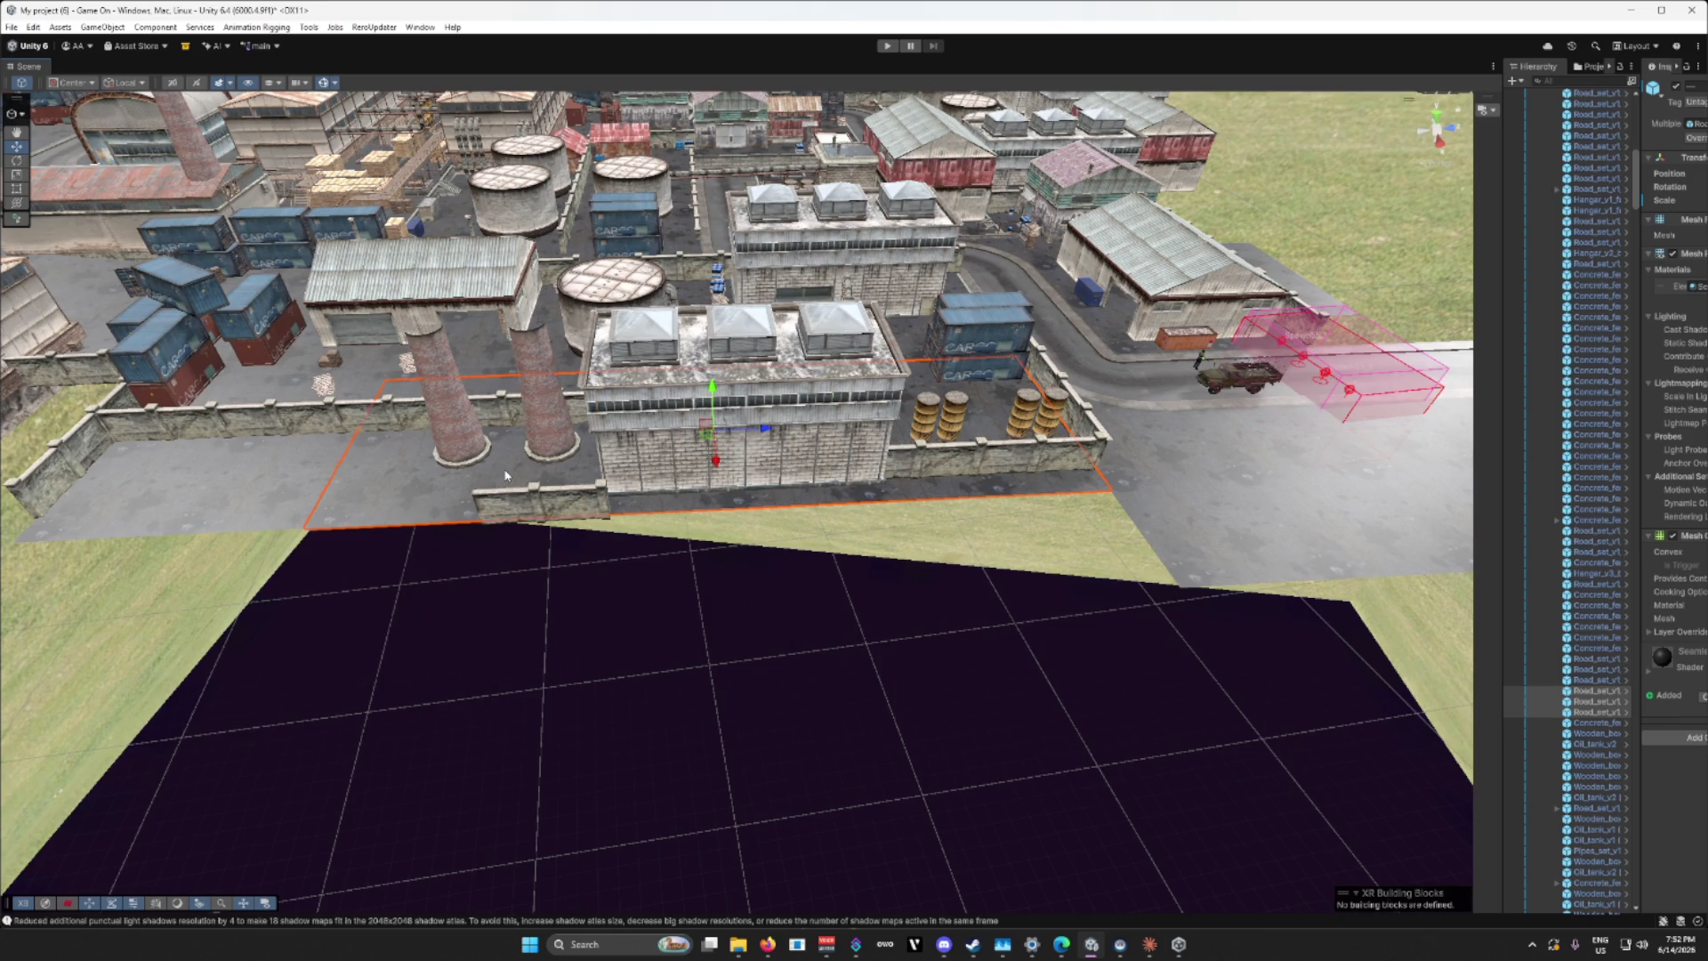
key("ctrl+d")
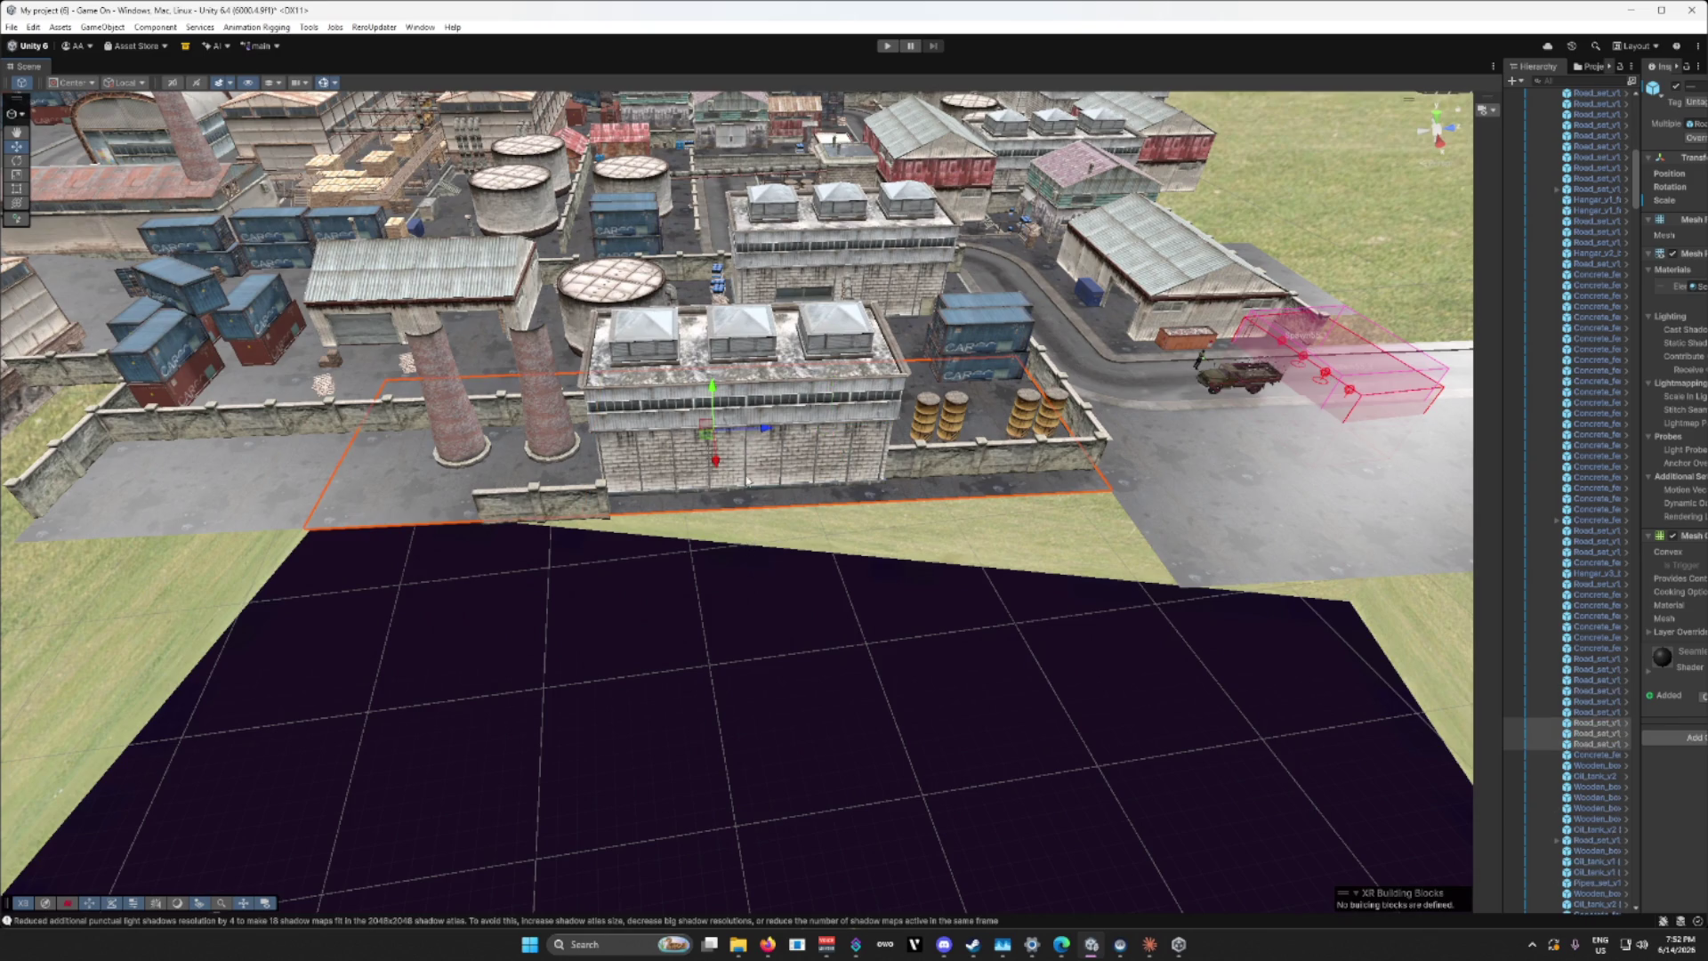
mouse_move(714, 462)
left_mouse_down()
mouse_move(730, 681)
mouse_move(754, 661)
left_mouse_up()
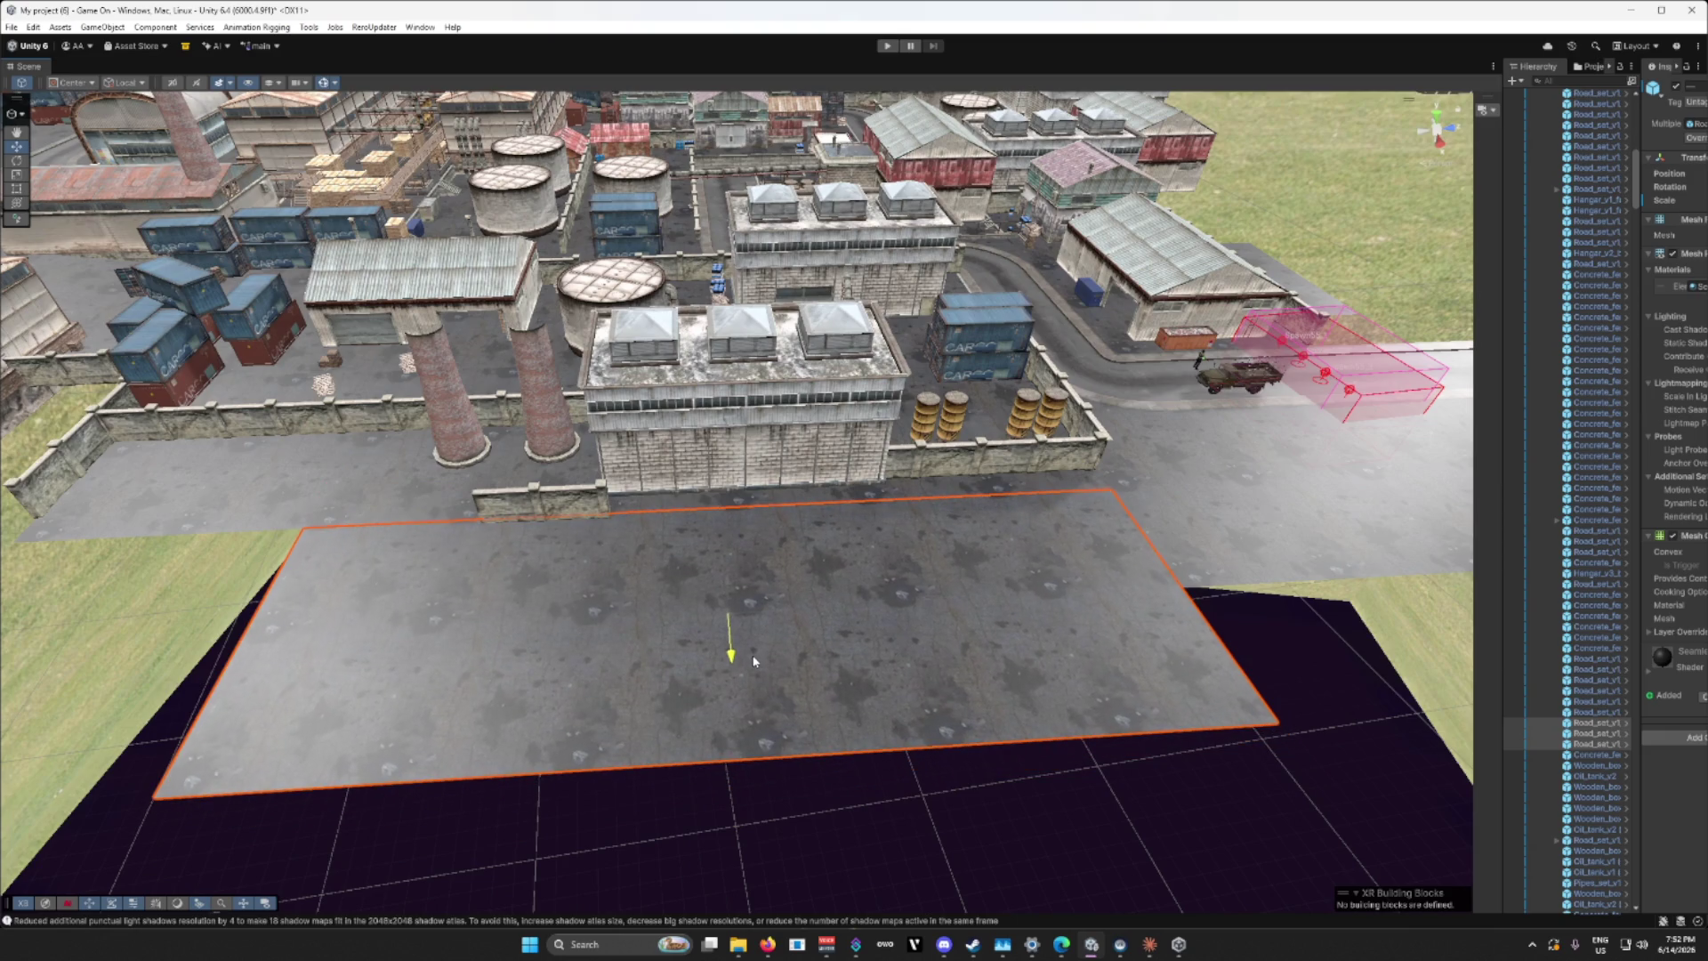
scroll(1058, 672, "up", 10)
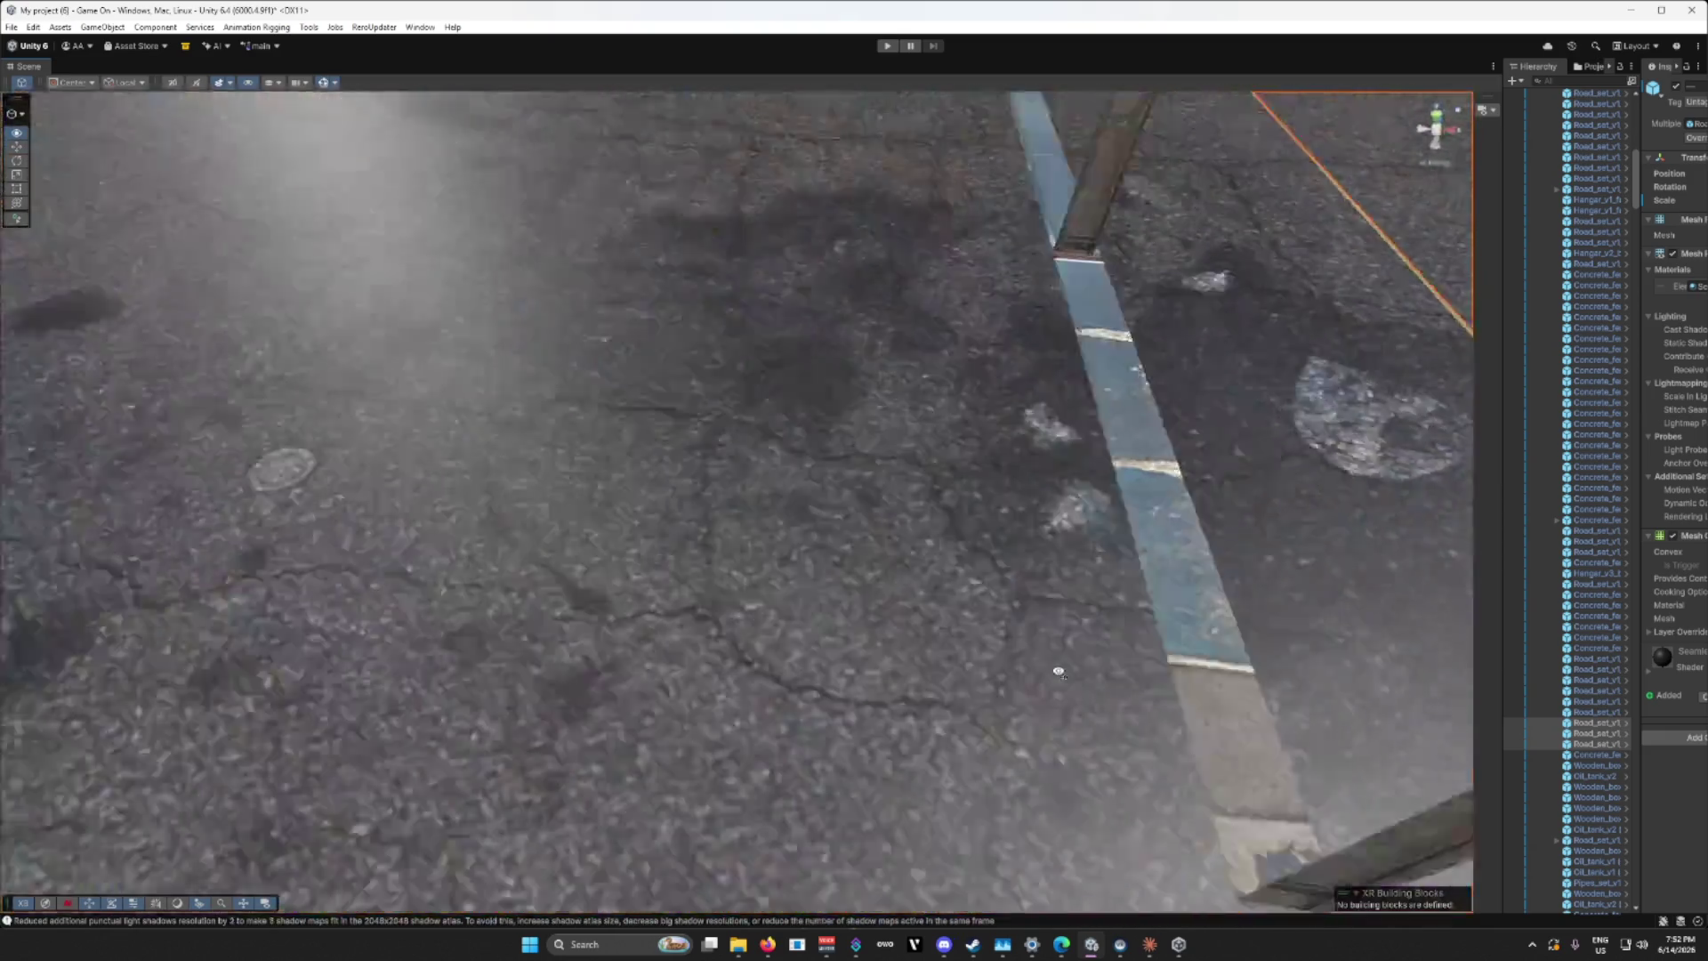
left_click_drag(1059, 672, 1215, 635)
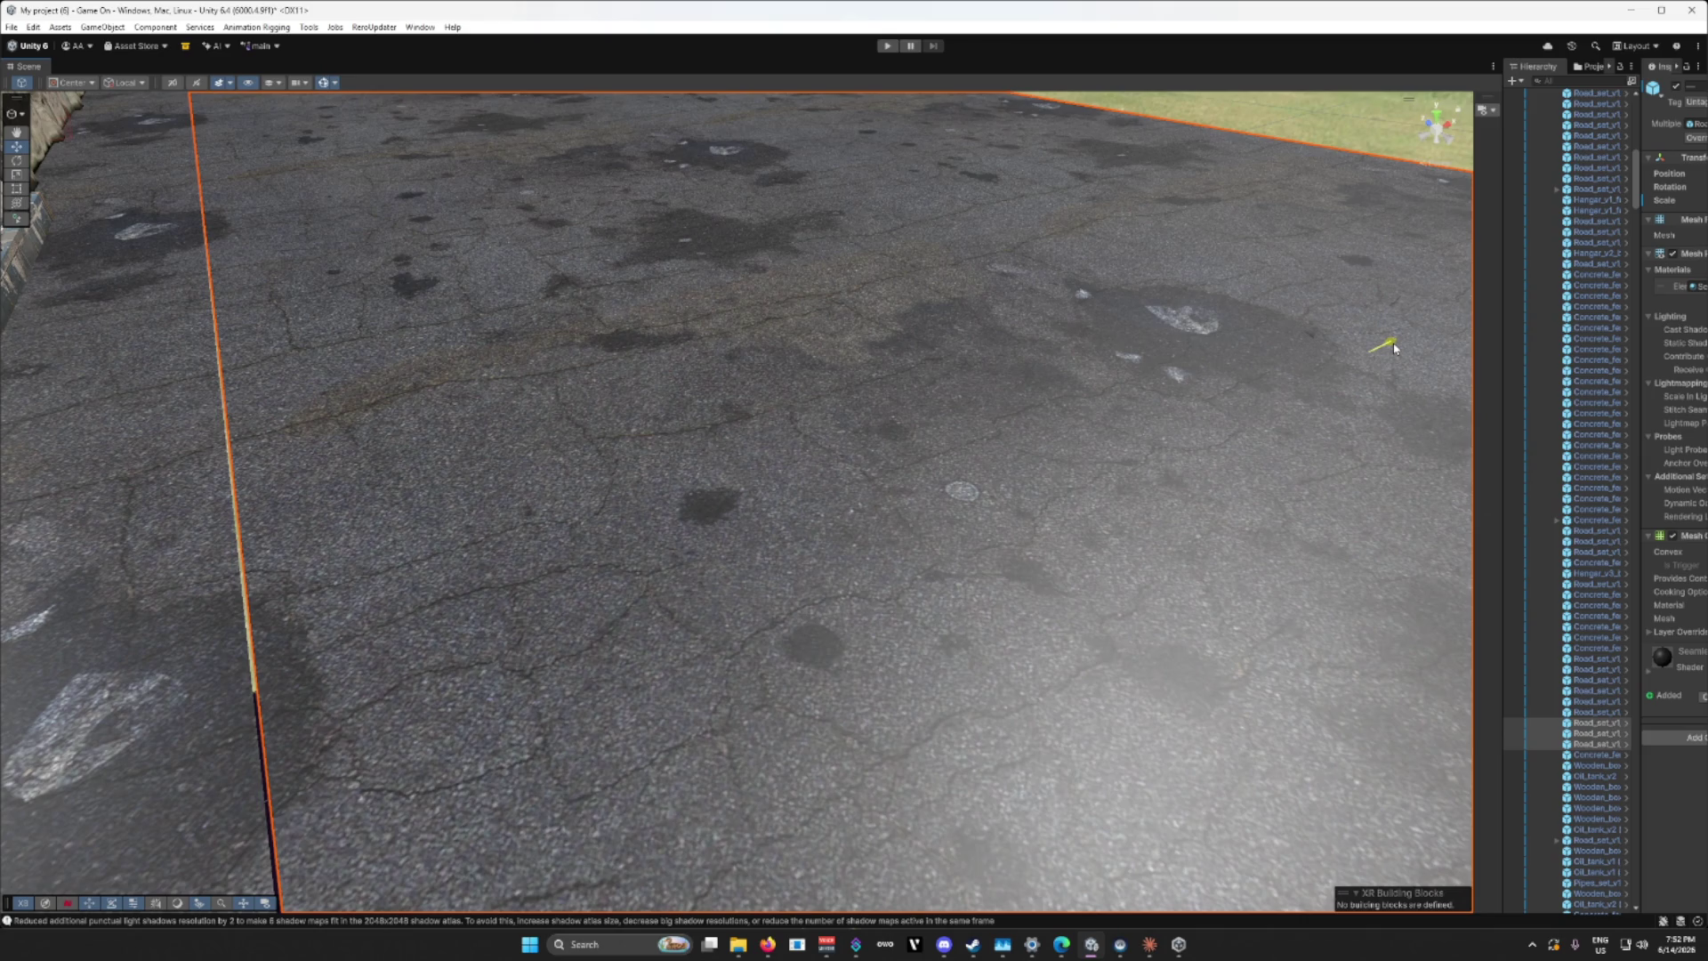
left_click_drag(1394, 347, 888, 640)
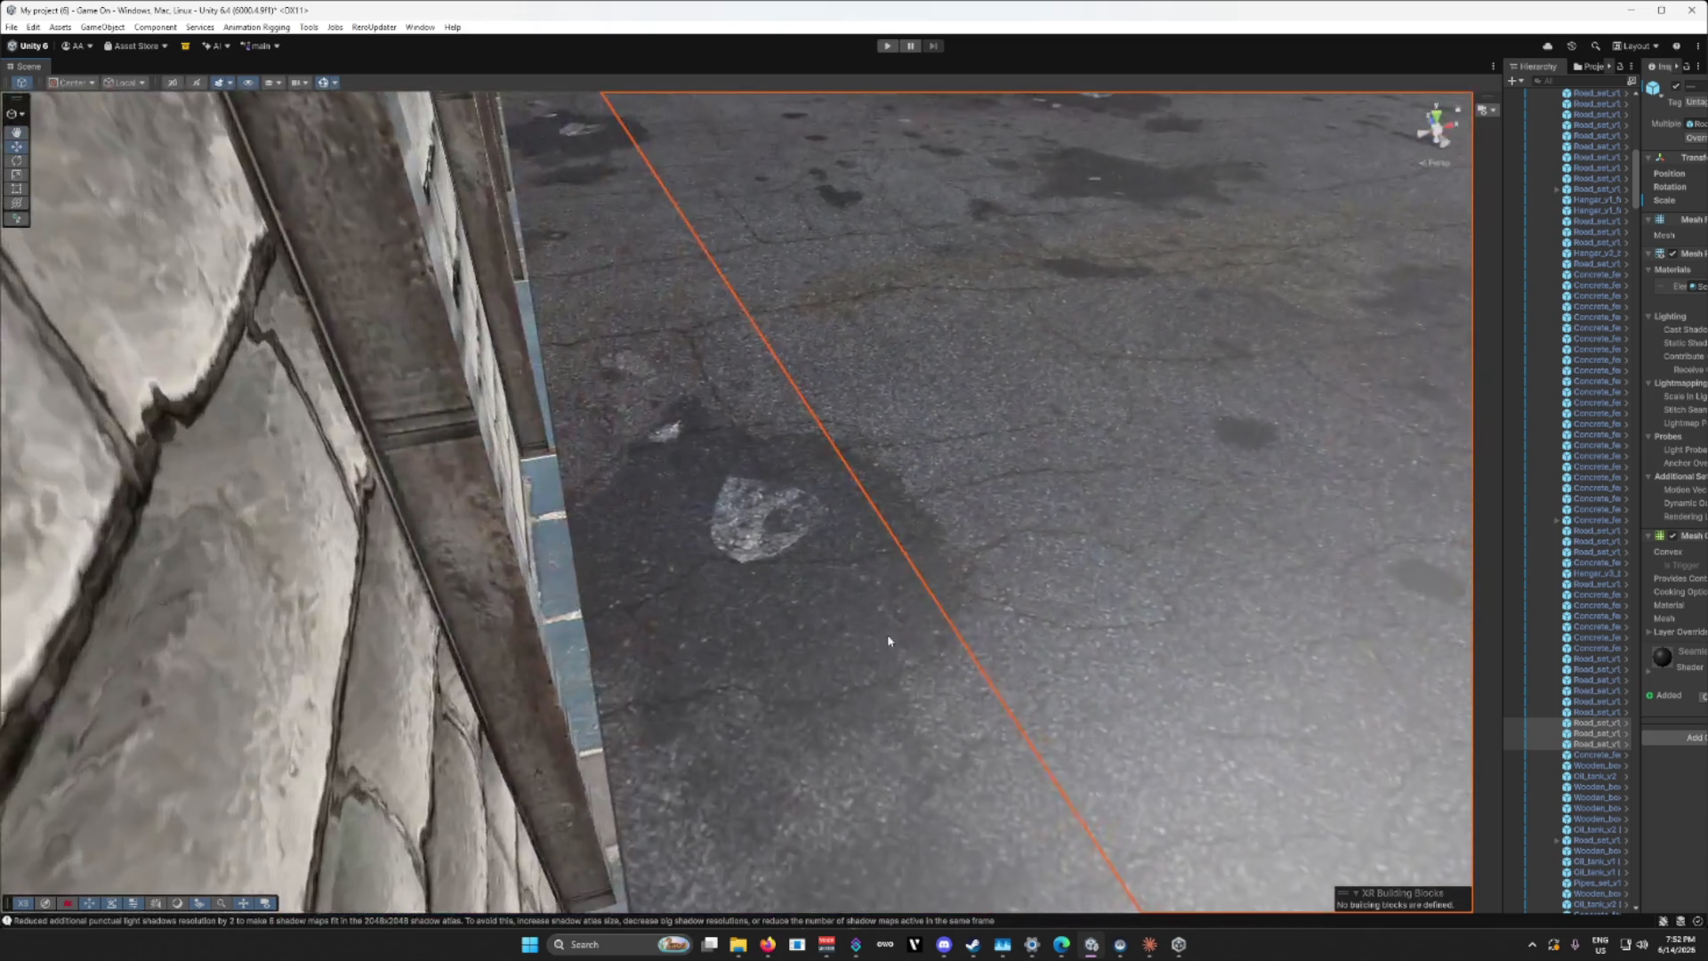
left_click(234, 566)
mouse_move(234, 566)
left_mouse_down()
mouse_move(762, 618)
mouse_move(720, 603)
mouse_move(603, 638)
mouse_move(383, 636)
mouse_move(77, 593)
left_mouse_up()
scroll(713, 614, "down", 2)
scroll(676, 610, "down", 3)
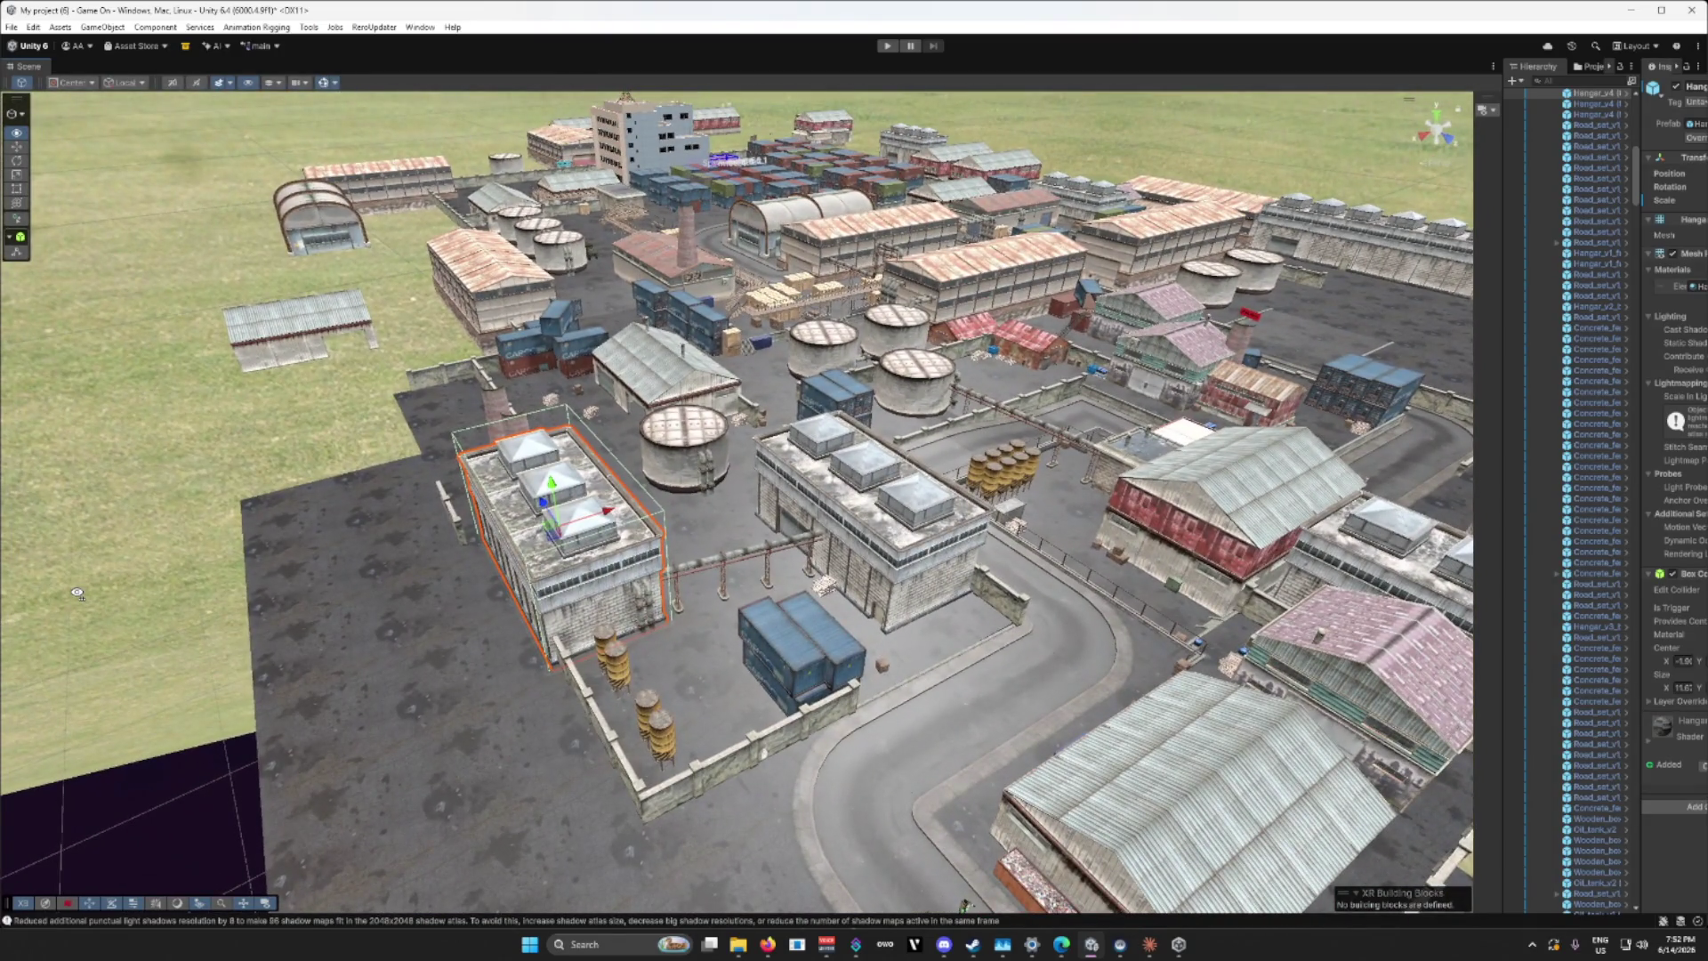
Step: Move two neighbouring asphalt tiles down-left onto empty ground and line up their edges
mouse_move(77, 594)
left_mouse_down()
mouse_move(189, 658)
mouse_move(175, 688)
left_mouse_up()
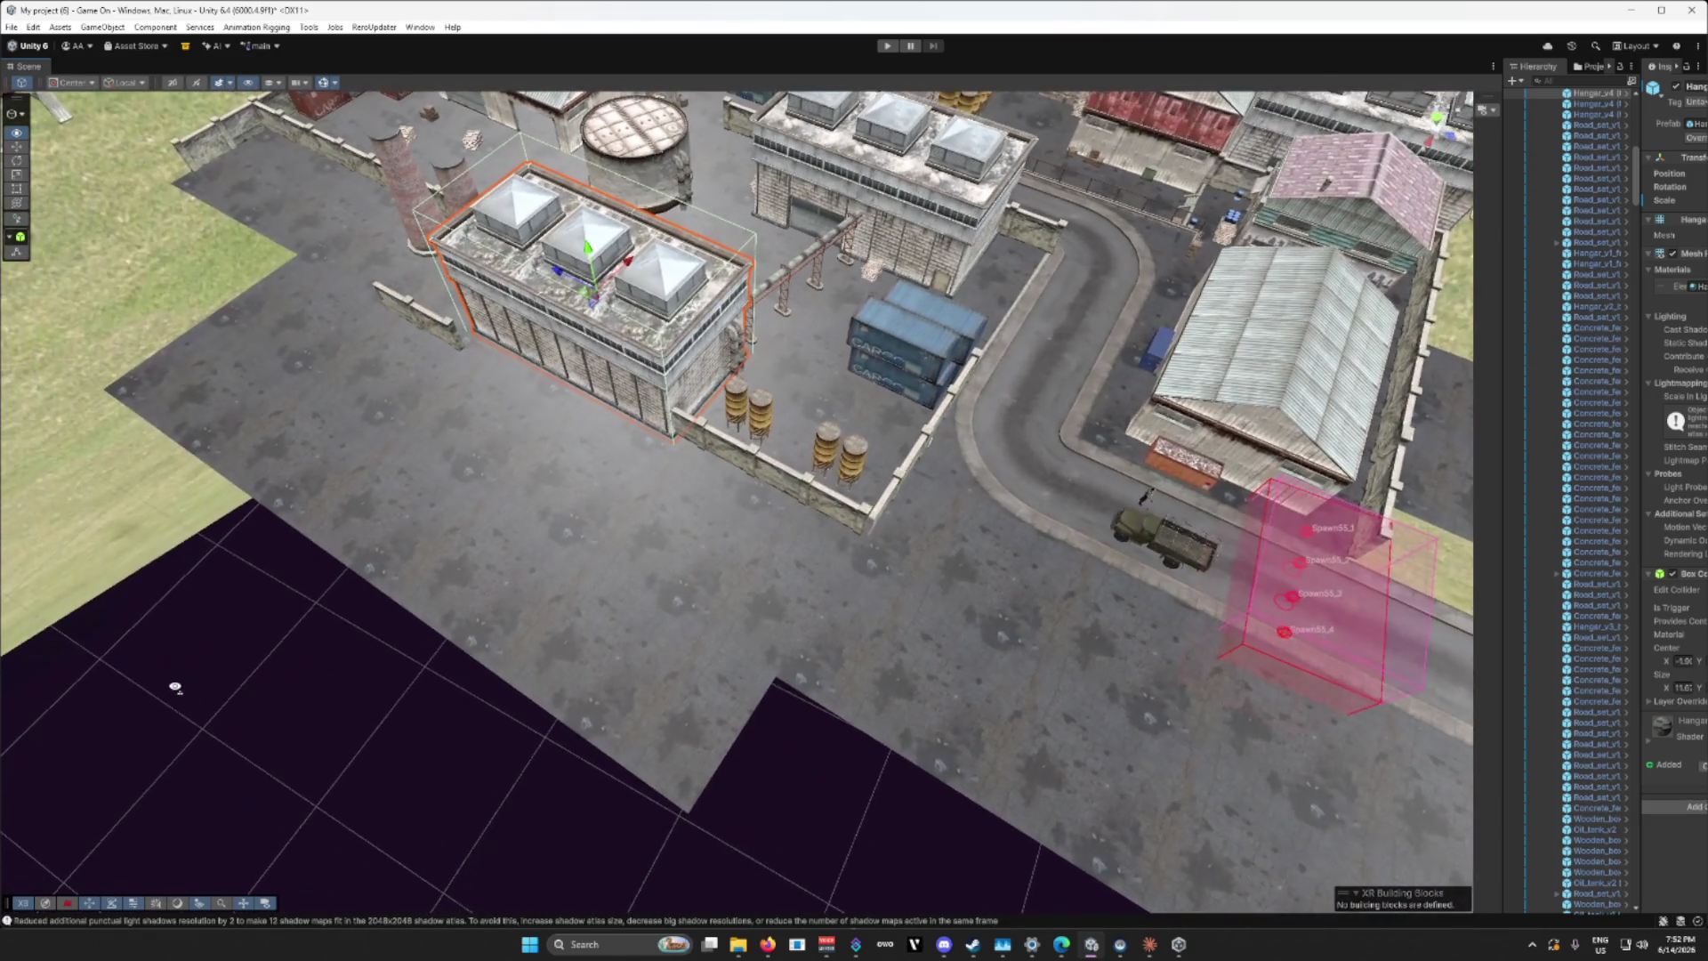
left_click(522, 595)
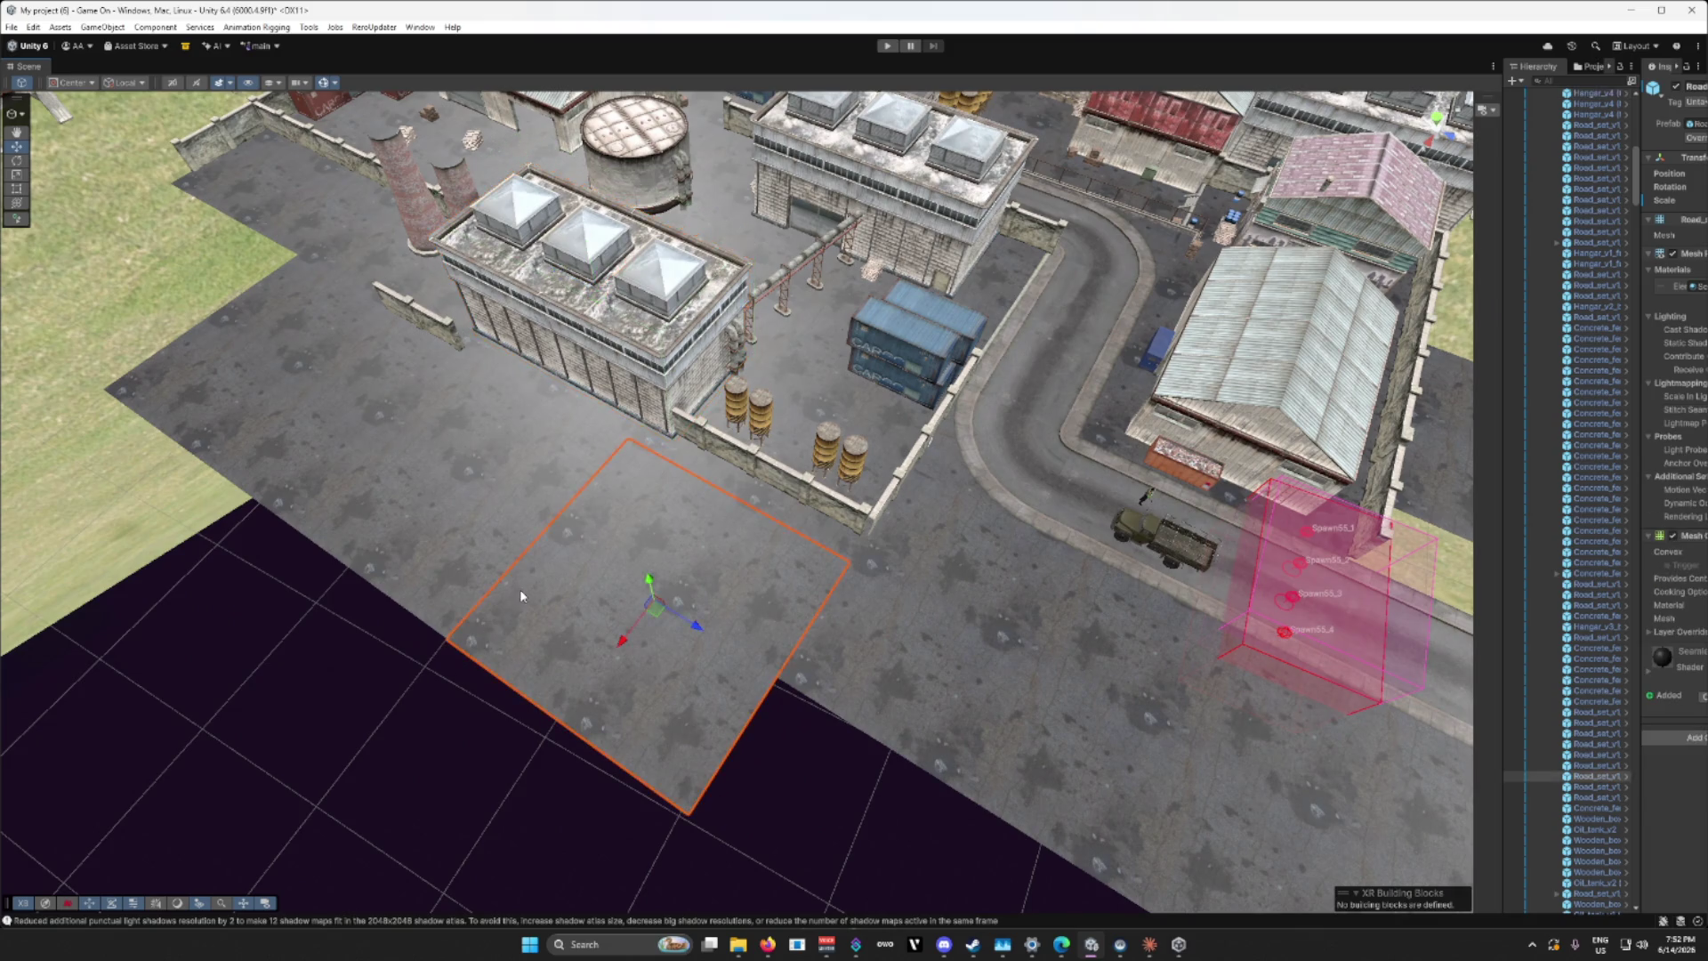
left_click(471, 535, "shift")
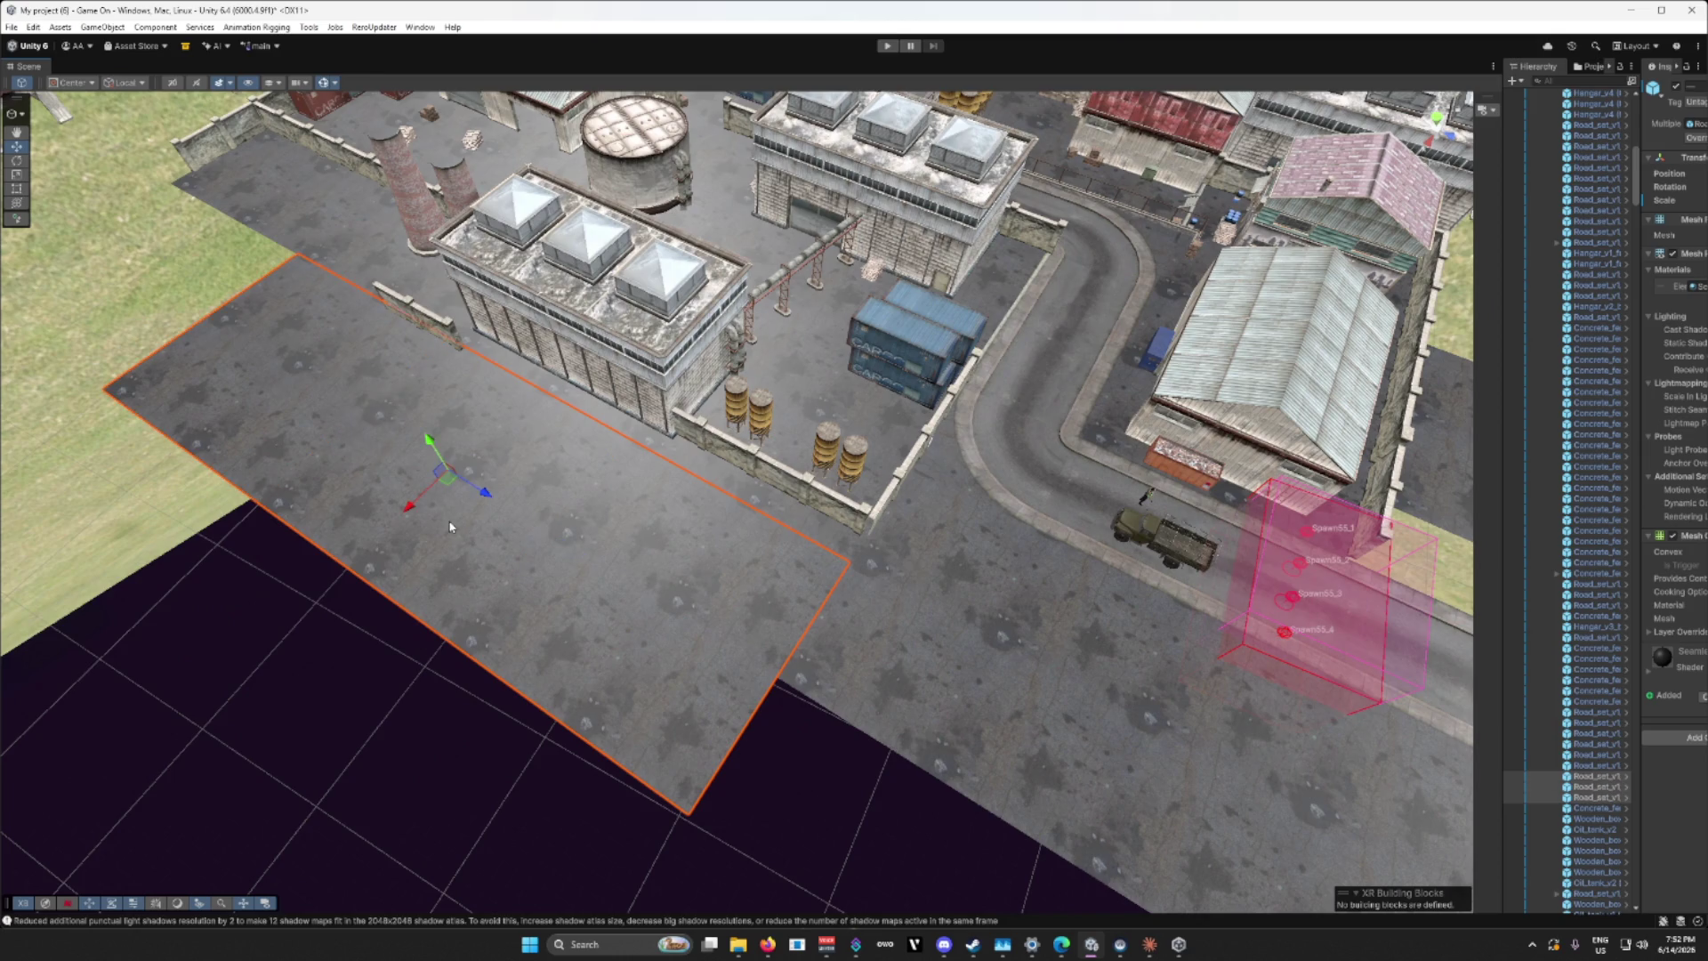
left_click_drag(411, 505, 159, 702)
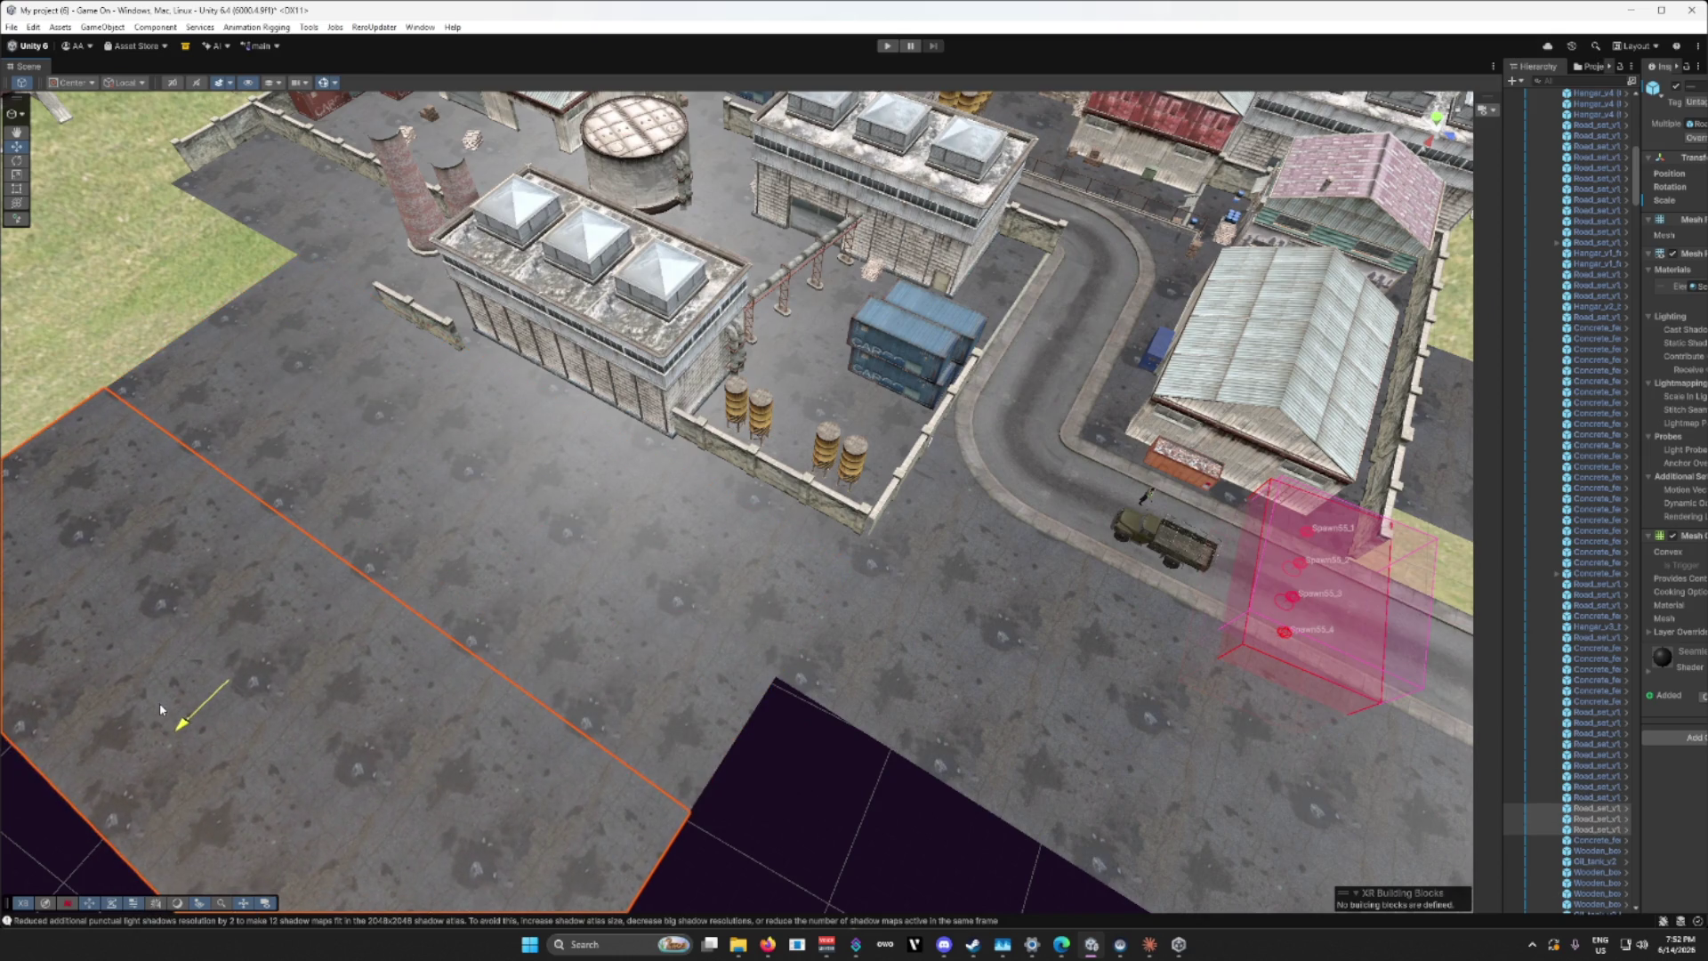
scroll(375, 681, "up", 10)
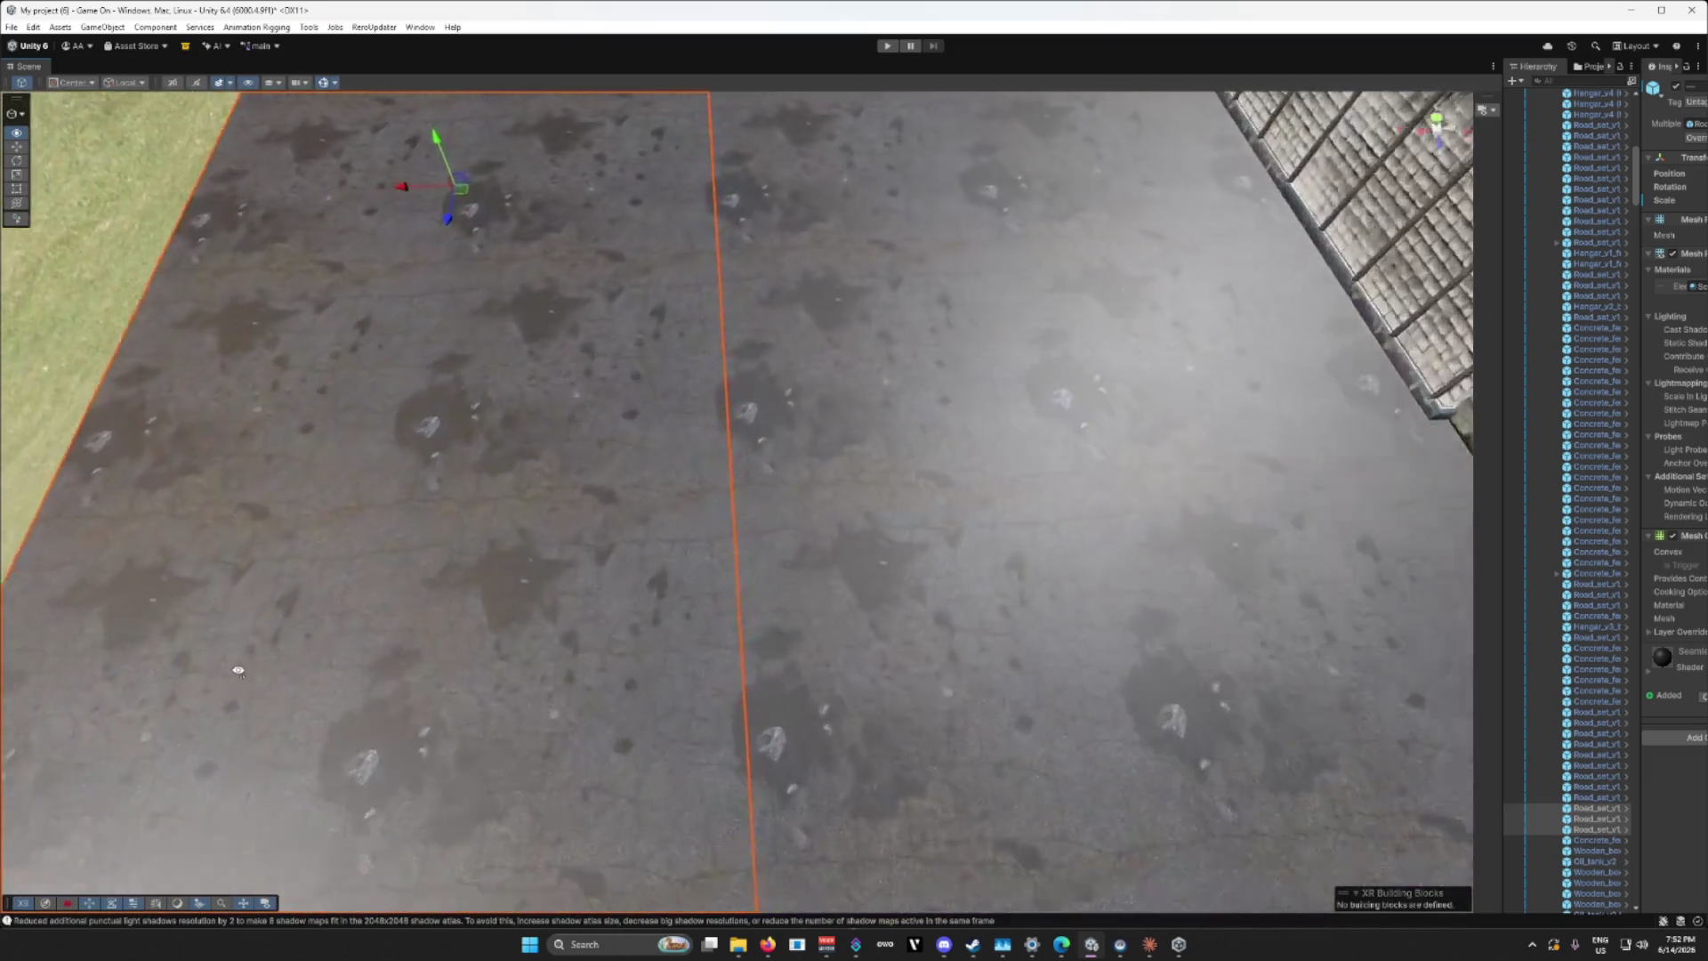
scroll(221, 621, "down", 10)
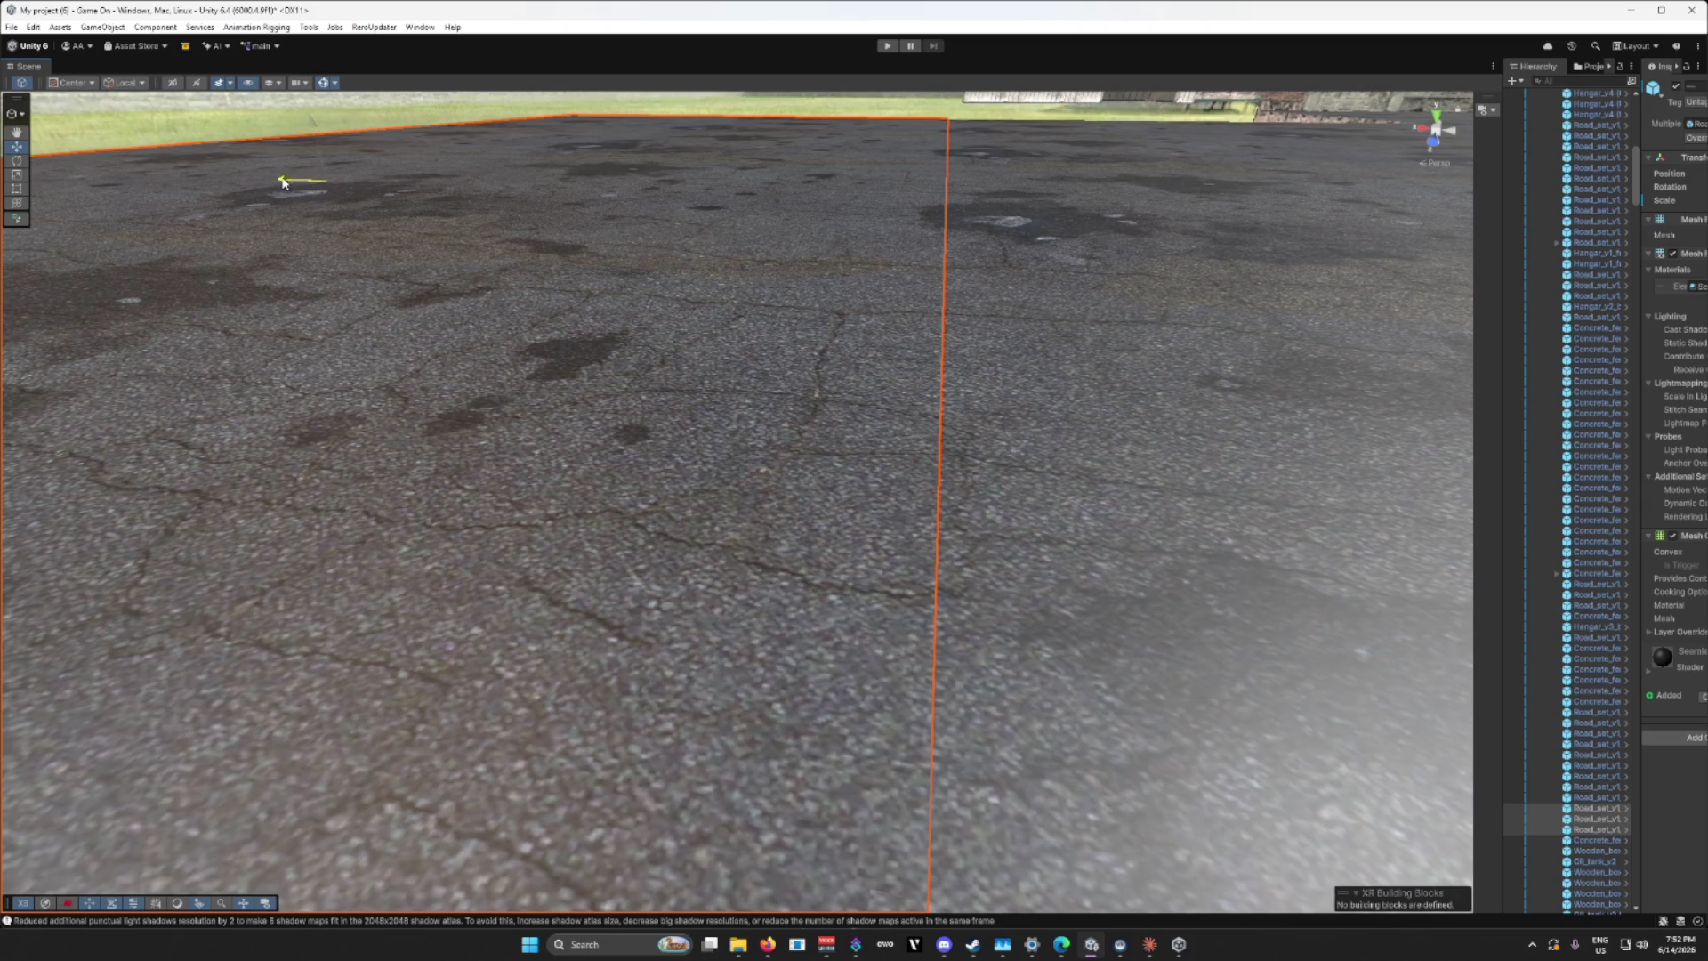
left_click_drag(283, 182, 274, 183)
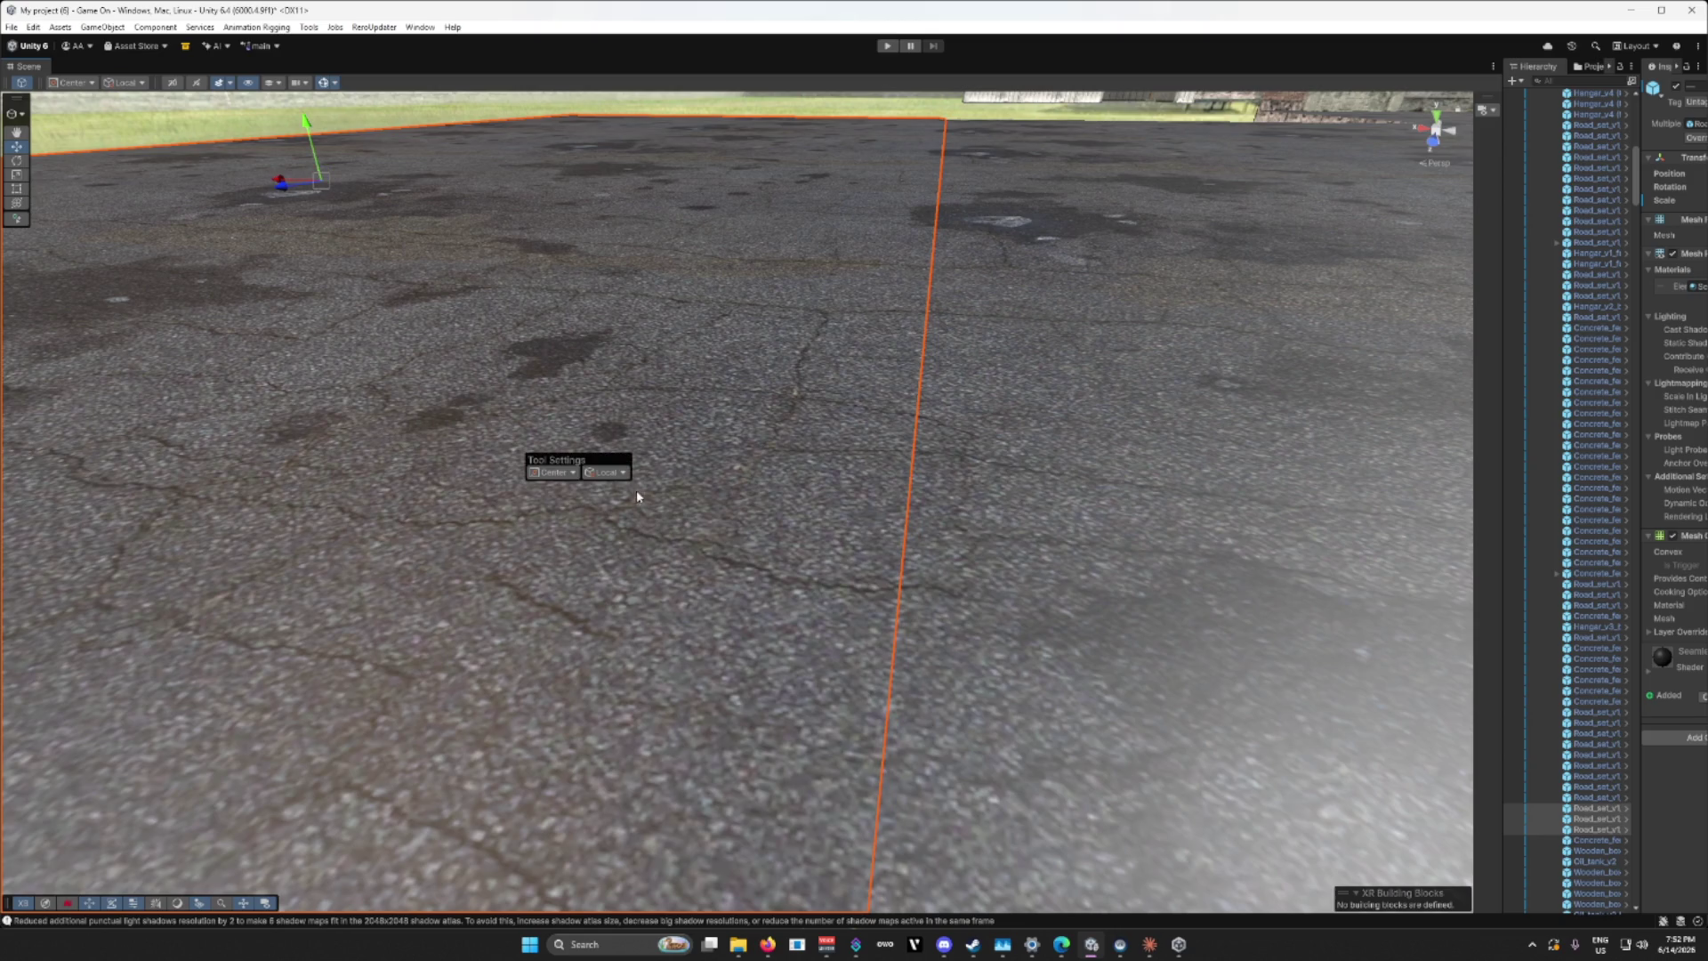
Step: Shift a group of six ground tiles near the road down-left, then check the slab edge
mouse_move(745, 491)
left_mouse_down()
mouse_move(961, 560)
mouse_move(1003, 527)
mouse_move(1008, 488)
left_mouse_up()
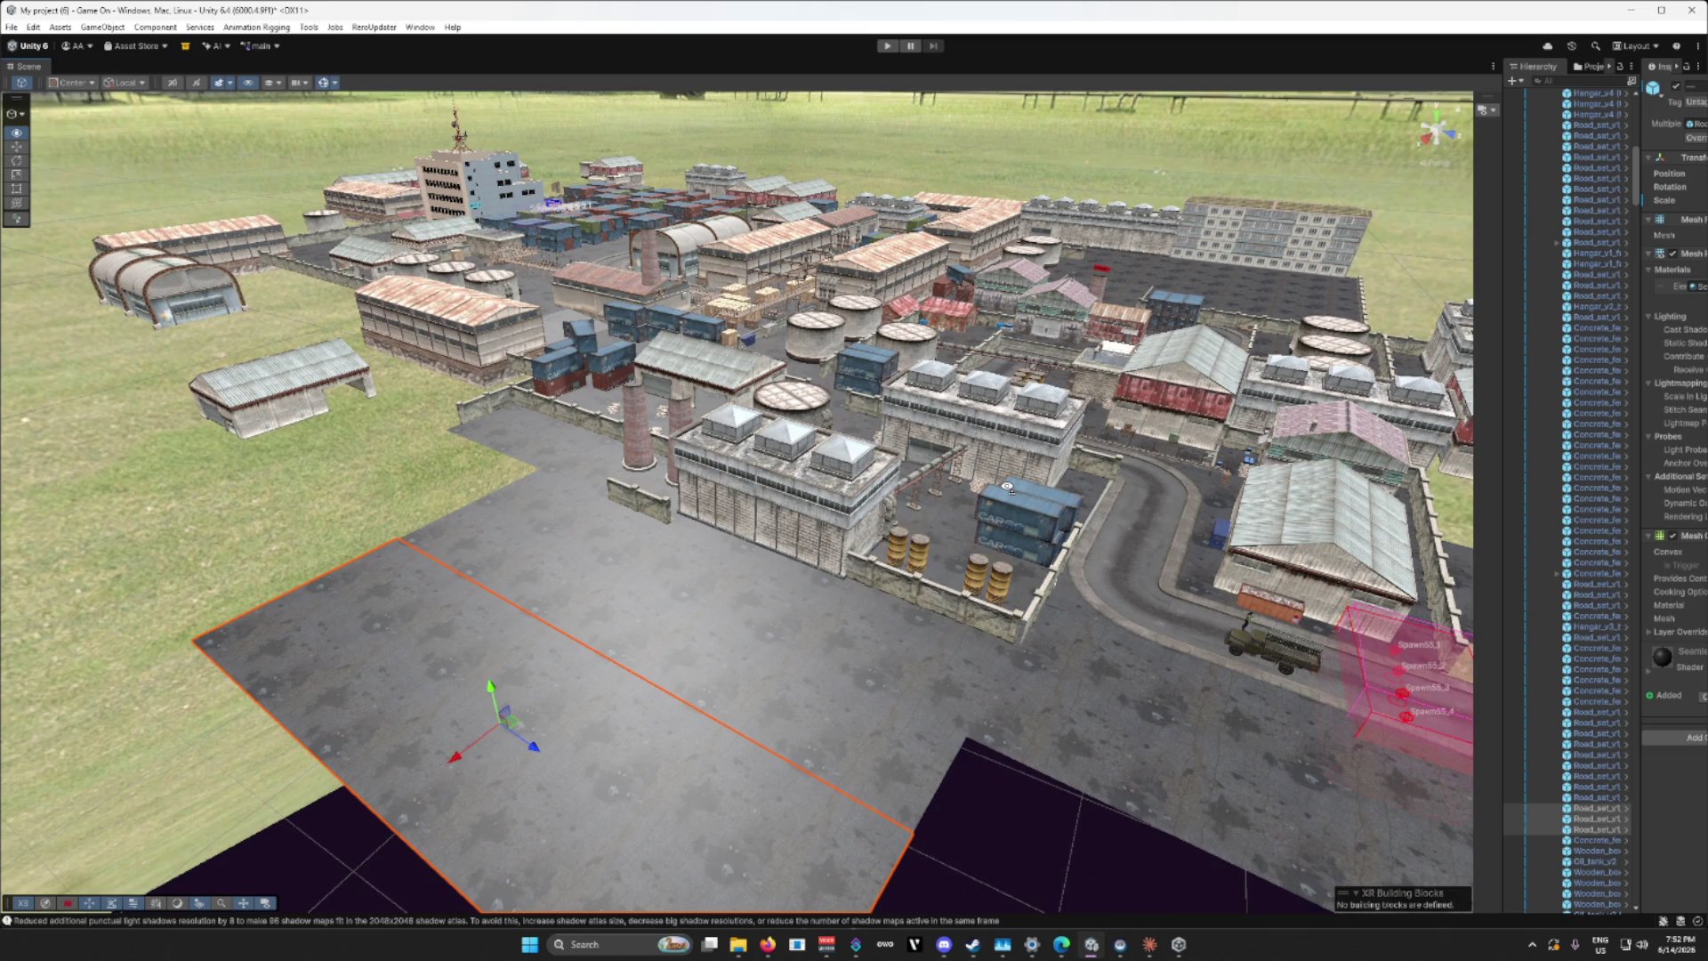
left_click_drag(1008, 489, 1010, 492)
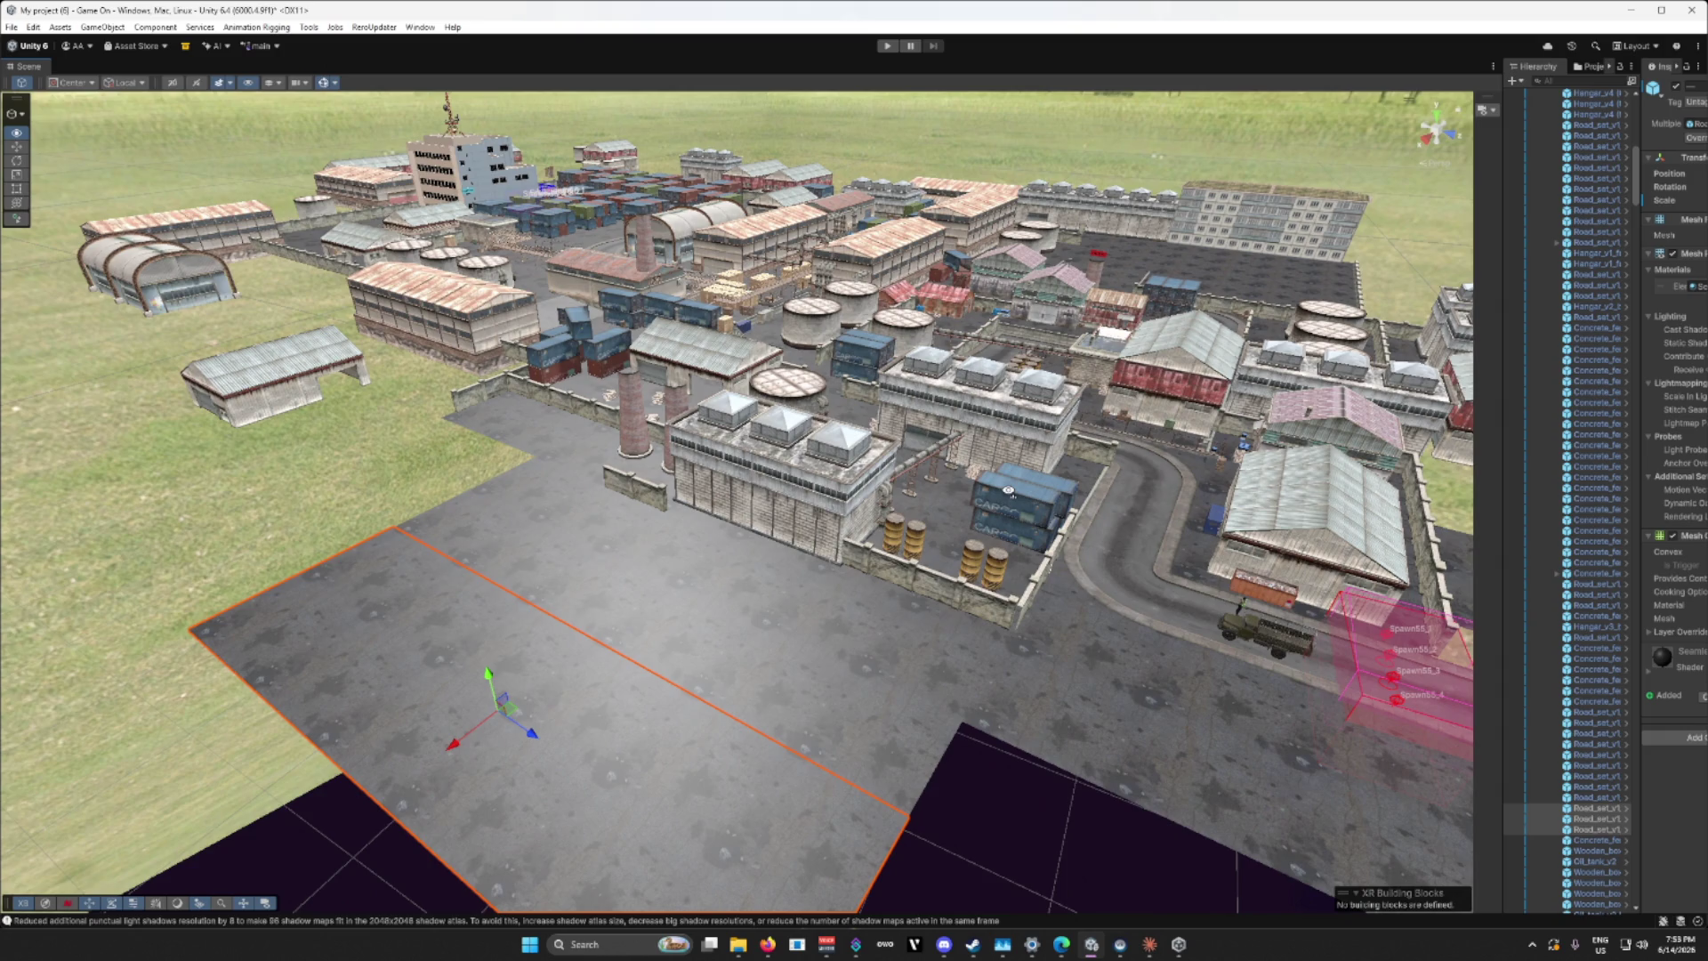
mouse_move(1009, 492)
left_mouse_down()
mouse_move(1007, 527)
mouse_move(953, 537)
mouse_move(996, 659)
left_mouse_up()
left_click(993, 659)
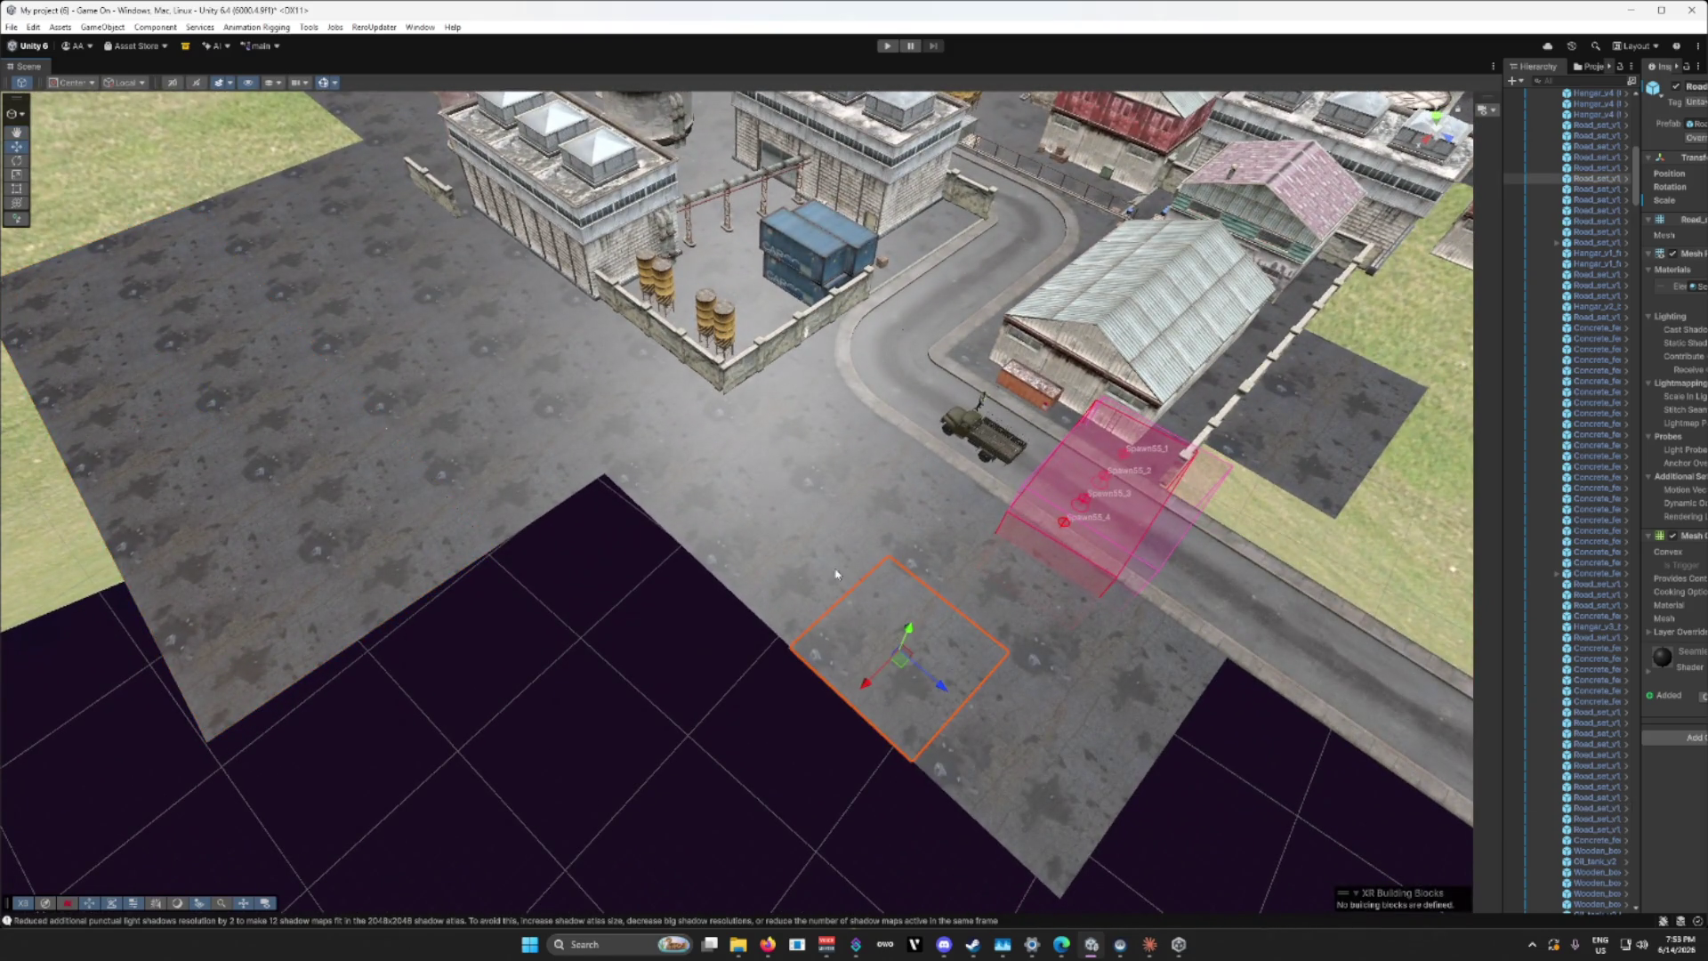
left_click(756, 548, "shift")
left_click(696, 498, "shift")
left_click(1102, 809, "shift")
left_click(1070, 655, "shift")
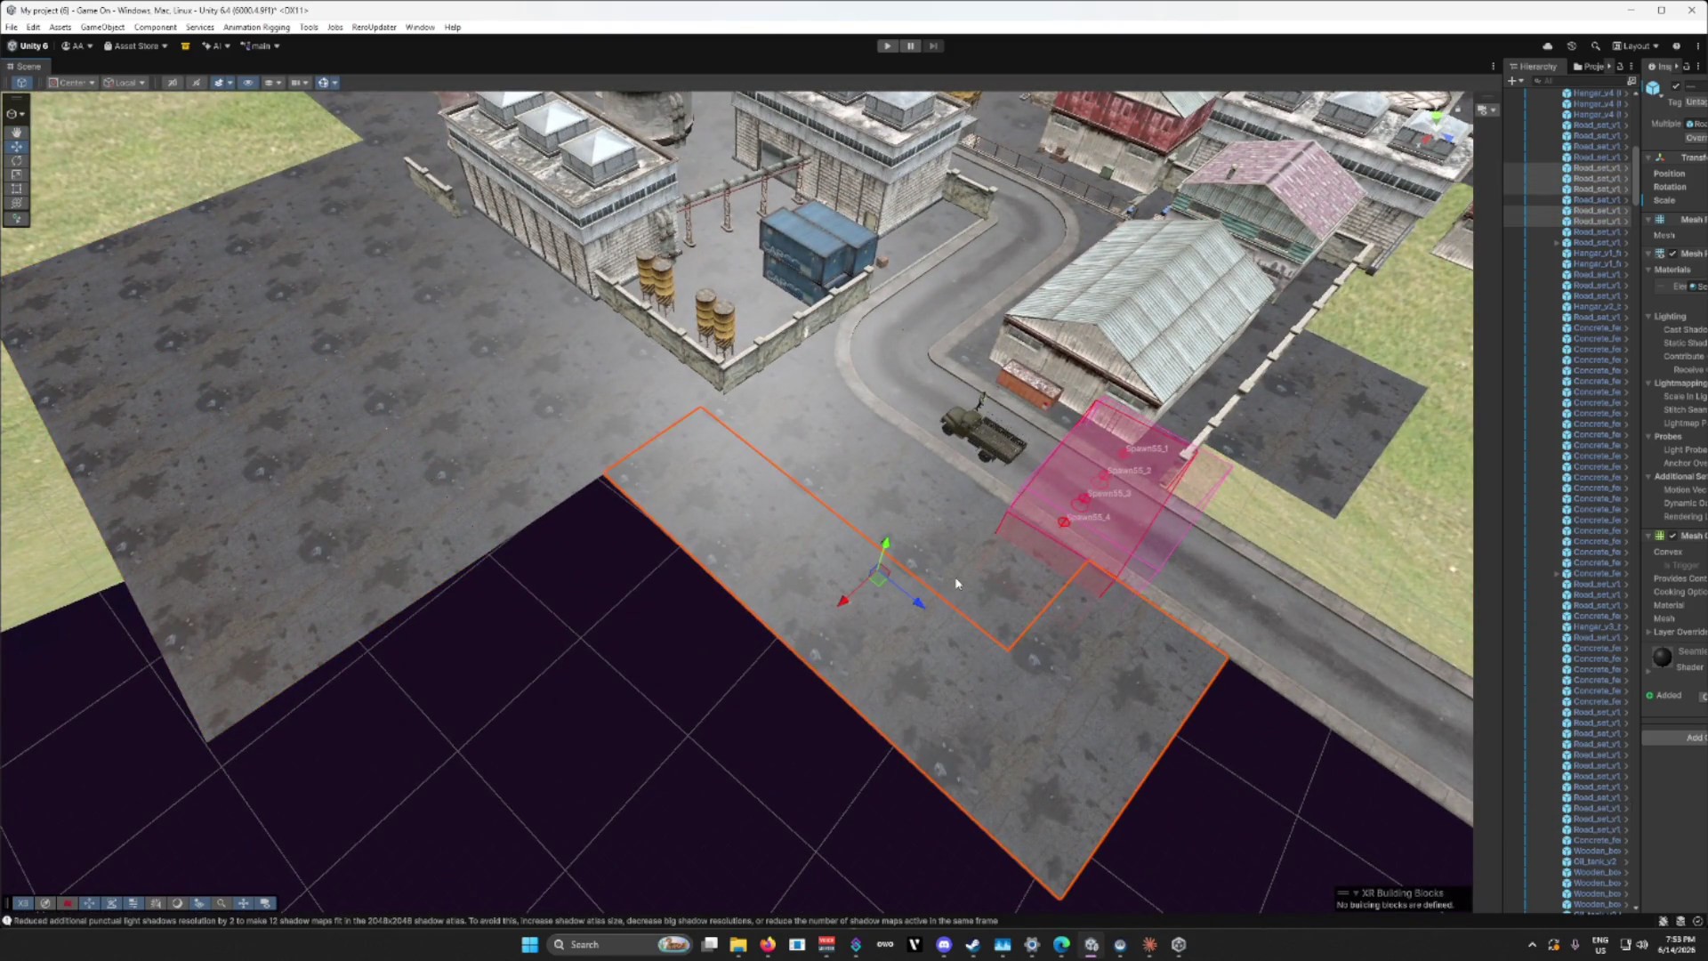
left_click(792, 436, "shift")
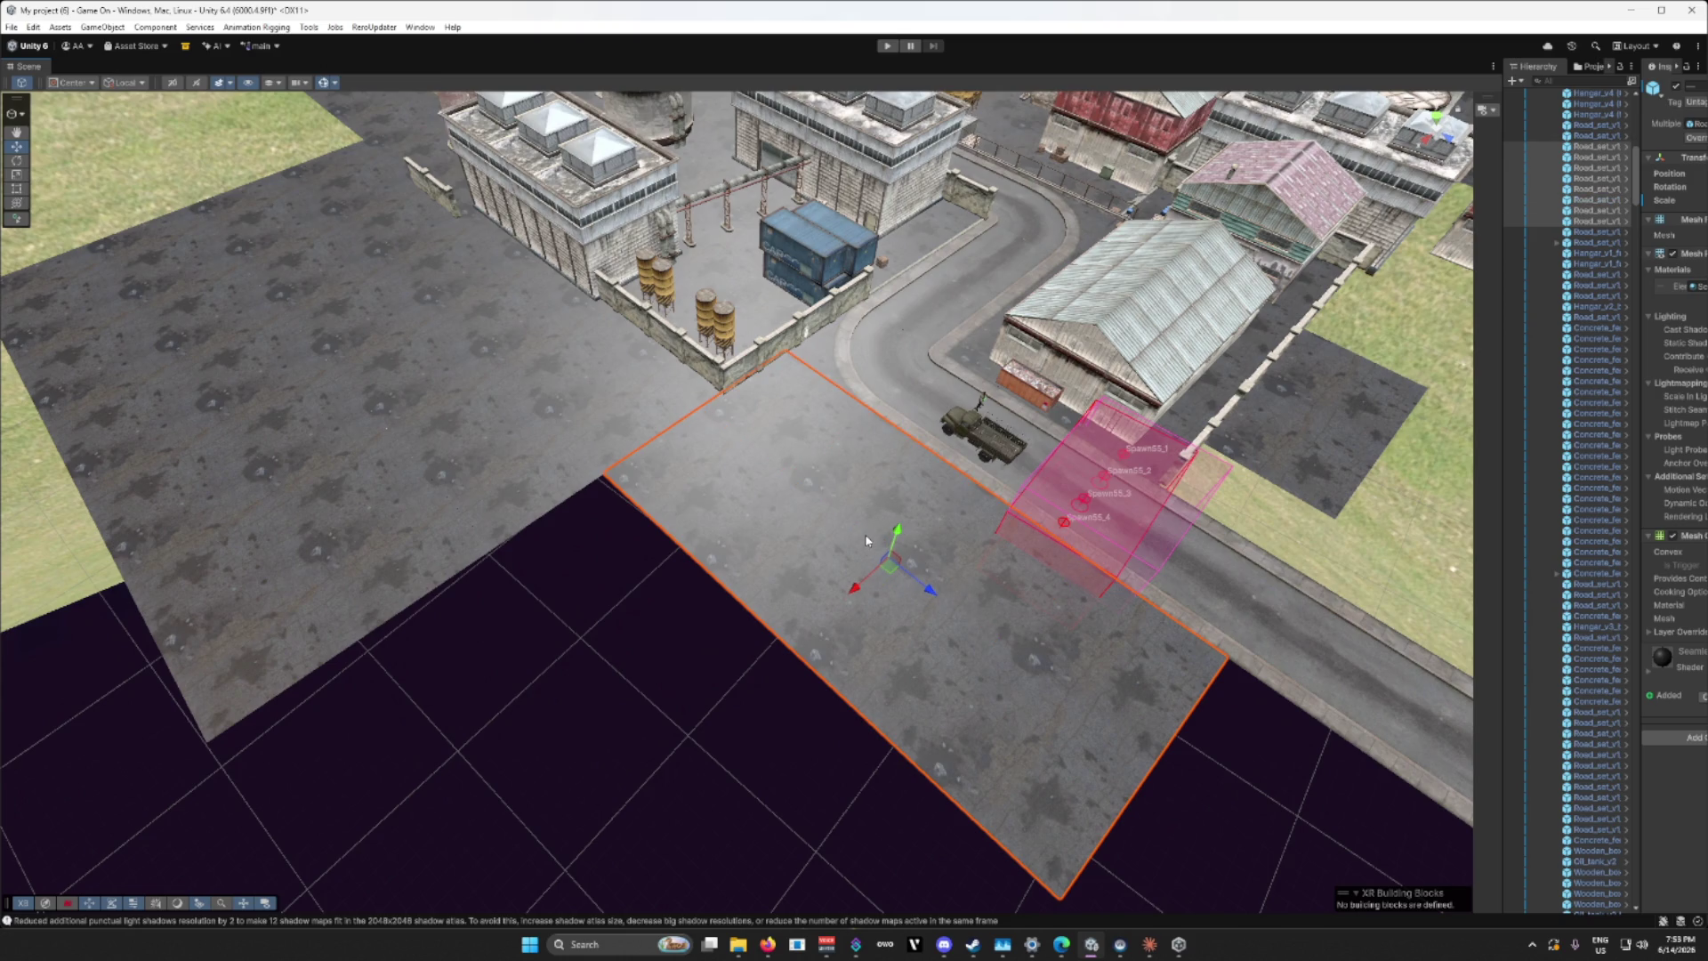
mouse_move(855, 588)
left_mouse_down()
mouse_move(580, 768)
mouse_move(600, 754)
left_mouse_up()
scroll(625, 735, "down", 10)
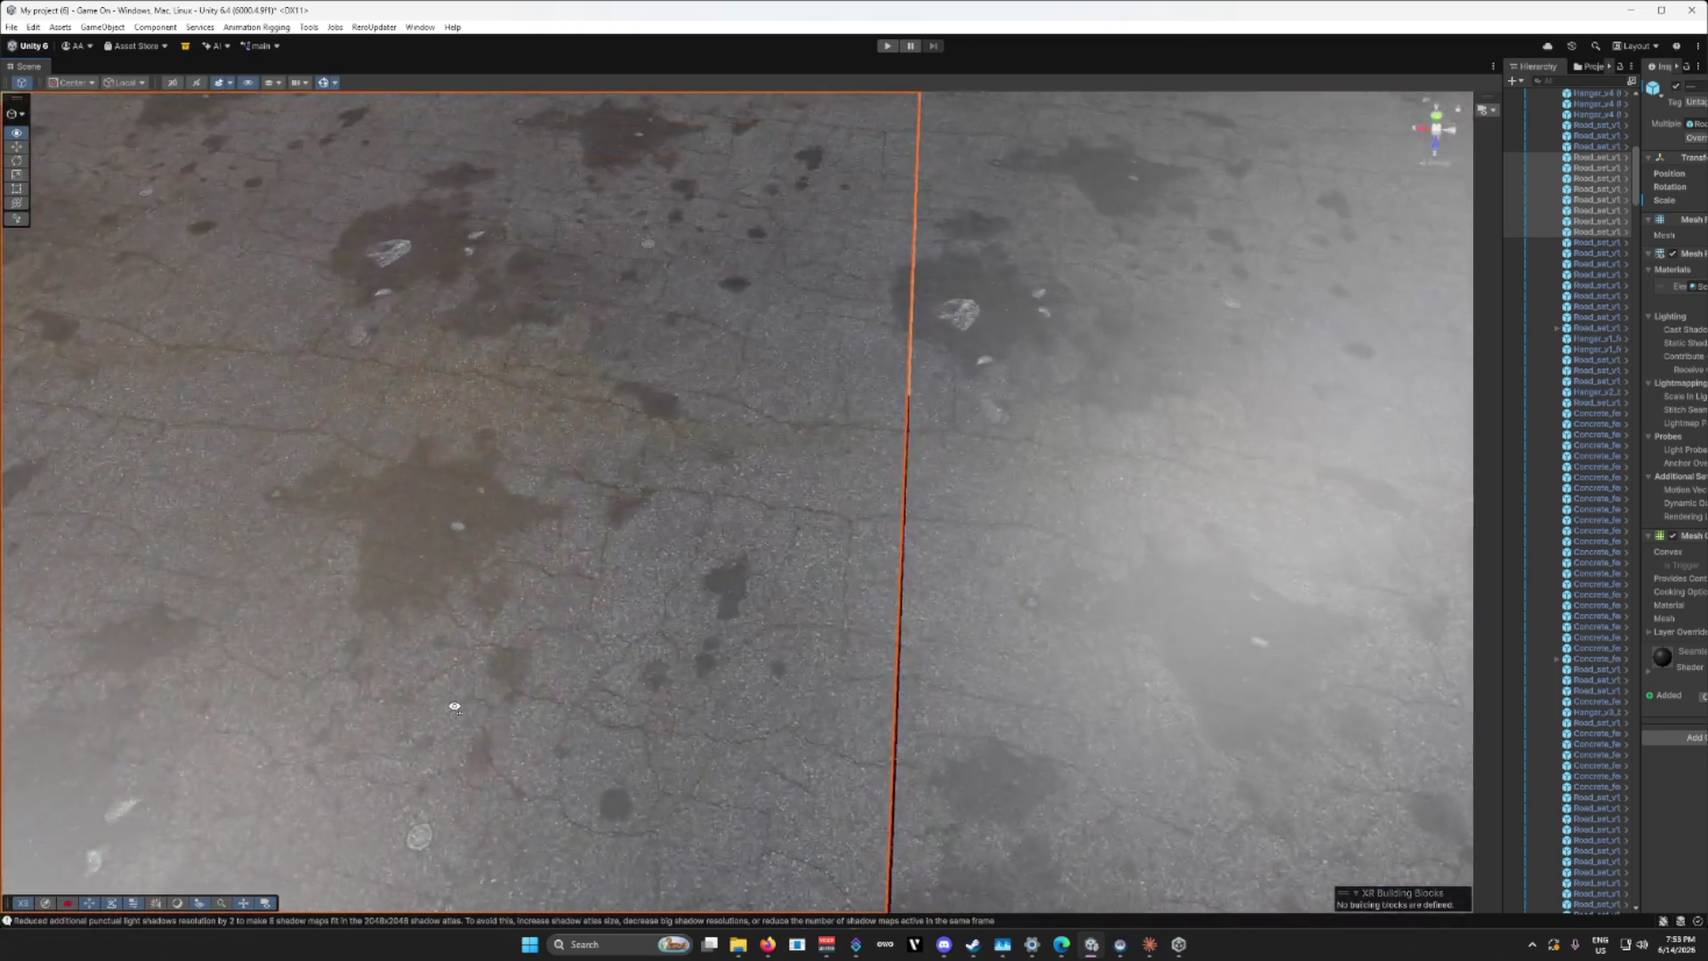
mouse_move(454, 708)
left_mouse_down()
mouse_move(325, 699)
mouse_move(257, 654)
left_mouse_up()
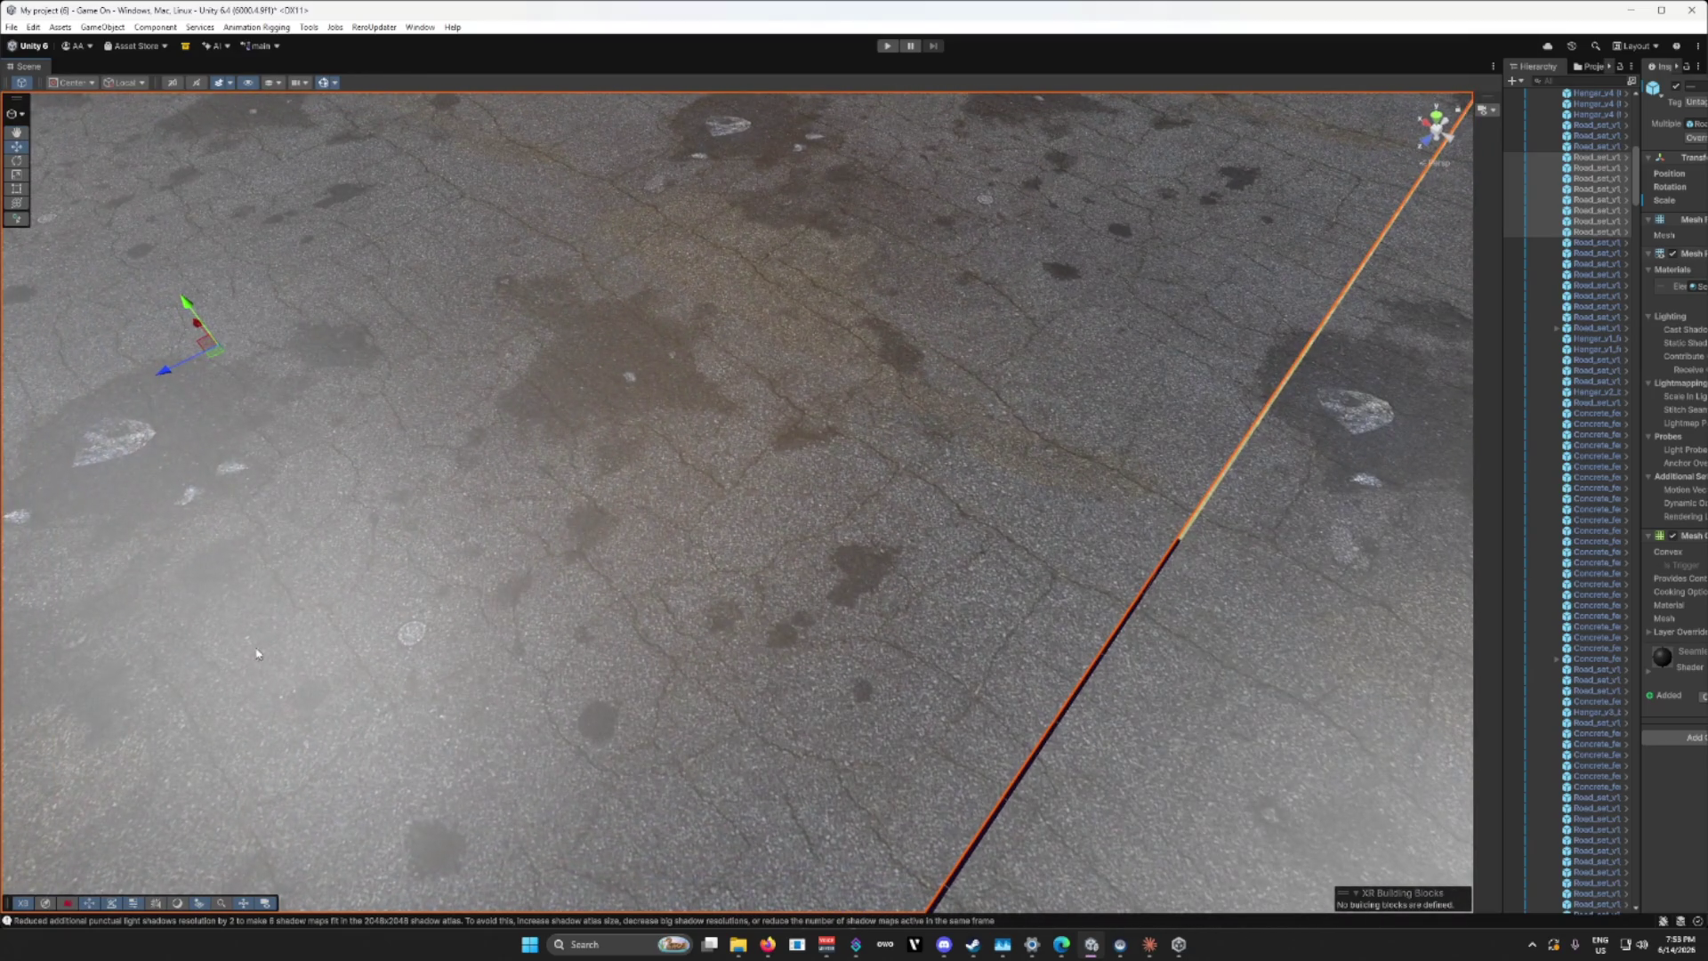
mouse_move(625, 737)
left_mouse_down()
mouse_move(793, 724)
mouse_move(803, 682)
mouse_move(648, 679)
left_mouse_up()
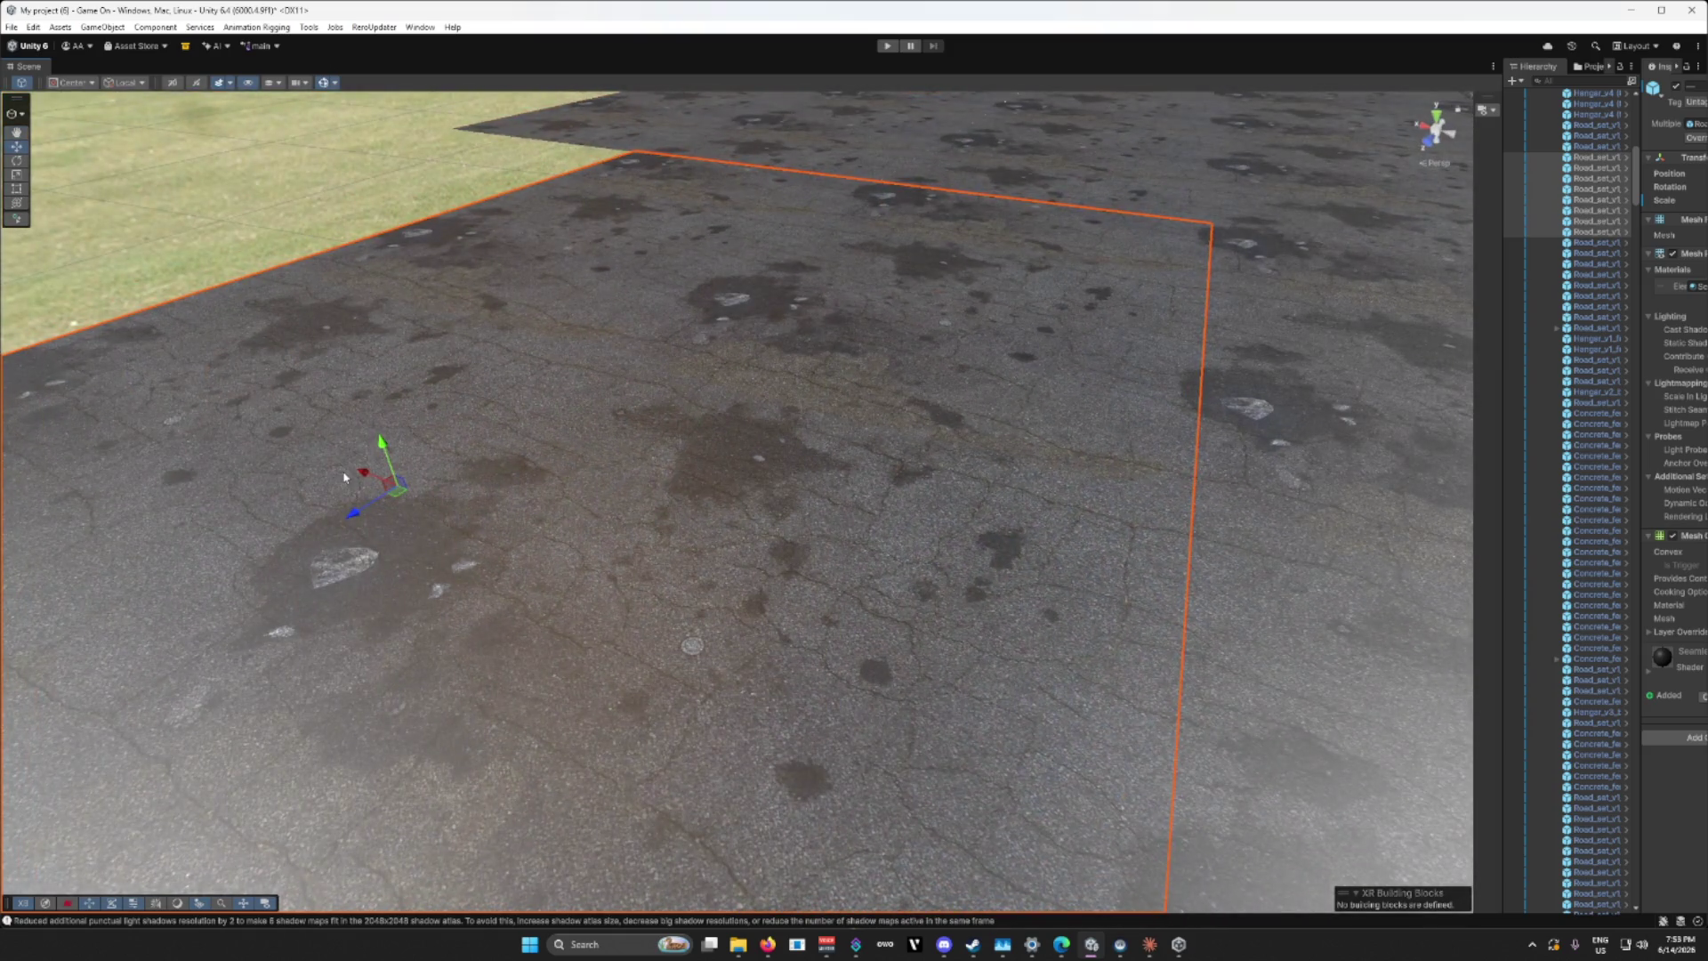
mouse_move(533, 599)
left_mouse_down()
mouse_move(854, 679)
mouse_move(844, 647)
mouse_move(826, 651)
mouse_move(819, 705)
mouse_move(1037, 758)
mouse_move(1081, 699)
left_mouse_up()
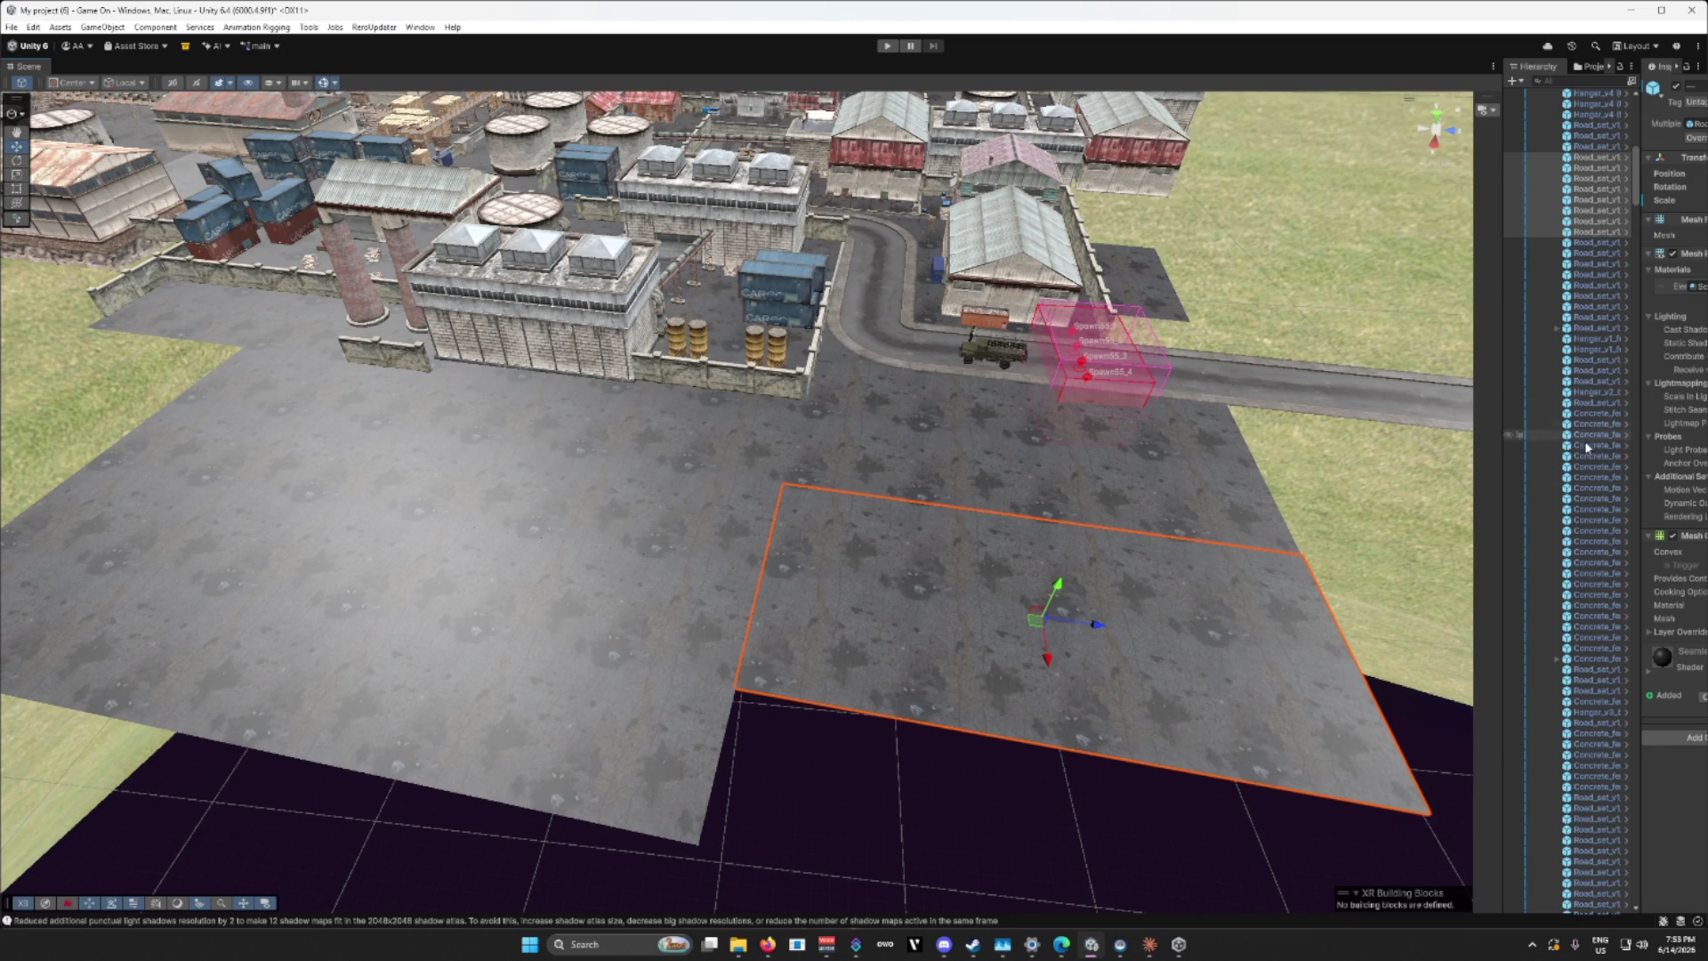
Step: In the Hierarchy, collapse Map_v1's children and select the FormerGwangjuMBK office building
scroll(1587, 448, "down", 10)
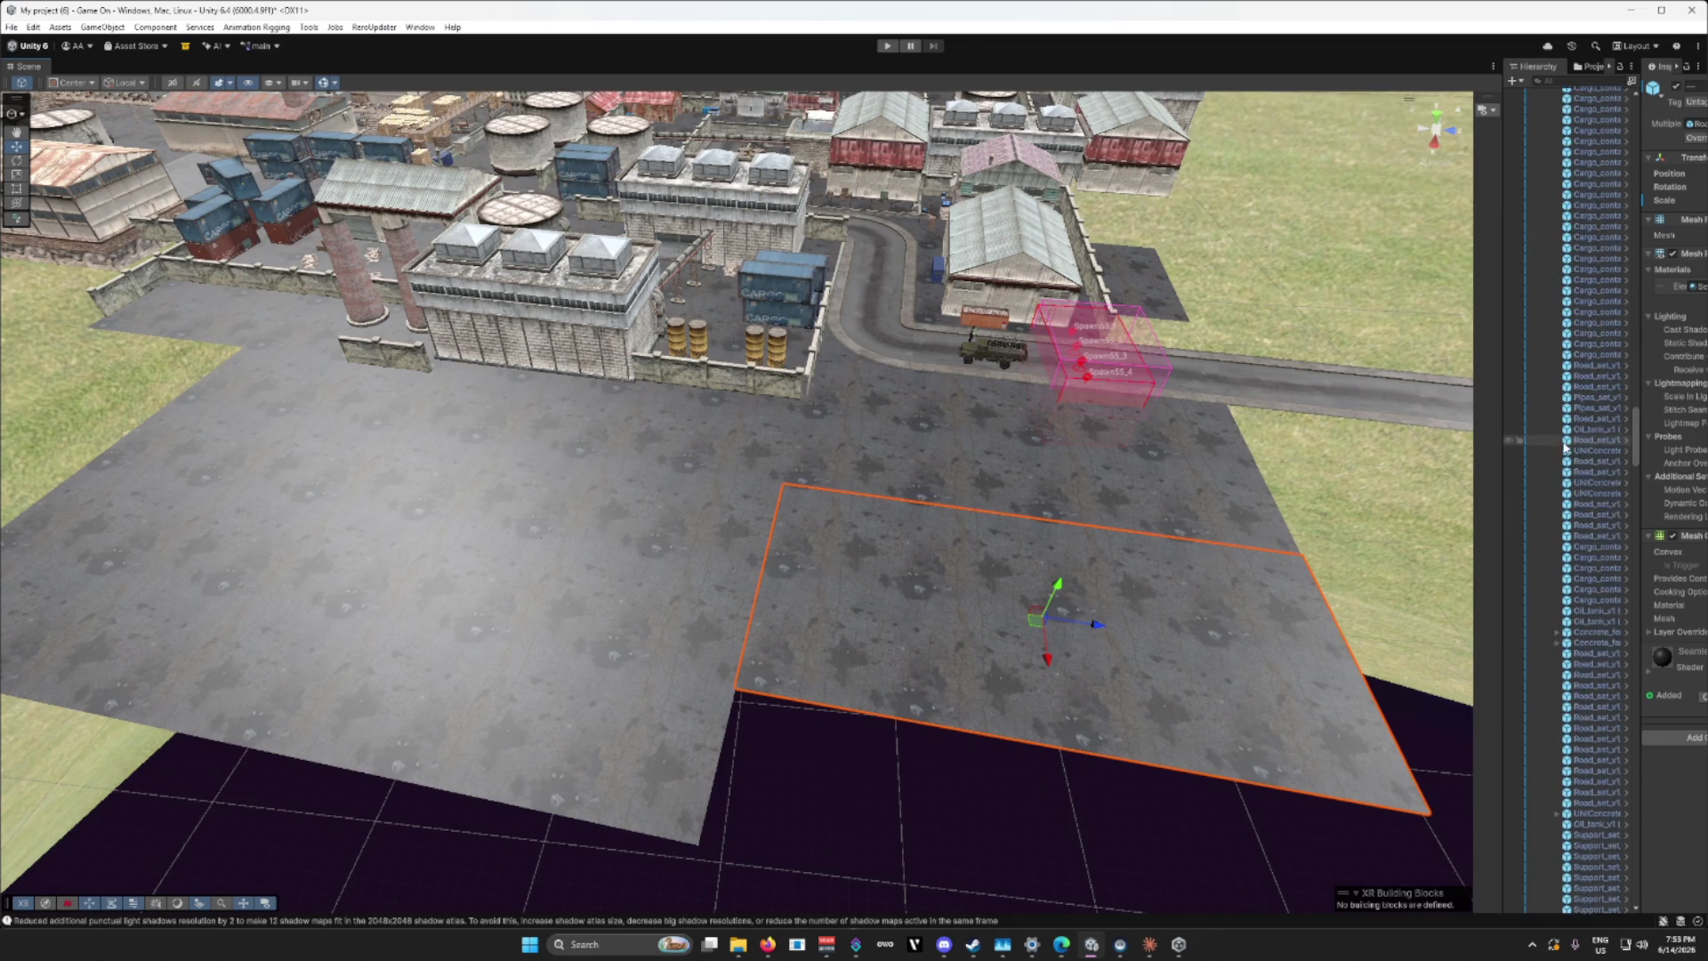
scroll(1564, 447, "down", 15)
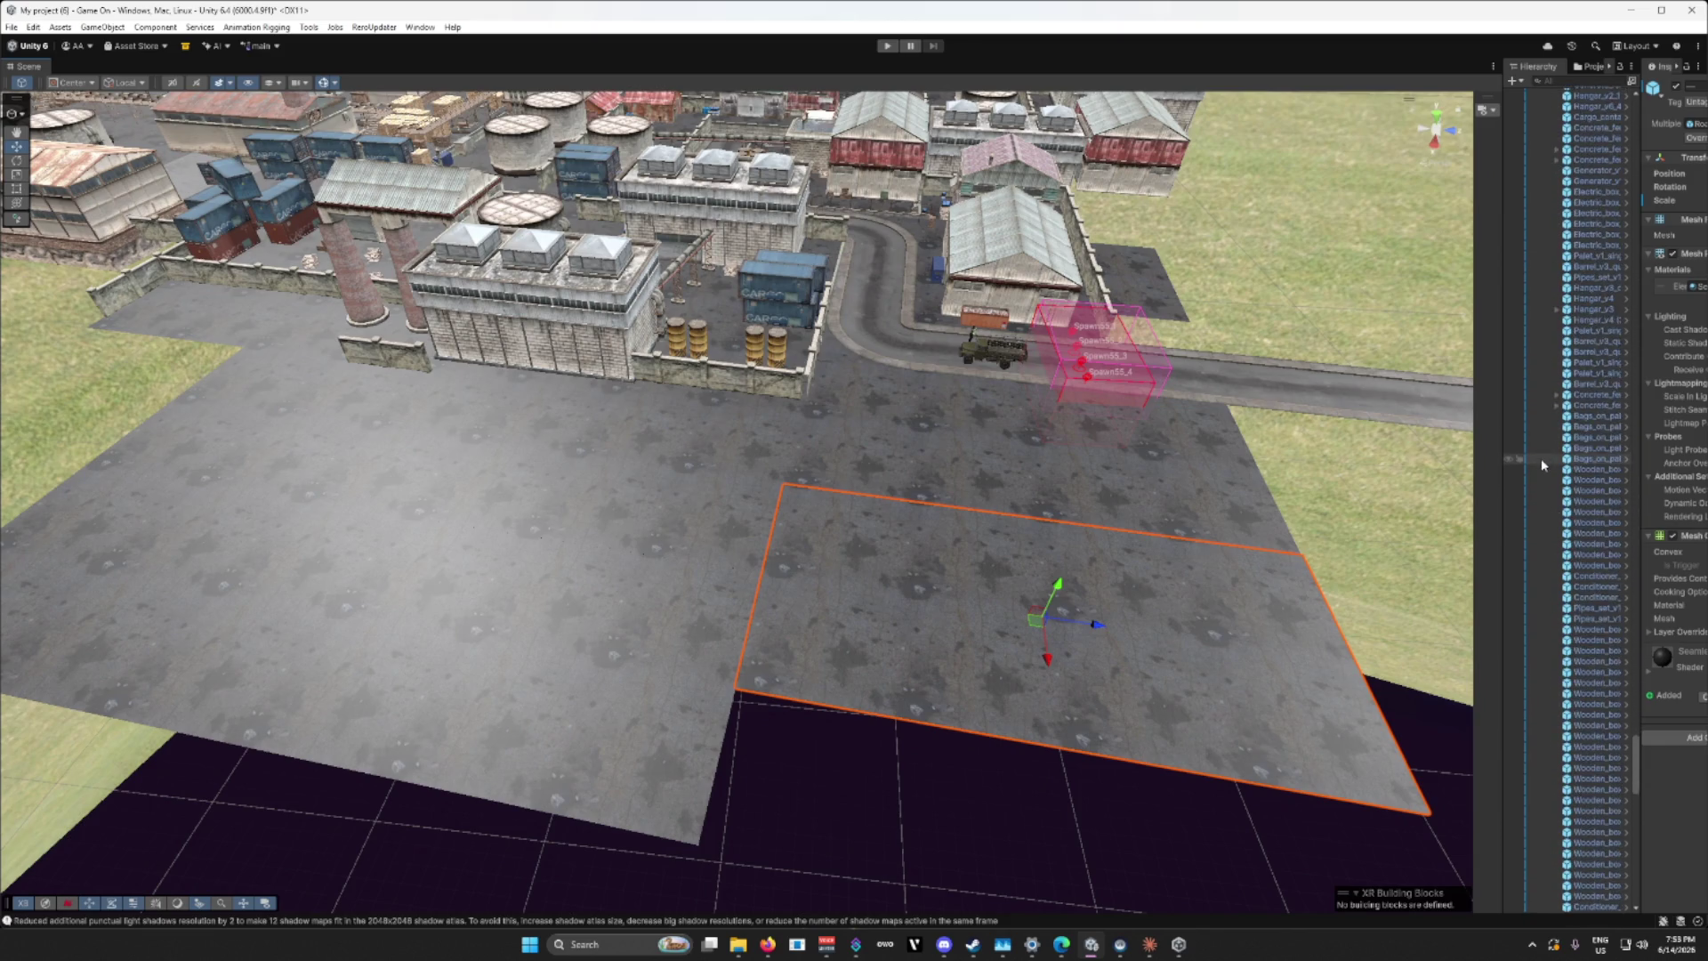
scroll(1542, 464, "down", 10)
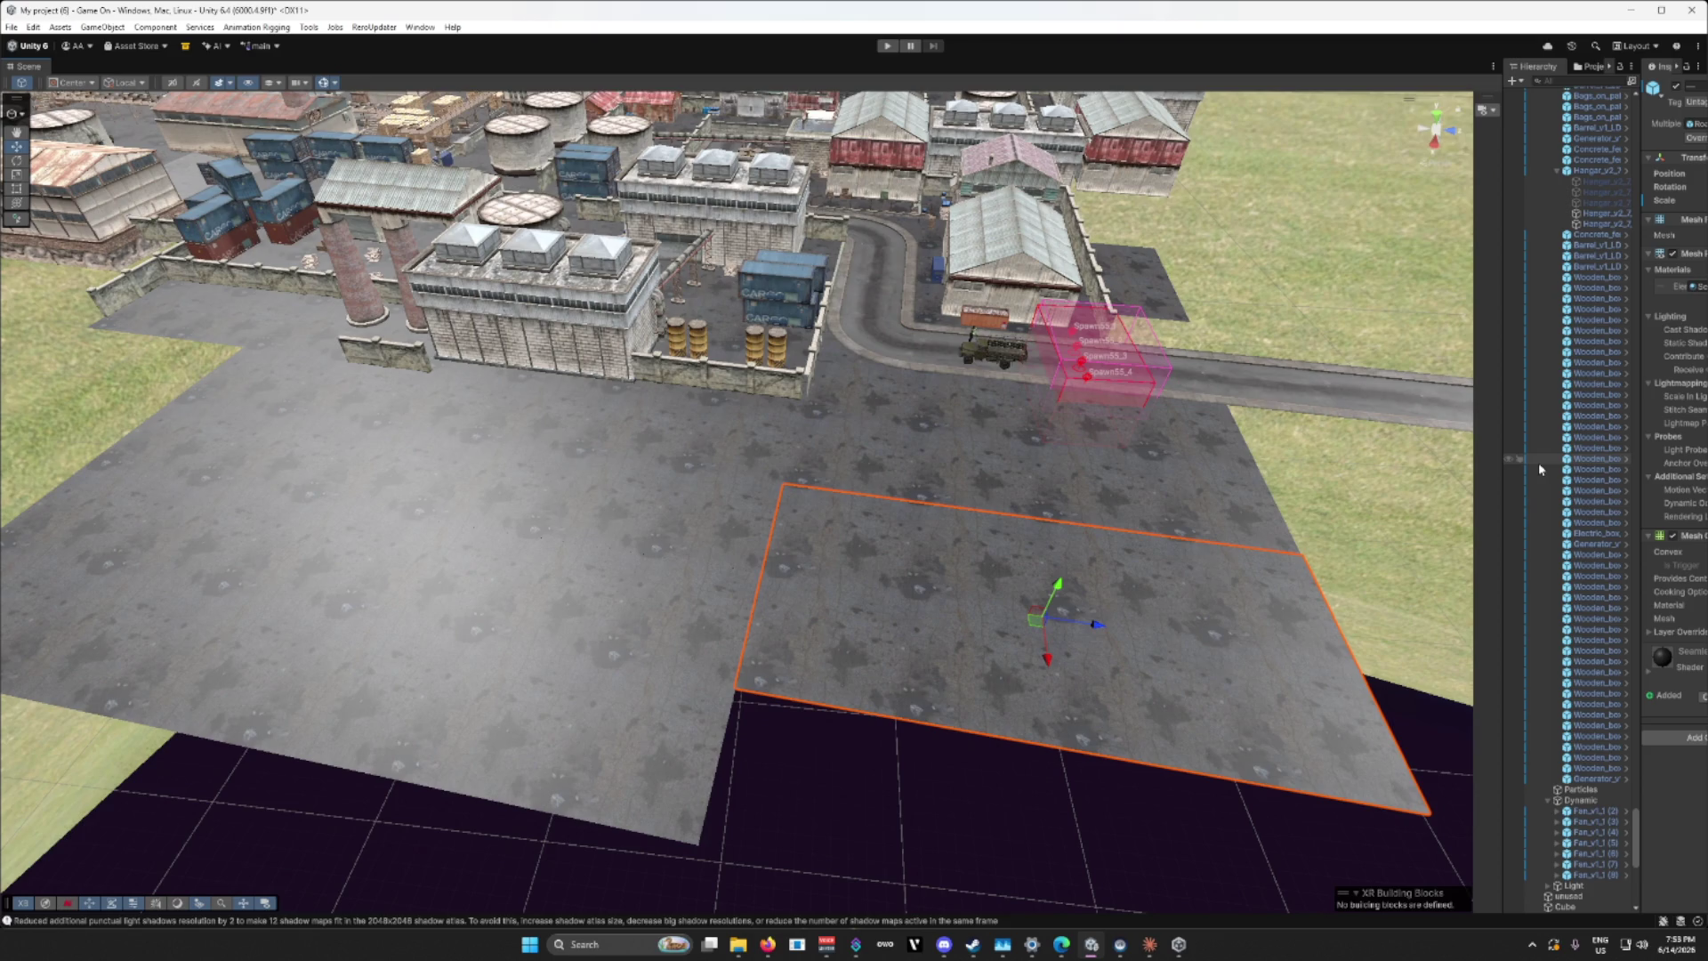
scroll(1539, 461, "up", 10)
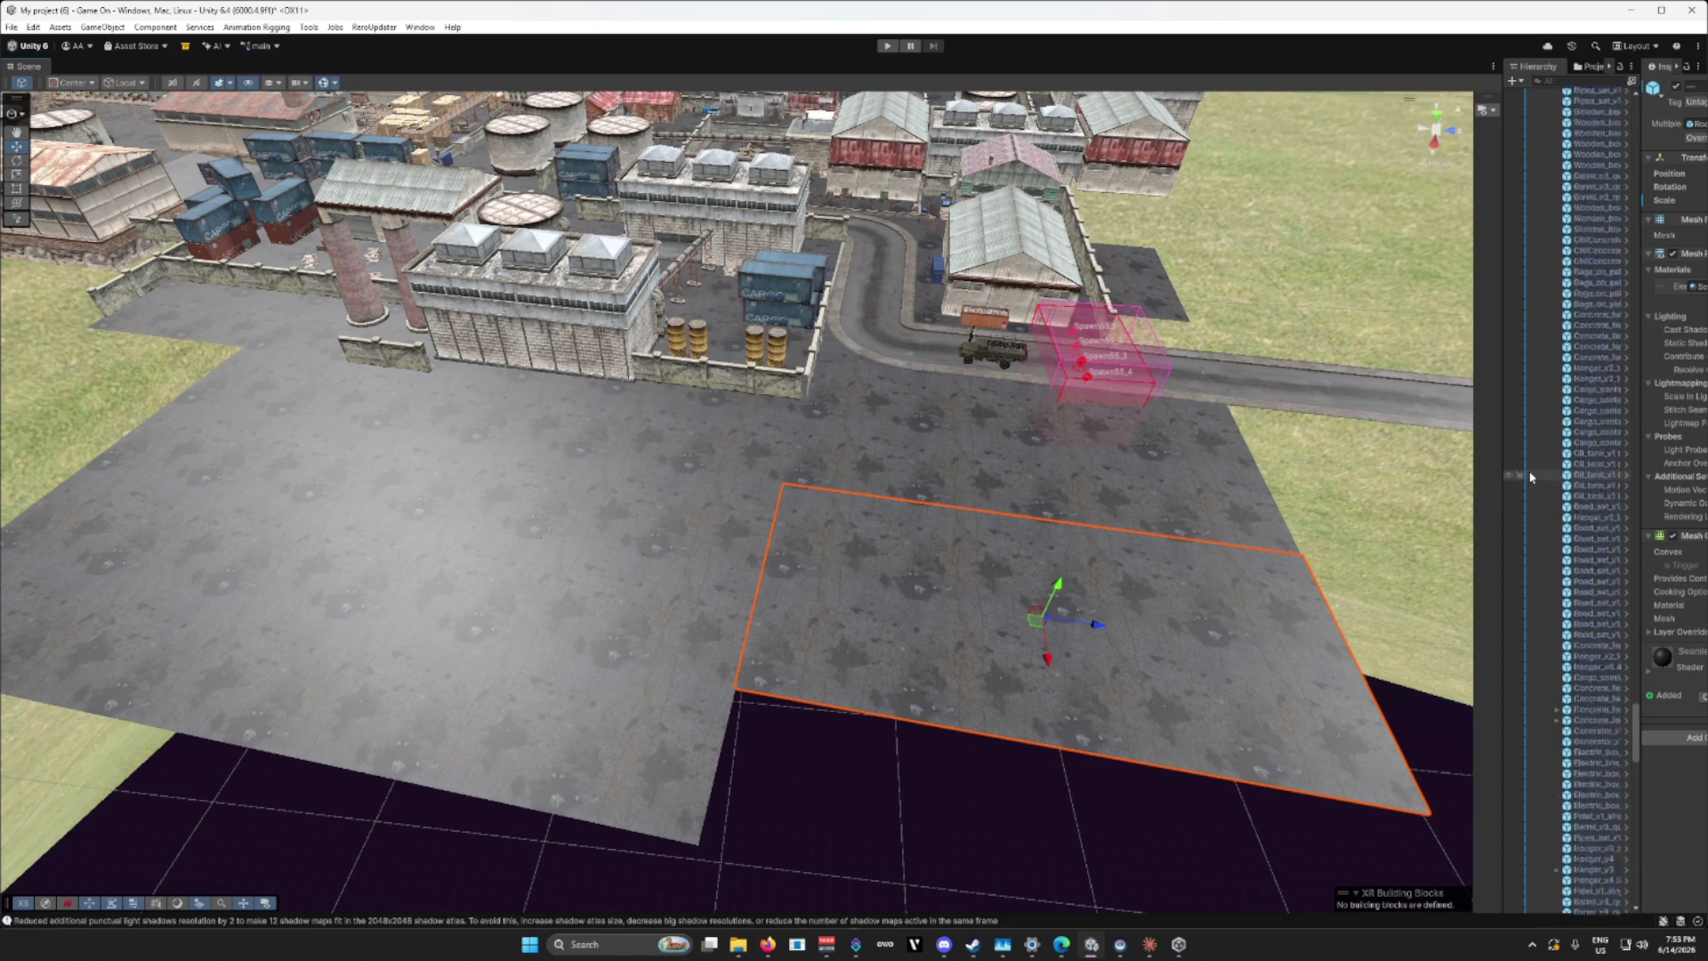
scroll(1531, 478, "up", 10)
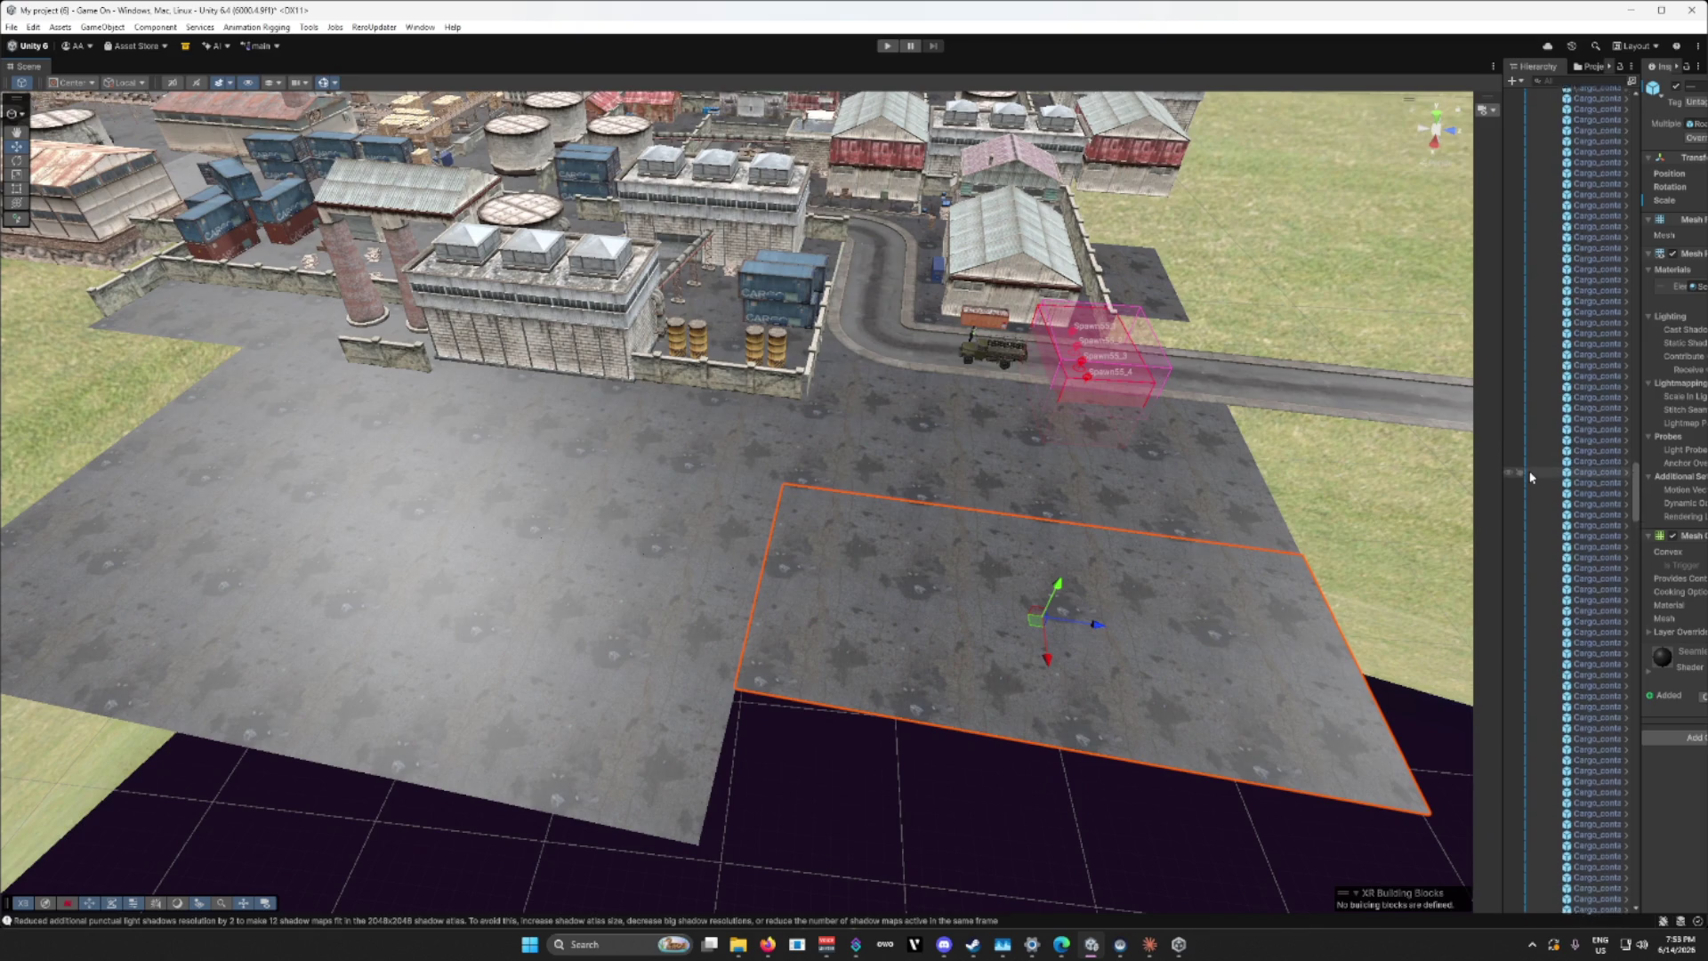
scroll(1530, 478, "up", 10)
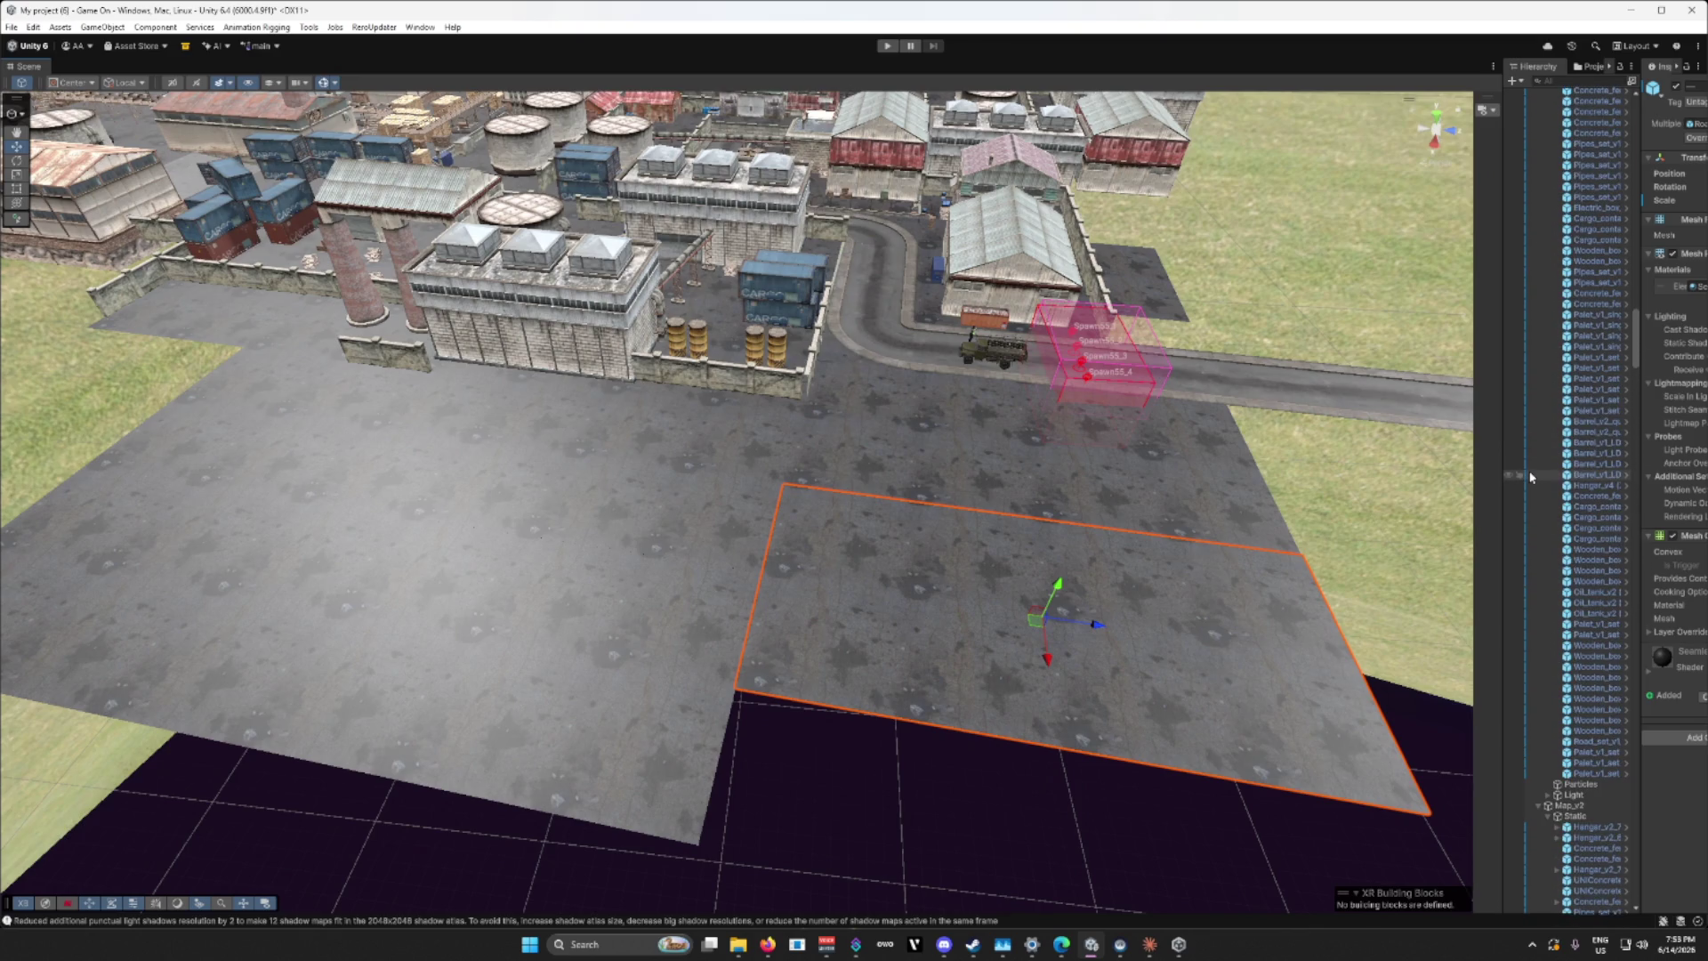
left_click(1542, 811)
scroll(1573, 652, "down", 10)
scroll(1574, 652, "up", 15)
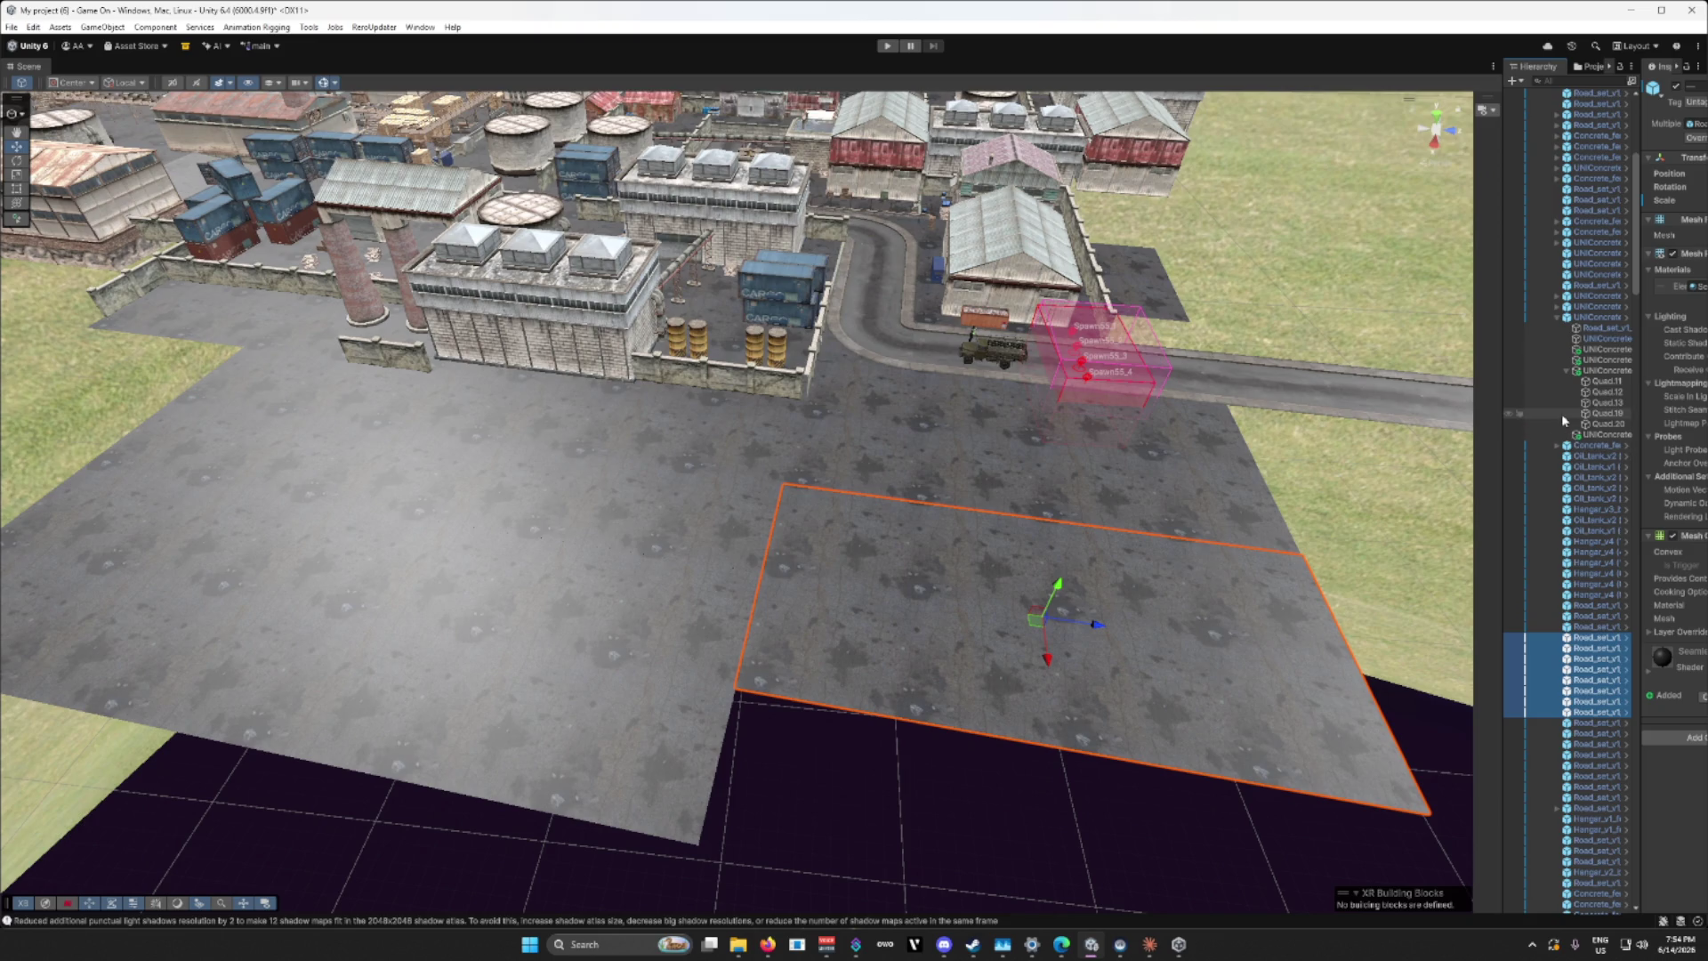
scroll(1559, 389, "up", 10)
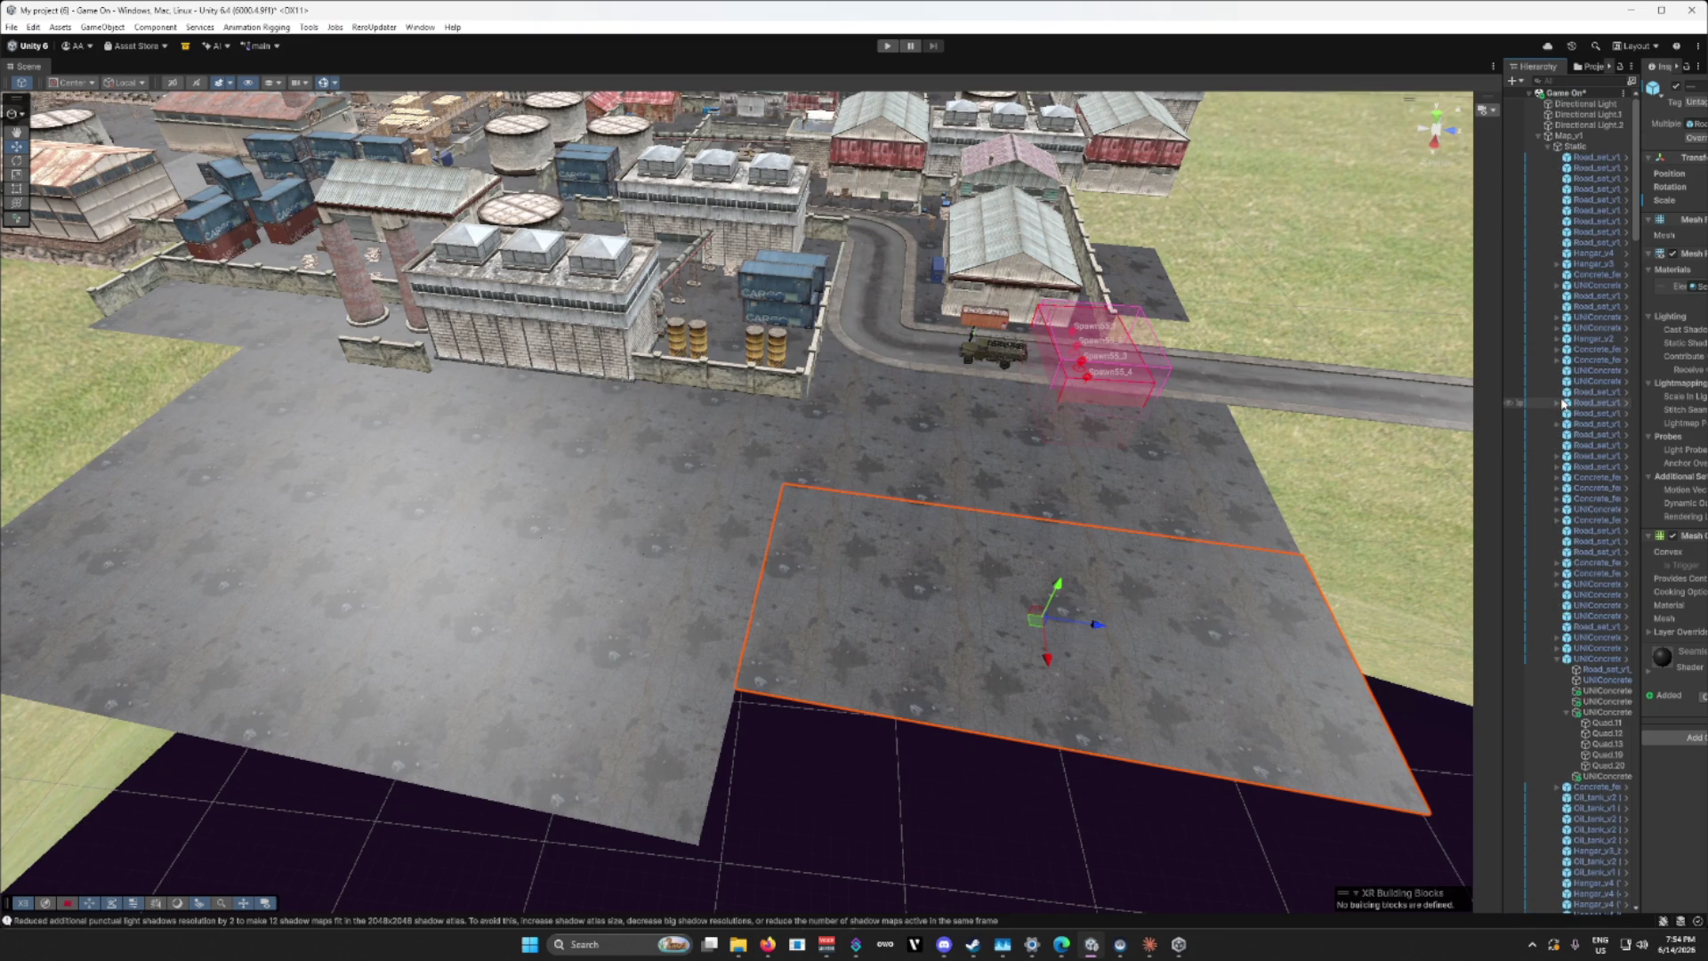
left_click(1538, 136)
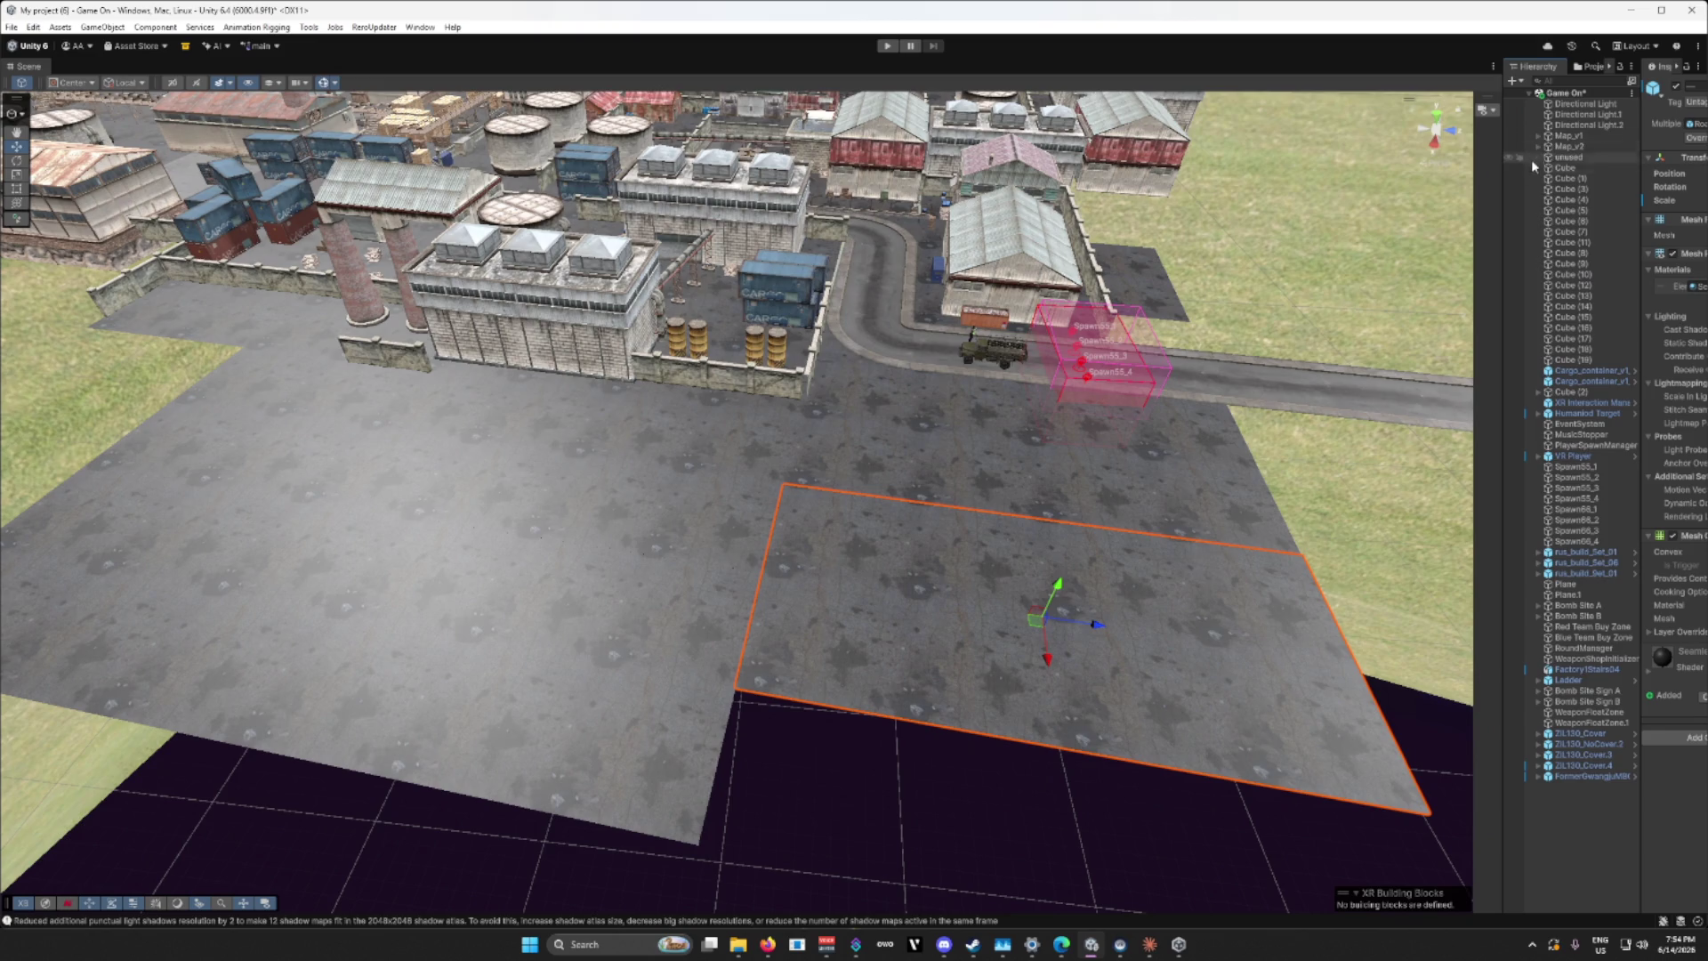
left_click(1582, 776)
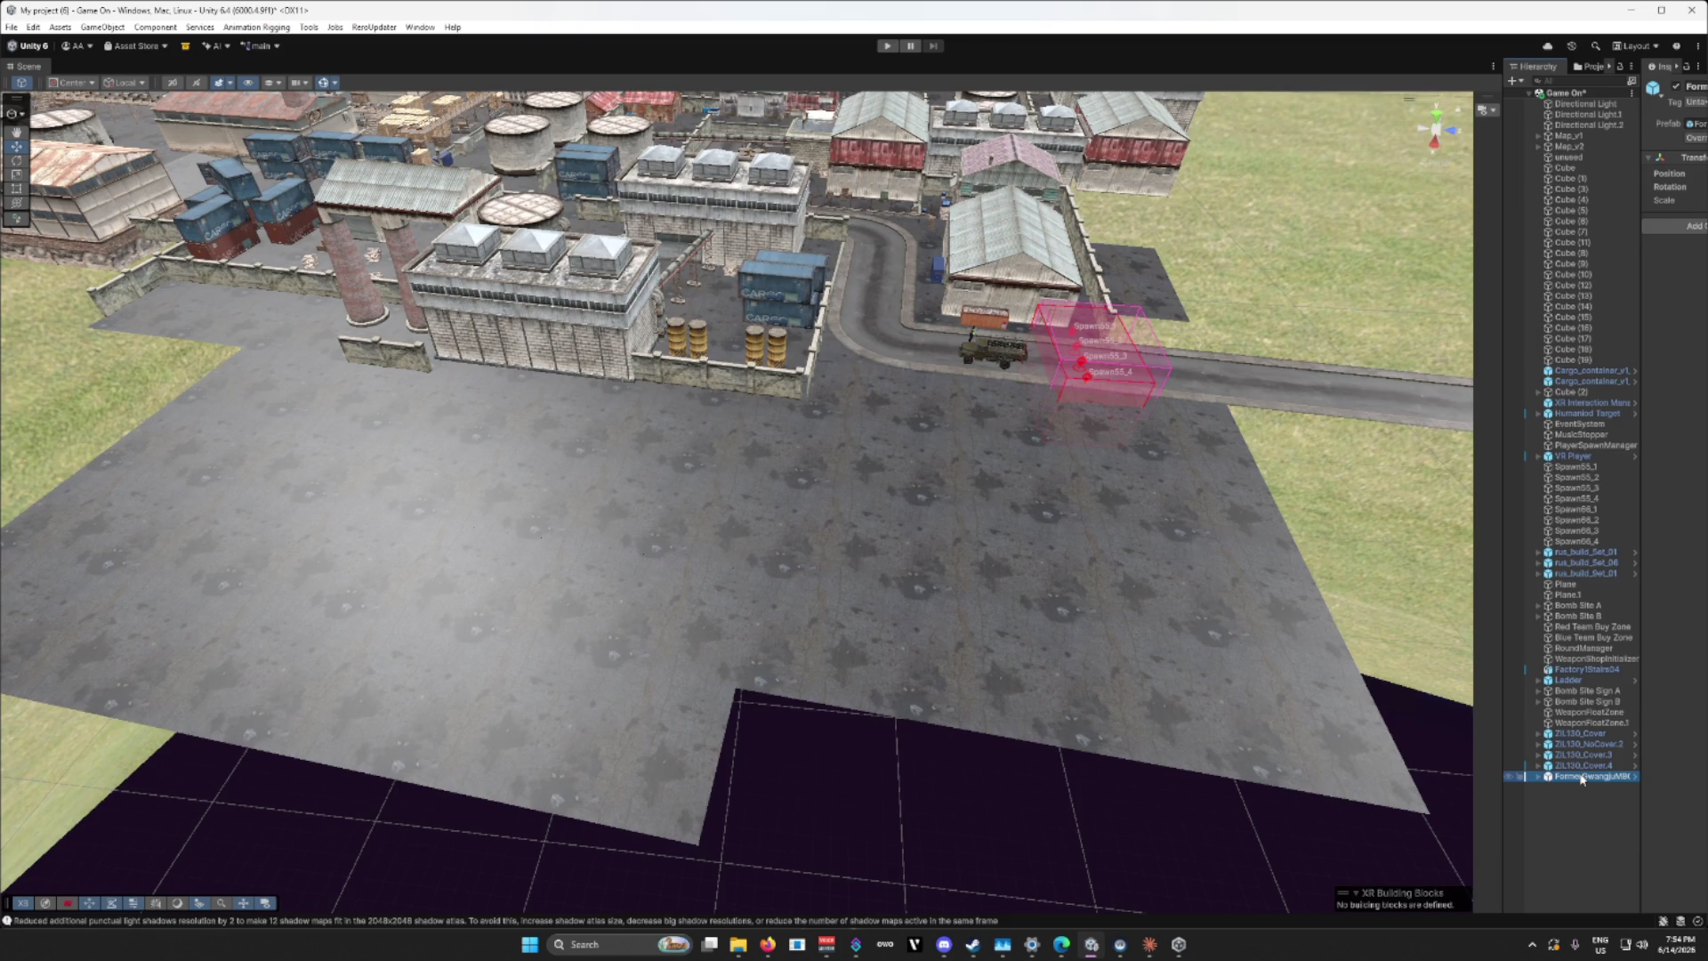
Step: Drag the FormerGwangjuMBK office building onto the new asphalt area beside the road
left_click_drag(1176, 684, 1032, 599)
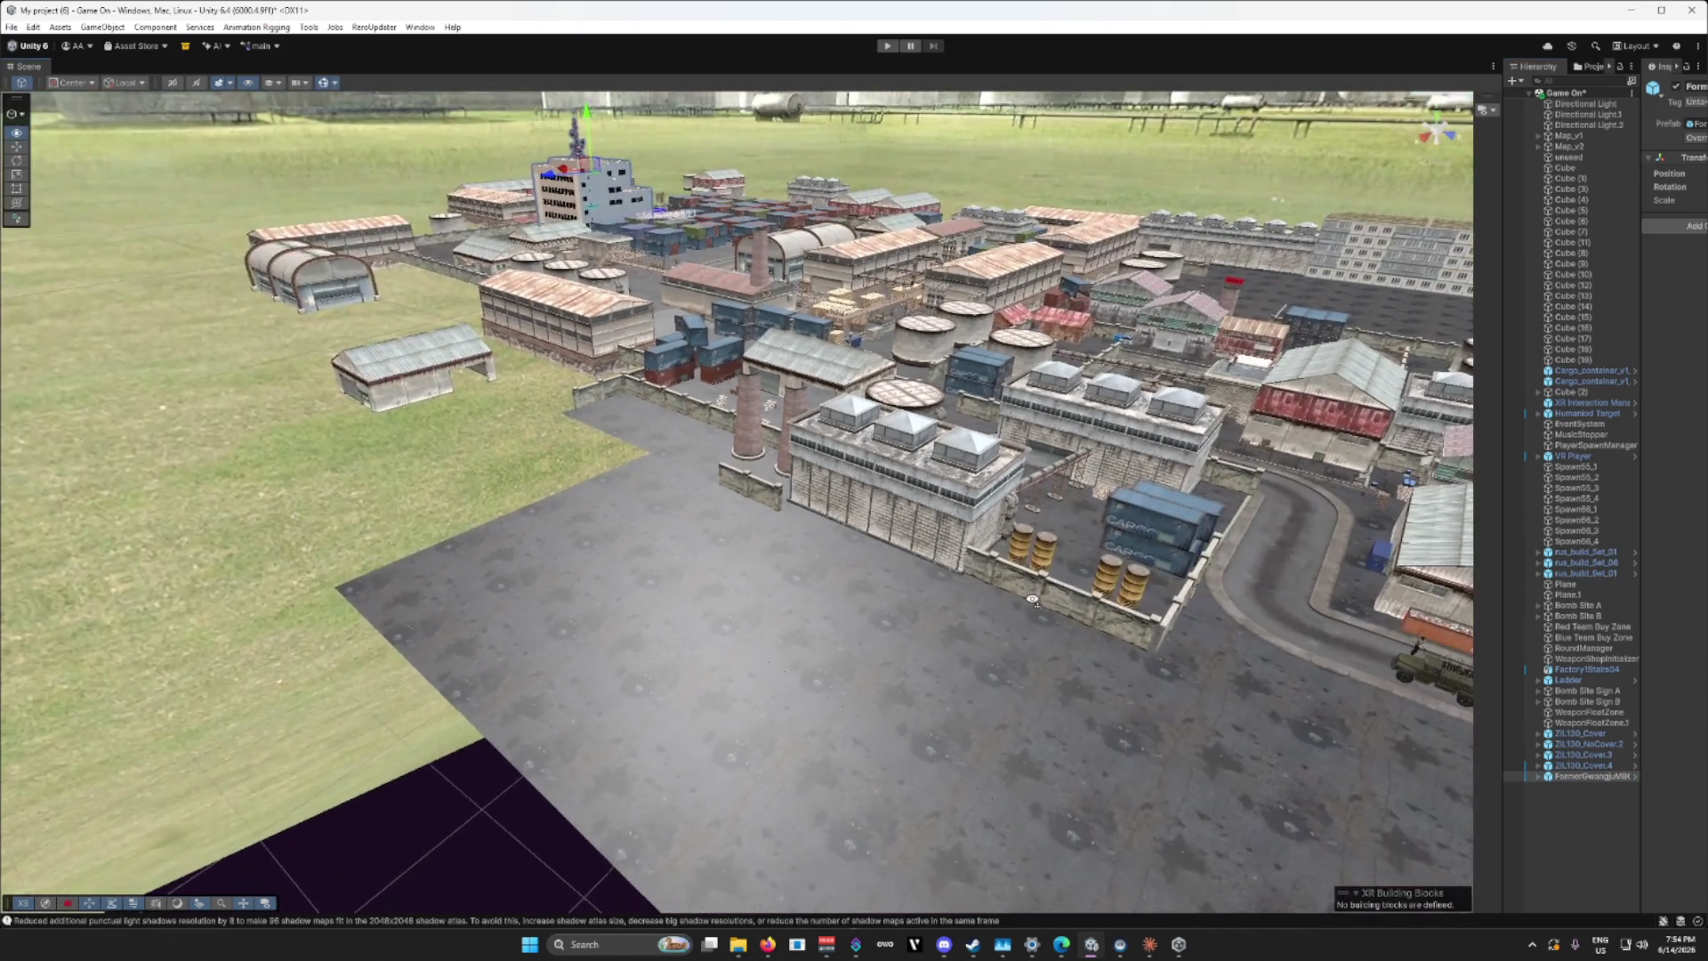
key("s")
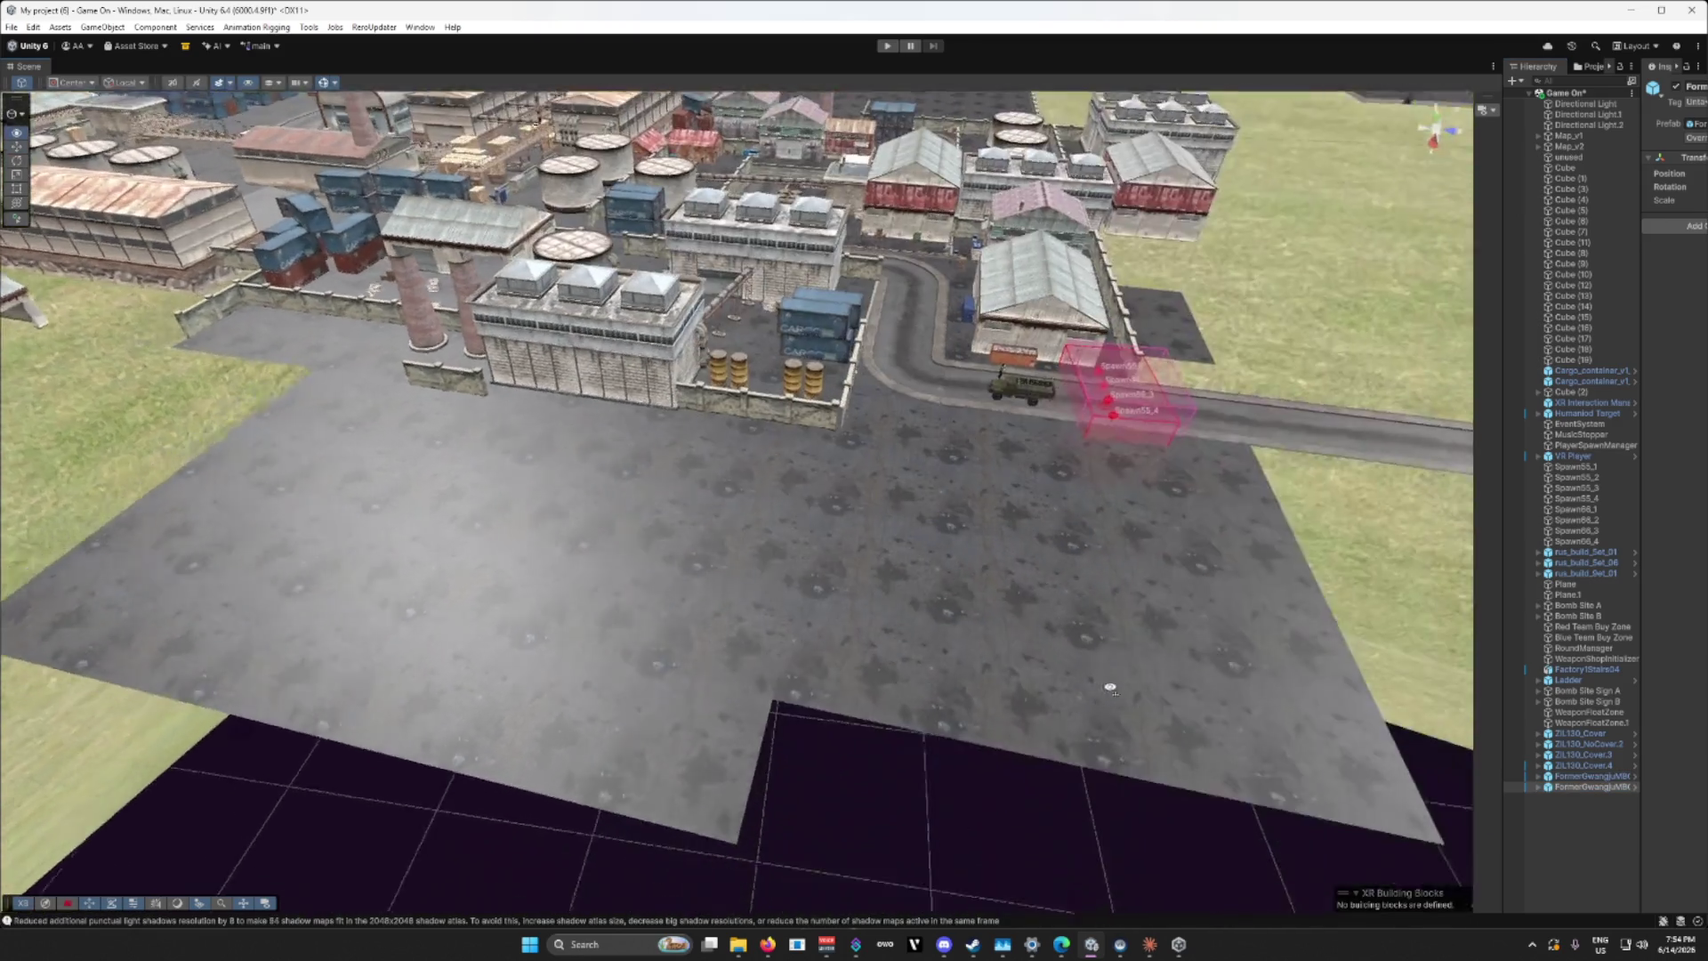
scroll(1128, 679, "down", 2)
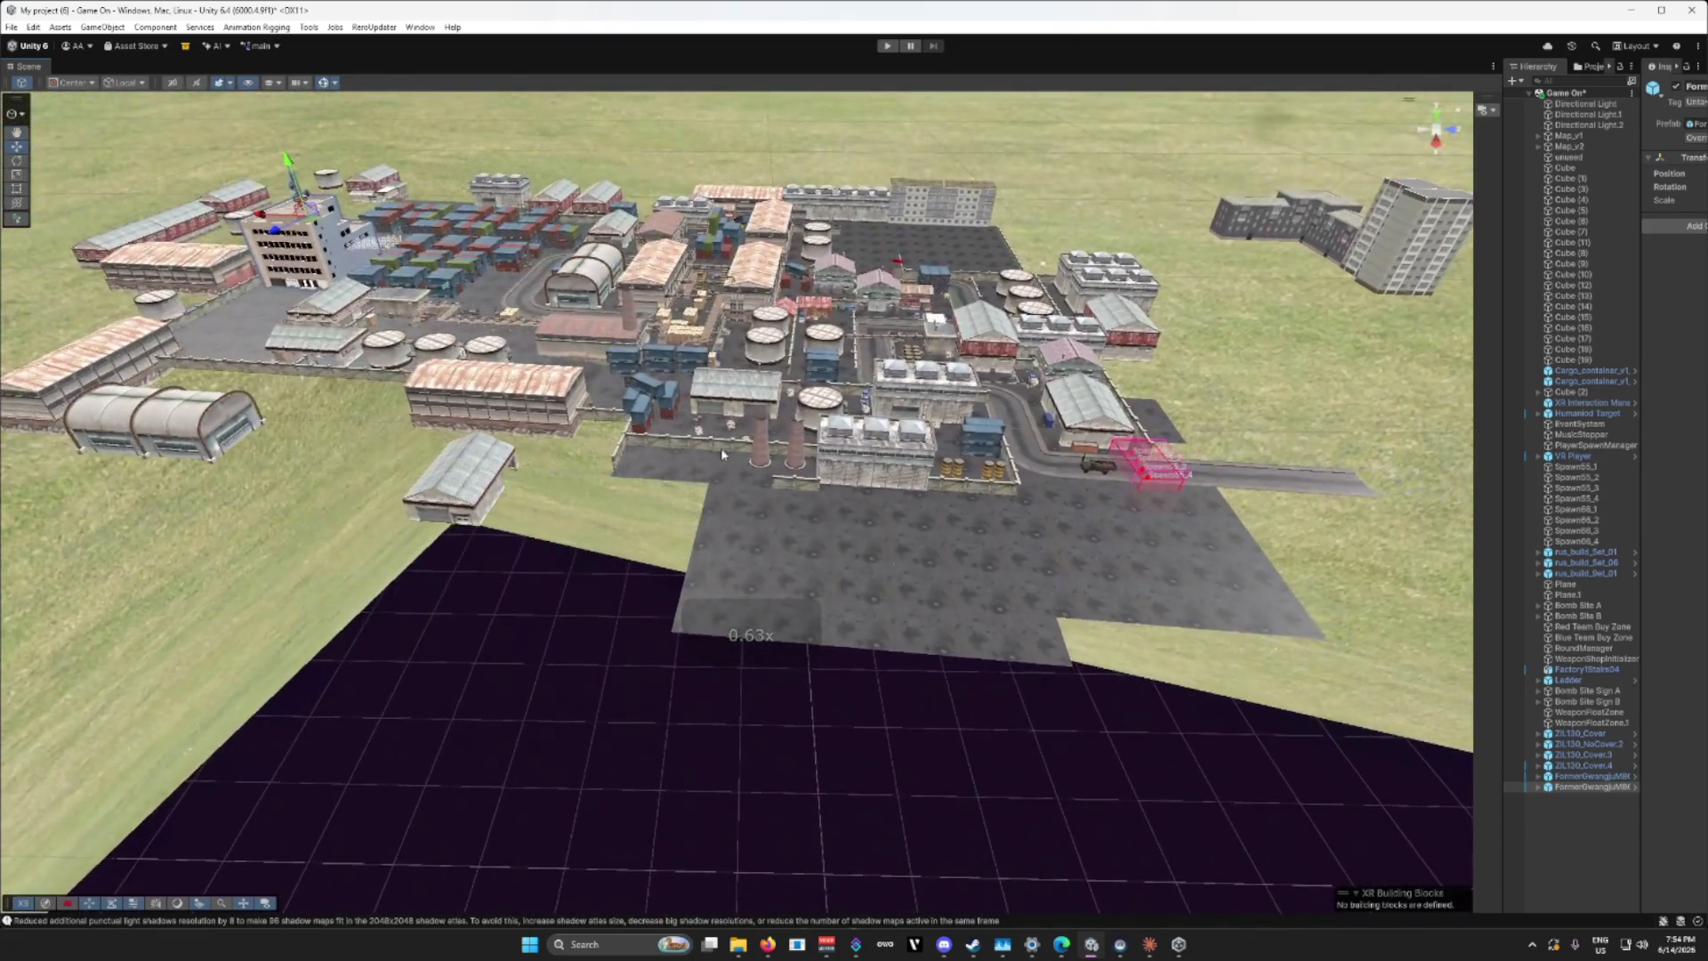
mouse_move(806, 438)
left_mouse_down()
mouse_move(1049, 478)
mouse_move(1000, 508)
mouse_move(1136, 525)
mouse_move(531, 561)
mouse_move(611, 540)
left_mouse_up()
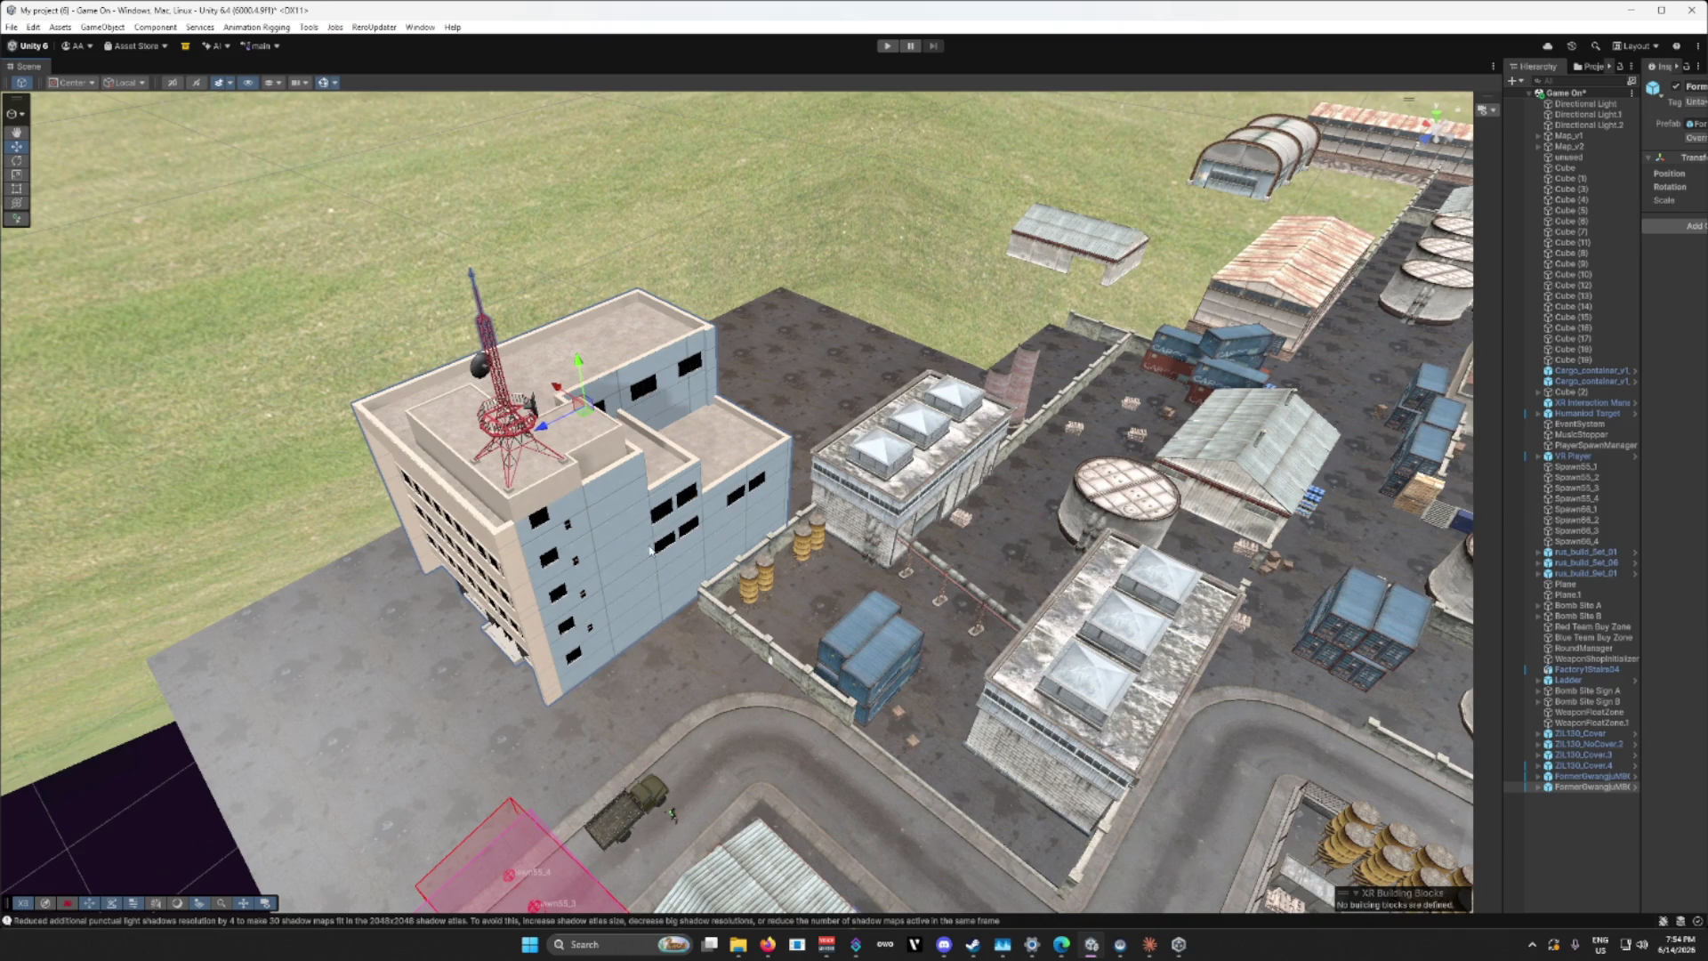
scroll(650, 550, "up", 5)
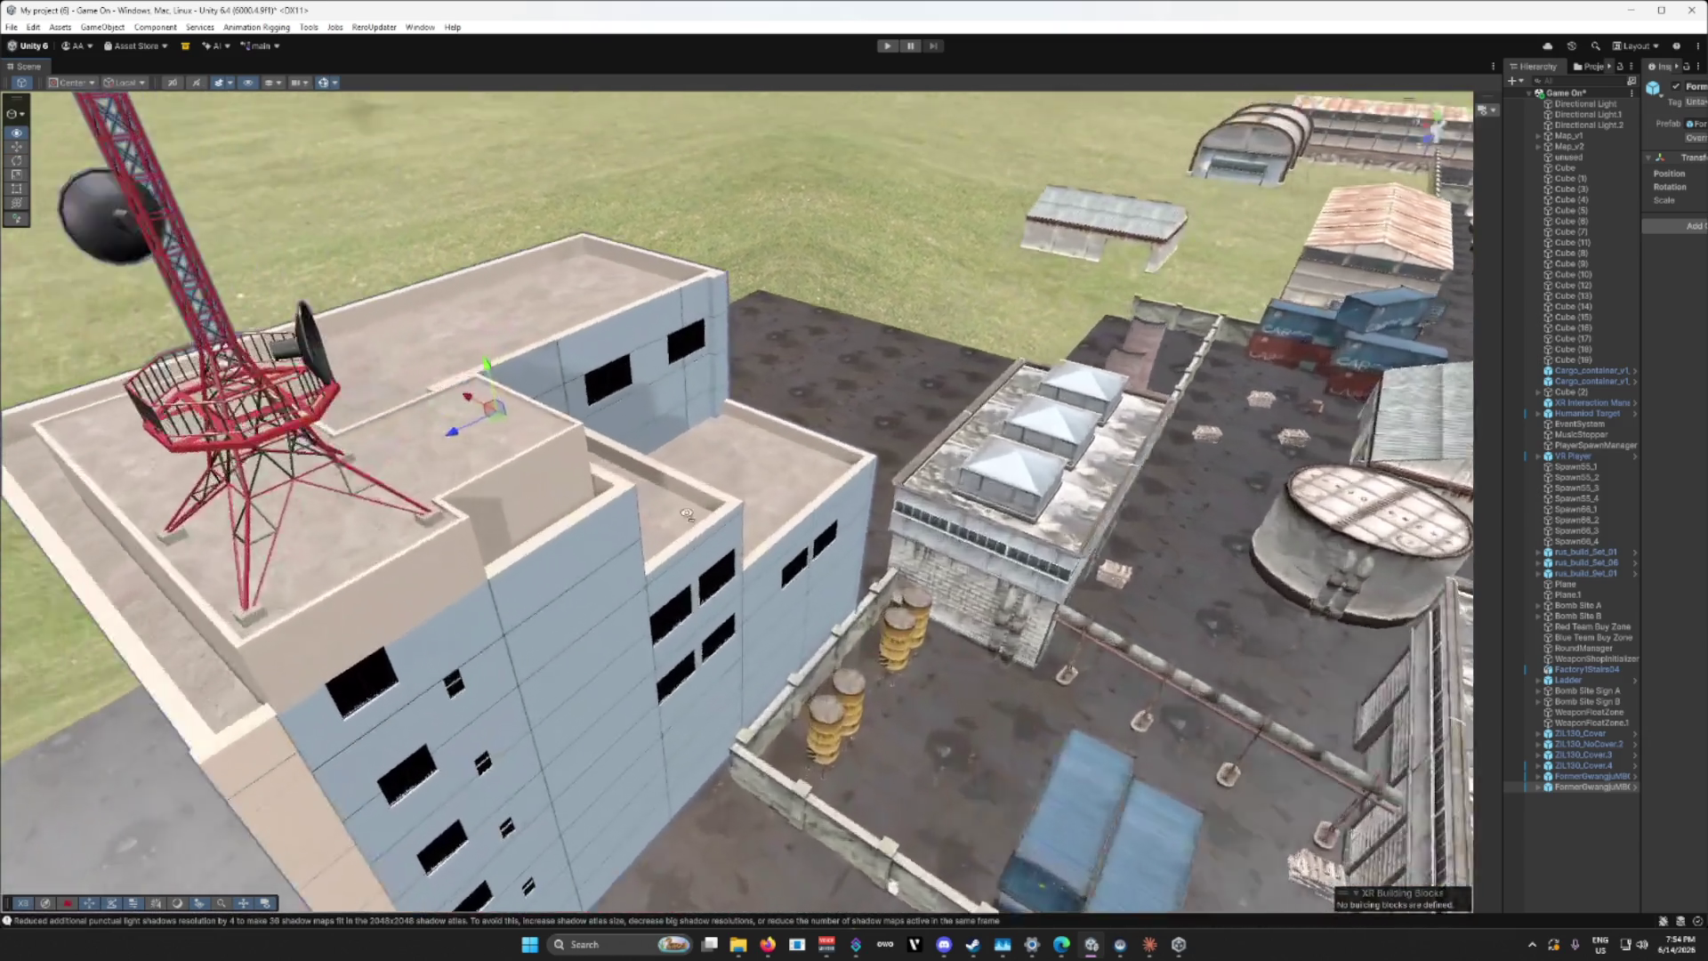
scroll(687, 515, "up", 10)
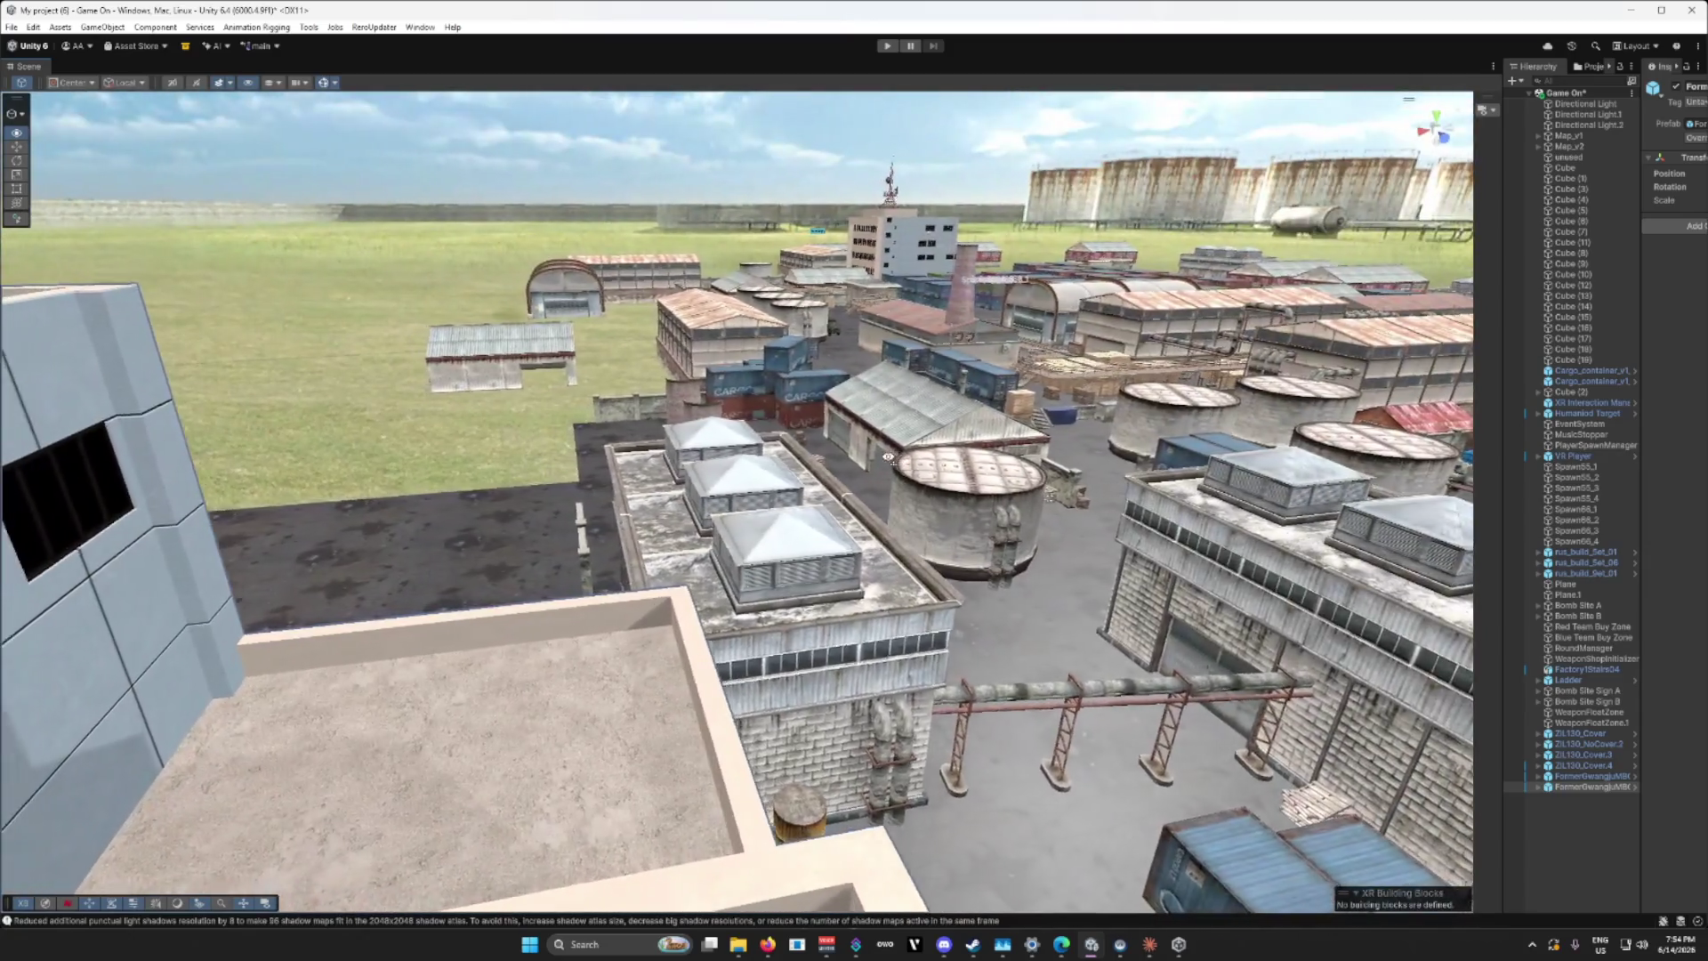
scroll(888, 456, "down", 8)
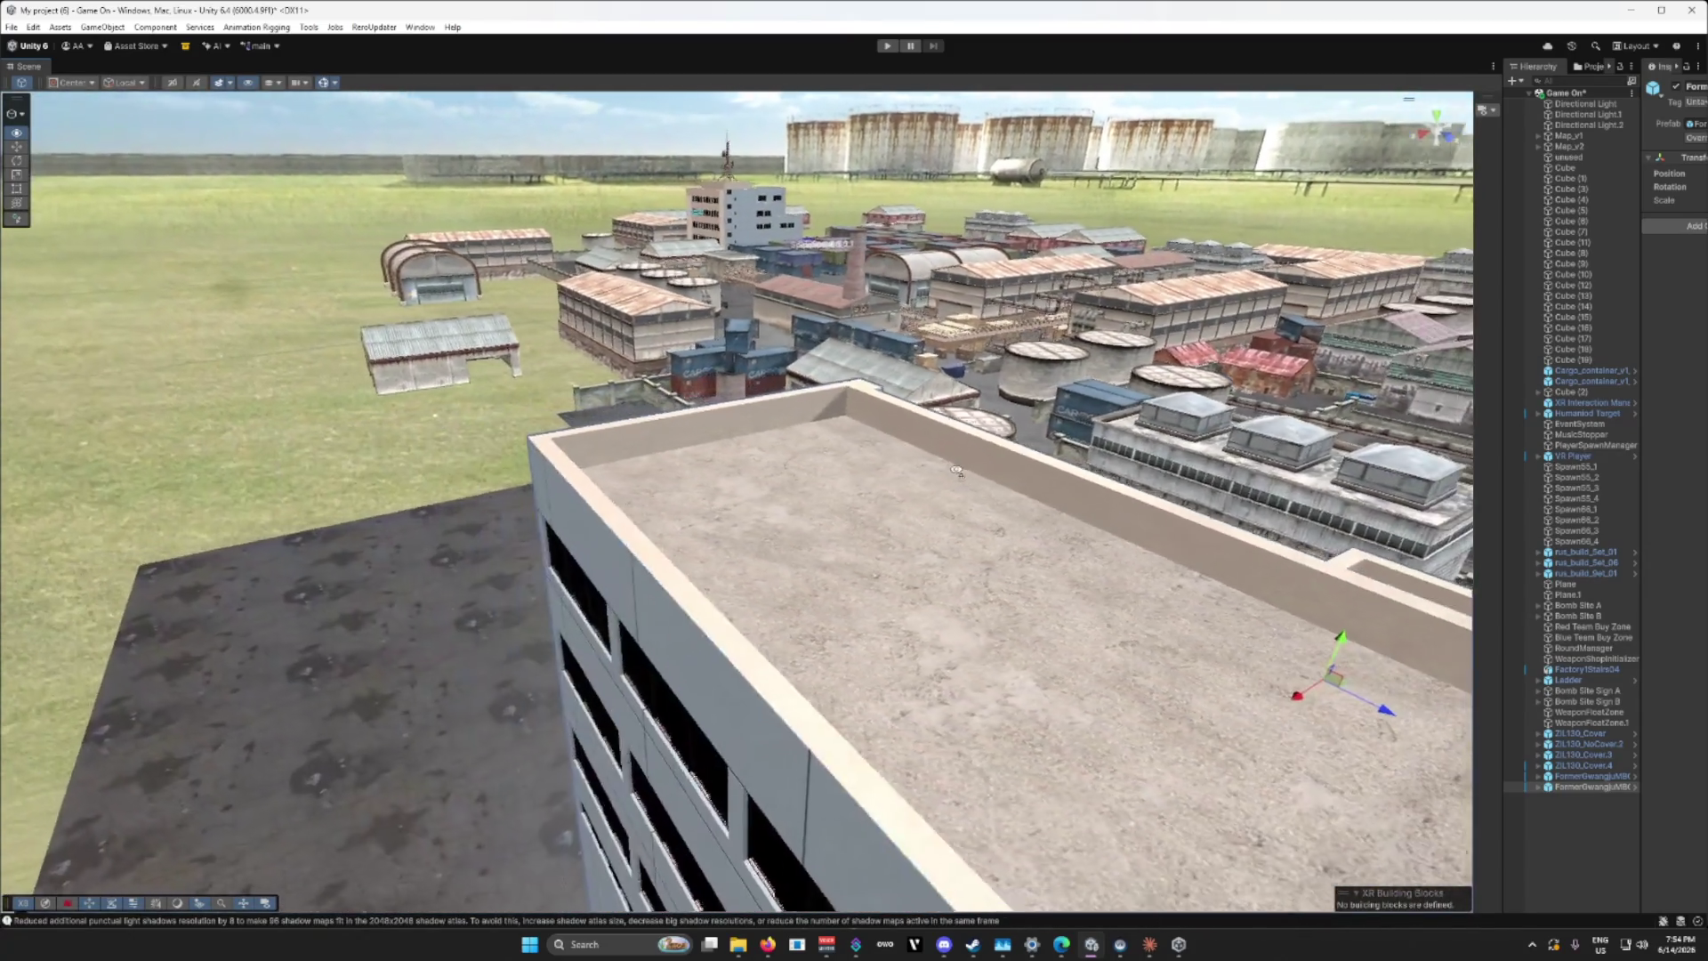
scroll(956, 471, "up", 8)
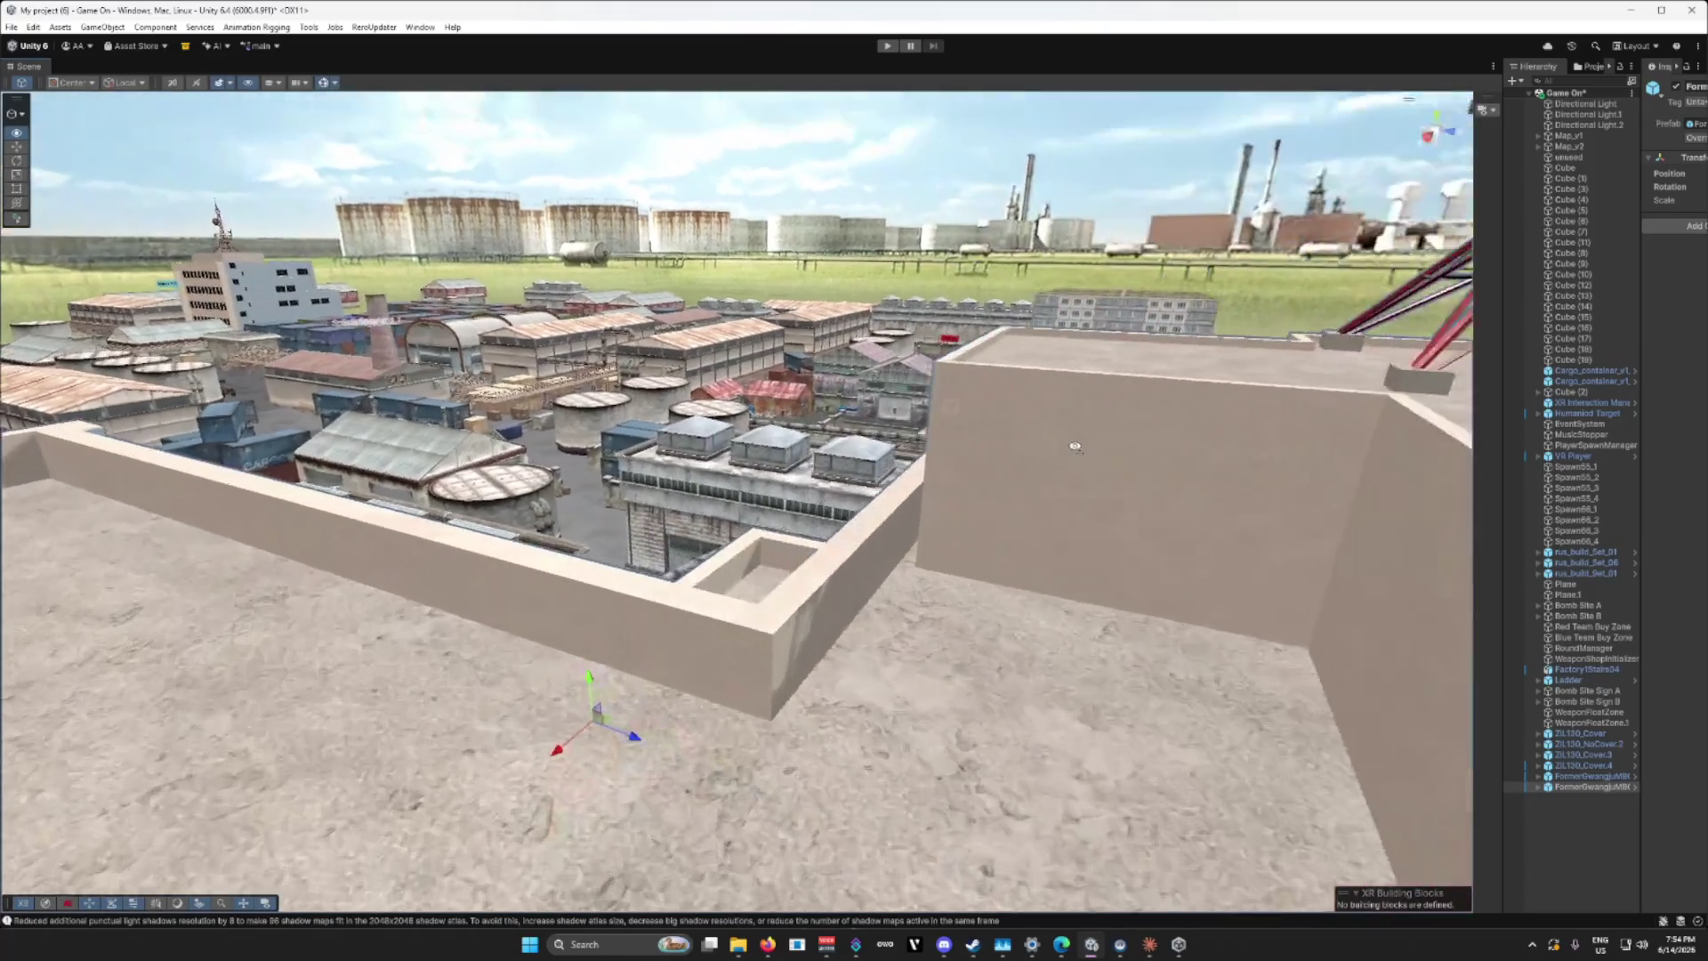
scroll(1075, 446, "up", 3)
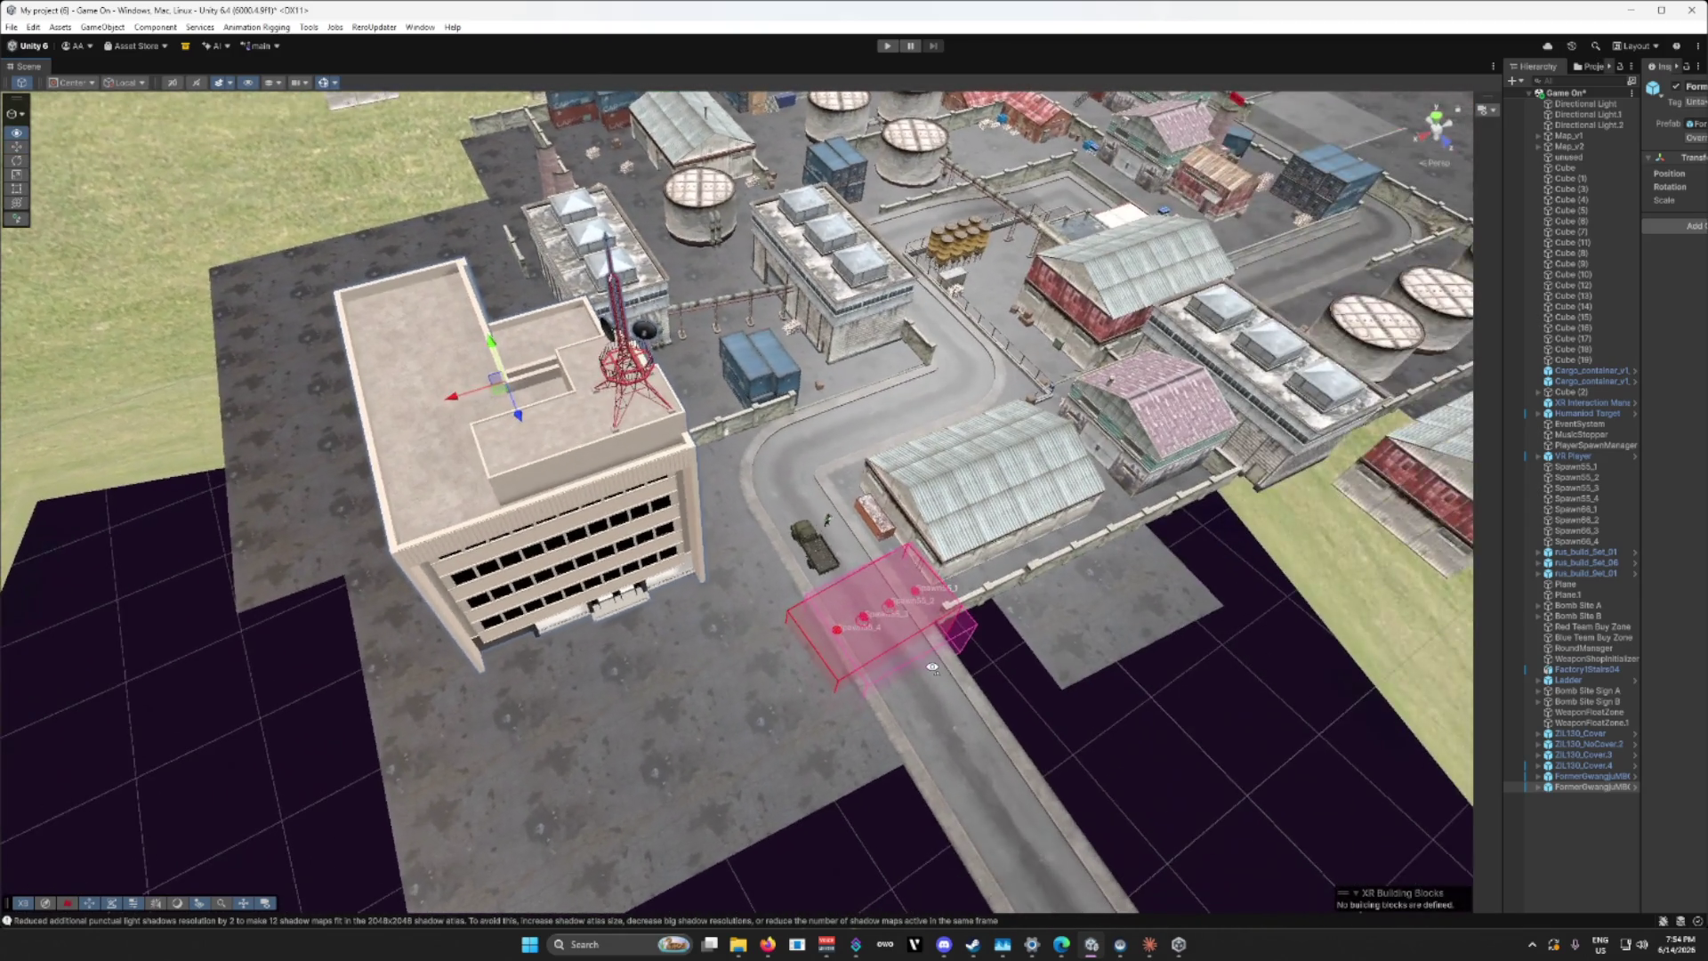
Step: Lower the office building onto the ground, then select the asphalt tile beside it
mouse_move(933, 667)
left_mouse_down()
mouse_move(887, 676)
mouse_move(809, 572)
mouse_move(390, 576)
mouse_move(748, 564)
mouse_move(762, 545)
mouse_move(992, 591)
mouse_move(1123, 589)
mouse_move(917, 592)
mouse_move(816, 632)
mouse_move(728, 637)
left_mouse_up()
left_click_drag(716, 281, 630, 376)
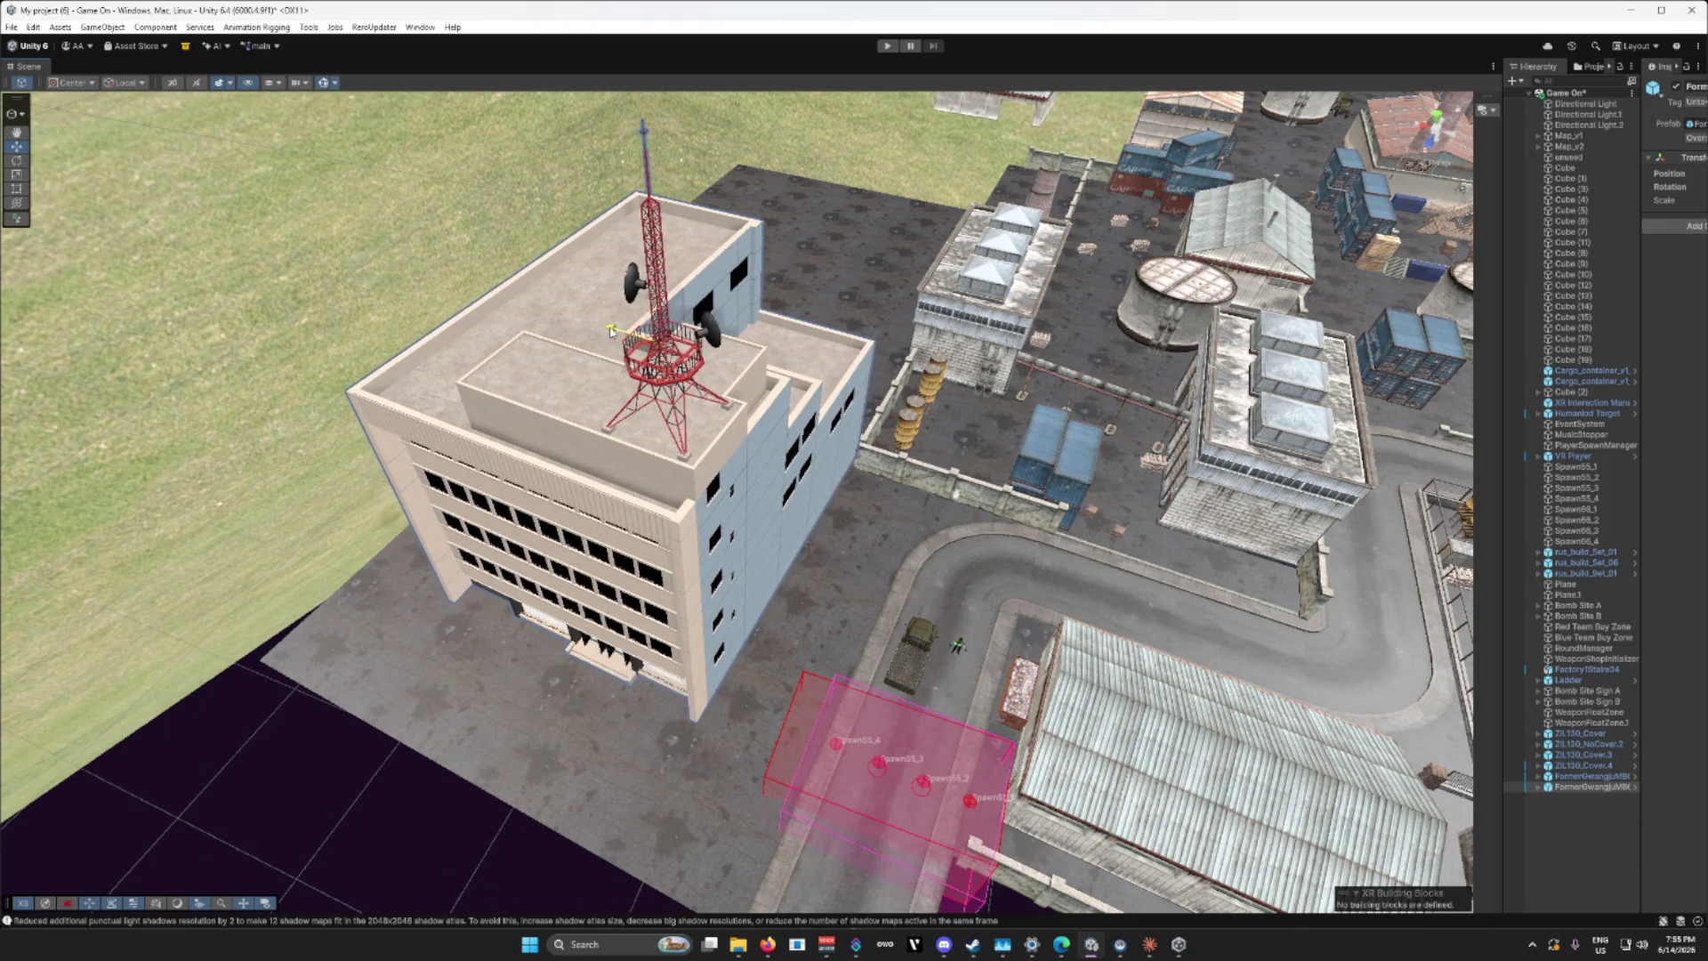
scroll(772, 520, "up", 10)
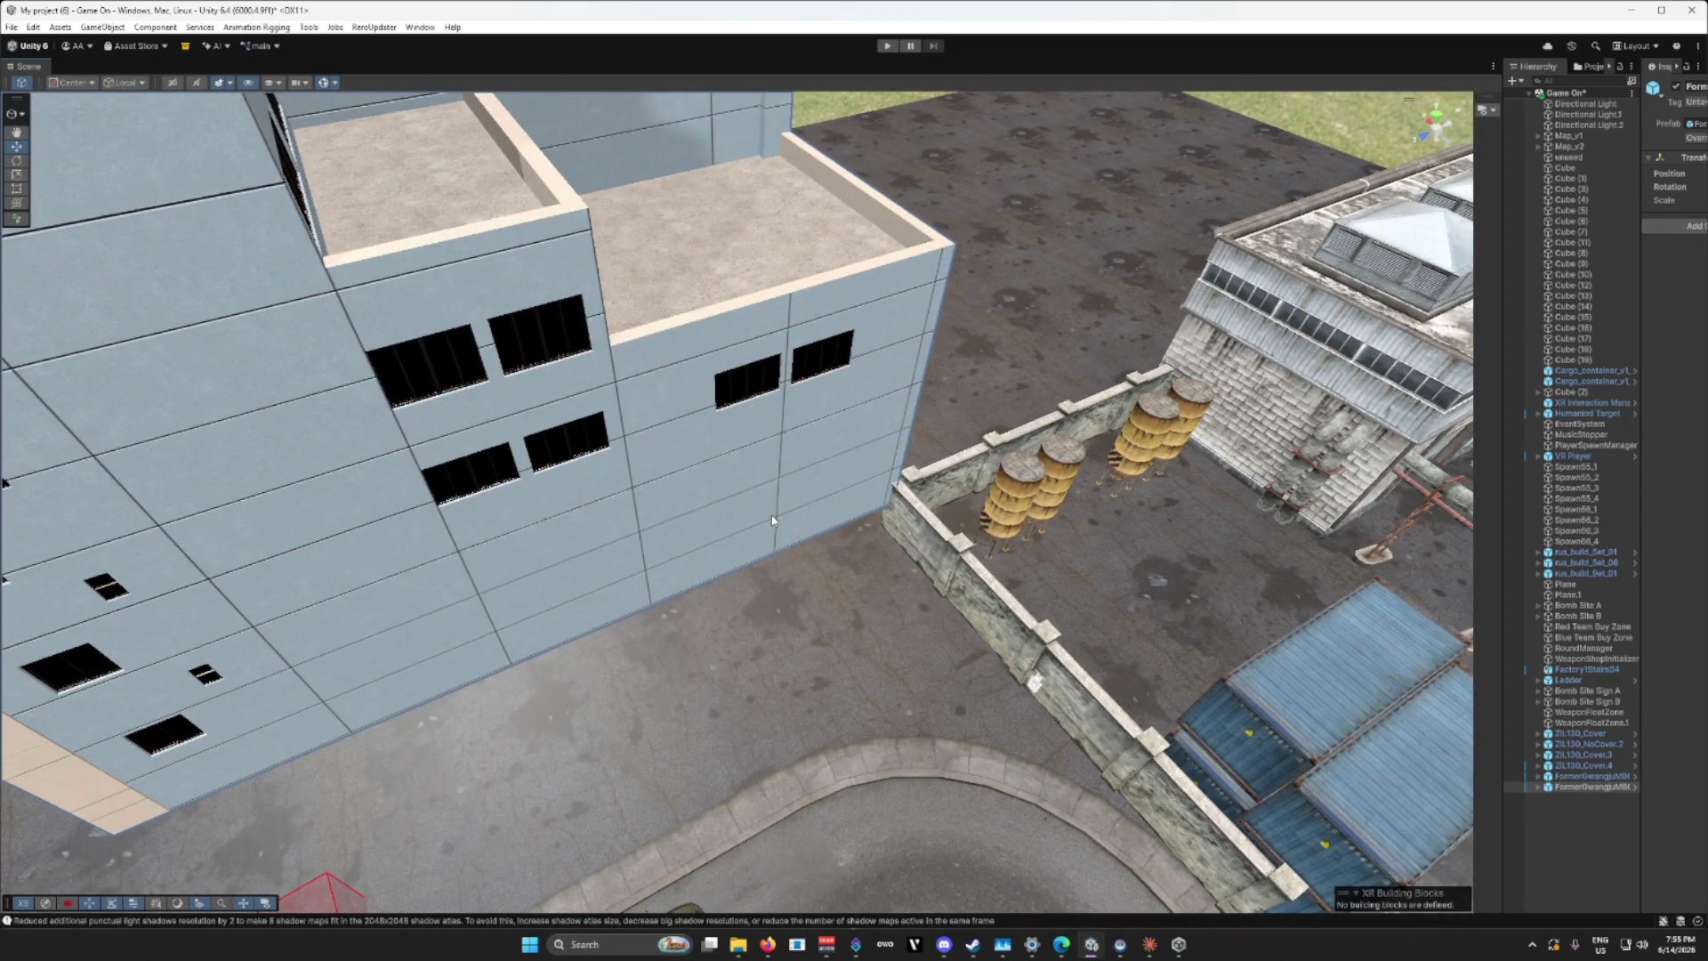
mouse_move(772, 521)
left_mouse_down()
mouse_move(641, 648)
mouse_move(728, 465)
mouse_move(923, 309)
left_mouse_up()
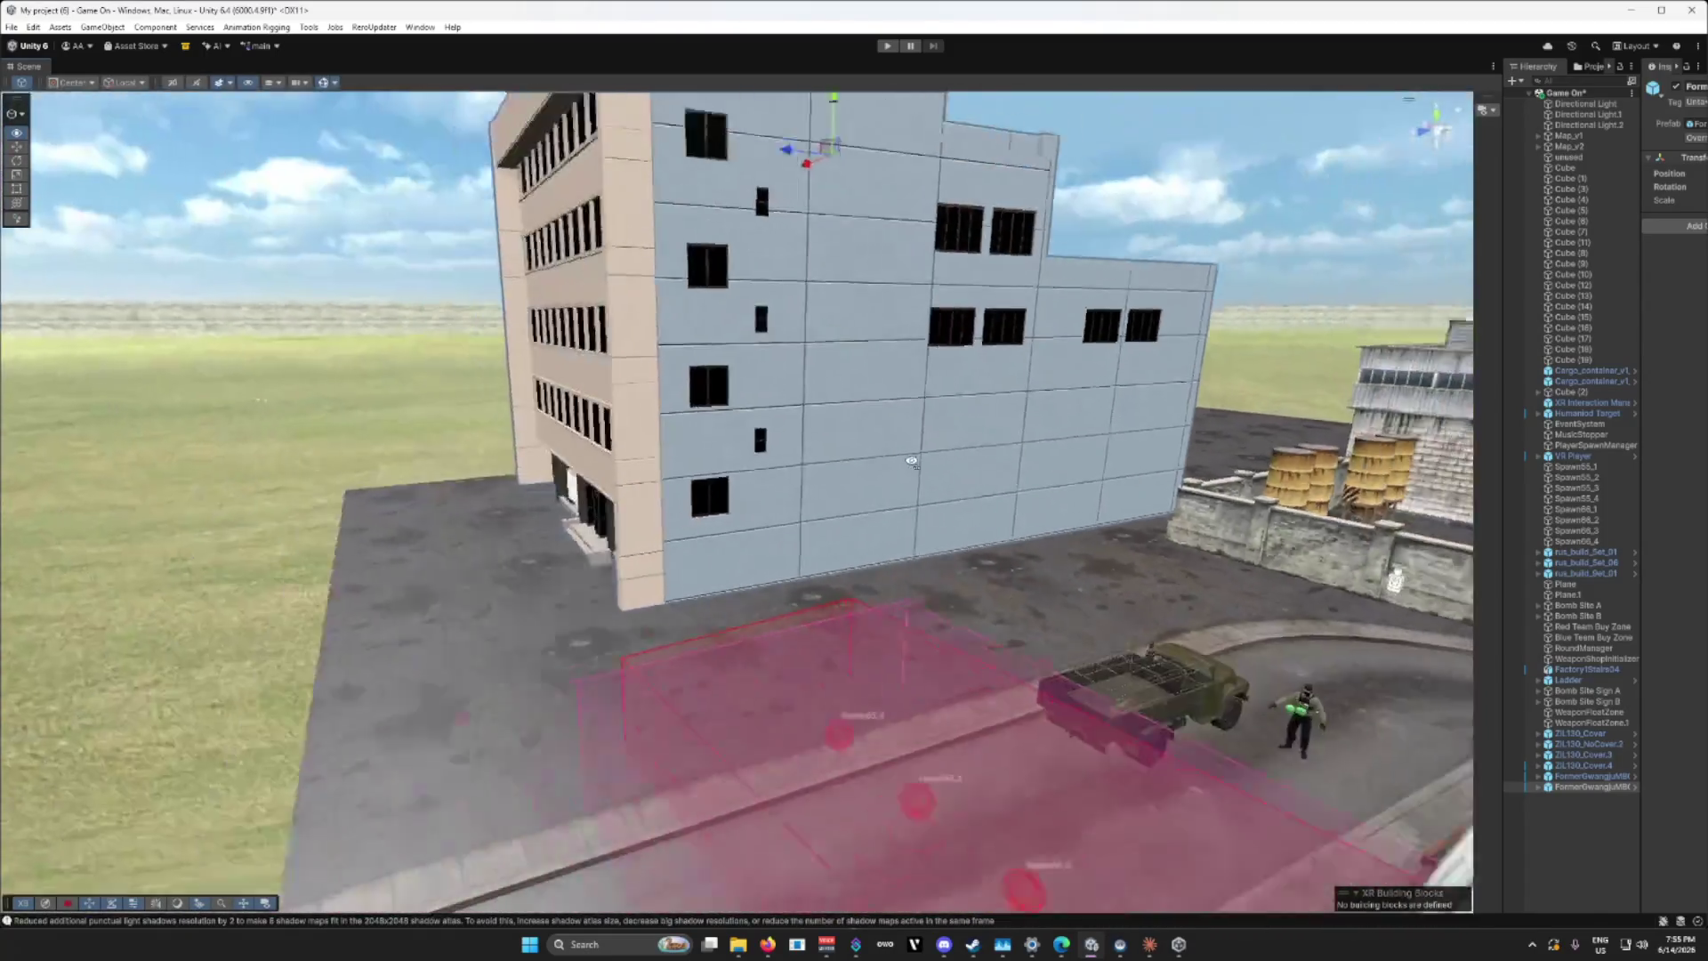
left_click_drag(939, 164, 937, 183)
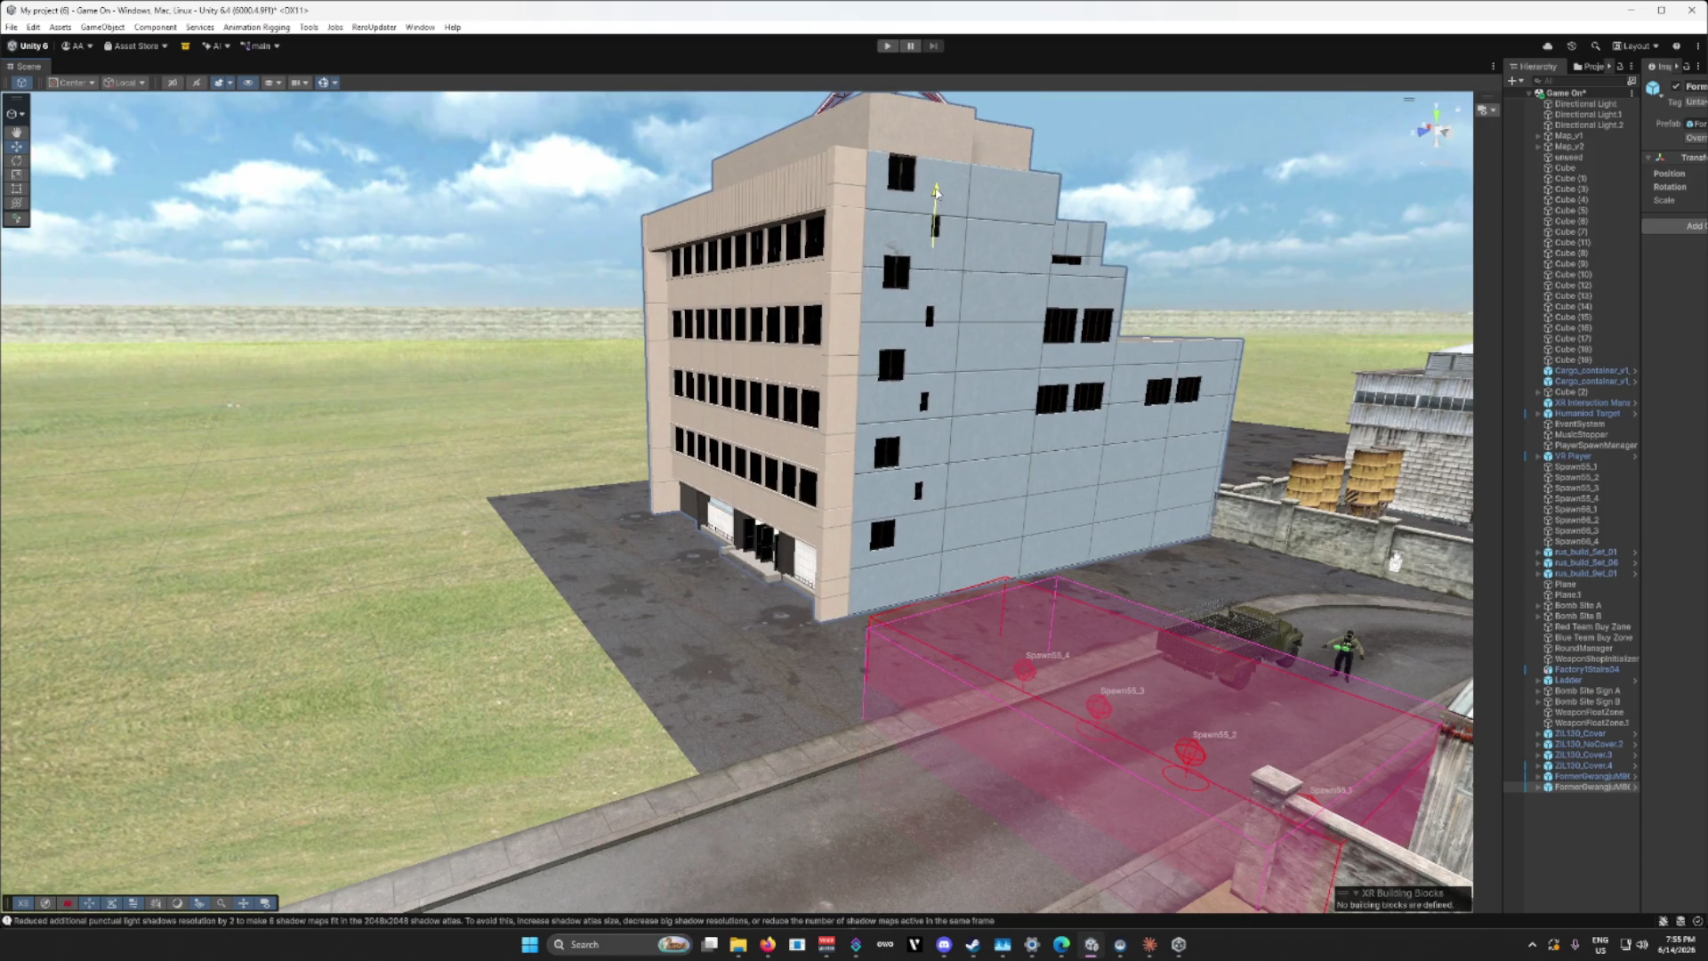
mouse_move(898, 584)
left_mouse_down()
mouse_move(896, 619)
mouse_move(1020, 660)
left_mouse_up()
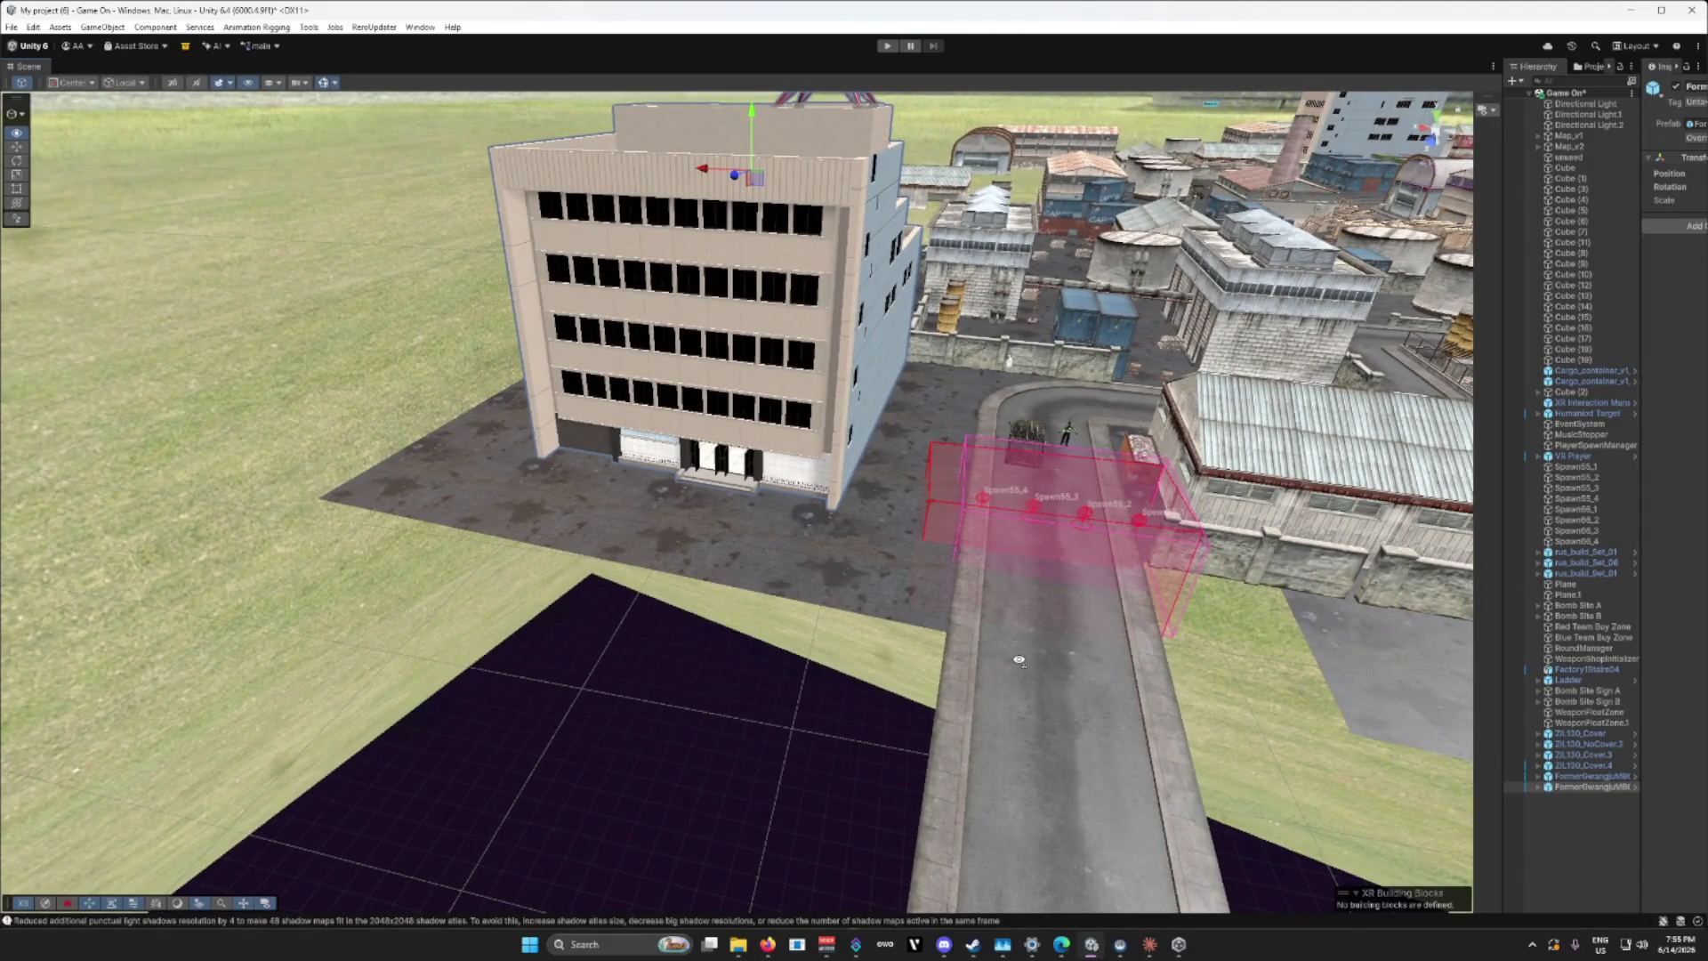
left_click(887, 590)
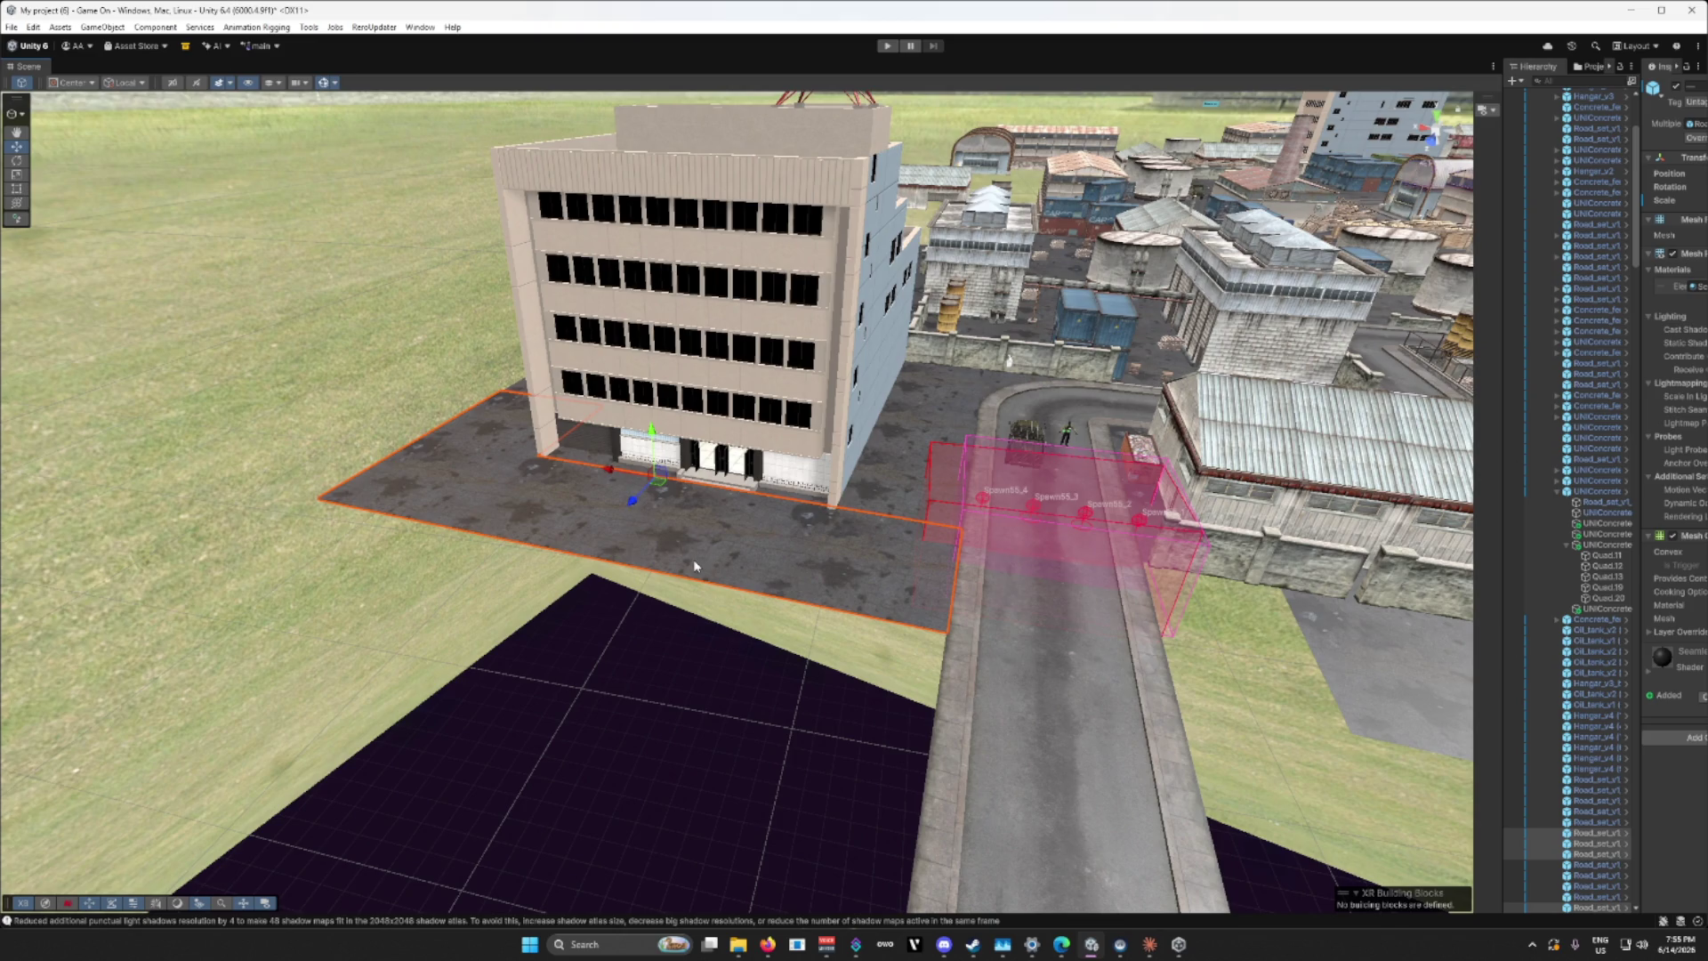
Step: Move a road tile in front of the office building and slide it along the base
mouse_move(734, 574)
left_mouse_down()
mouse_move(756, 602)
mouse_move(759, 575)
mouse_move(714, 624)
mouse_move(623, 525)
left_mouse_up()
left_click(600, 495)
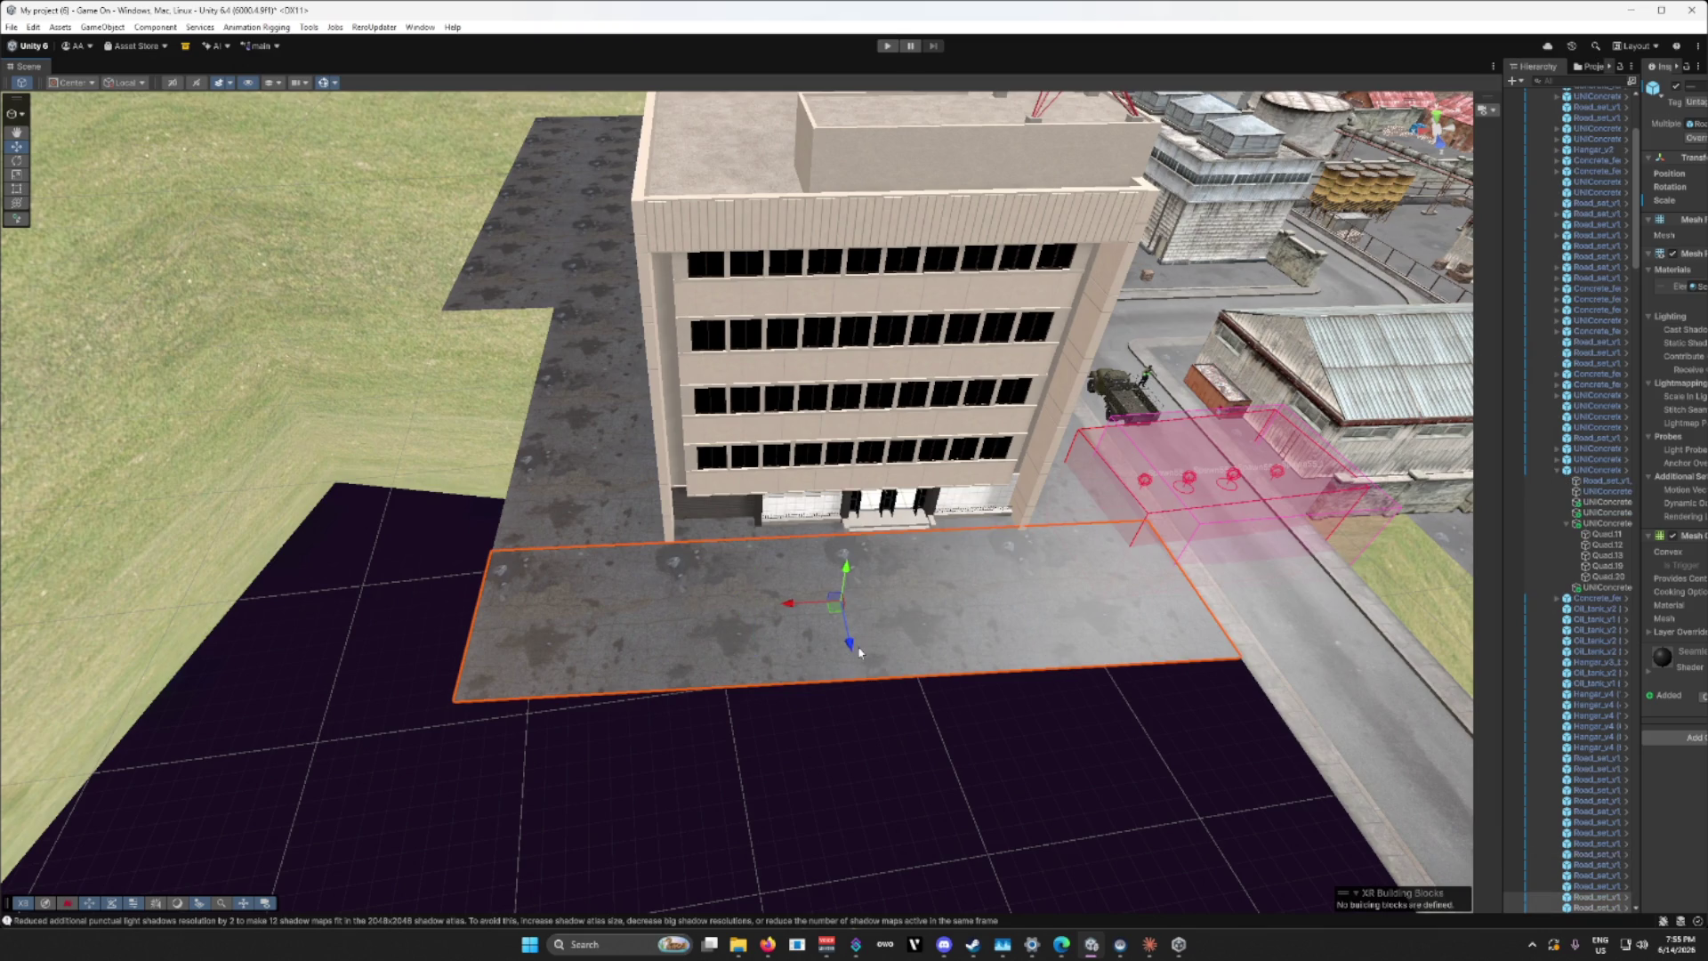
mouse_move(849, 654)
left_mouse_down()
mouse_move(899, 796)
mouse_move(1022, 819)
mouse_move(1056, 789)
mouse_move(551, 766)
mouse_move(411, 729)
left_mouse_up()
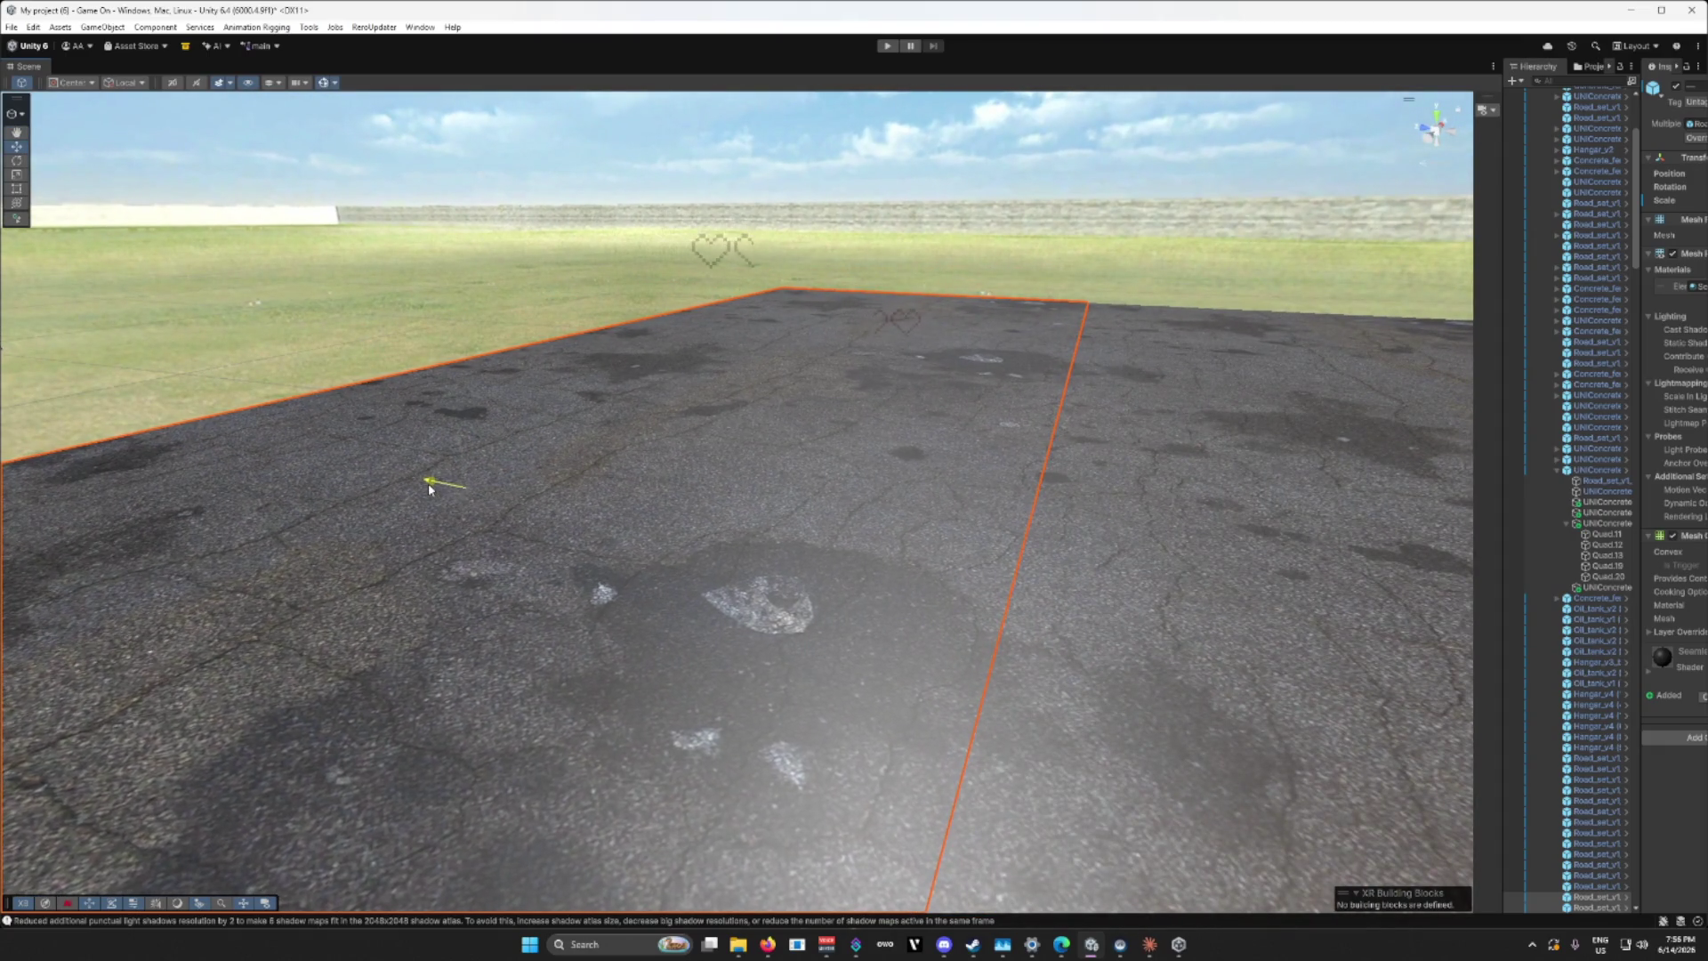
mouse_move(575, 693)
left_mouse_down()
mouse_move(747, 707)
mouse_move(1220, 696)
mouse_move(1198, 769)
mouse_move(1239, 820)
left_mouse_up()
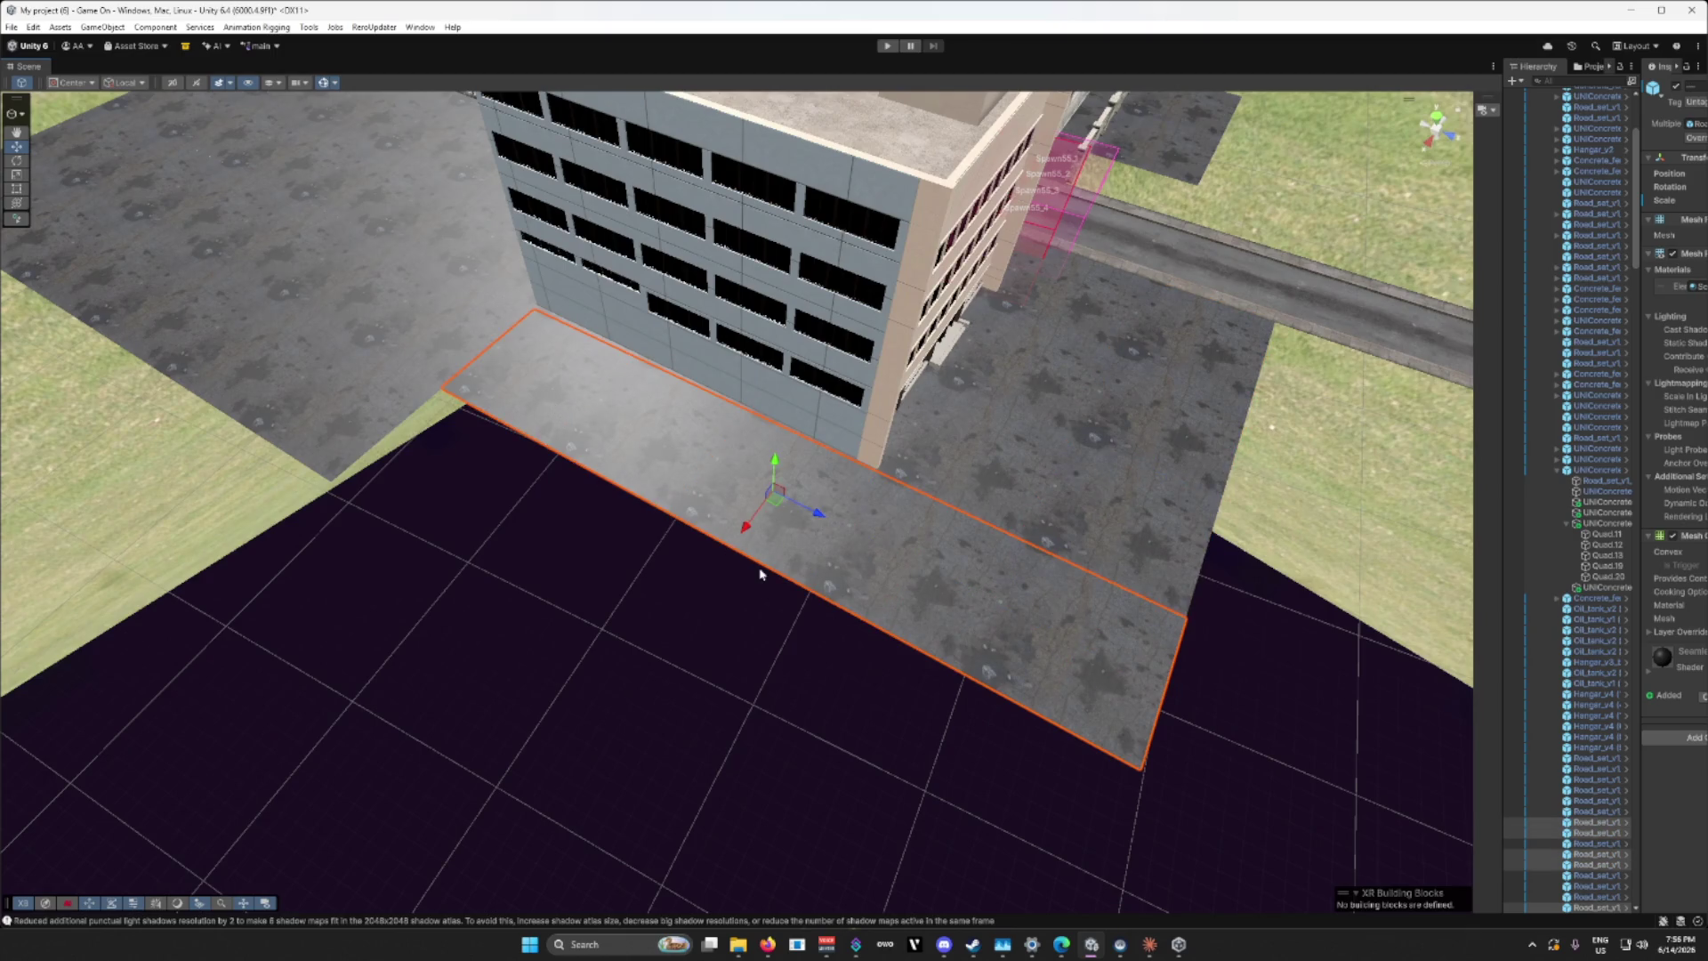
left_click_drag(747, 534, 633, 645)
mouse_move(807, 589)
left_mouse_down()
mouse_move(732, 564)
mouse_move(570, 587)
mouse_move(596, 600)
mouse_move(611, 591)
mouse_move(591, 579)
mouse_move(331, 618)
mouse_move(724, 660)
mouse_move(656, 564)
mouse_move(521, 493)
left_mouse_up()
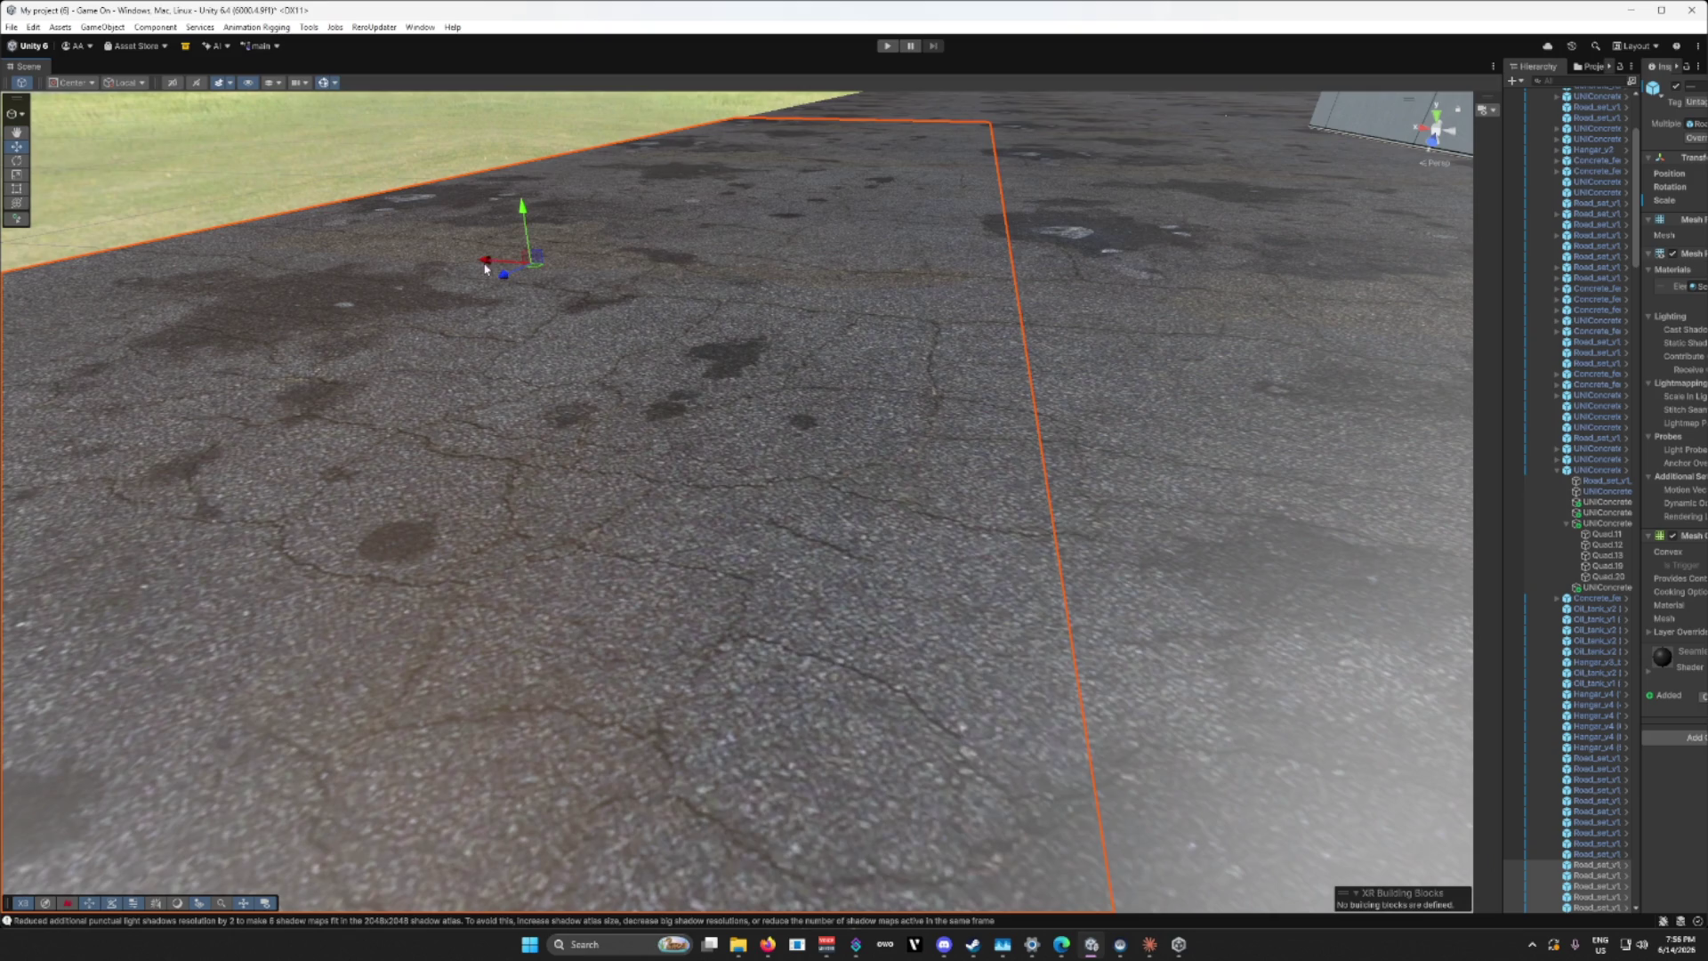
Step: Clear the selection, view the whole site, and select the low wall near the building
left_click(308, 471)
mouse_move(347, 515)
left_mouse_down()
mouse_move(493, 557)
mouse_move(614, 526)
left_mouse_up()
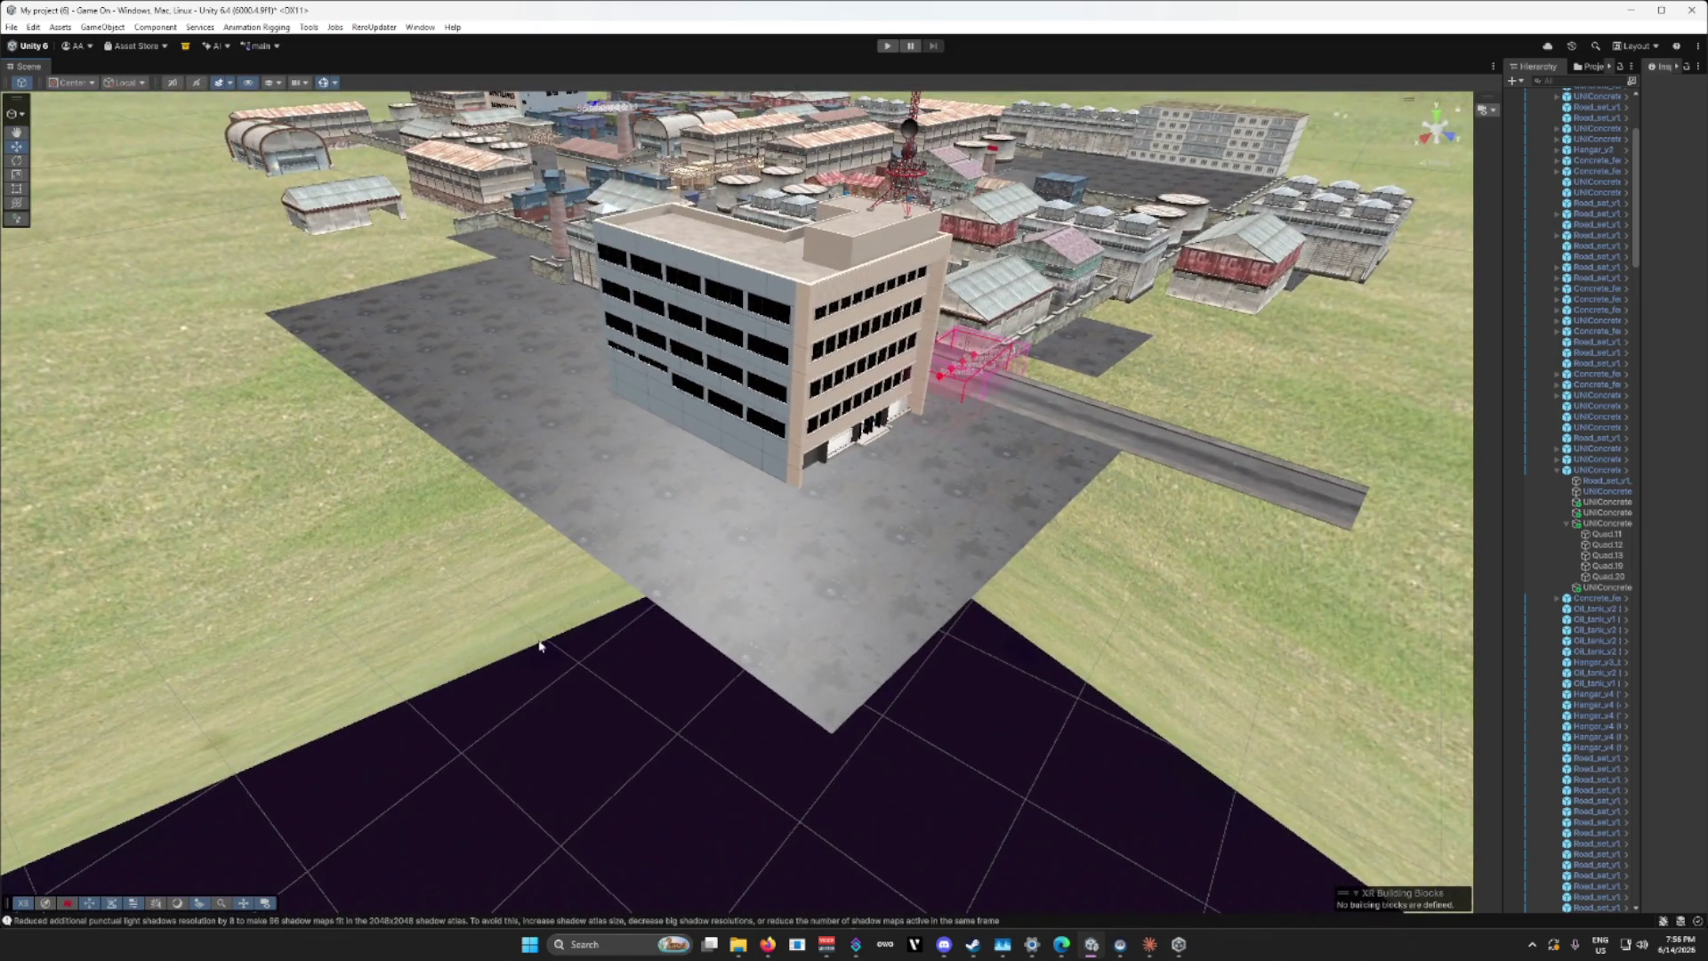
mouse_move(541, 642)
left_mouse_down()
mouse_move(538, 552)
mouse_move(795, 583)
mouse_move(774, 579)
mouse_move(752, 469)
mouse_move(1119, 627)
left_mouse_up()
left_click(761, 488)
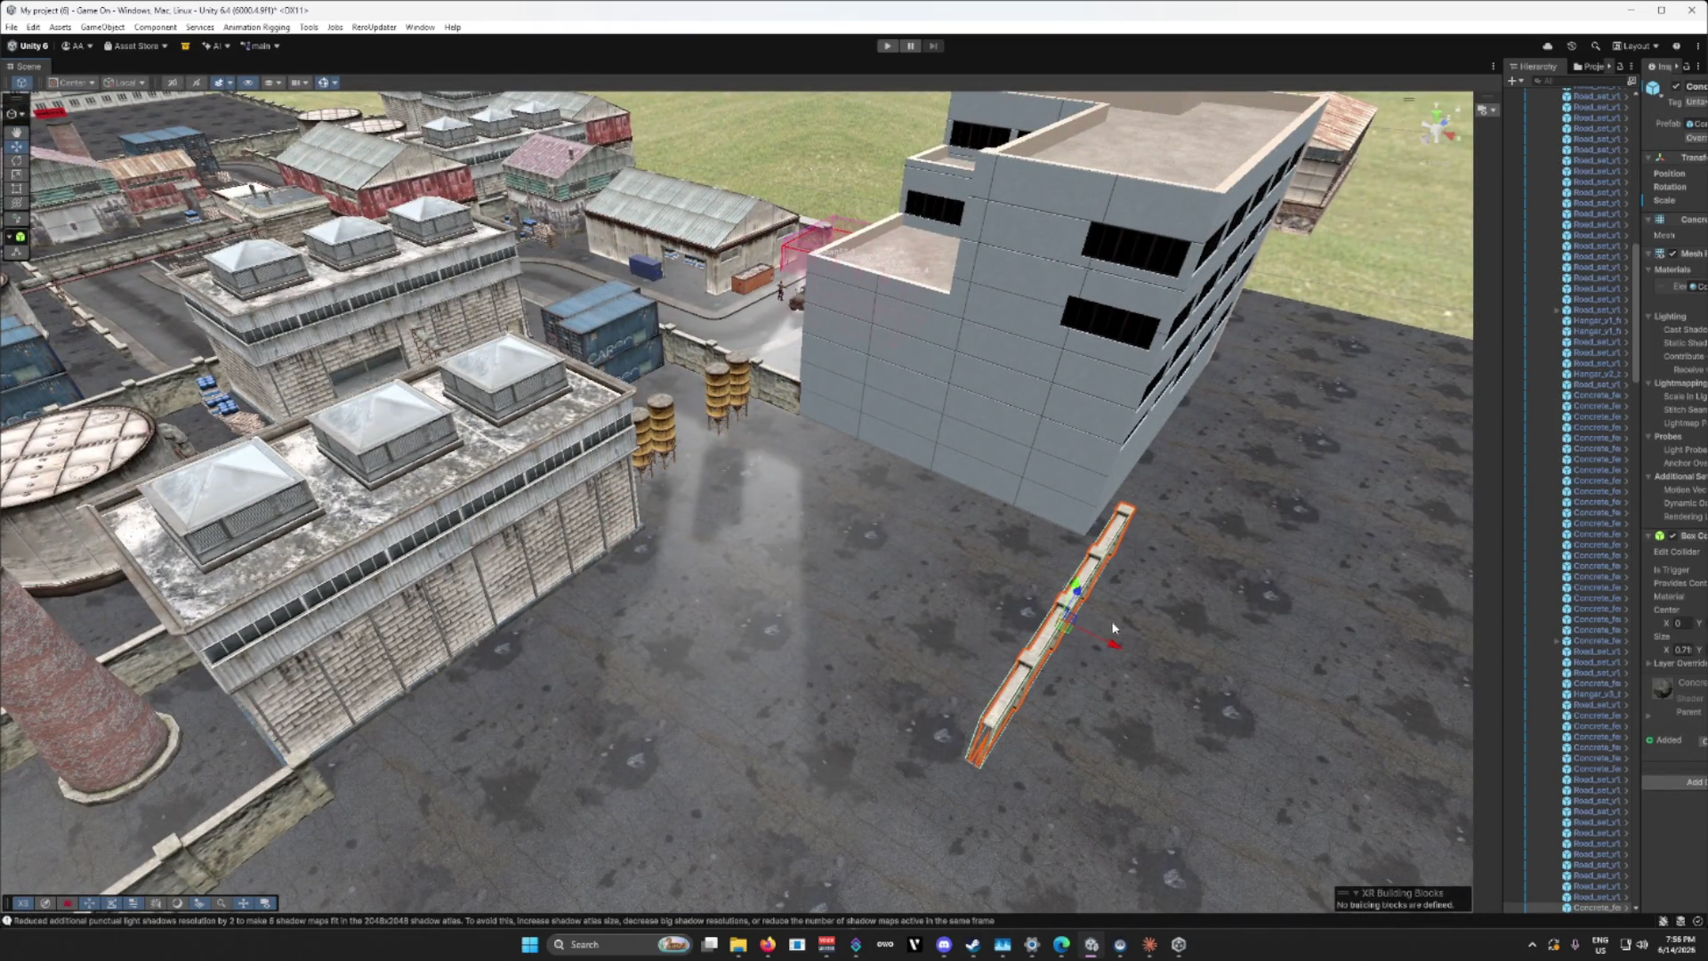